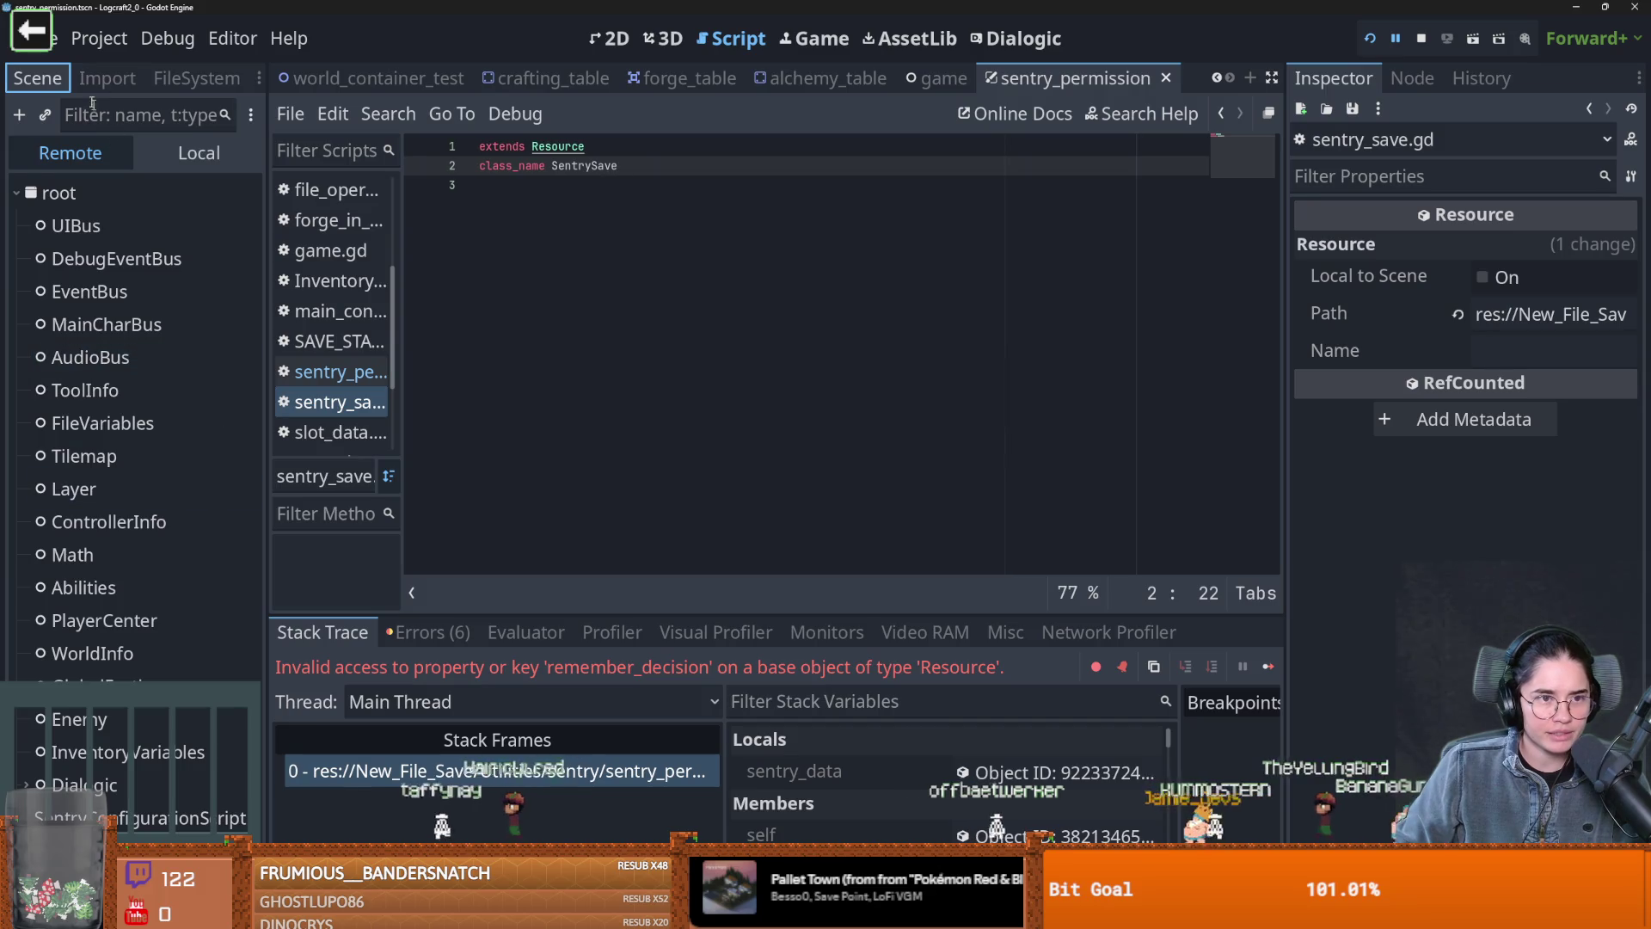
Stop the running game and open sentry_configuration.gd with its SentryConfiguration scene
left_click(70, 153)
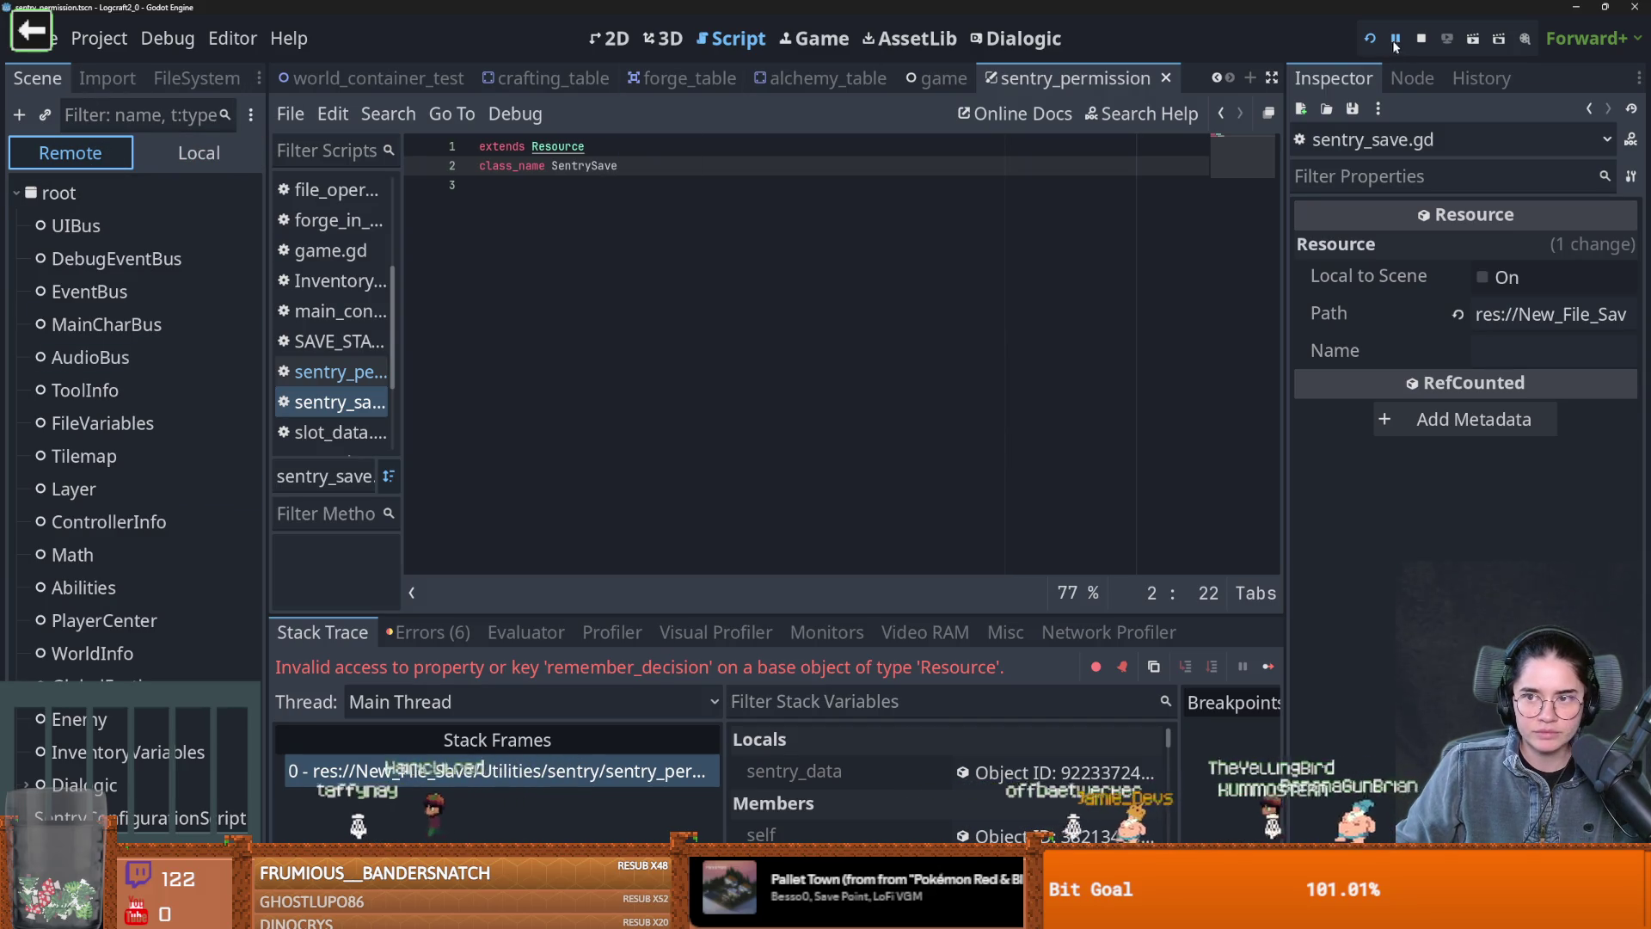
left_click(1420, 38)
left_click(251, 222)
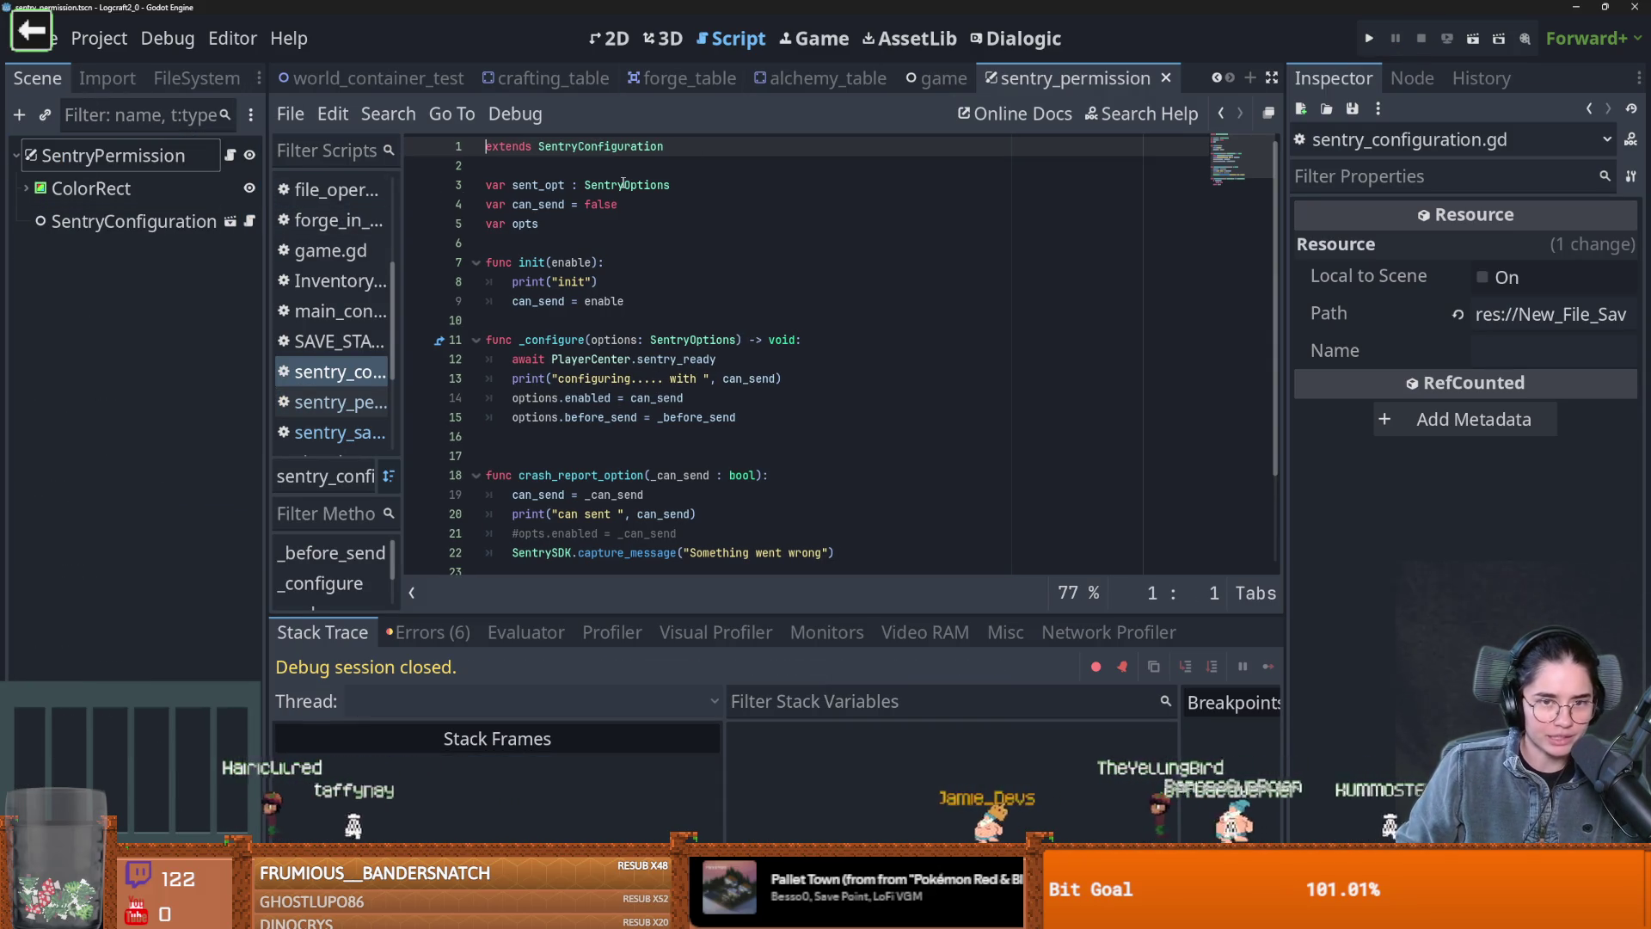
left_click(236, 224)
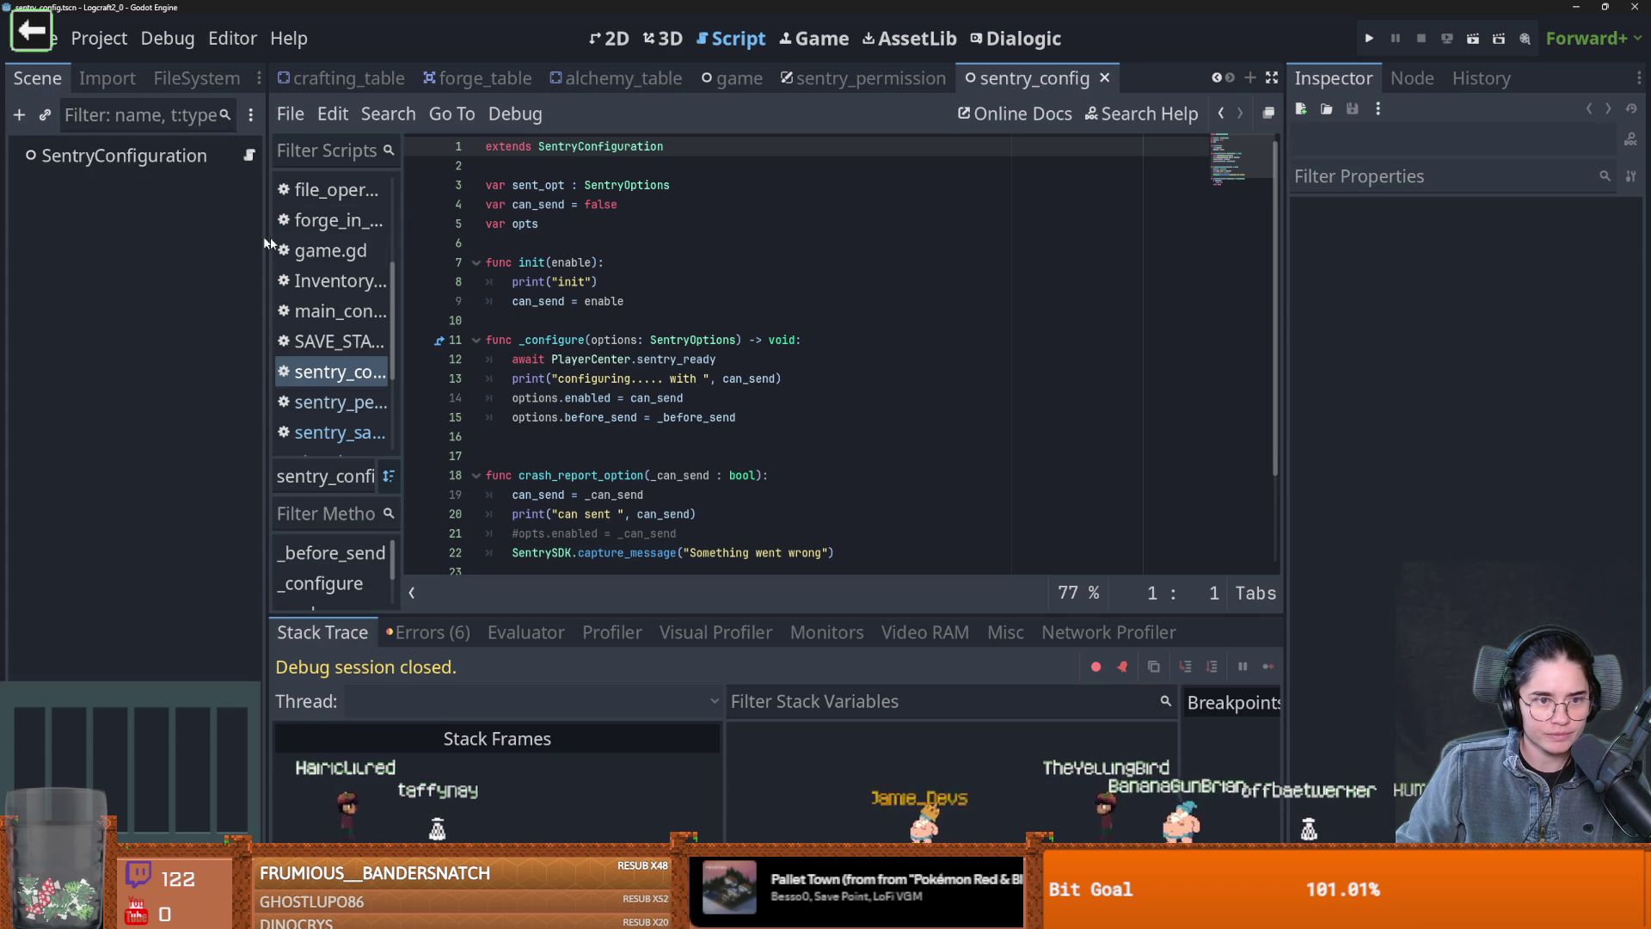
In the game scene, select the inline SentrySave class block in sentry_permission.gd
scroll(636, 370, "down", 3)
scroll(637, 370, "up", 3)
left_click(720, 80)
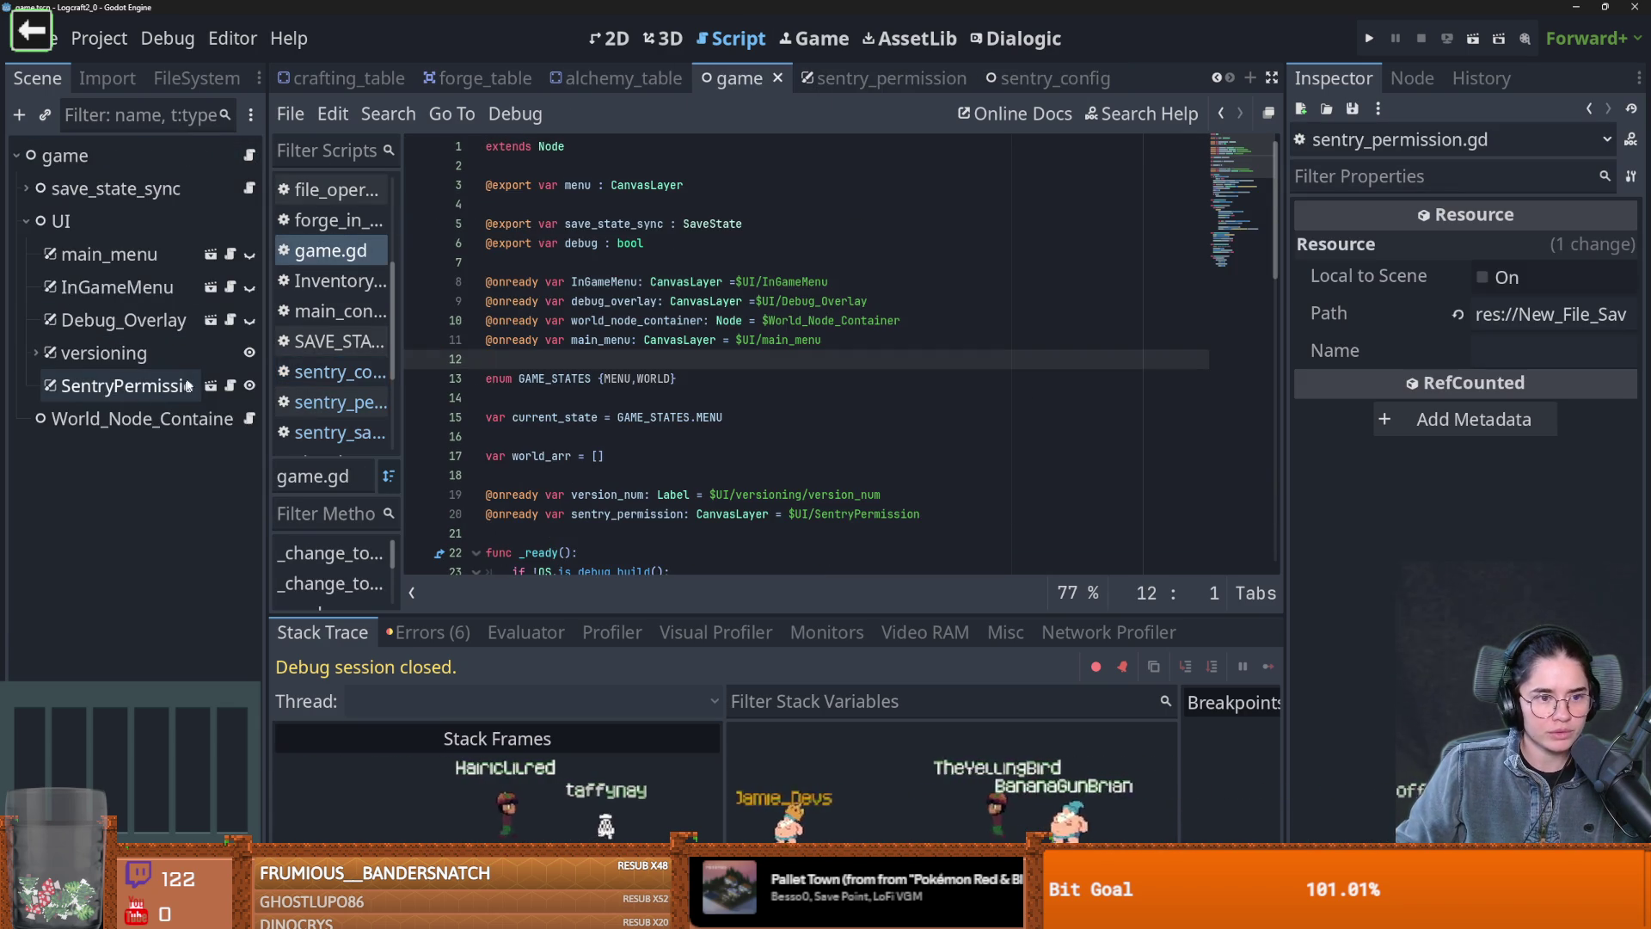
scroll(652, 391, "up", 7)
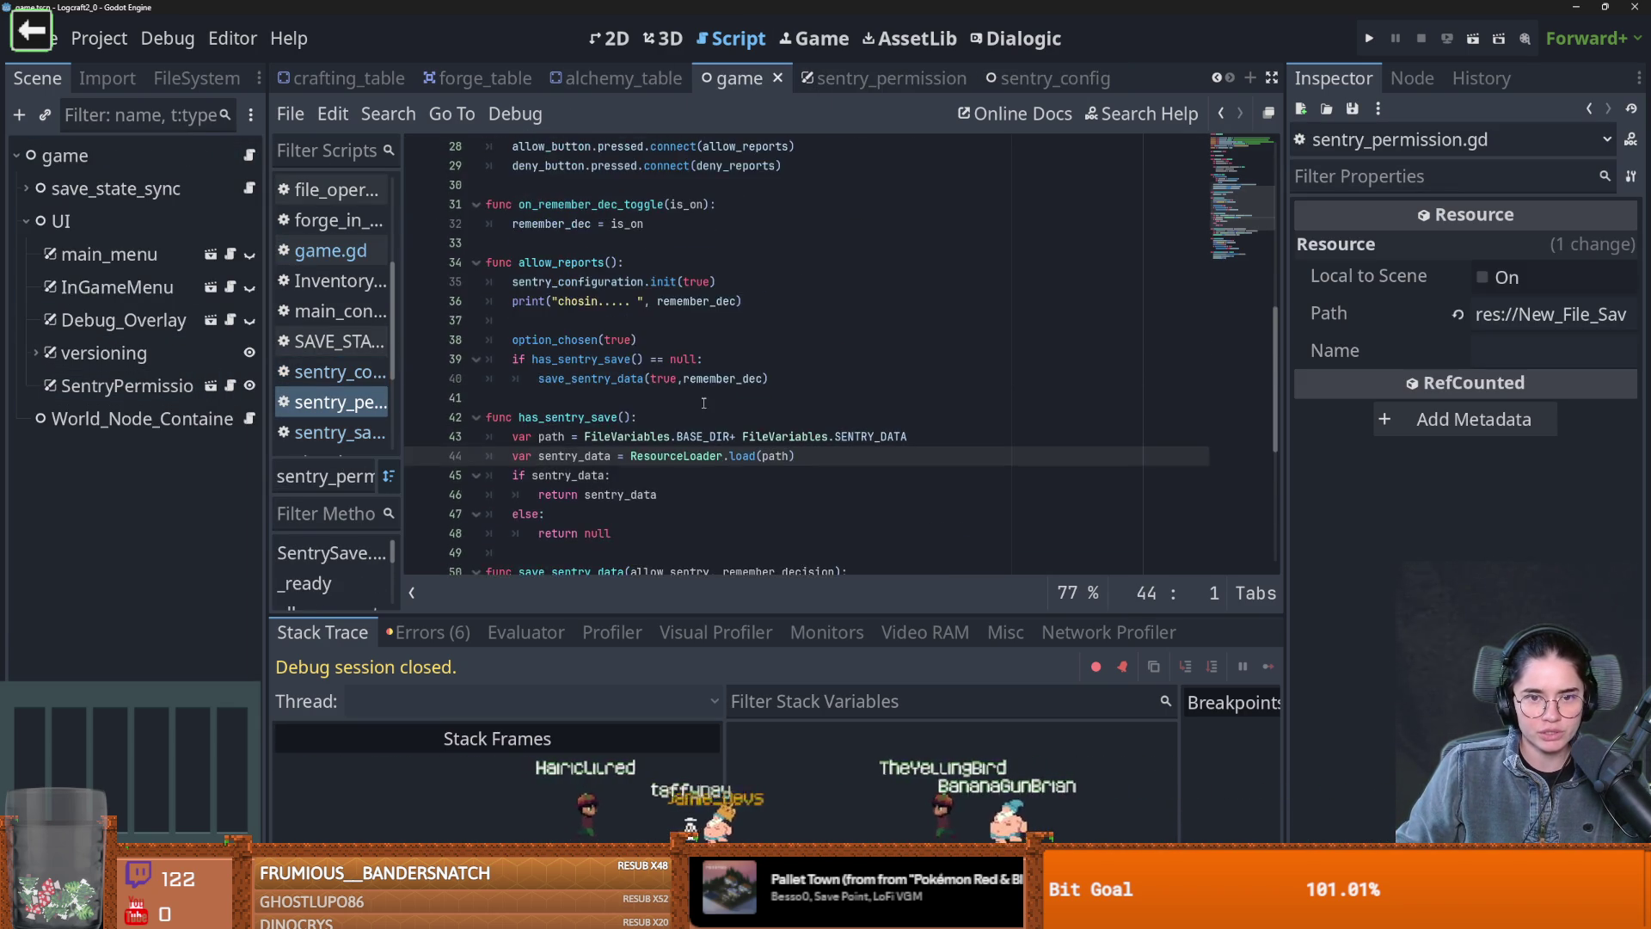
mouse_move(816, 350)
left_mouse_down()
mouse_move(447, 225)
mouse_move(435, 299)
mouse_move(432, 244)
left_mouse_up()
key("ctrl+c")
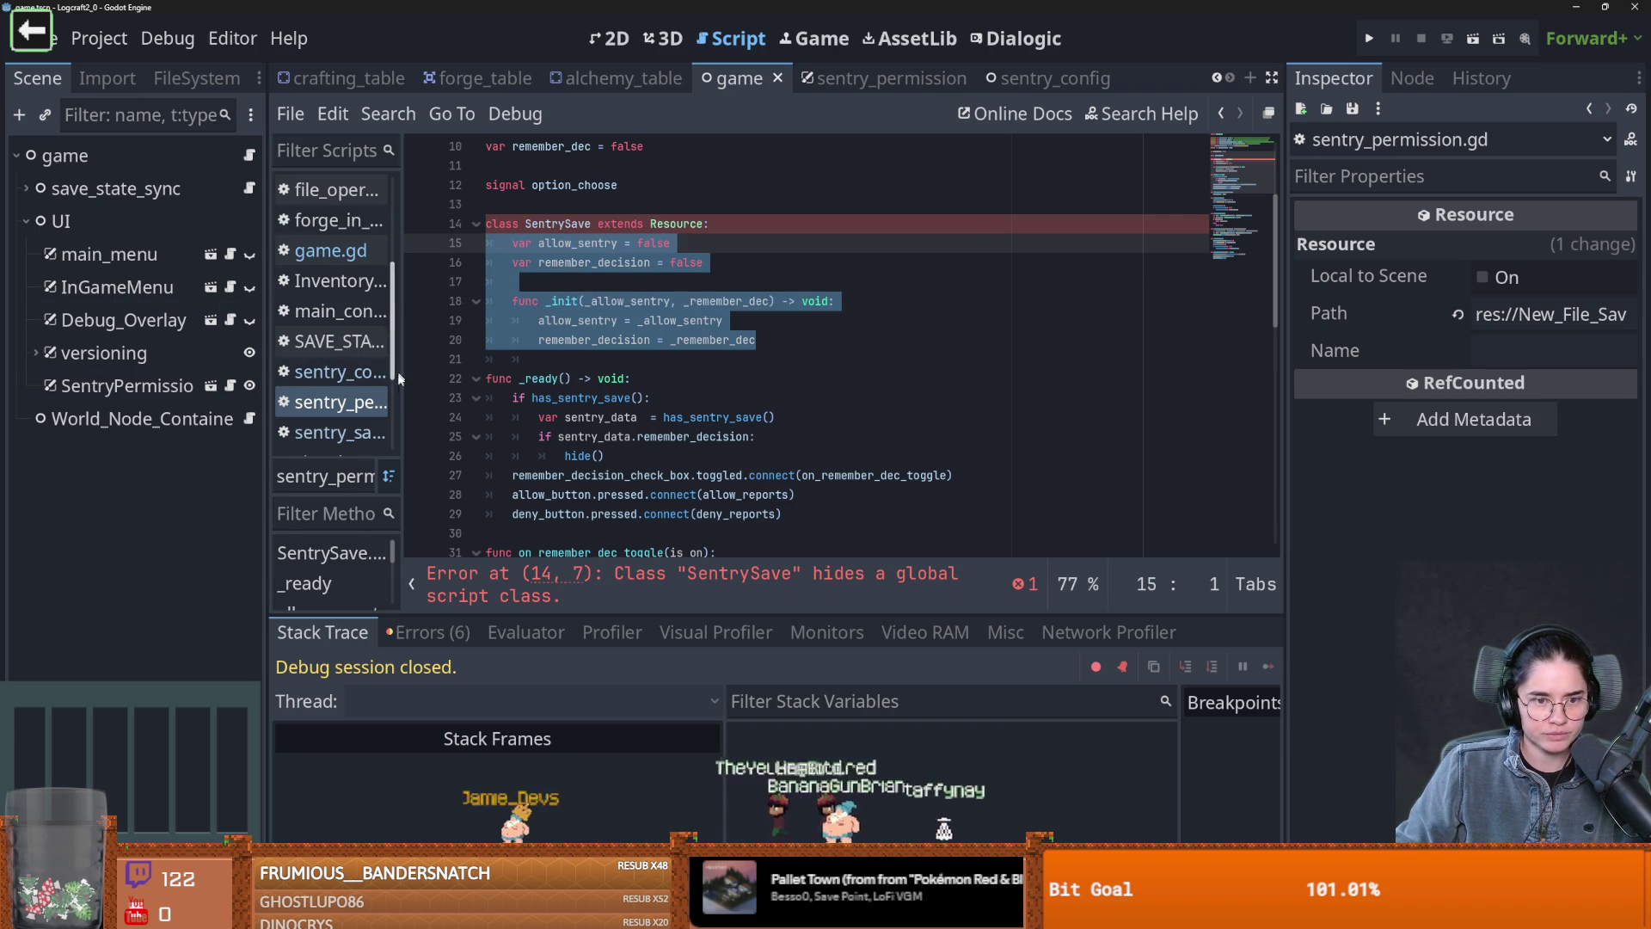
left_click_drag(397, 326, 525, 326)
Paste the allow_sentry and remember_decision variables and _init under class_name SentrySave, unindenting them
left_click(404, 433)
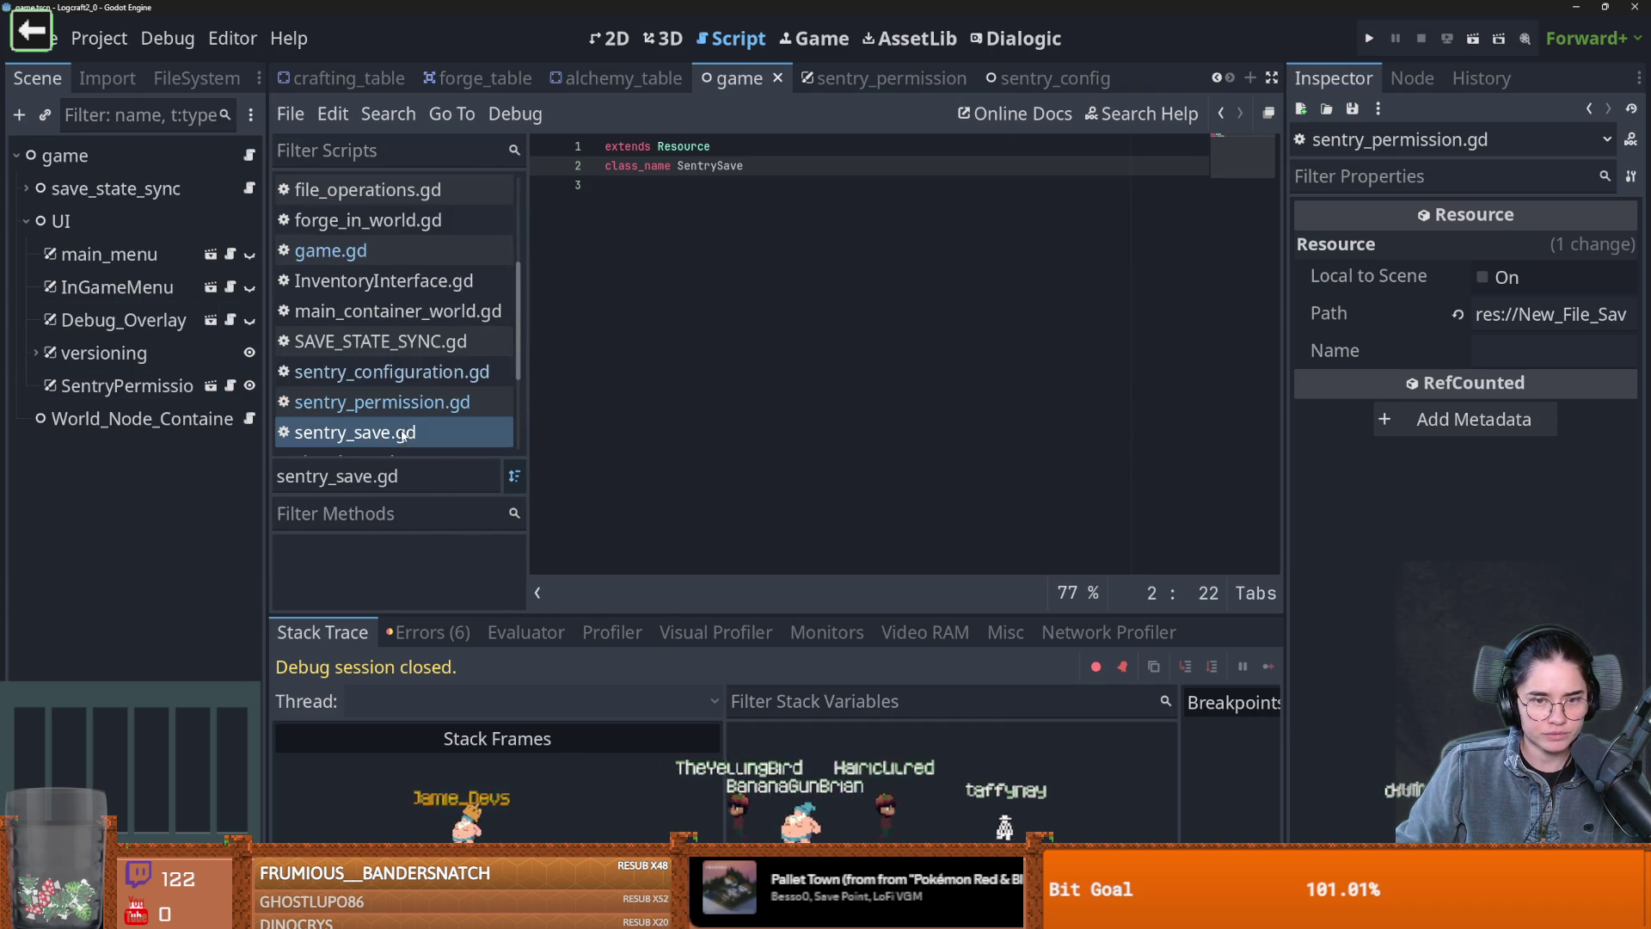
left_click(753, 195)
key("ctrl+v")
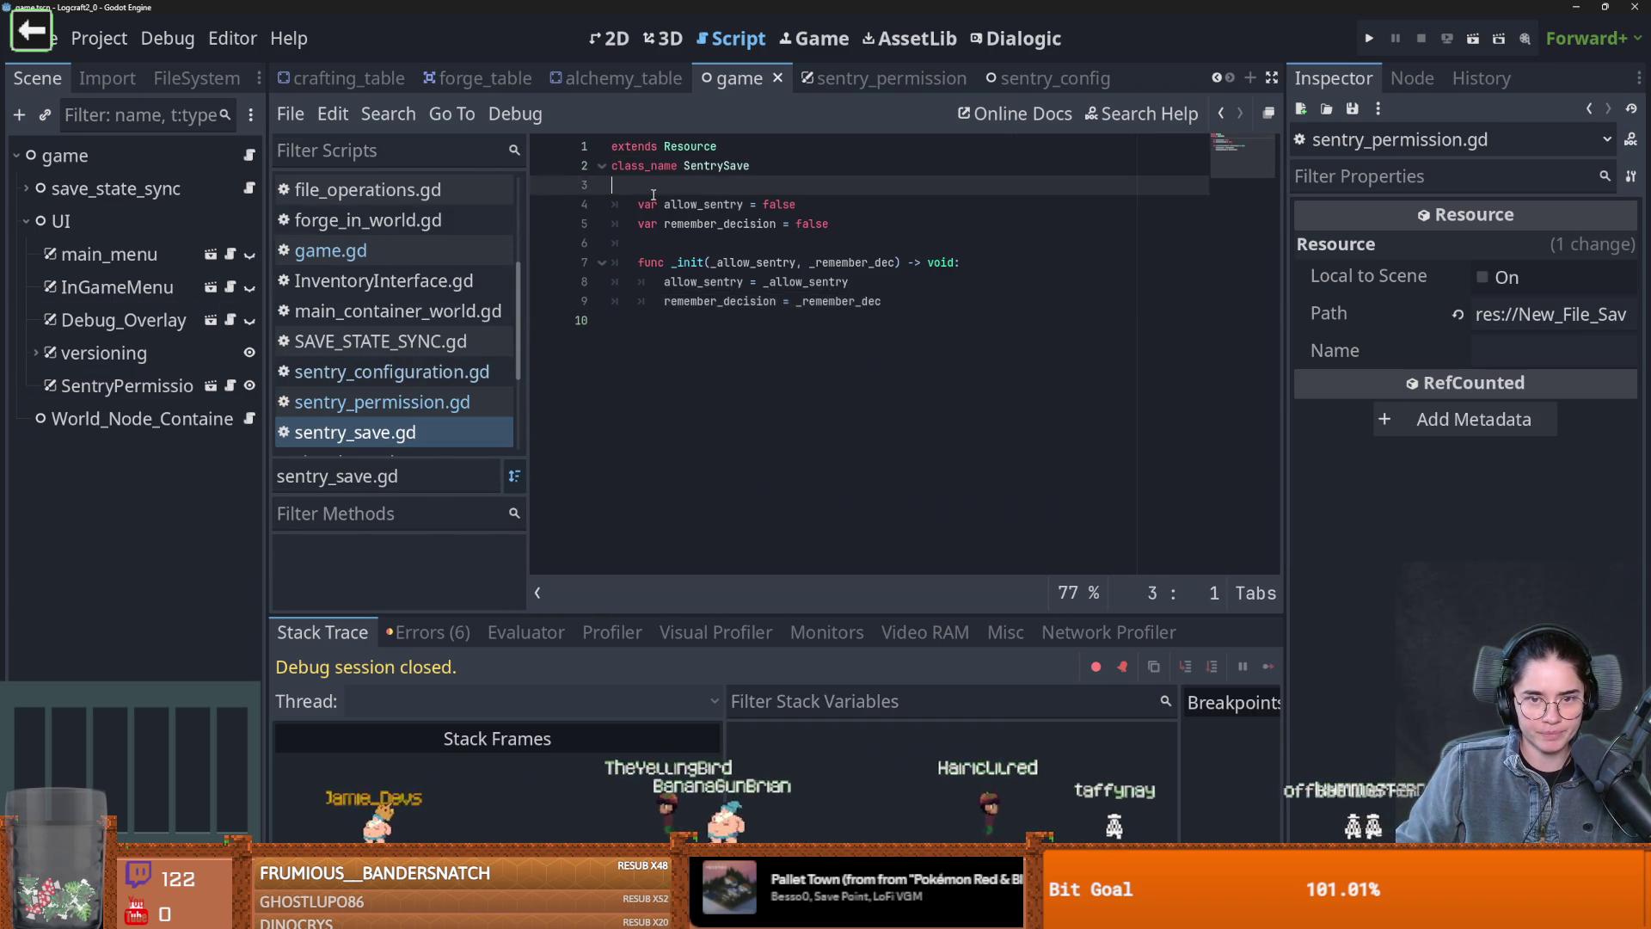
left_click(627, 185)
key("shift+Tab")
key("Down")
key("shift+Tab")
key("Down")
key("Down")
key("shift+Tab")
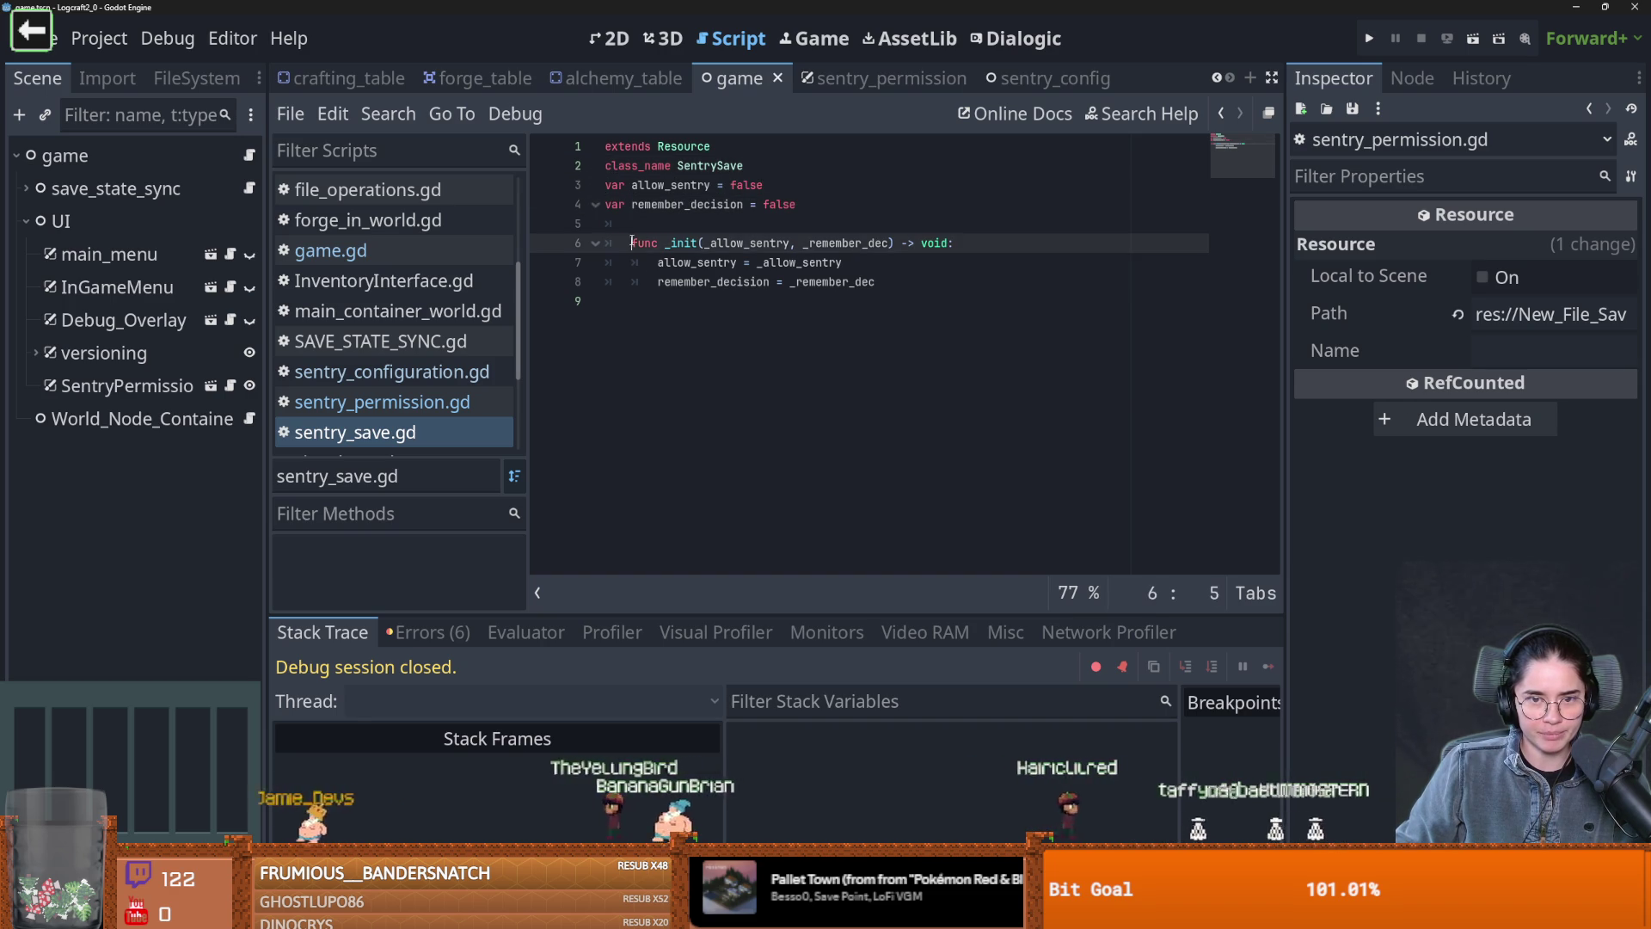
Unindent the _init body, add a blank line after class_name, and save sentry_save.gd
key("Down")
key("shift+Tab")
key("Down")
key("shift+Tab")
key("ctrl+s")
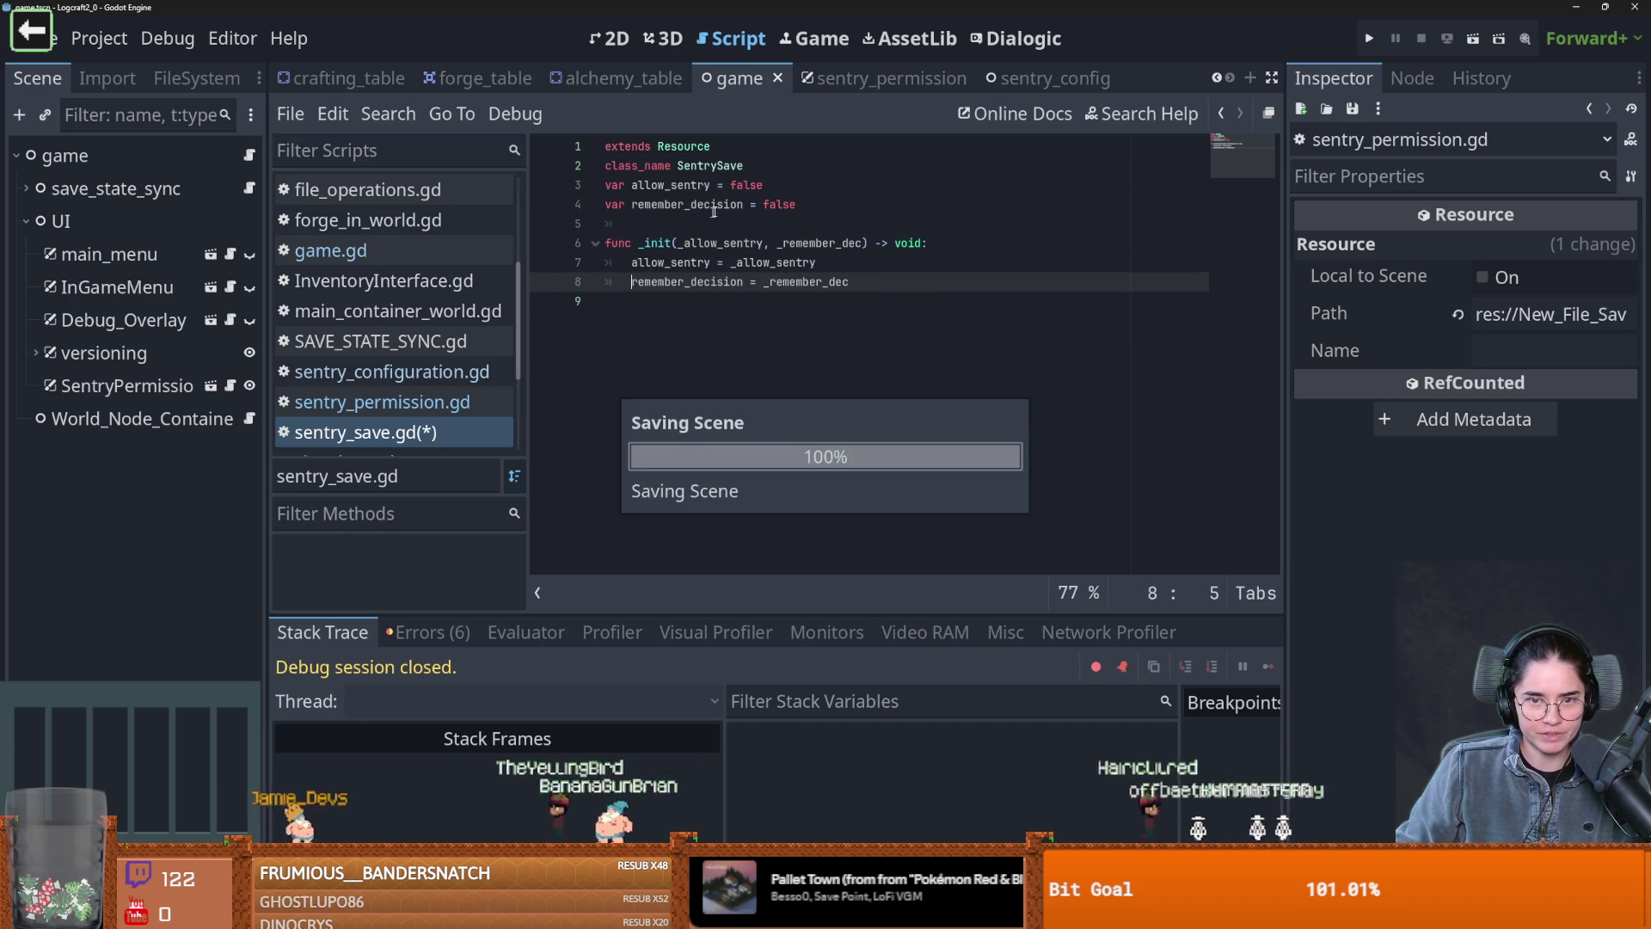
key("Up")
key("Up")
key("Up")
key("End")
left_click(743, 165)
key("Return")
key("ctrl+s")
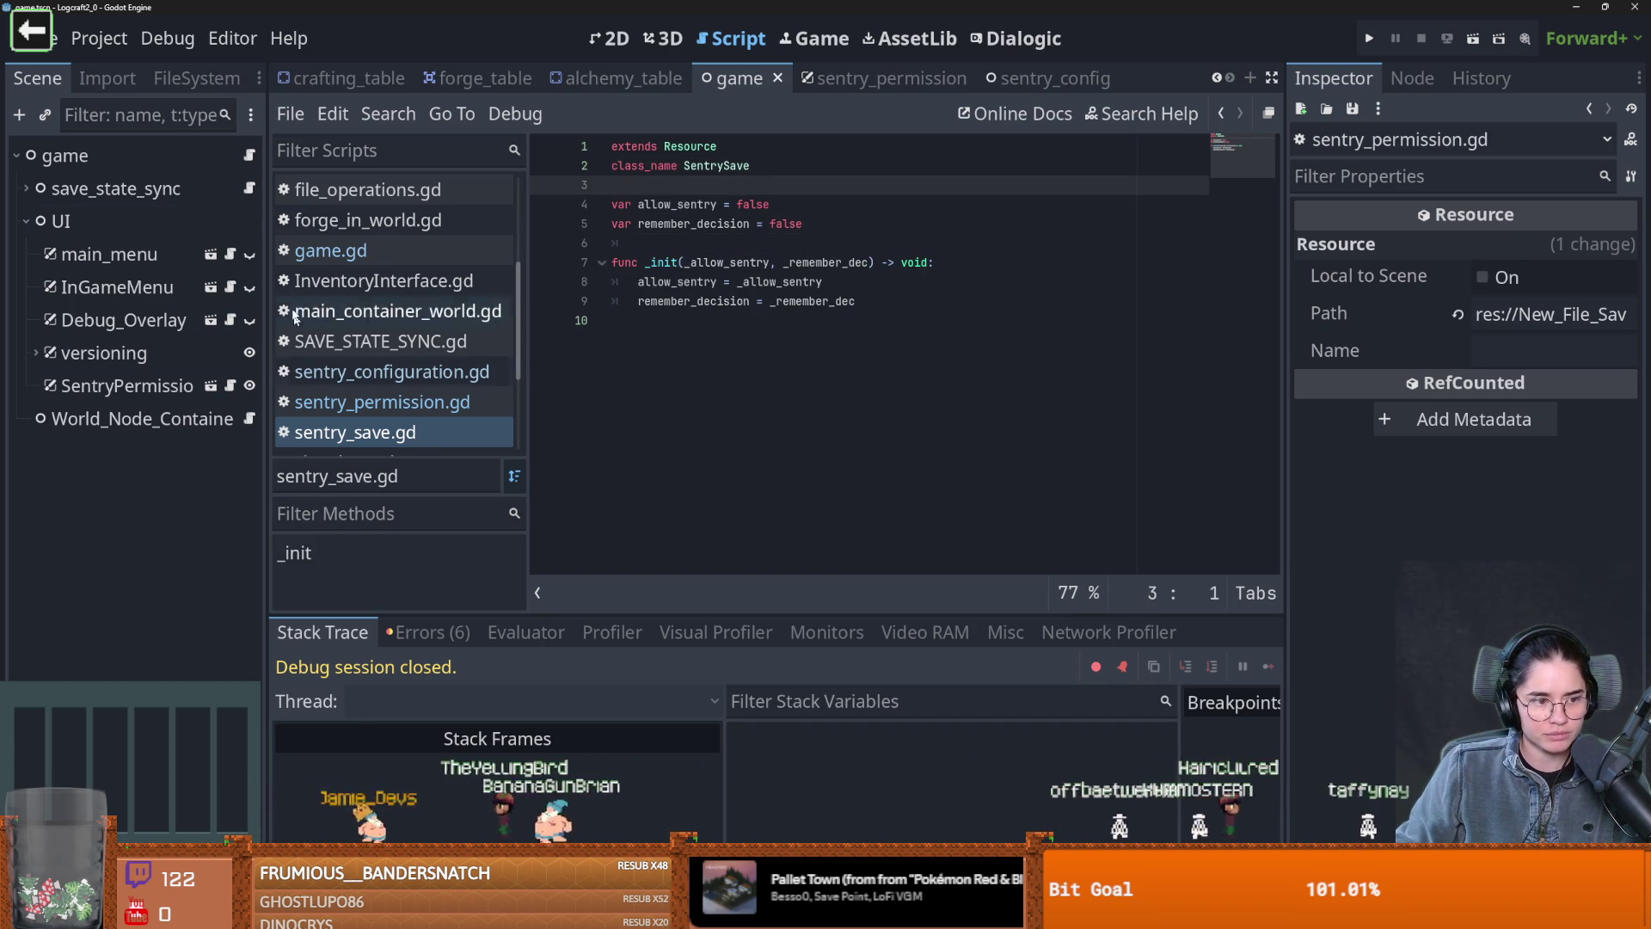
Open game.gd and save the game scene
left_click(248, 156)
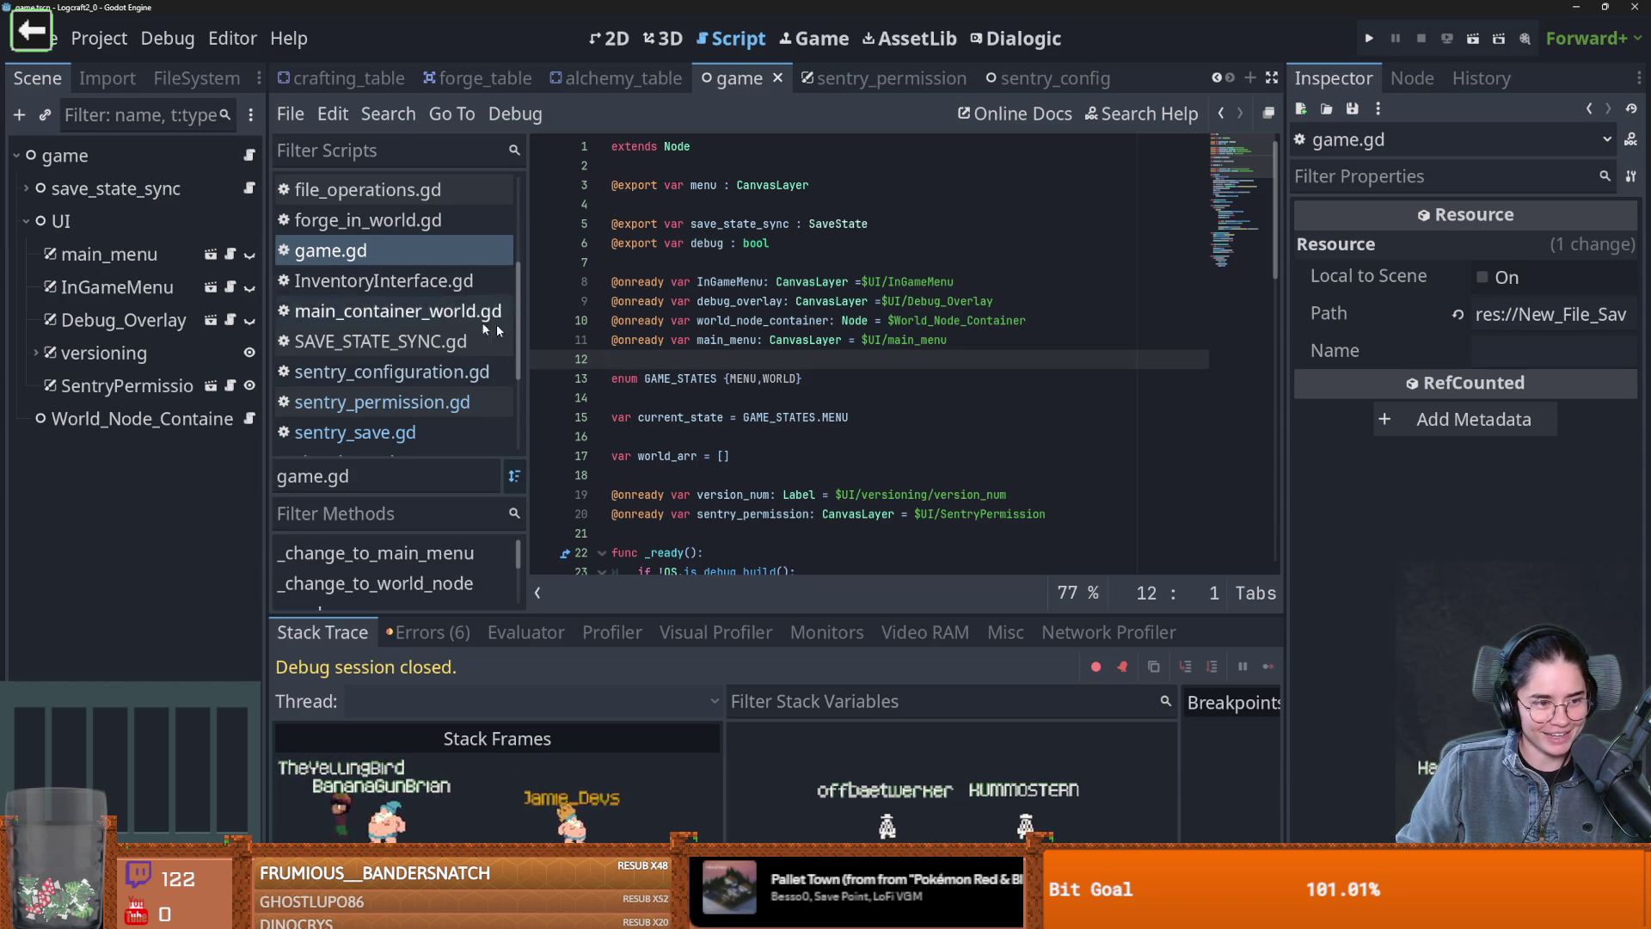
left_click(842, 341)
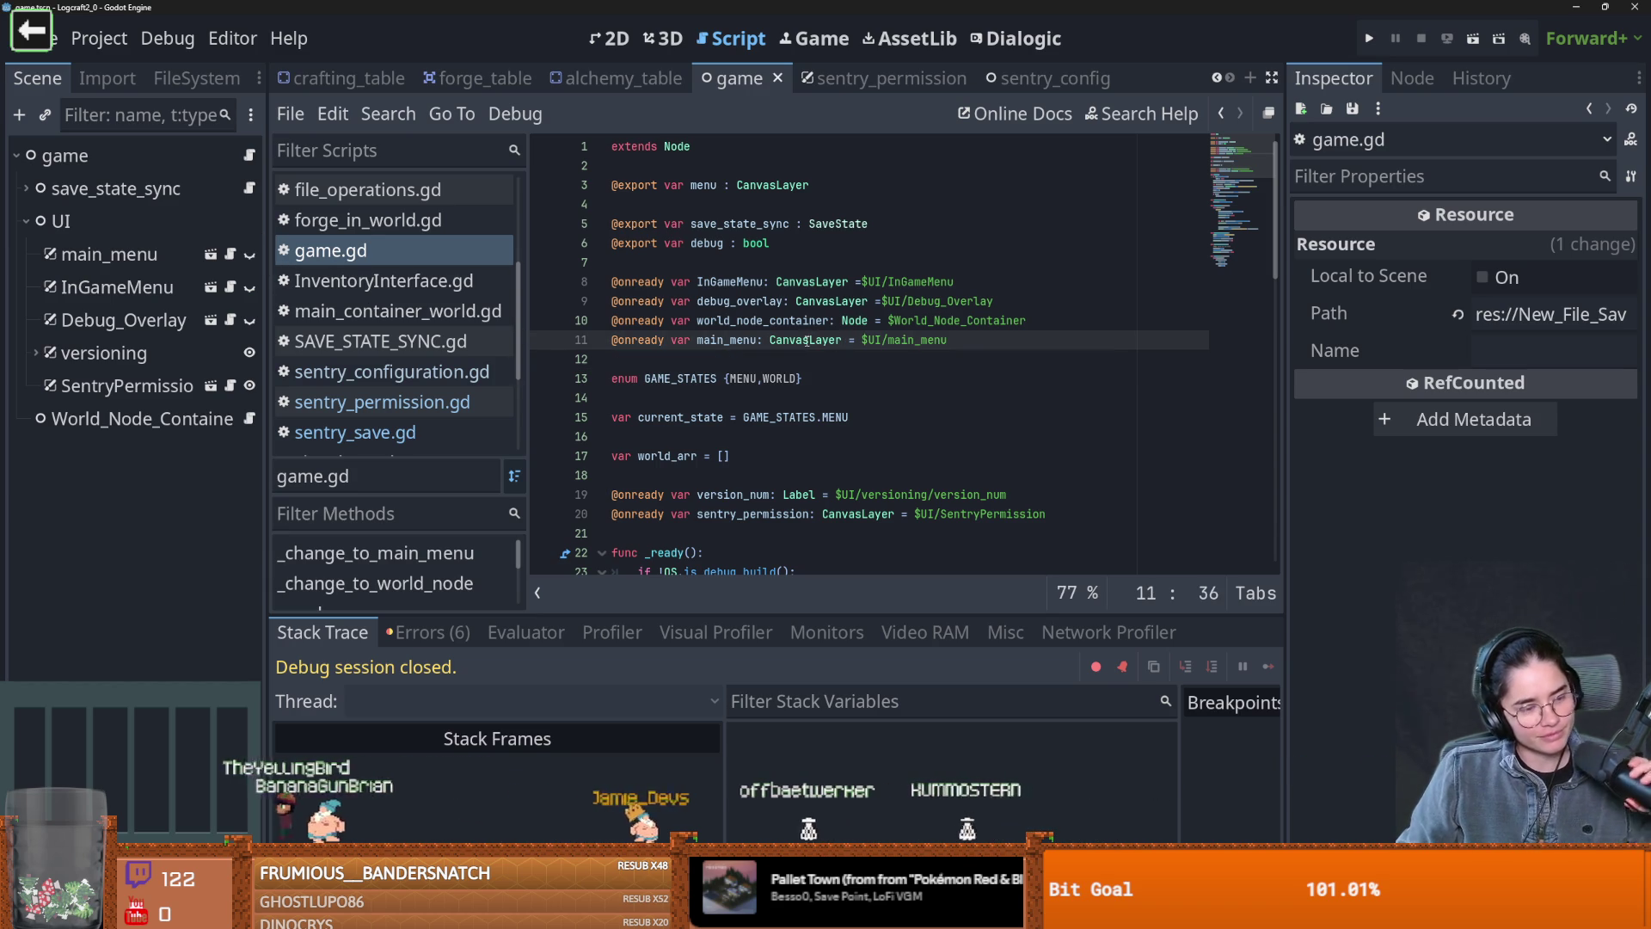
left_click(784, 418)
key("ctrl+s")
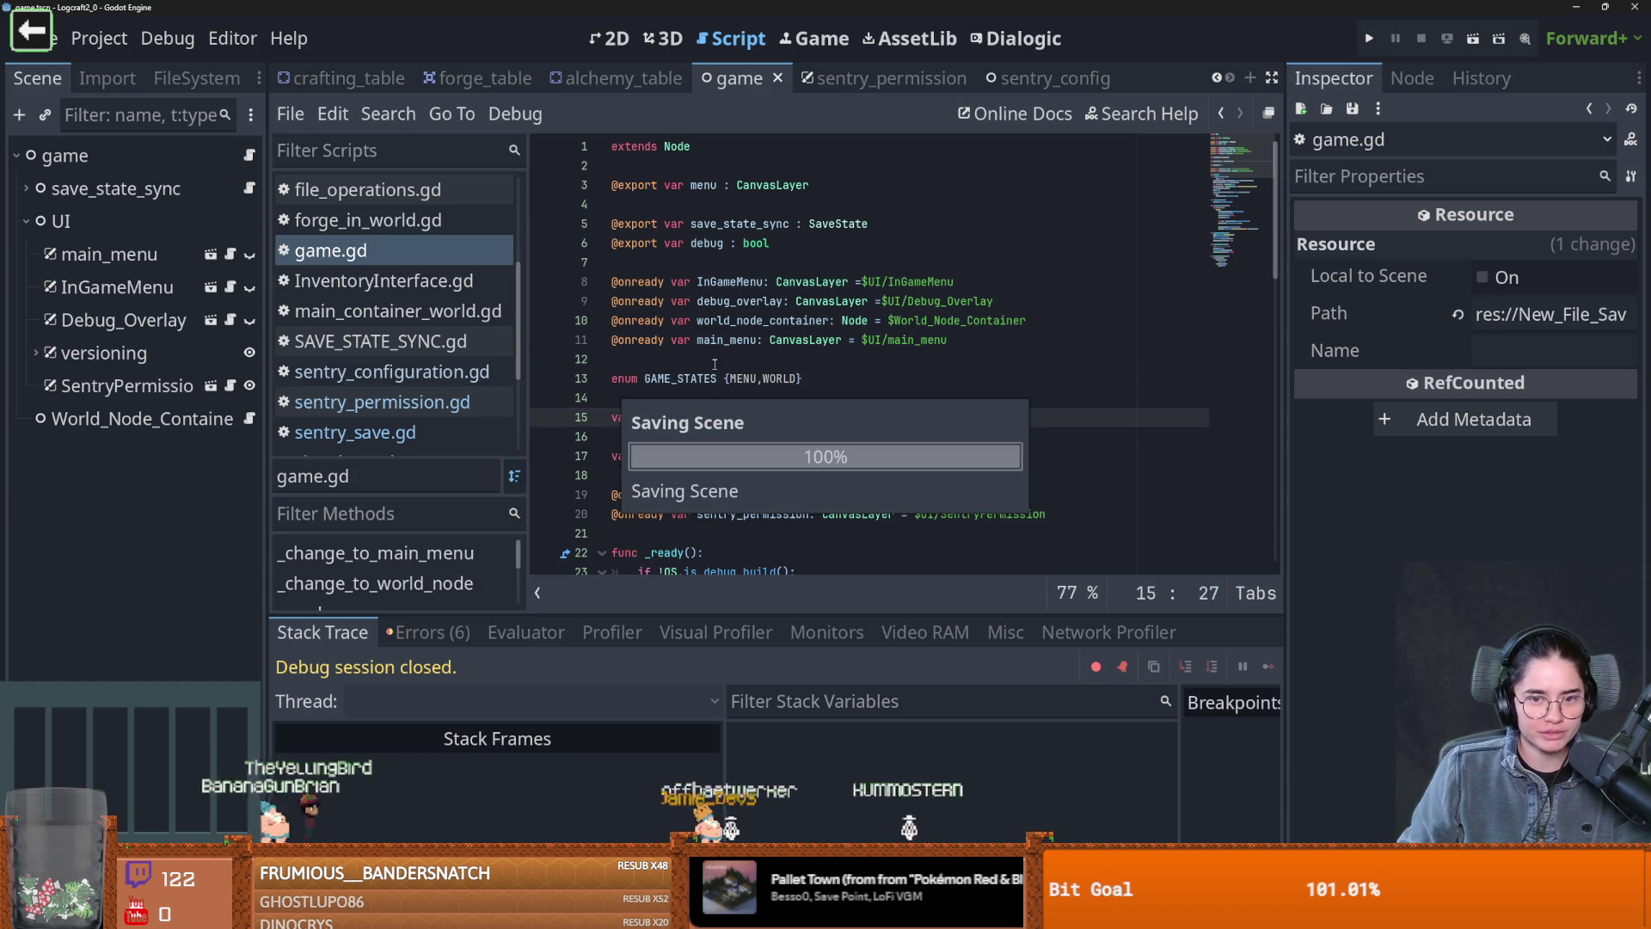
key("Up")
key("Up")
key("Up")
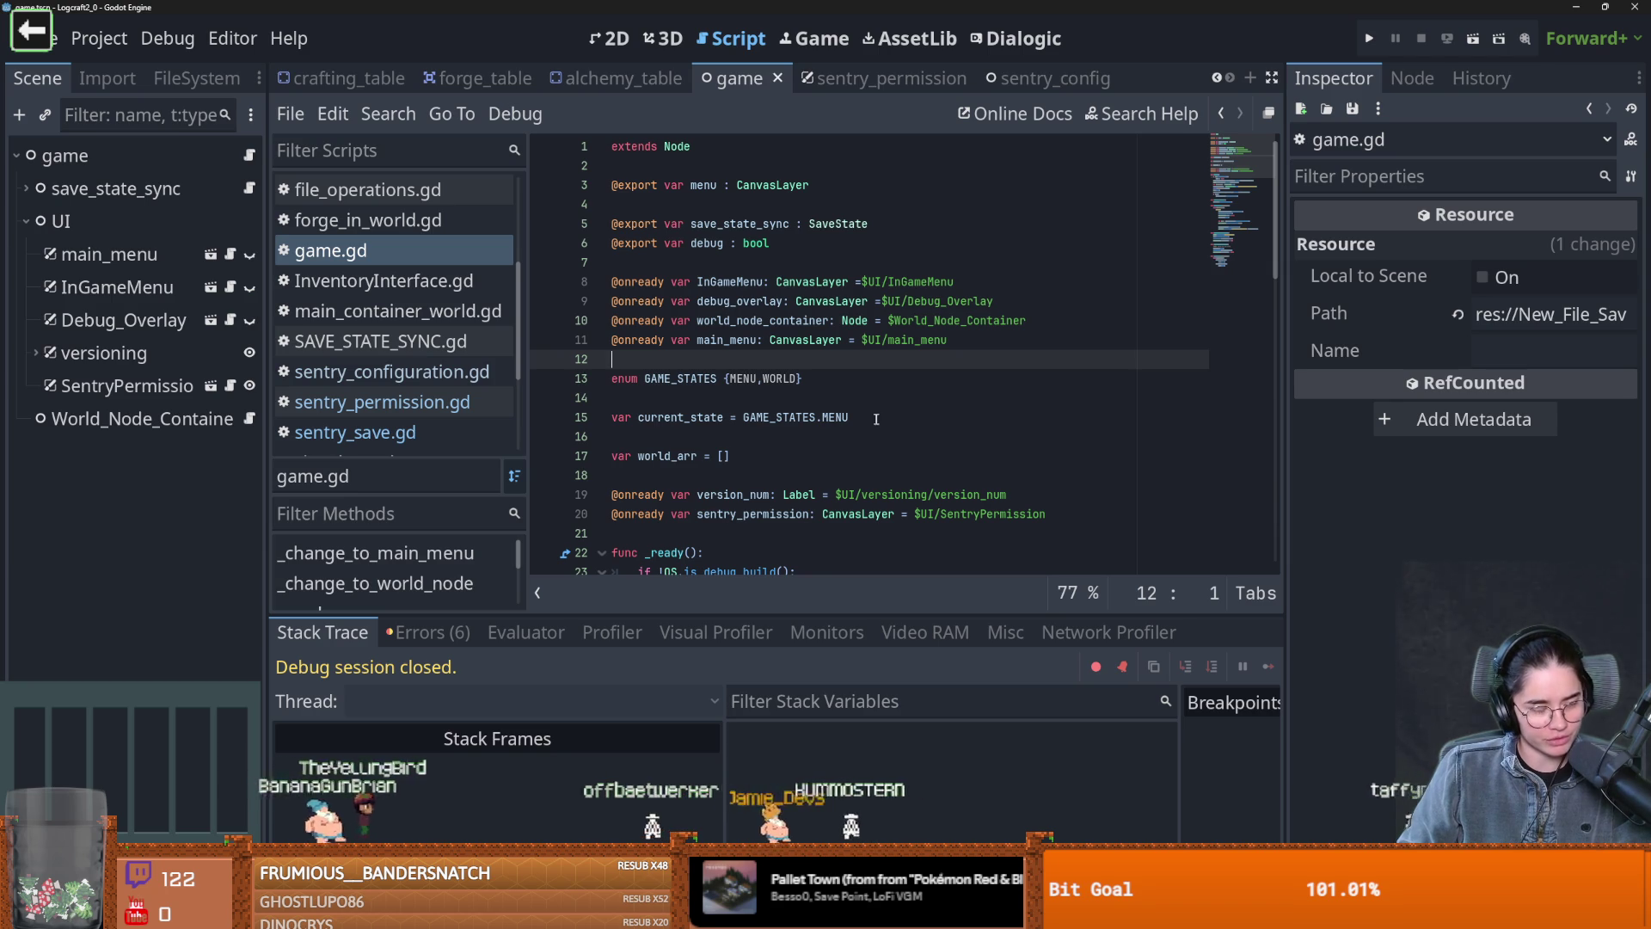
left_click(778, 344)
key("ctrl+s")
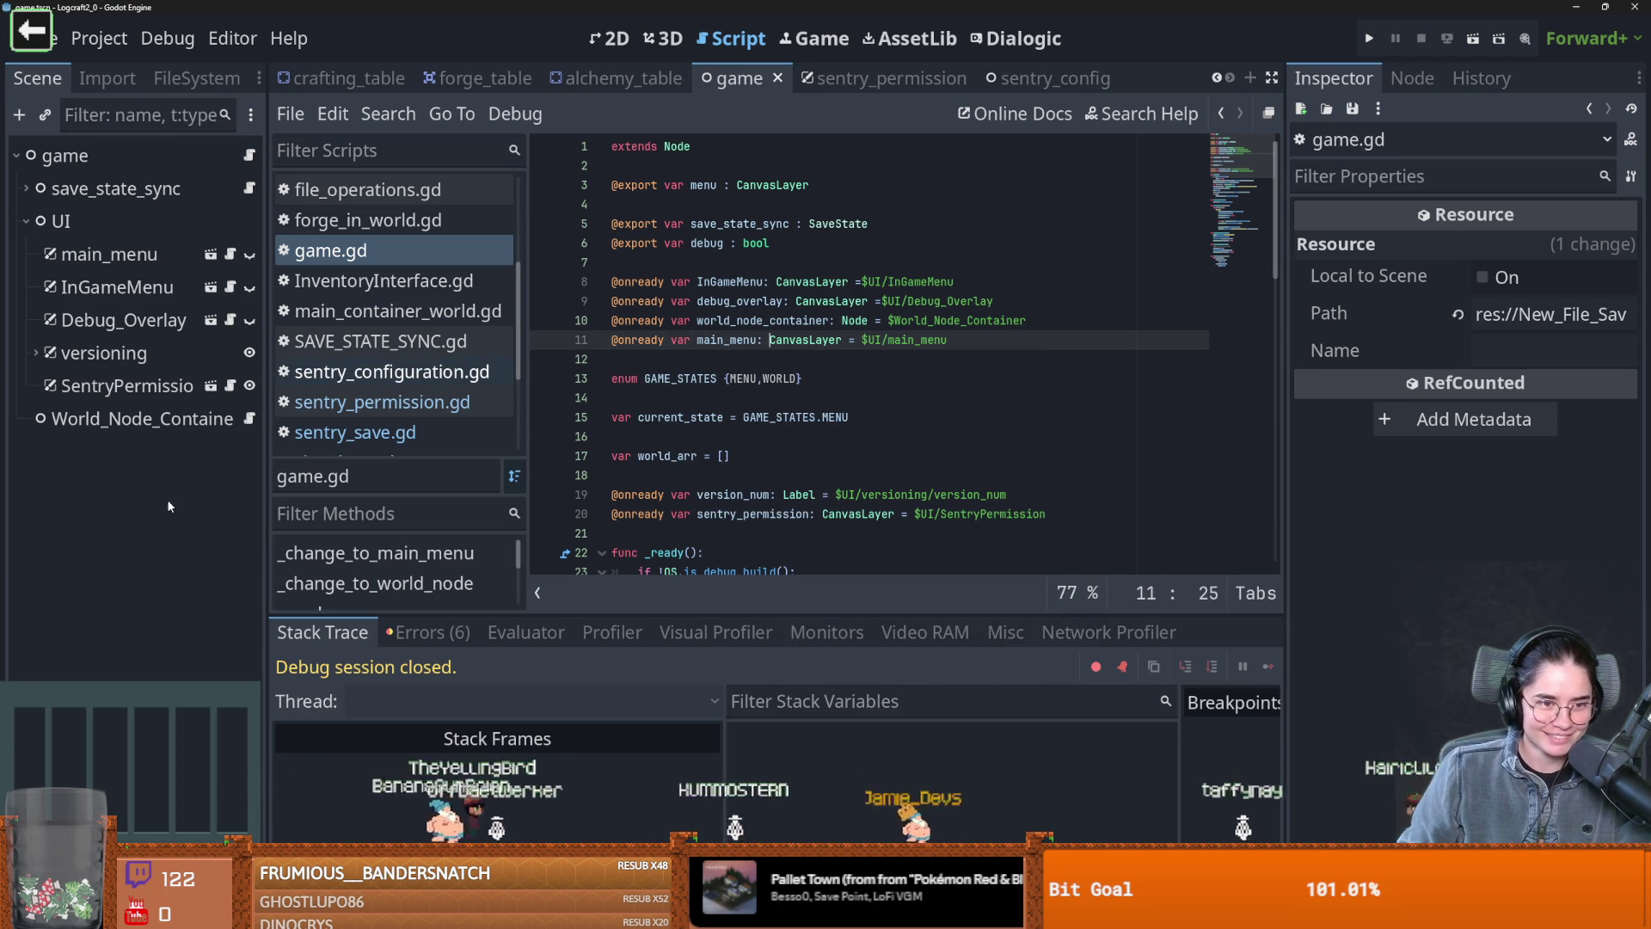
left_click_drag(261, 454, 283, 460)
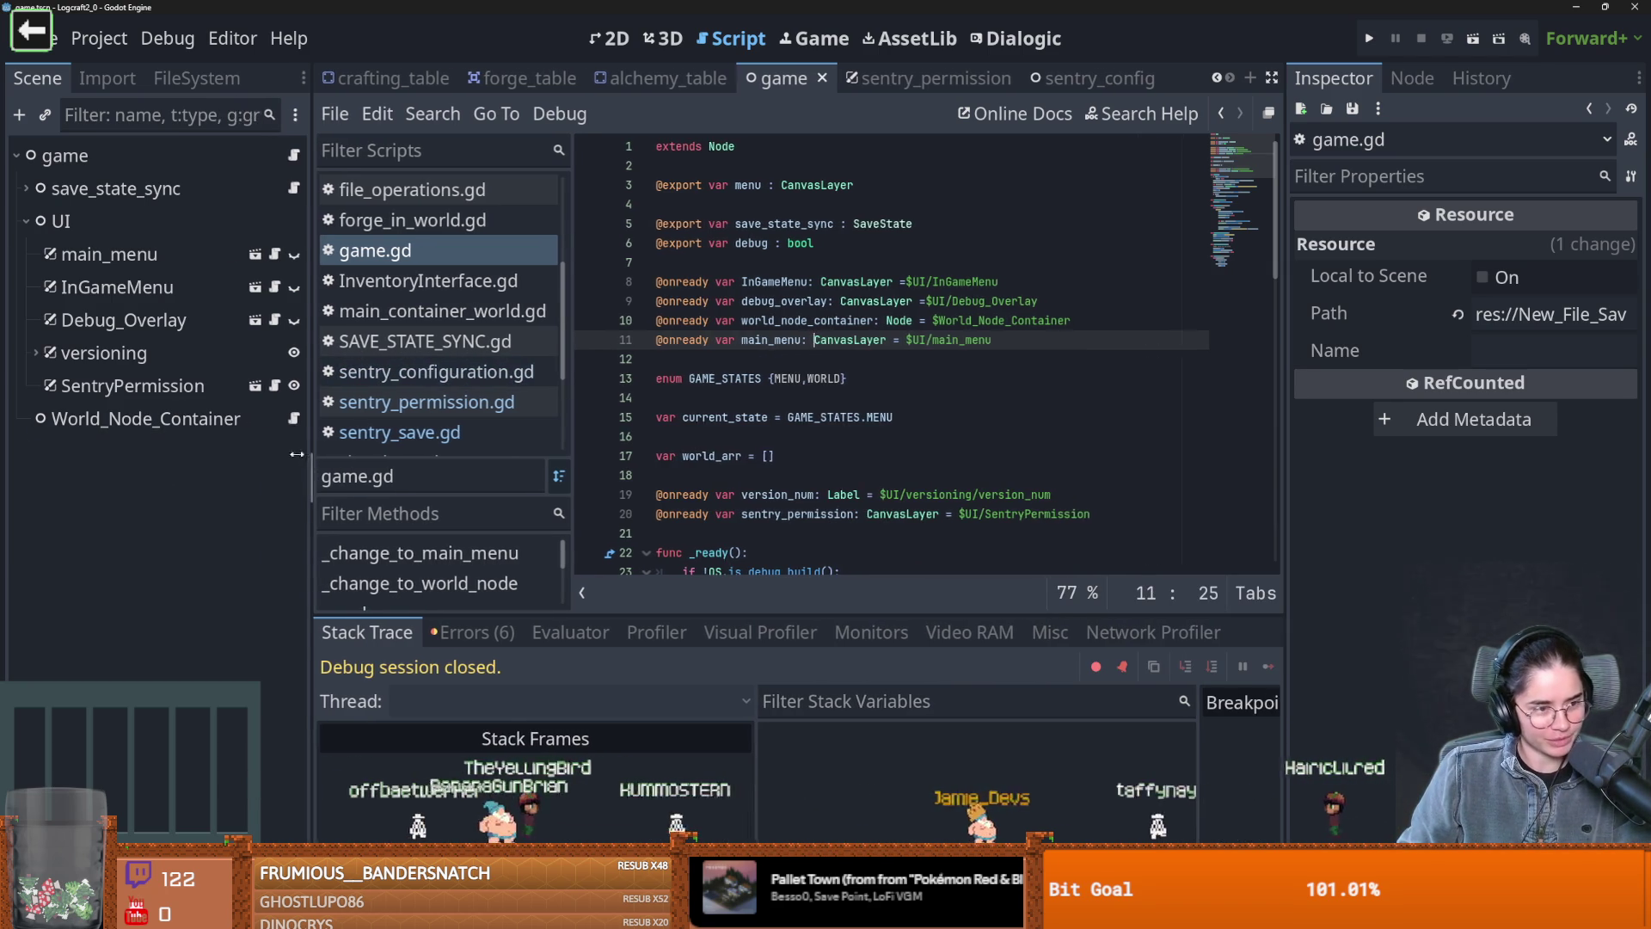
key("ctrl+s")
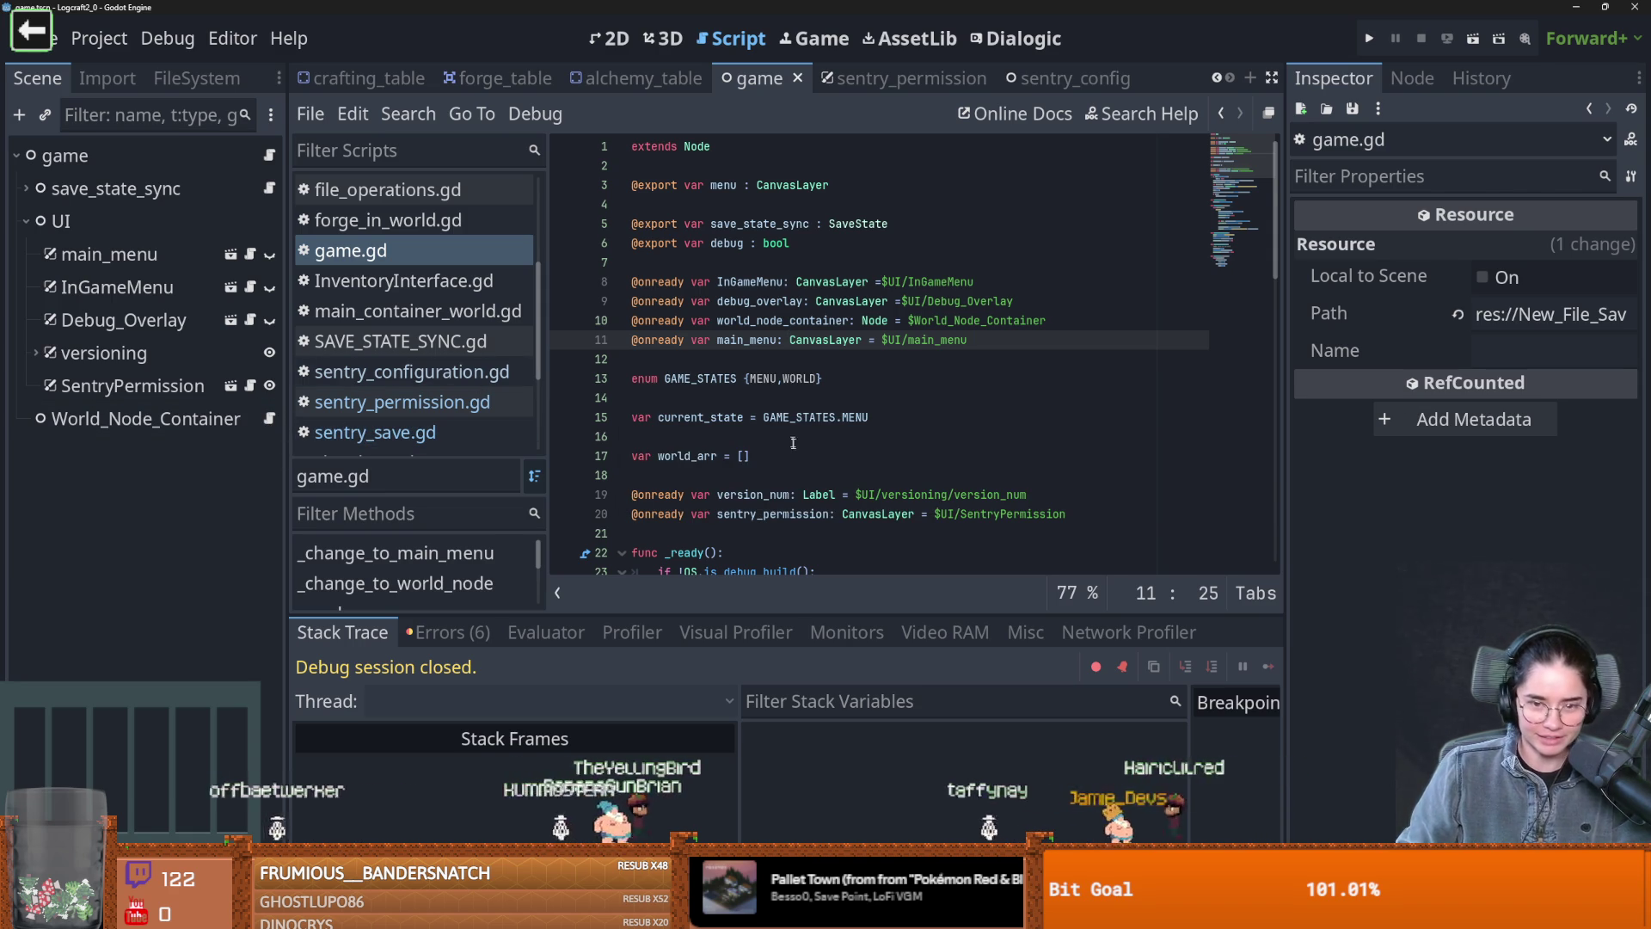
Review the _ready code, then open the SentryPermission node's script
scroll(787, 442, "down", 5)
left_click(757, 397)
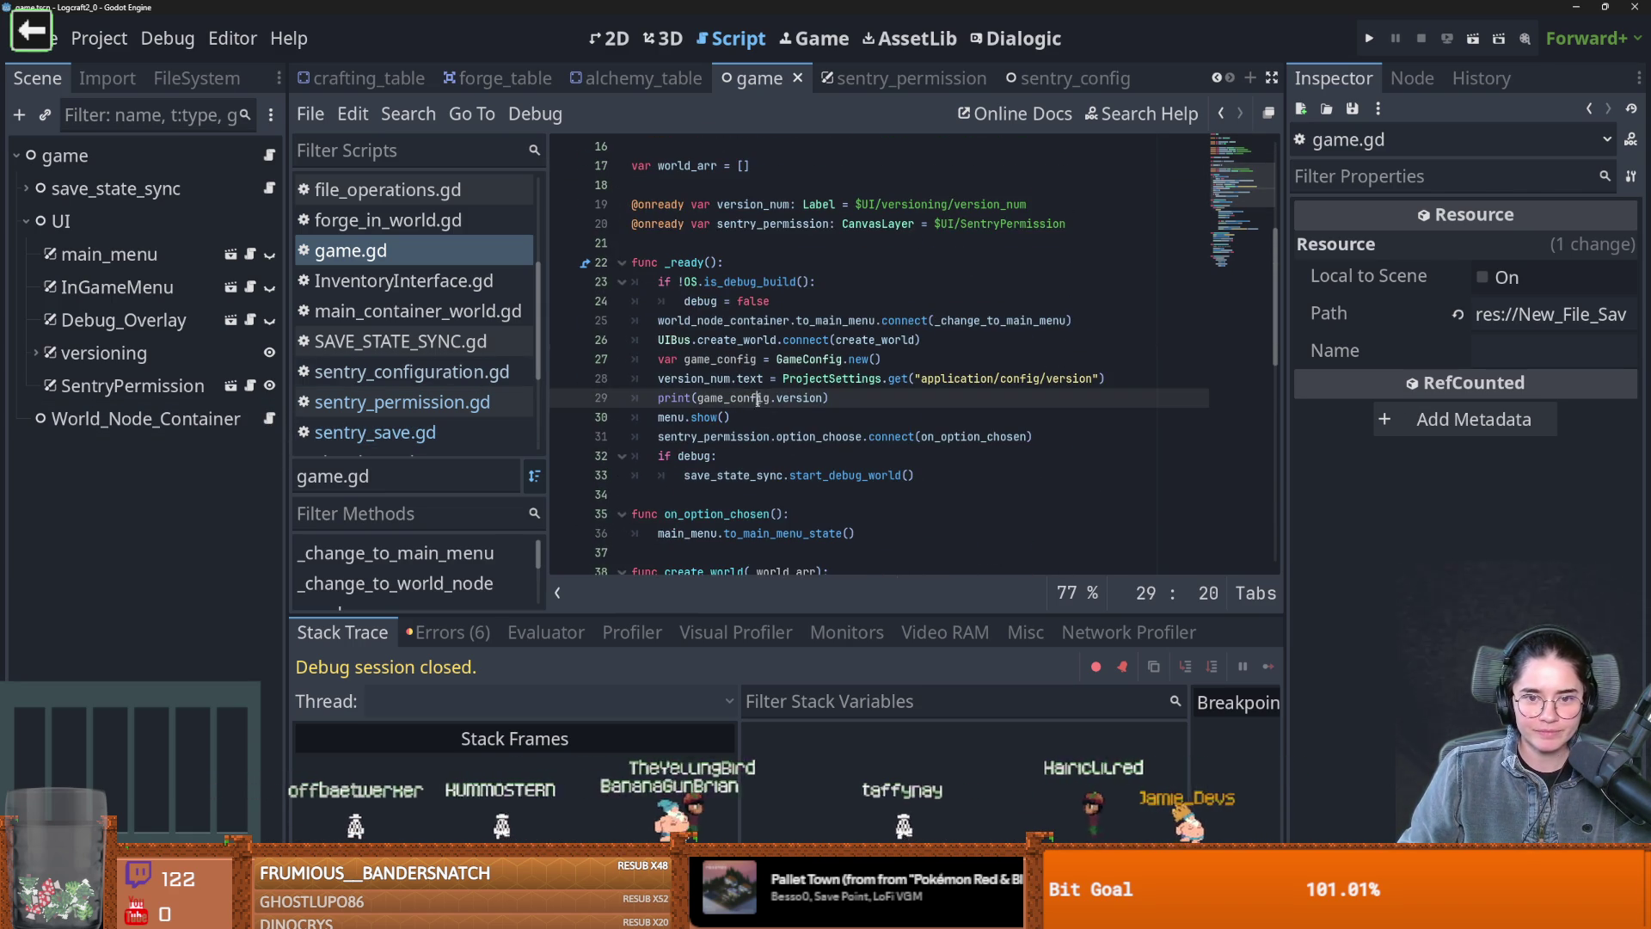
left_click(786, 457)
scroll(782, 457, "down", 2)
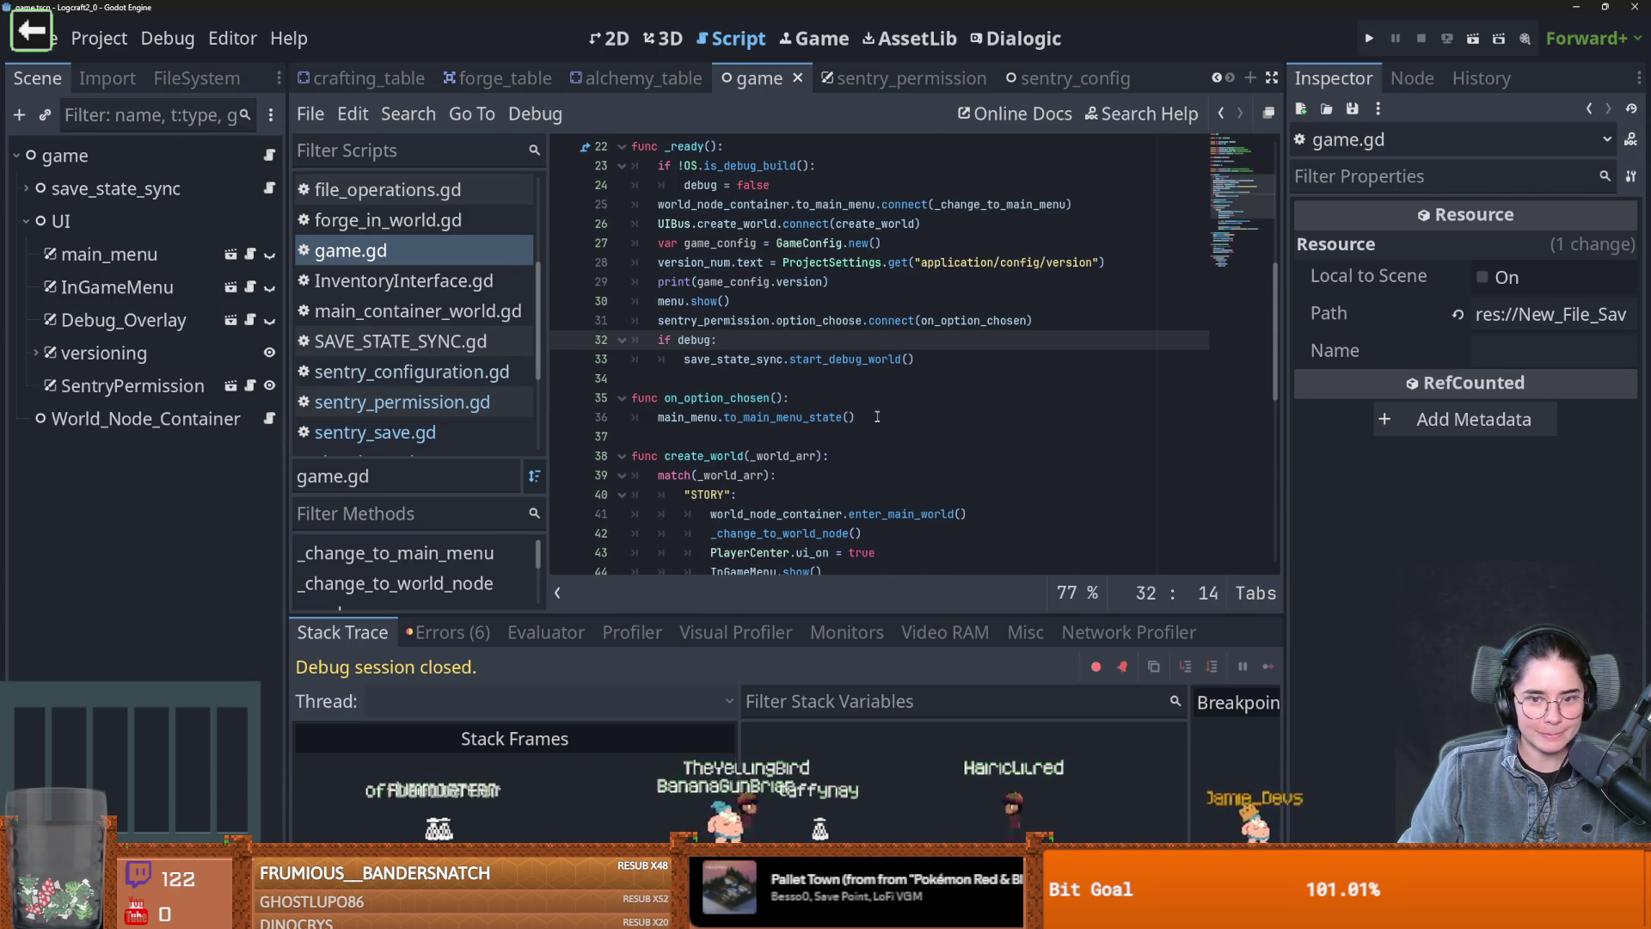
scroll(875, 415, "down", 3)
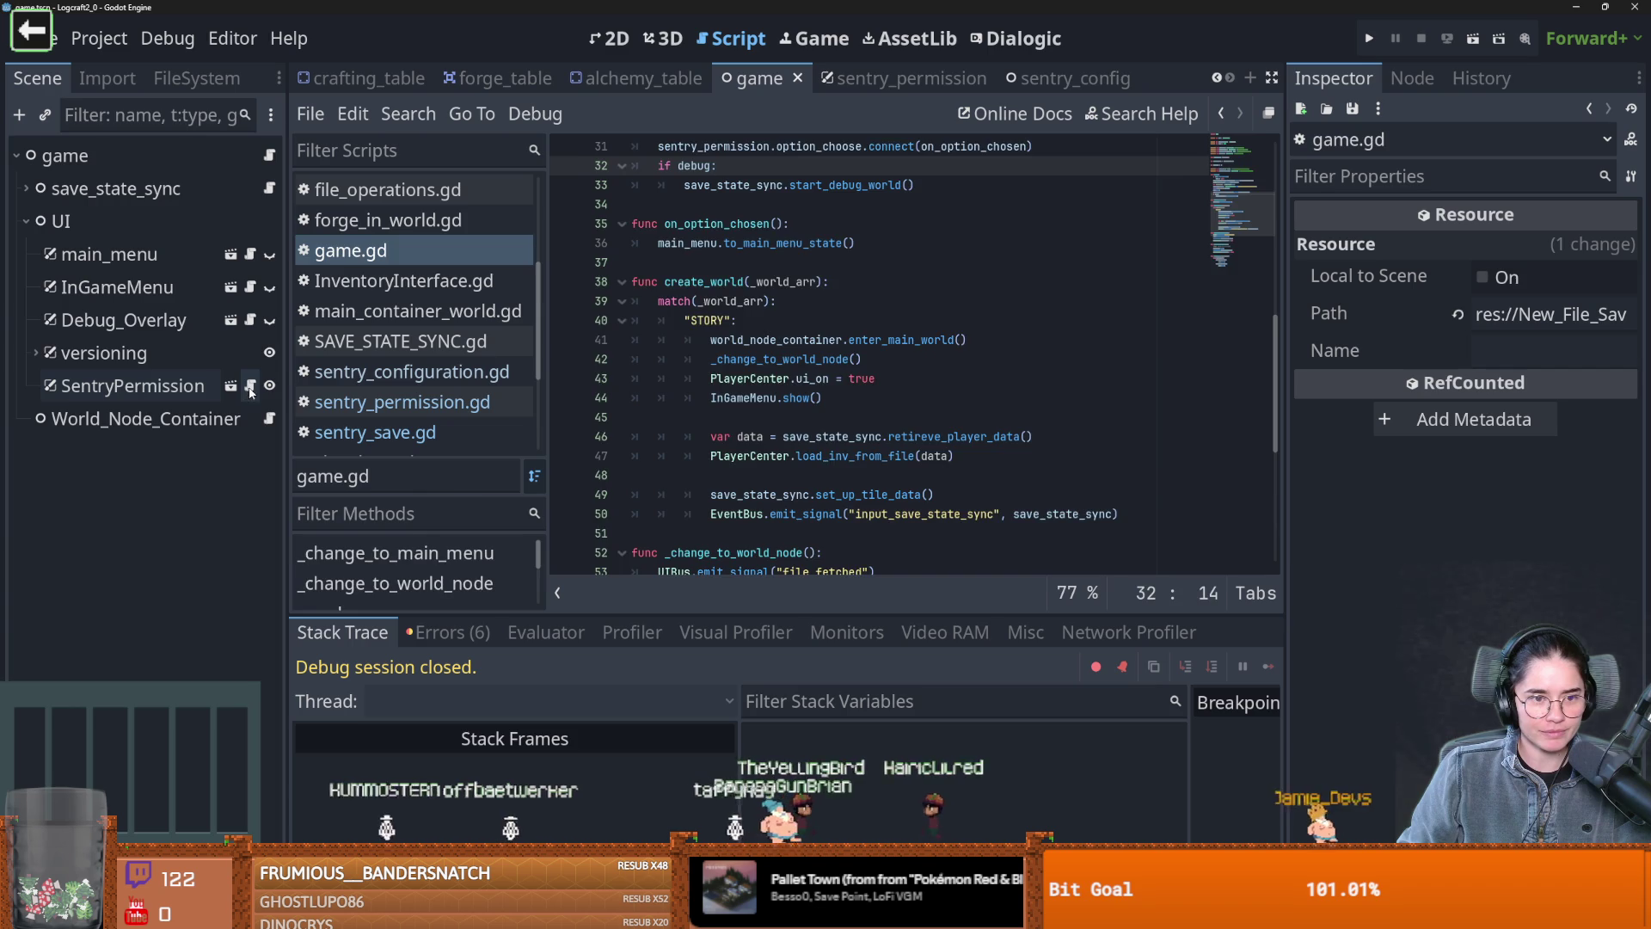
left_click(250, 392)
left_click(839, 353)
Delete the inline SentrySave class block and the empty lines above func _ready
mouse_move(918, 340)
left_mouse_down()
mouse_move(774, 301)
mouse_move(653, 226)
mouse_move(533, 225)
left_mouse_up()
key("BackSpace")
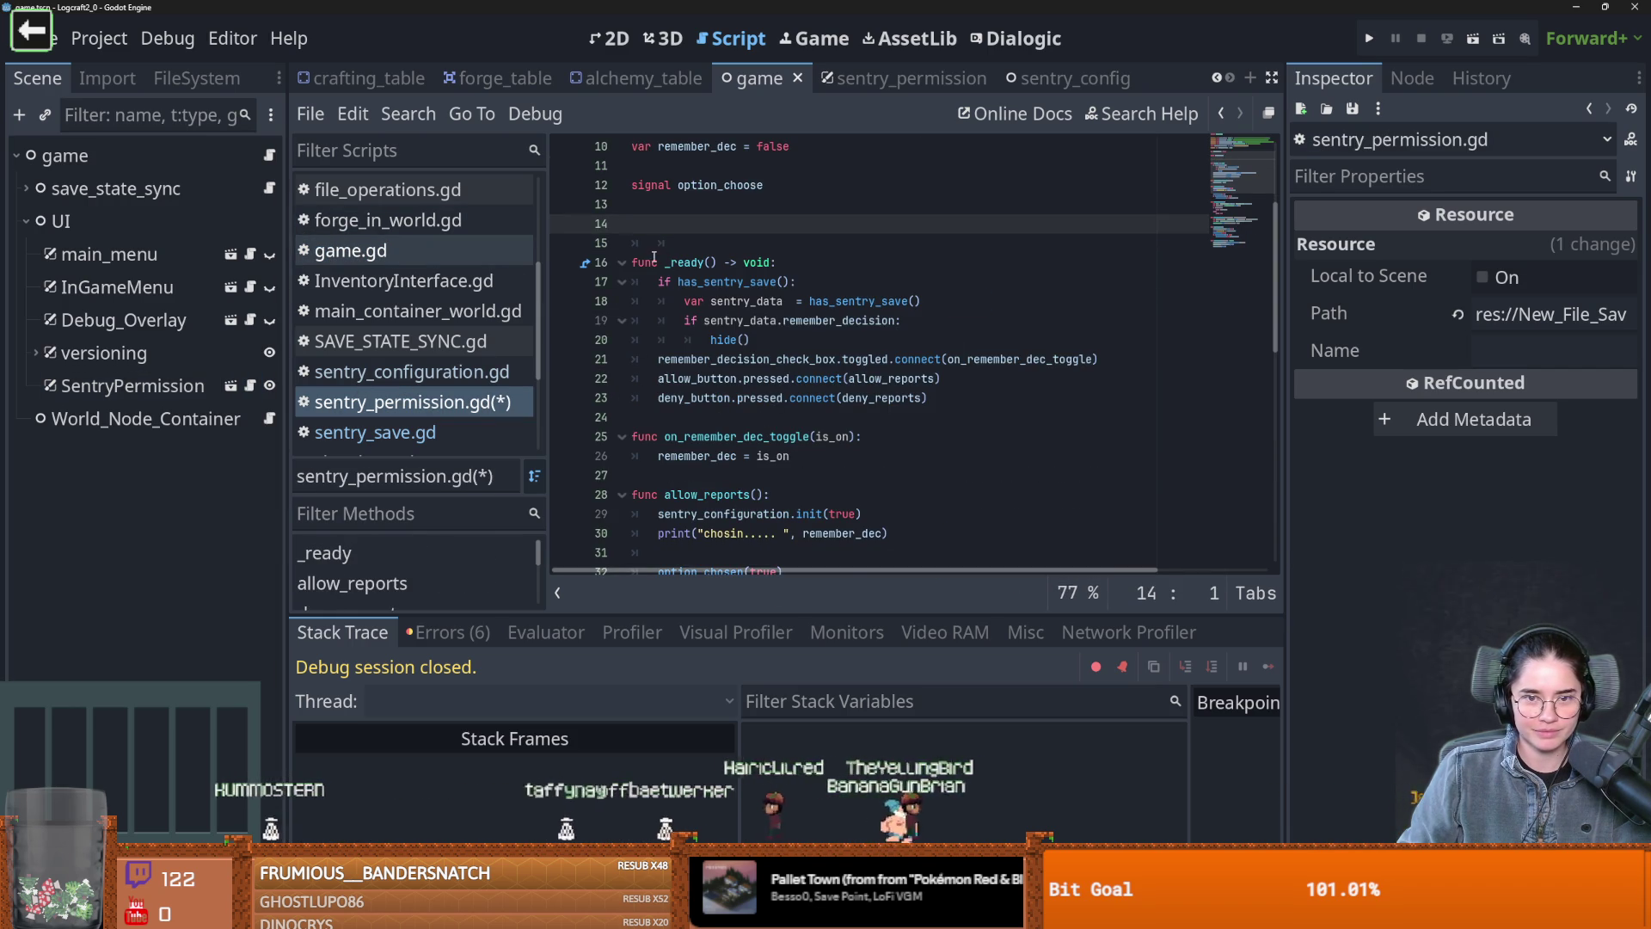
left_click(660, 246)
key("BackSpace")
key("BackSpace")
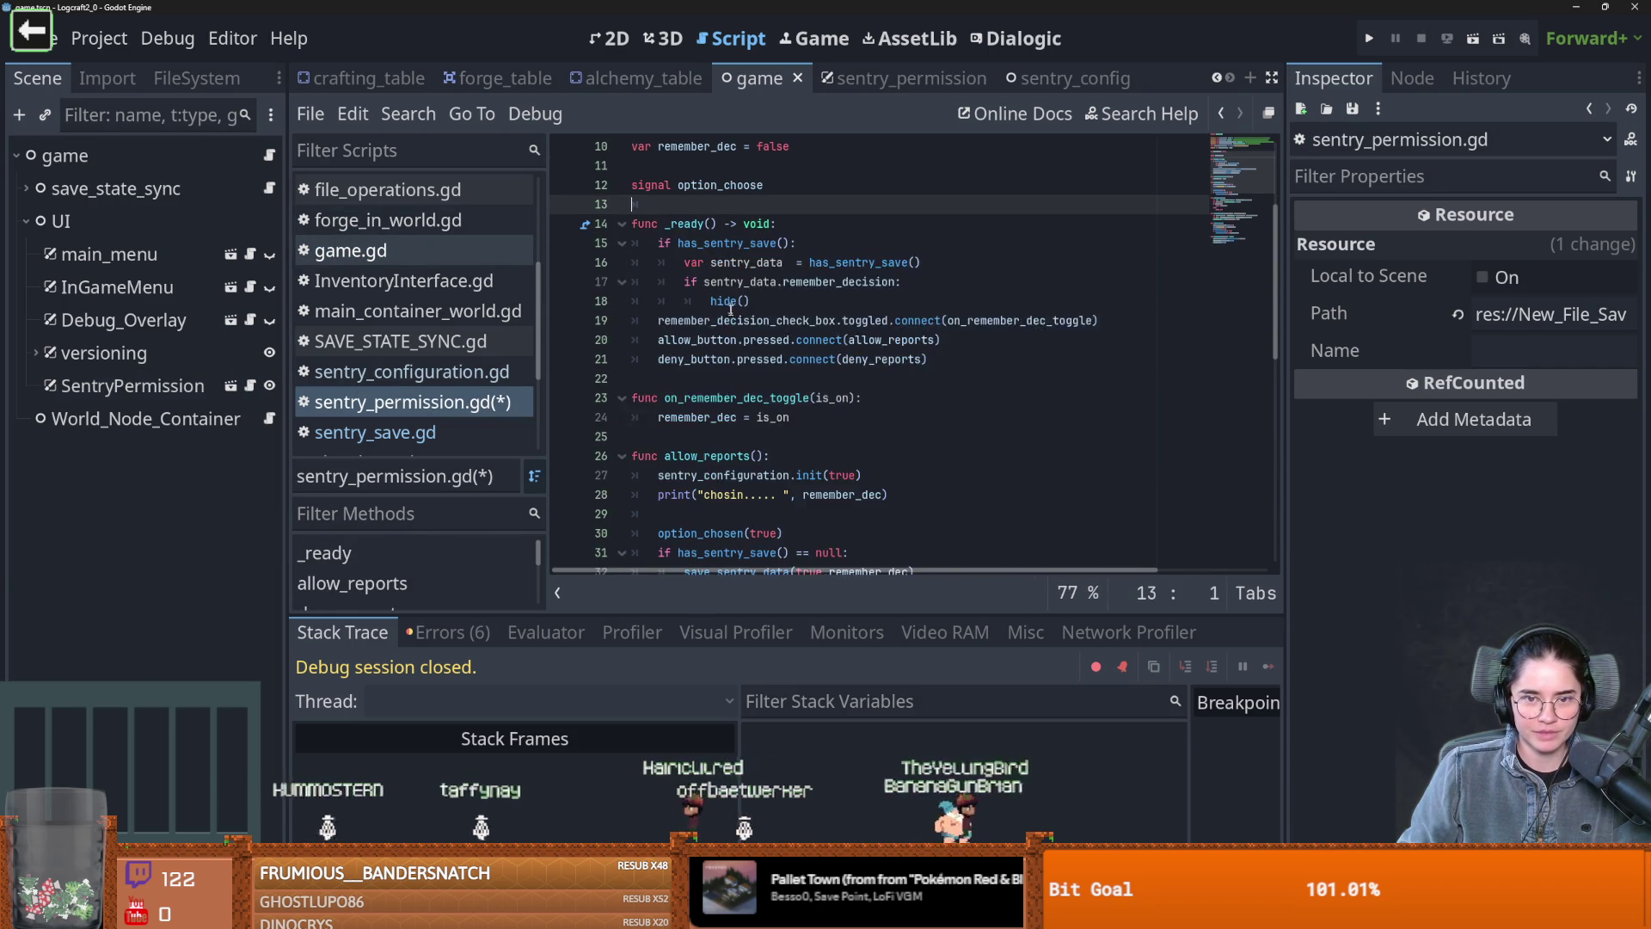
scroll(796, 342, "down", 1)
scroll(780, 348, "down", 6)
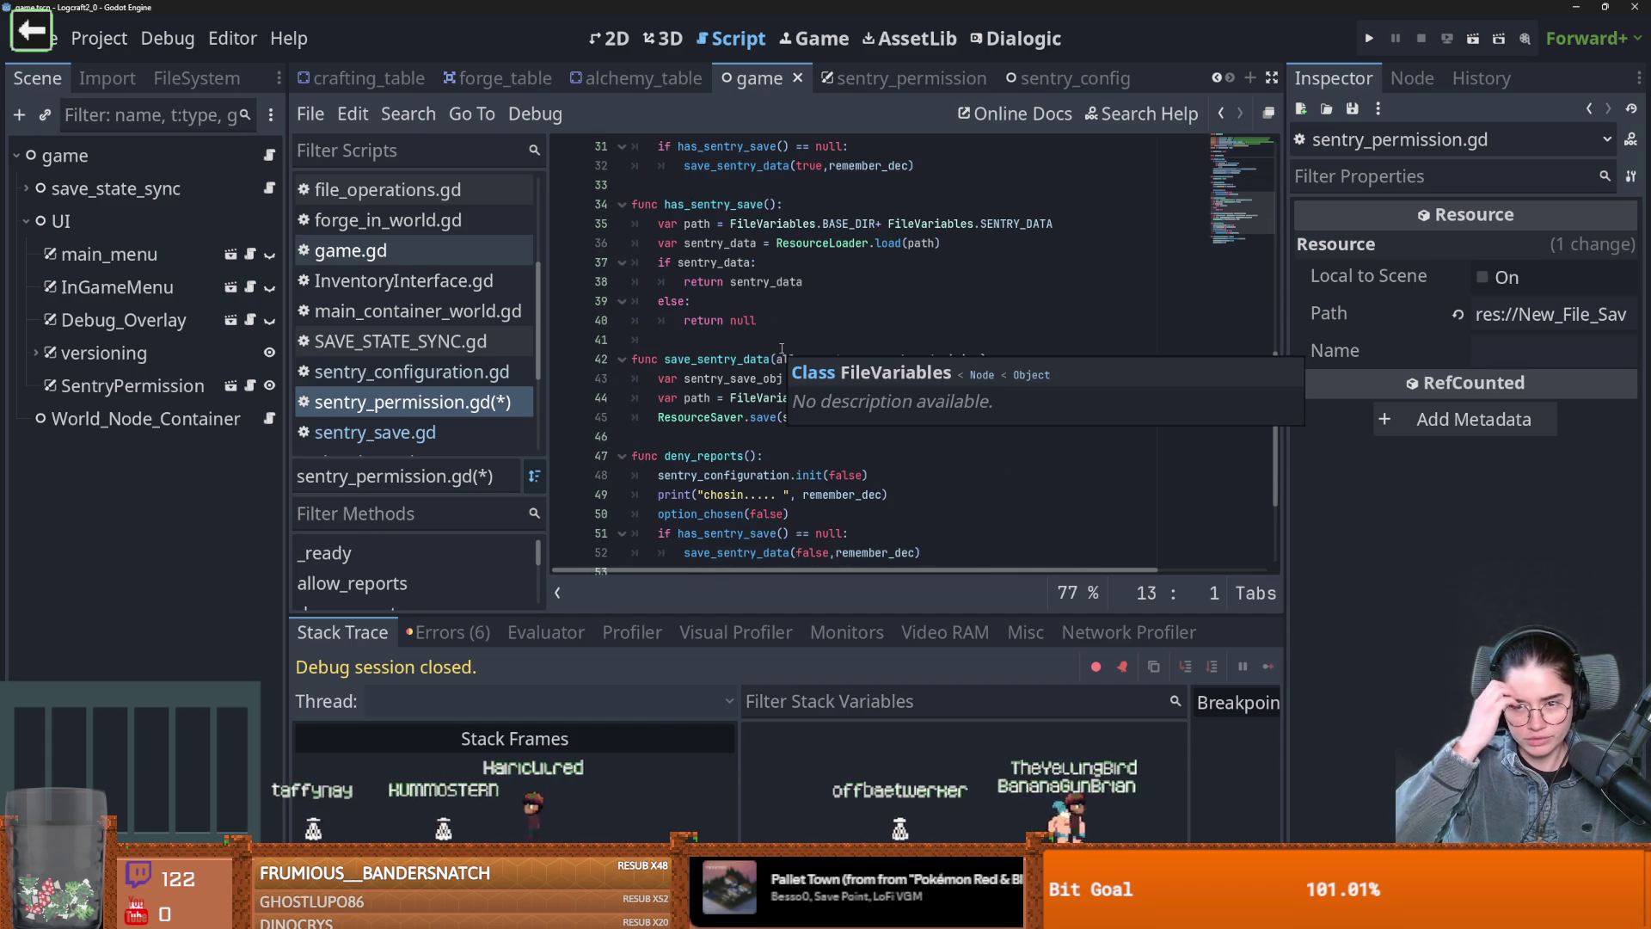
scroll(780, 348, "up", 1)
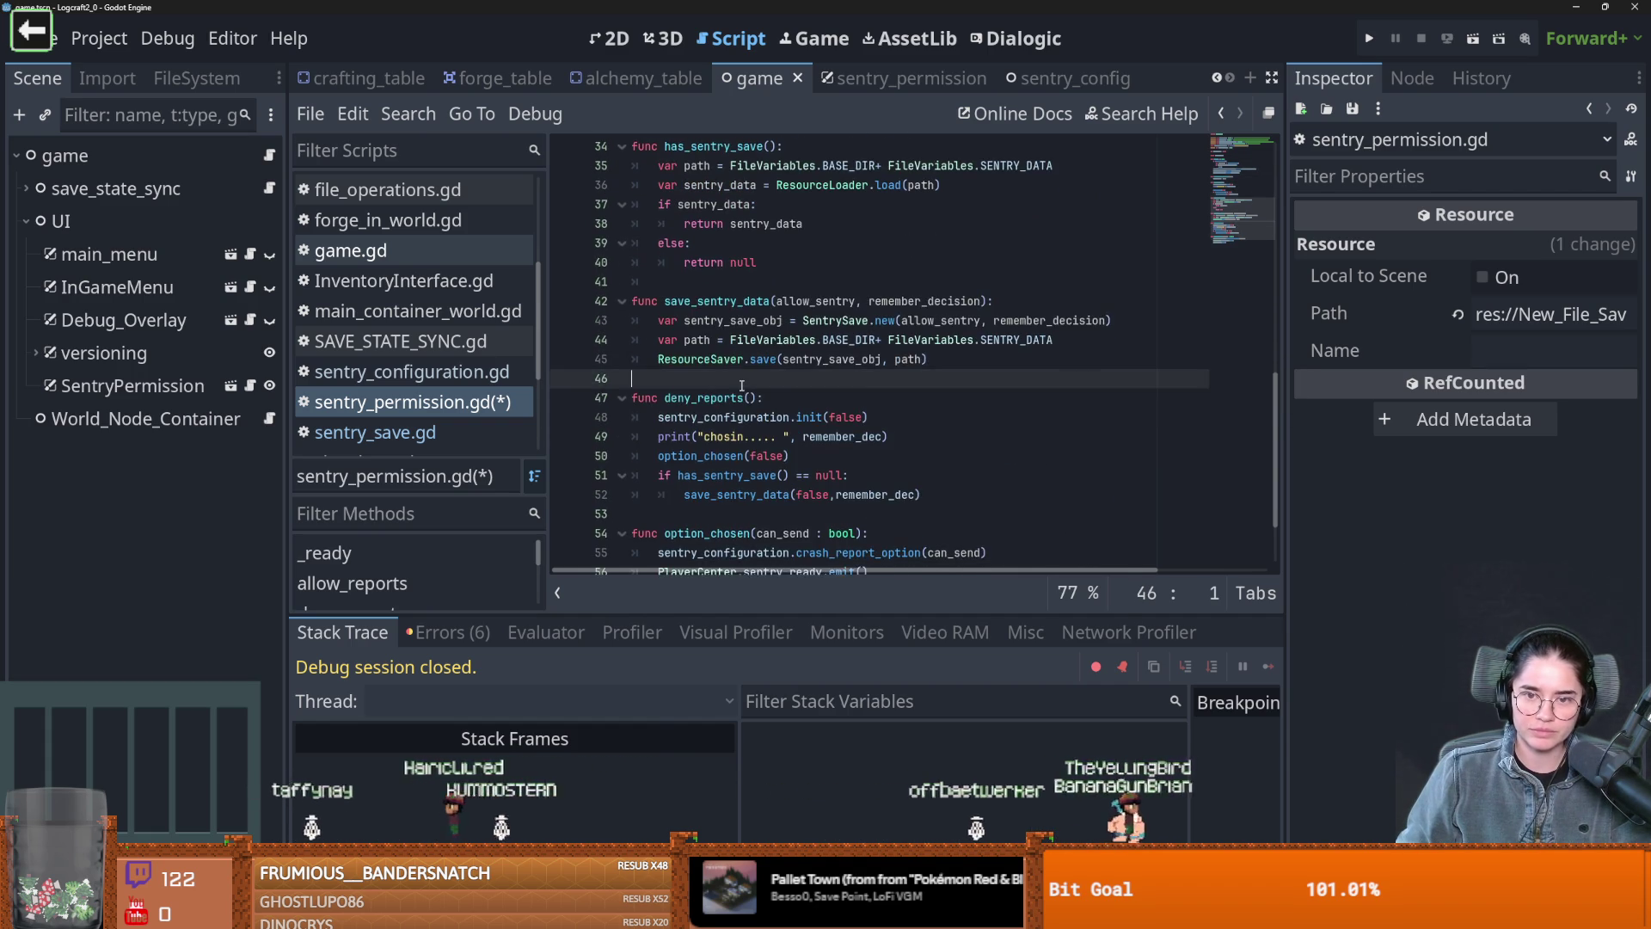
left_click(653, 495)
key("alt+Tab")
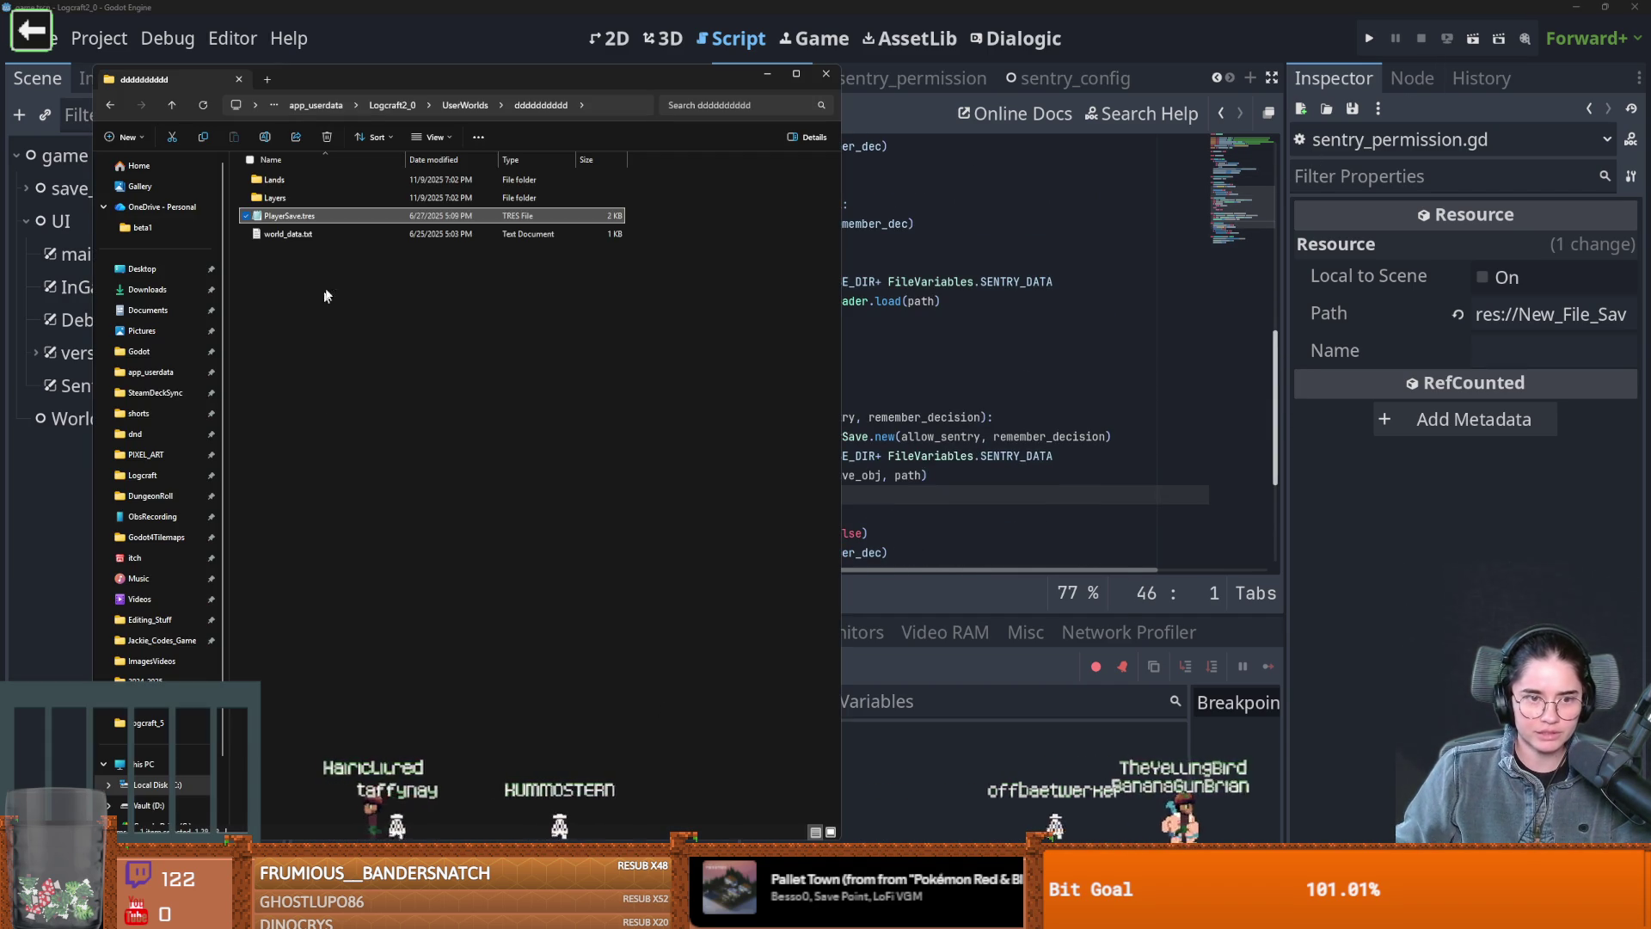
Go up from UserWorlds to app_userdata, open Logcraft2_0, and delete sentry.tres
left_click(309, 217)
right_click(308, 217)
left_click(375, 105)
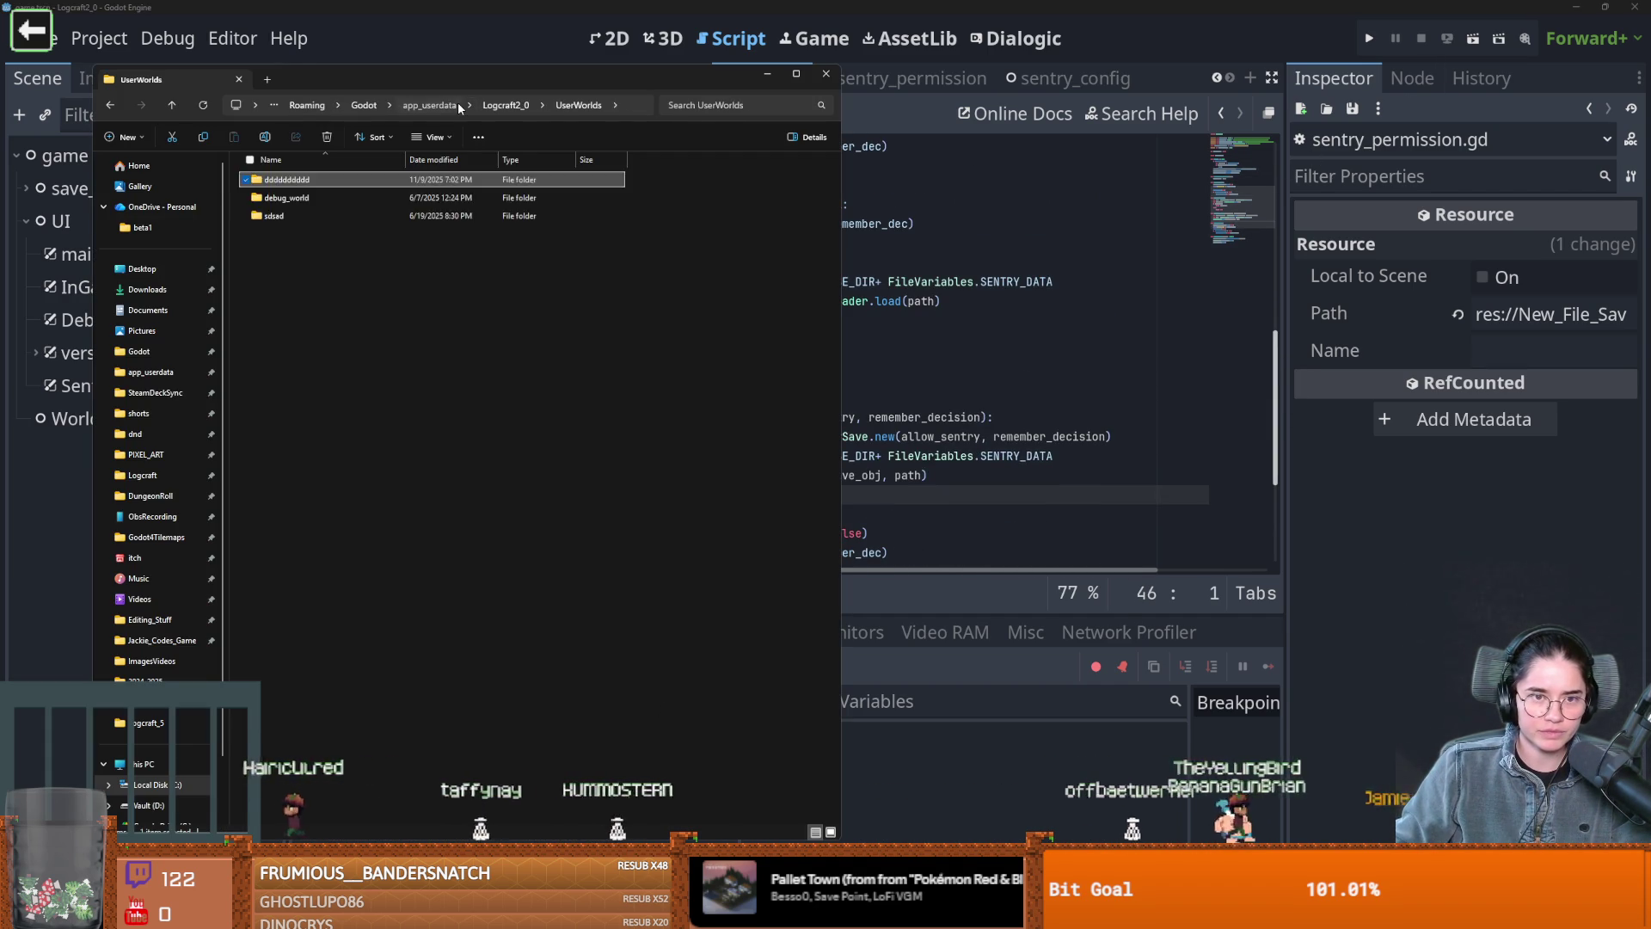
left_click(374, 105)
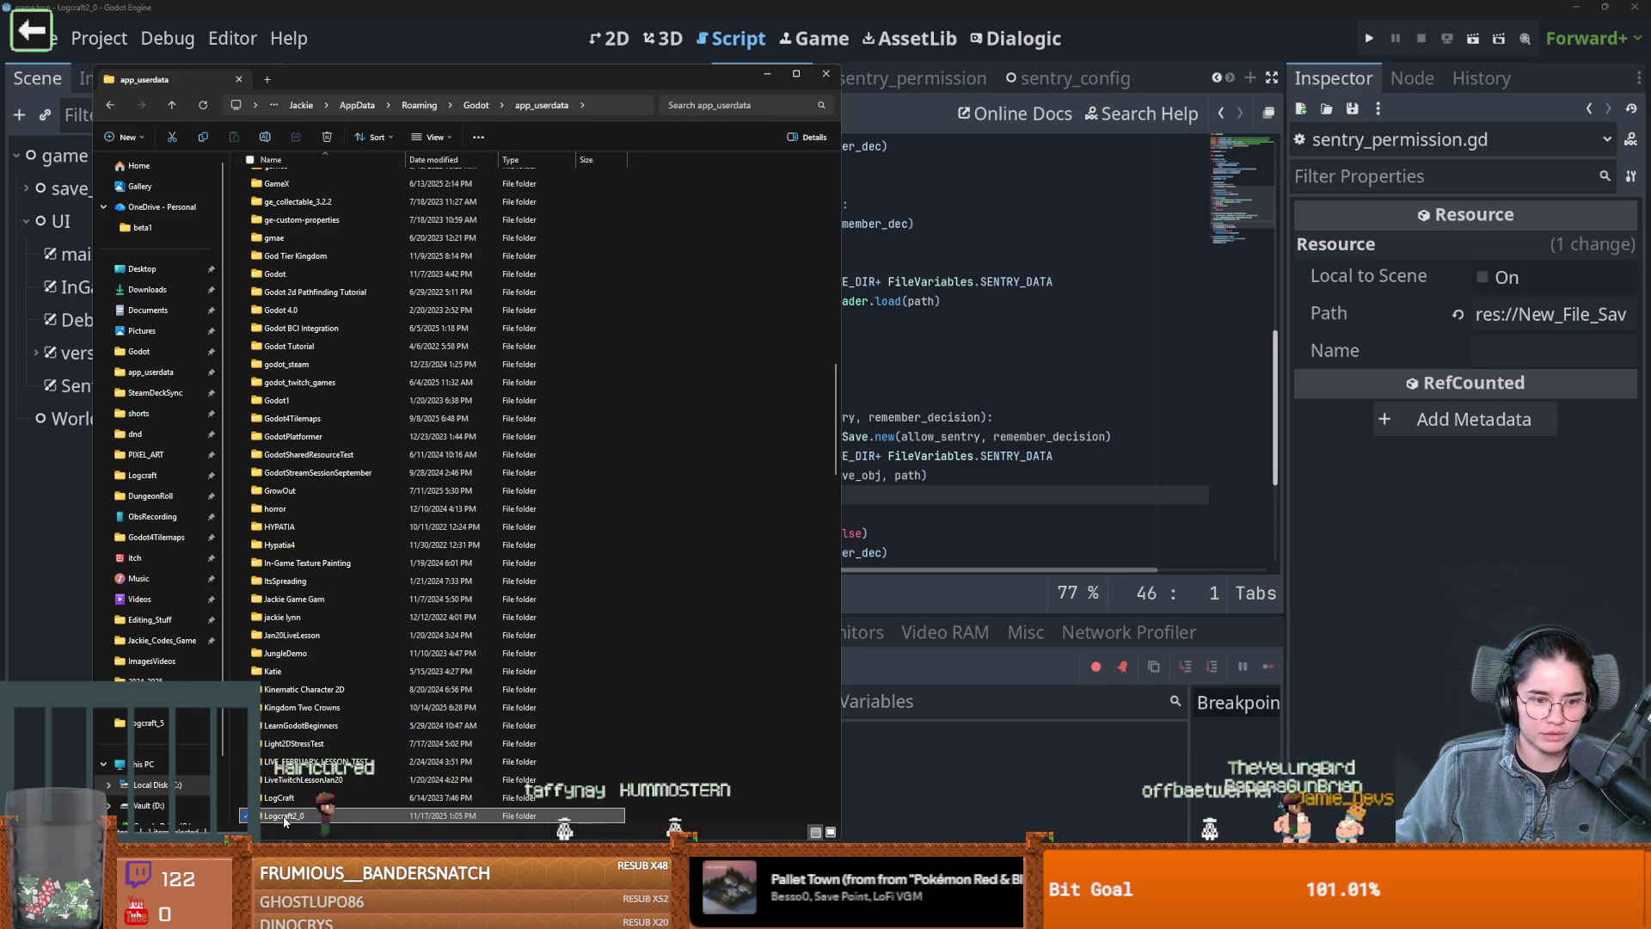
key("Return")
right_click(290, 306)
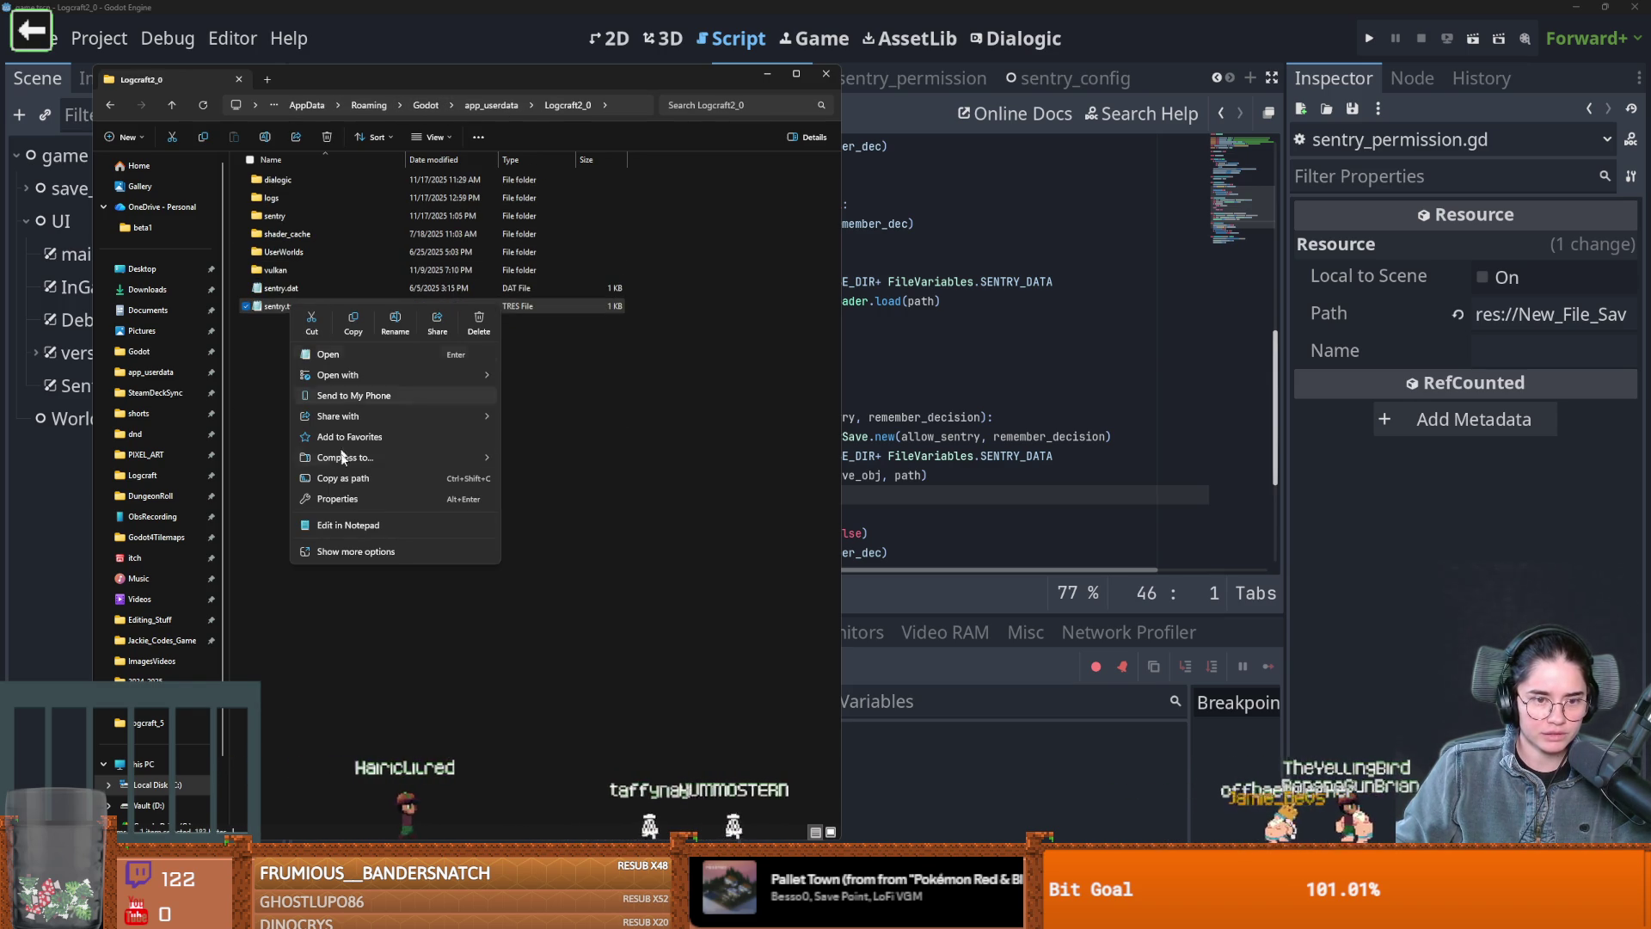
left_click(478, 322)
left_click(851, 209)
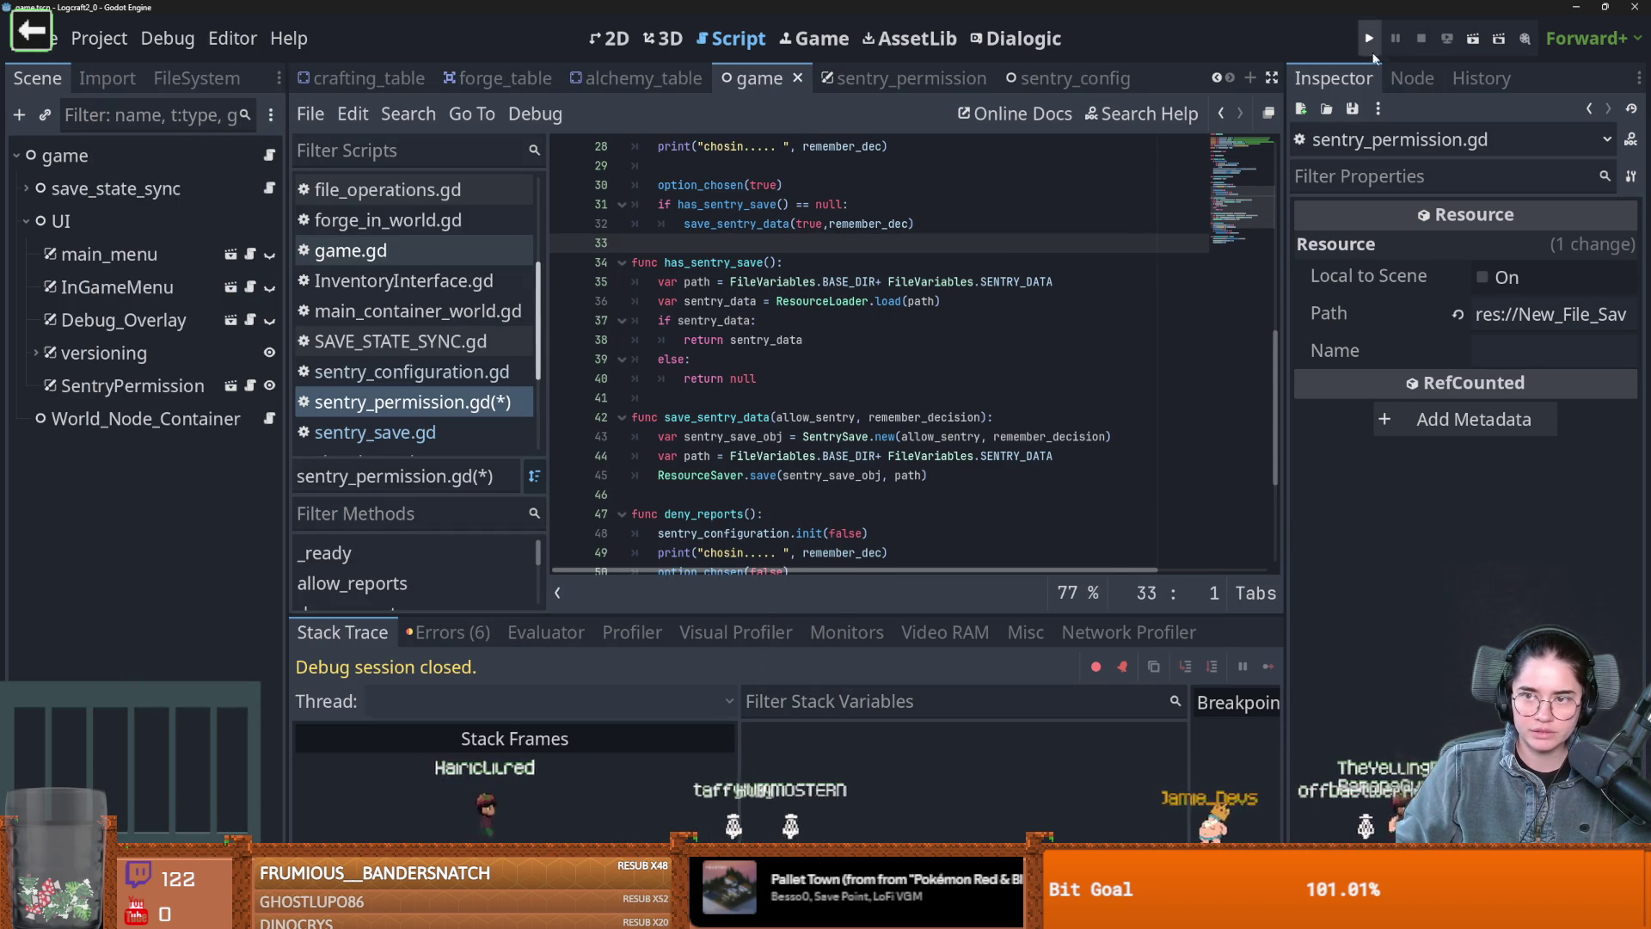
Run the game, choose Deny on the crash-report dialog, and quit back to the editor
scroll(828, 434, "up", 1)
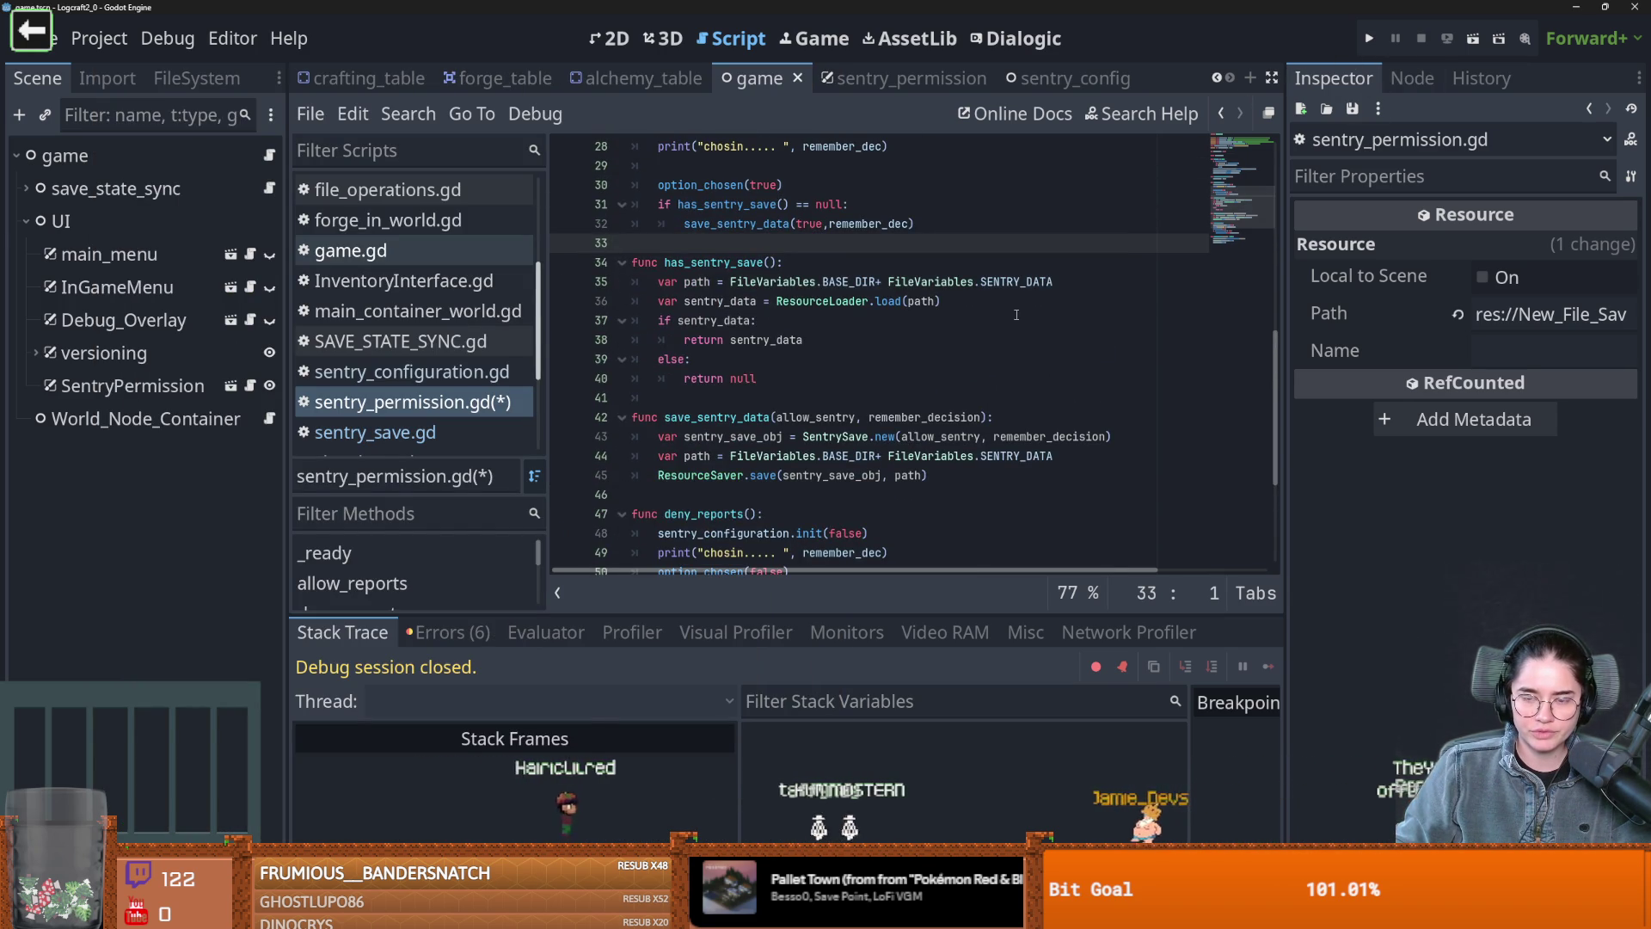
double_click(891, 436)
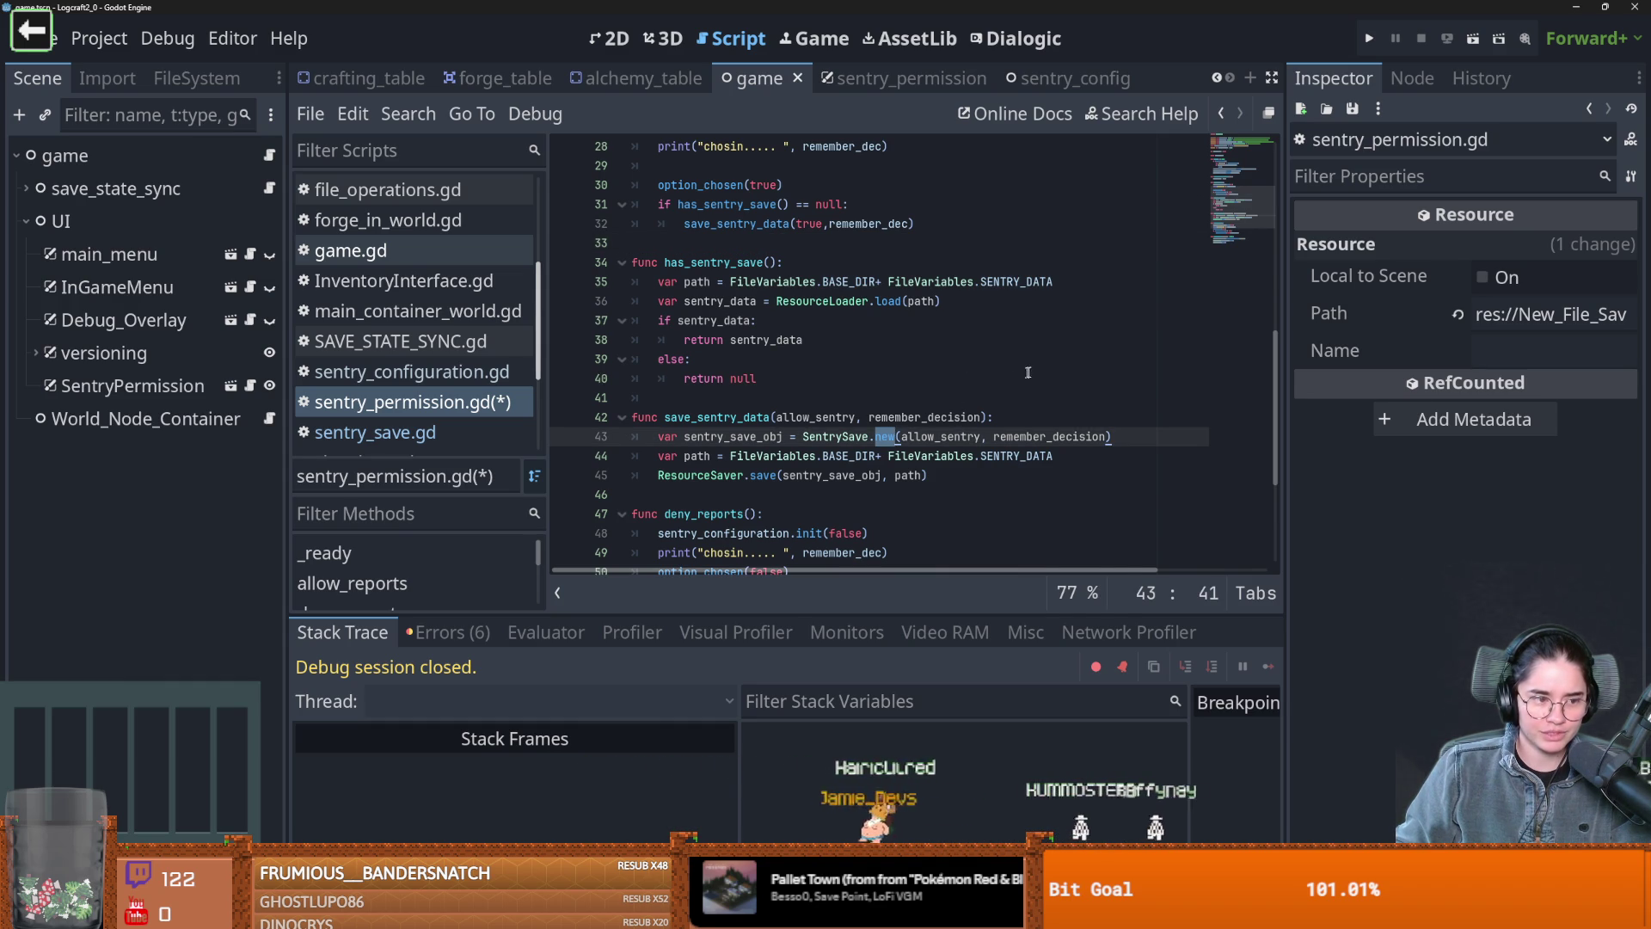
left_click(1369, 40)
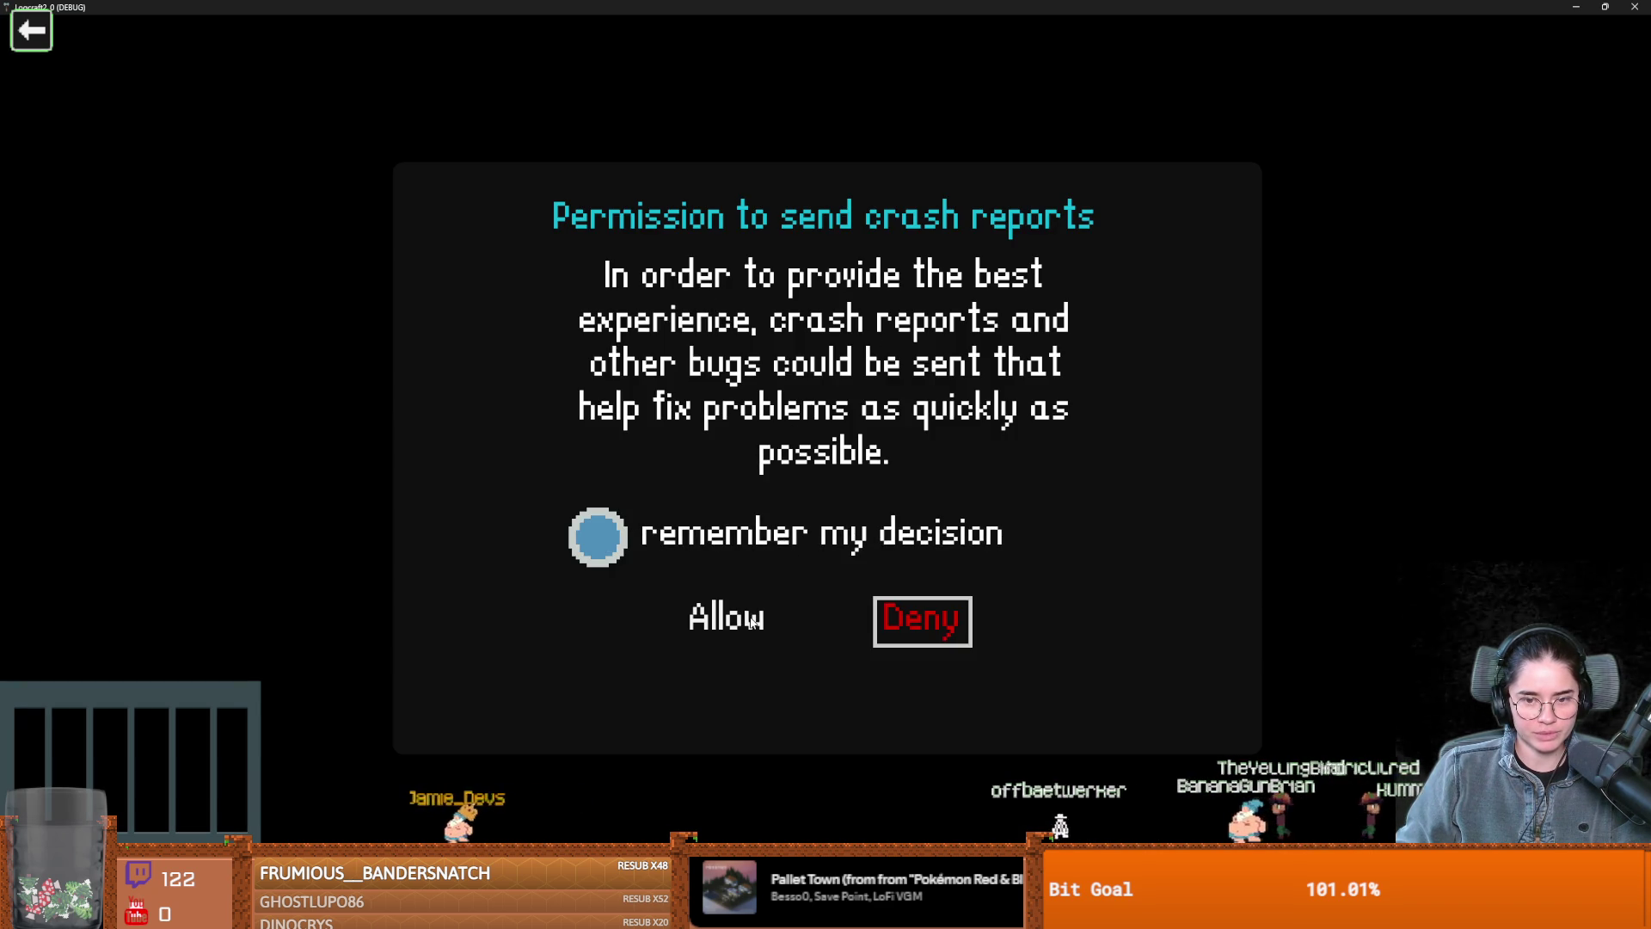
left_click(918, 621)
left_click(823, 243)
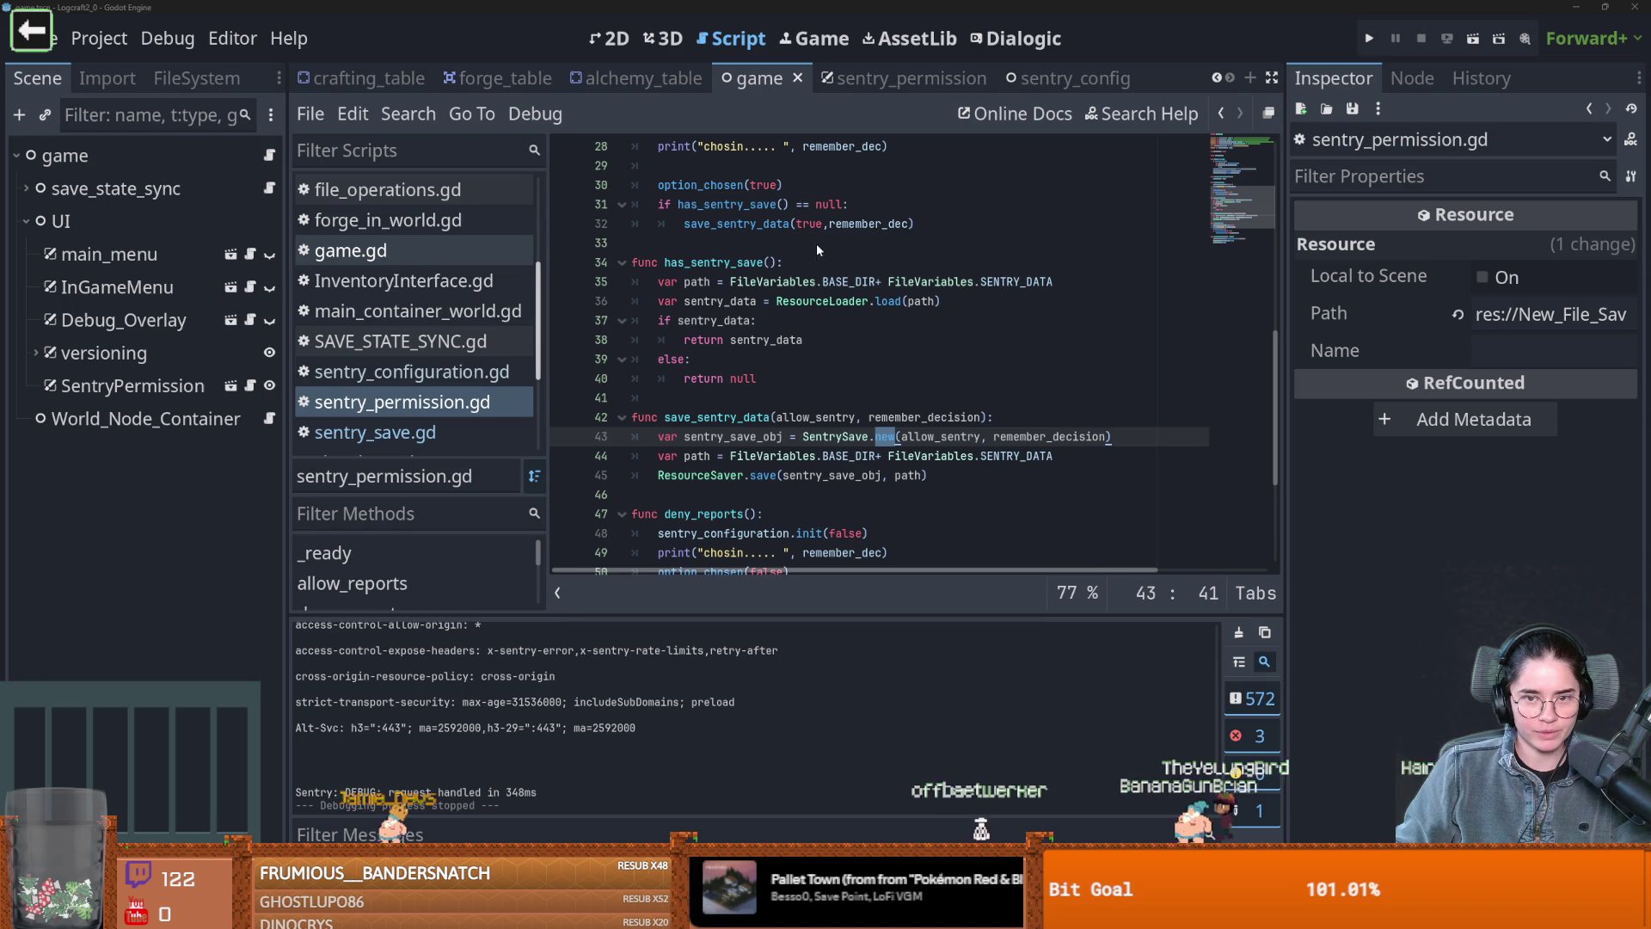
Relaunch the game and inspect the sentry_data resource under debugger Locals, then save scripts
left_click(1370, 39)
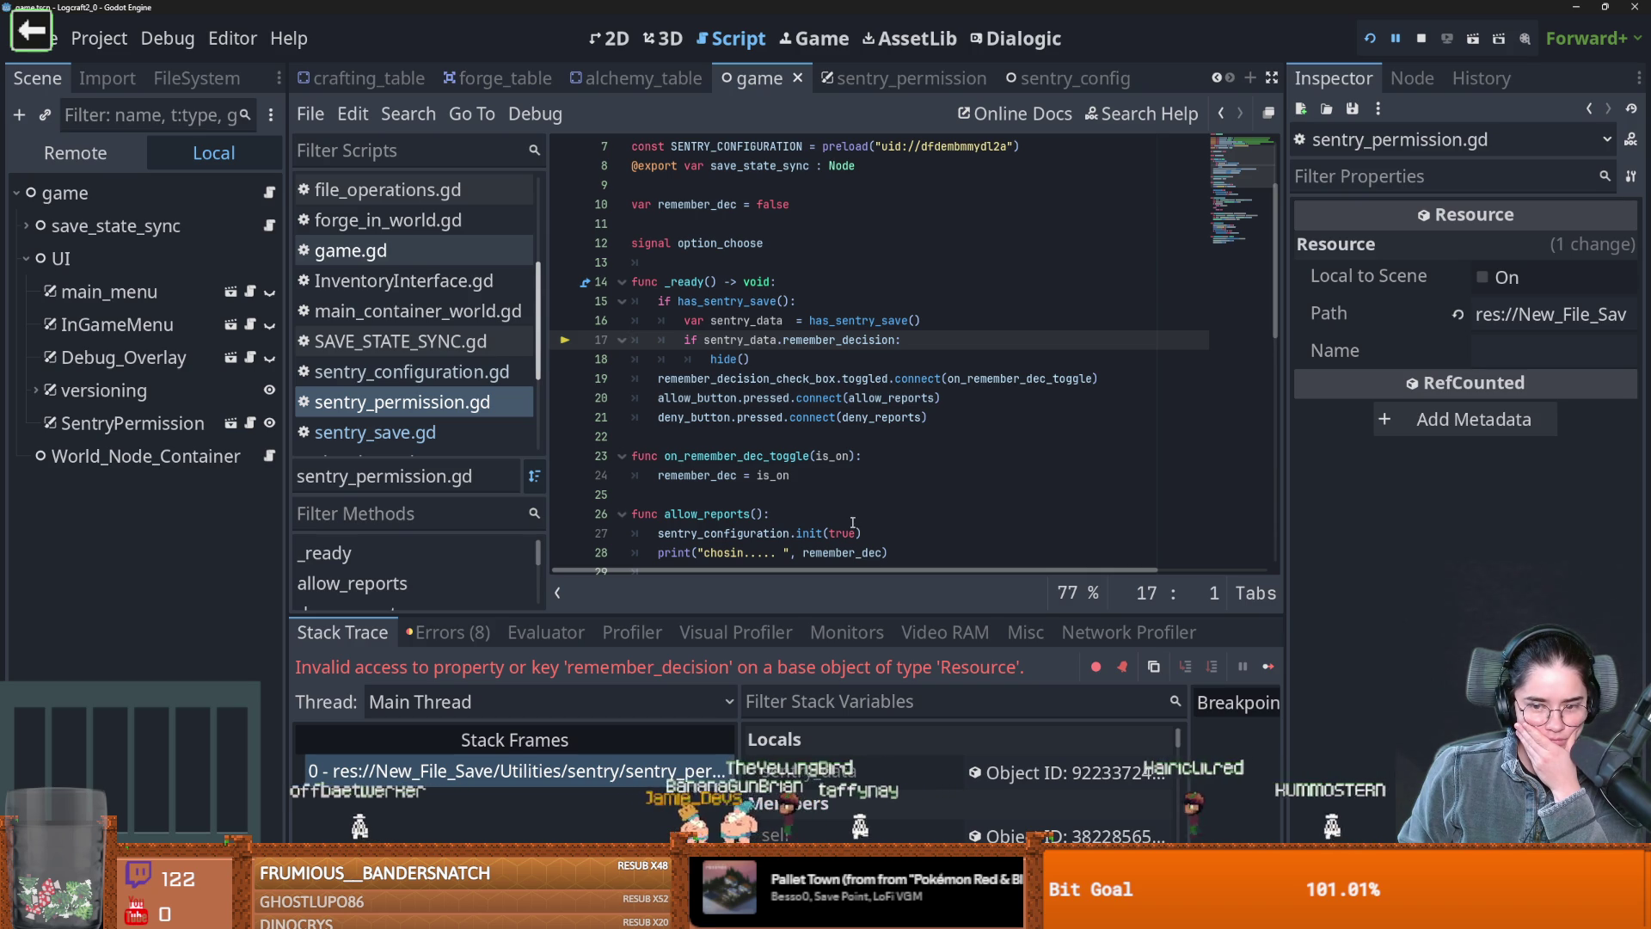
left_click(917, 767)
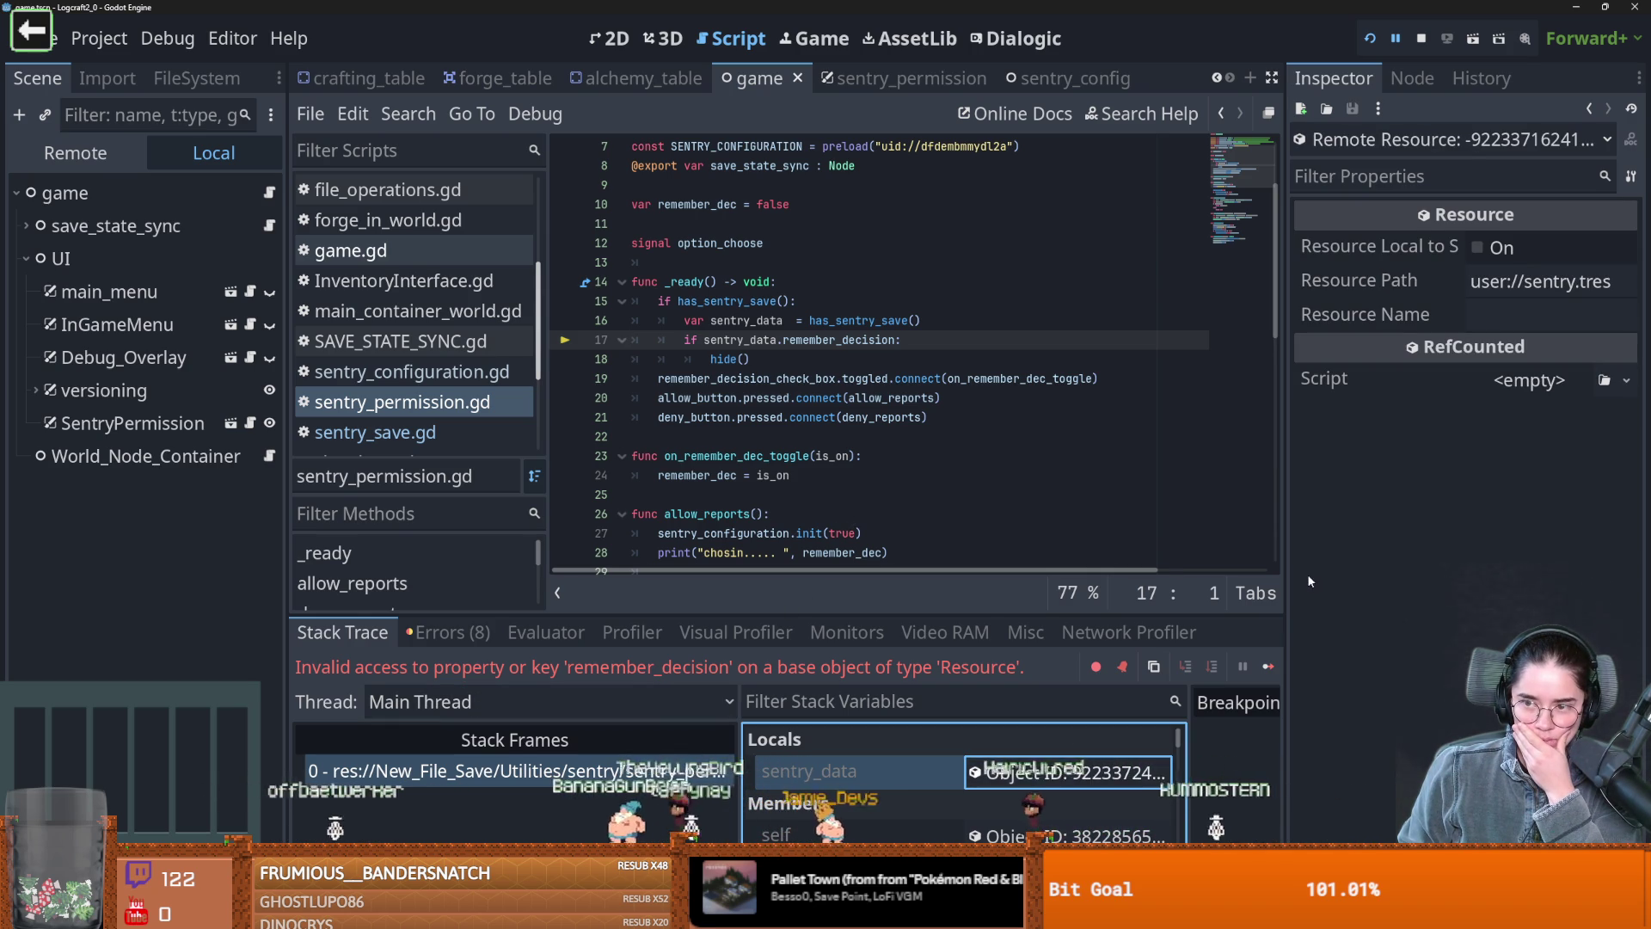
scroll(902, 449, "down", 7)
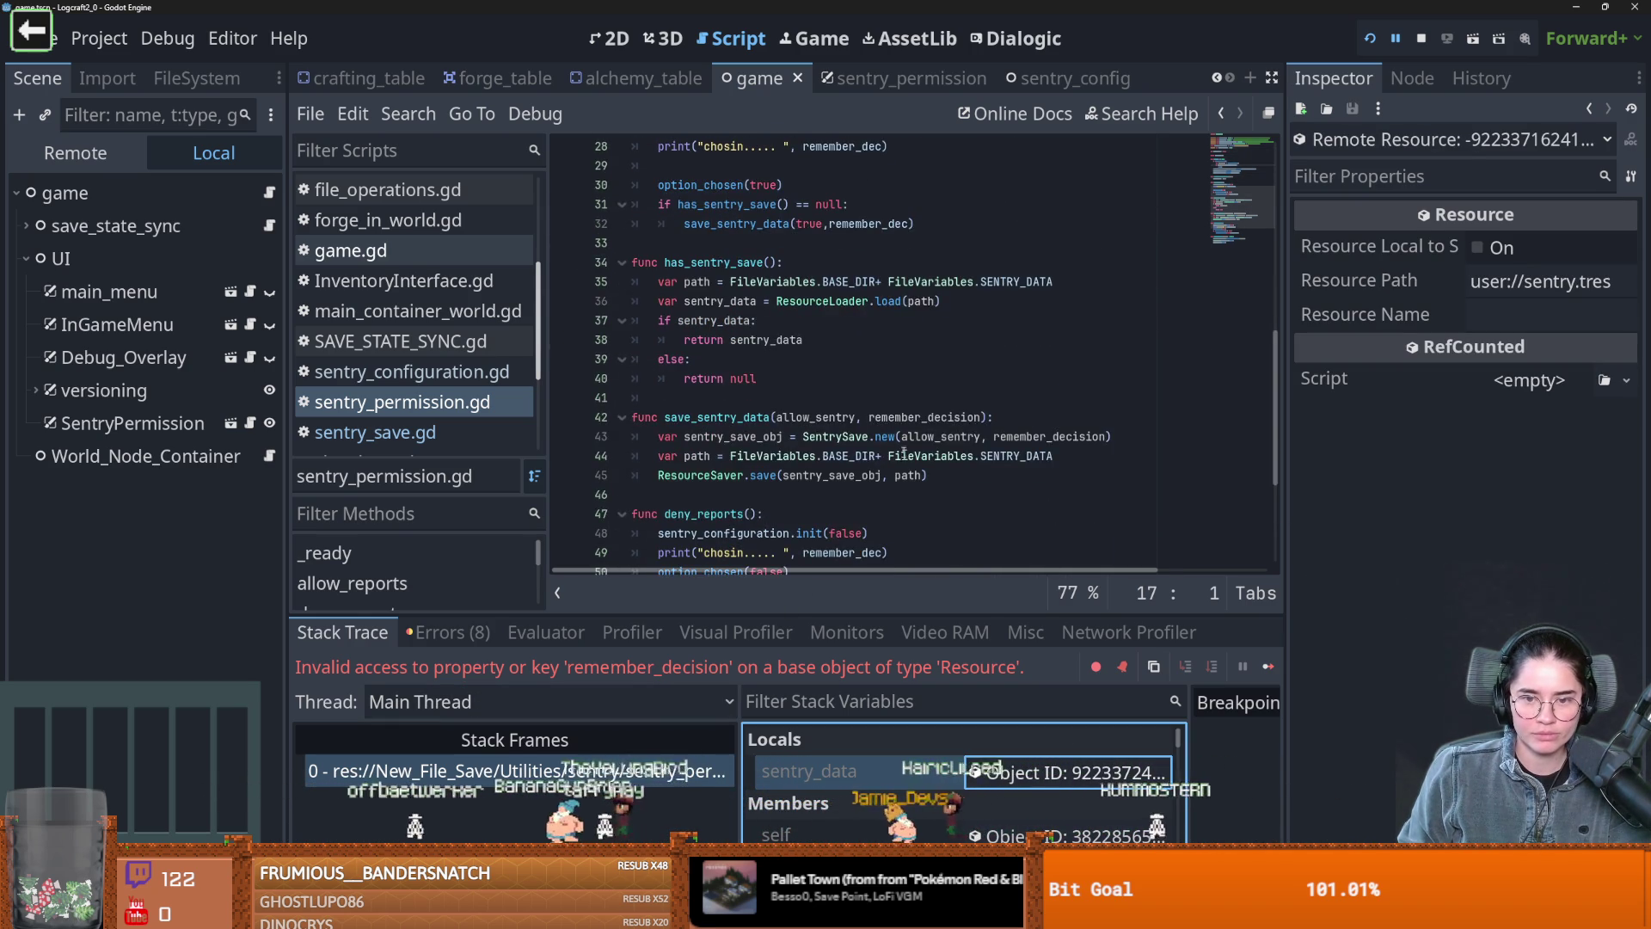
left_click(898, 453)
key("ctrl+s")
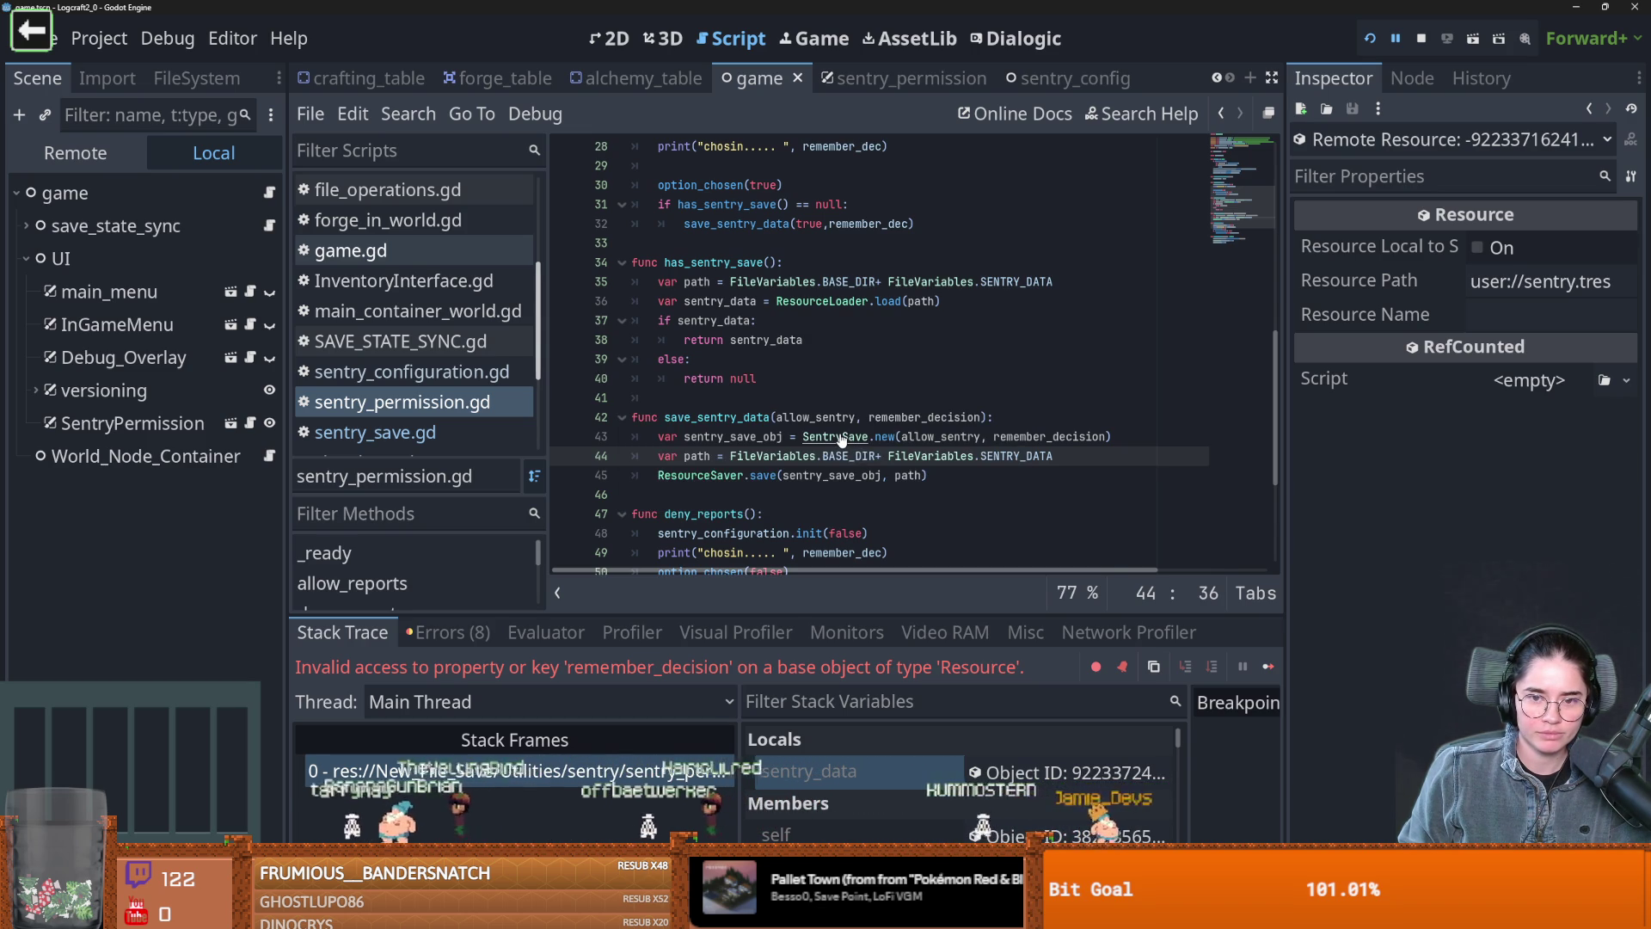
Scroll through sentry_permission.gd to review the _ready code around the error
scroll(720, 421, "up", 9)
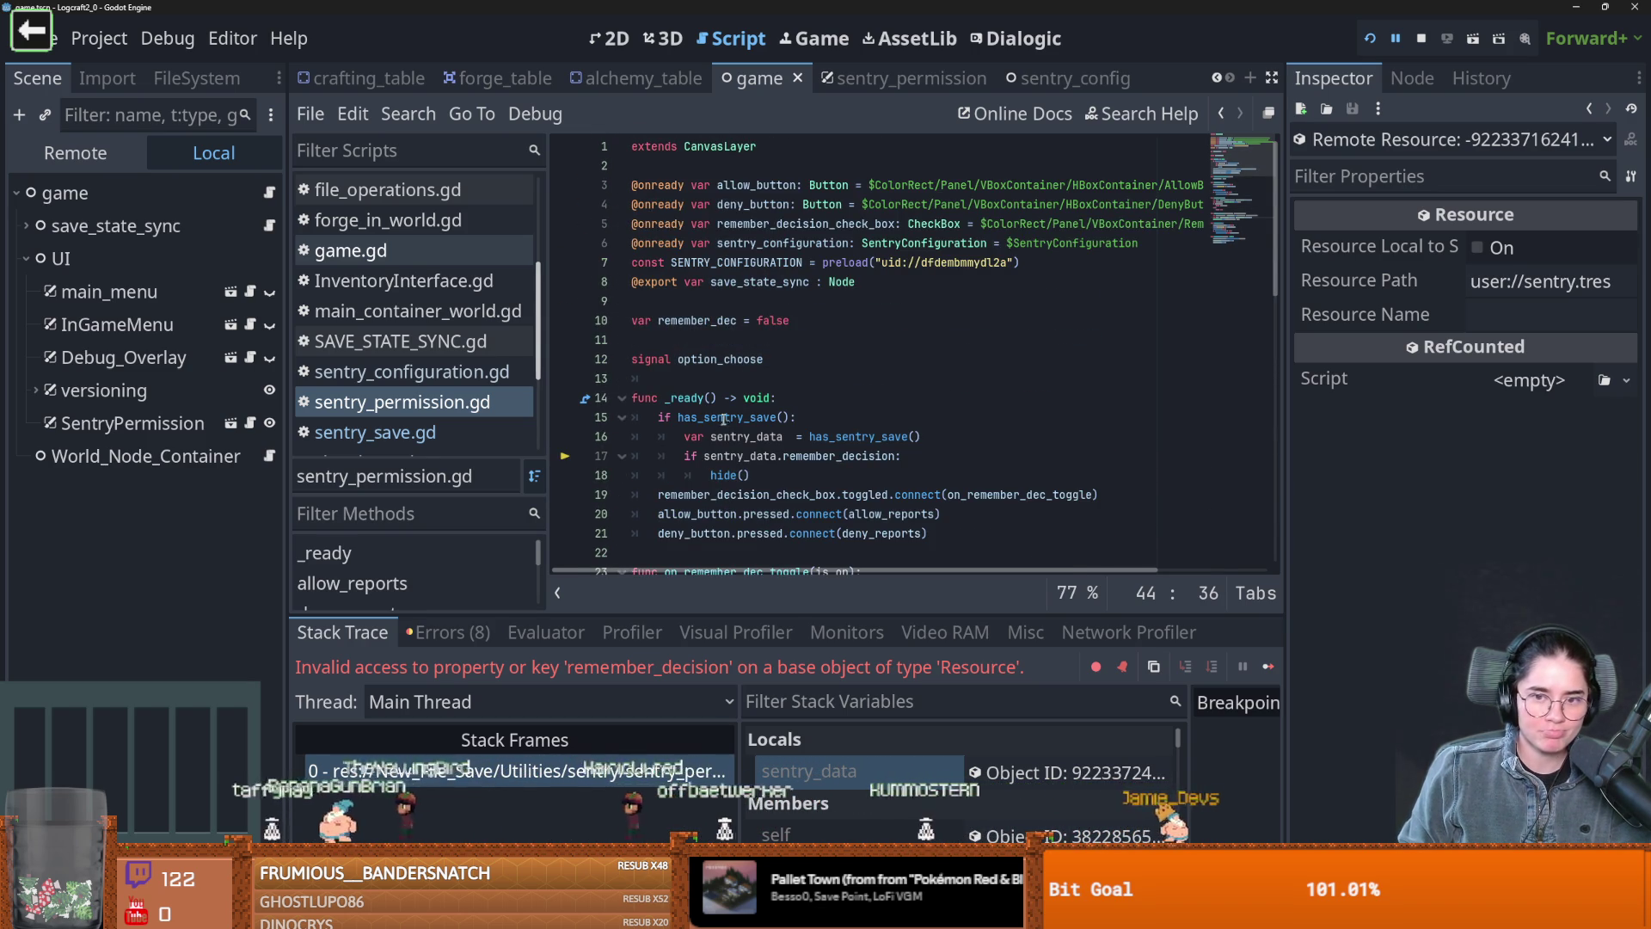
scroll(790, 471, "down", 4)
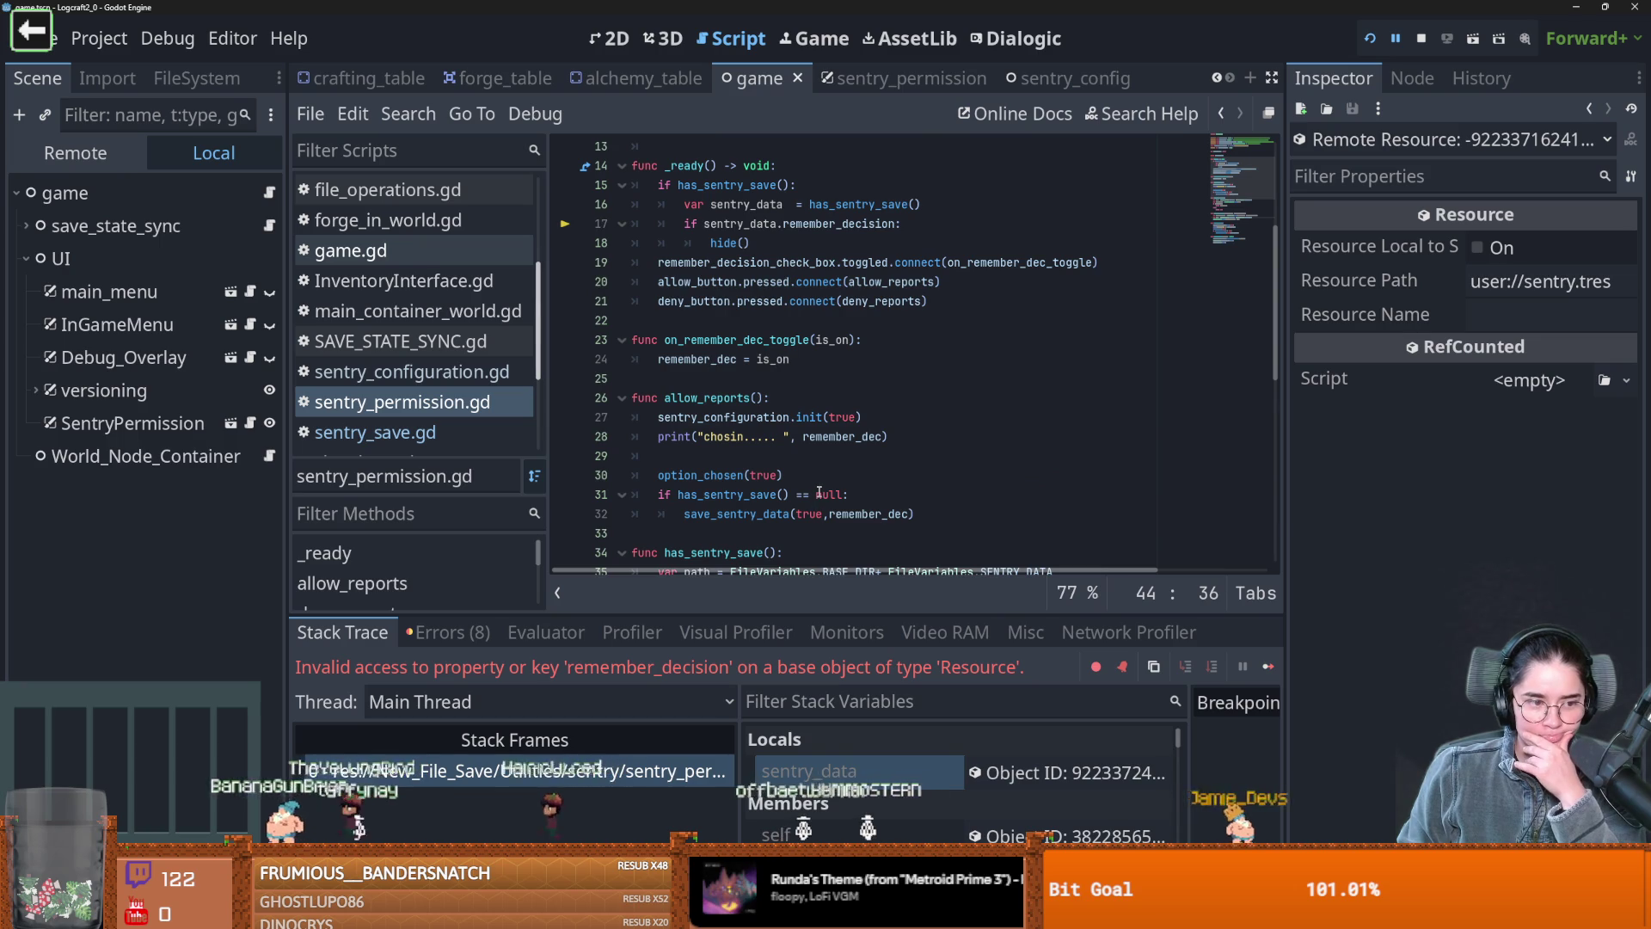
scroll(820, 488, "down", 2)
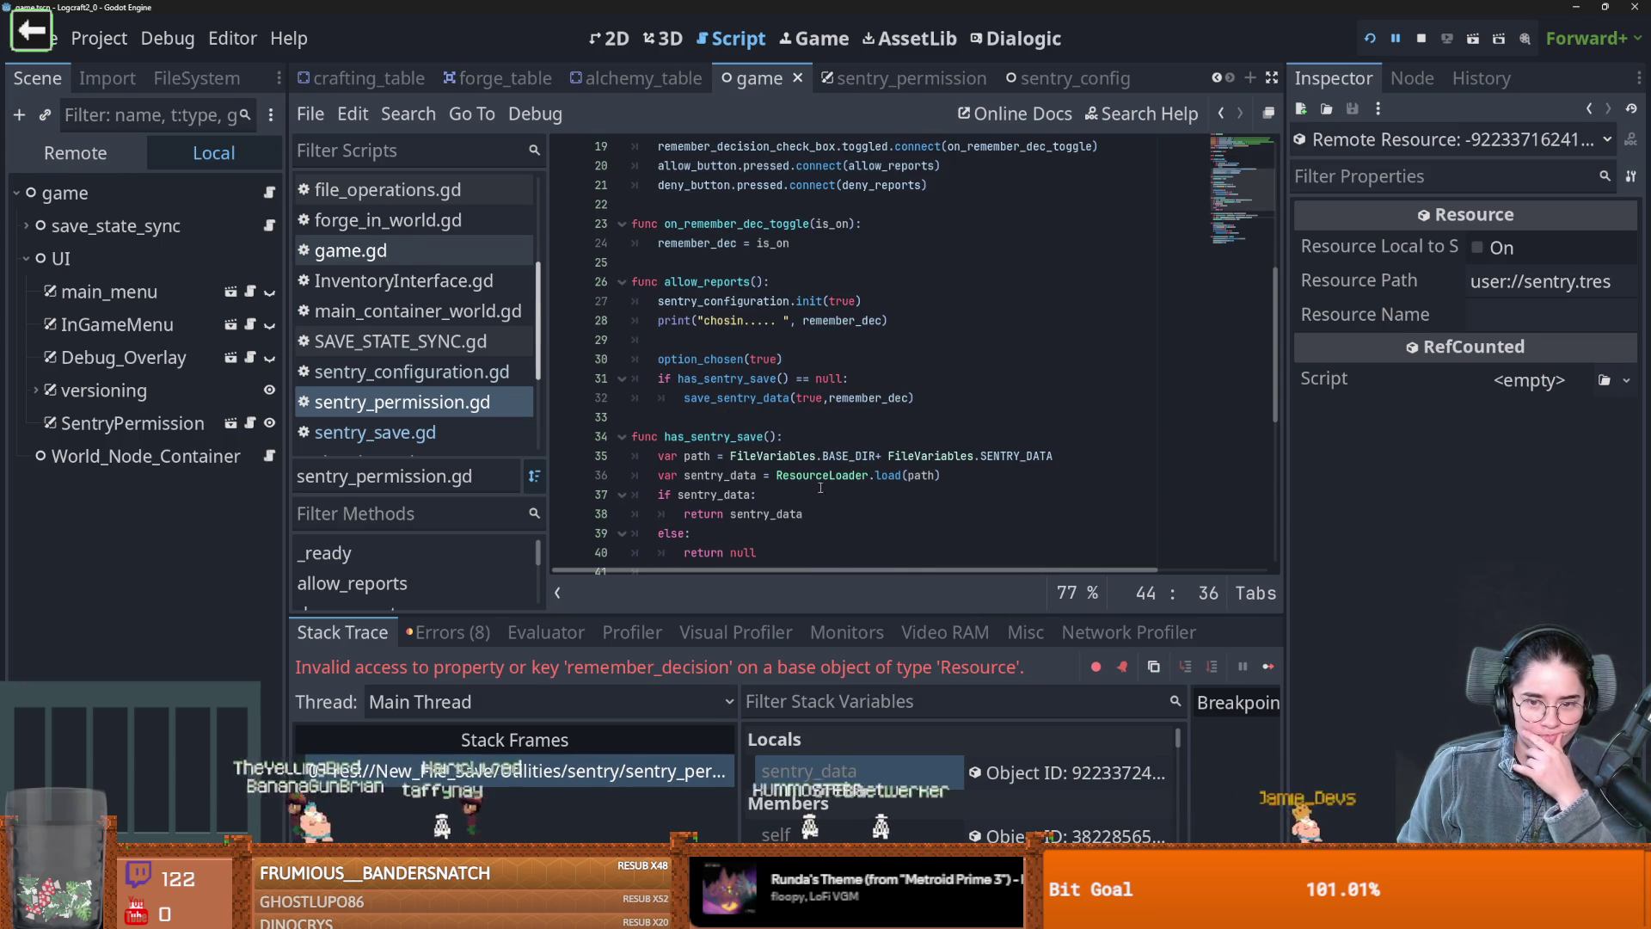
scroll(820, 487, "up", 4)
scroll(831, 485, "down", 5)
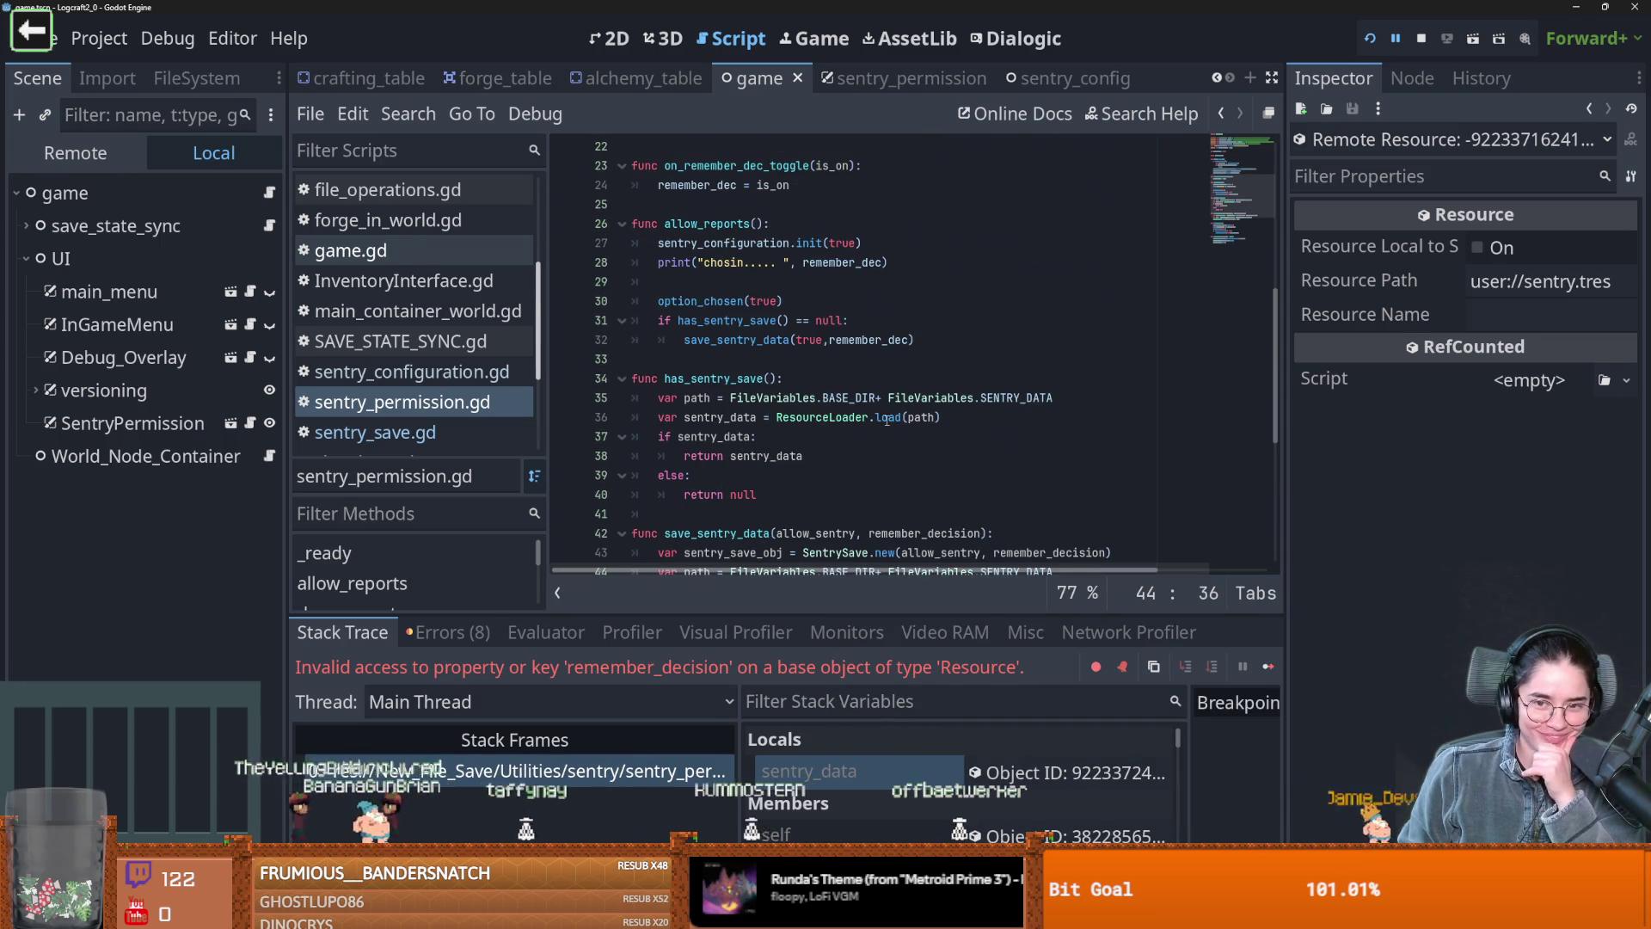
scroll(922, 433, "down", 3)
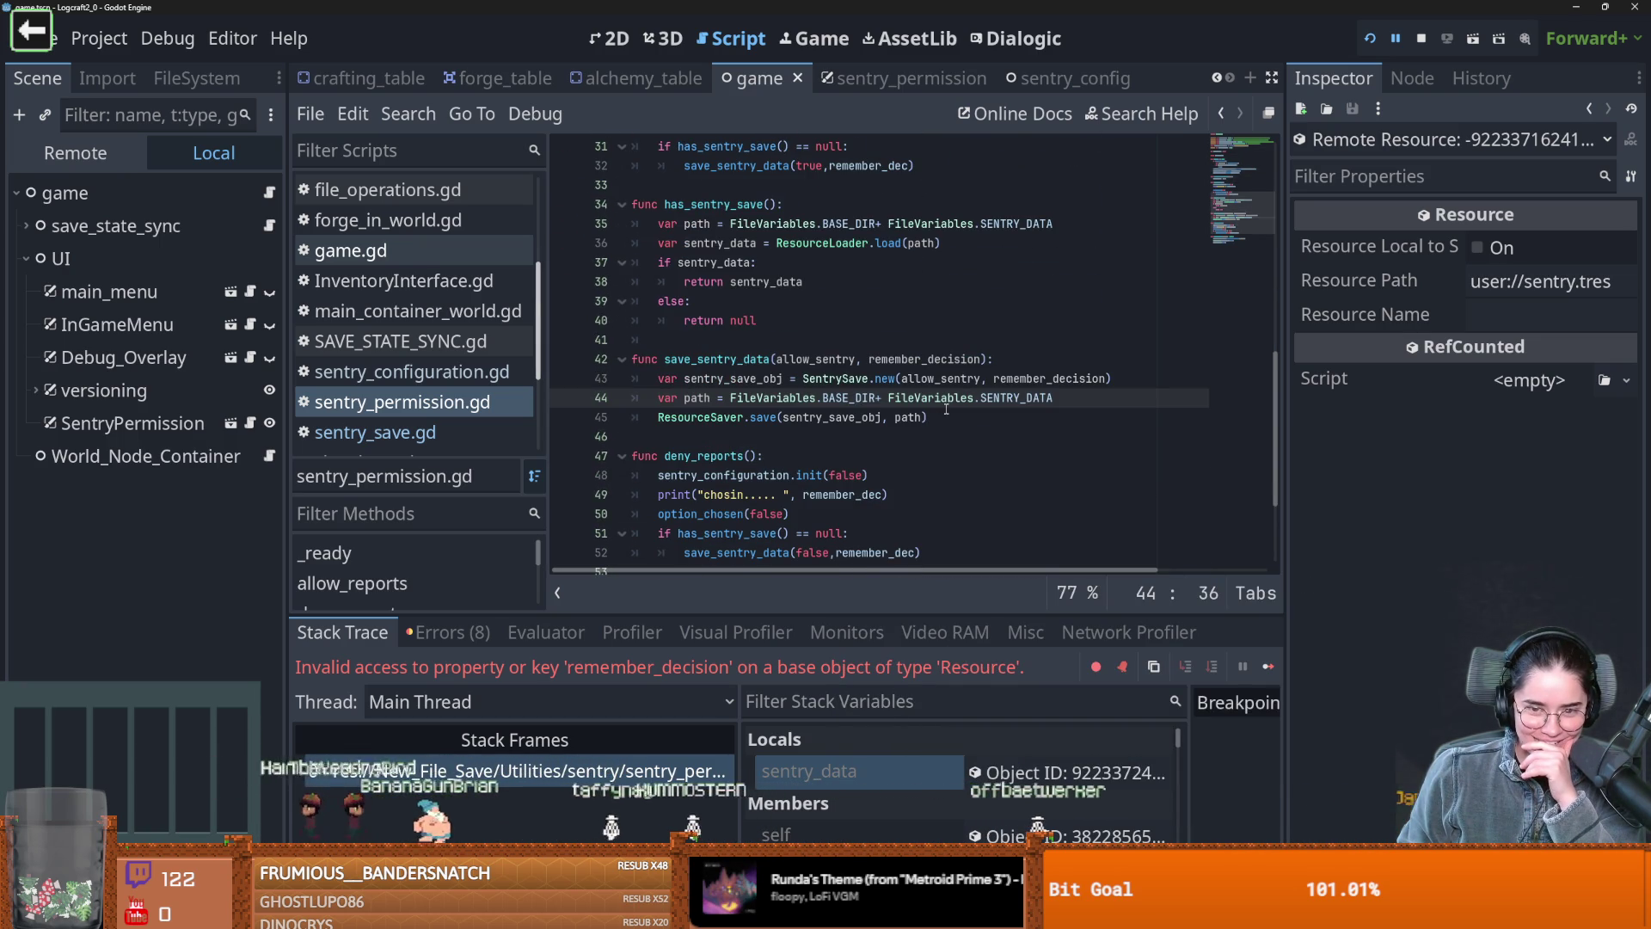
Use Project > Reload Current Project with Stop & Reload, and close the user data folder window
mouse_move(946, 409)
left_click(98, 38)
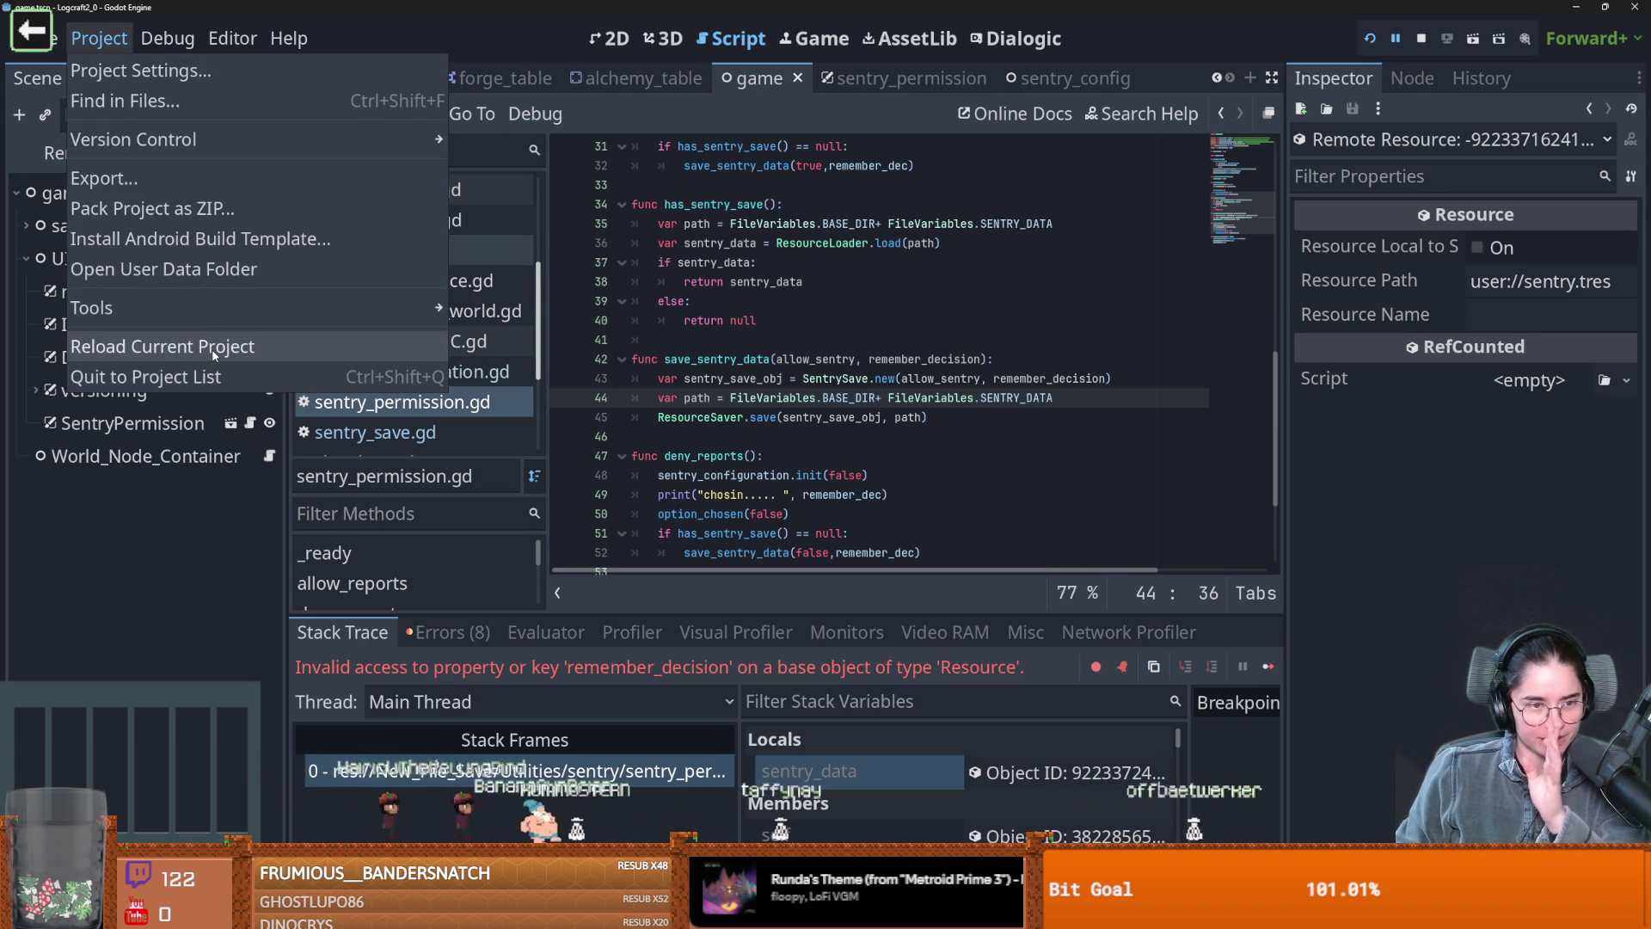
left_click(222, 347)
left_click(728, 479)
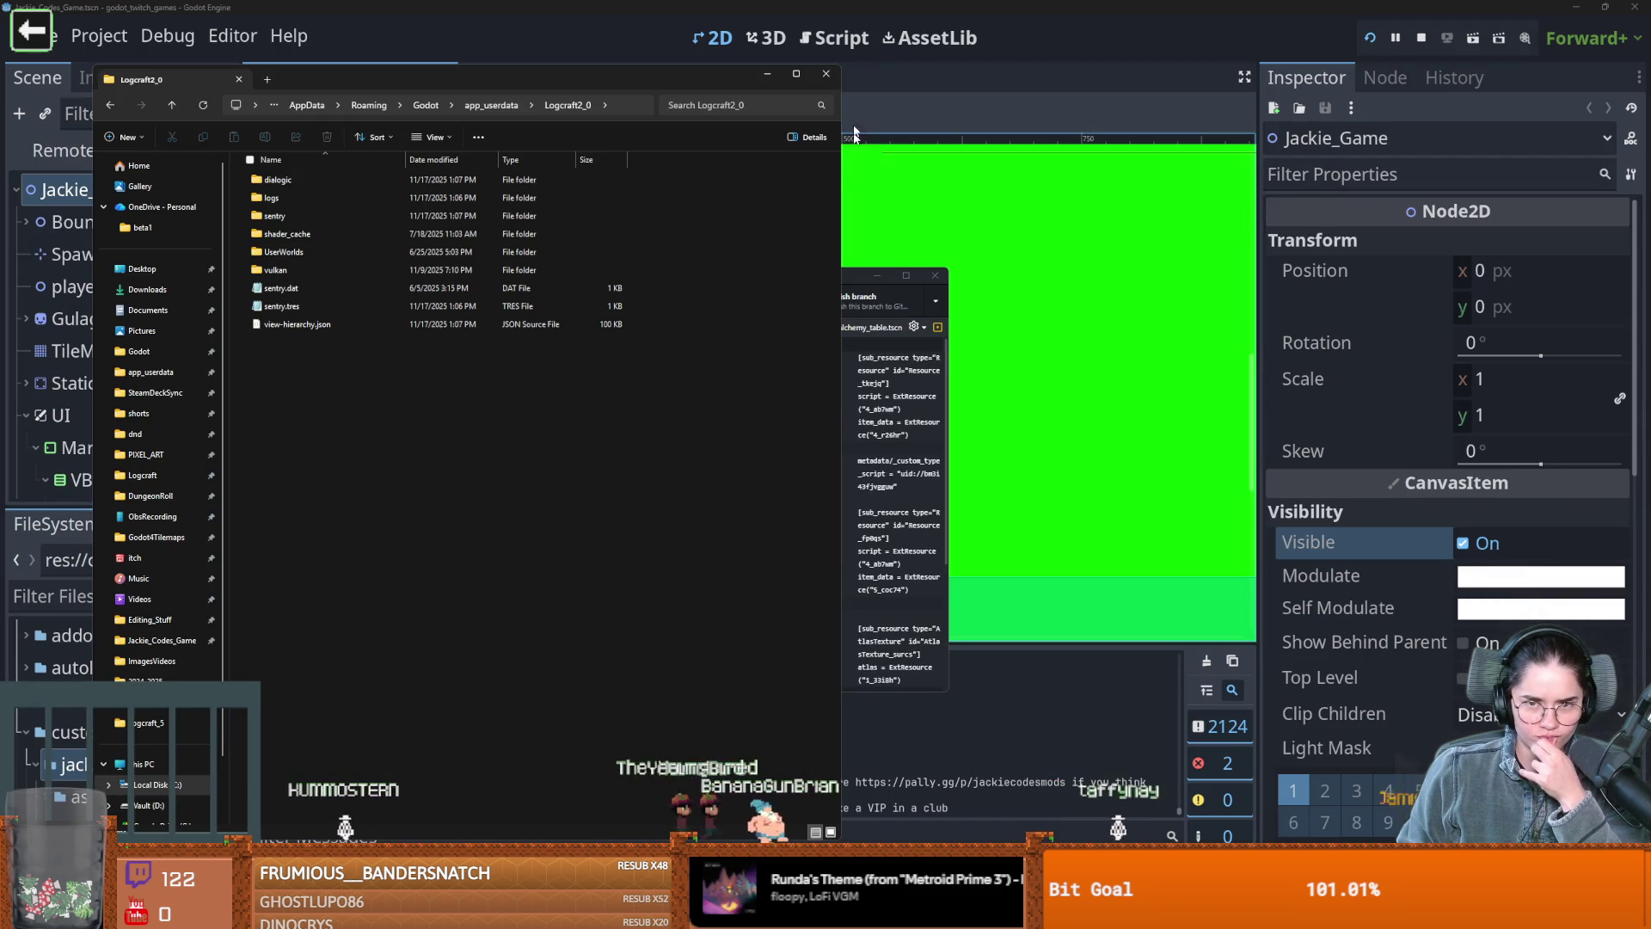
left_click(826, 75)
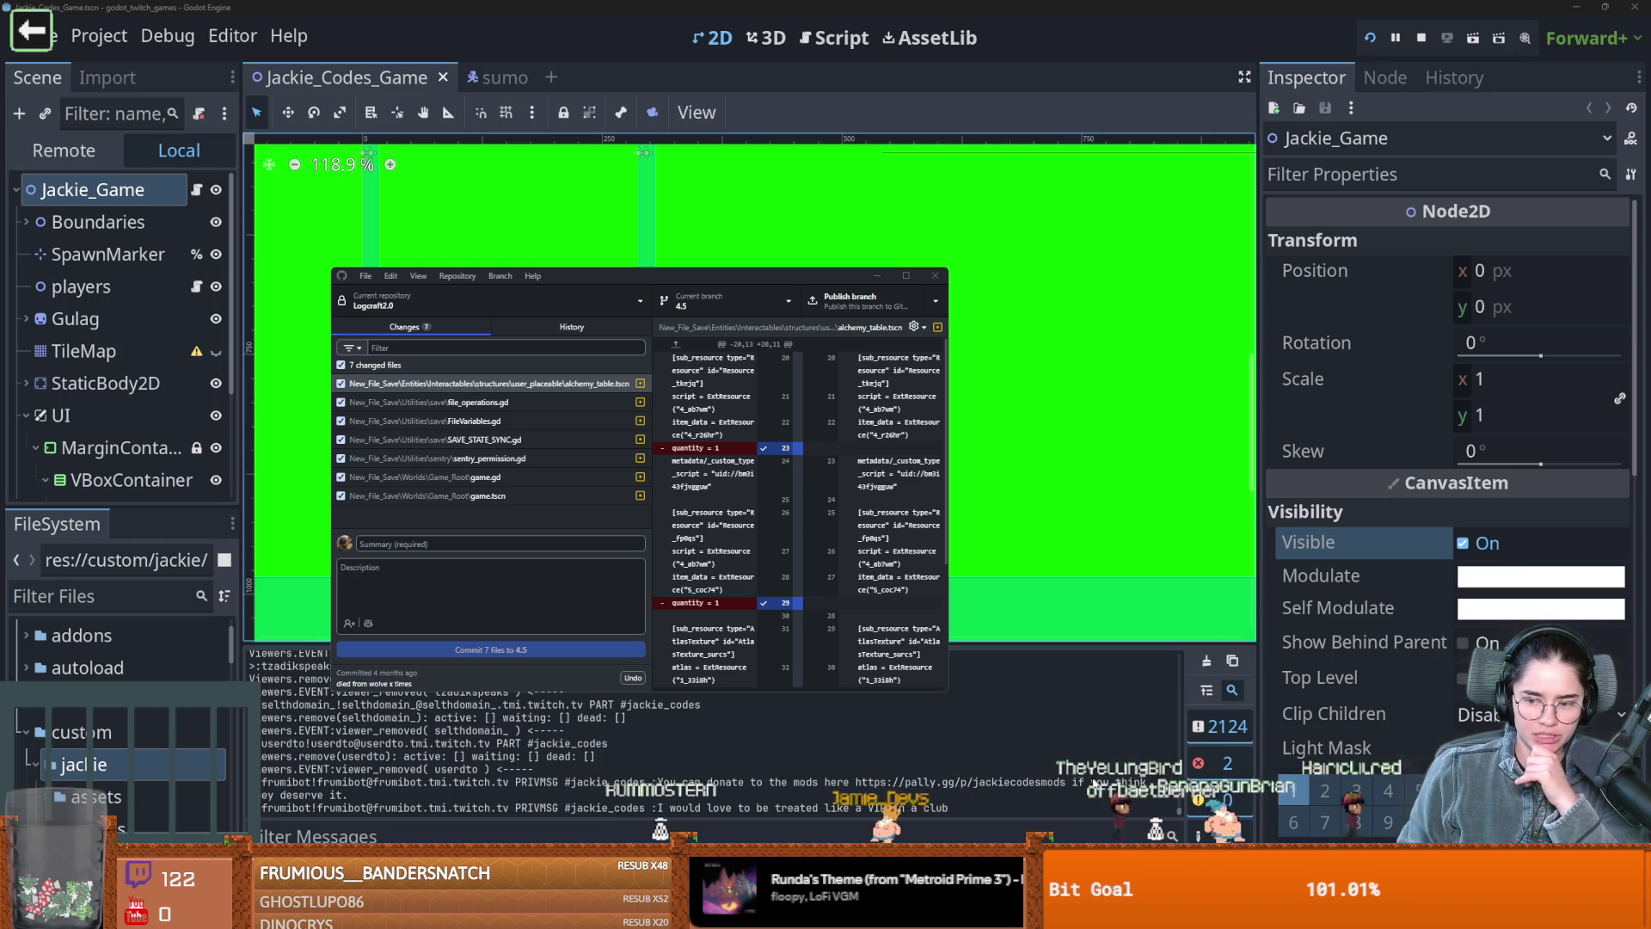
key("F5")
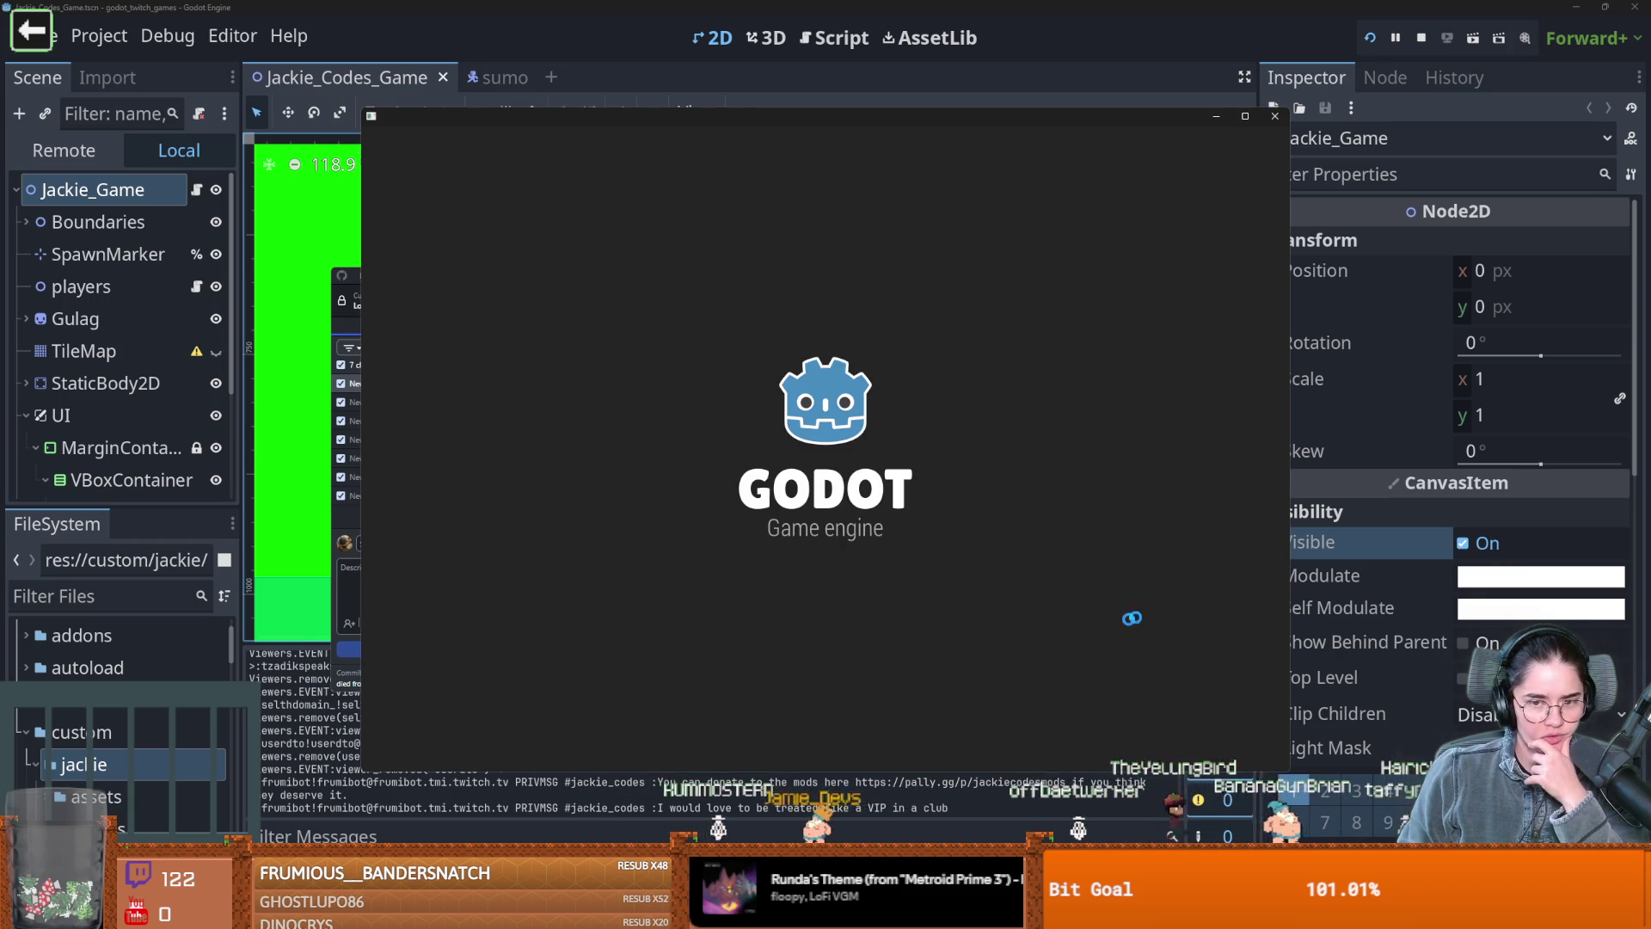
Open Logcraft2_0 from the Project Manager and check for sentry.tres in its user data folder
double_click(602, 260)
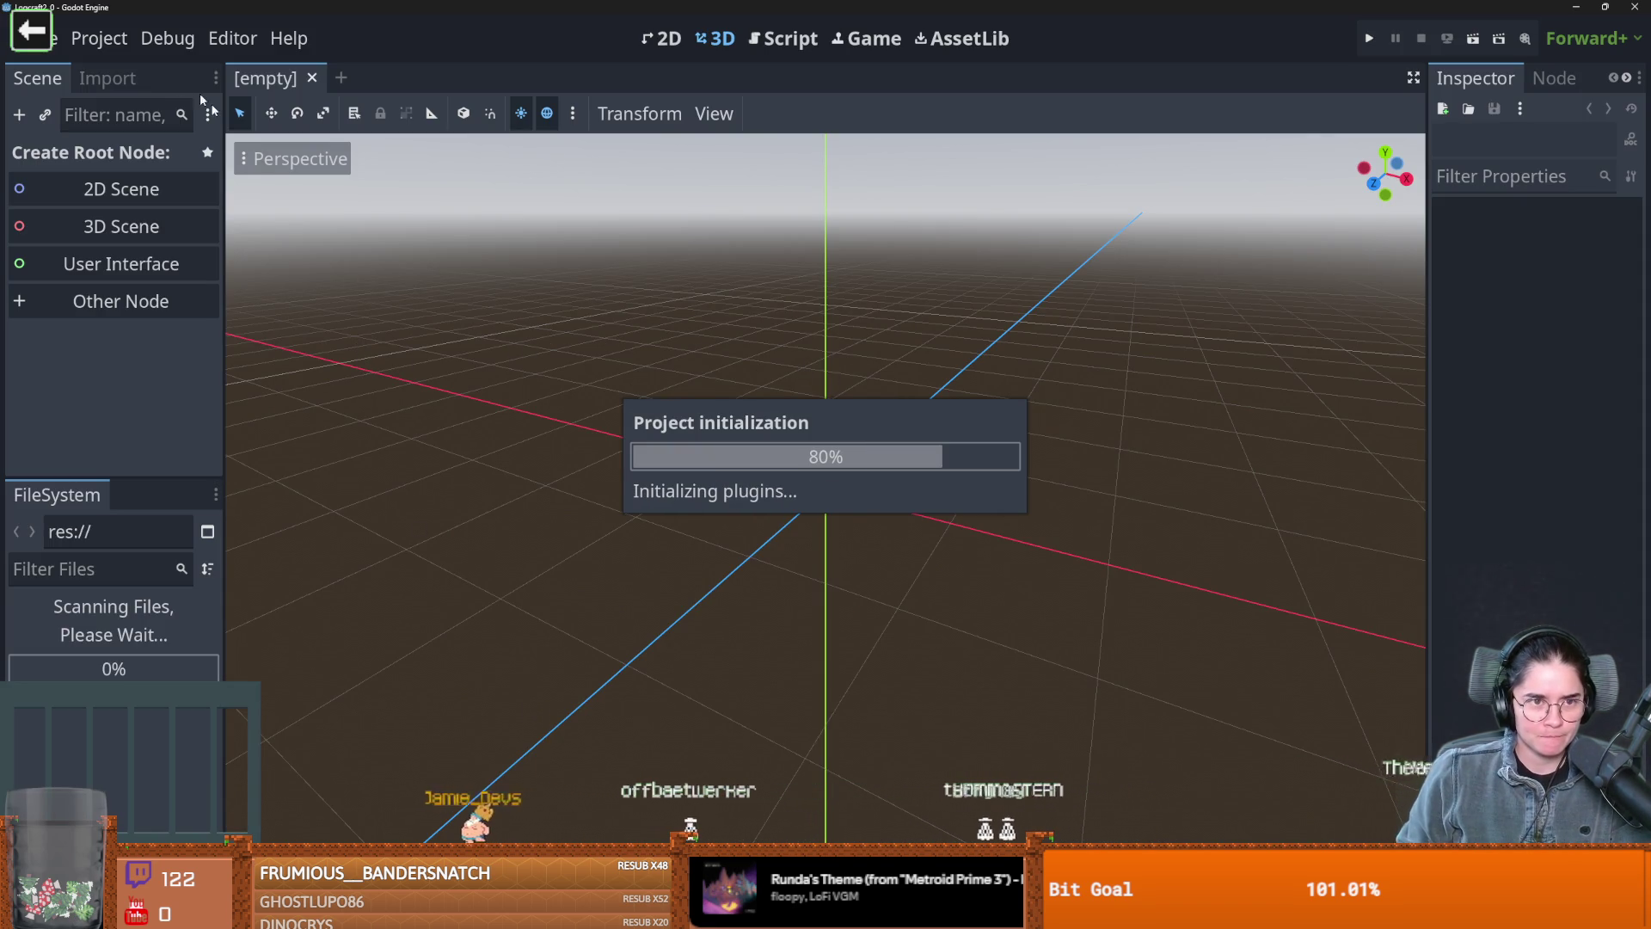
left_click(103, 39)
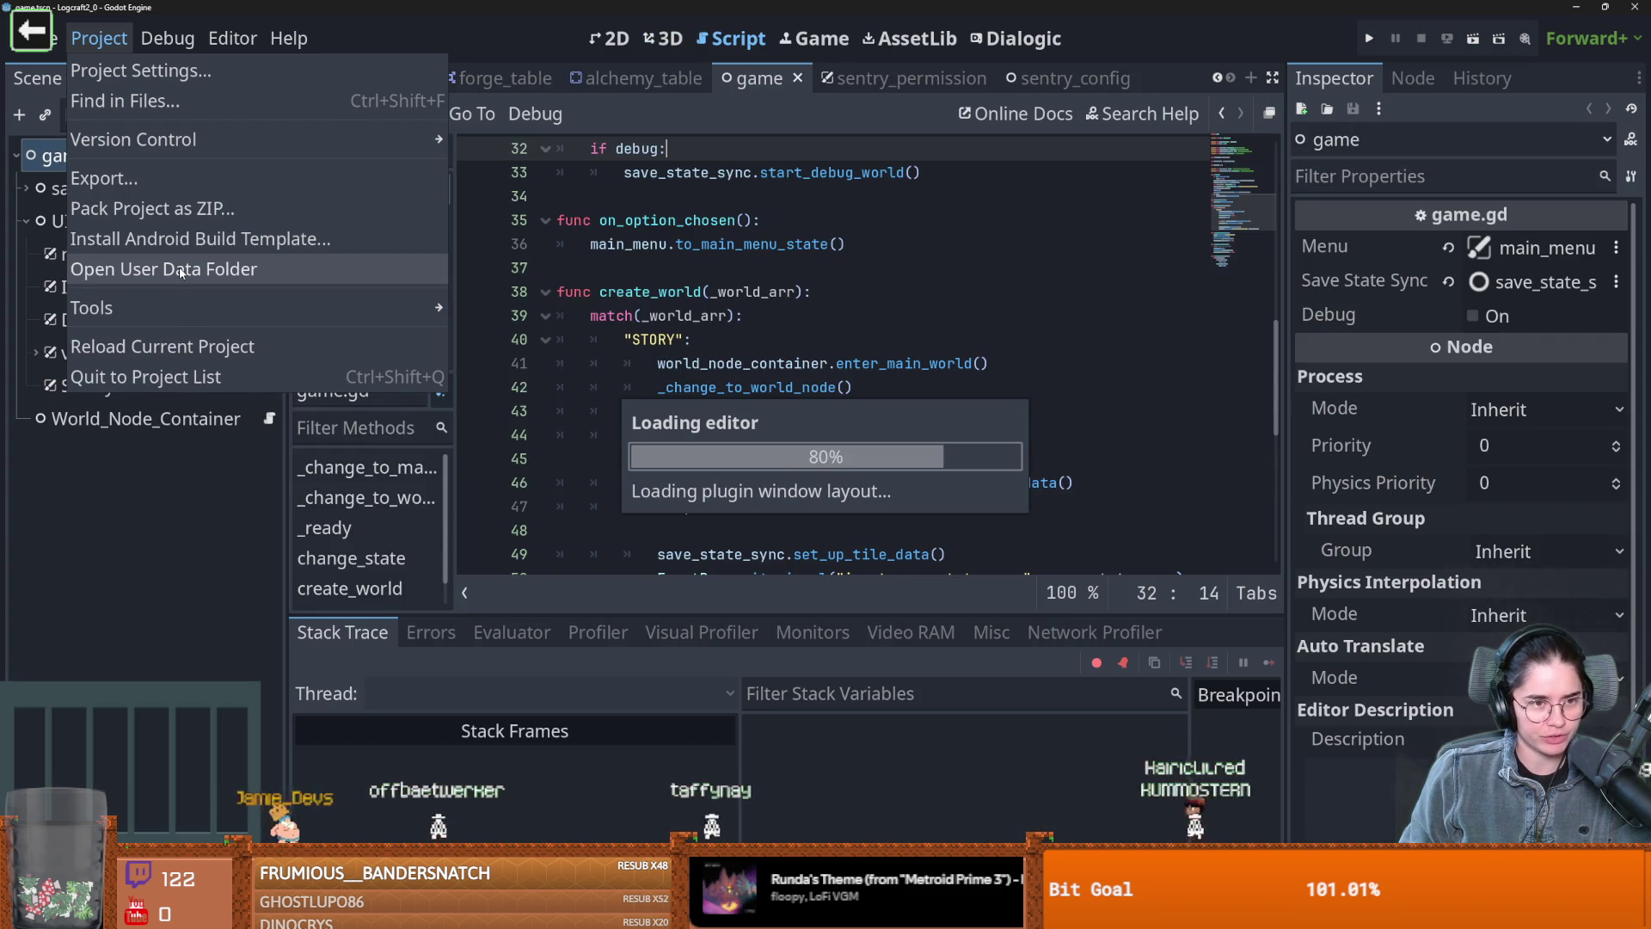
left_click(177, 270)
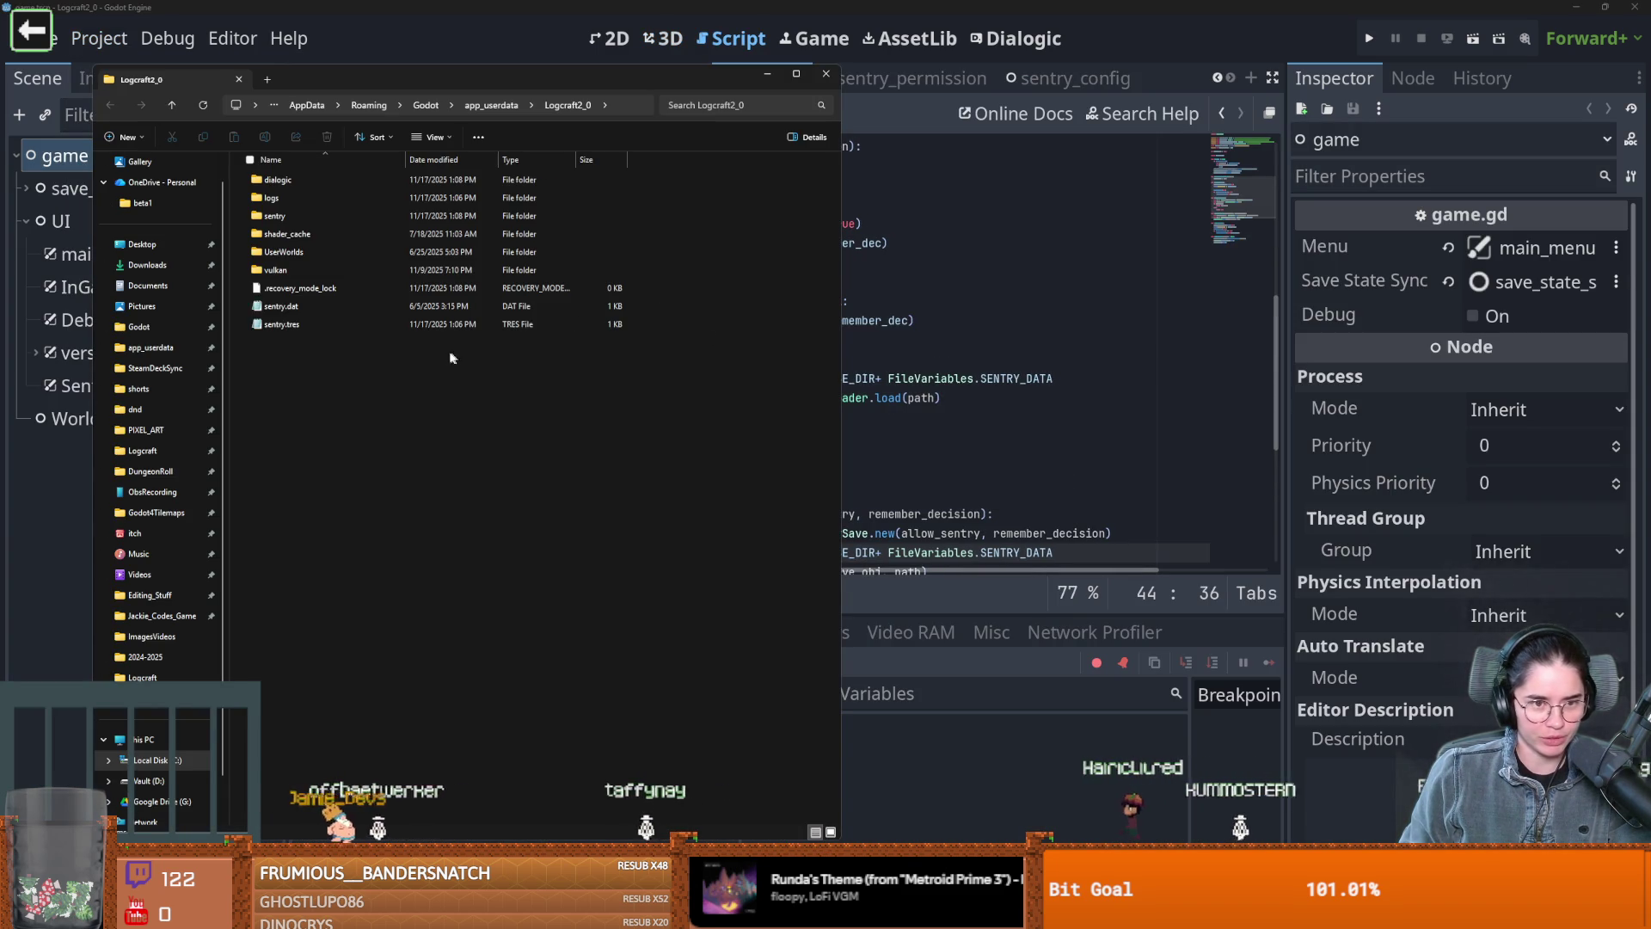
right_click(292, 307)
left_click(486, 333)
key("alt+Tab")
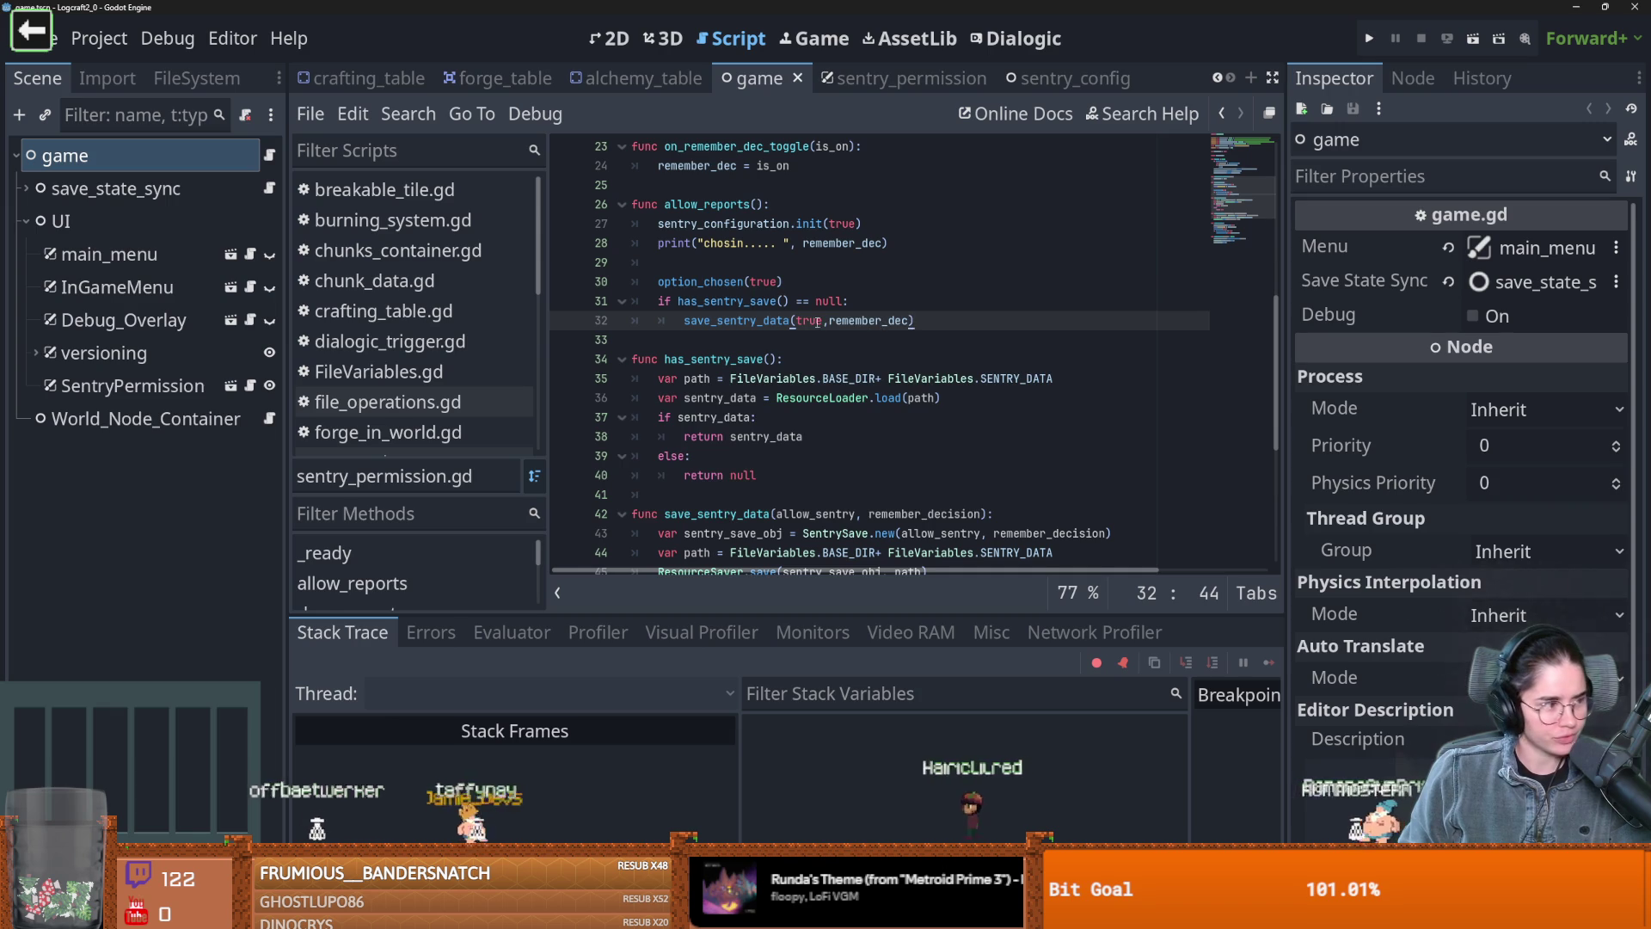
Save the project files and scroll through sentry_permission.gd
key("ctrl+s")
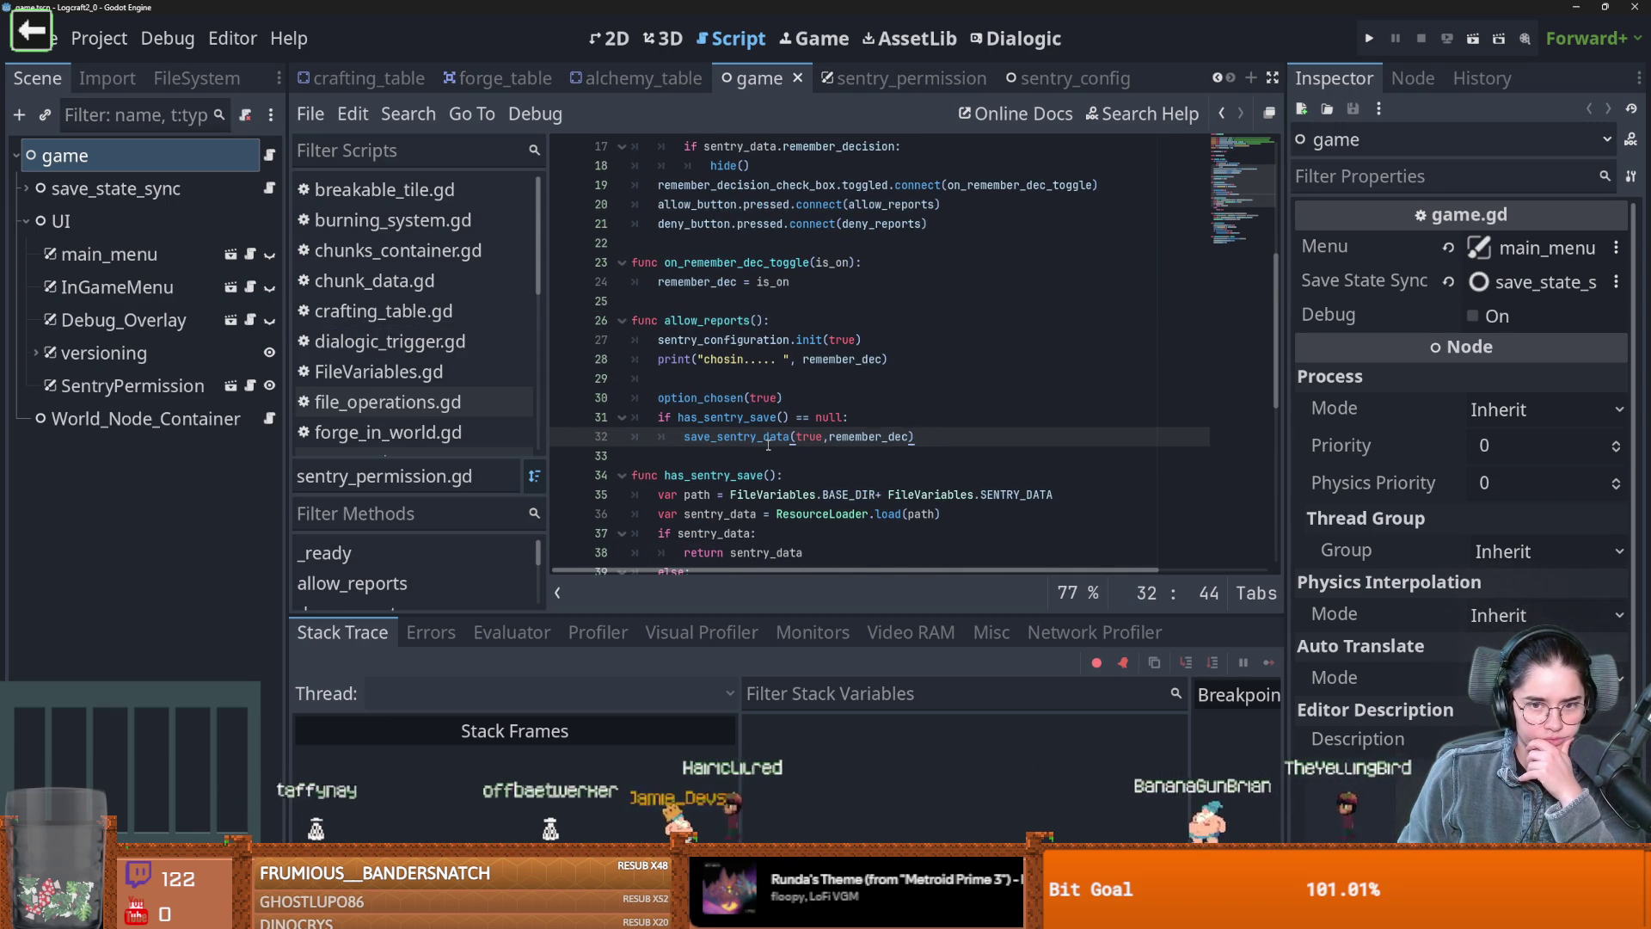
scroll(767, 444, "up", 1)
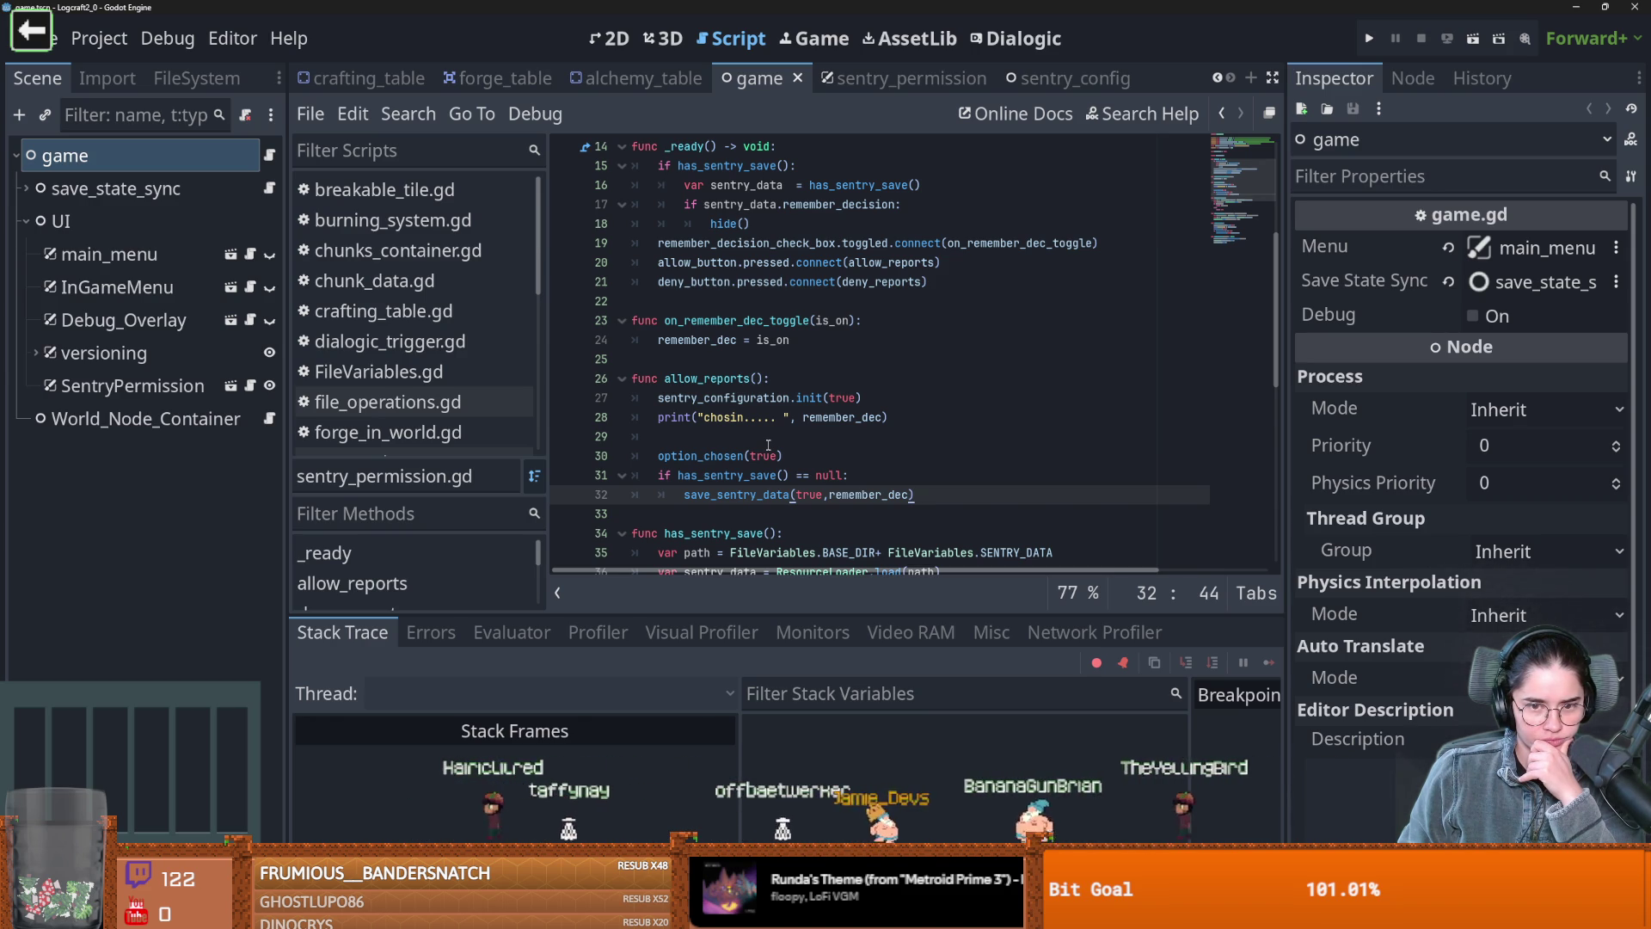
scroll(768, 444, "down", 1)
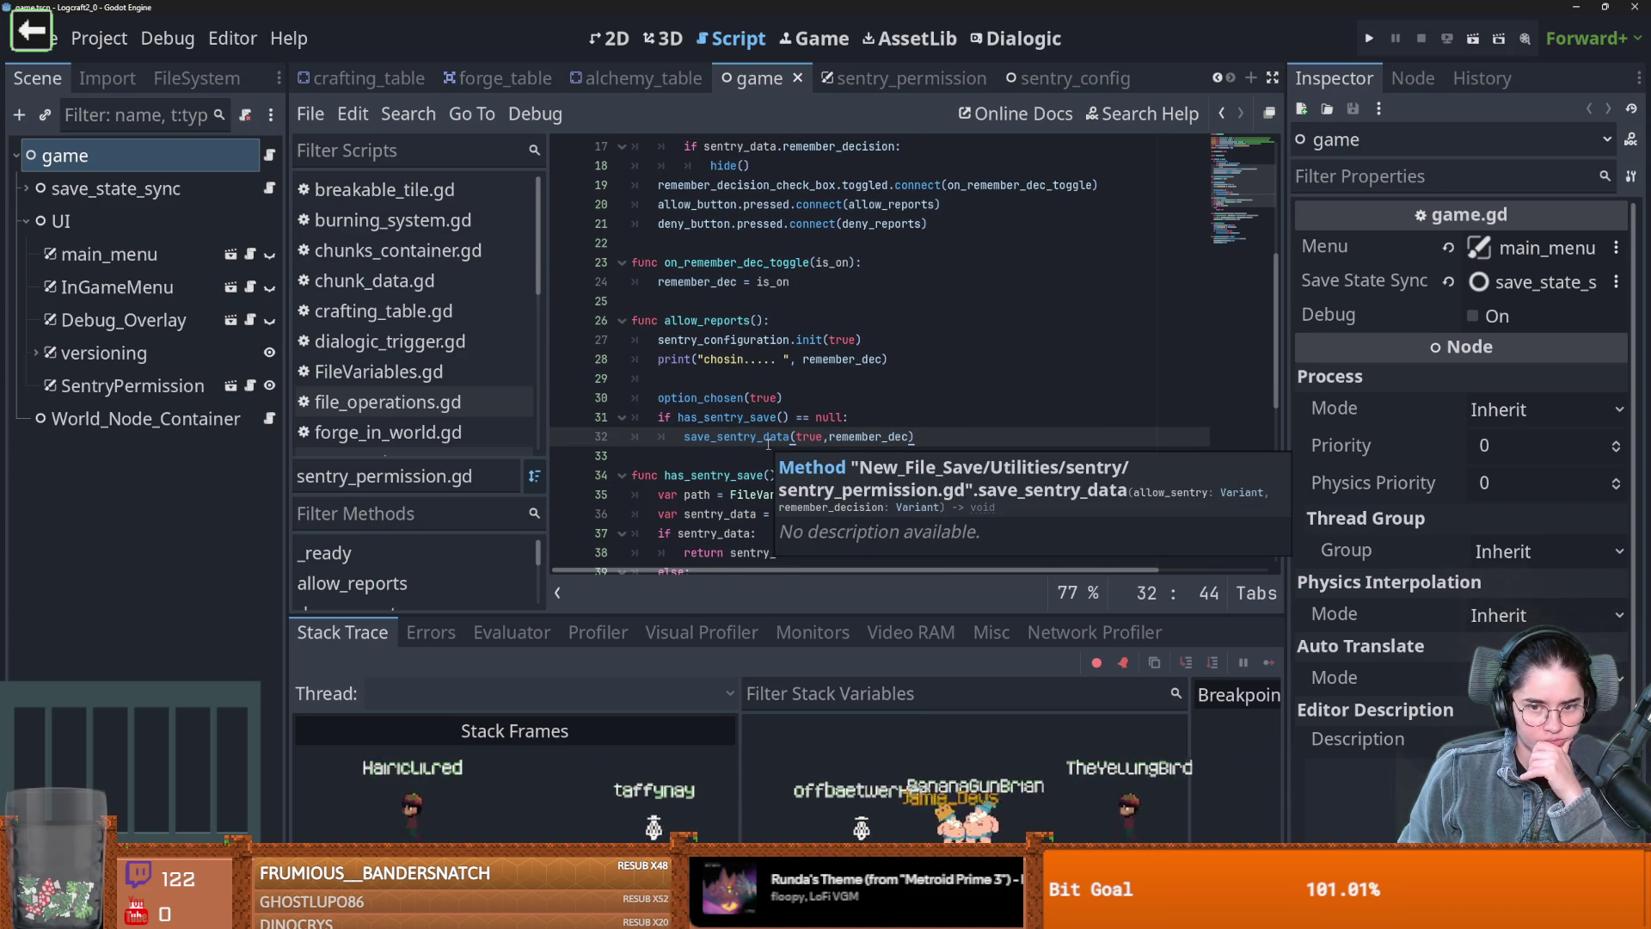
left_click(834, 386)
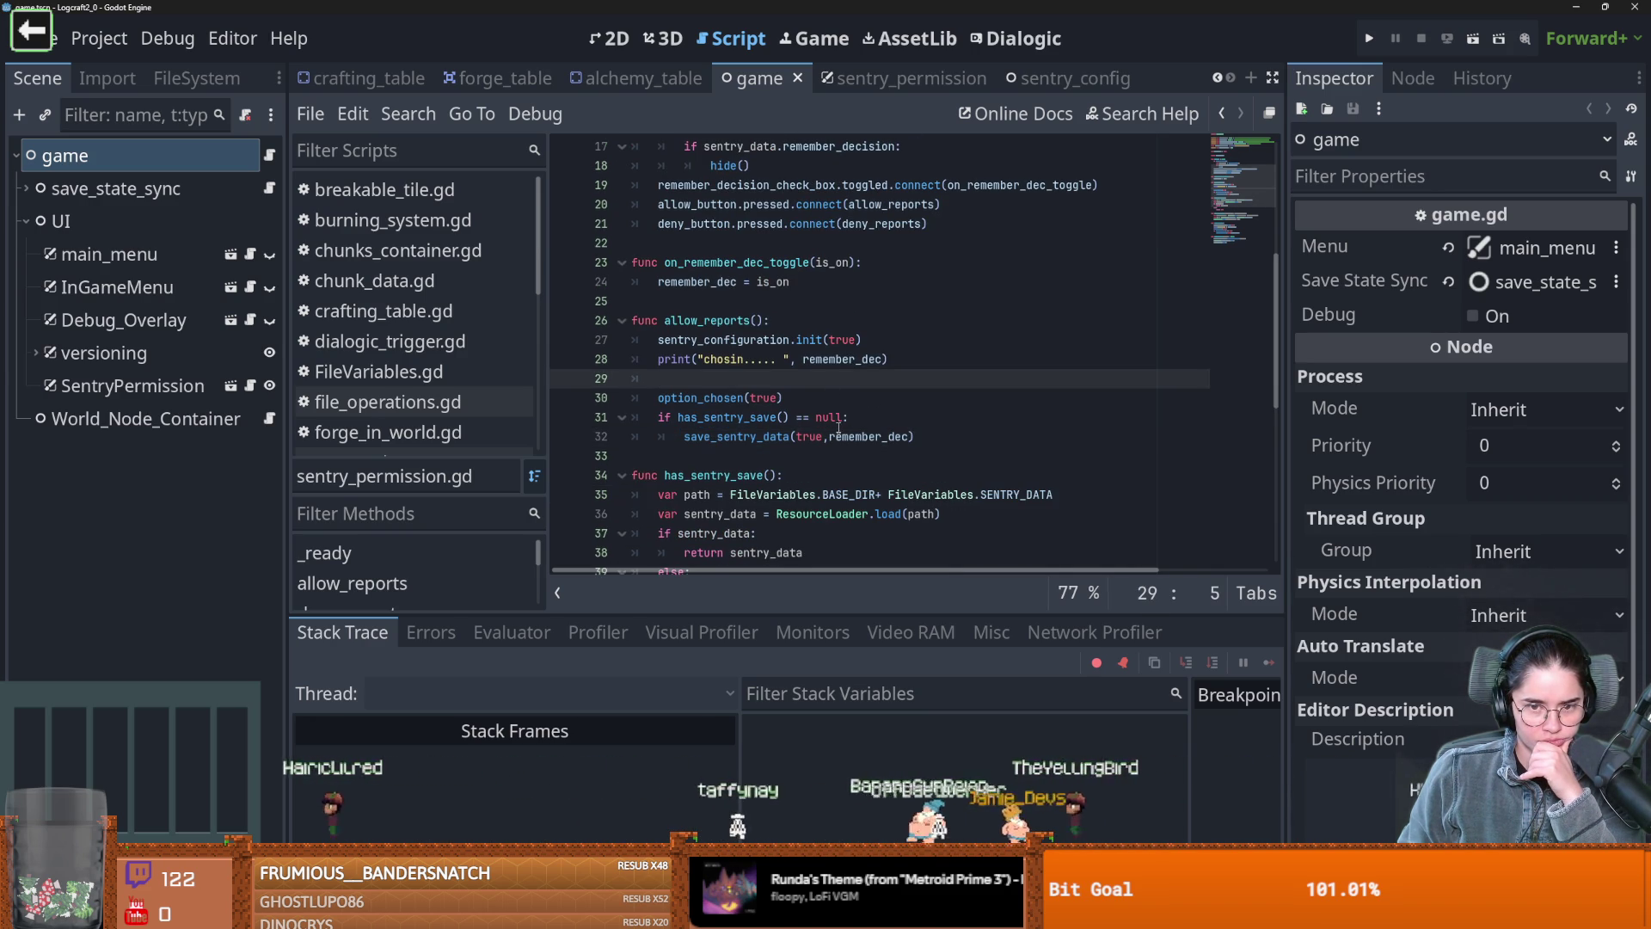
scroll(838, 427, "up", 4)
scroll(838, 427, "down", 3)
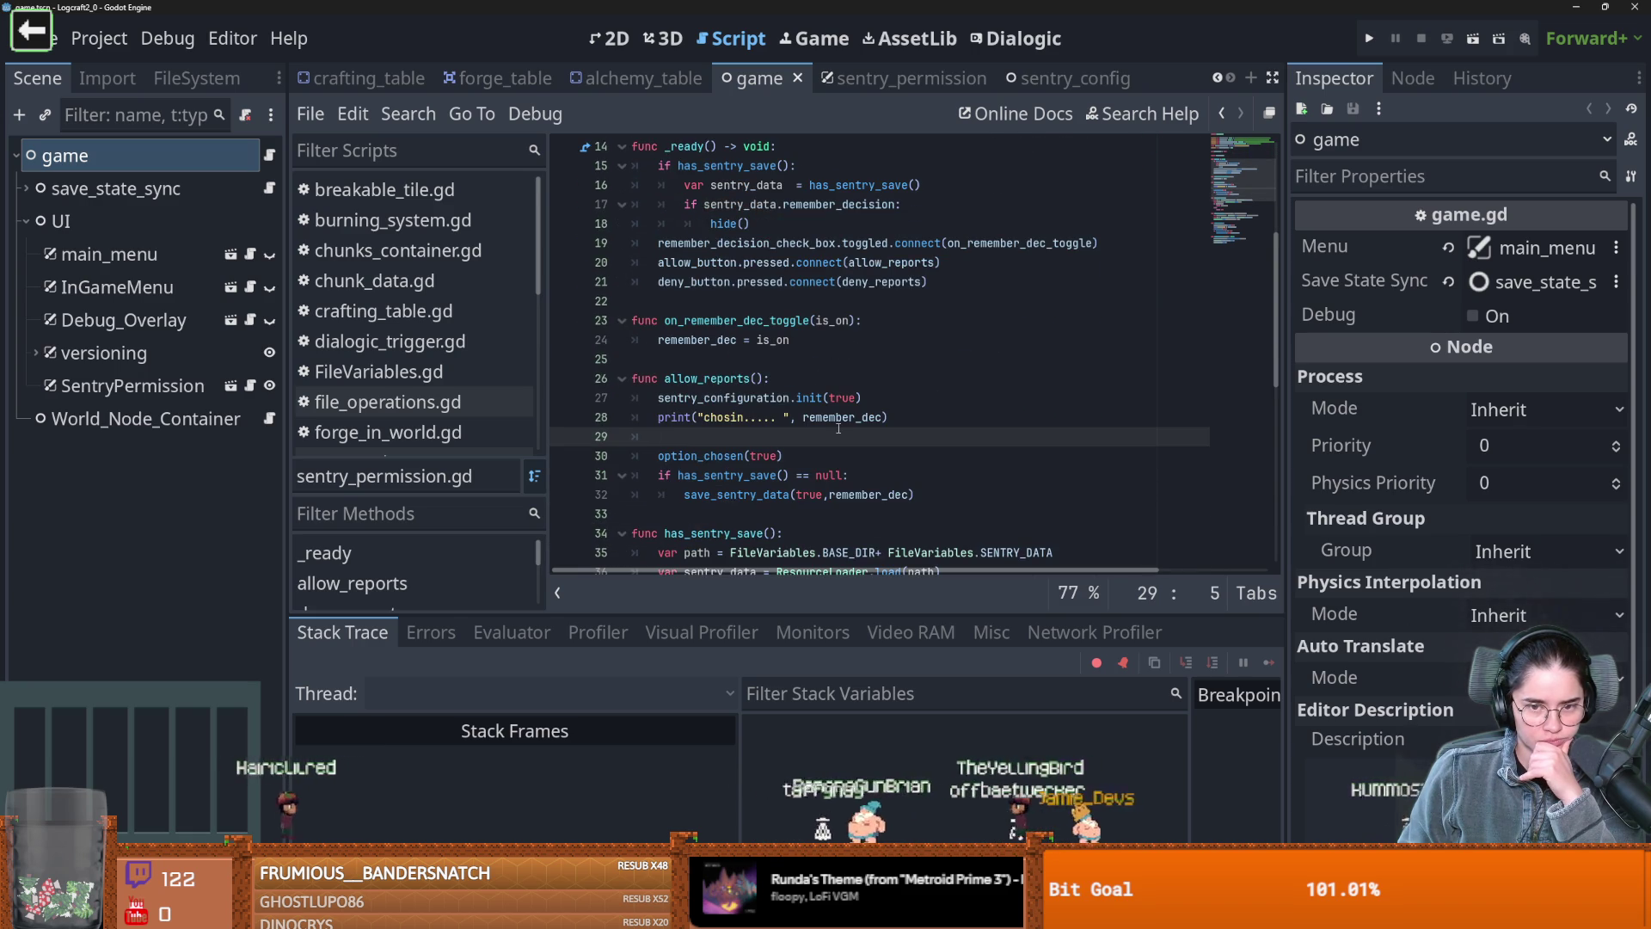
scroll(969, 456, "down", 3)
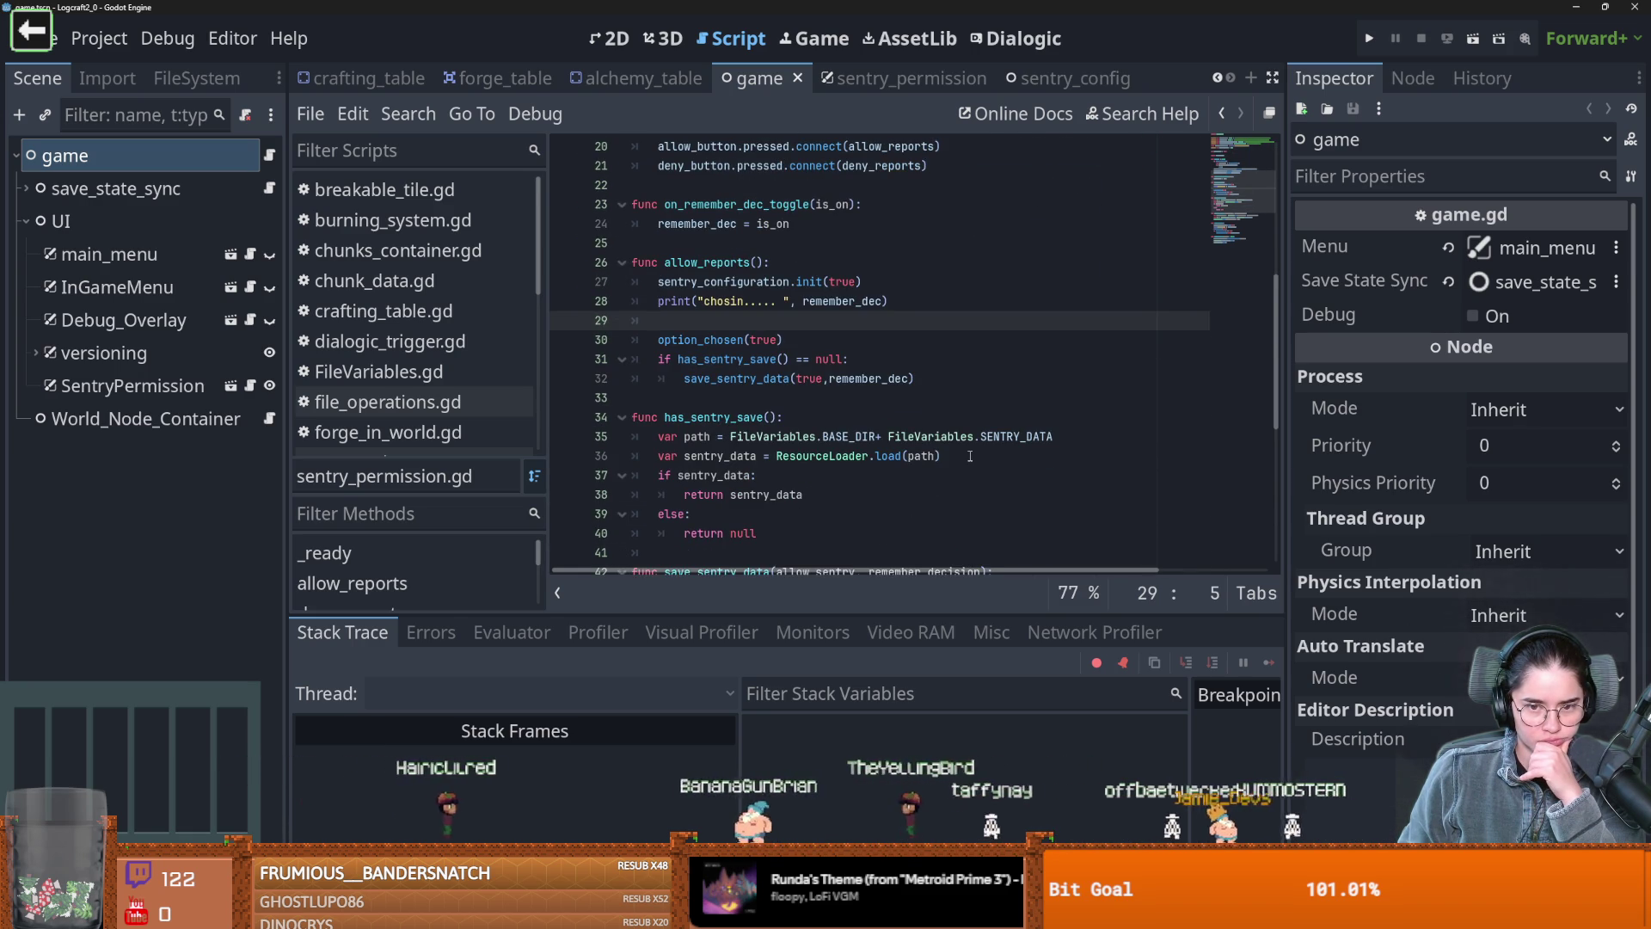
Select has_sentry_save, save_sentry_data and SentrySave, then jump to the SentrySave definition
double_click(709, 418)
scroll(855, 464, "down", 3)
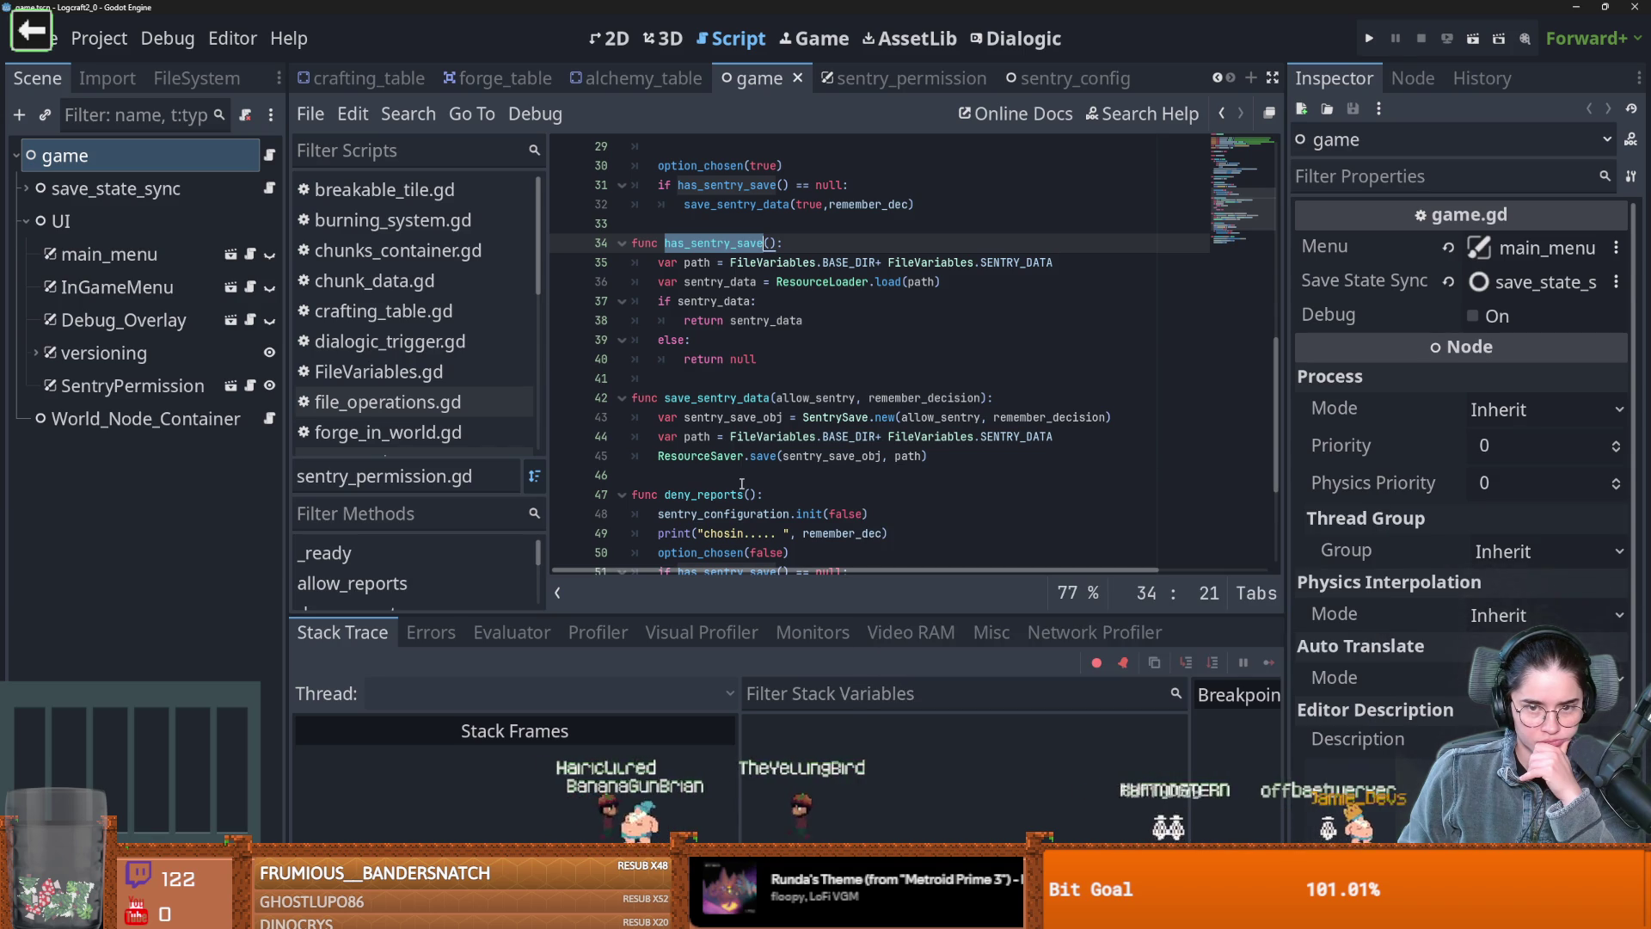
double_click(761, 399)
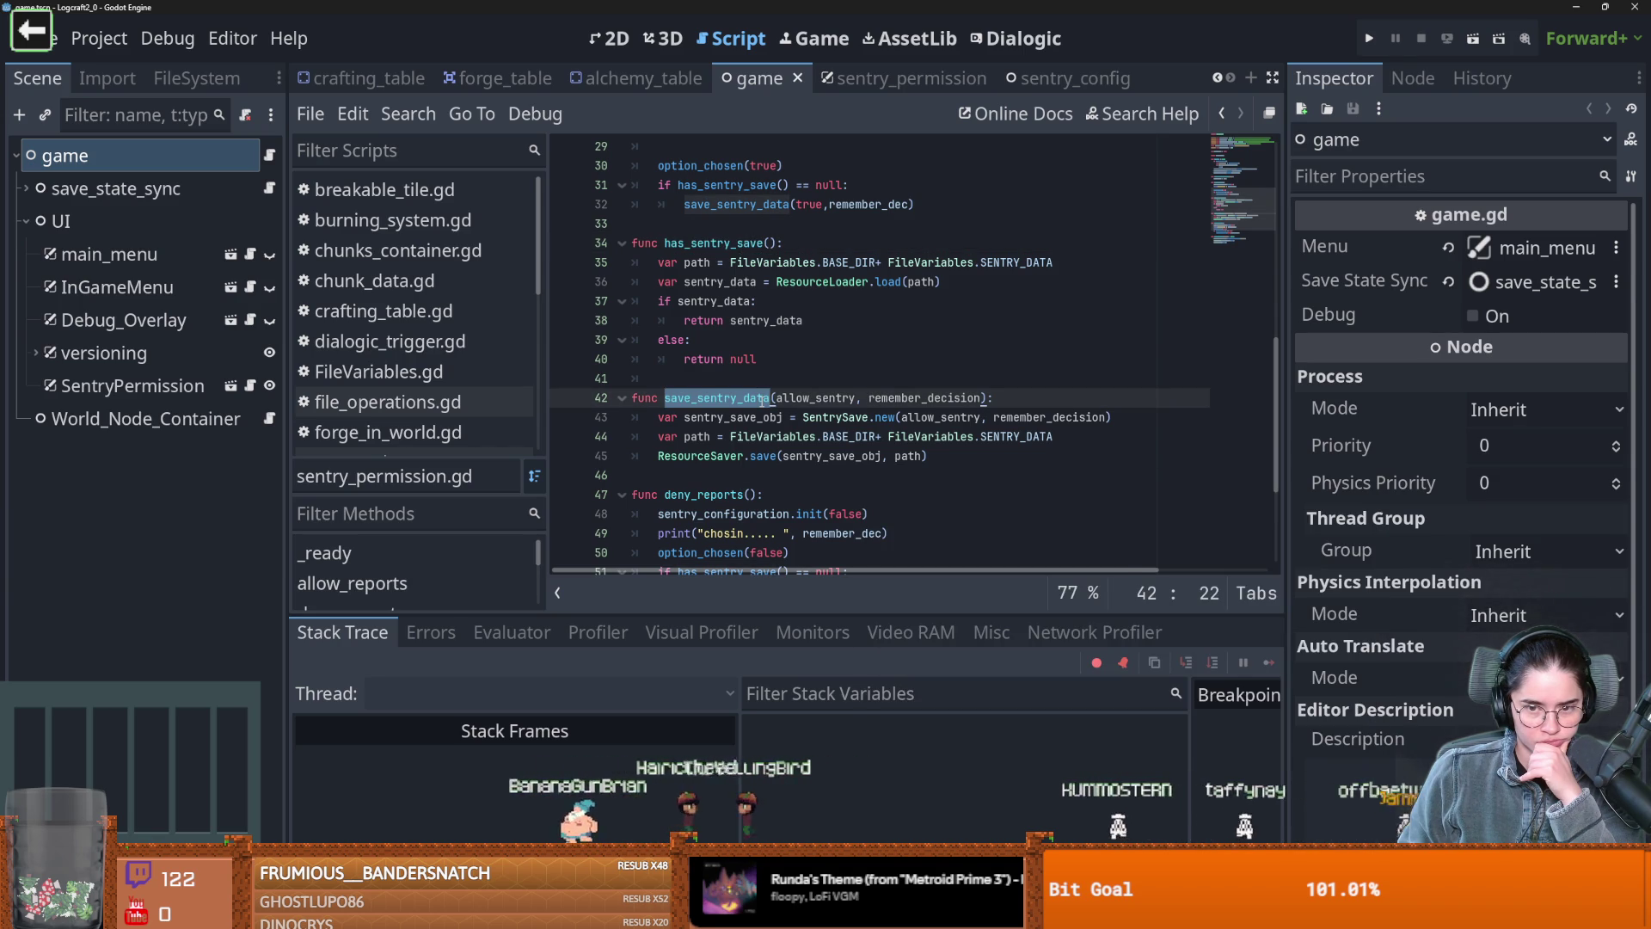
double_click(836, 415)
mouse_move(835, 416)
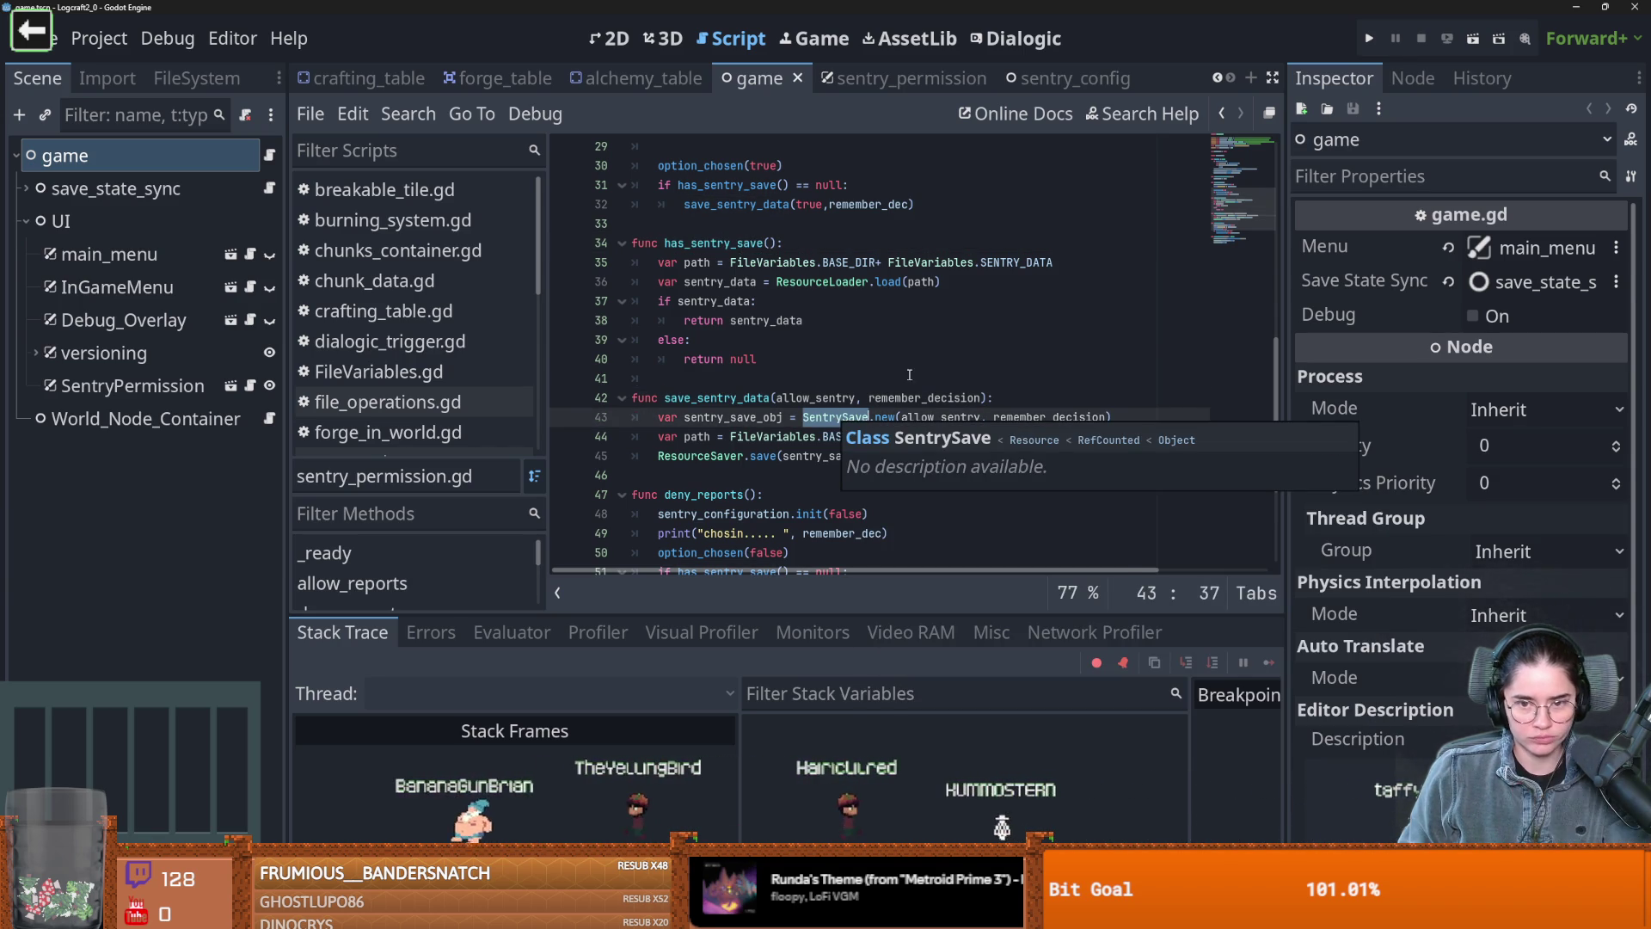
left_click(838, 416, "ctrl")
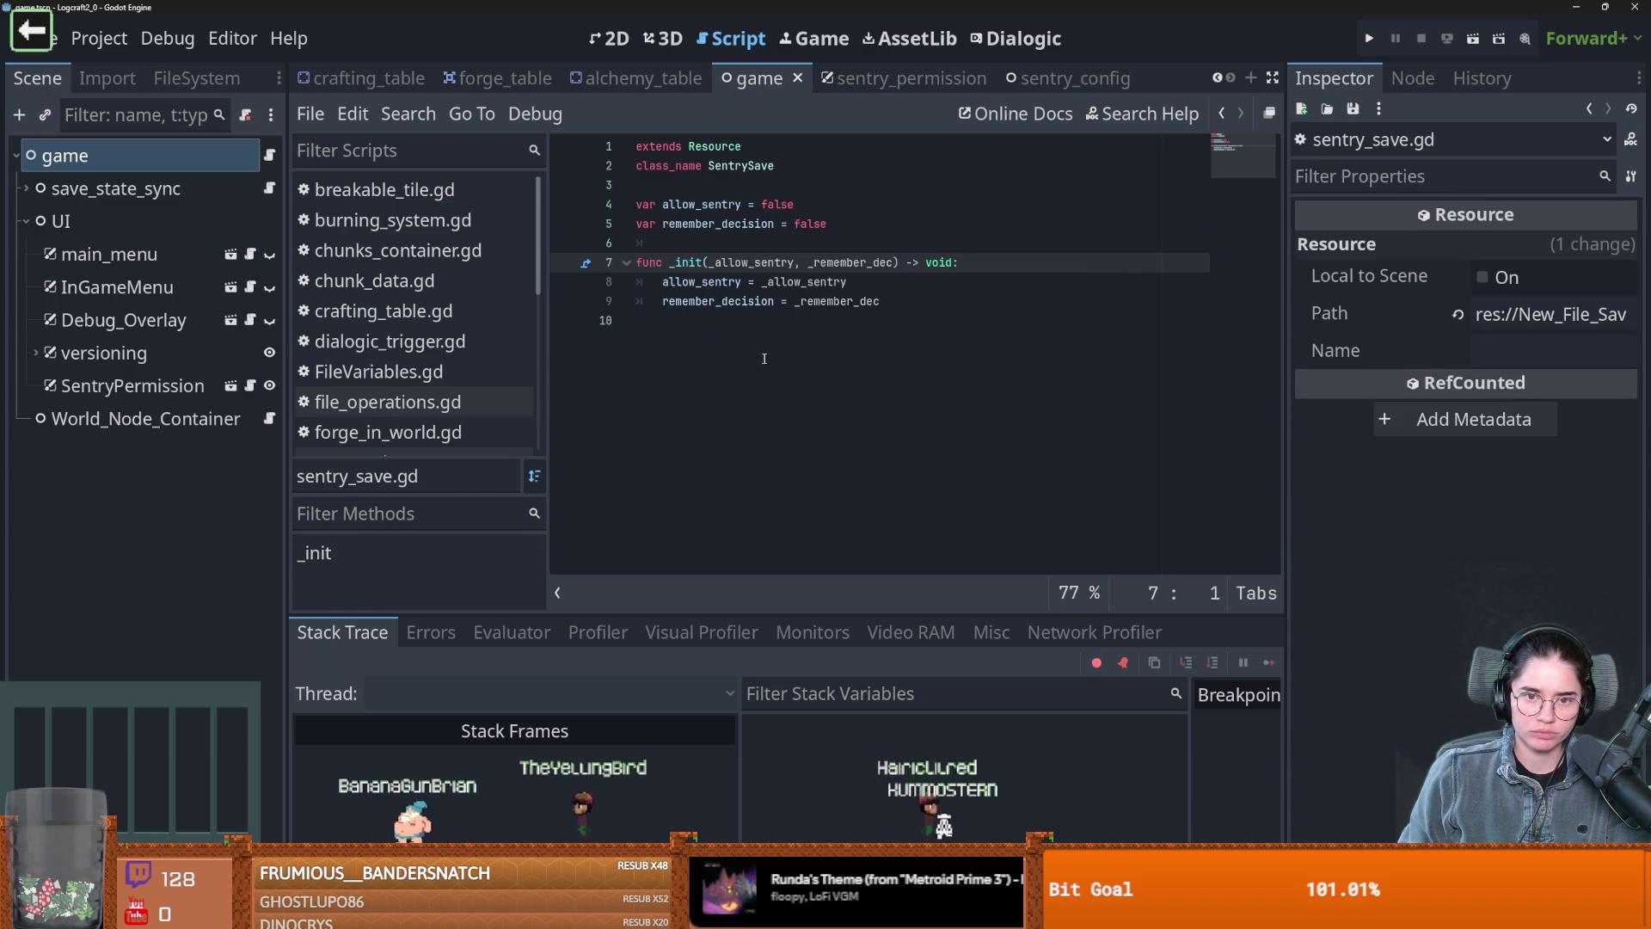
Search the built-in help for 'class' and open the ClassDB page
left_click(1015, 113)
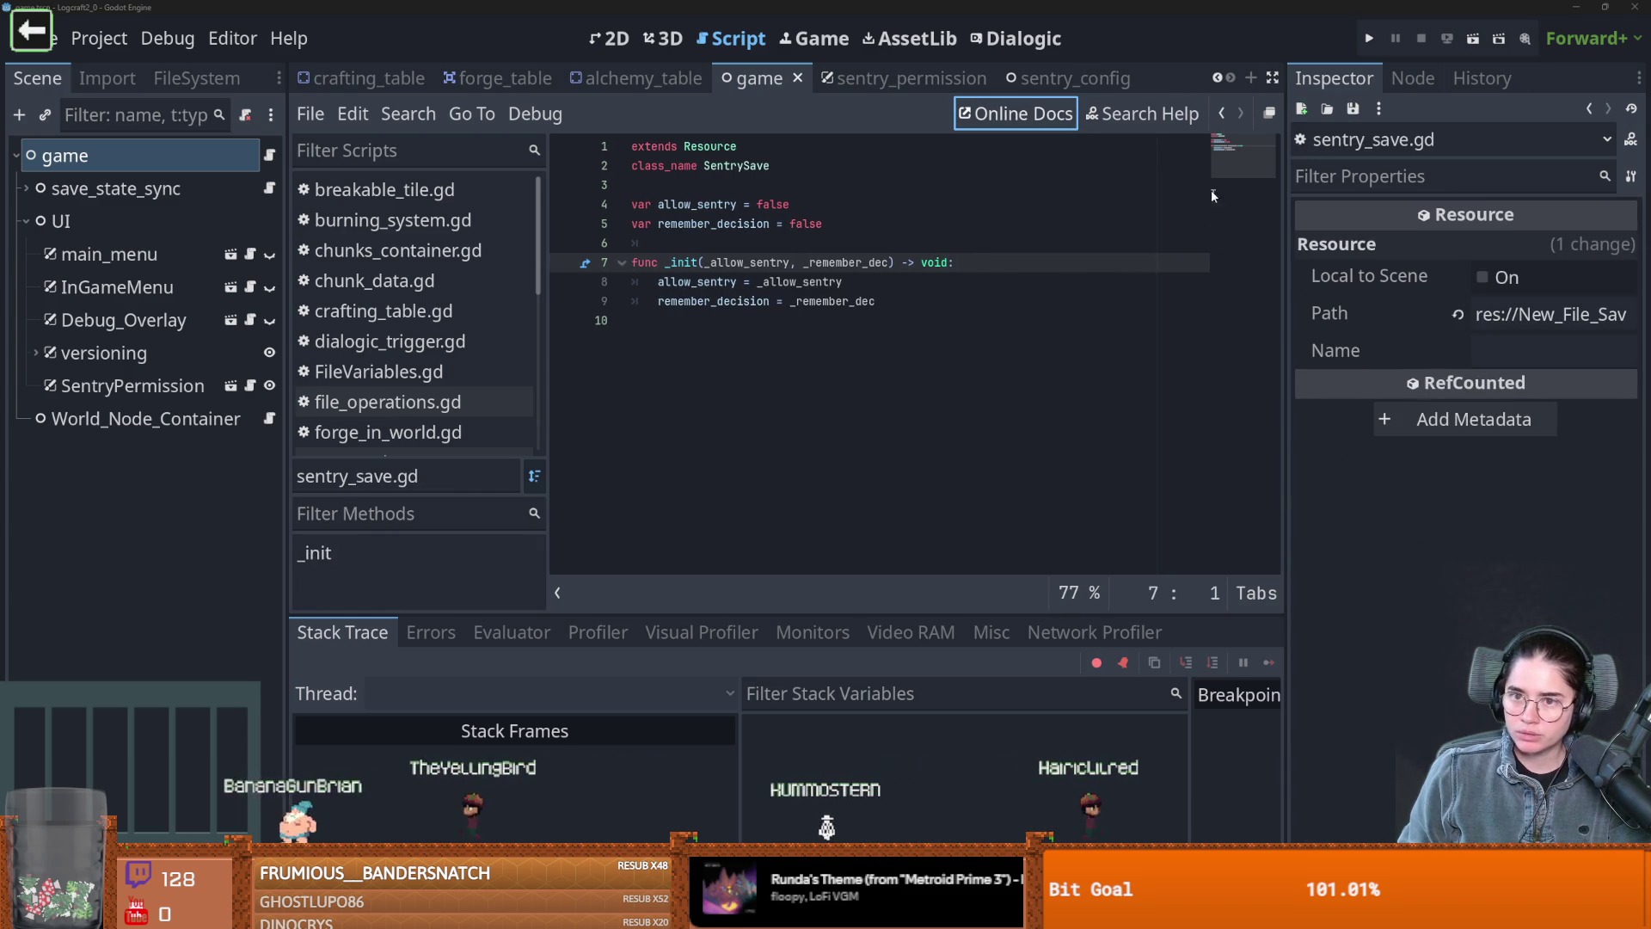
left_click(1157, 124)
type("class")
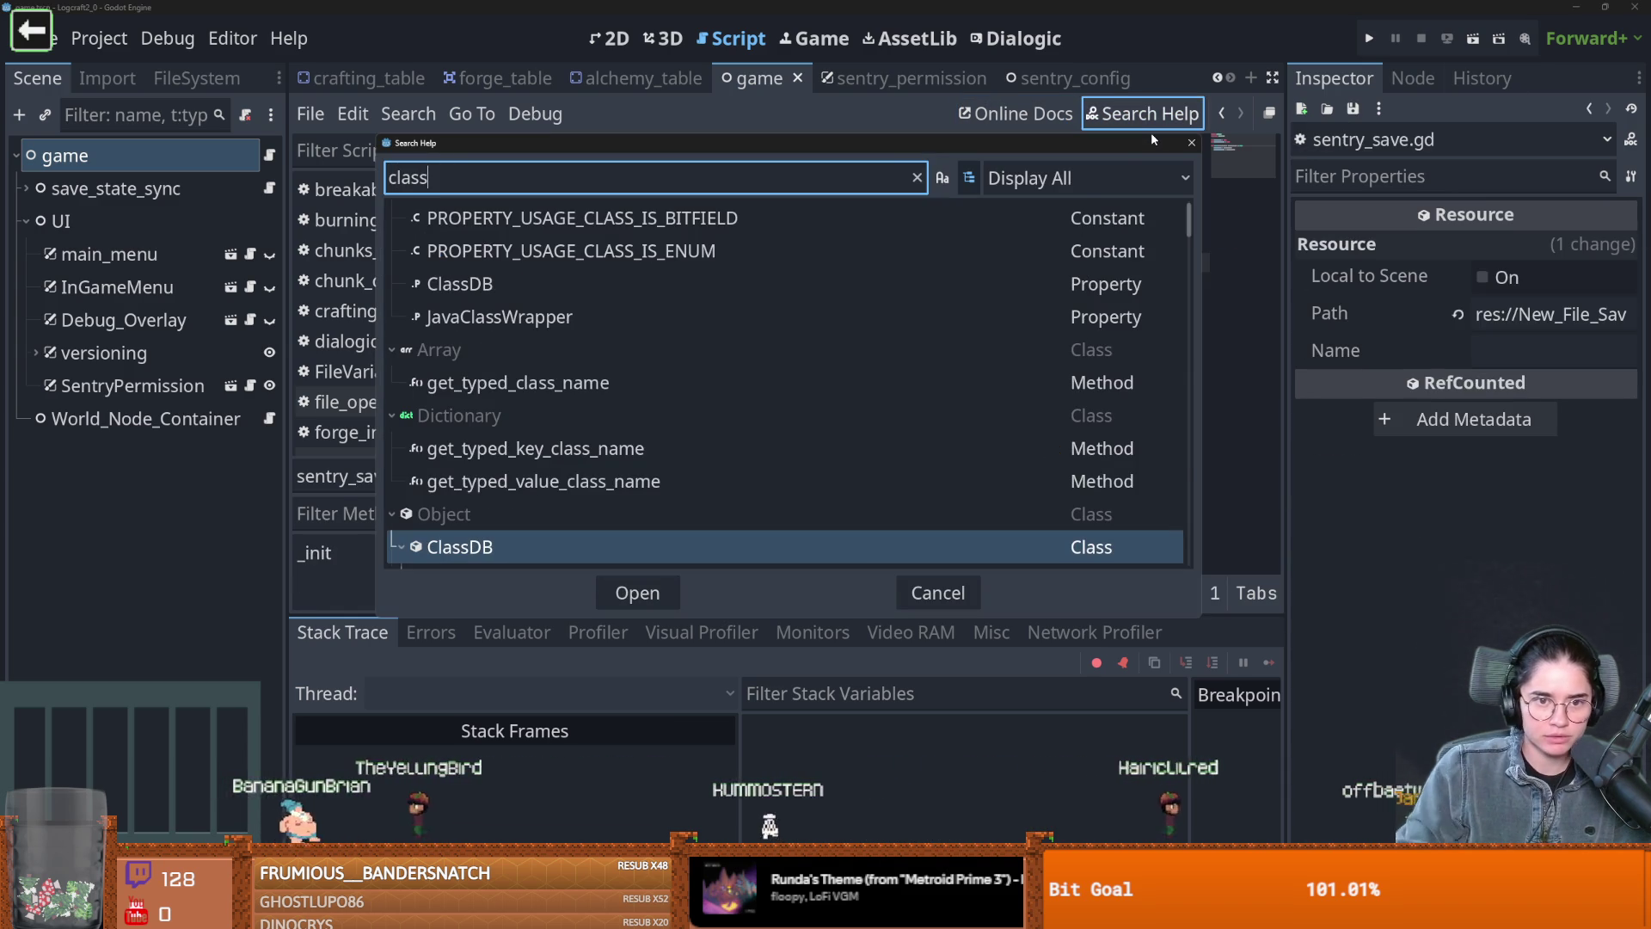
double_click(508, 549)
Scroll through ClassDB's Methods list, then return to game.gd
scroll(787, 322, "down", 3)
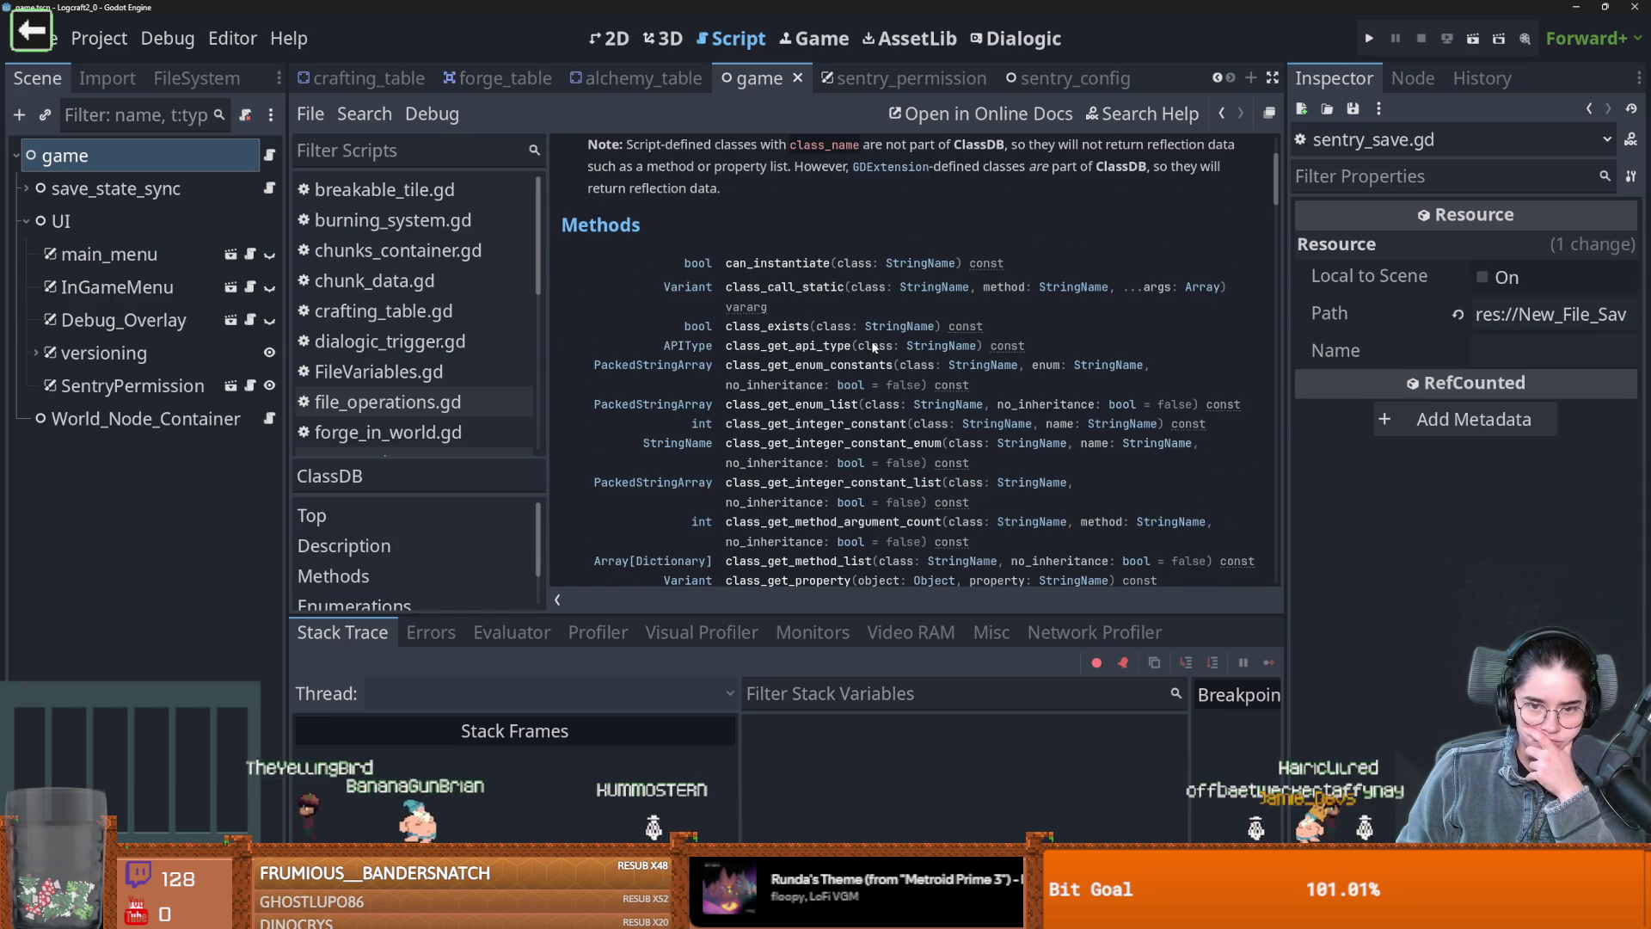
scroll(846, 346, "down", 1)
scroll(864, 346, "down", 1)
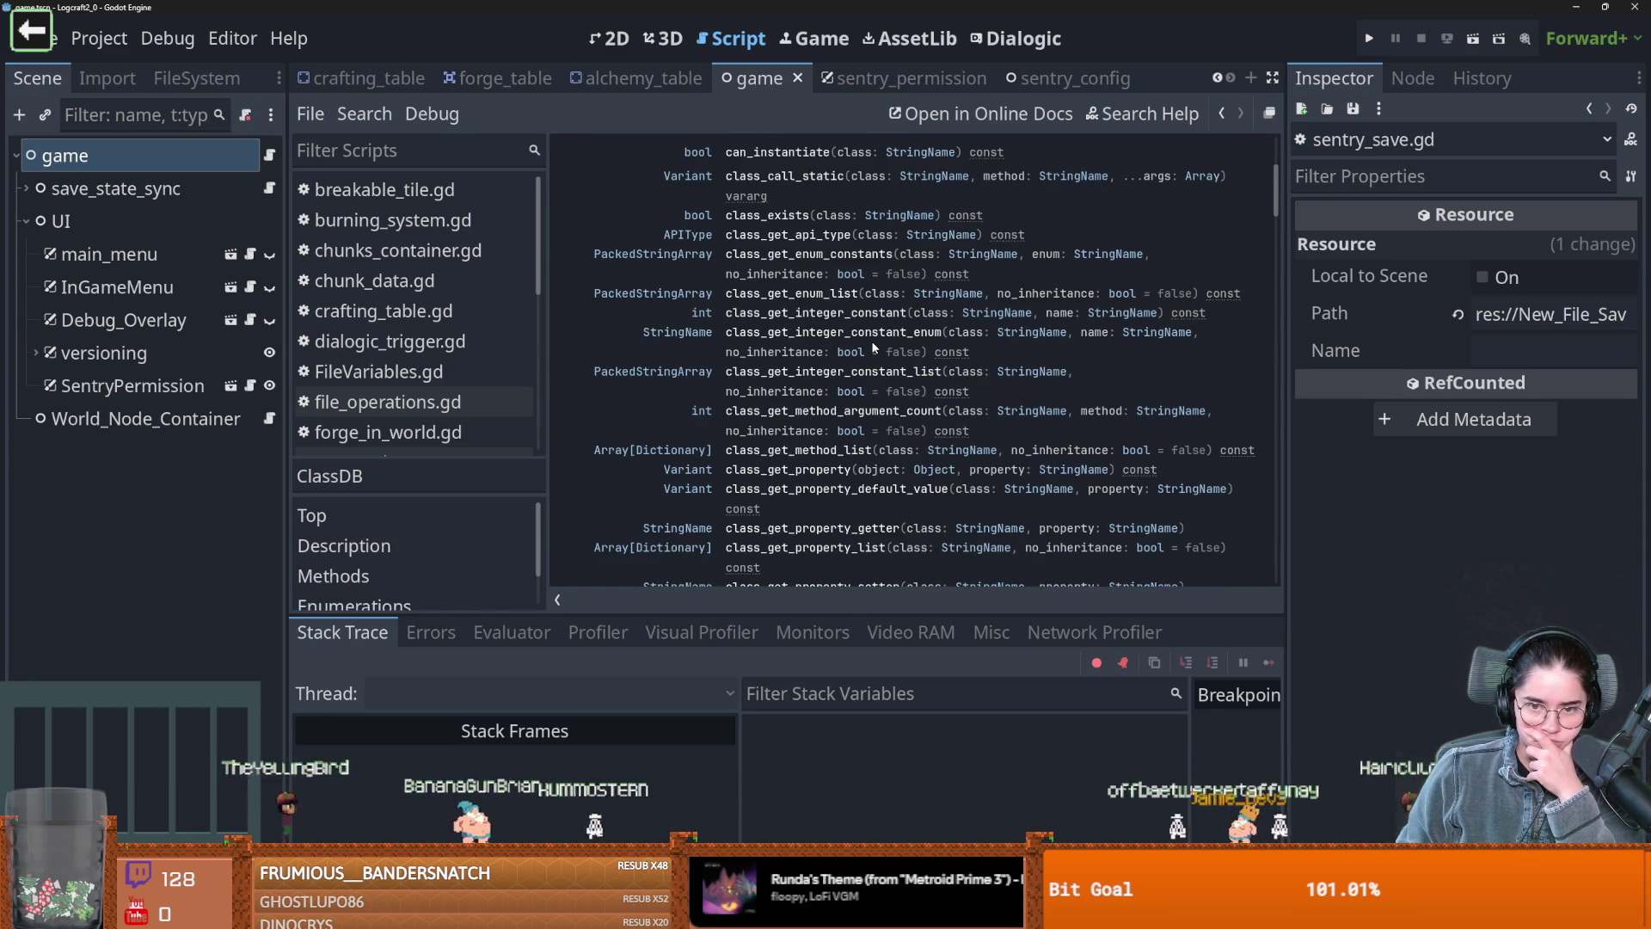
scroll(872, 346, "up", 1)
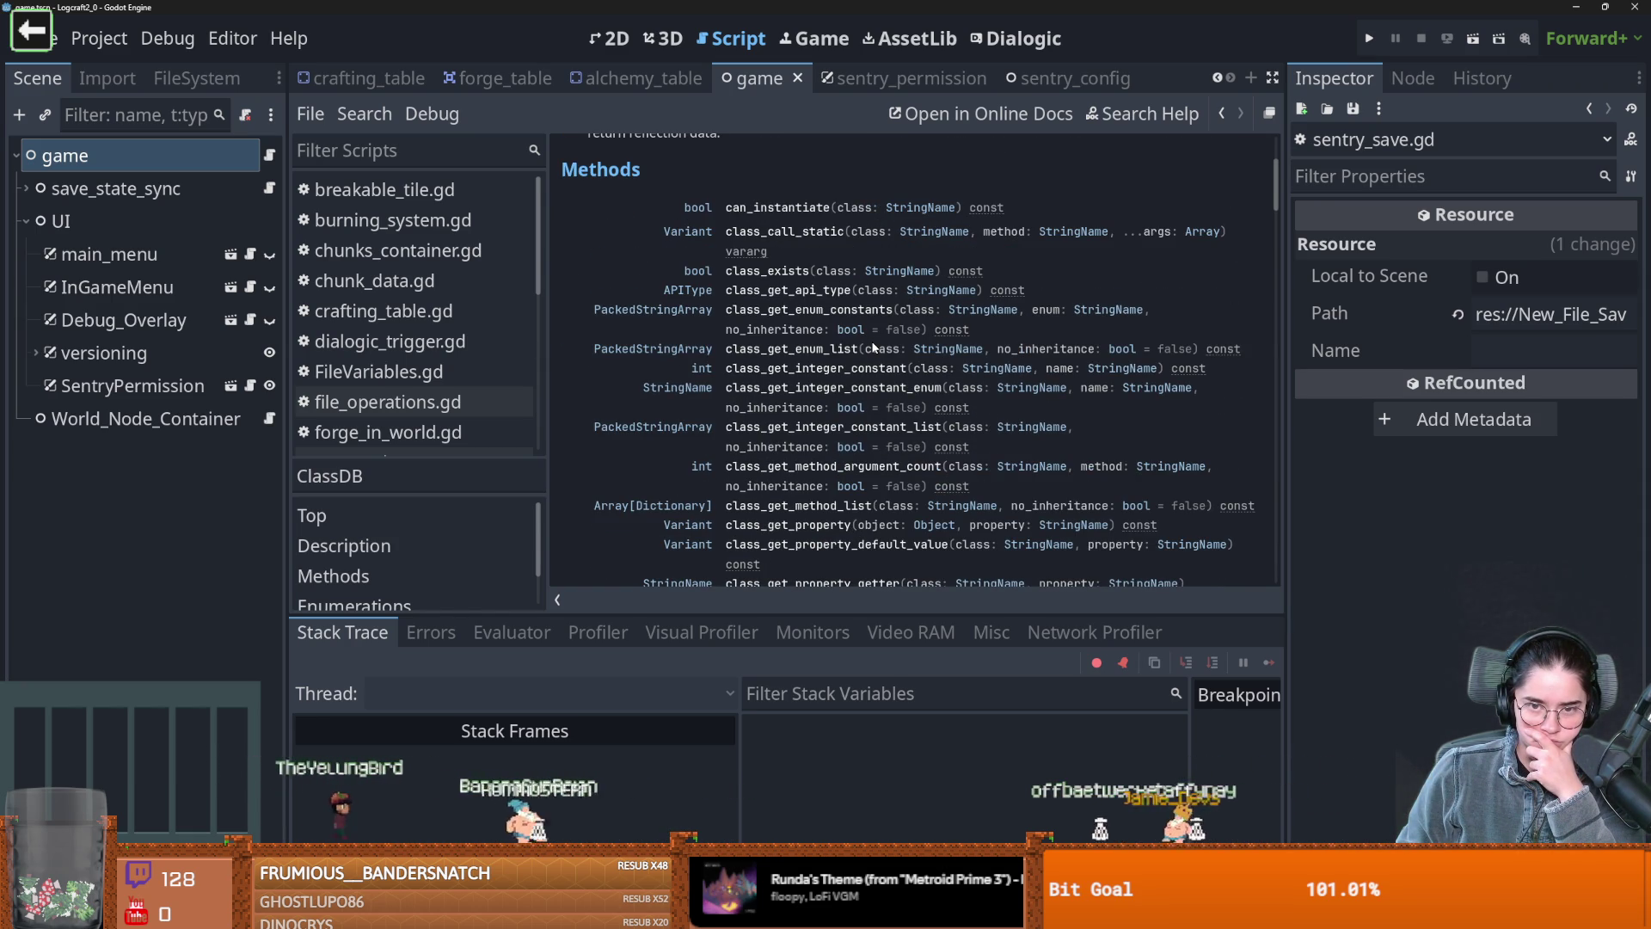
scroll(873, 347, "down", 3)
scroll(872, 347, "down", 3)
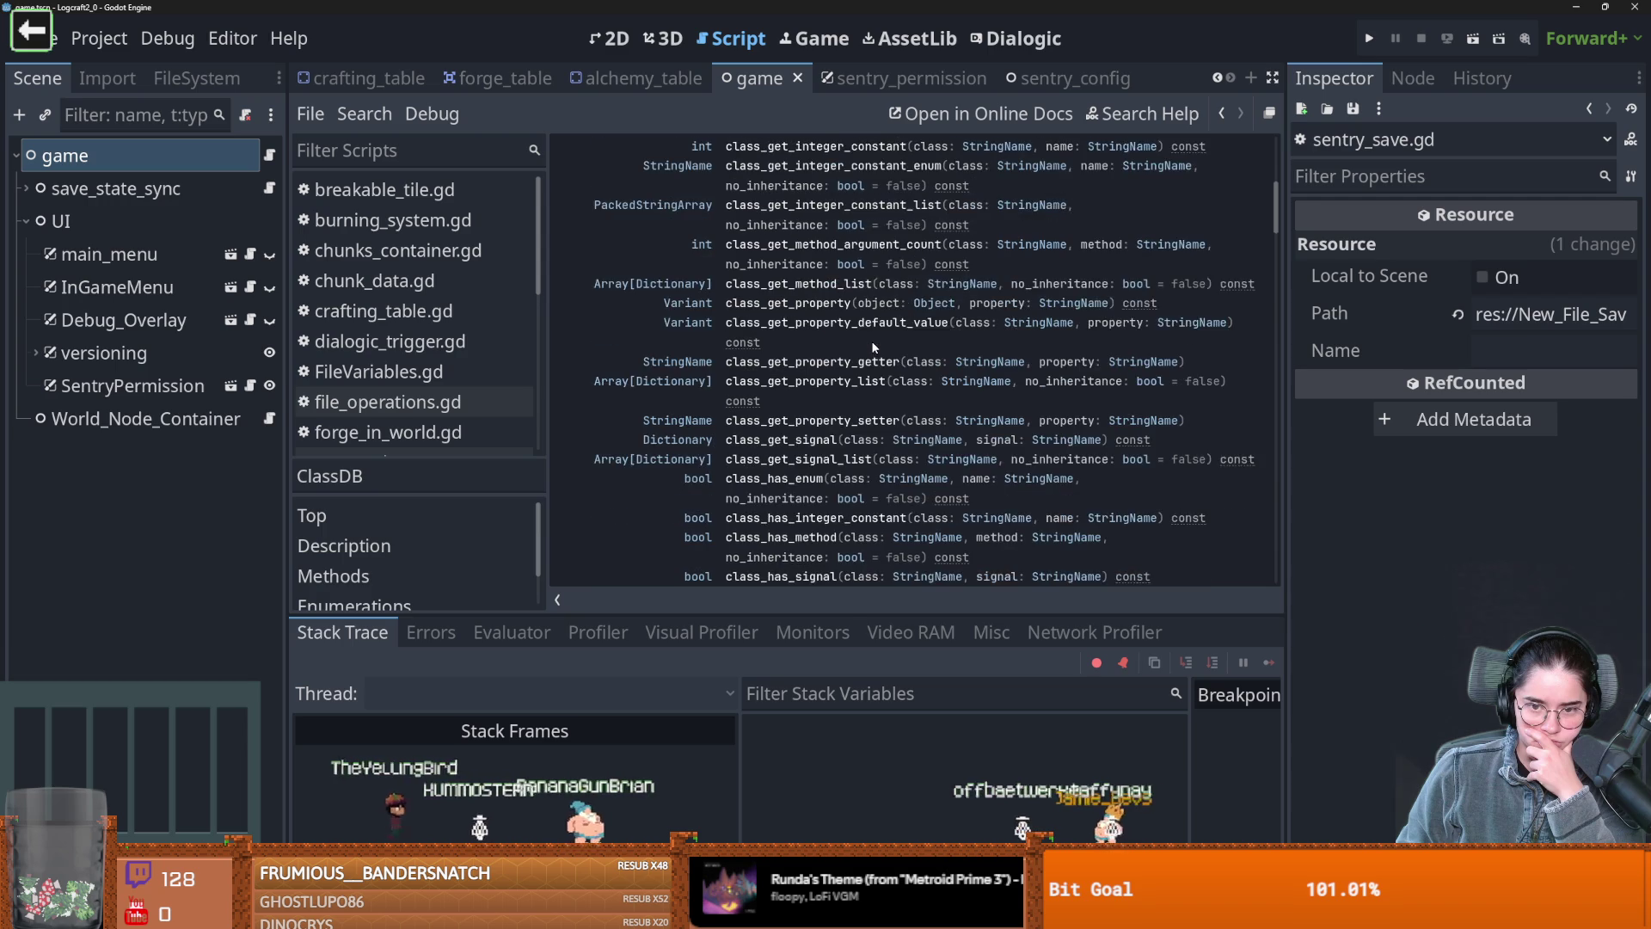
scroll(873, 347, "down", 3)
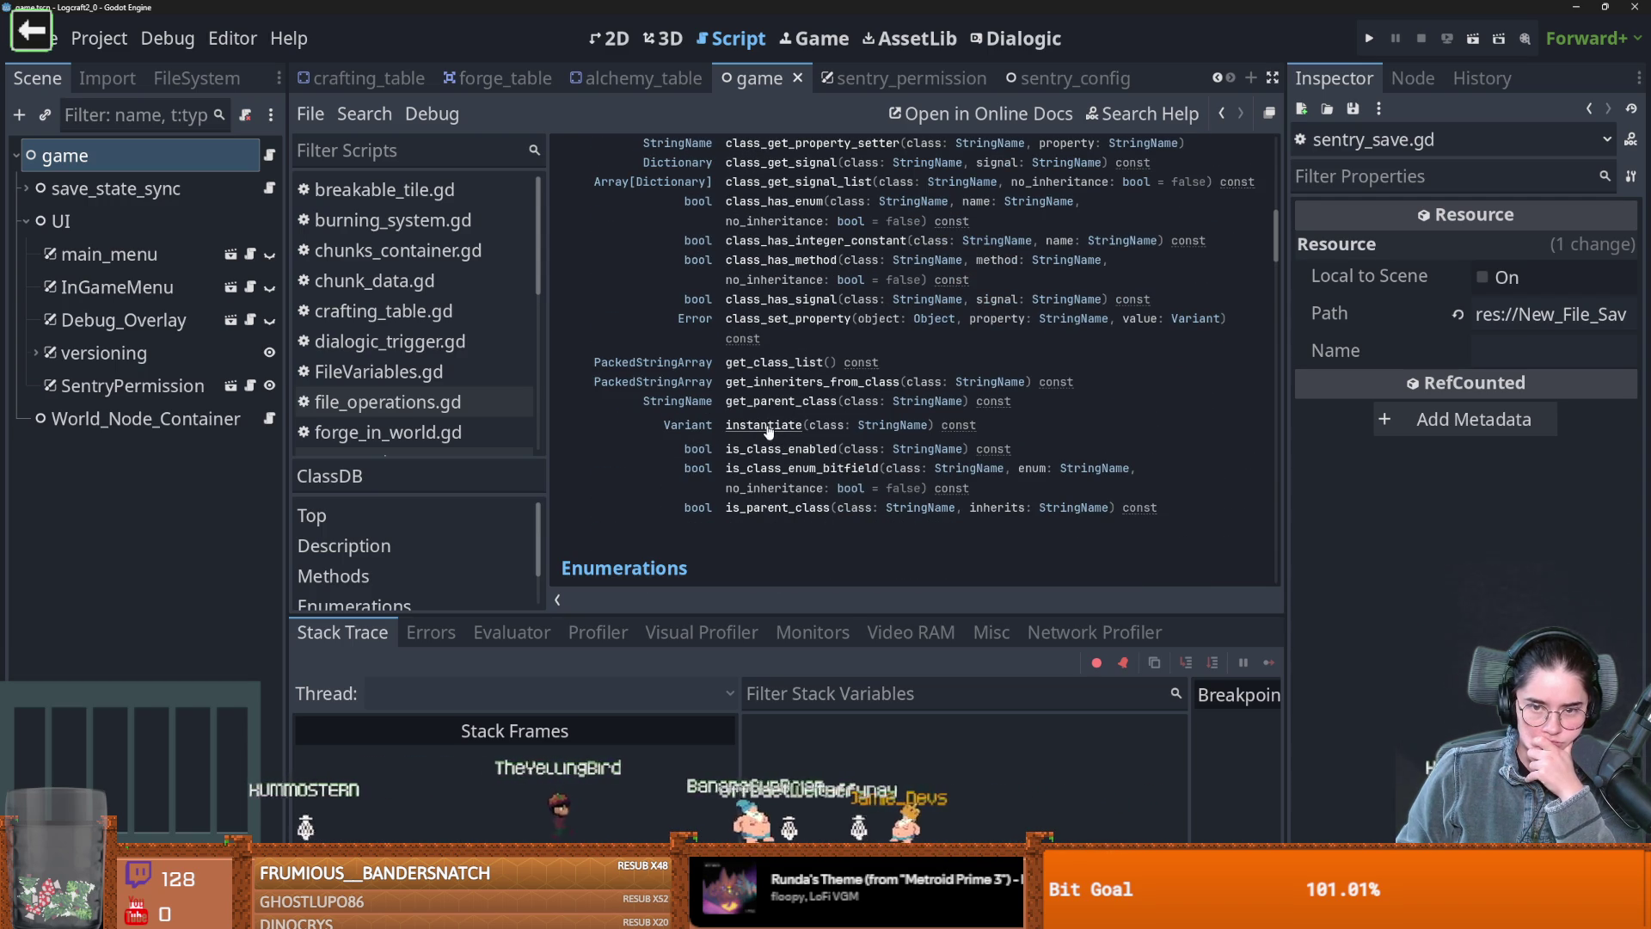
left_click(269, 154)
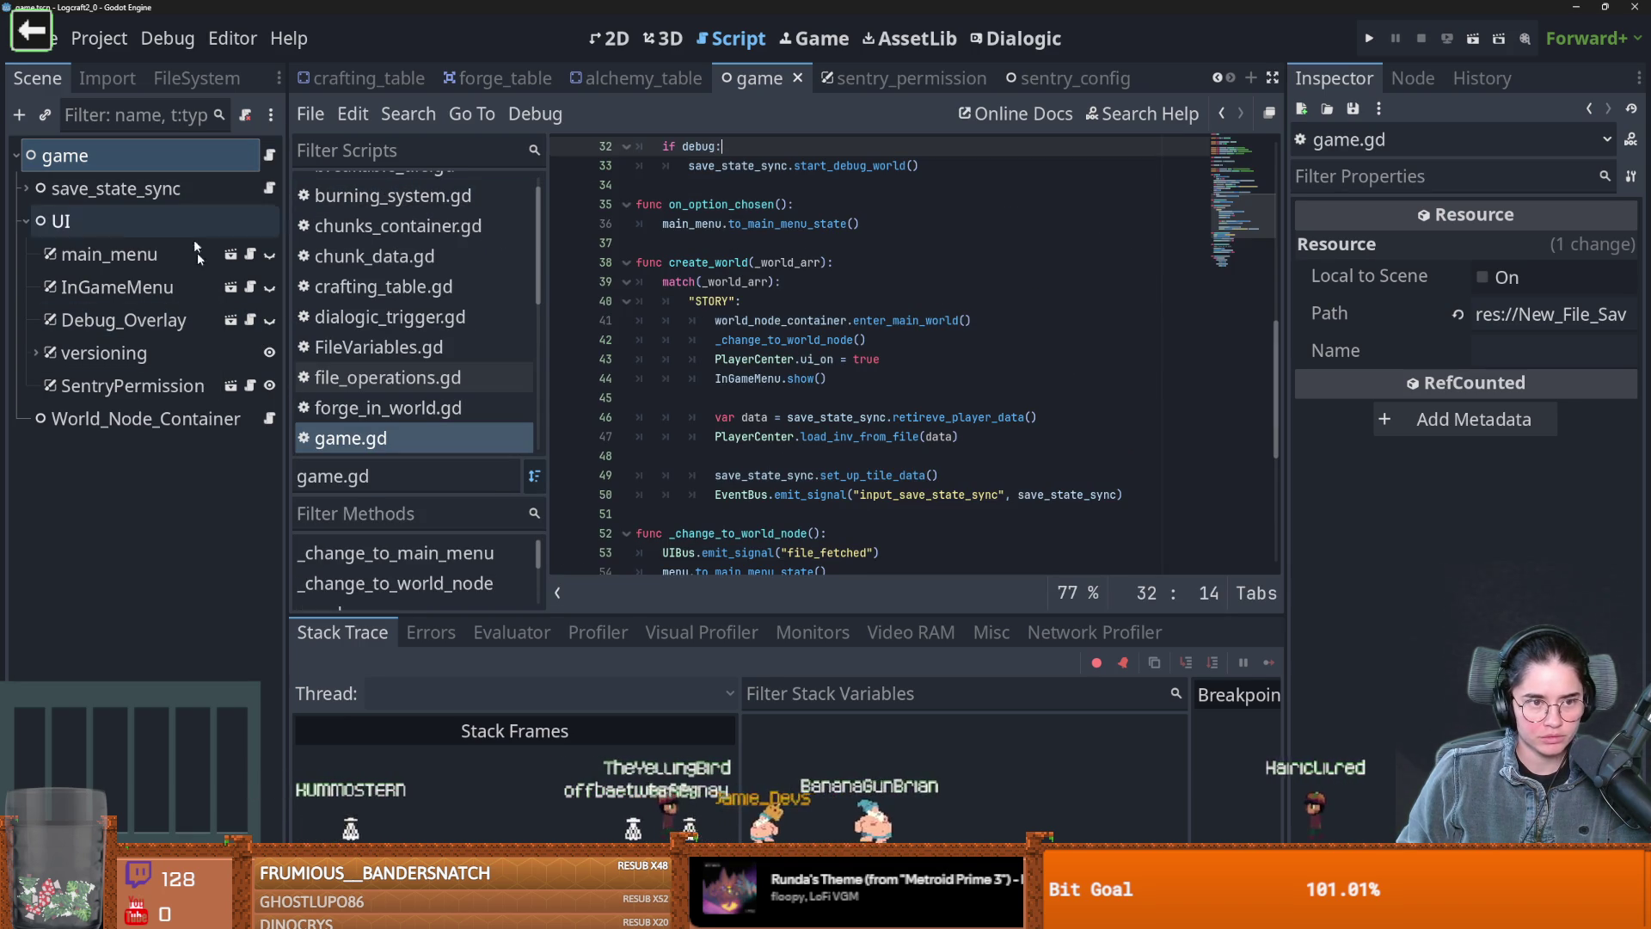
In sentry_permission.gd, make line 43 call ClassDB.instantiate with SentrySave and save
left_click(250, 385)
double_click(891, 417)
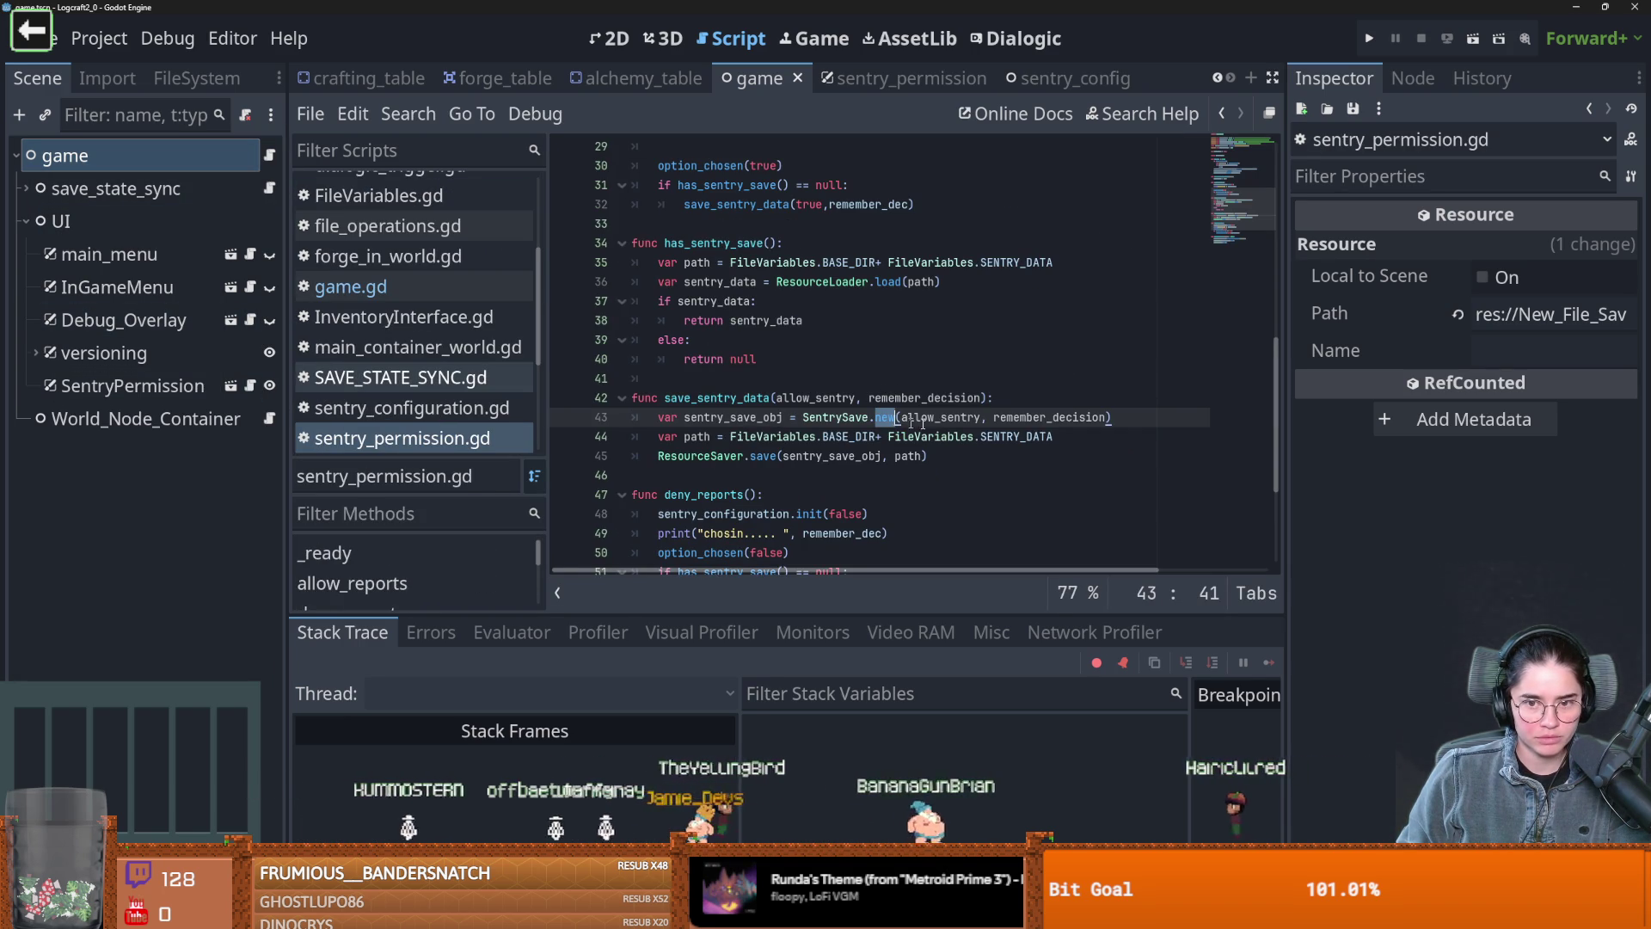
left_click(1018, 400)
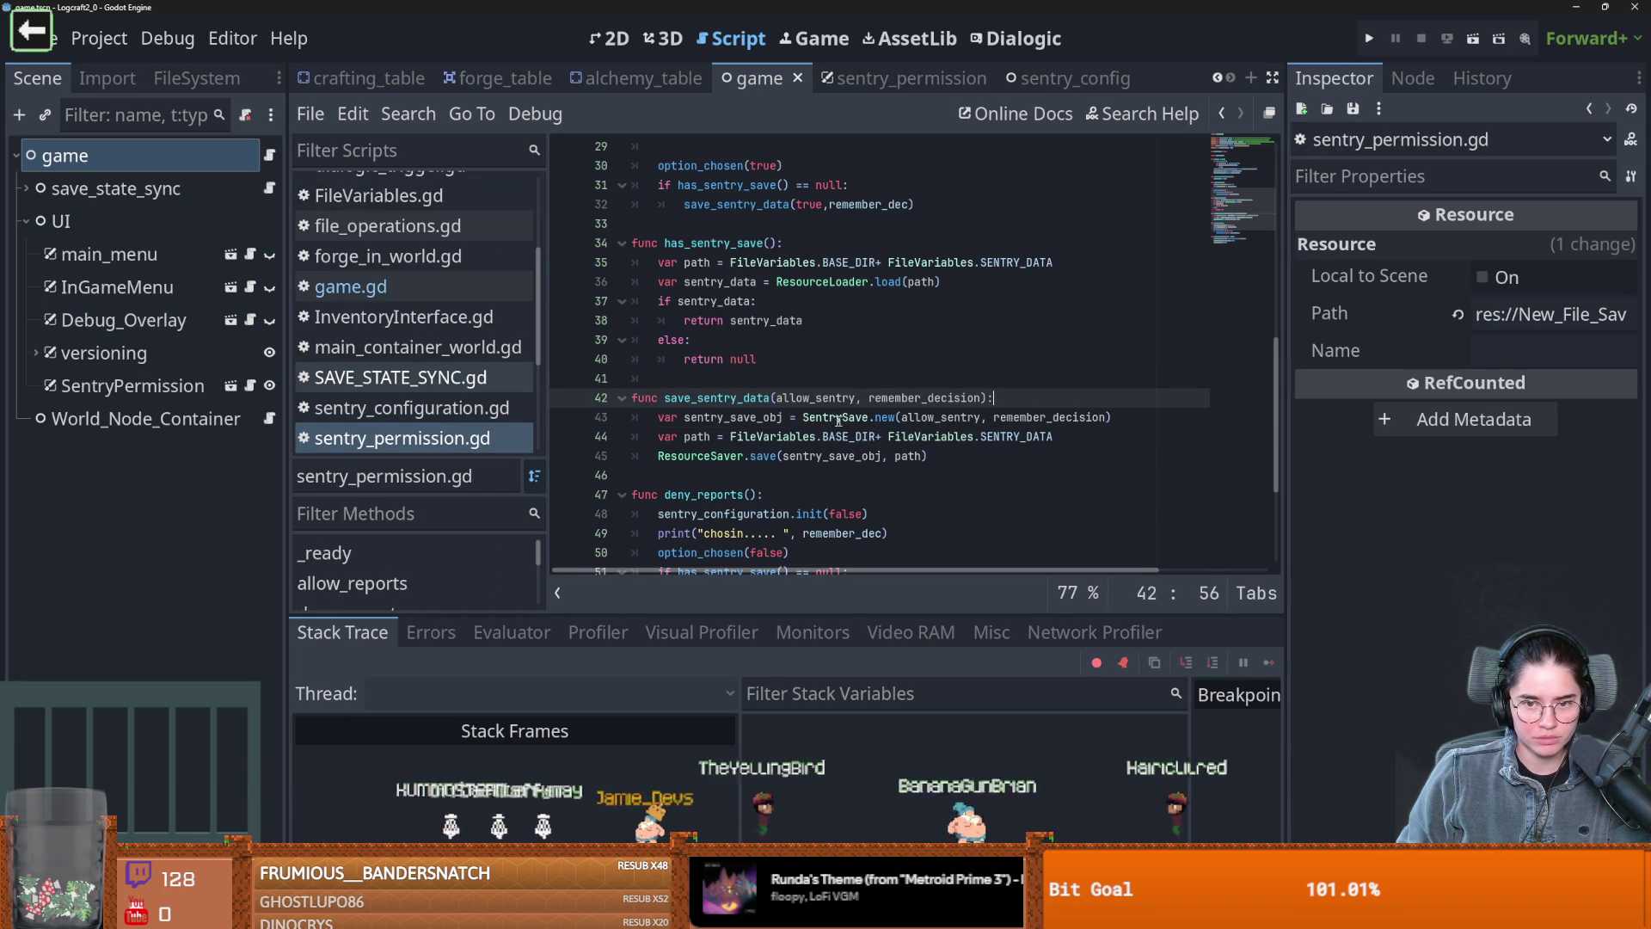
left_click(804, 419)
key("Return")
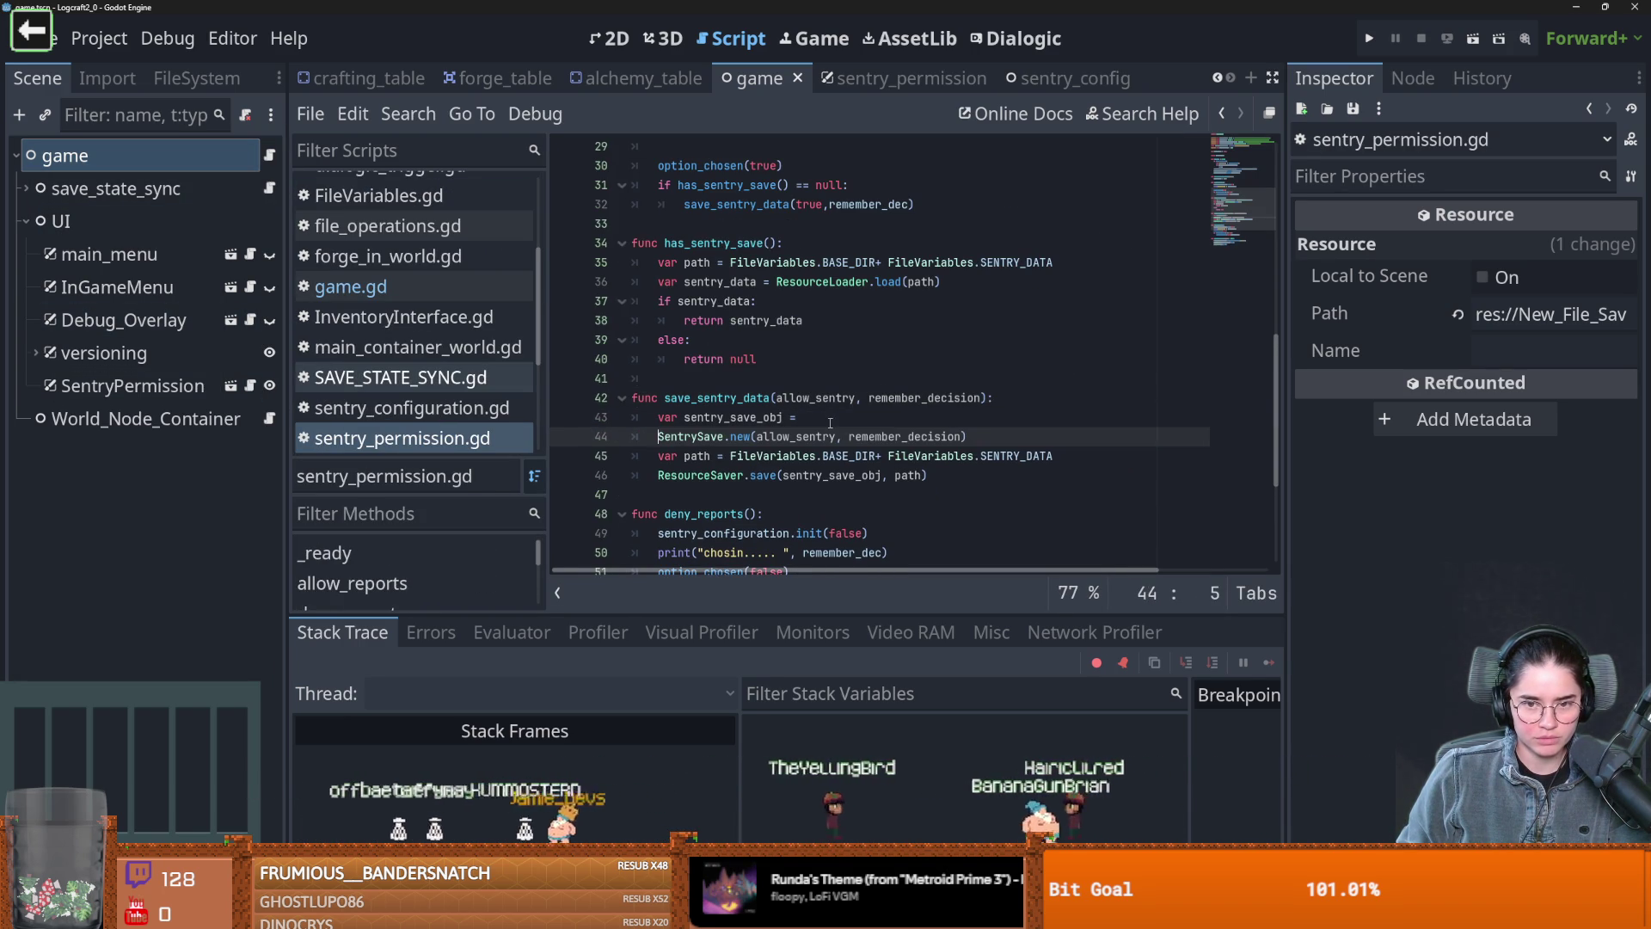
left_click(833, 417)
type("lassDB.in")
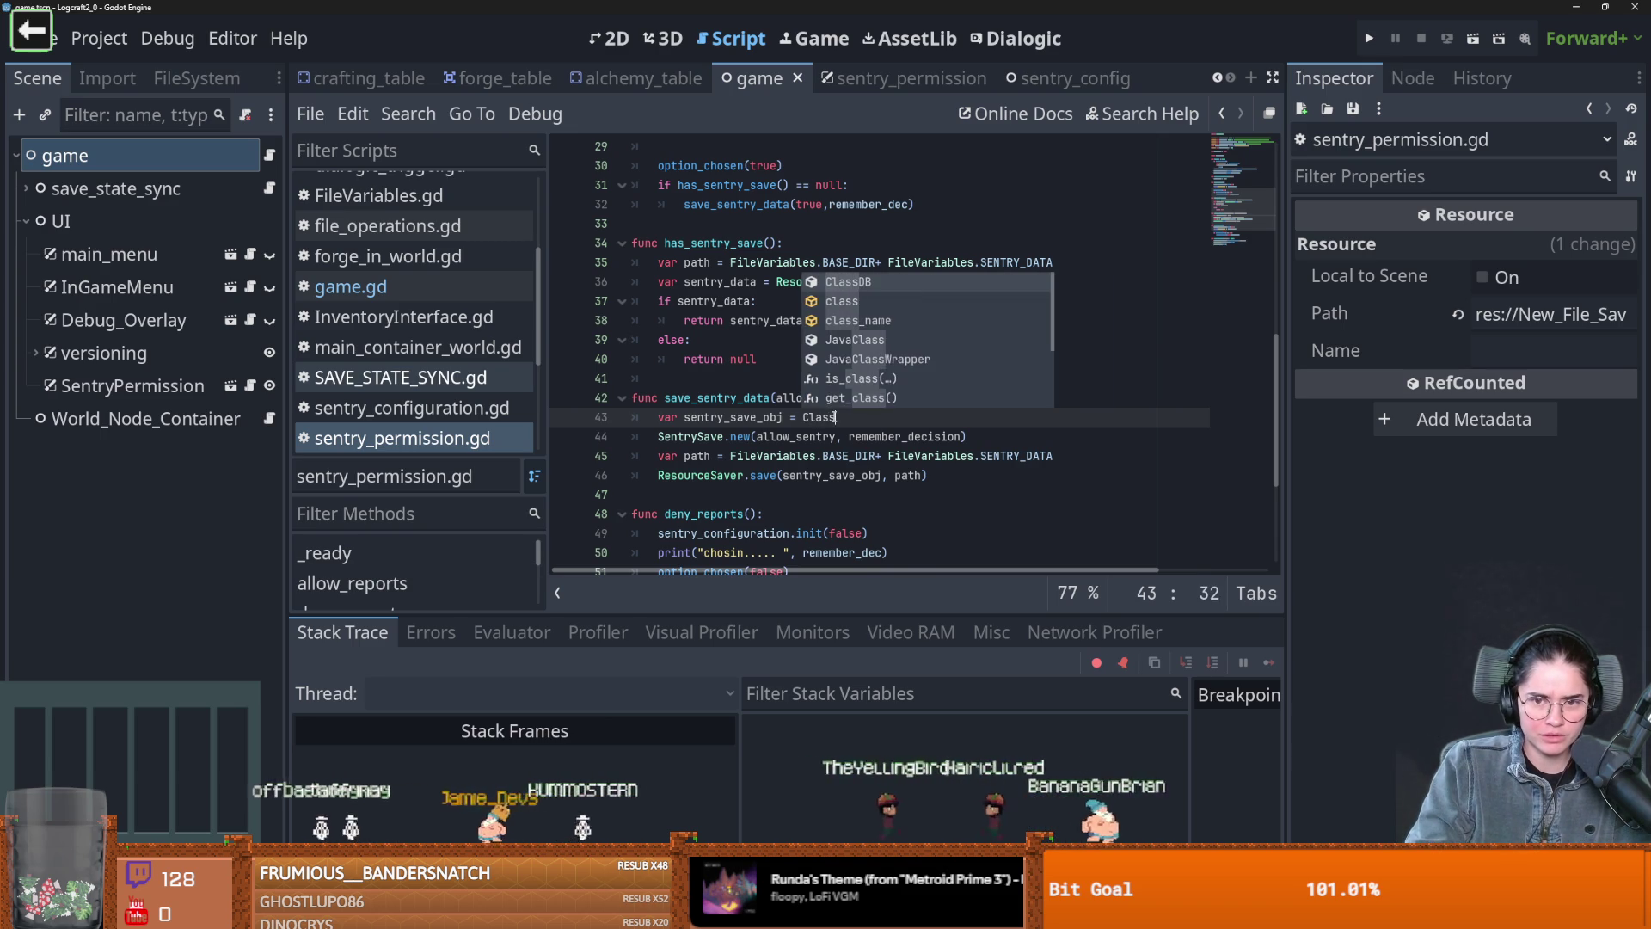
key("Return")
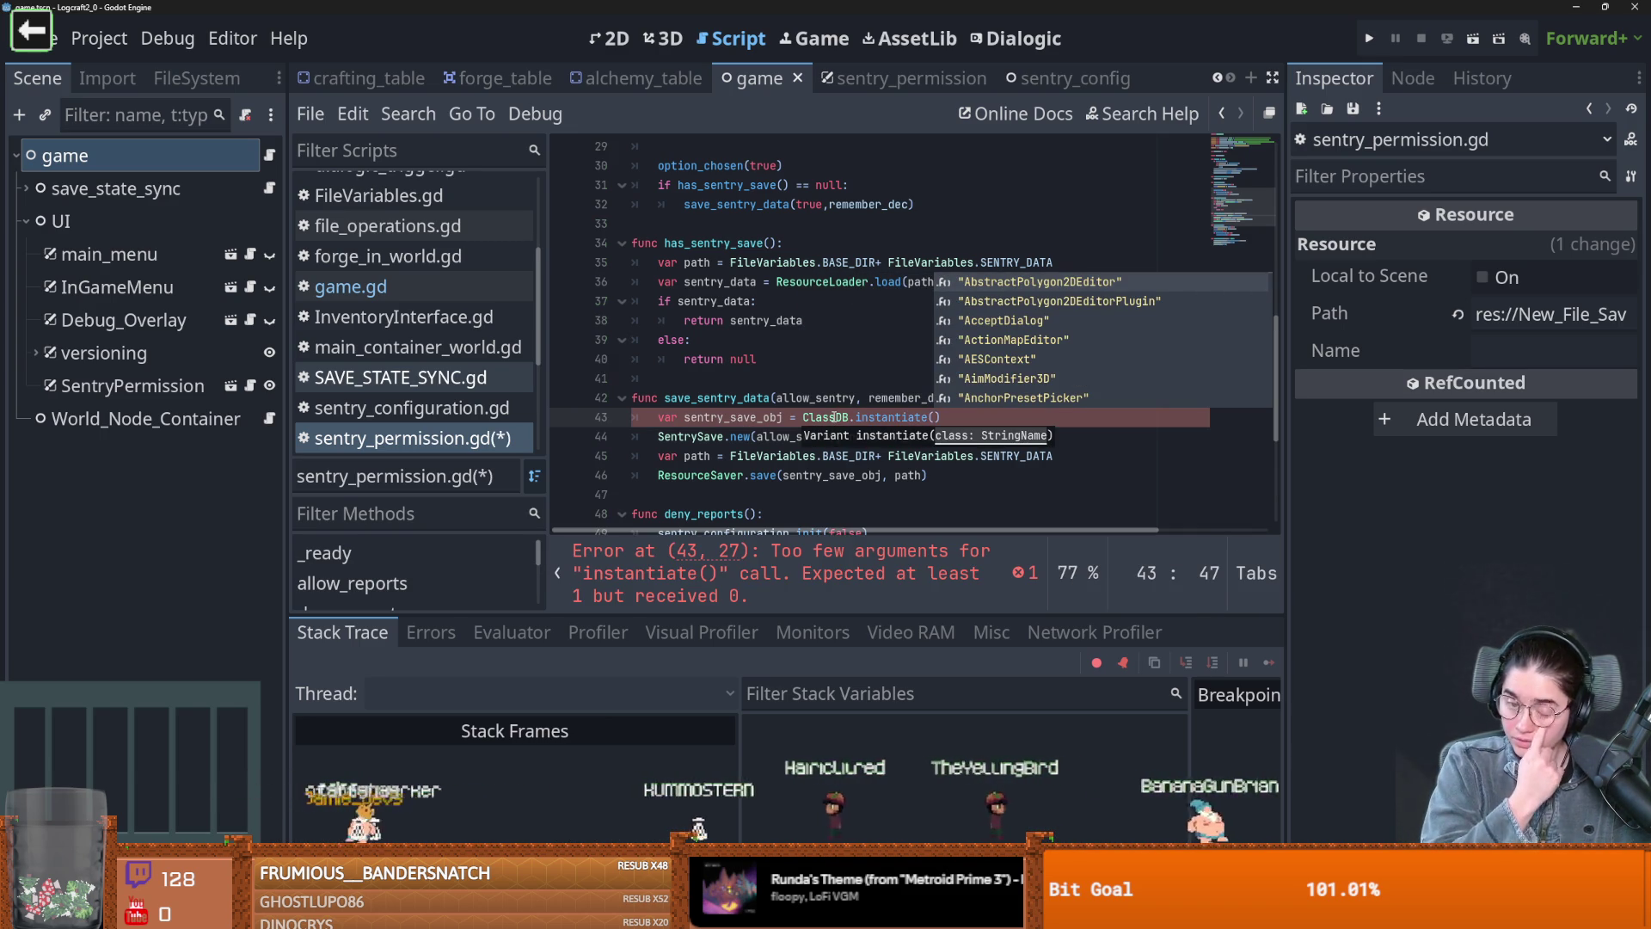
type("Sen")
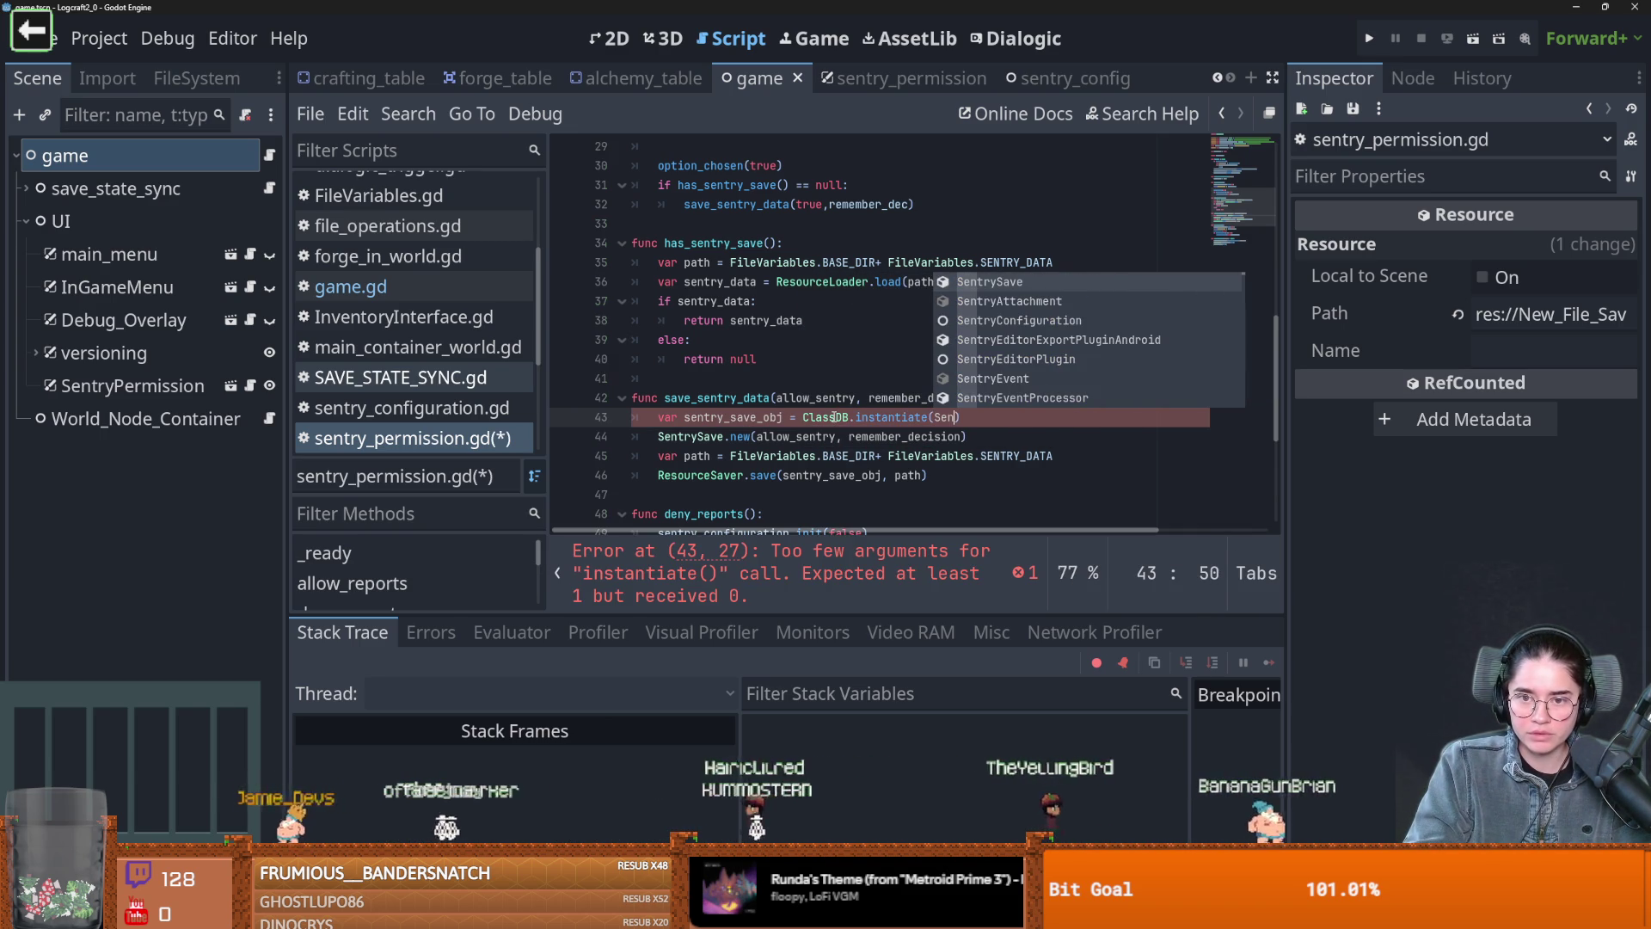
key("Return")
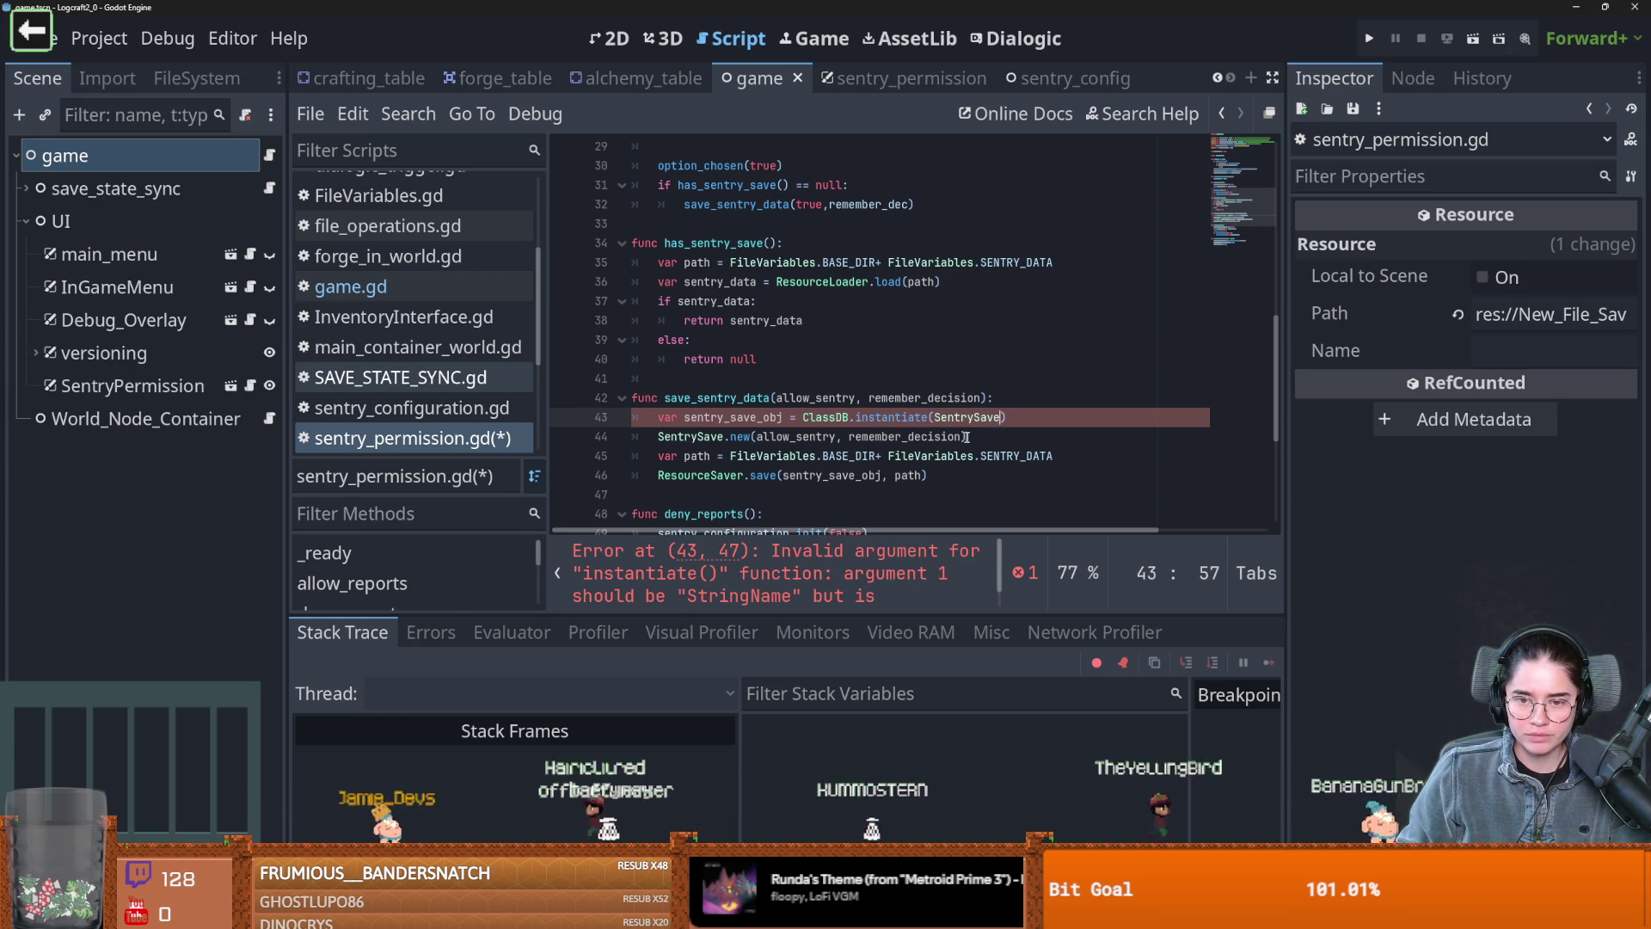
key("ctrl+s")
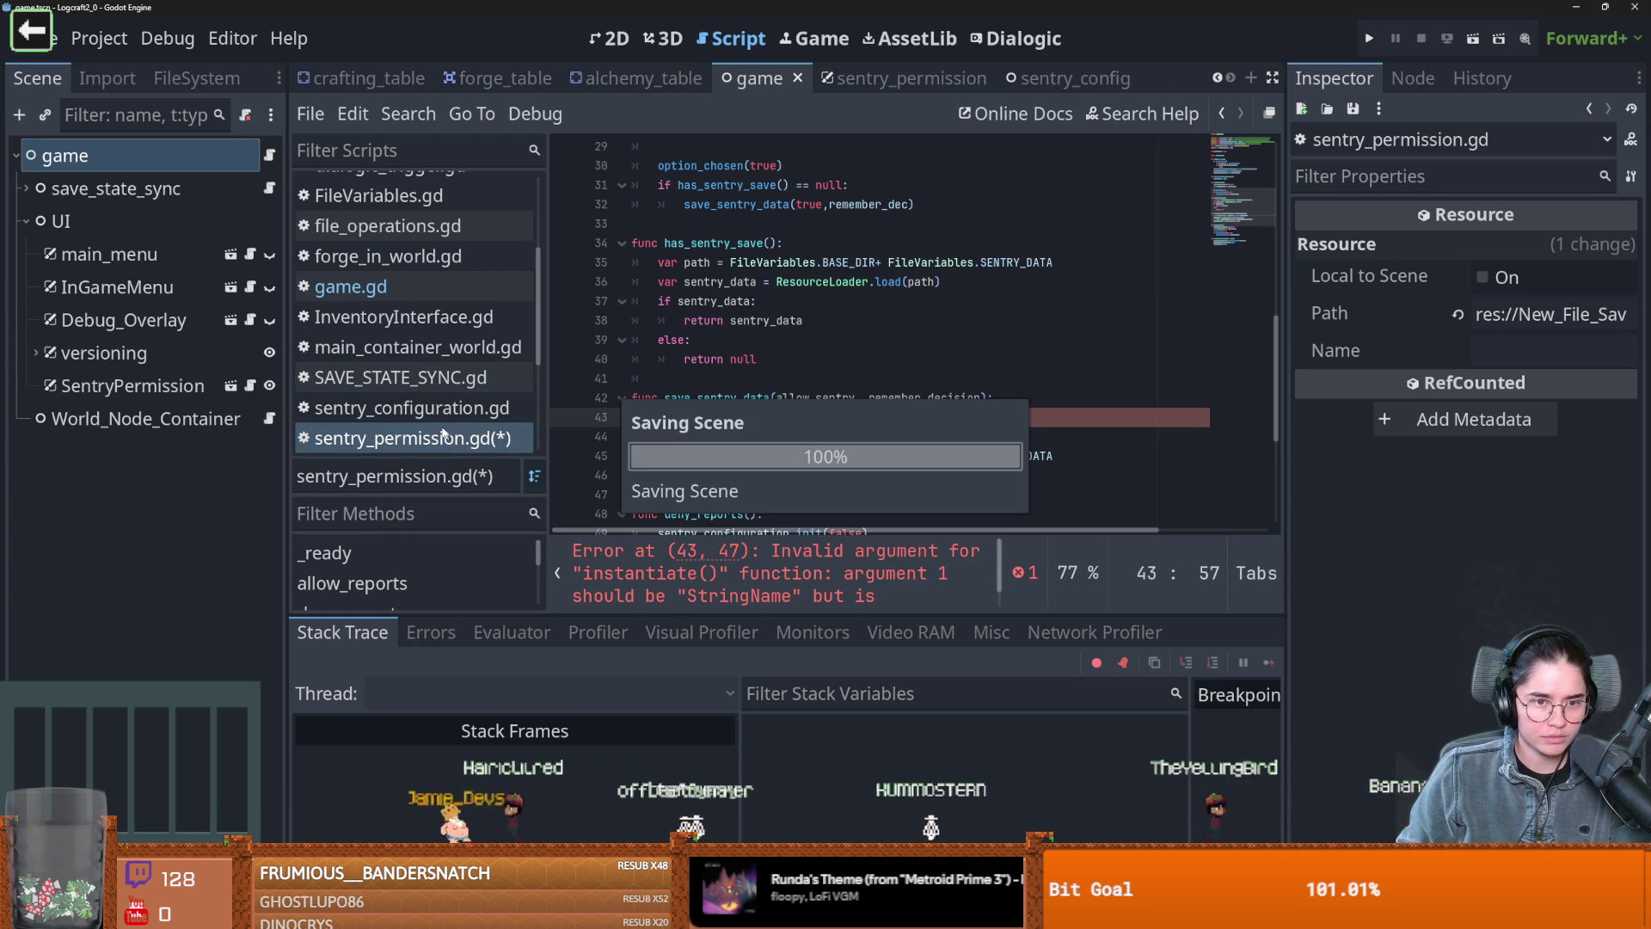
Rename _init to init in sentry_save.gd and save it
left_click(404, 398)
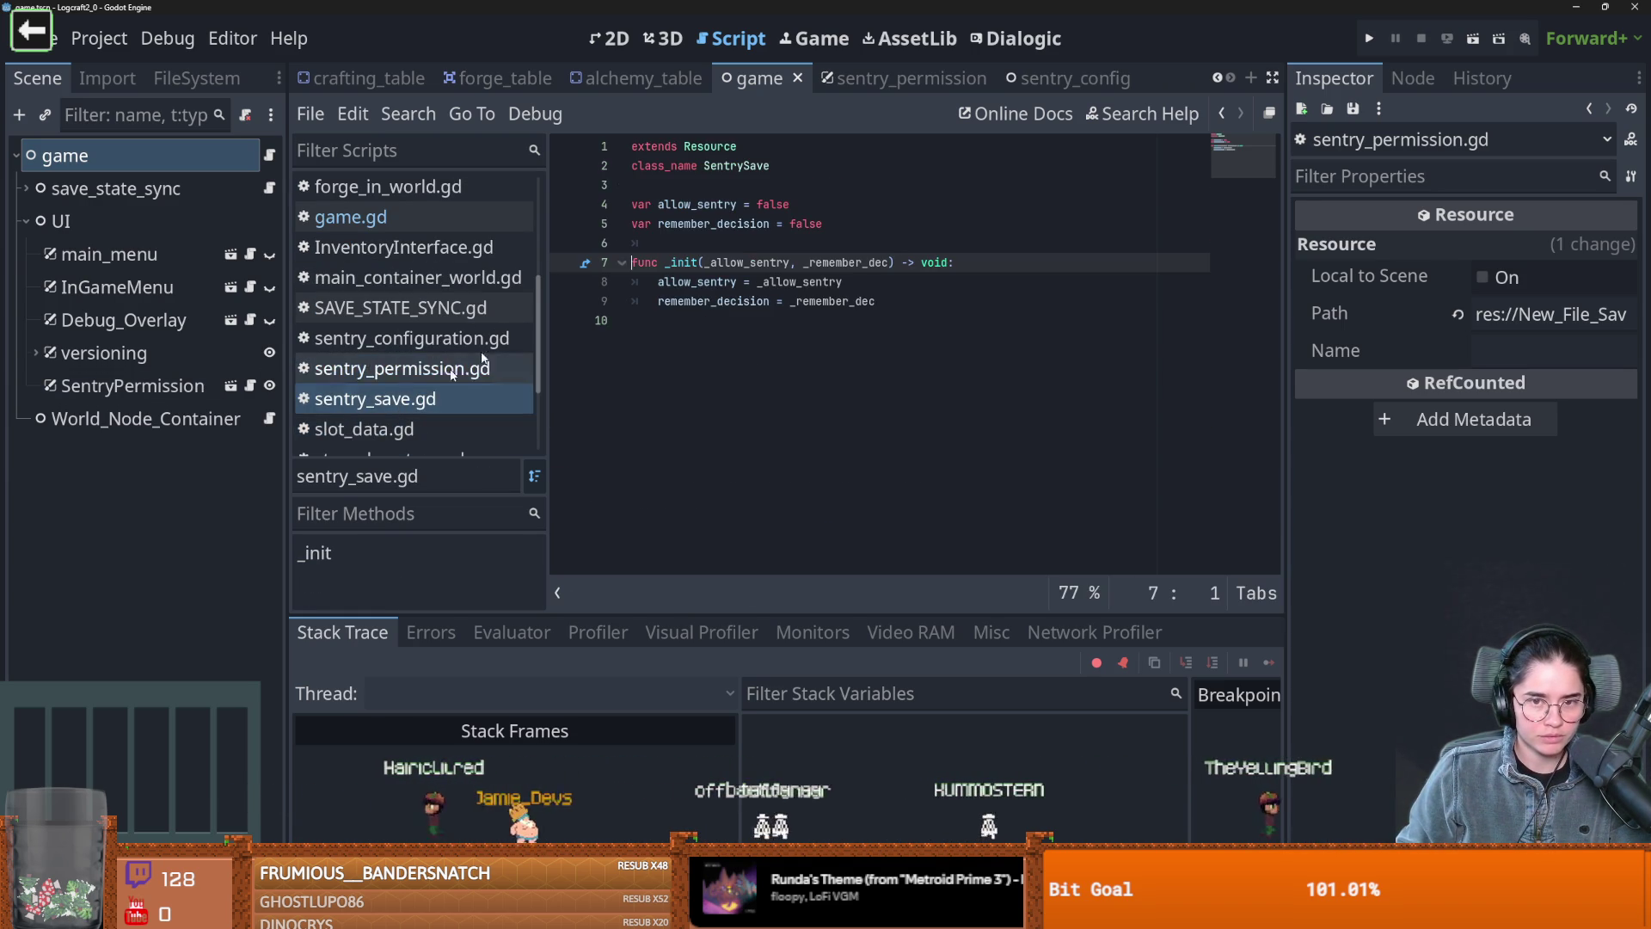
key("BackSpace")
key("ctrl+s")
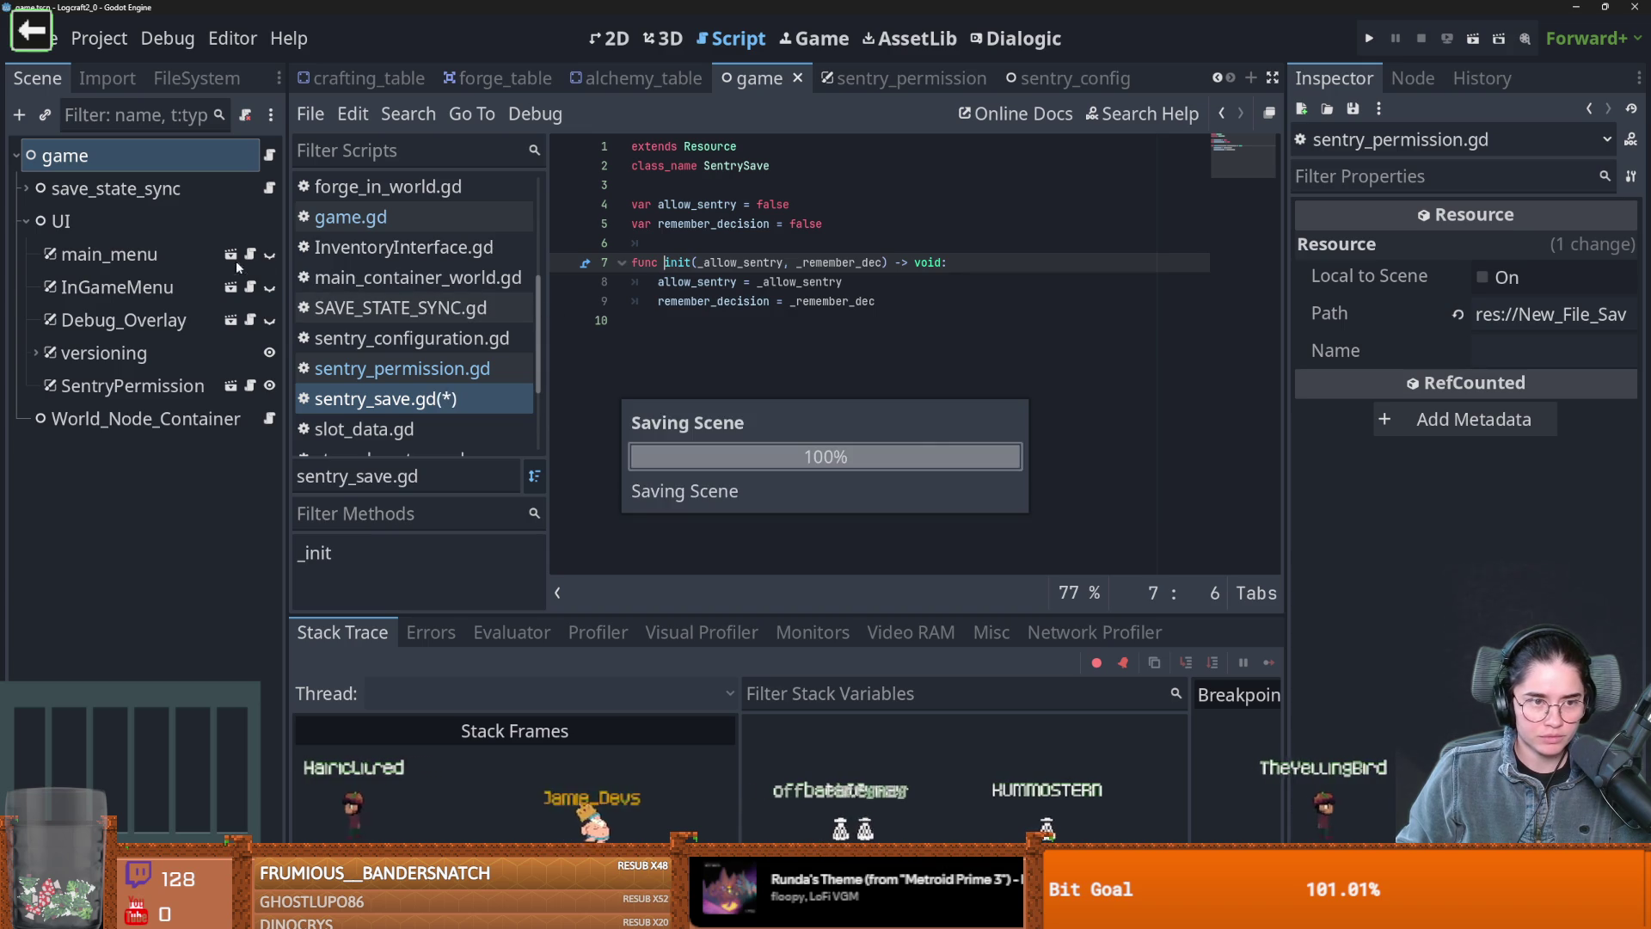
Change line 44 to sentry_save_obj.init, quote "SentrySave" on line 43, and save
left_click(251, 387)
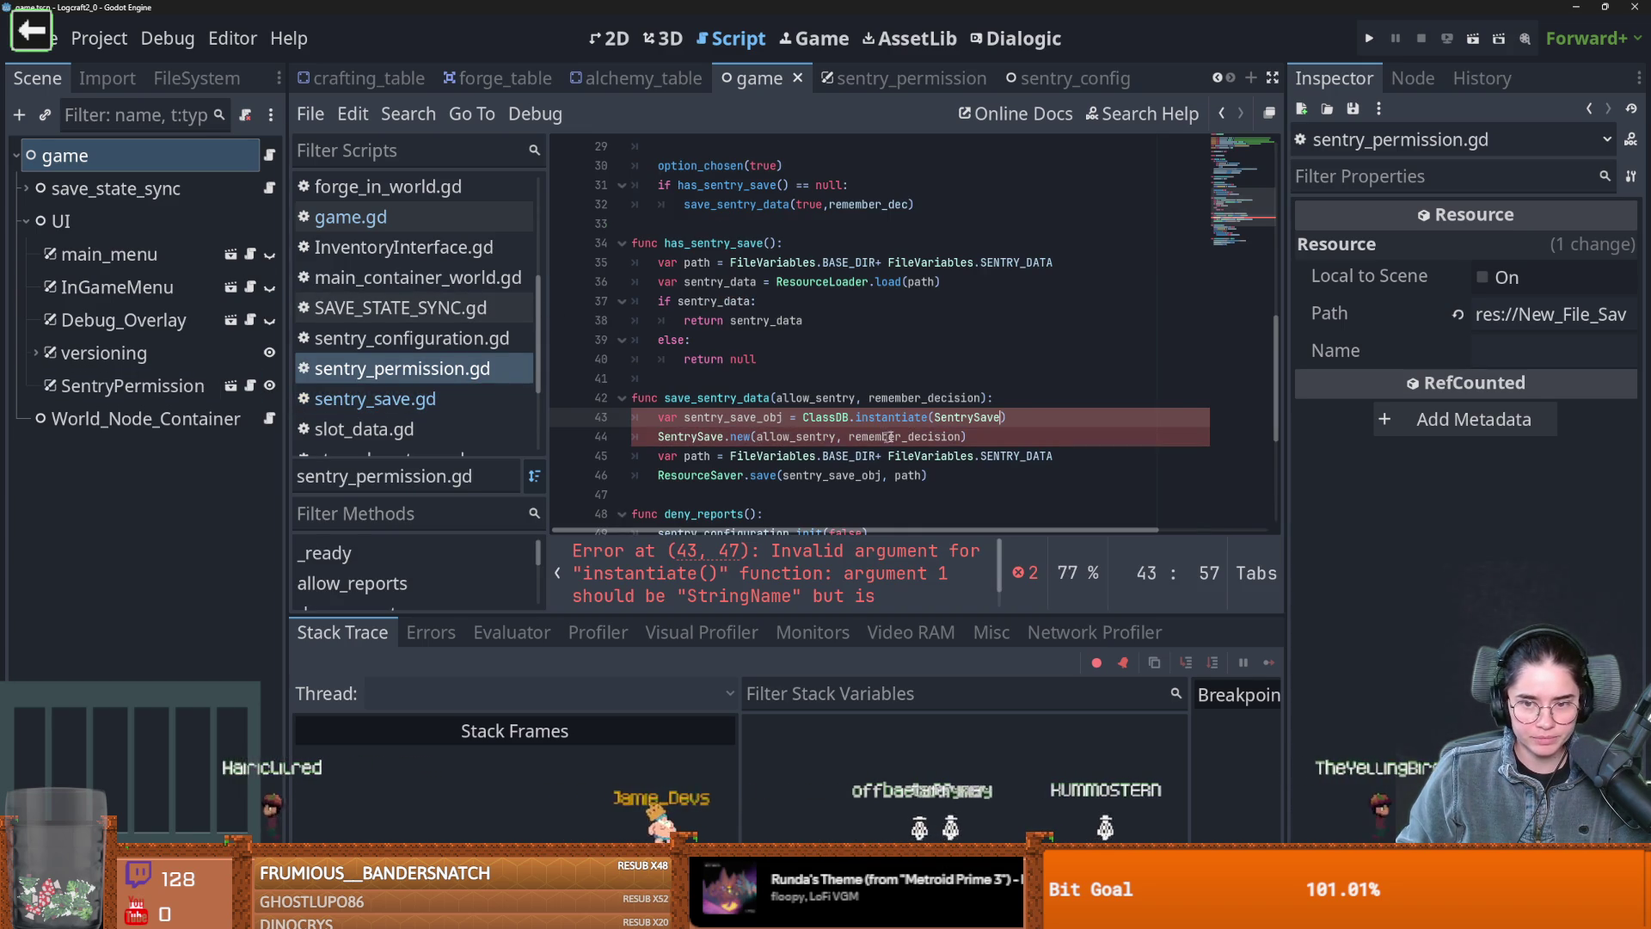
double_click(741, 437)
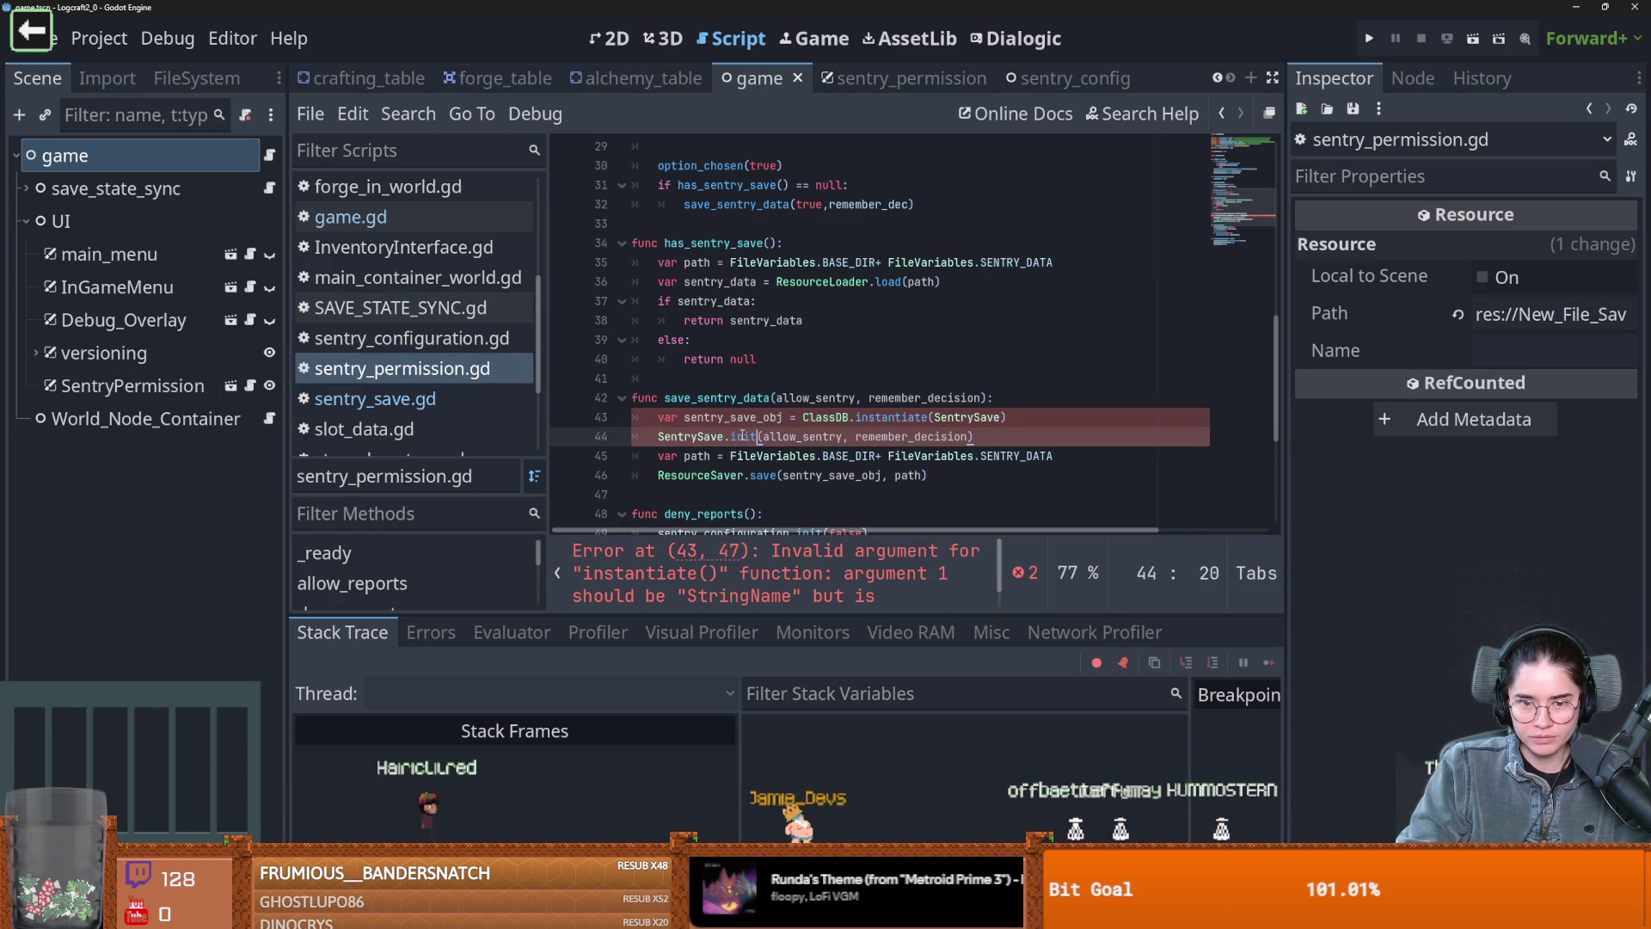
type("init")
double_click(692, 437)
type("sentry_save_obj")
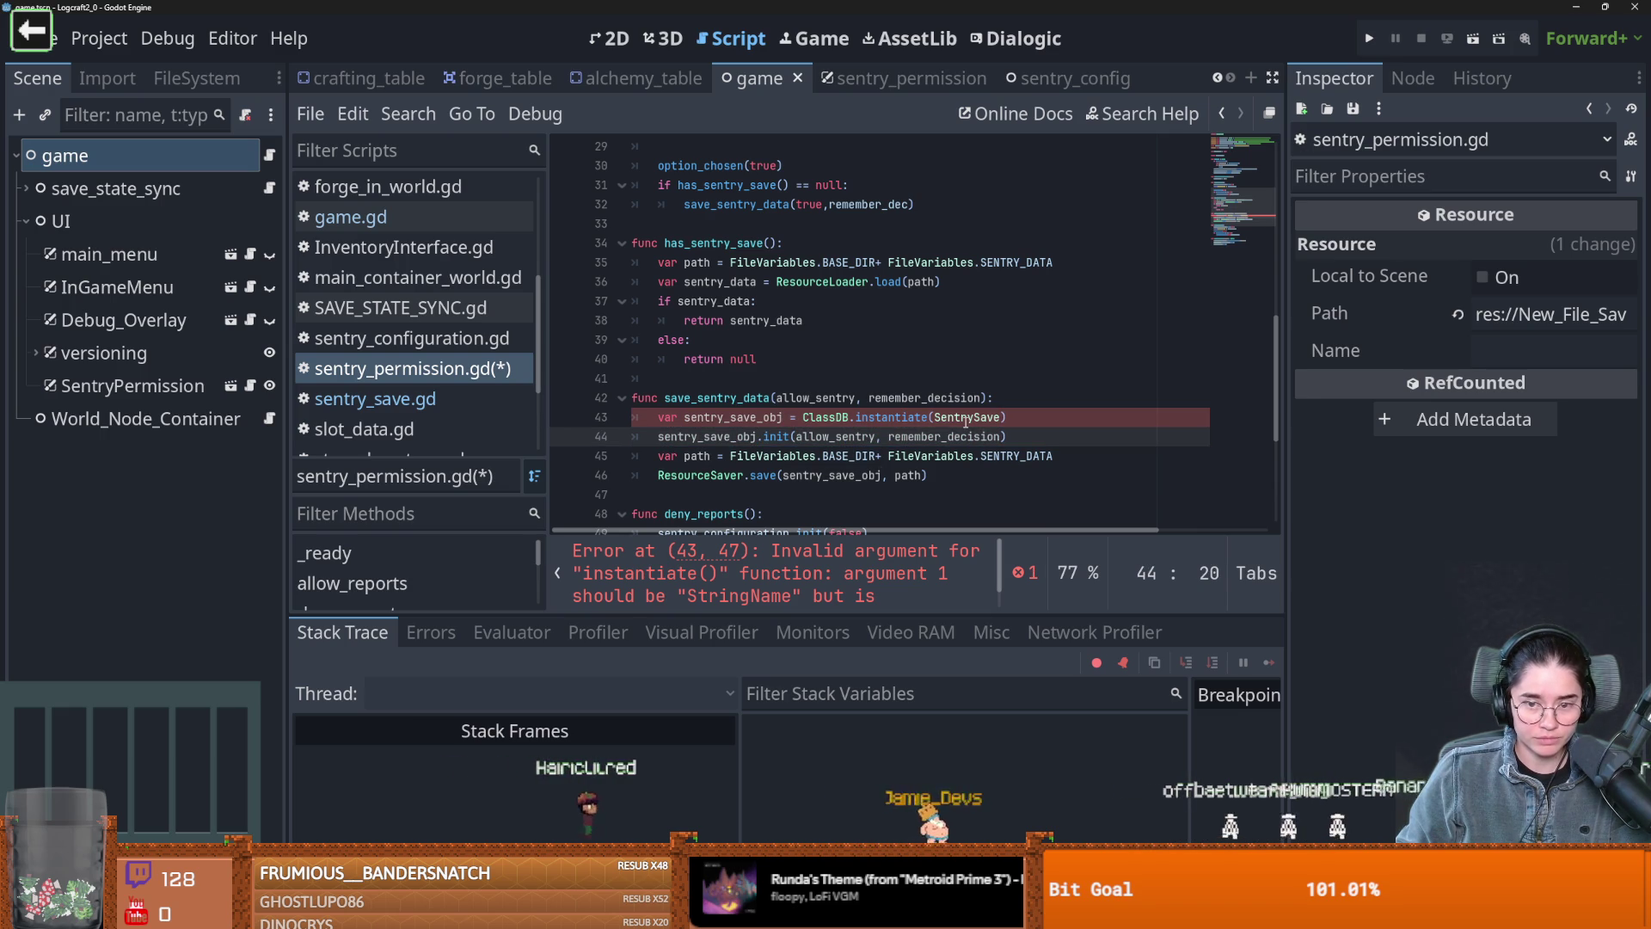
double_click(968, 418)
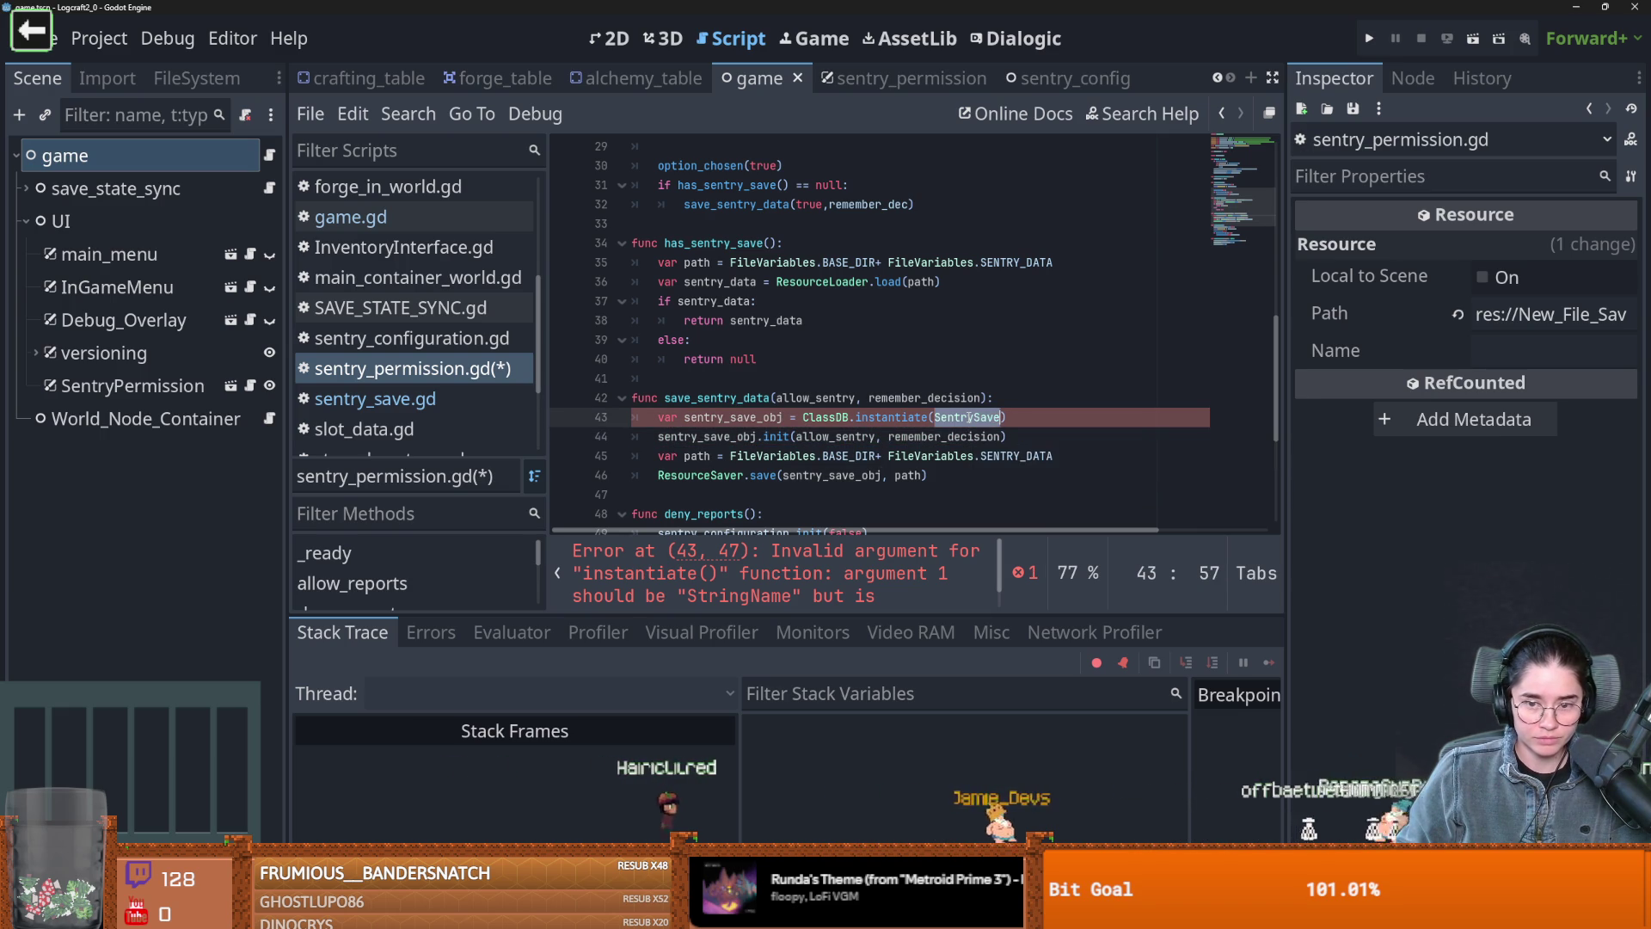
type("\"")
left_click(962, 398)
key("ctrl+s")
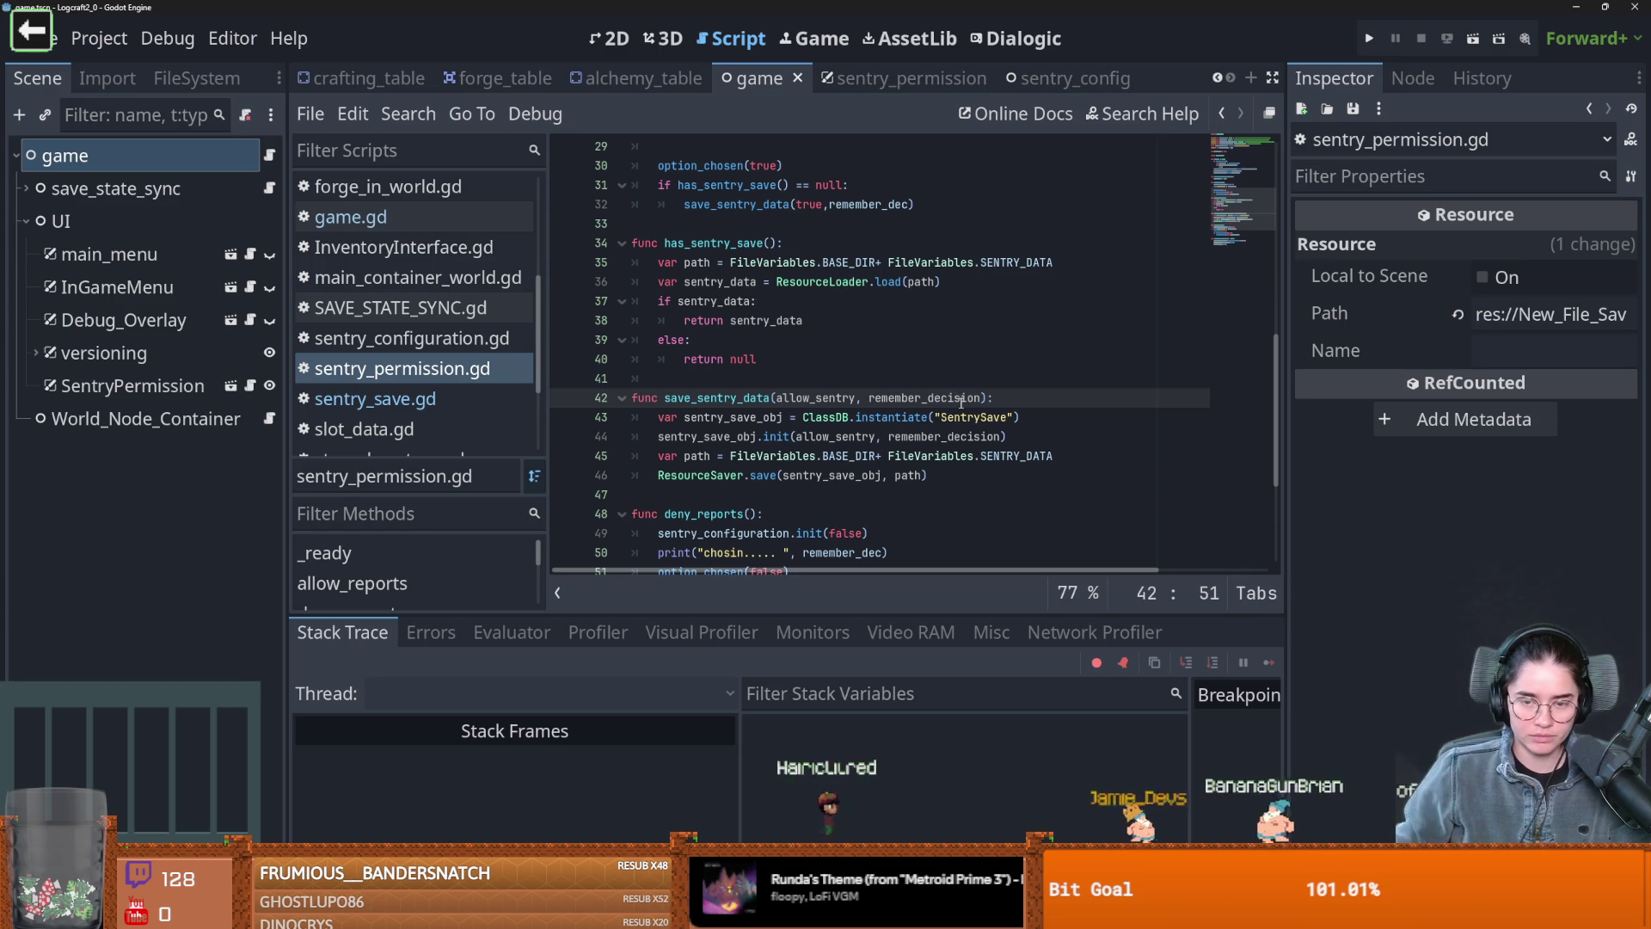
scroll(923, 387, "down", 2)
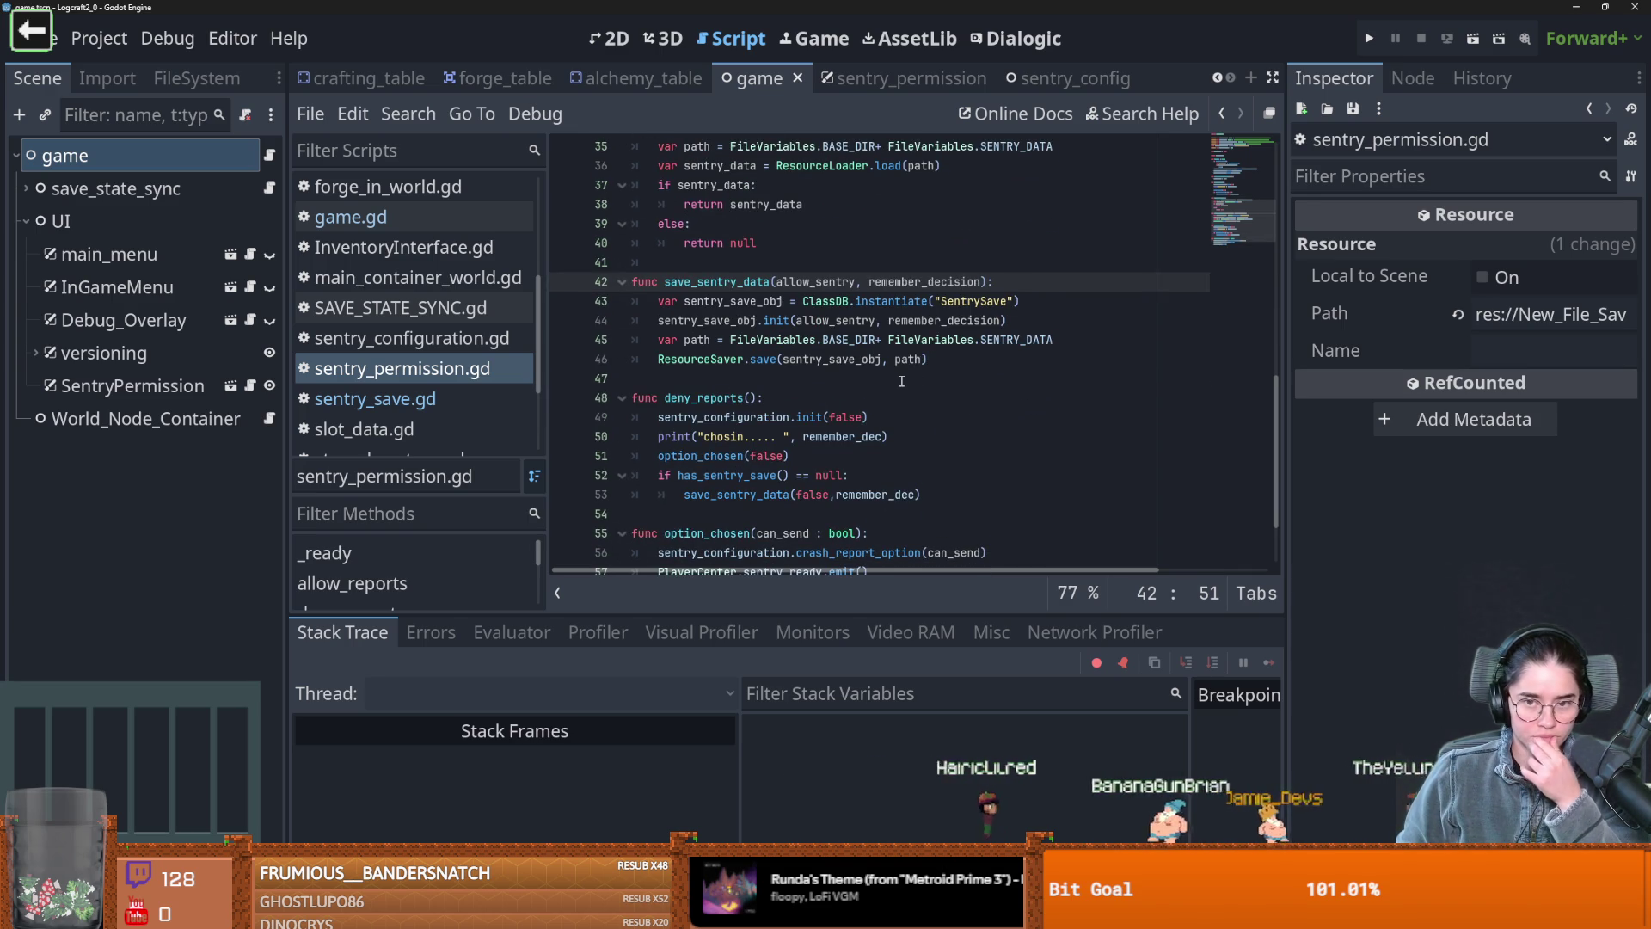
scroll(899, 491, "up", 2)
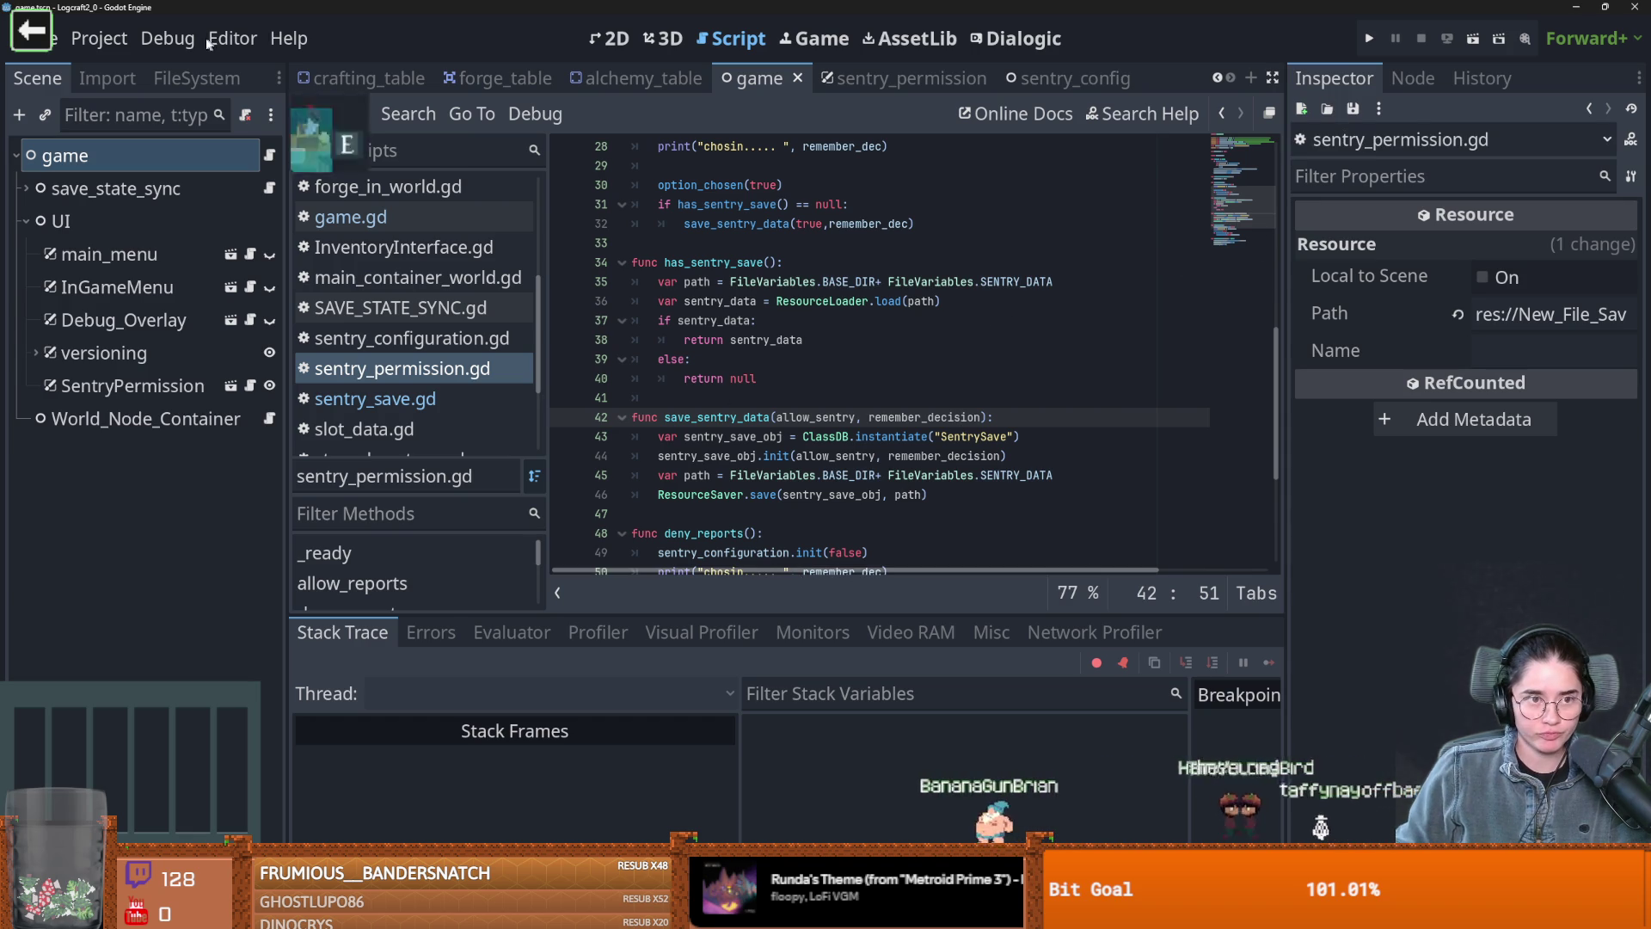
left_click(99, 38)
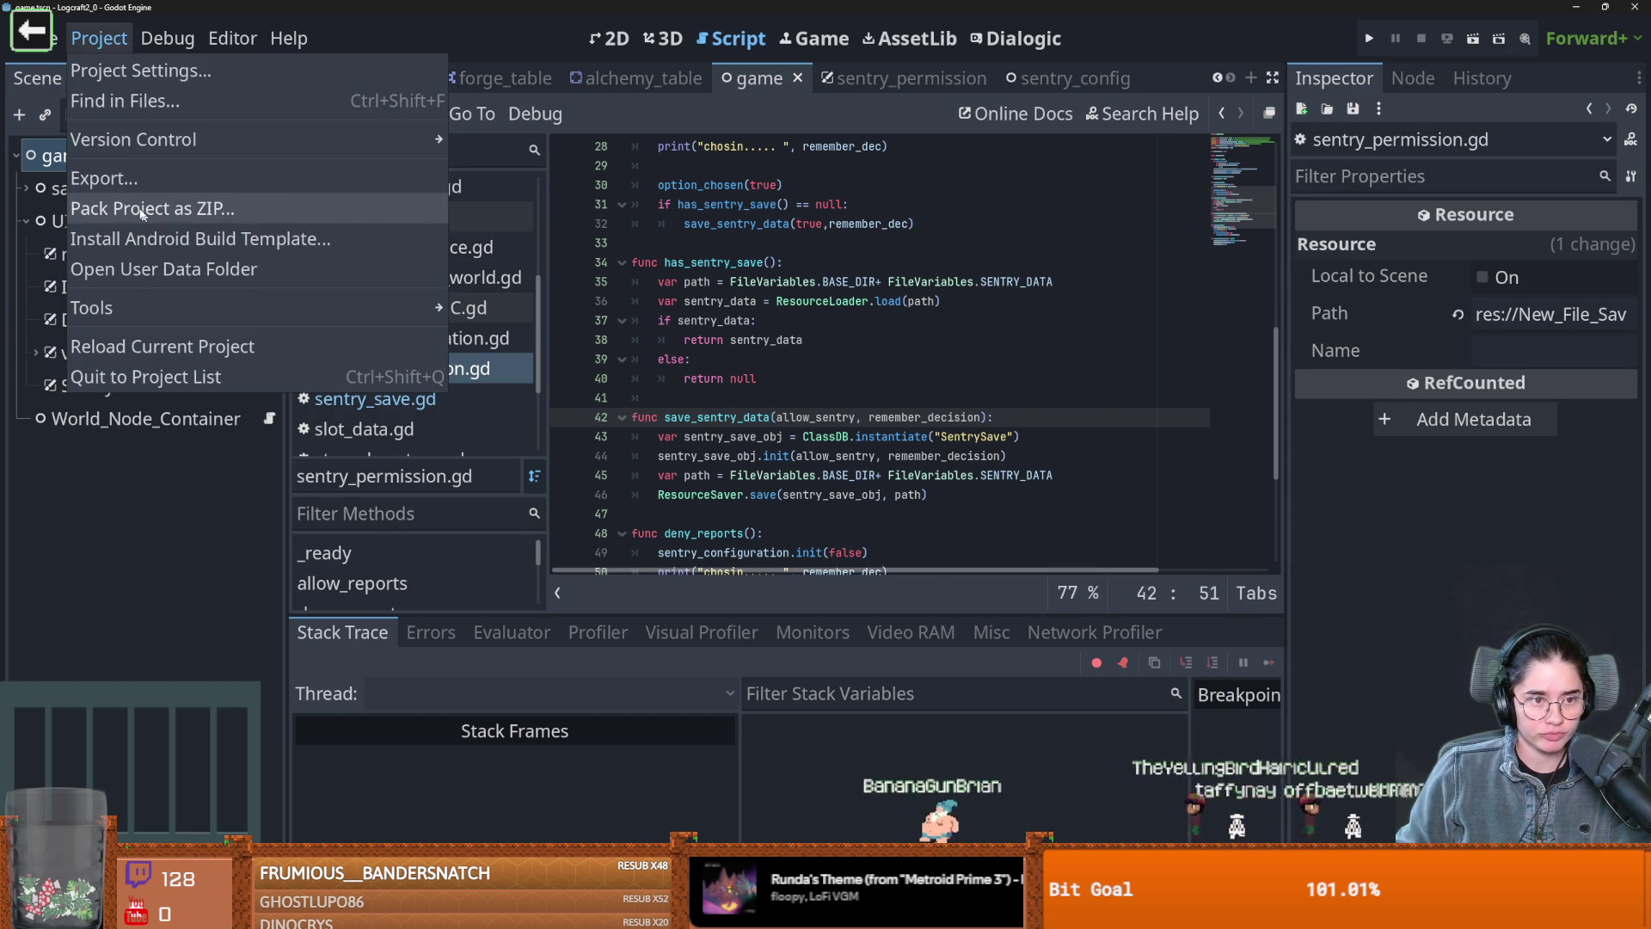
left_click(148, 270)
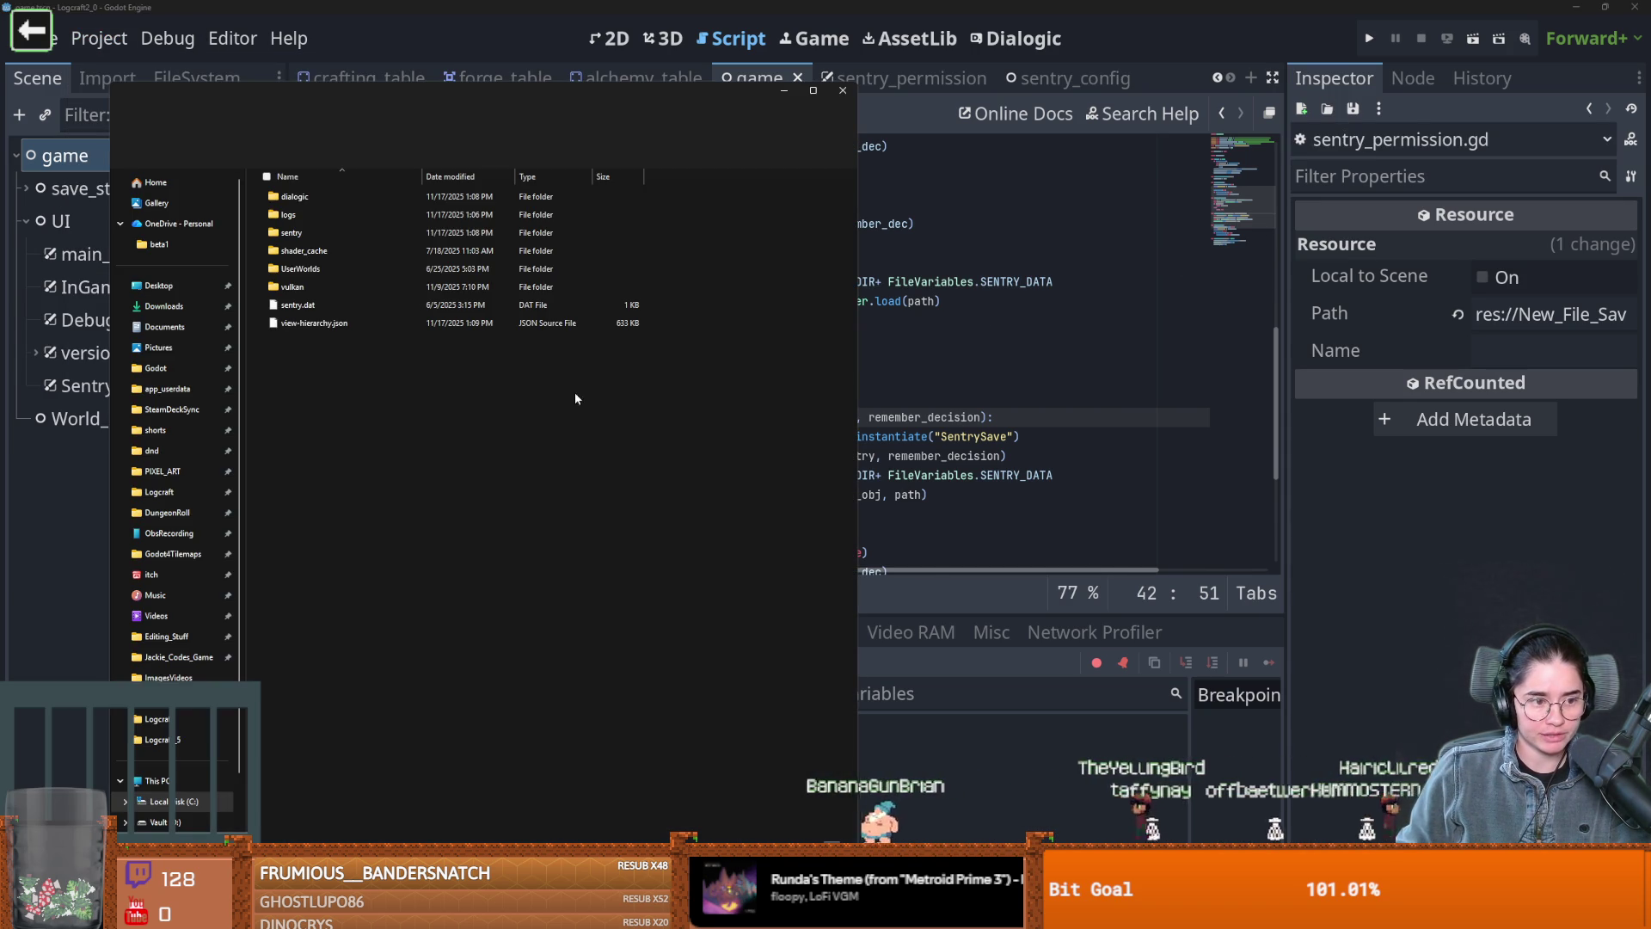
left_click(843, 90)
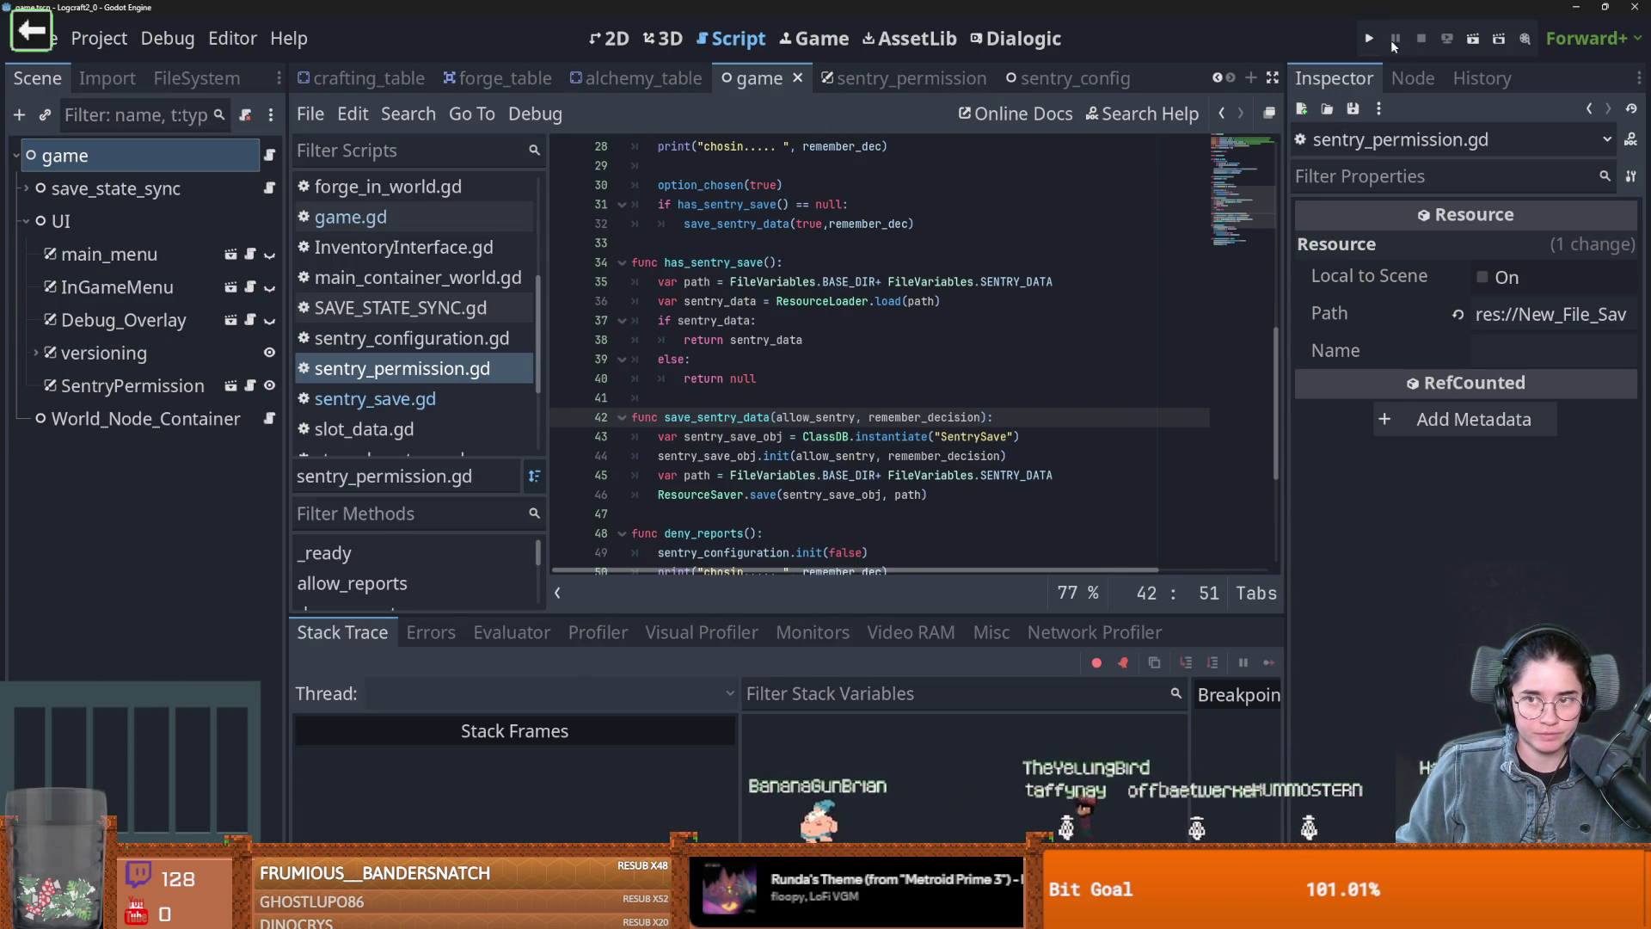
left_click(1370, 38)
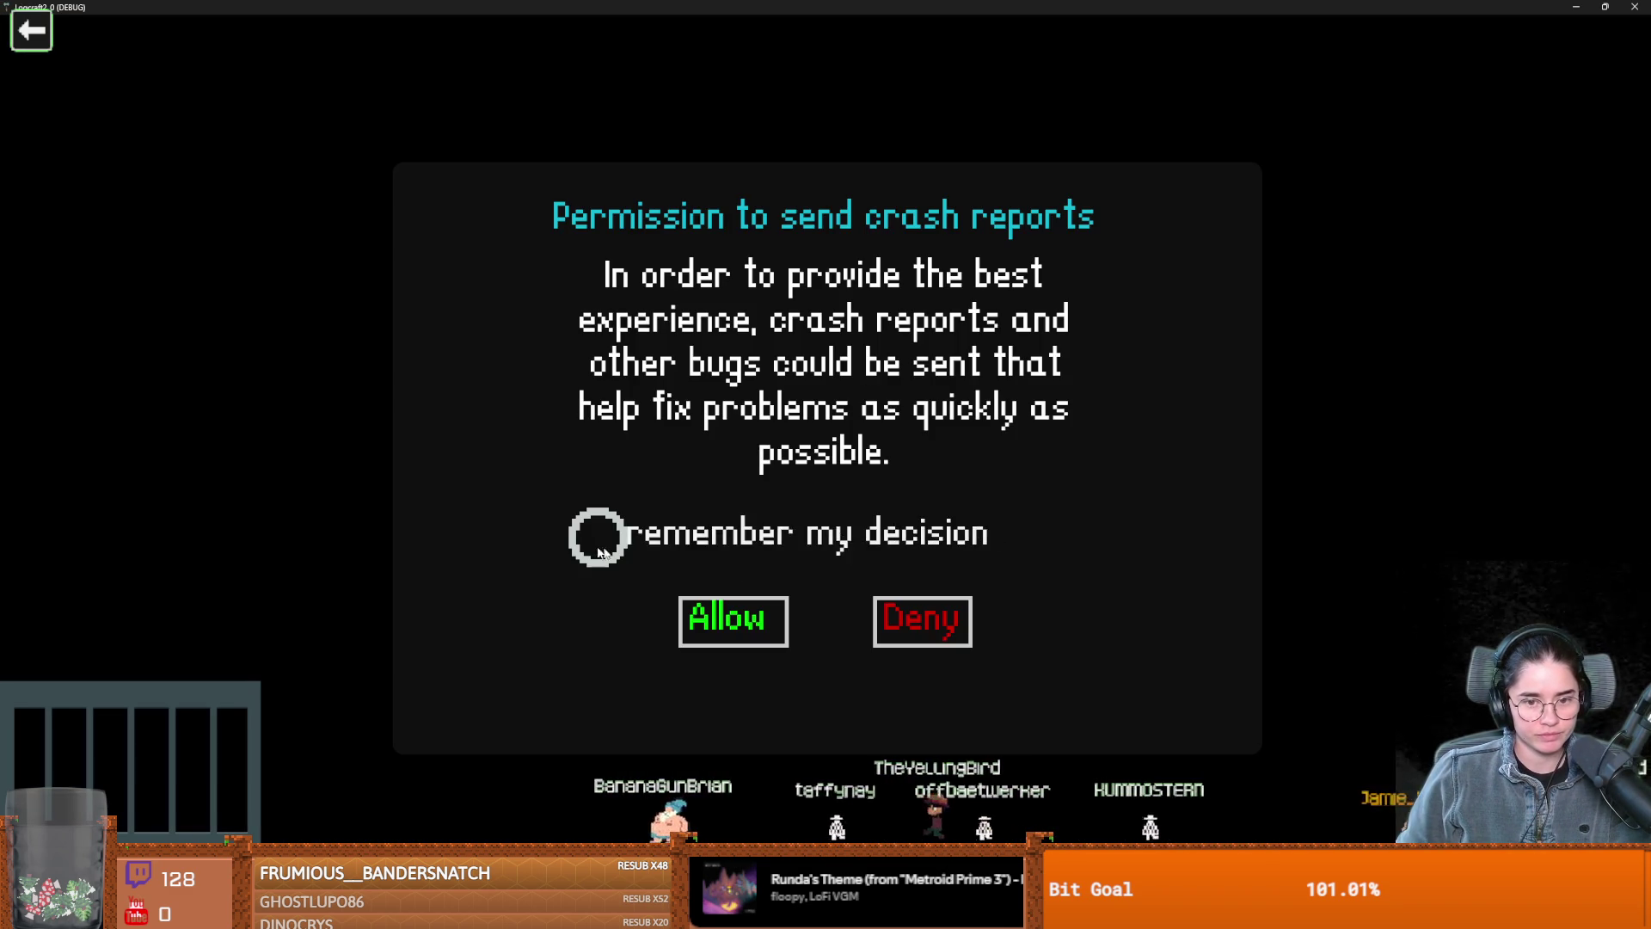
Deny crash reporting with the decision remembered, then check sentry_save_obj and open sentry_save.gd
left_click(593, 535)
left_click(921, 621)
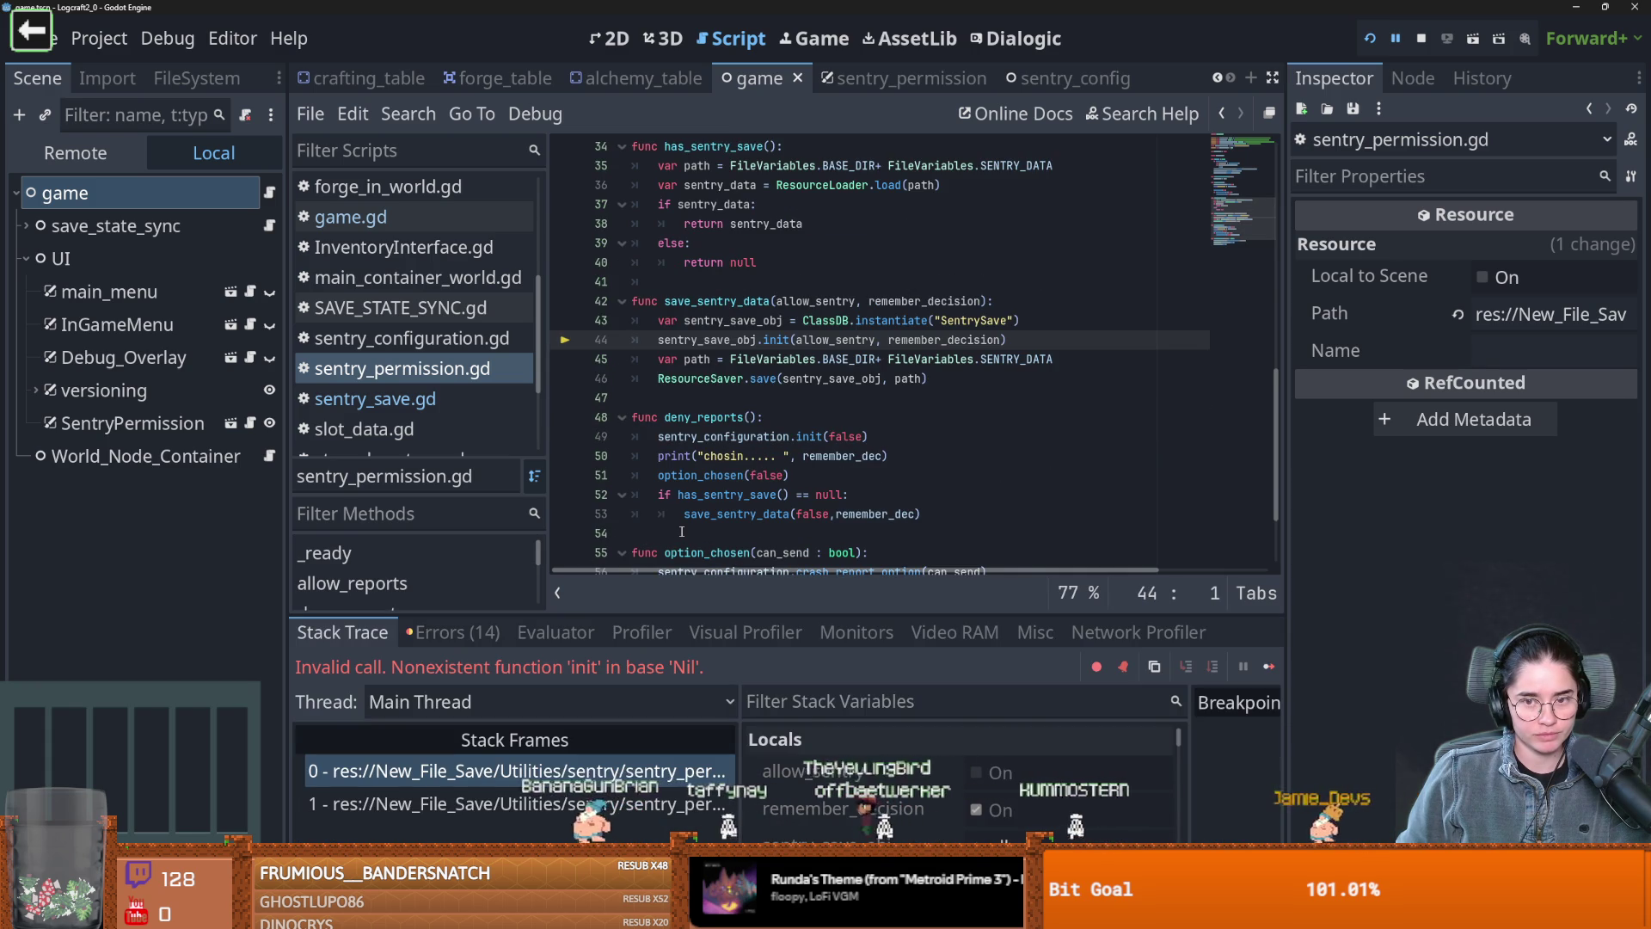
double_click(739, 340)
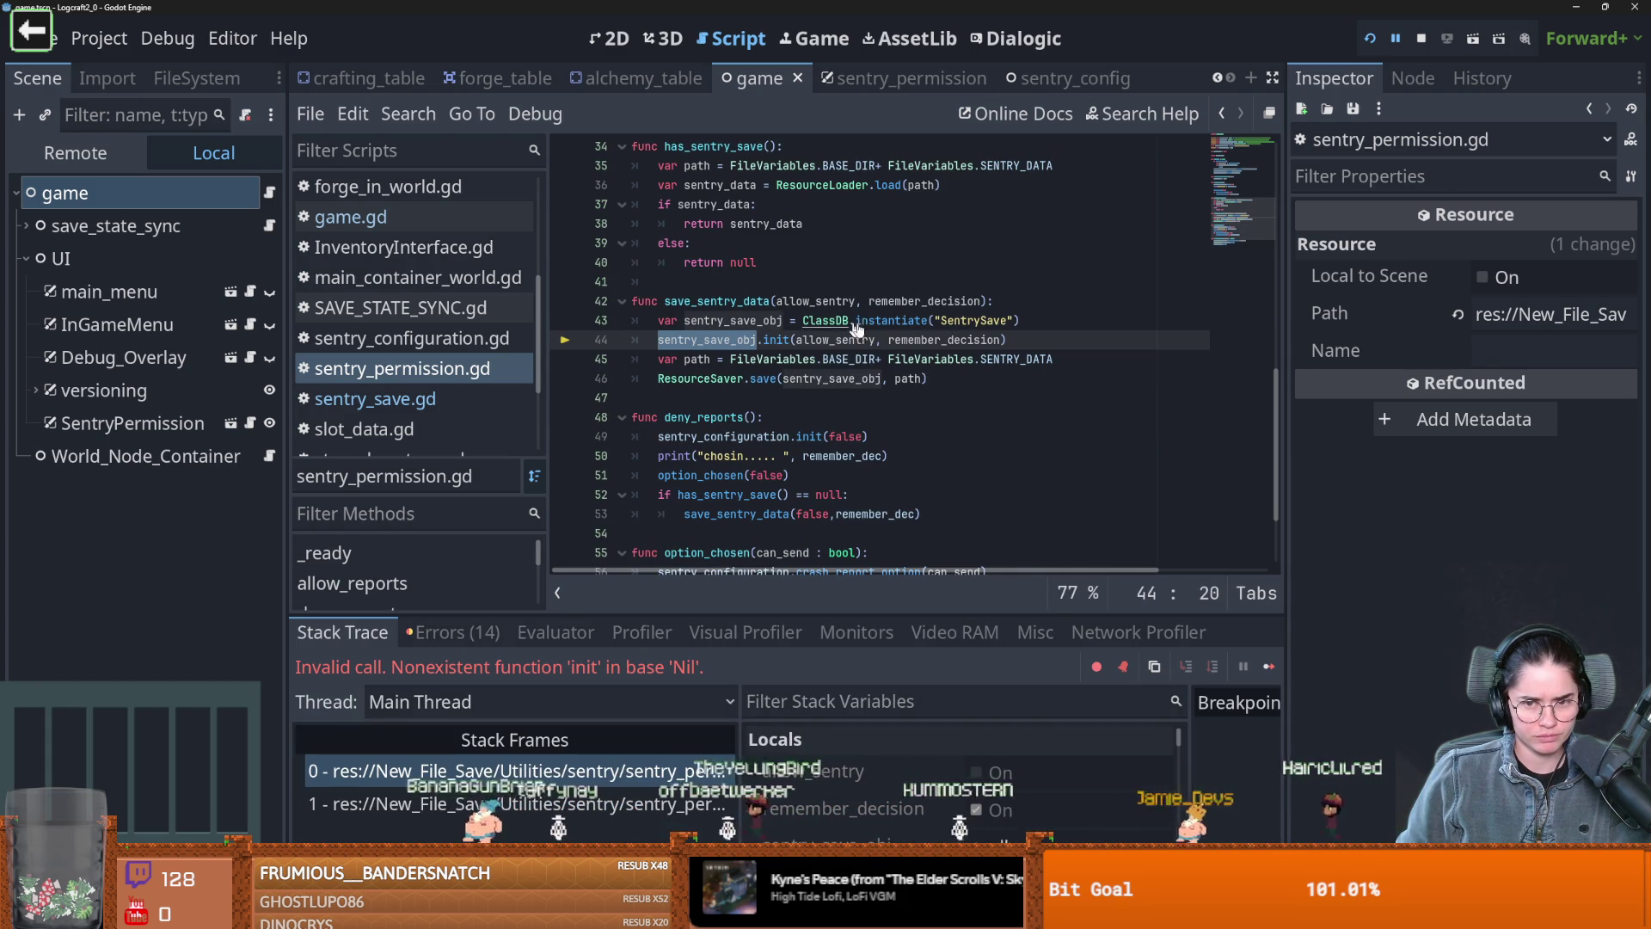
left_click(404, 399)
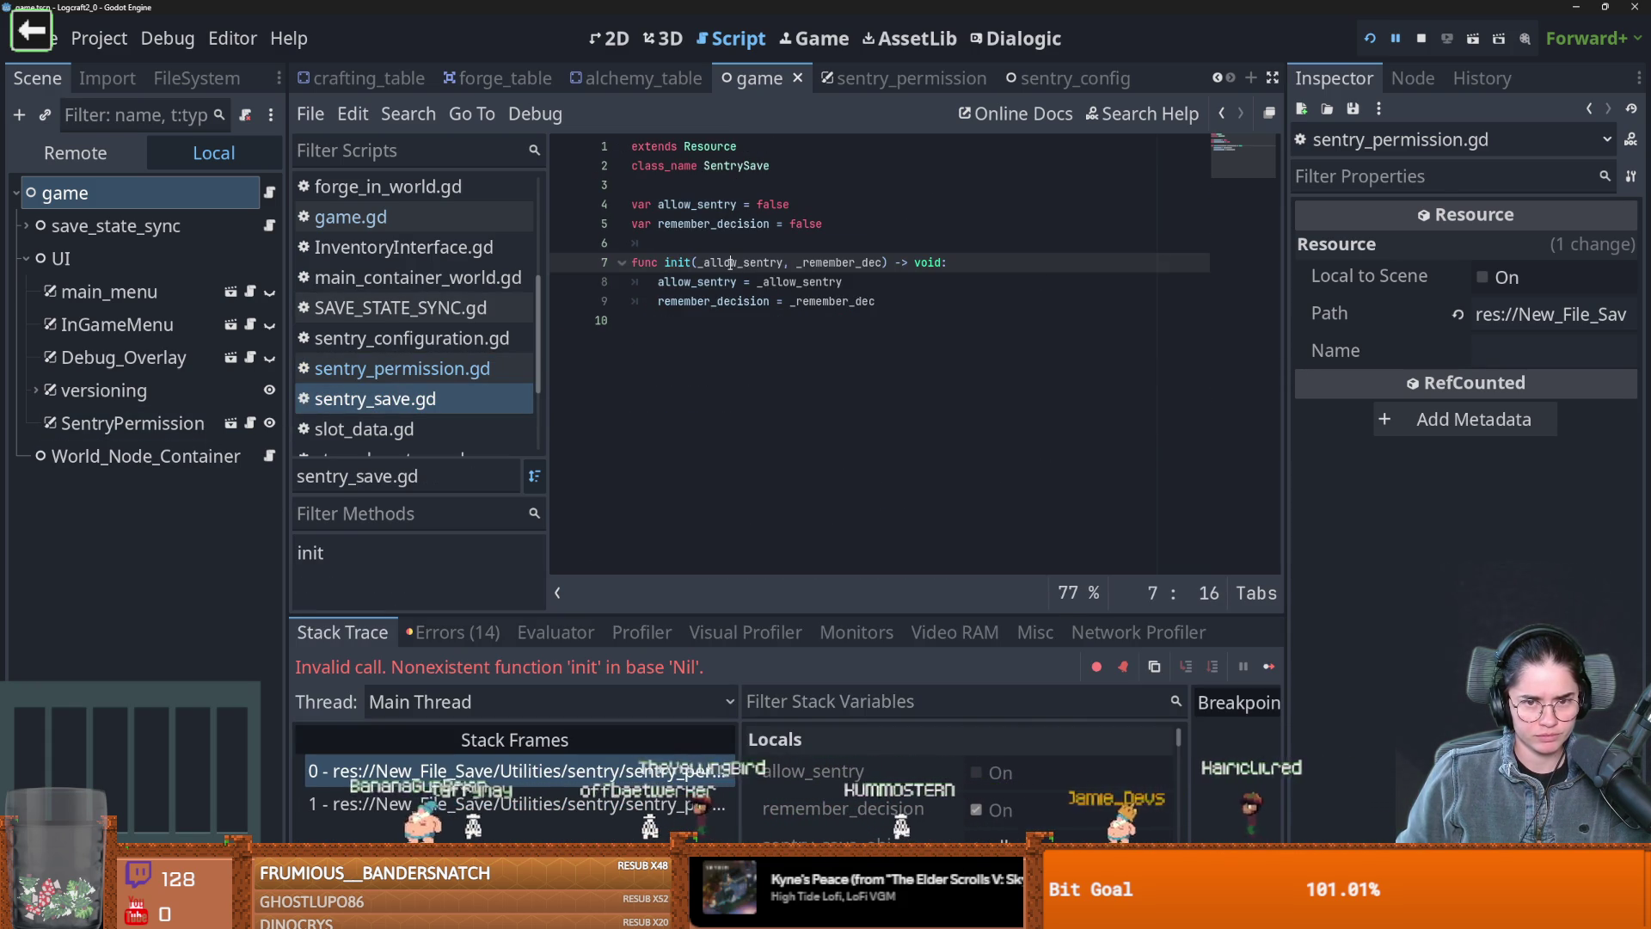
Save sentry_save.gd, confirm sentry_save_obj is <null> in Locals, and start Cannon
key("ctrl+s")
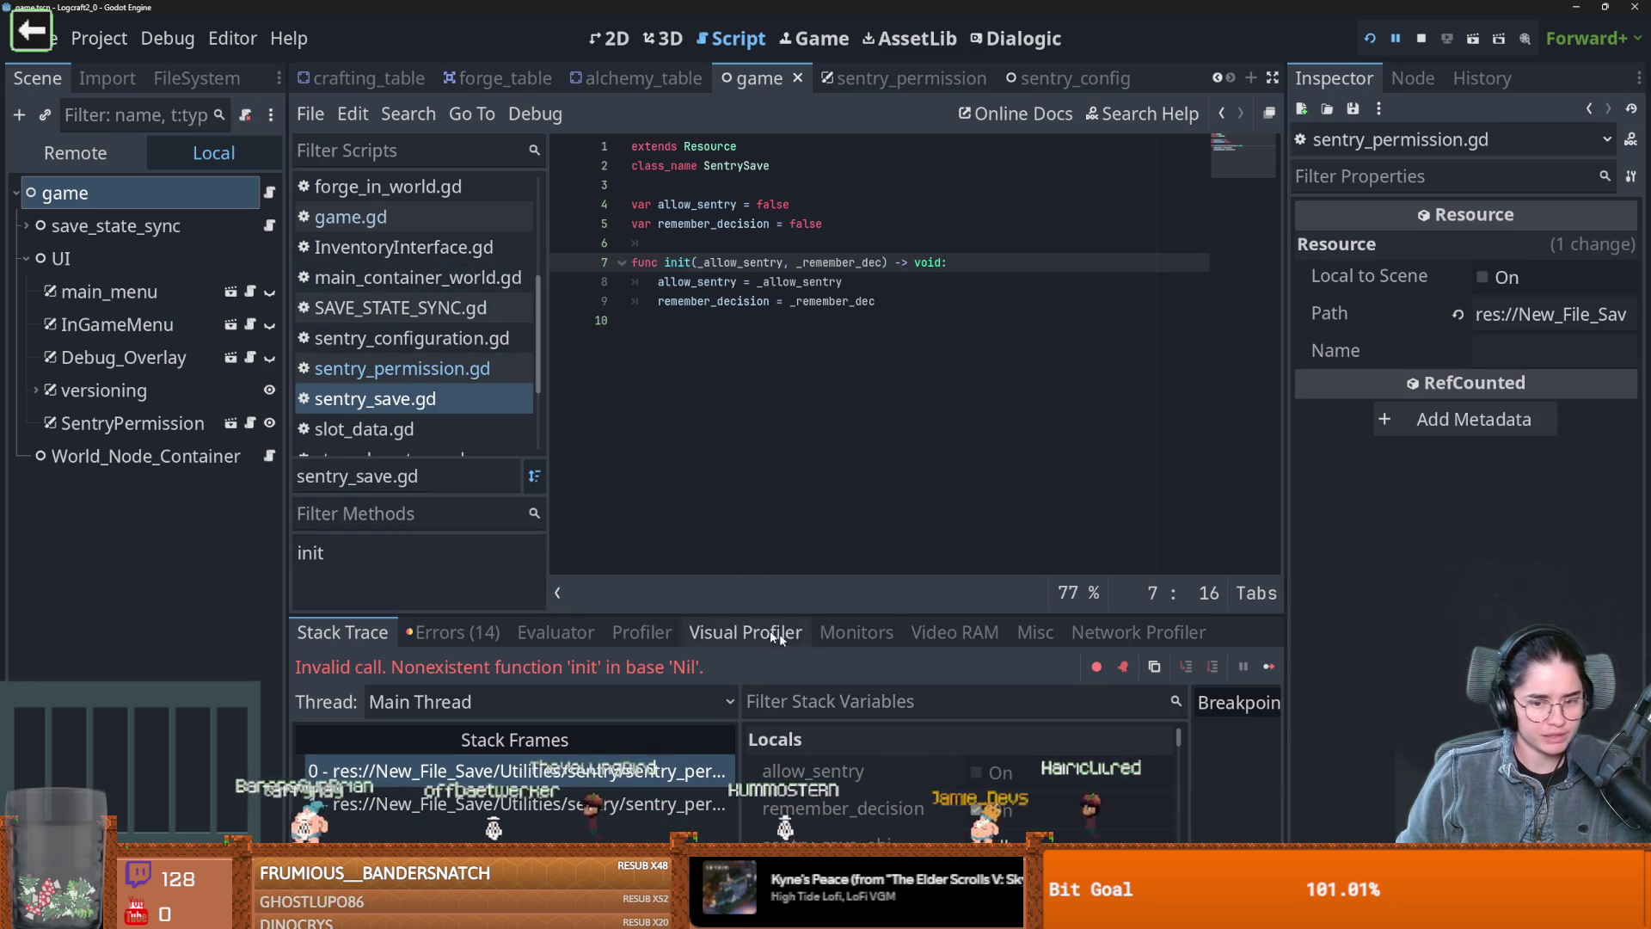
scroll(1025, 731, "down", 1)
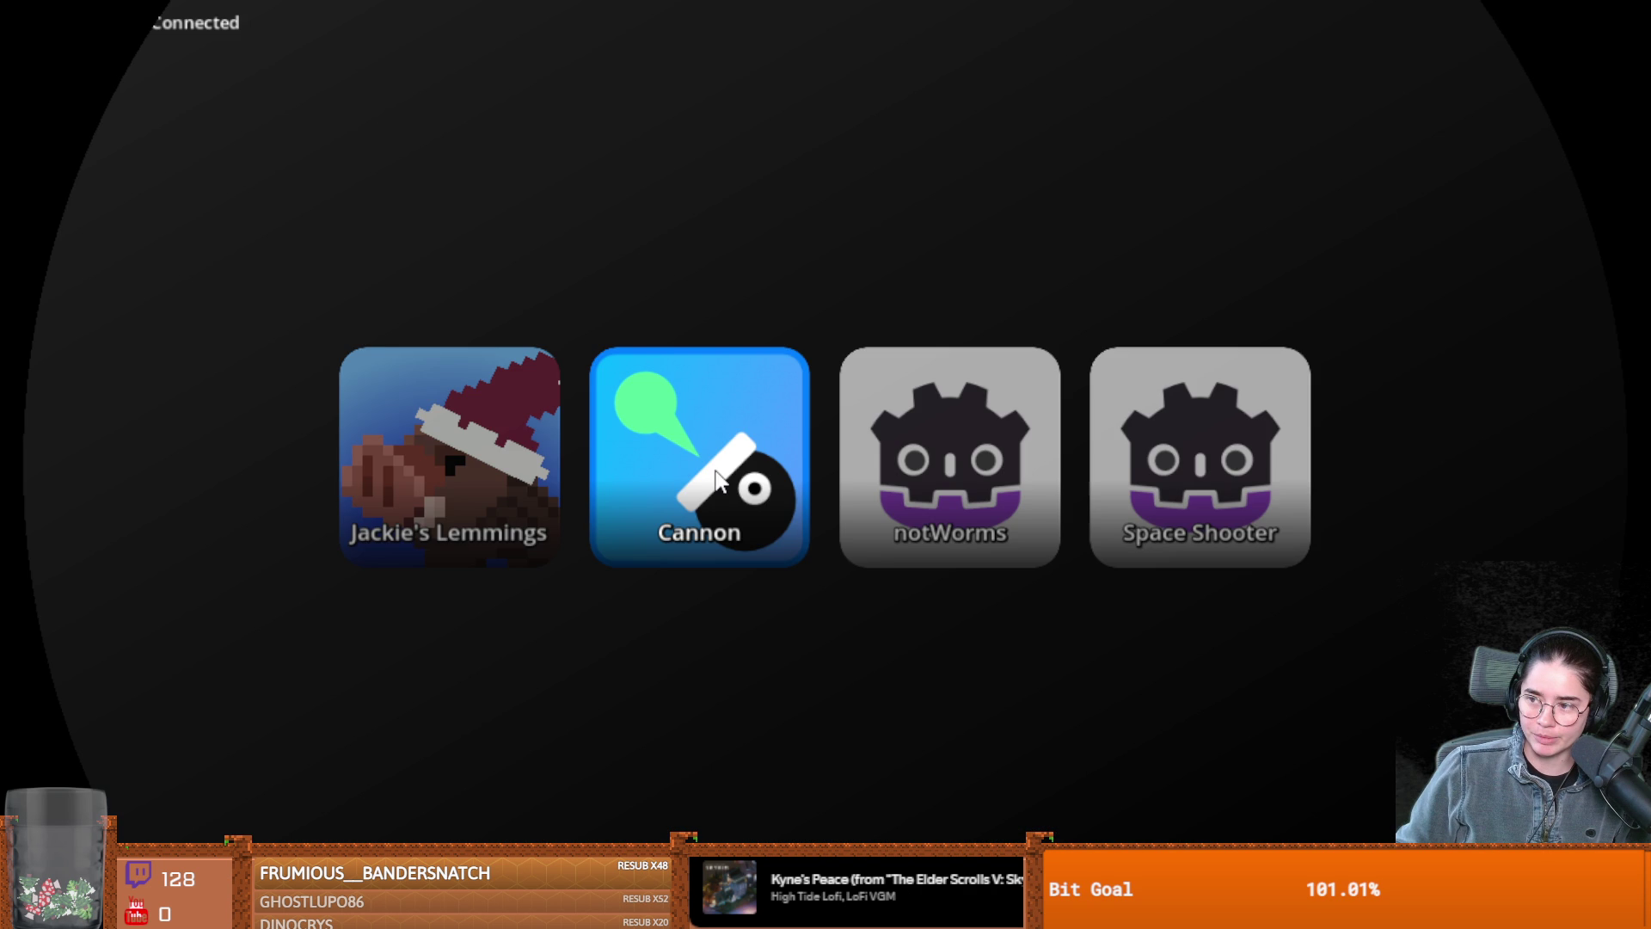
left_click(717, 479)
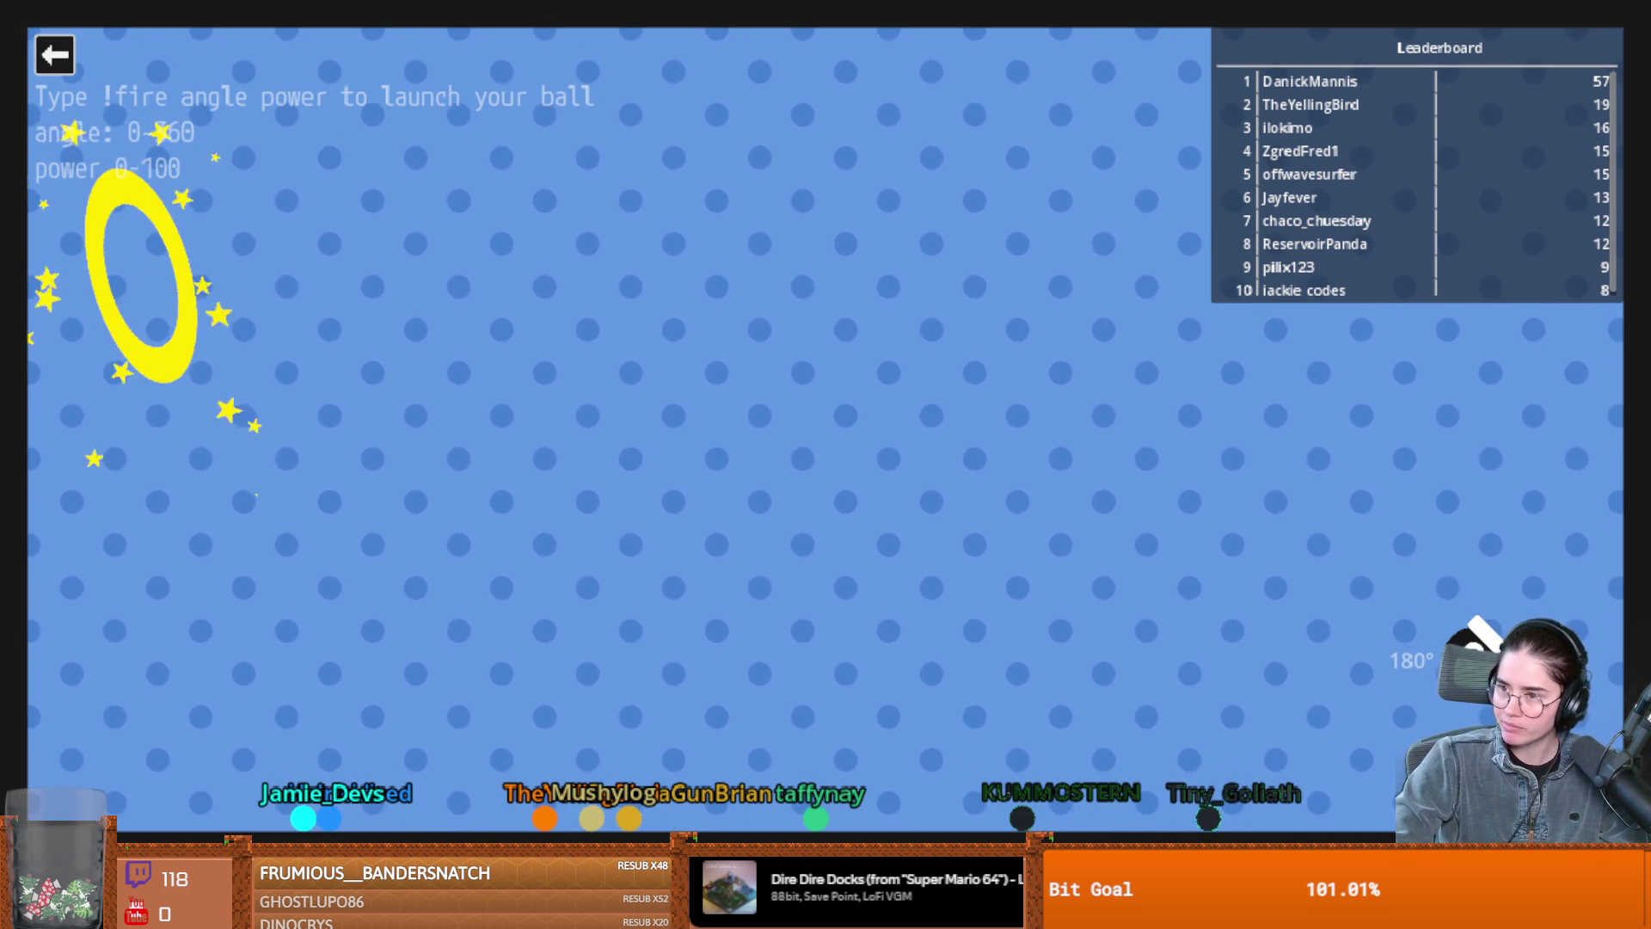
Exit Cannon with the top-left back arrow and return to the Godot editor
left_click(56, 55)
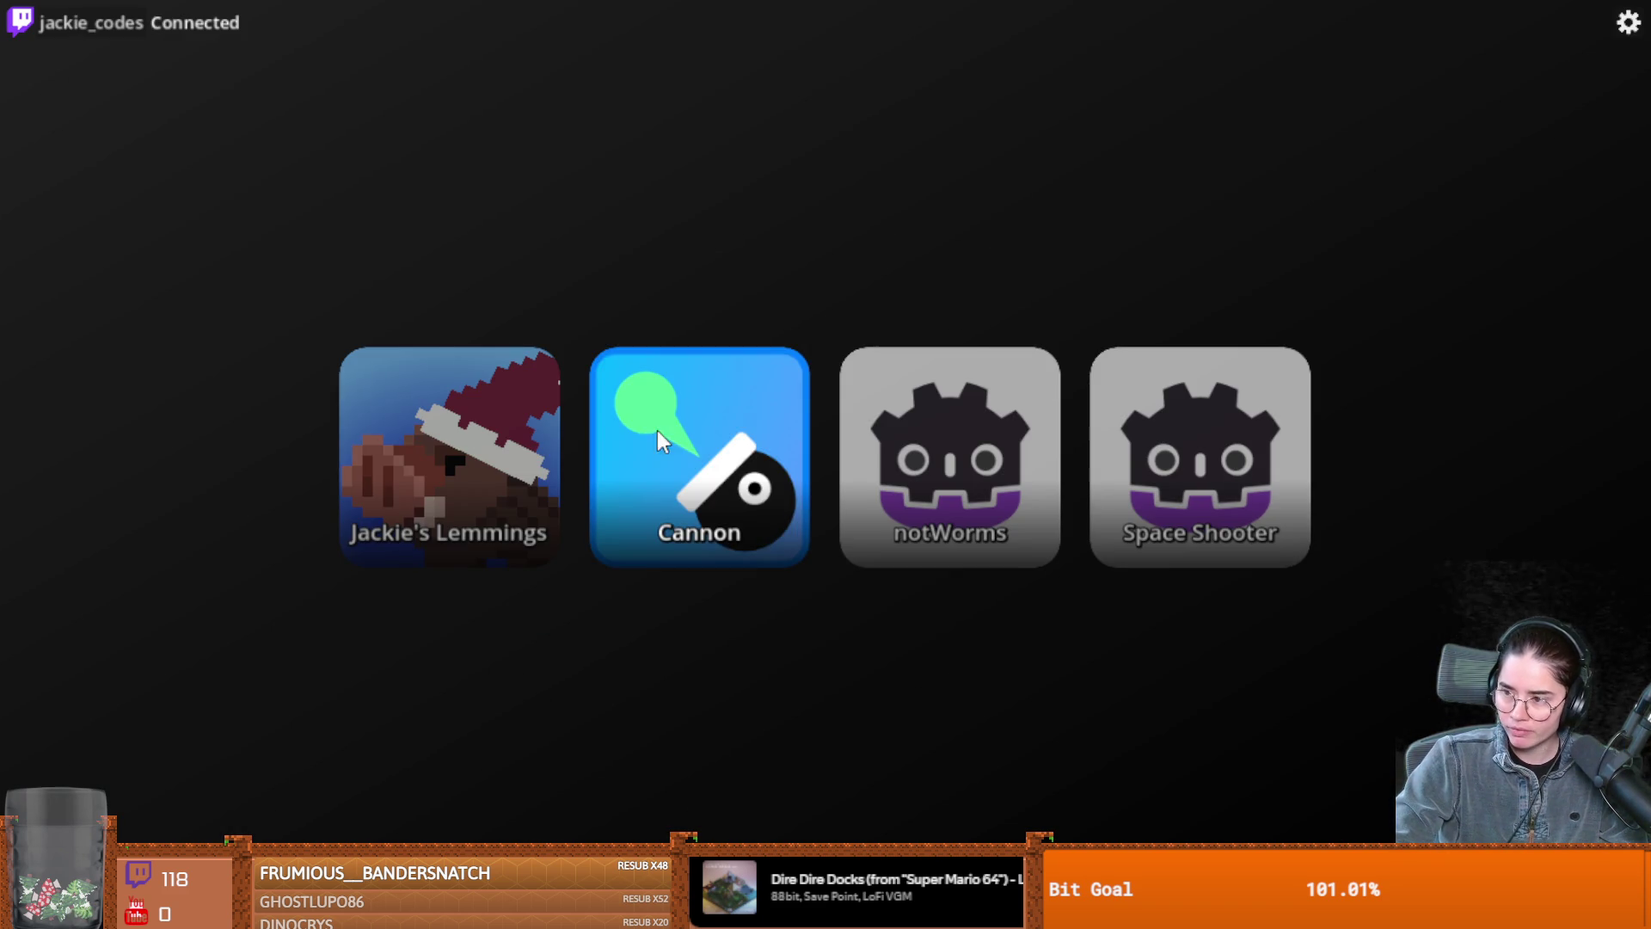
left_click(554, 468)
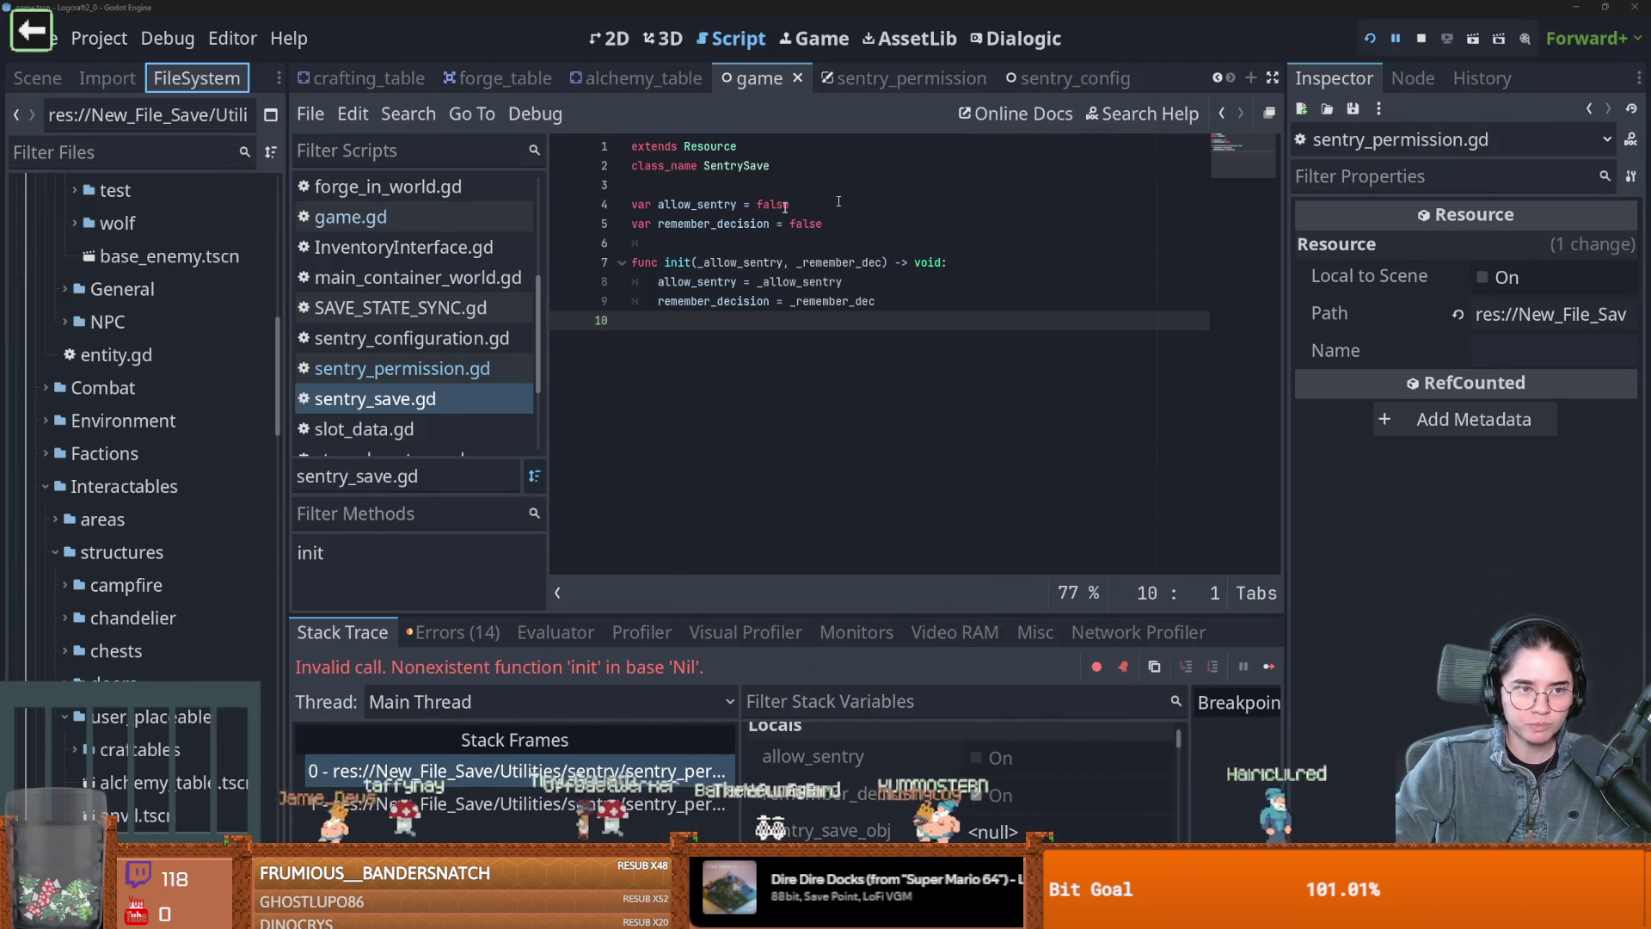
Open sentry_permission.gd from the Scene dock and select the ClassDB.instantiate("SentrySave") line
left_click(38, 78)
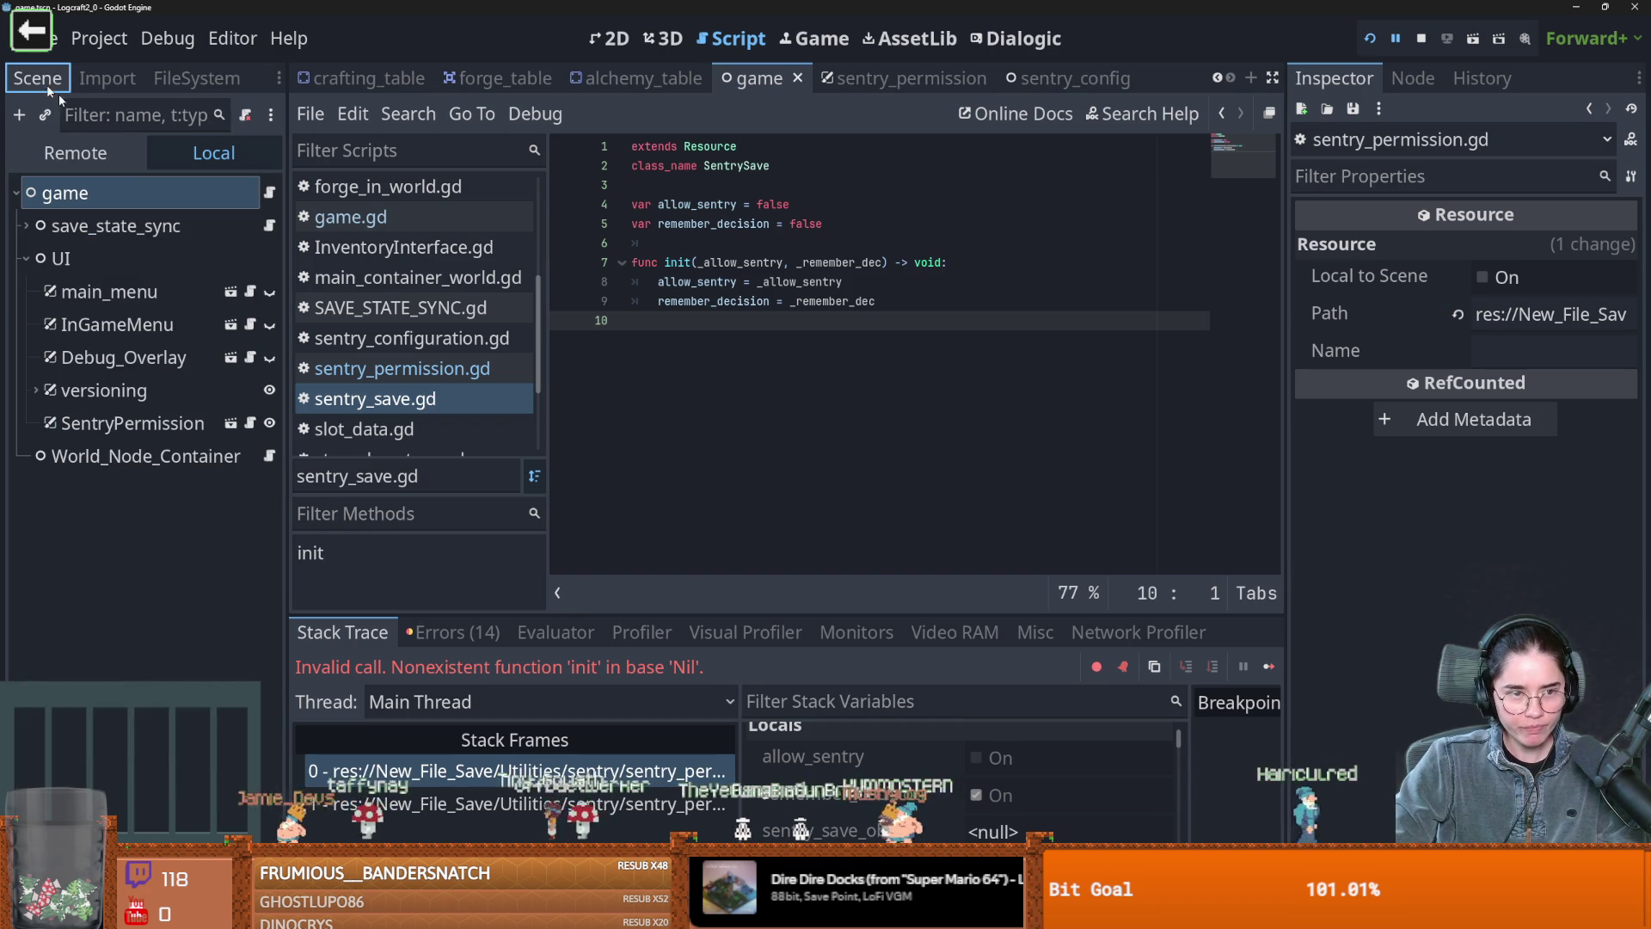
left_click(252, 423)
scroll(800, 400, "up", 1)
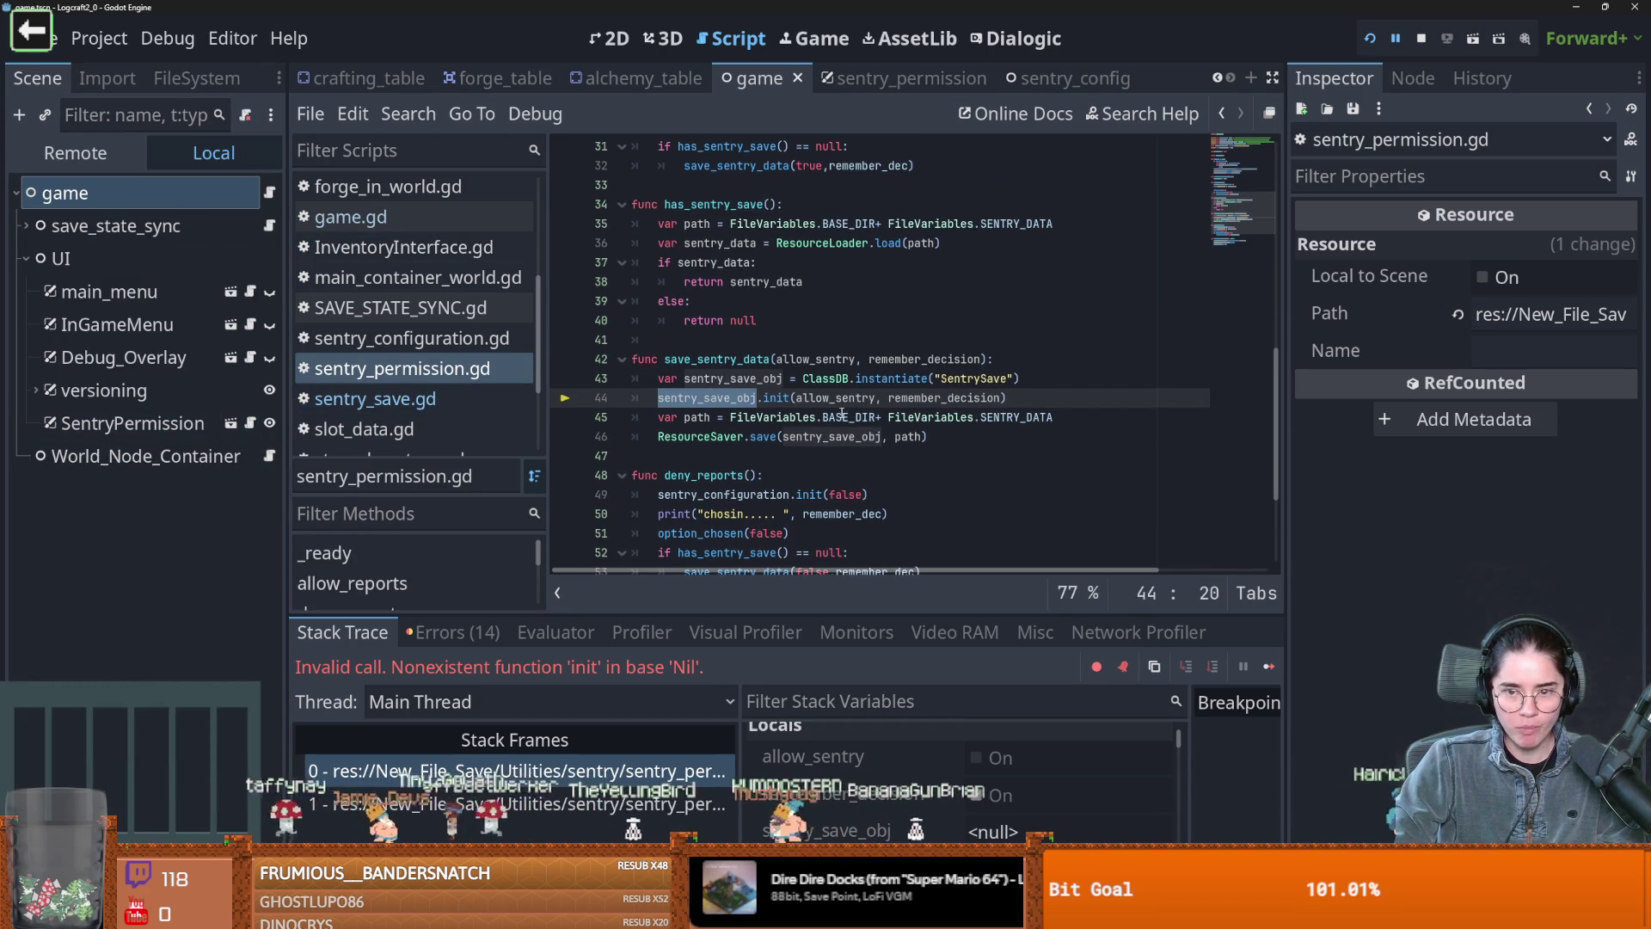
left_click_drag(1020, 378, 651, 388)
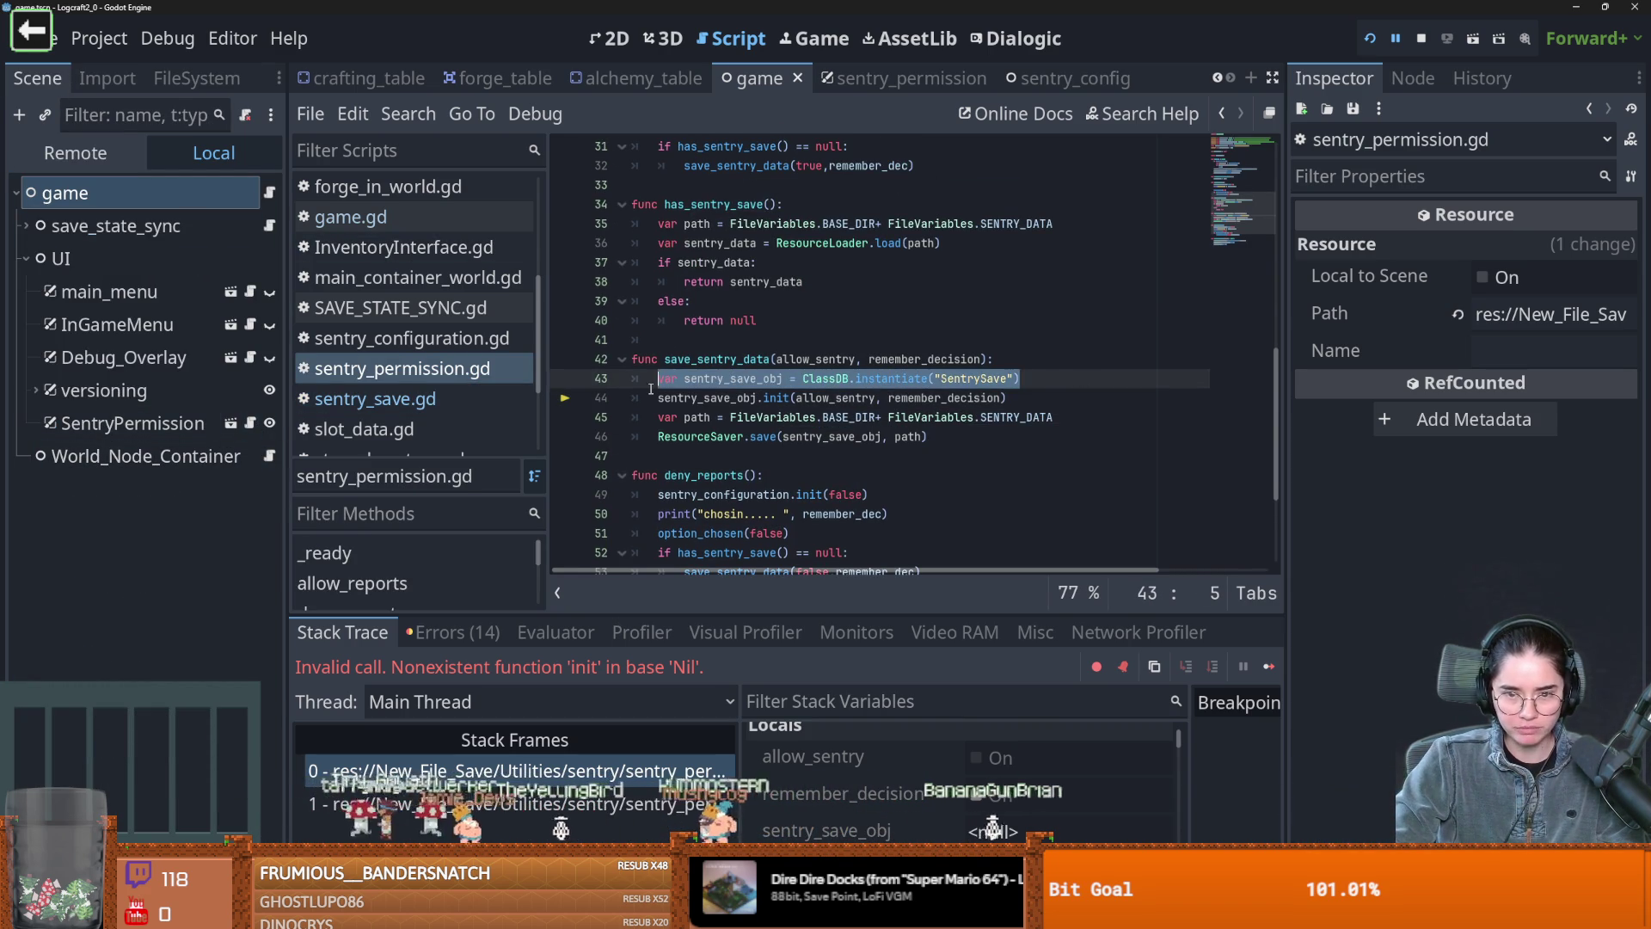
scroll(651, 388, "up", 5)
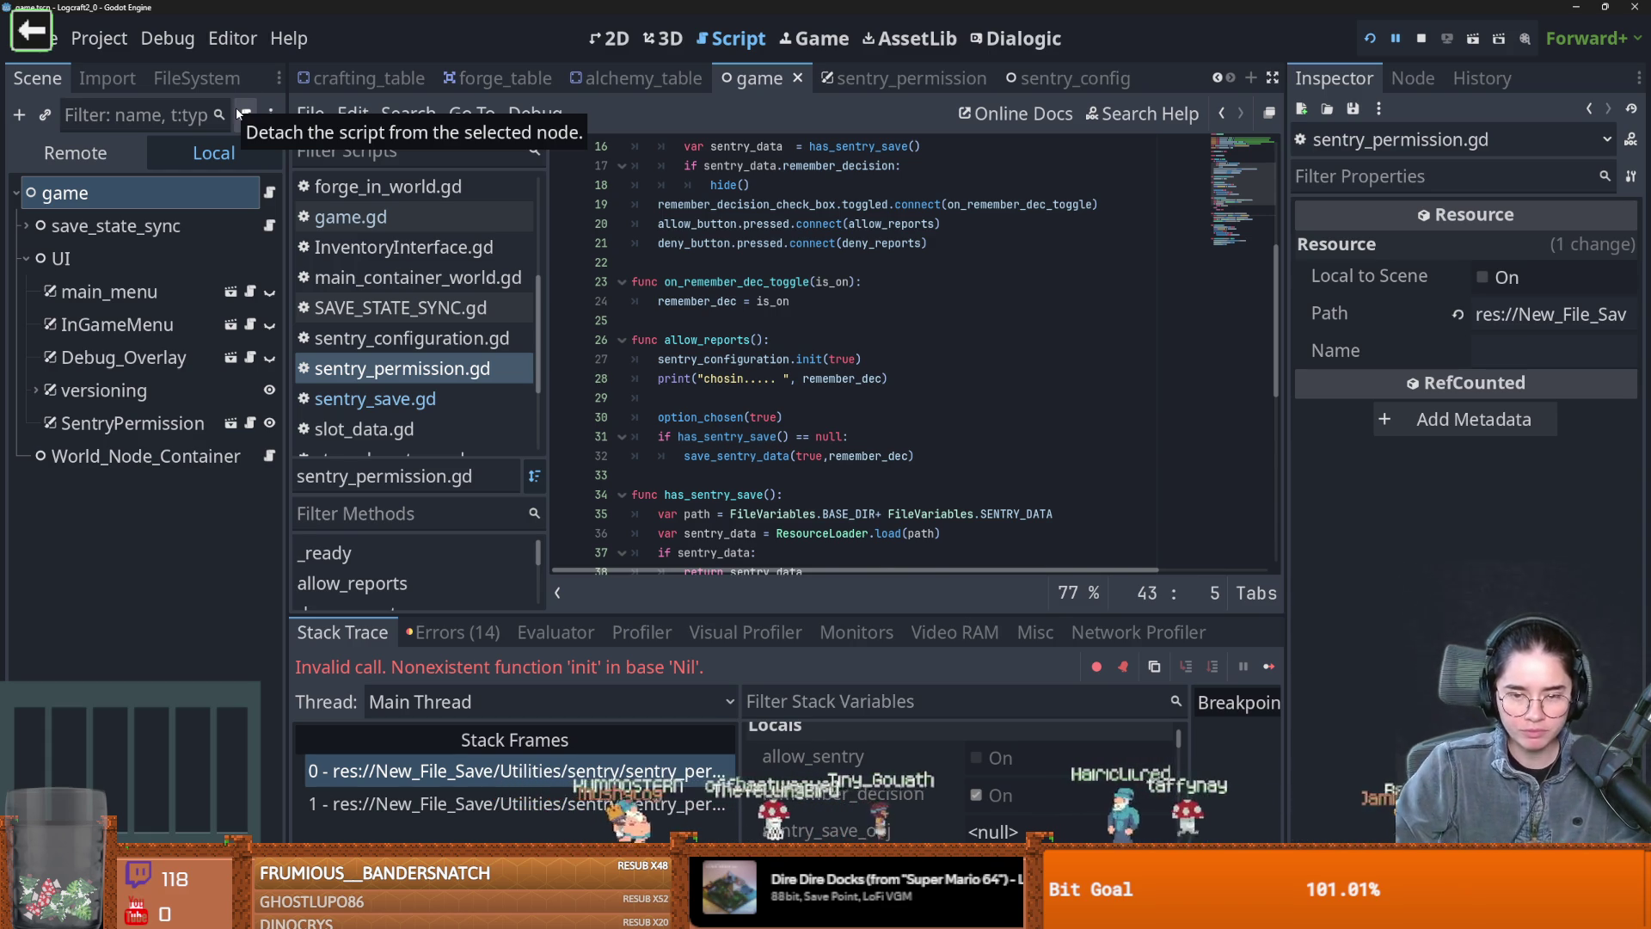
left_click(853, 318)
key("ctrl+s")
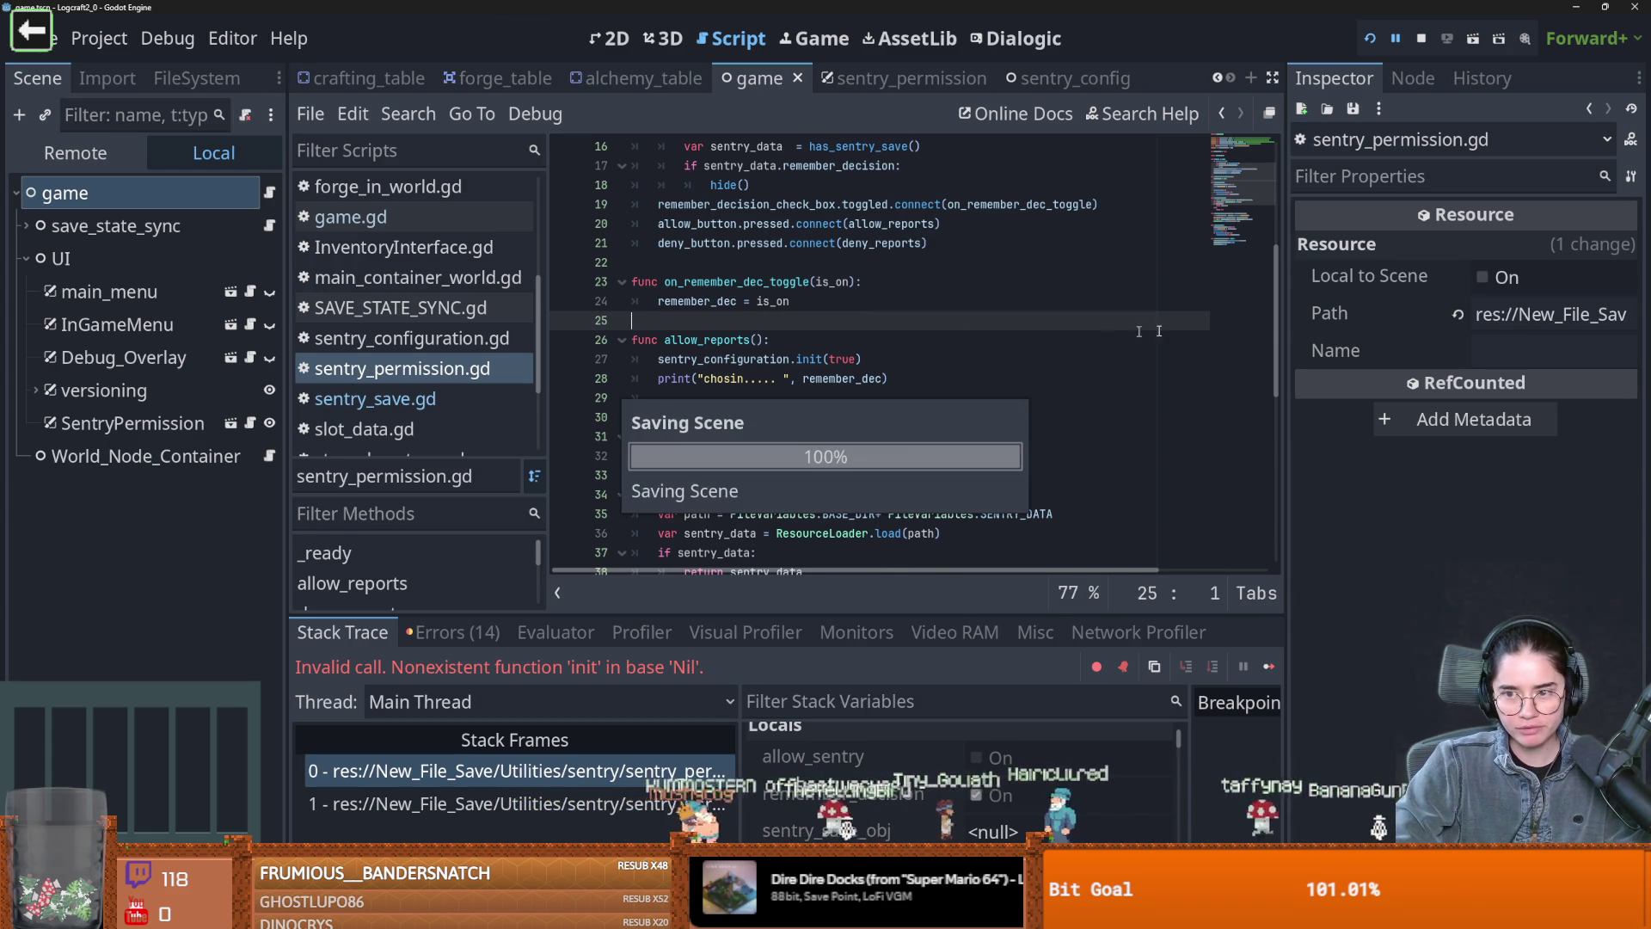
left_click_drag(1280, 329, 1284, 174)
key("ctrl+s")
left_click(745, 301)
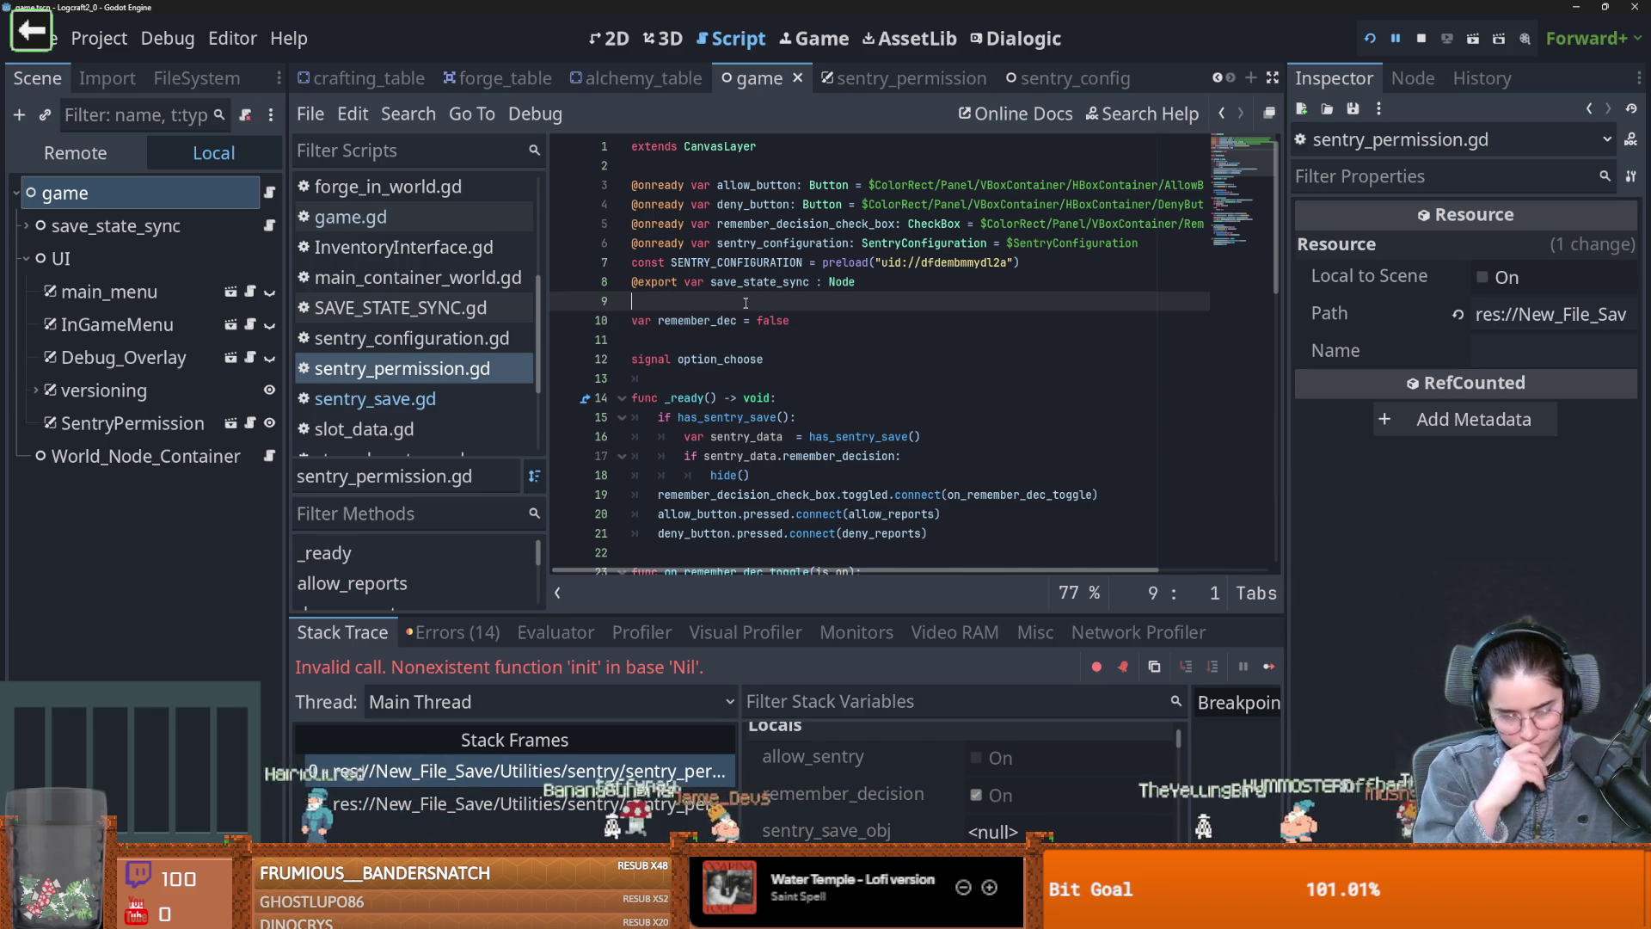
left_click(720, 445)
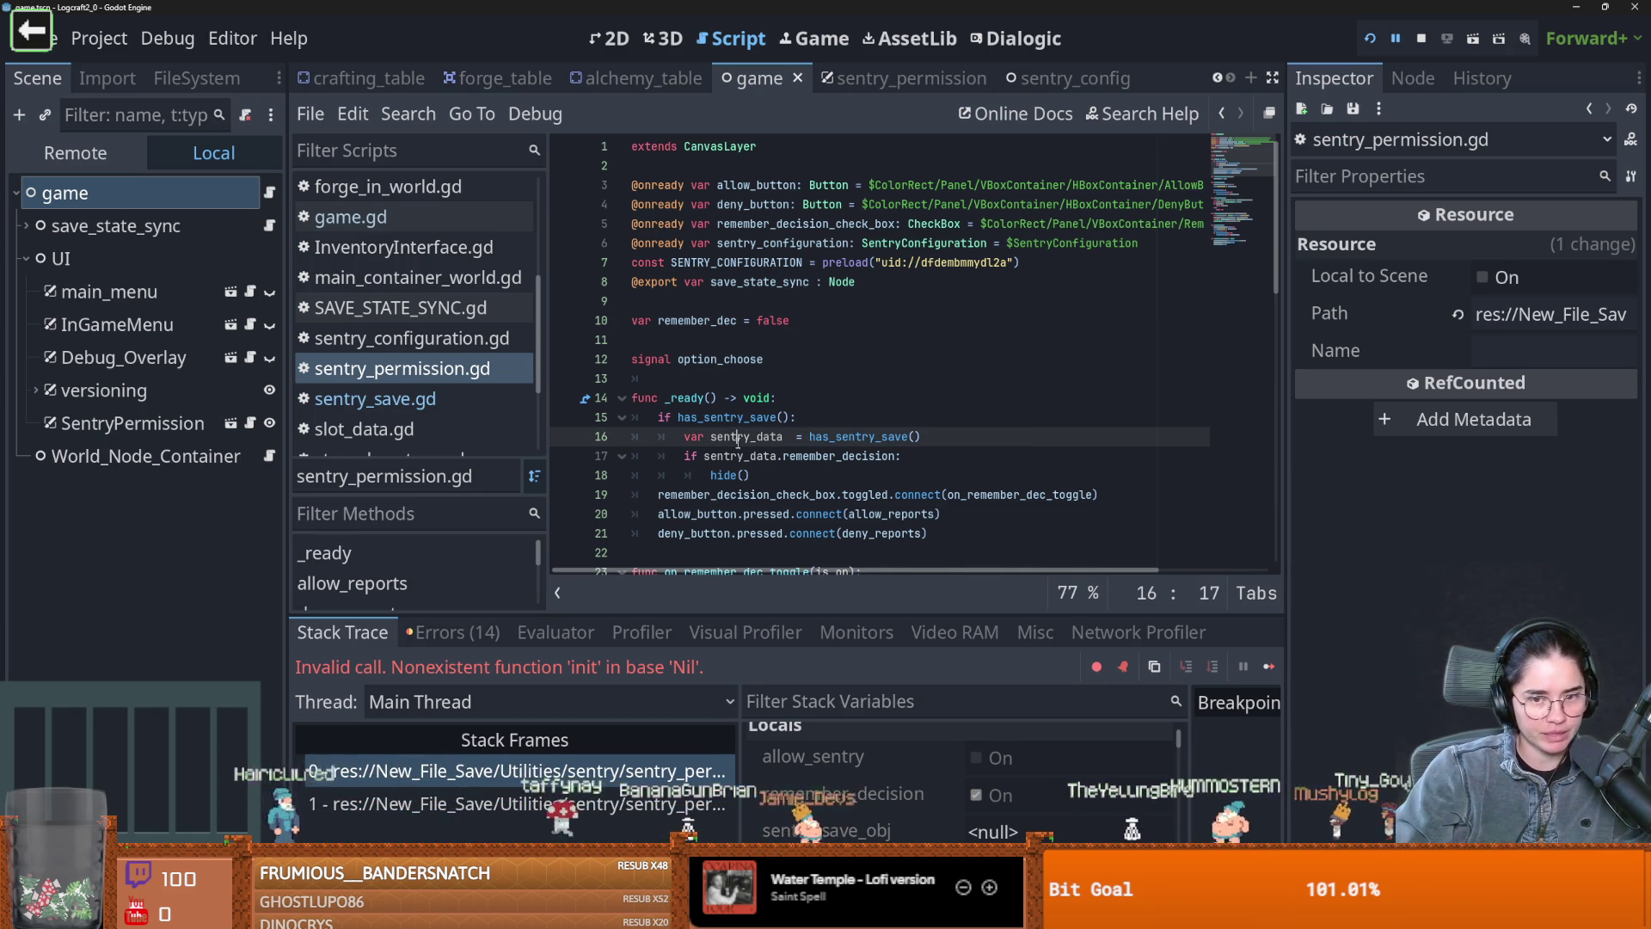
left_click(698, 307)
key("ctrl+s")
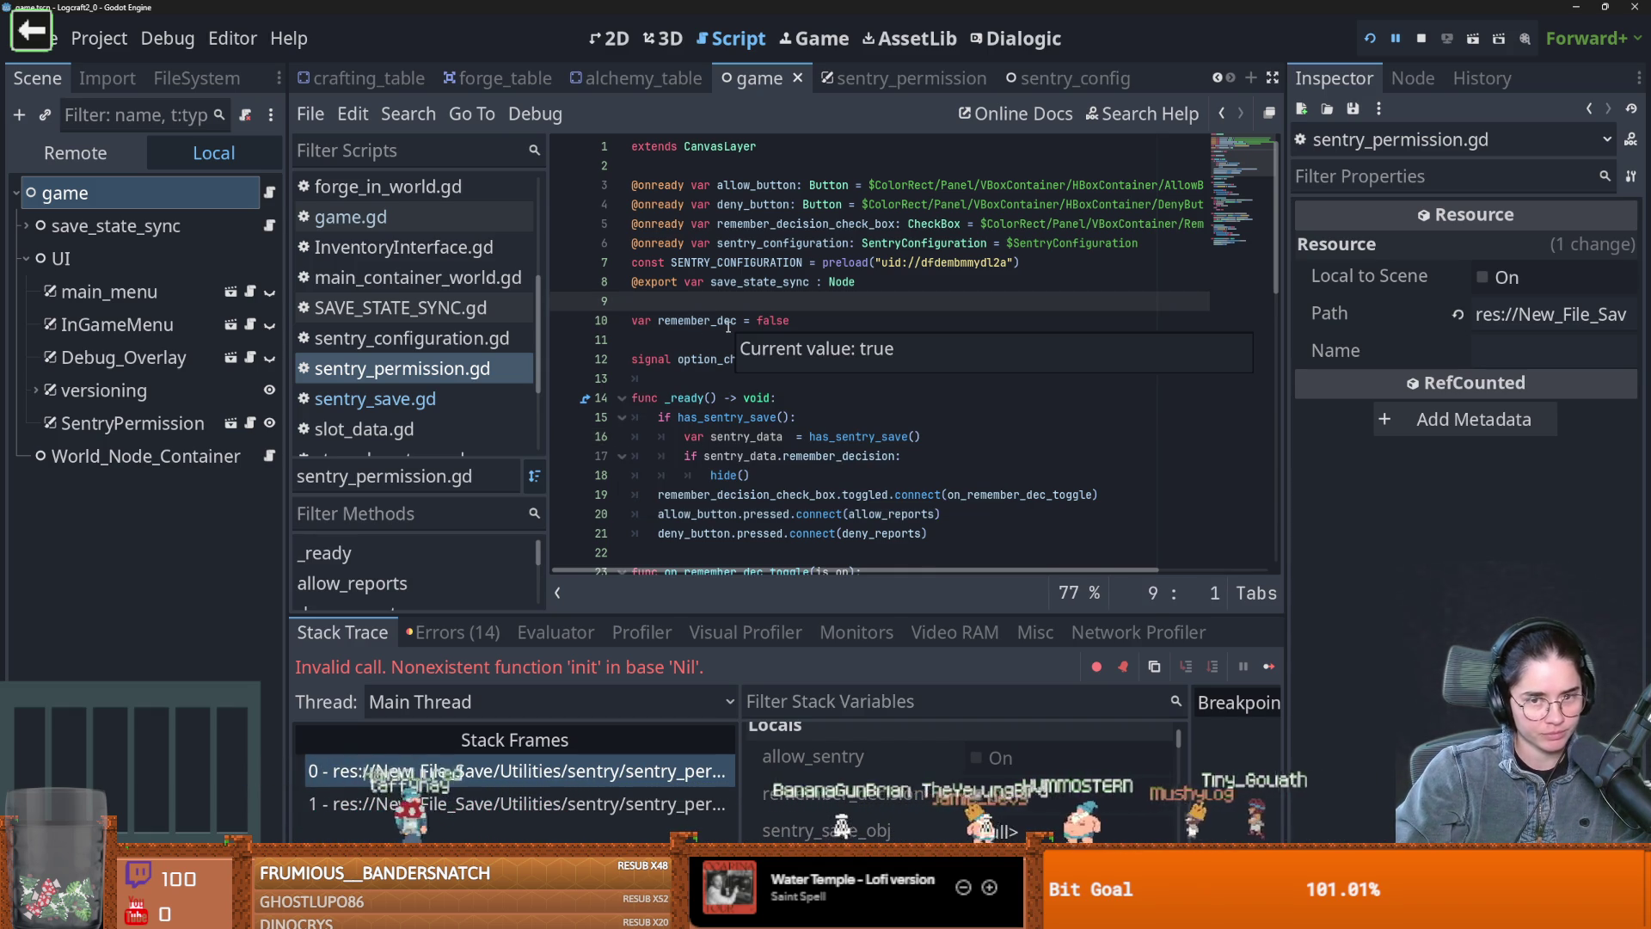
mouse_move(733, 314)
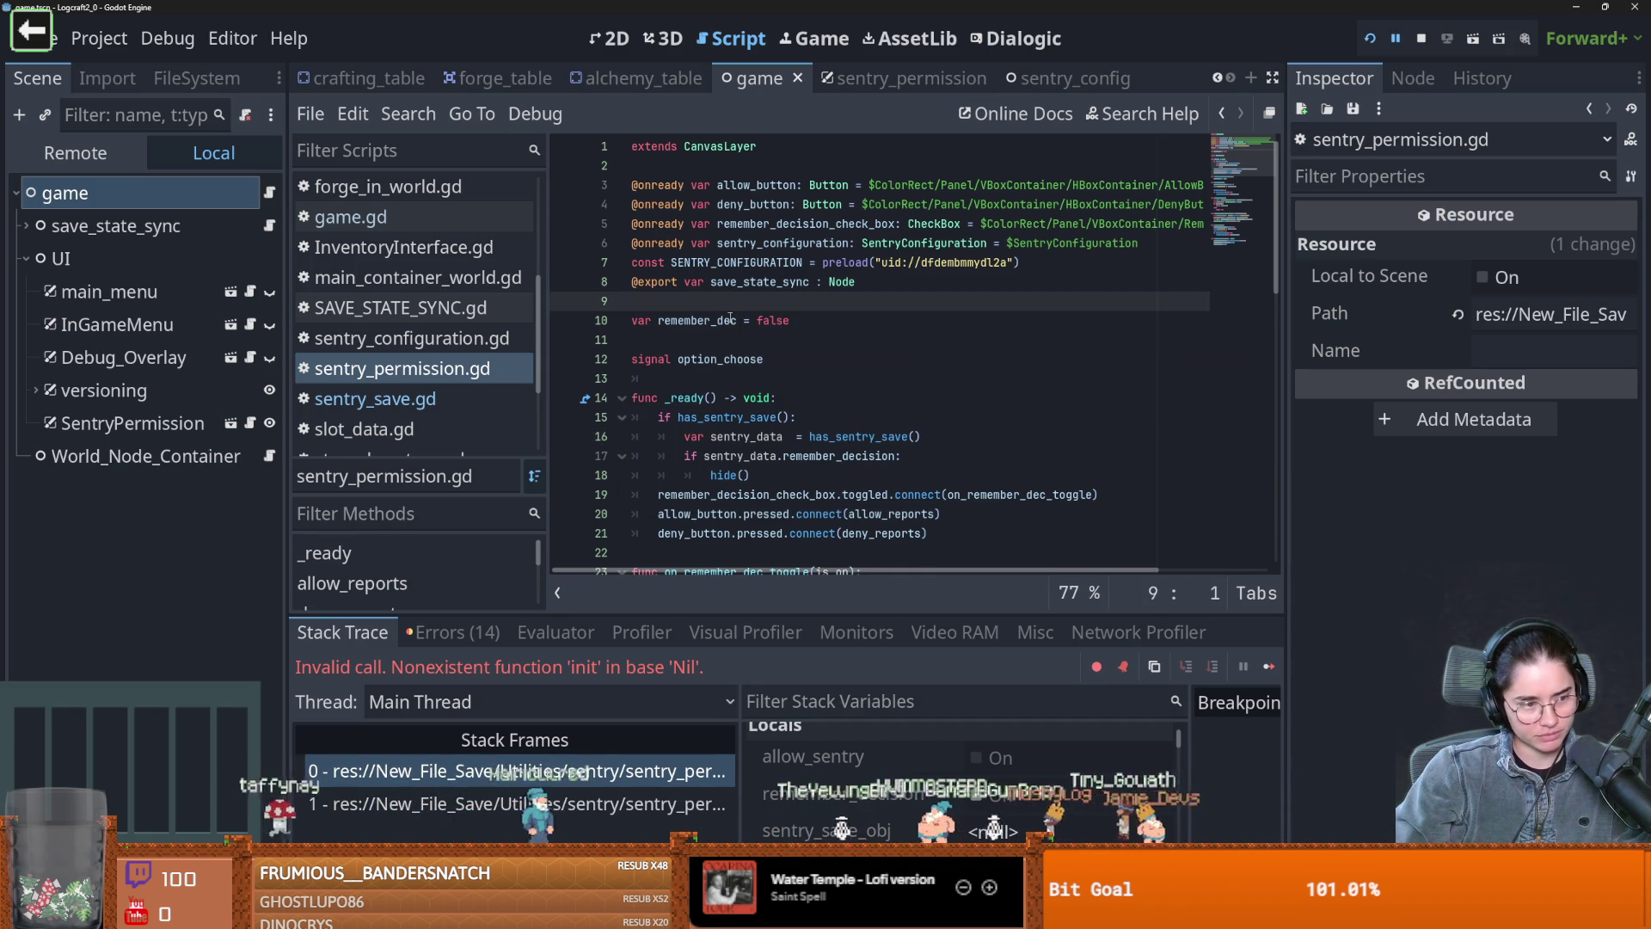
left_click(802, 418)
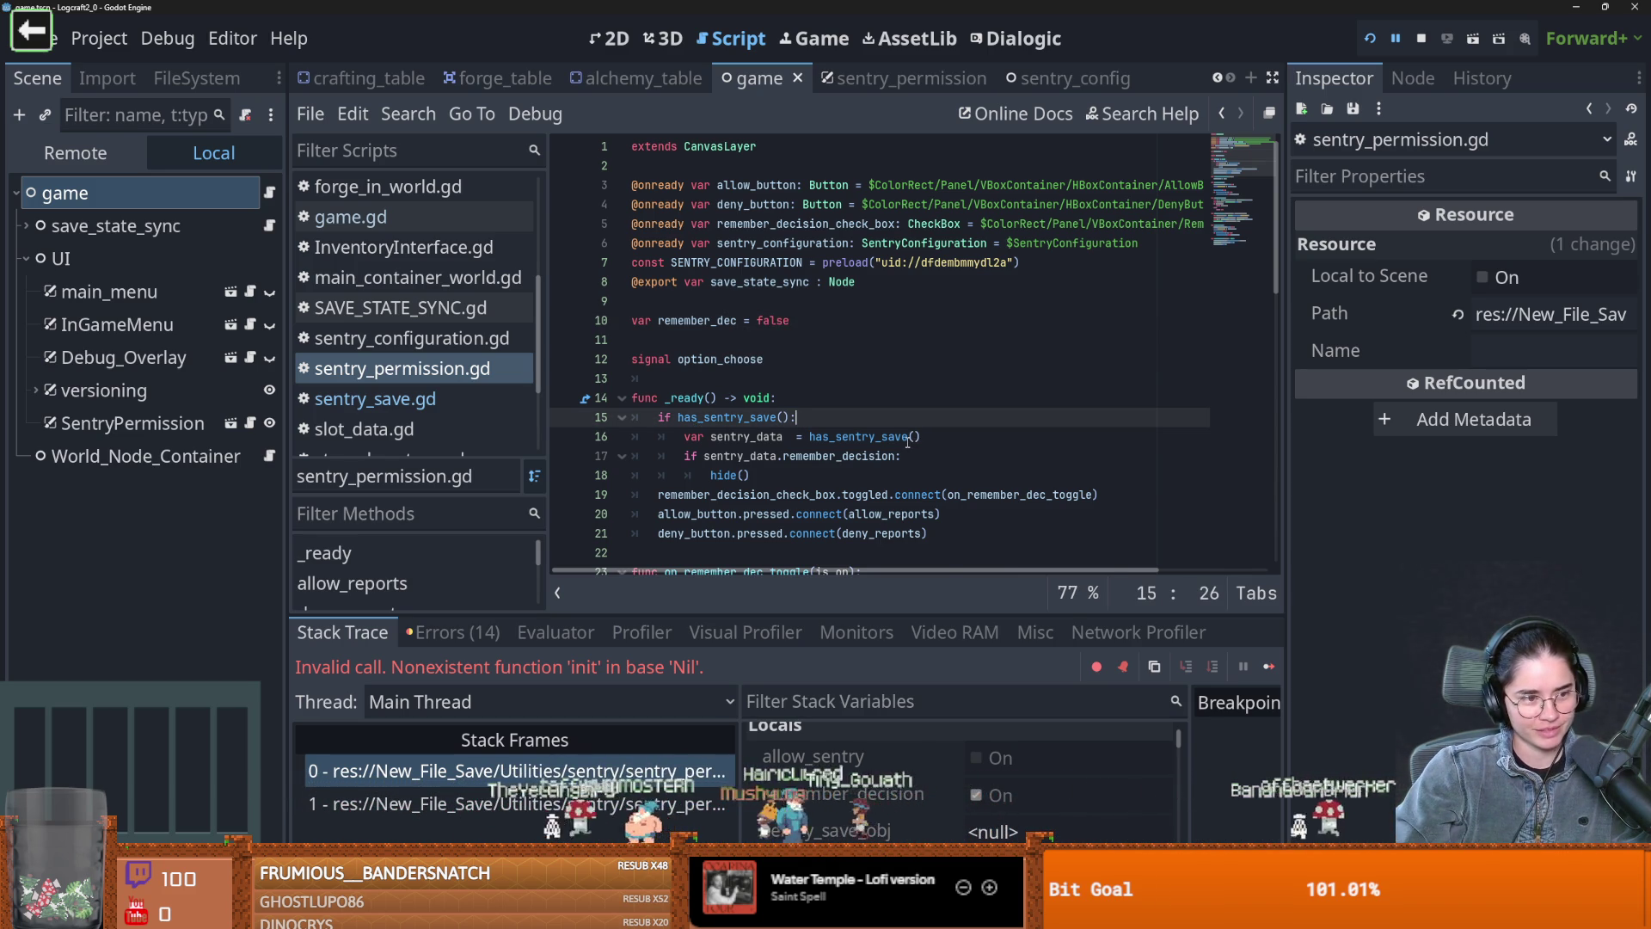
mouse_move(907, 441)
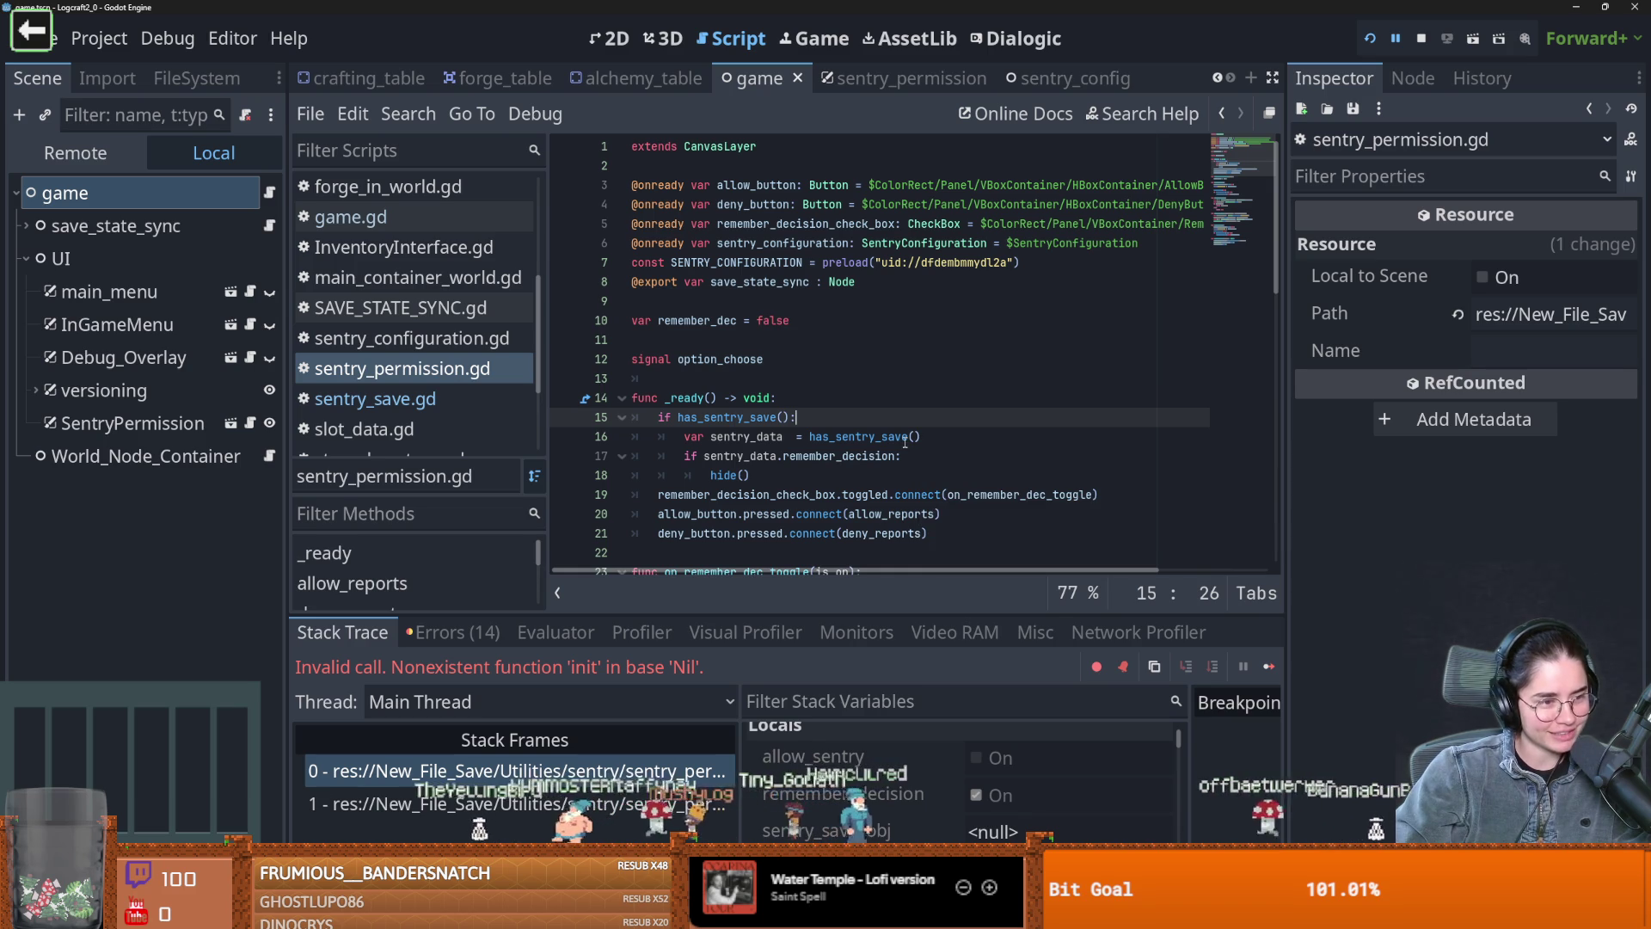
scroll(774, 404, "down", 2)
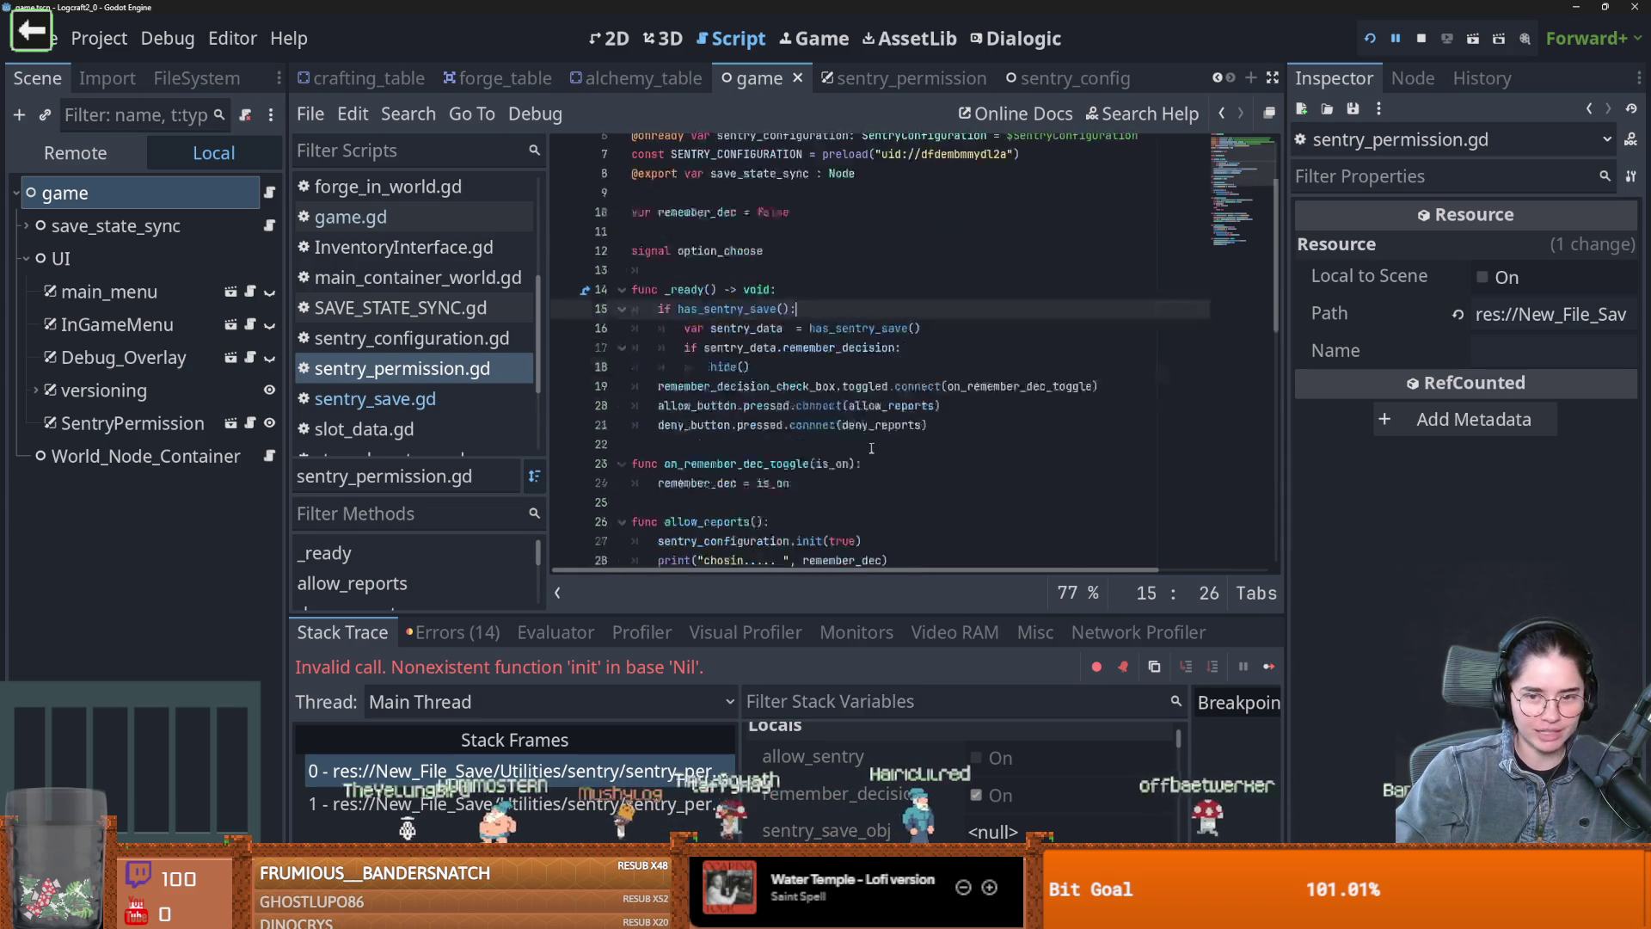
scroll(735, 390, "up", 1)
key("ctrl+s")
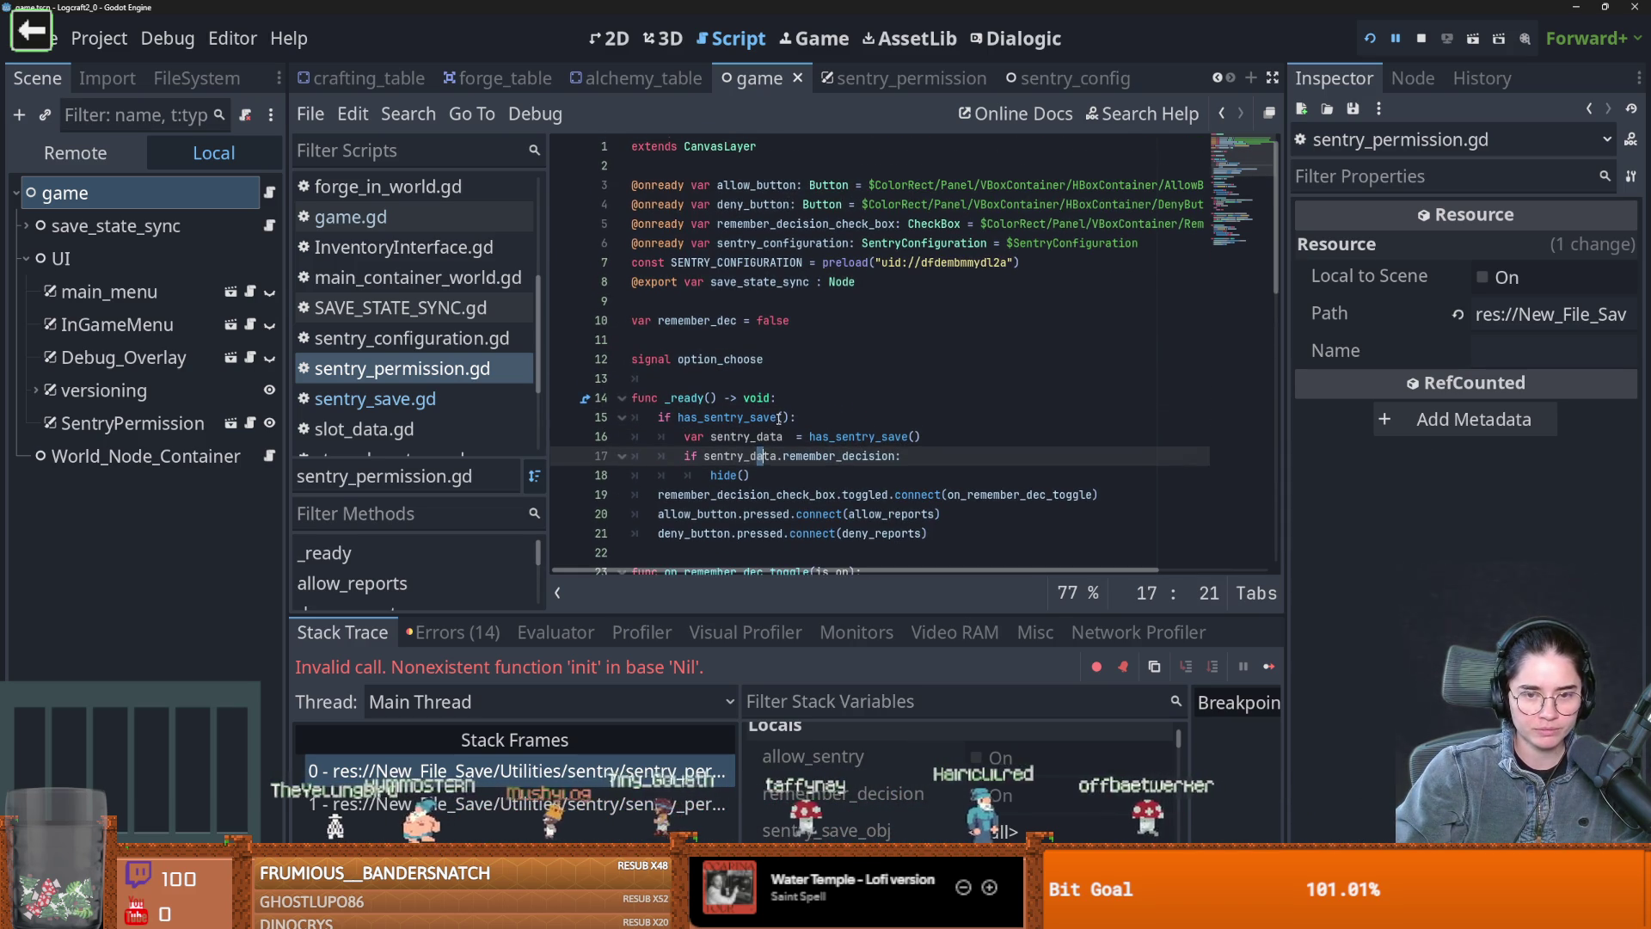
scroll(755, 392, "up", 1)
left_click(753, 377)
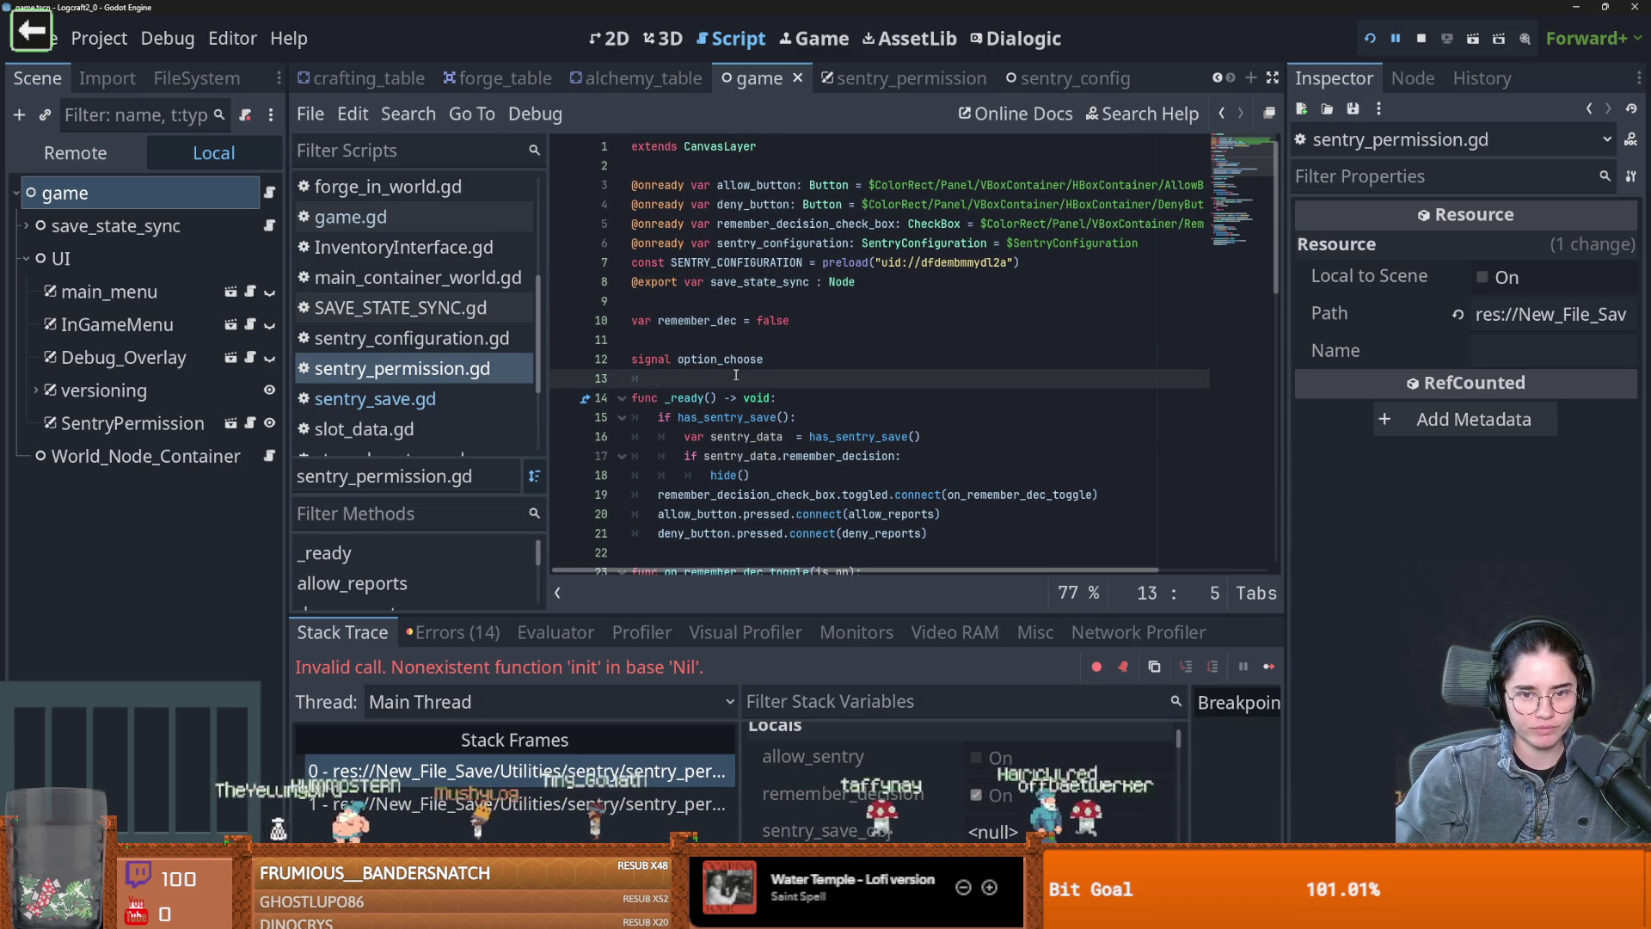
key("ctrl+s")
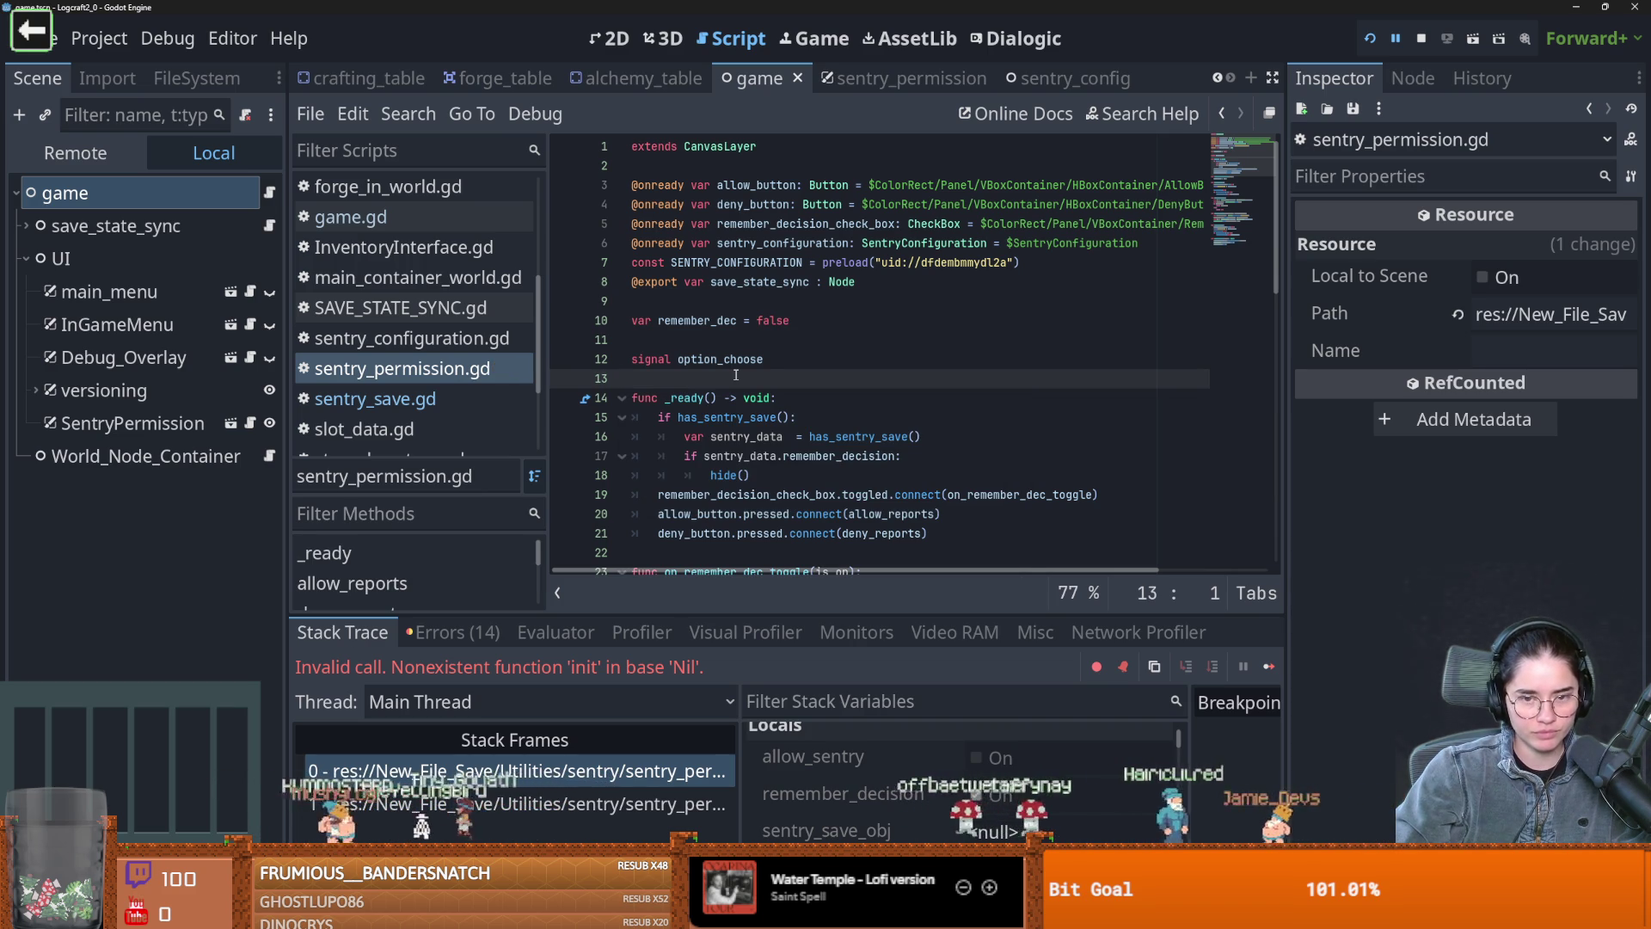
scroll(736, 375, "down", 2)
scroll(736, 375, "down", 5)
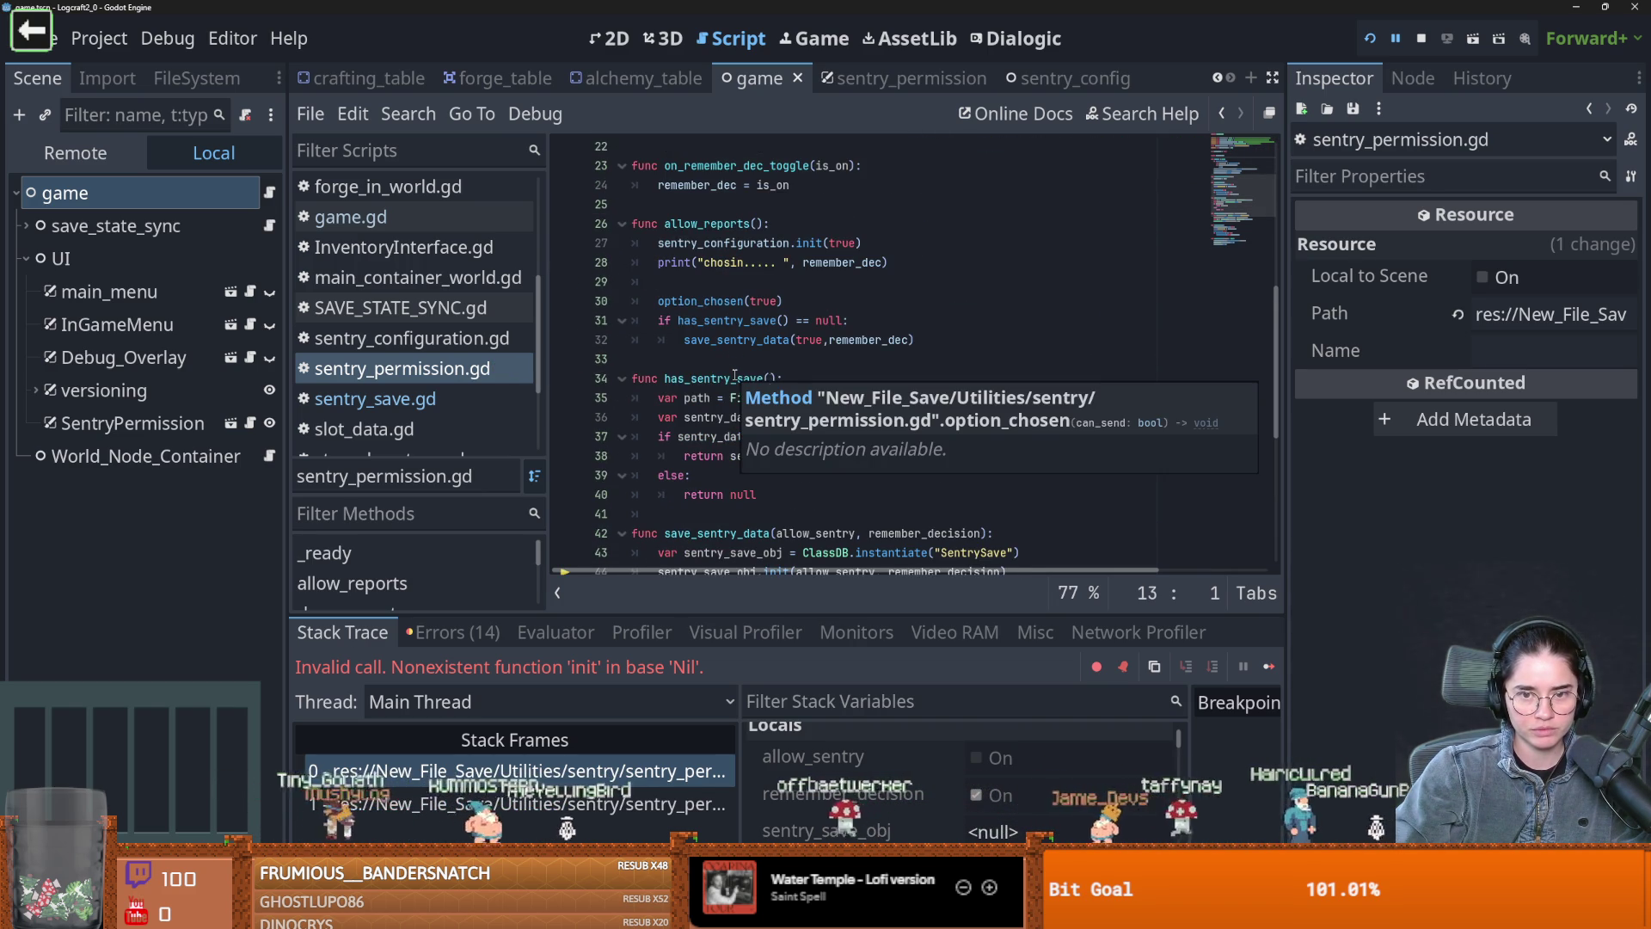
left_click(916, 474)
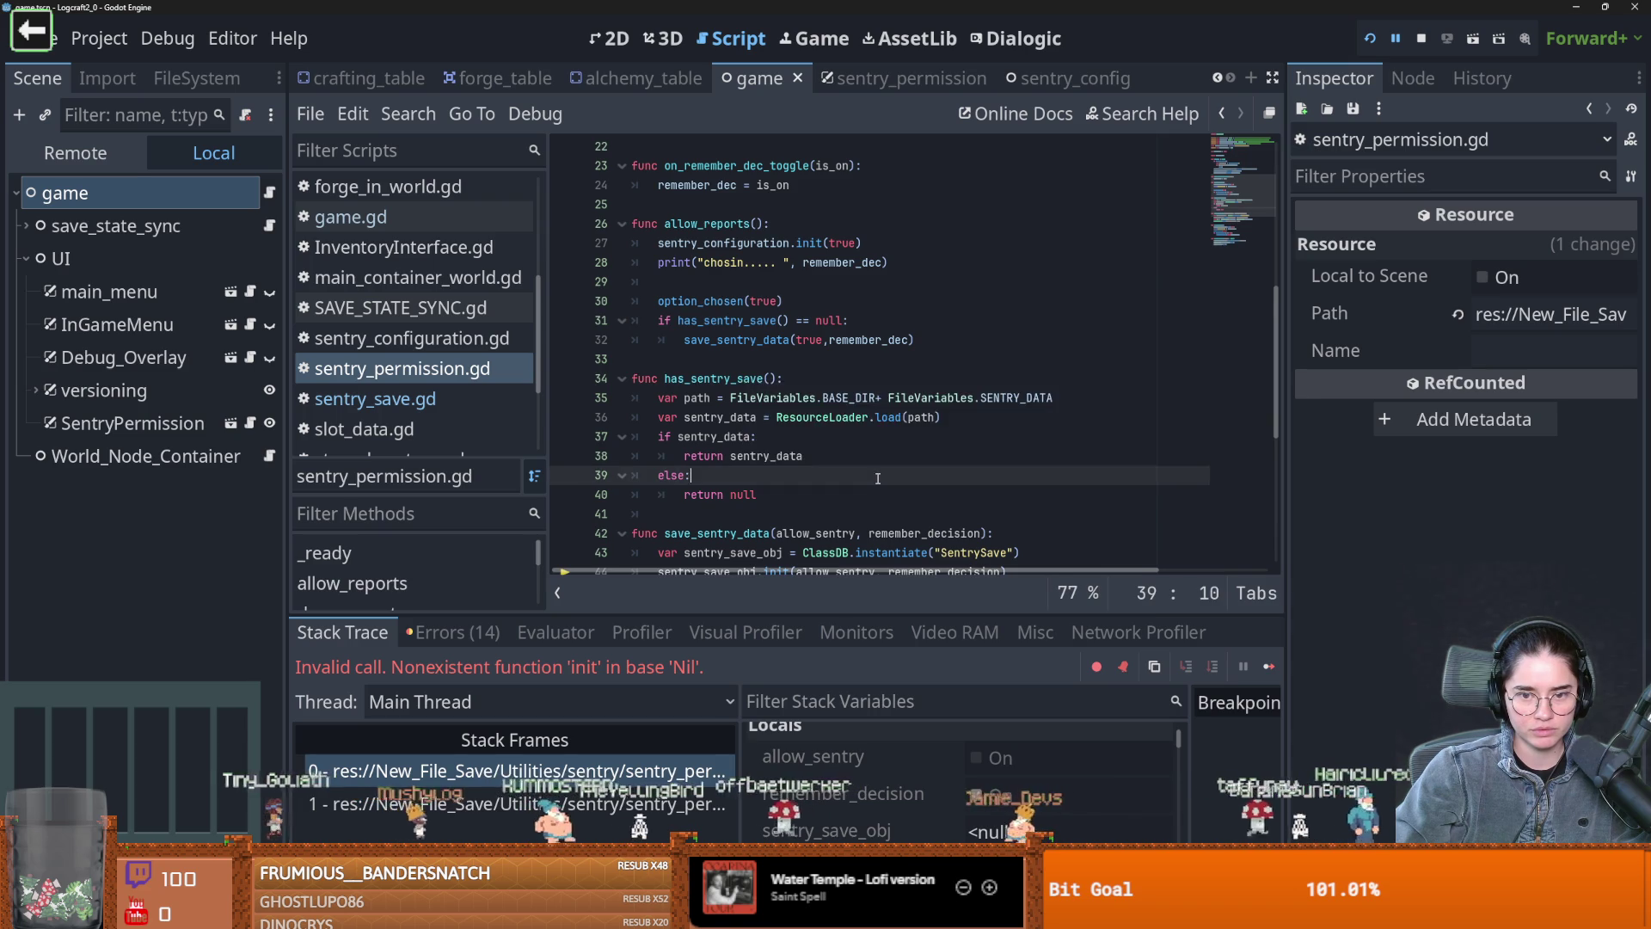
scroll(877, 478, "down", 2)
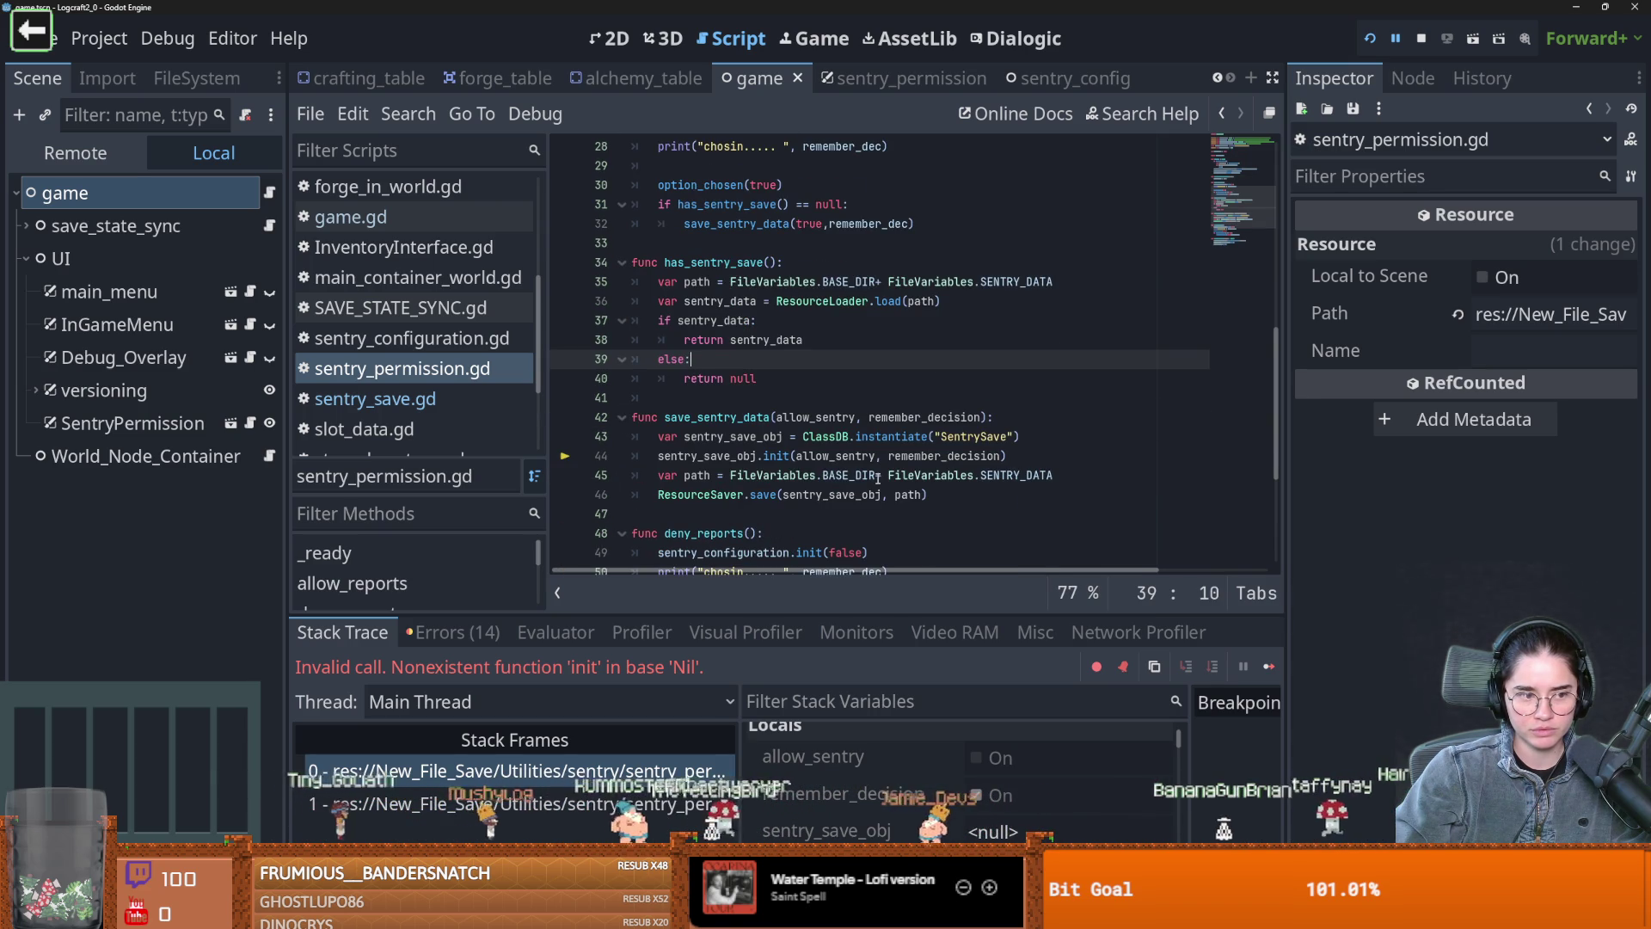
mouse_move(877, 478)
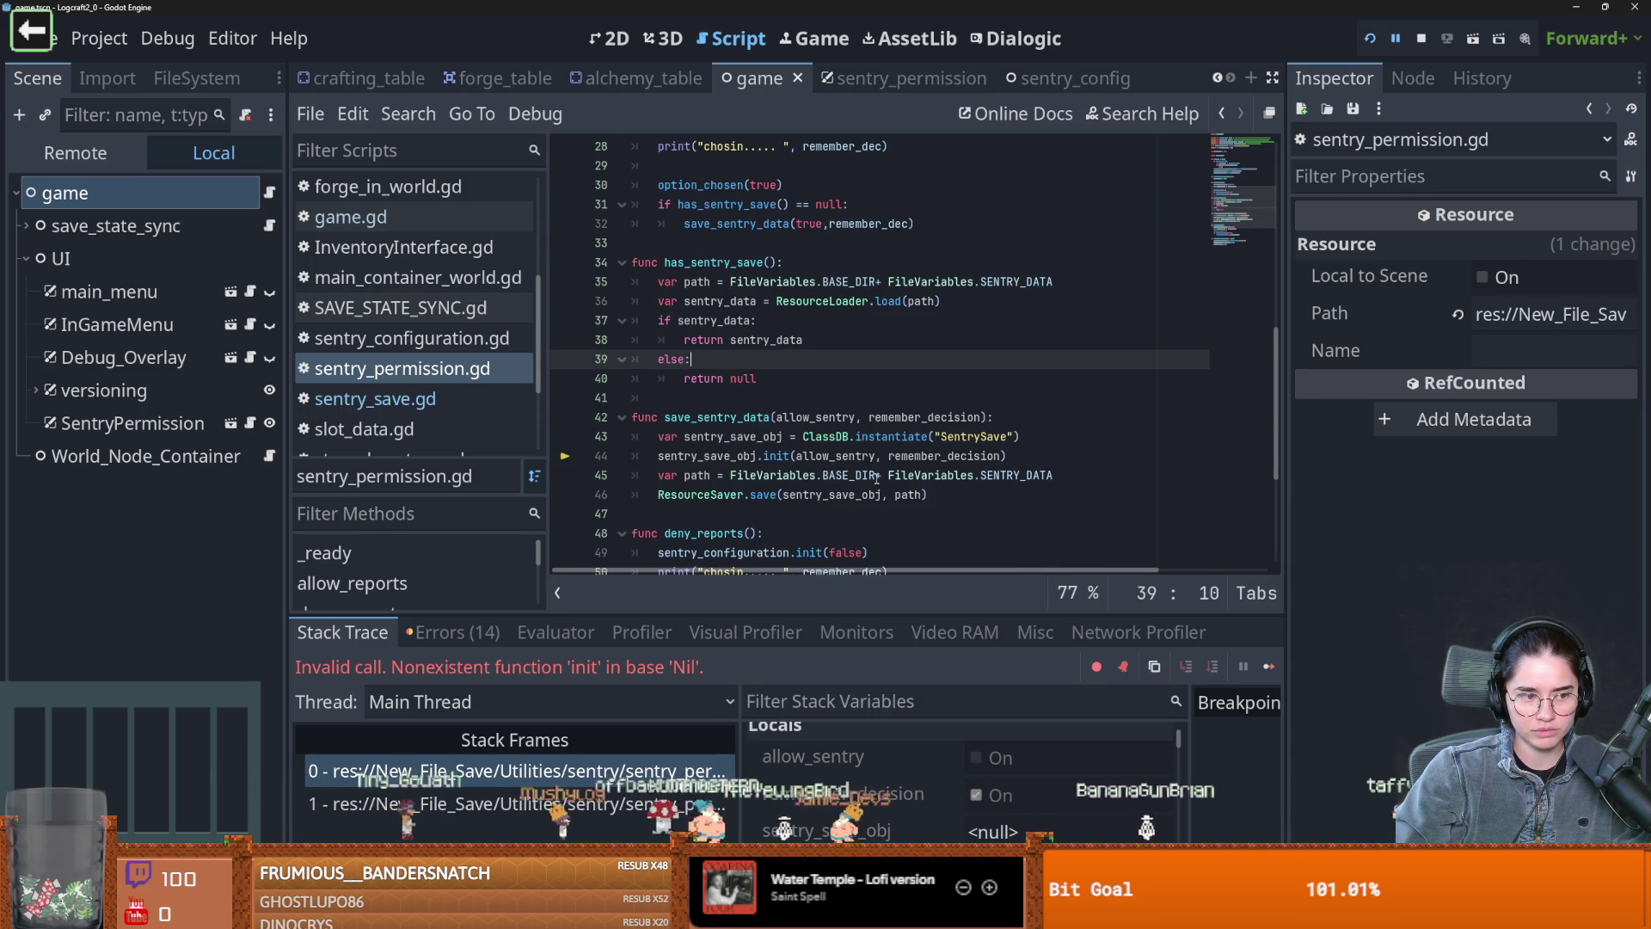
scroll(877, 478, "down", 1)
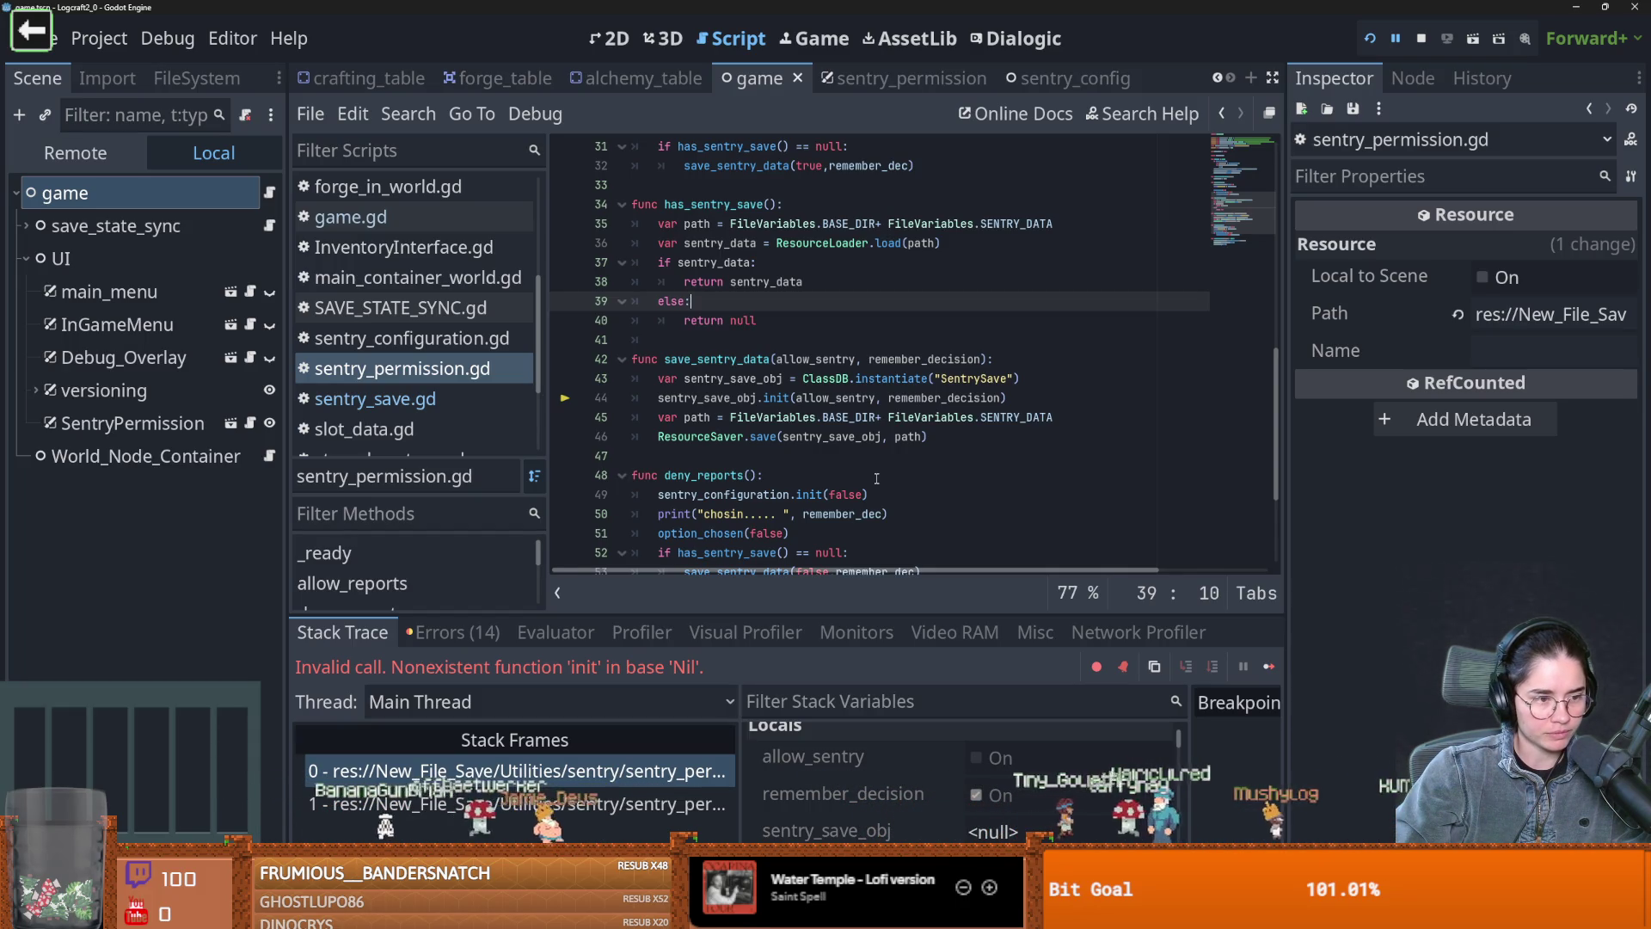
scroll(876, 478, "up", 2)
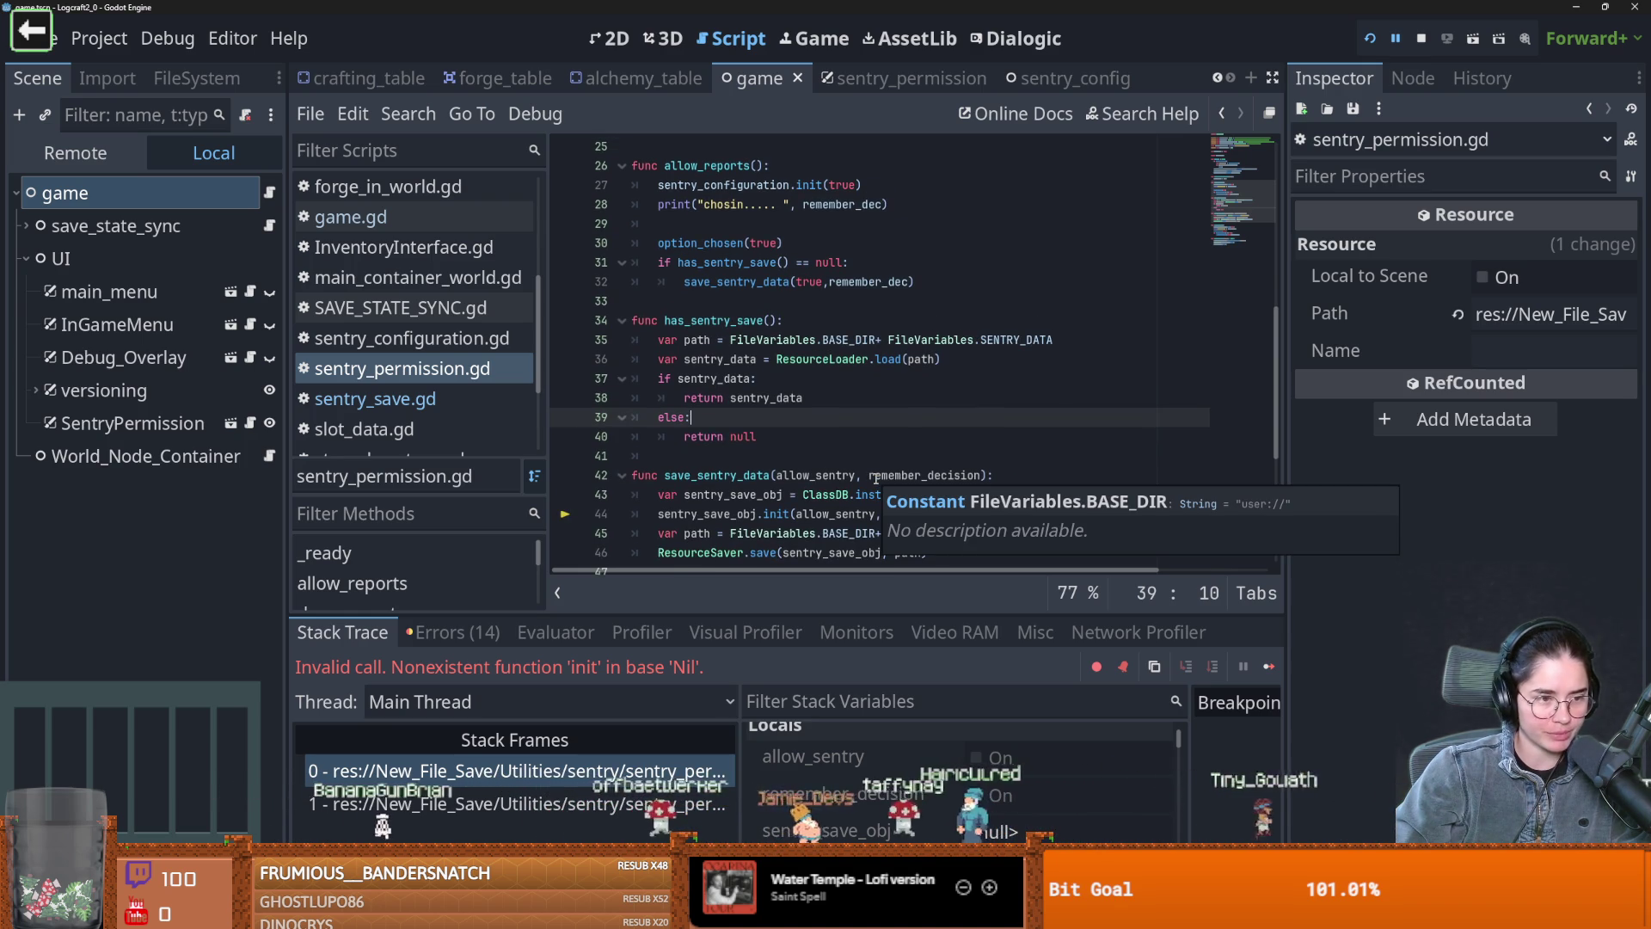
key("ctrl+s")
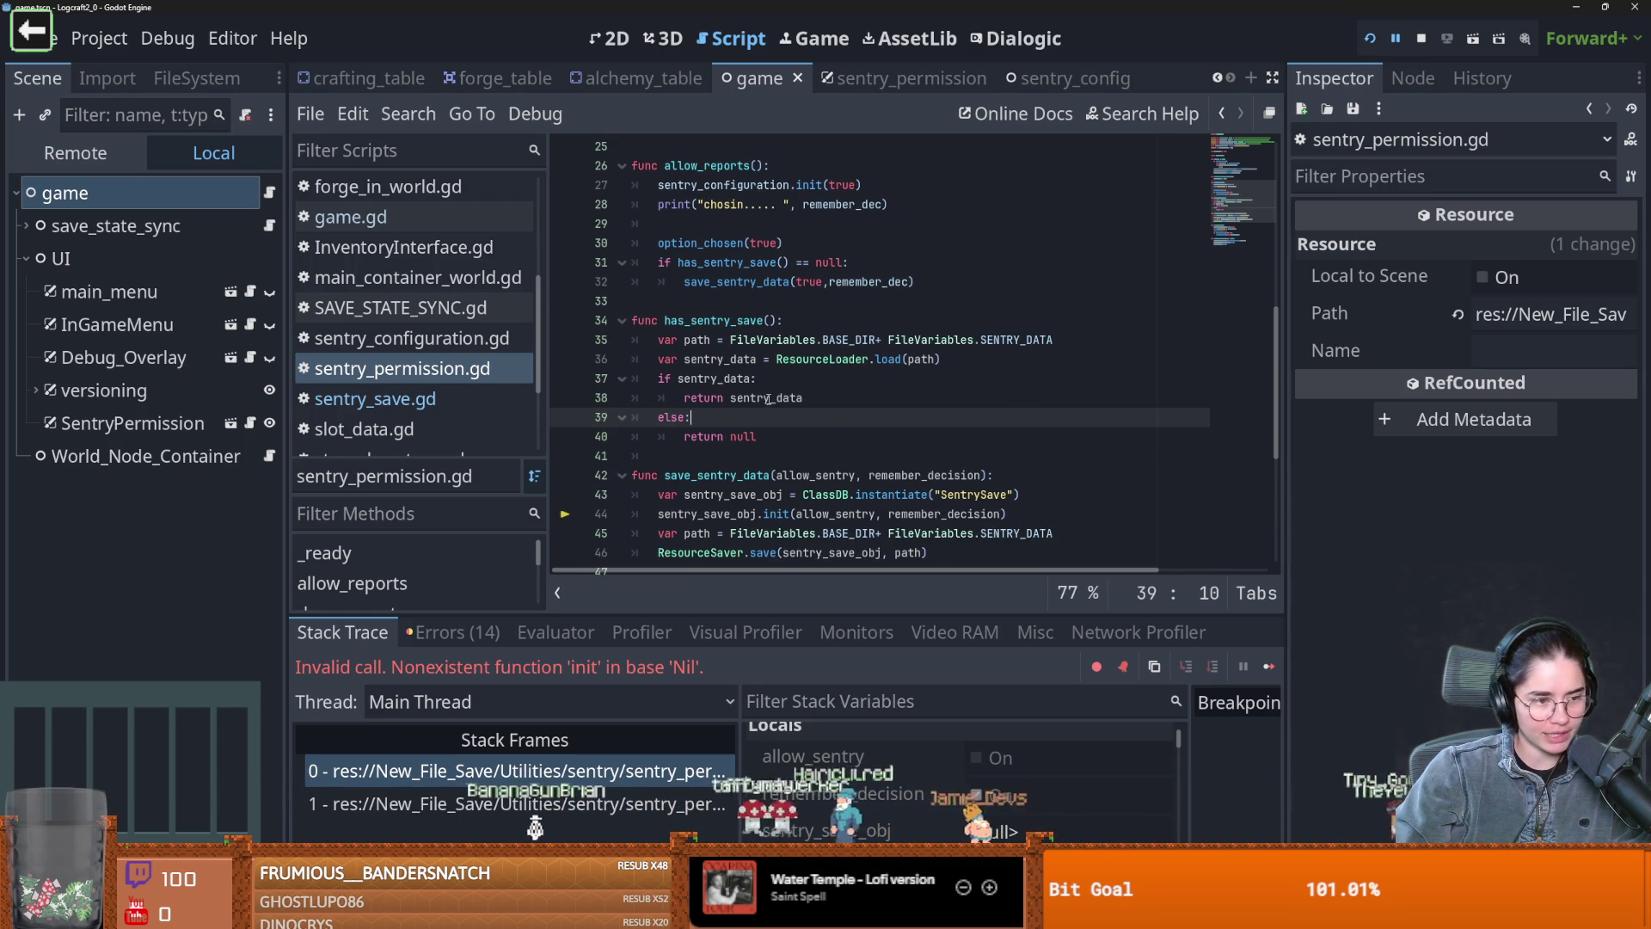
mouse_move(768, 399)
key("ctrl+s")
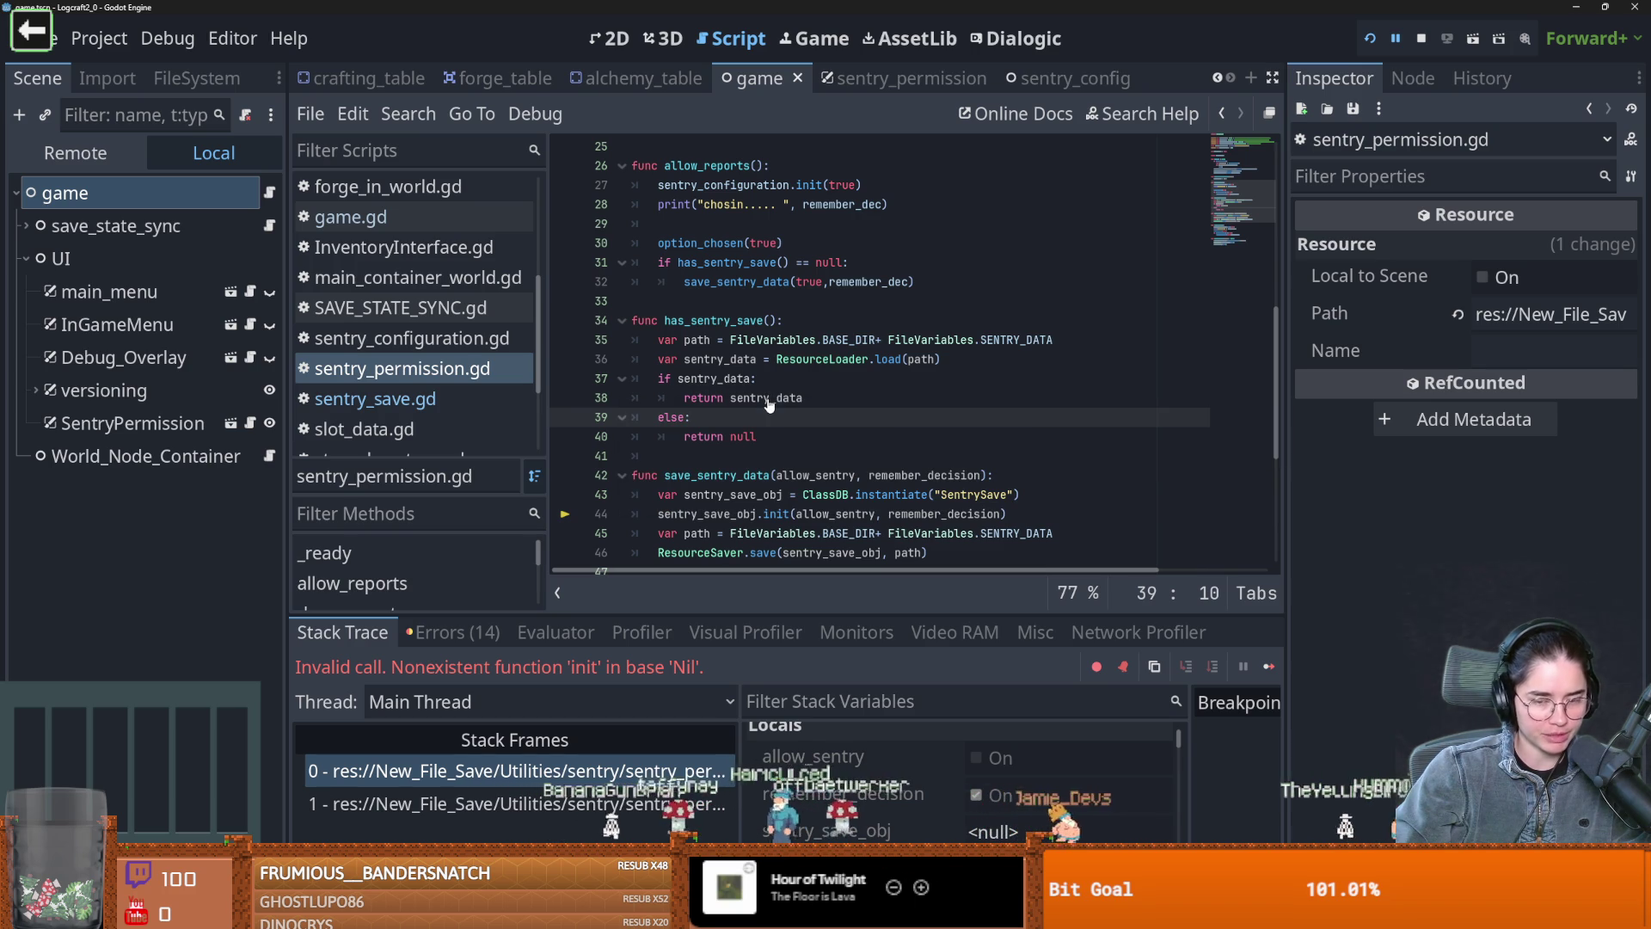
left_click(935, 360)
key("ctrl+s")
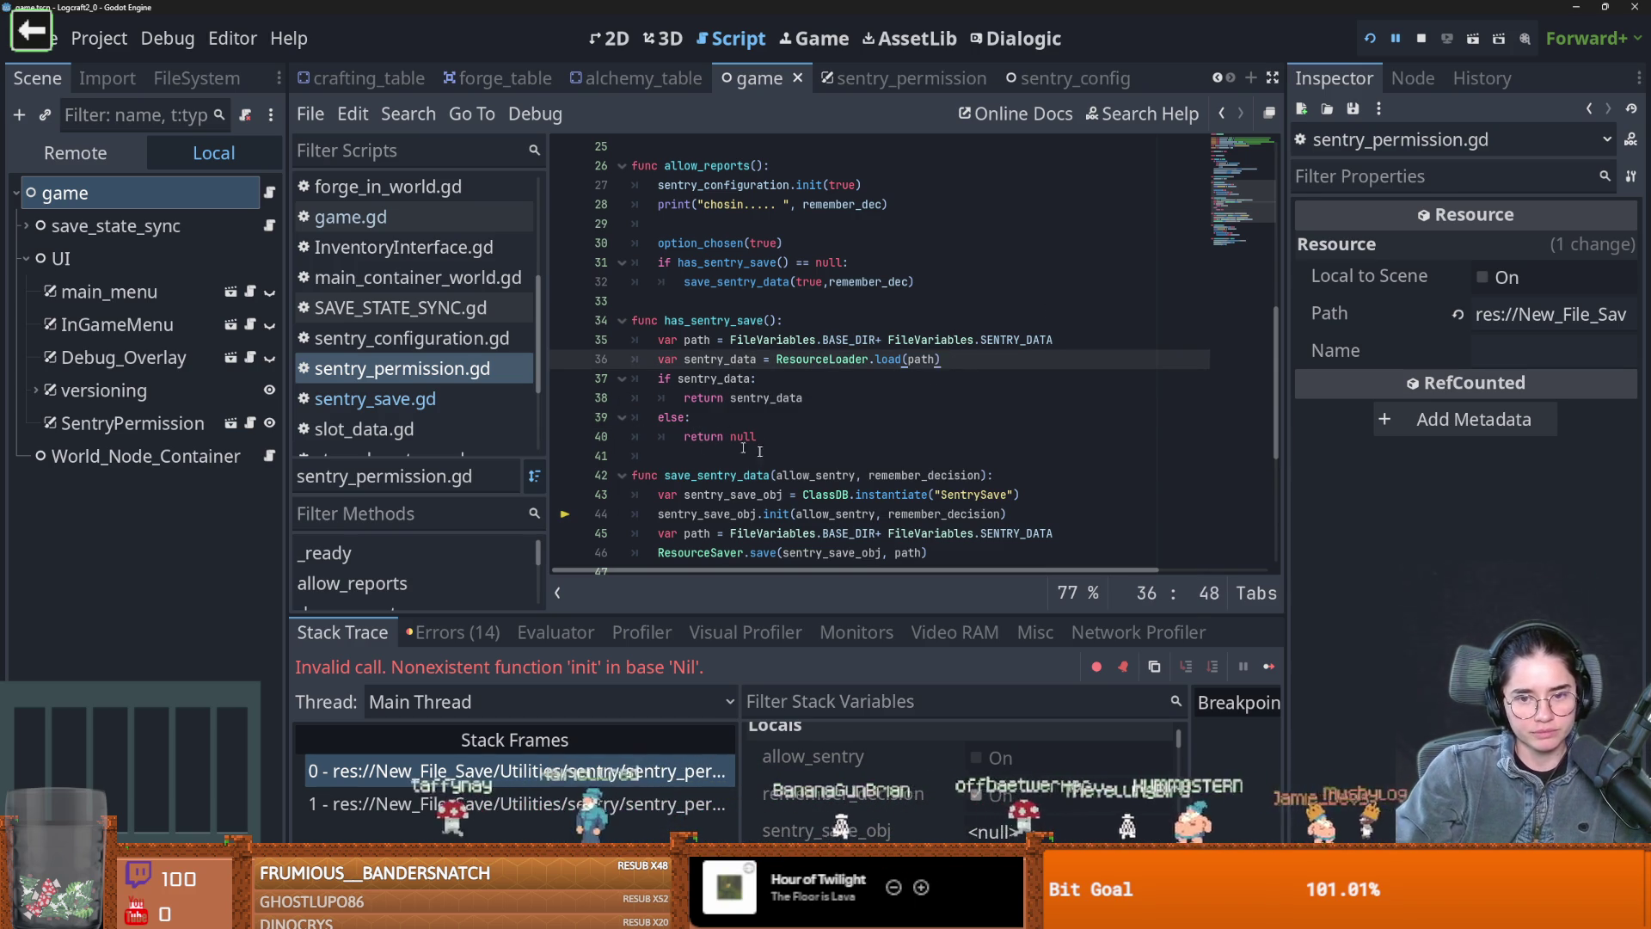
scroll(708, 439, "down", 3)
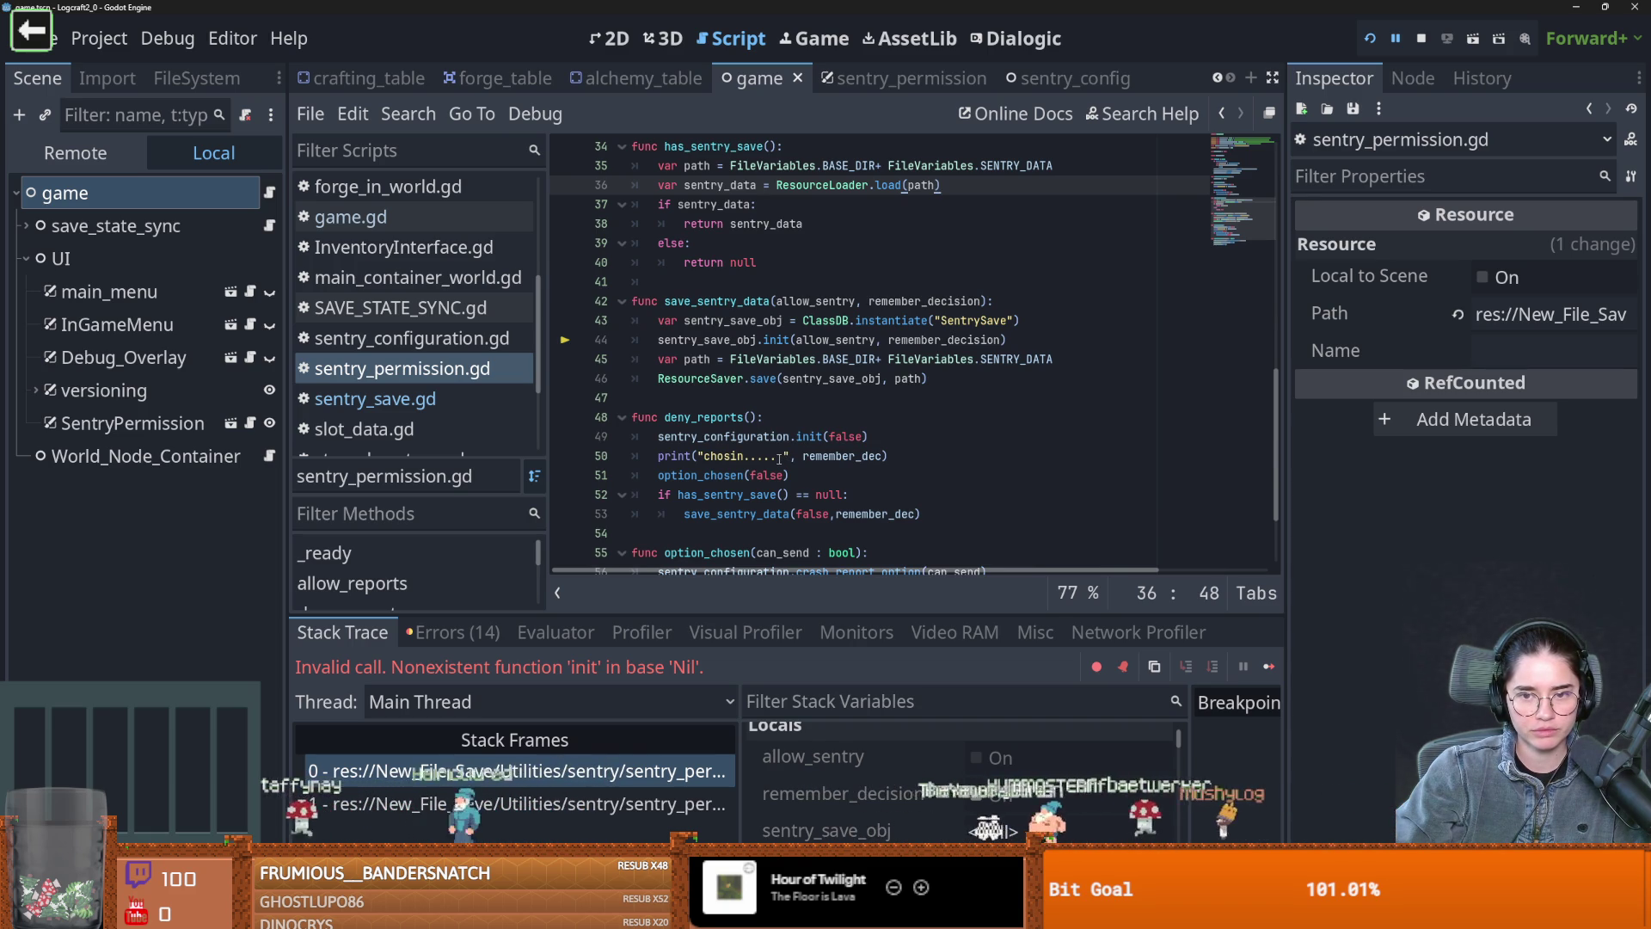
scroll(645, 422, "up", 6)
scroll(645, 422, "up", 5)
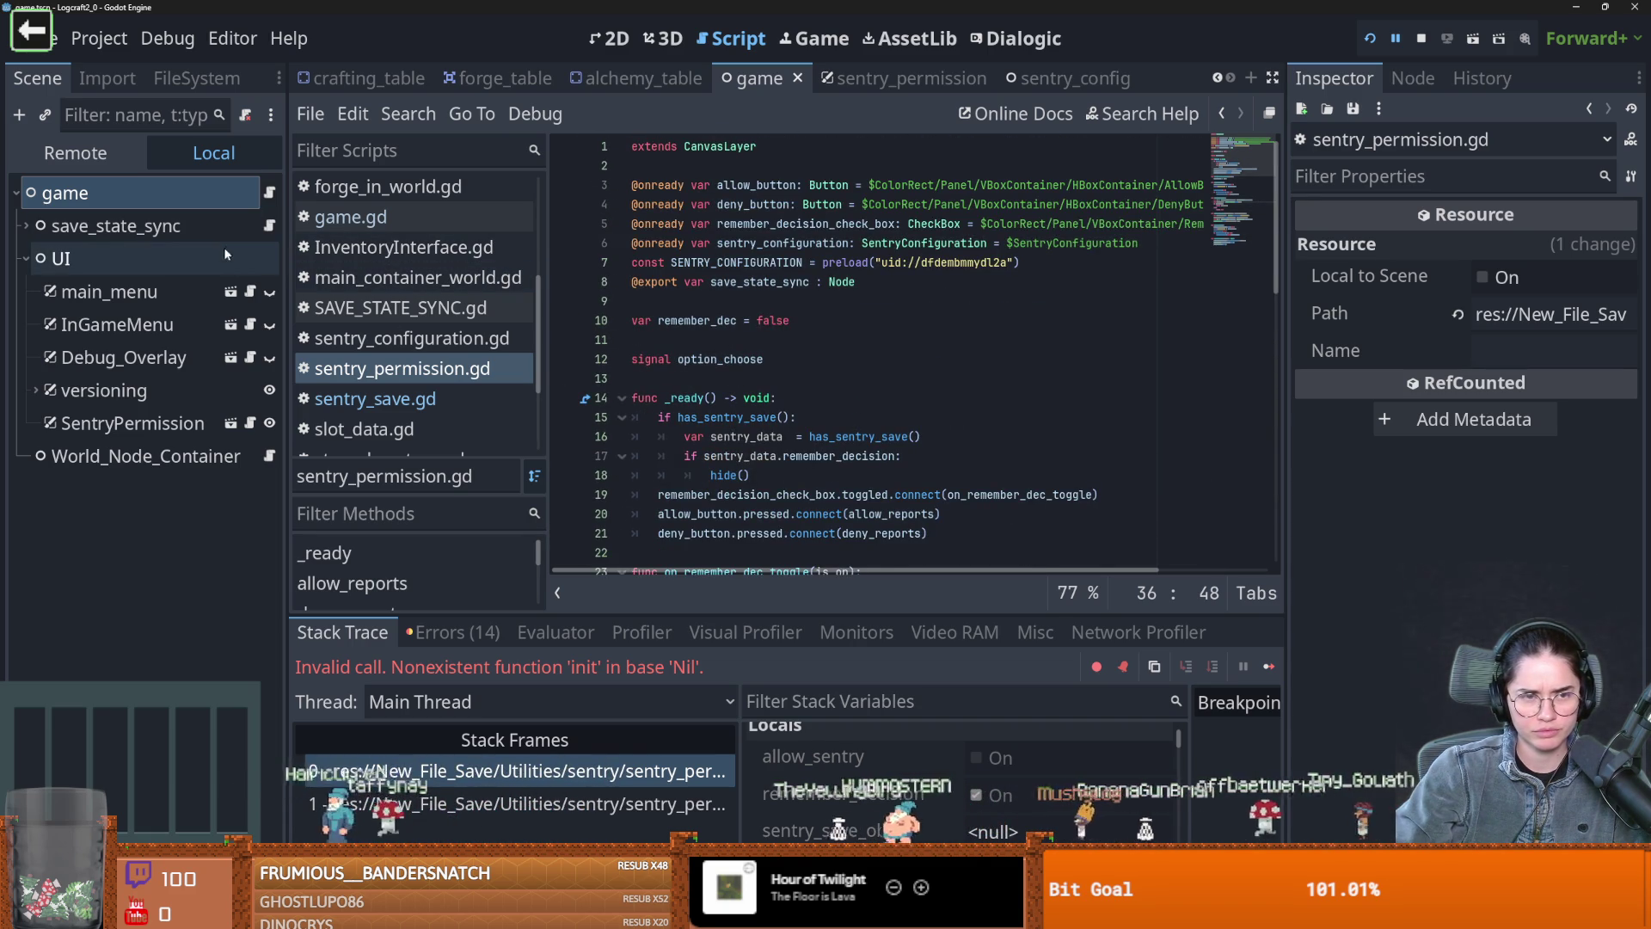
Browse the FileSystem, check the Reddit thread, then return to the Scene tree
left_click(196, 78)
scroll(234, 468, "down", 5)
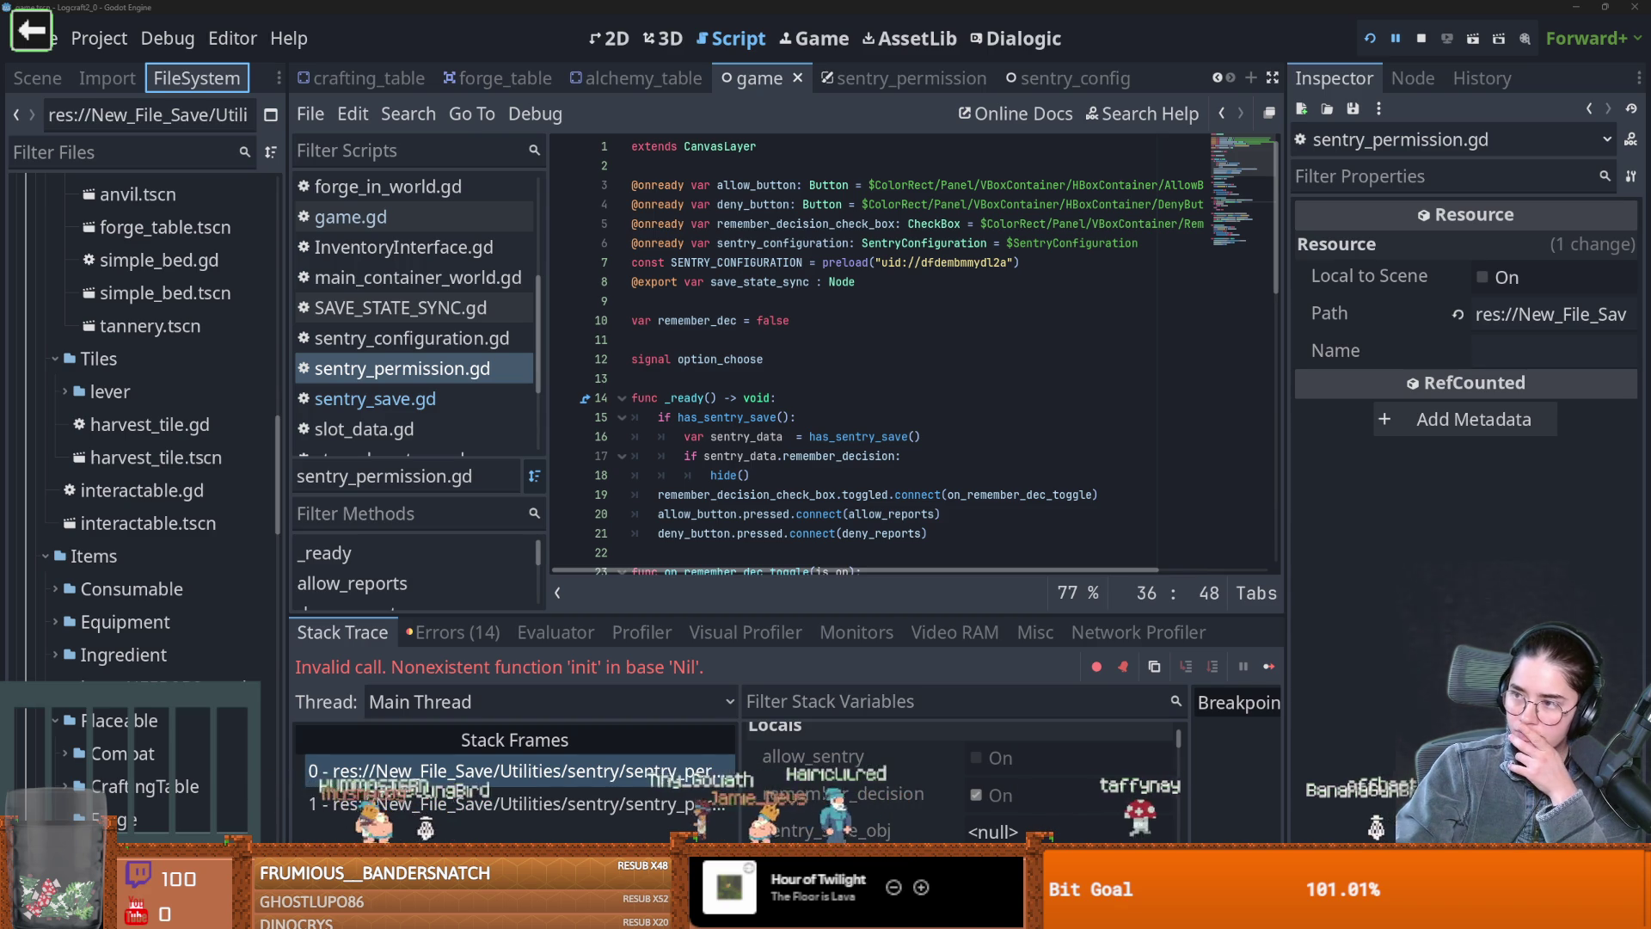
key("alt+Tab")
scroll(538, 495, "down", 4)
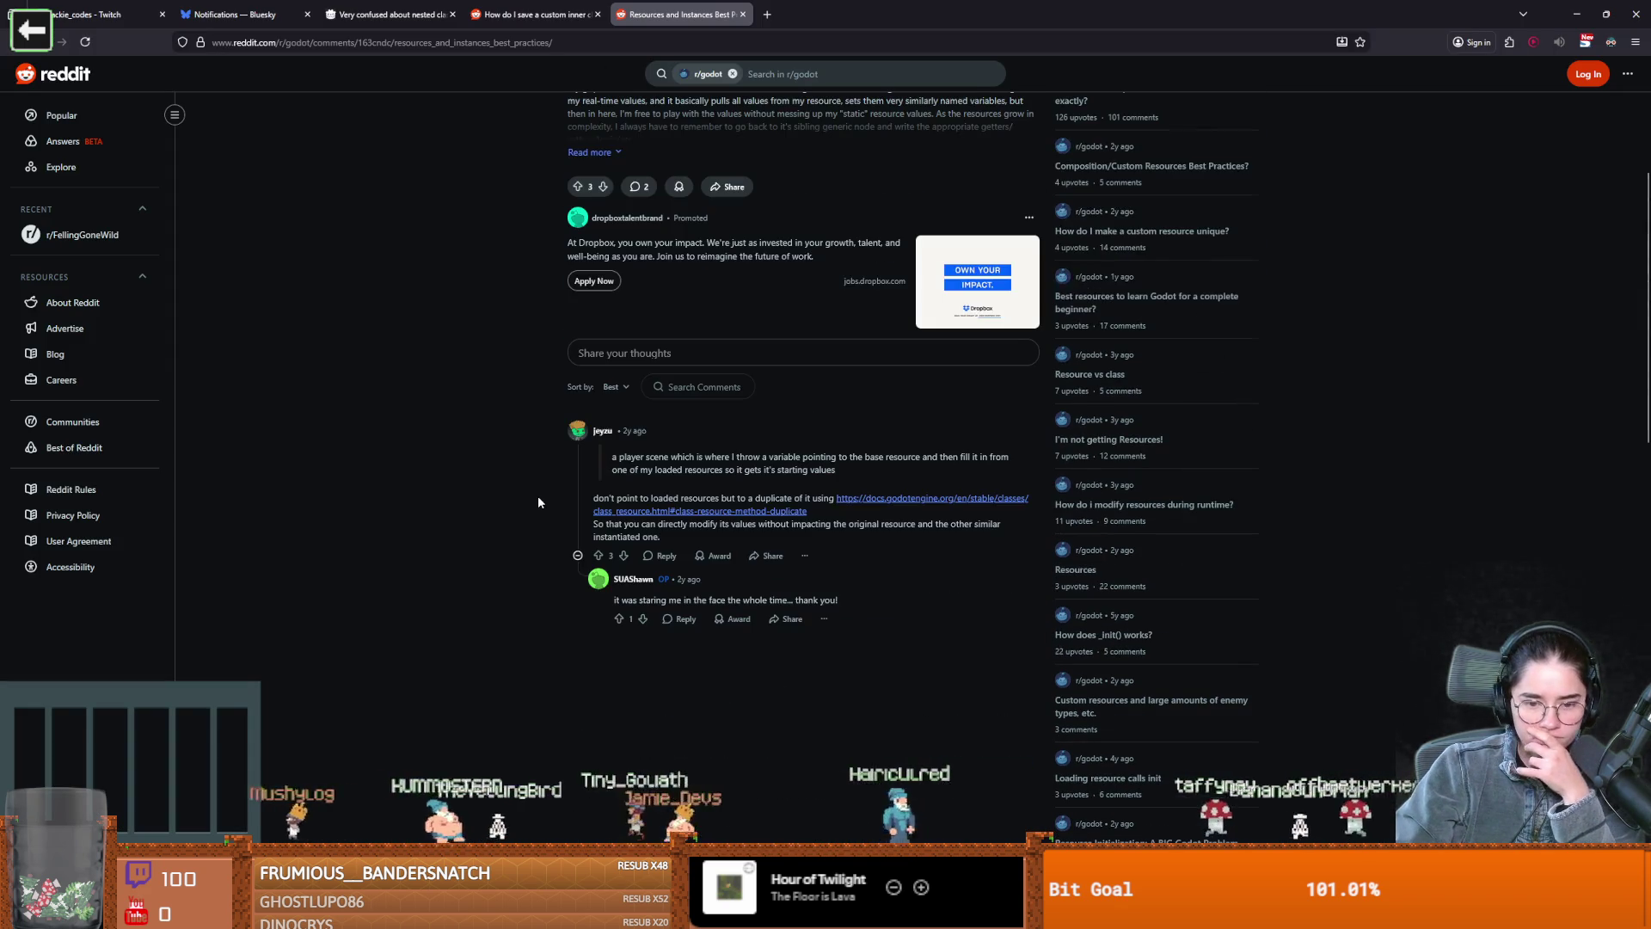
key("alt+Tab")
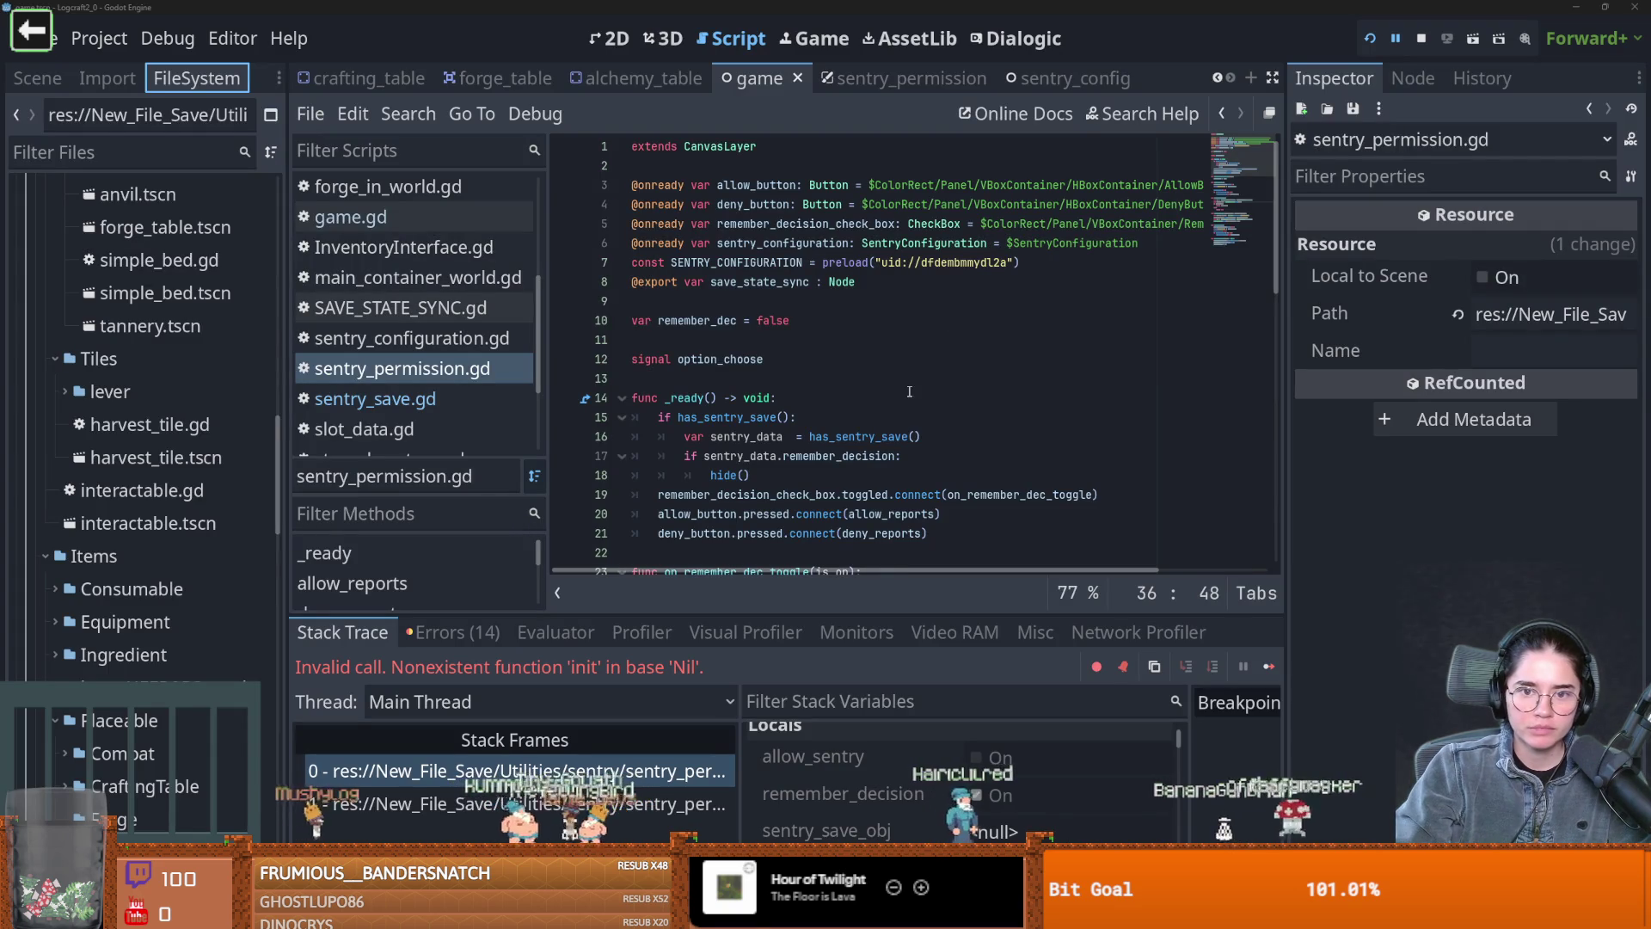
left_click(37, 77)
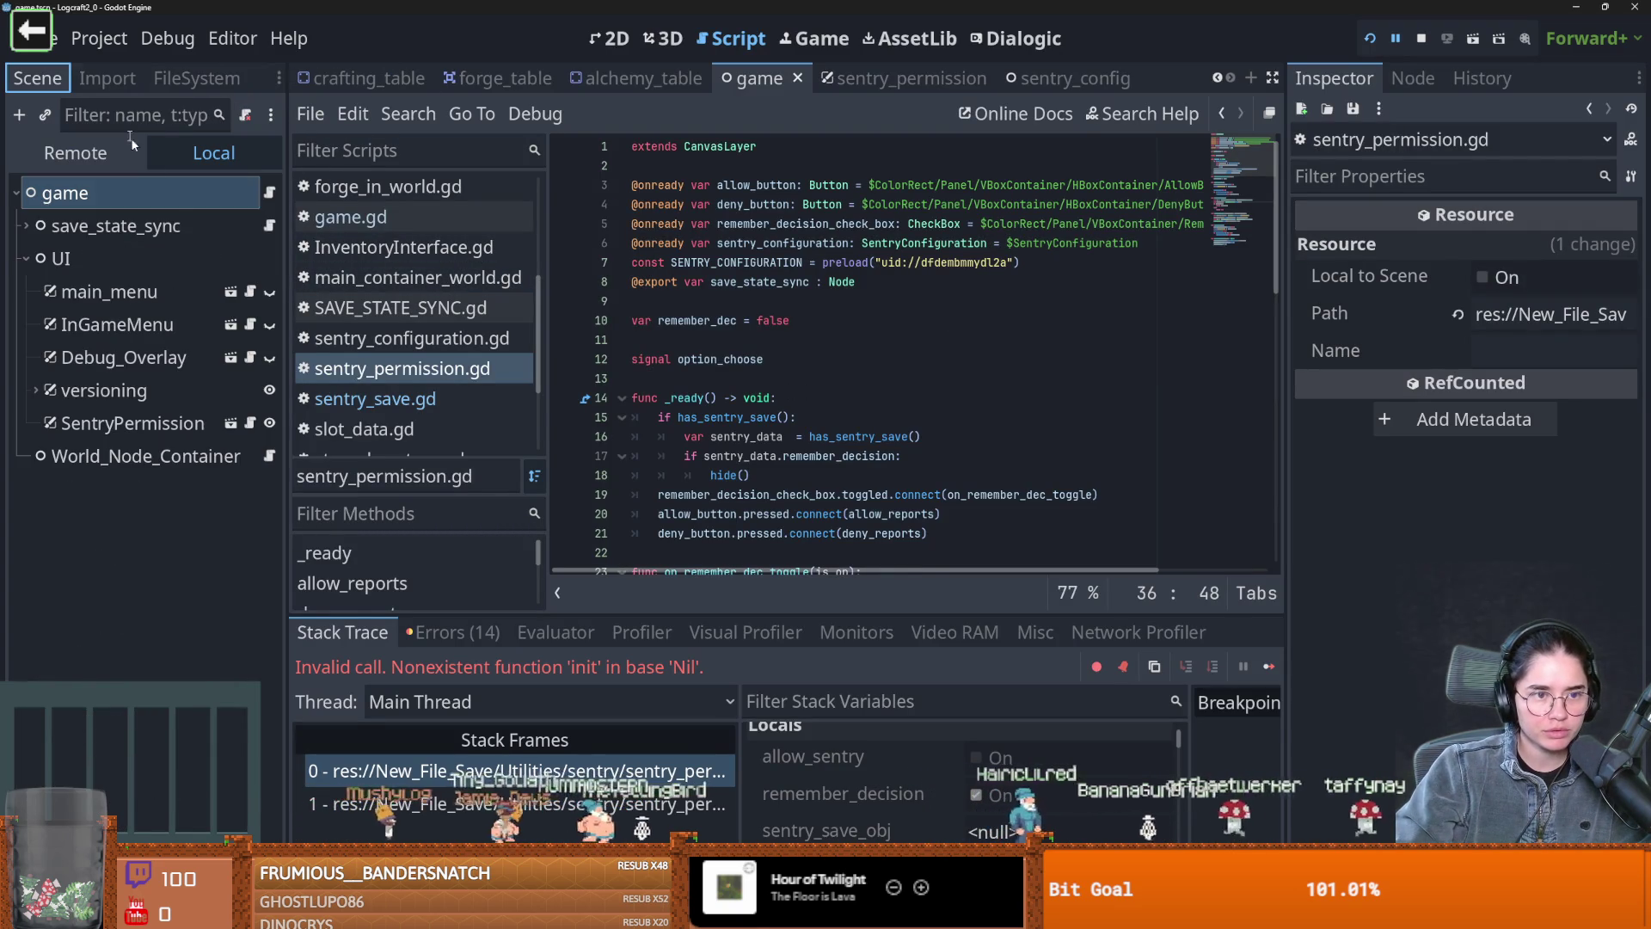
Insert a blank line after the preload constant and save the script
scroll(831, 333, "down", 1)
scroll(806, 288, "up", 1)
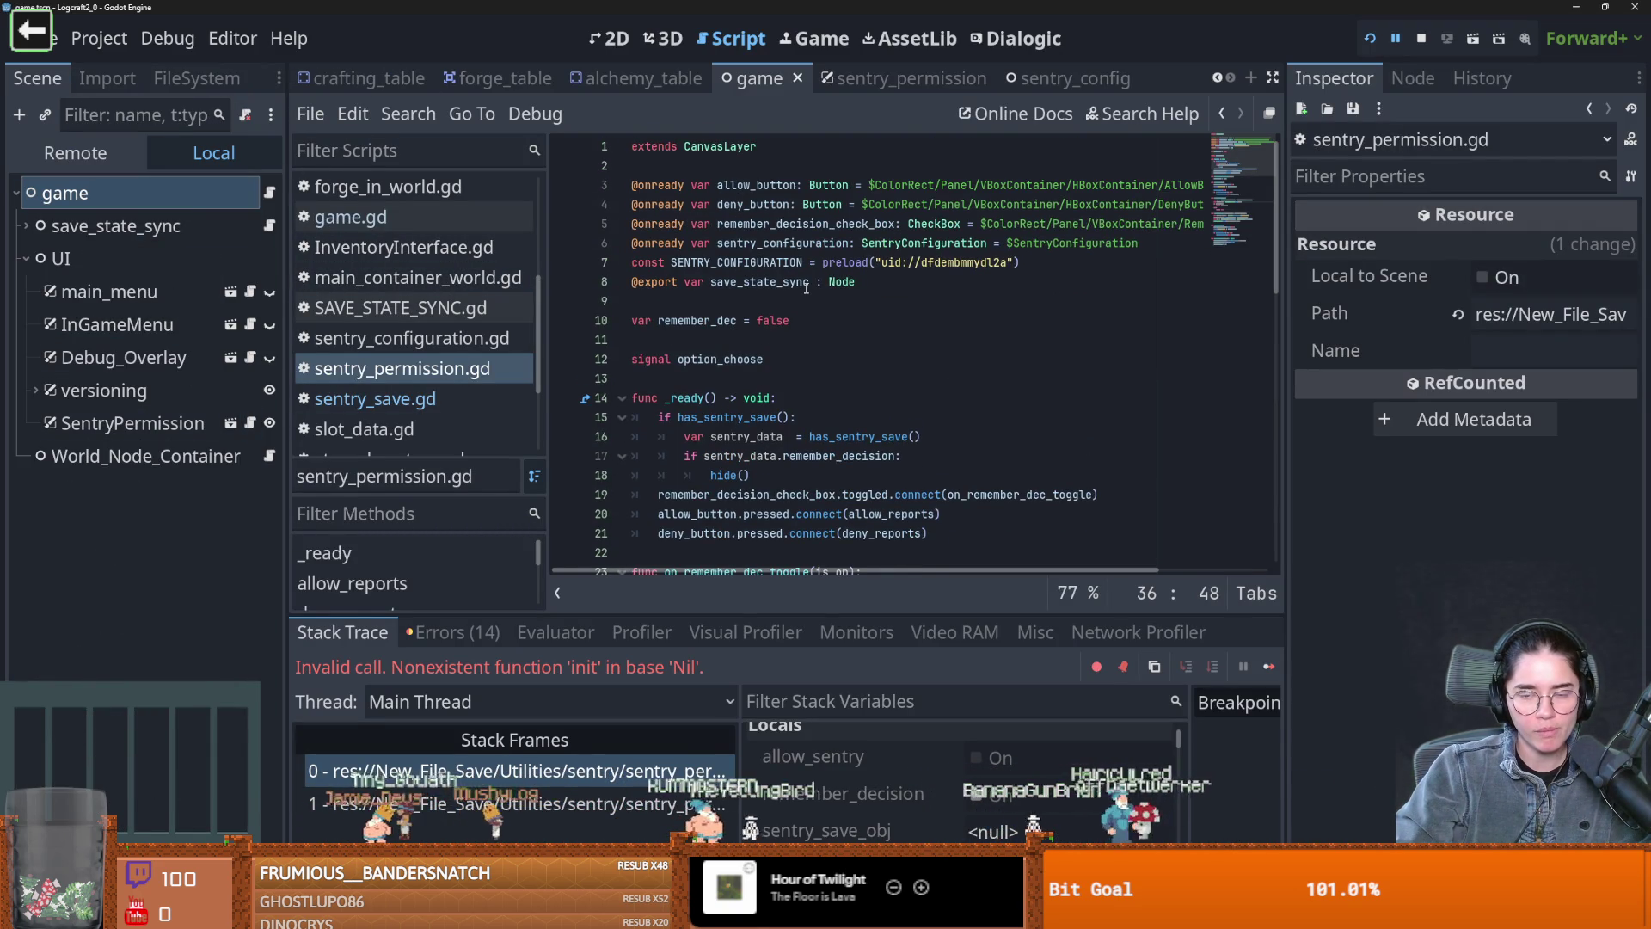
left_click(1021, 260)
key("Return")
key("ctrl+s")
Replace ClassDB.instantiate("SentrySave") on line 44 with a SentrySave constructor call and save
scroll(891, 364, "down", 13)
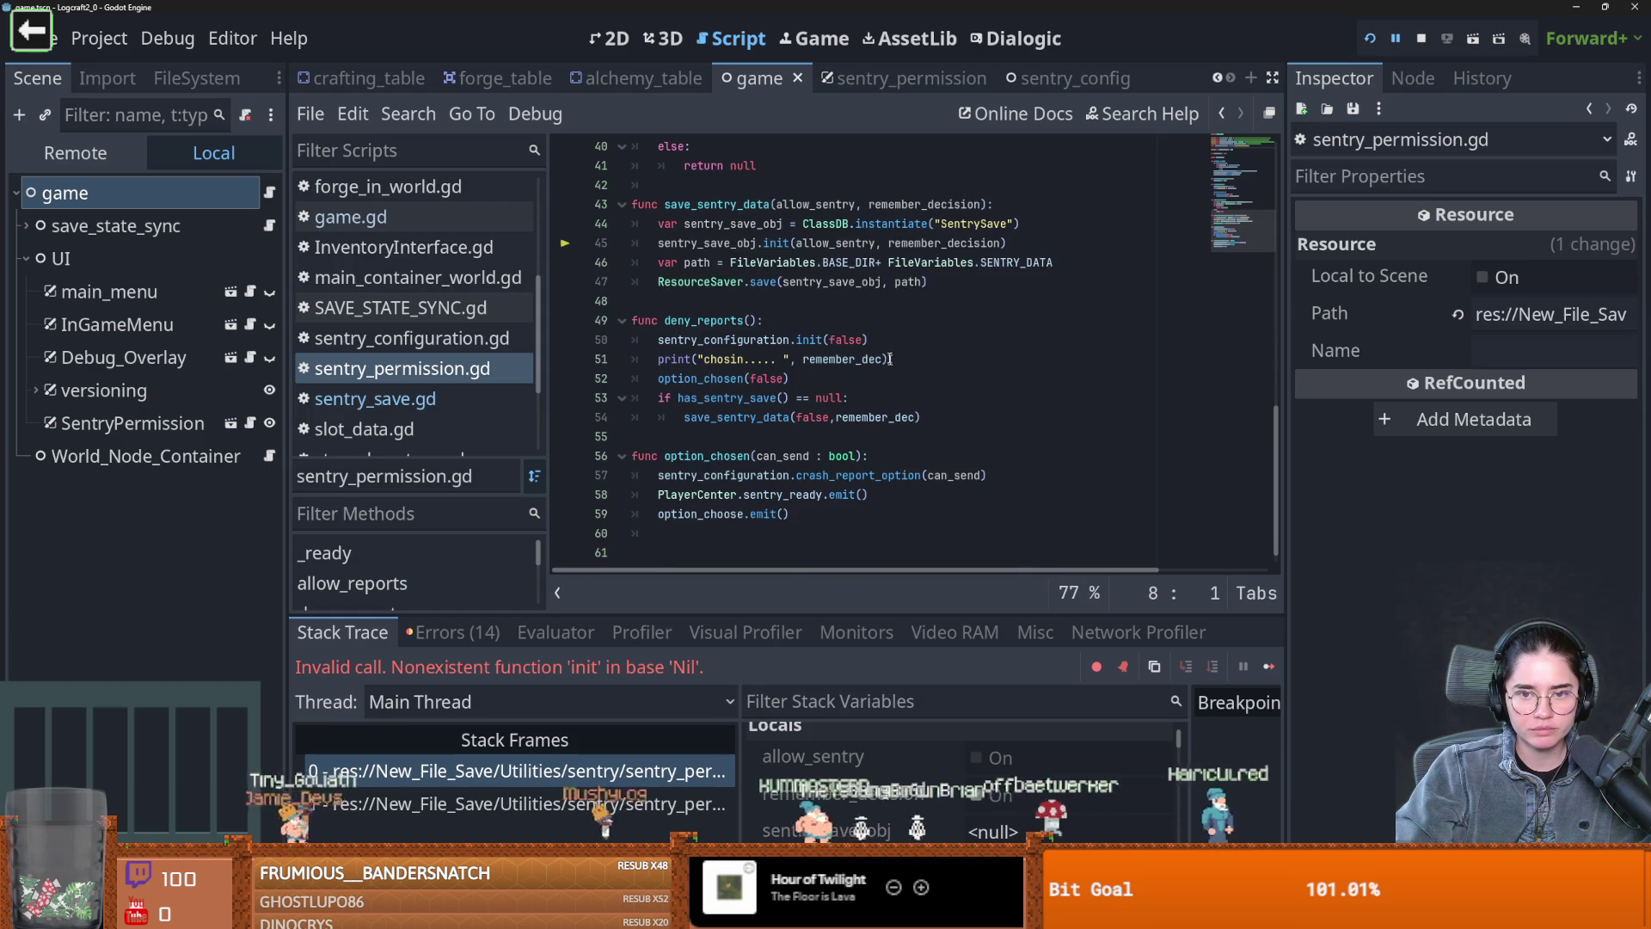
scroll(891, 363, "up", 1)
left_click_drag(1034, 282, 797, 283)
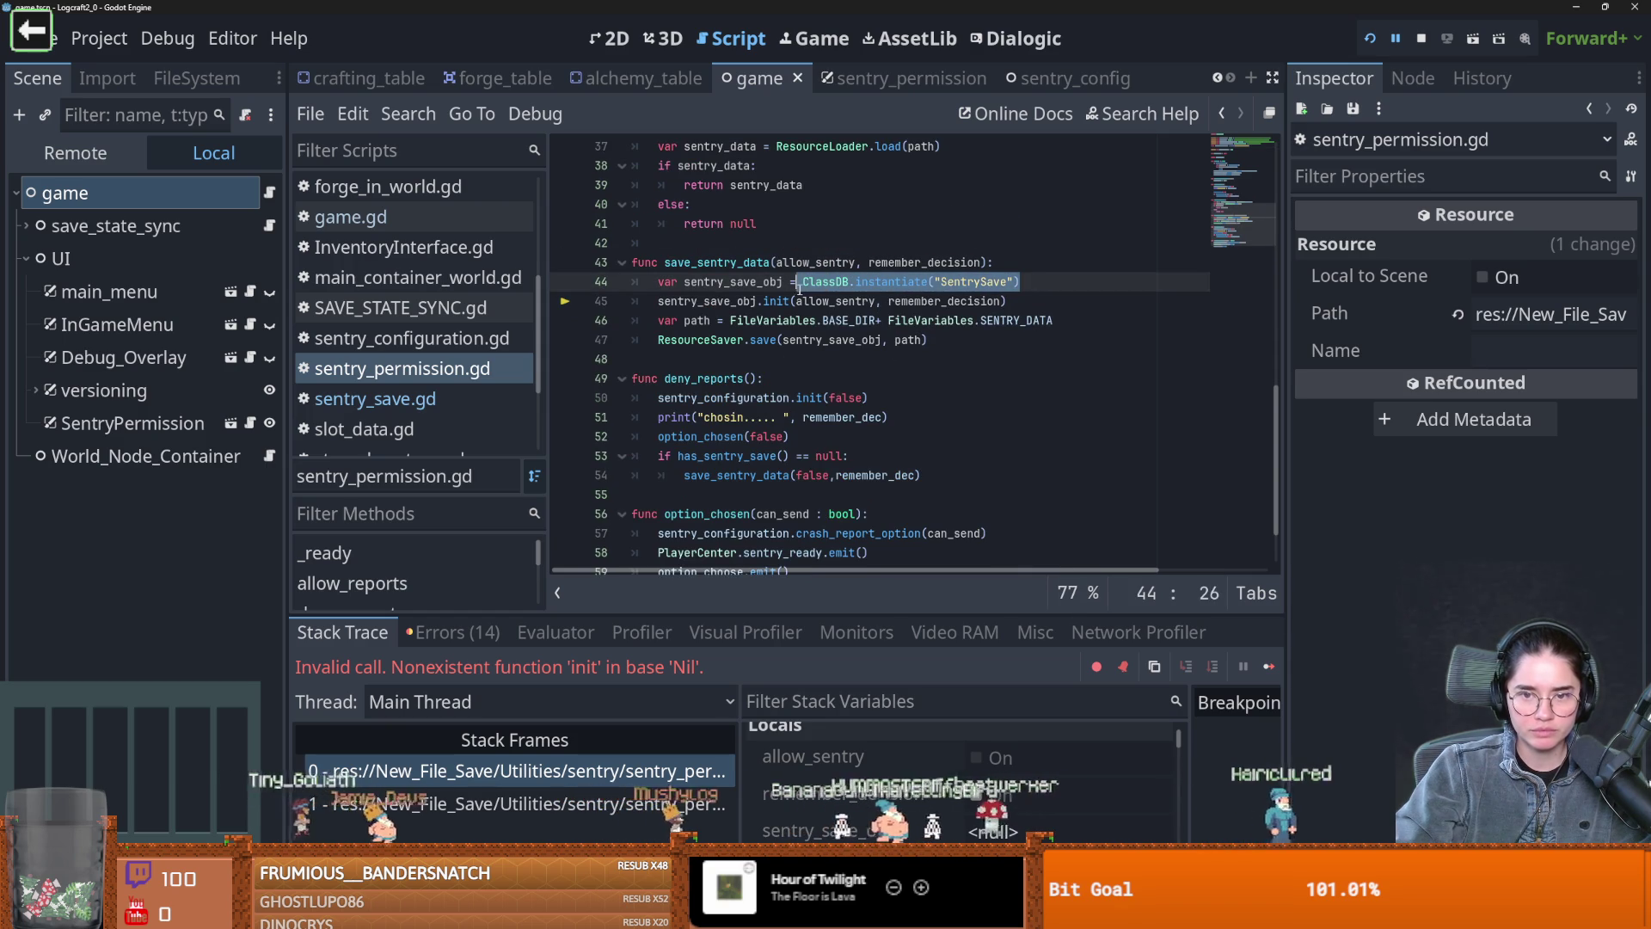
type("SentrySave.")
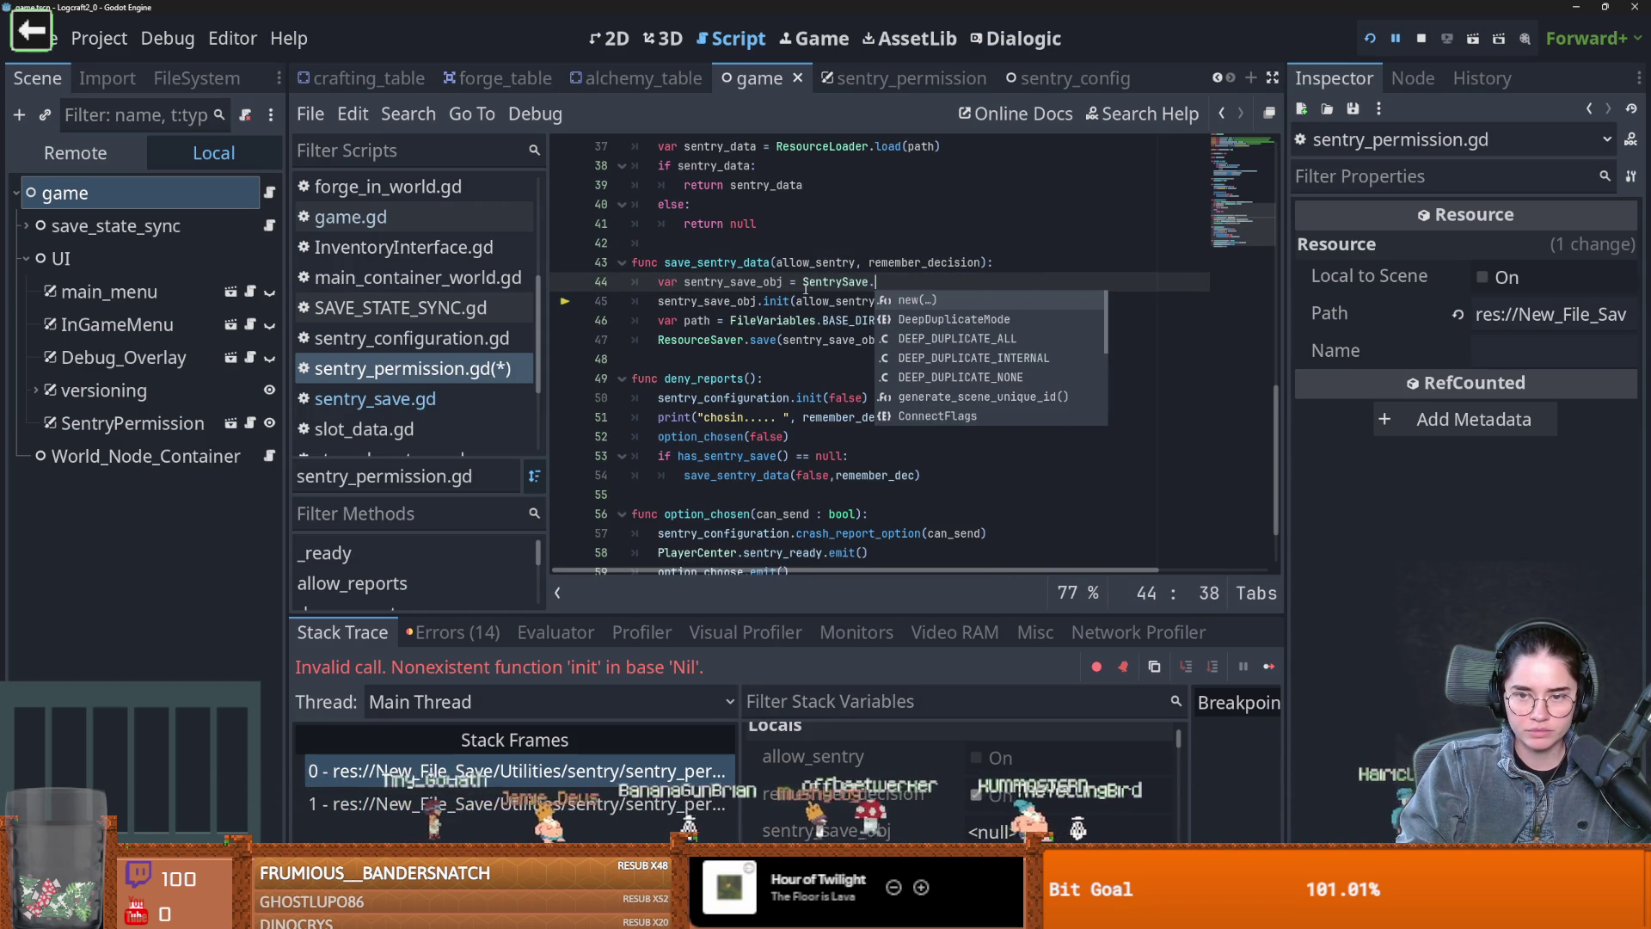
key("Return")
key("ctrl+s")
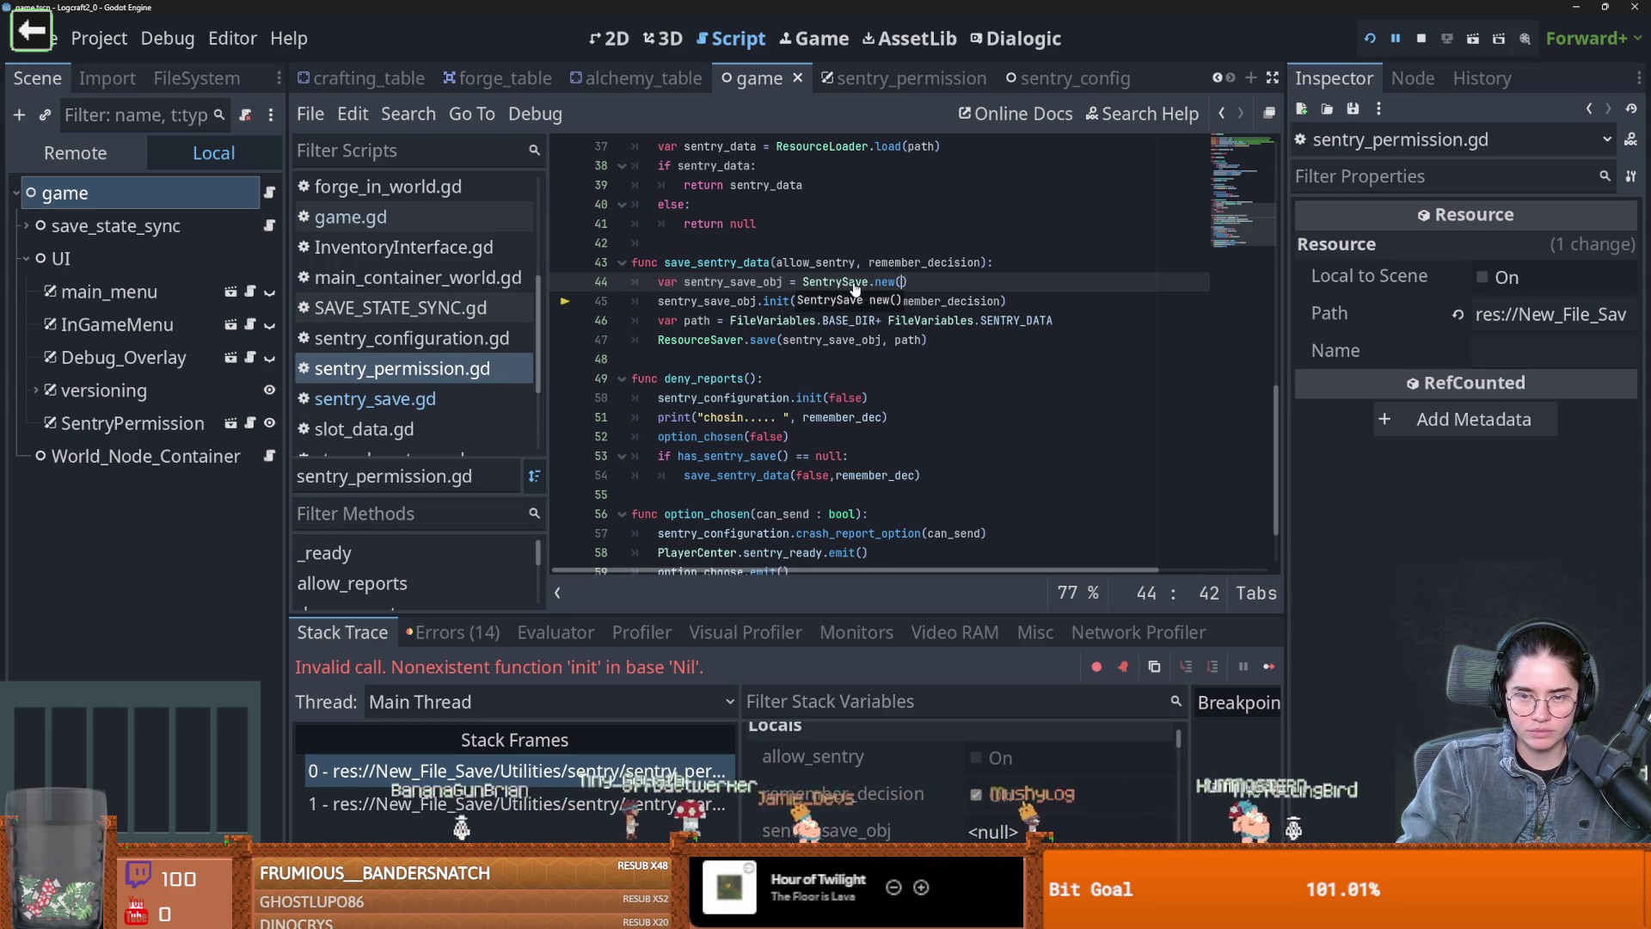
Correct line 44 to SentrySave.new(), save, check the user data folder, and run
key("Delete")
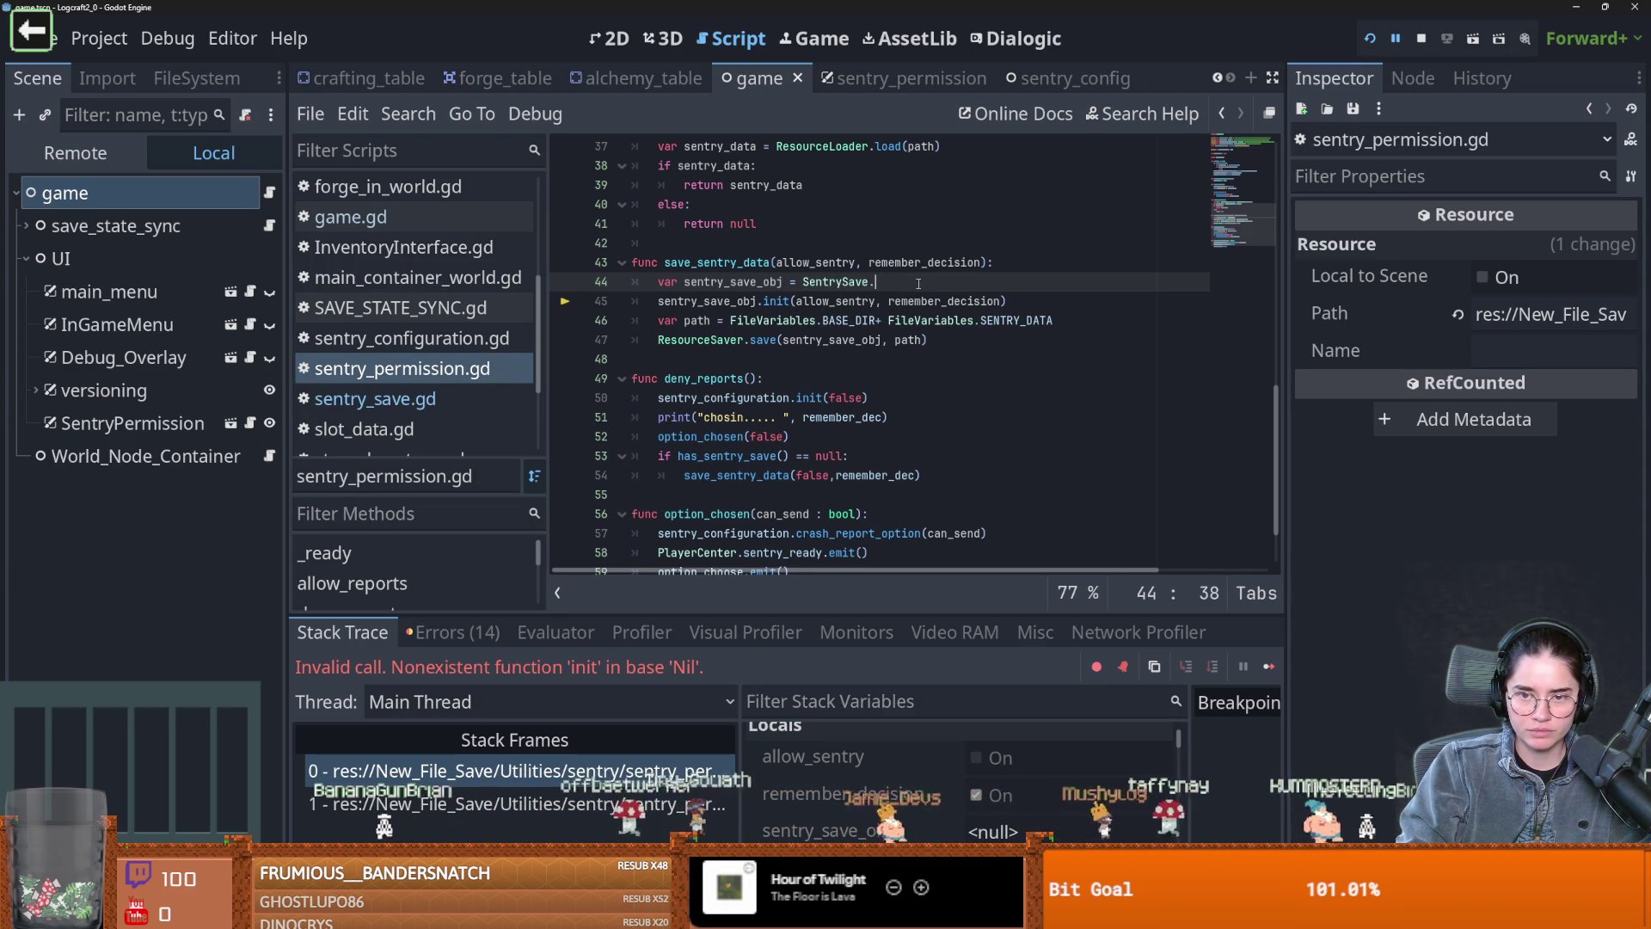
type("in")
key("BackSpace")
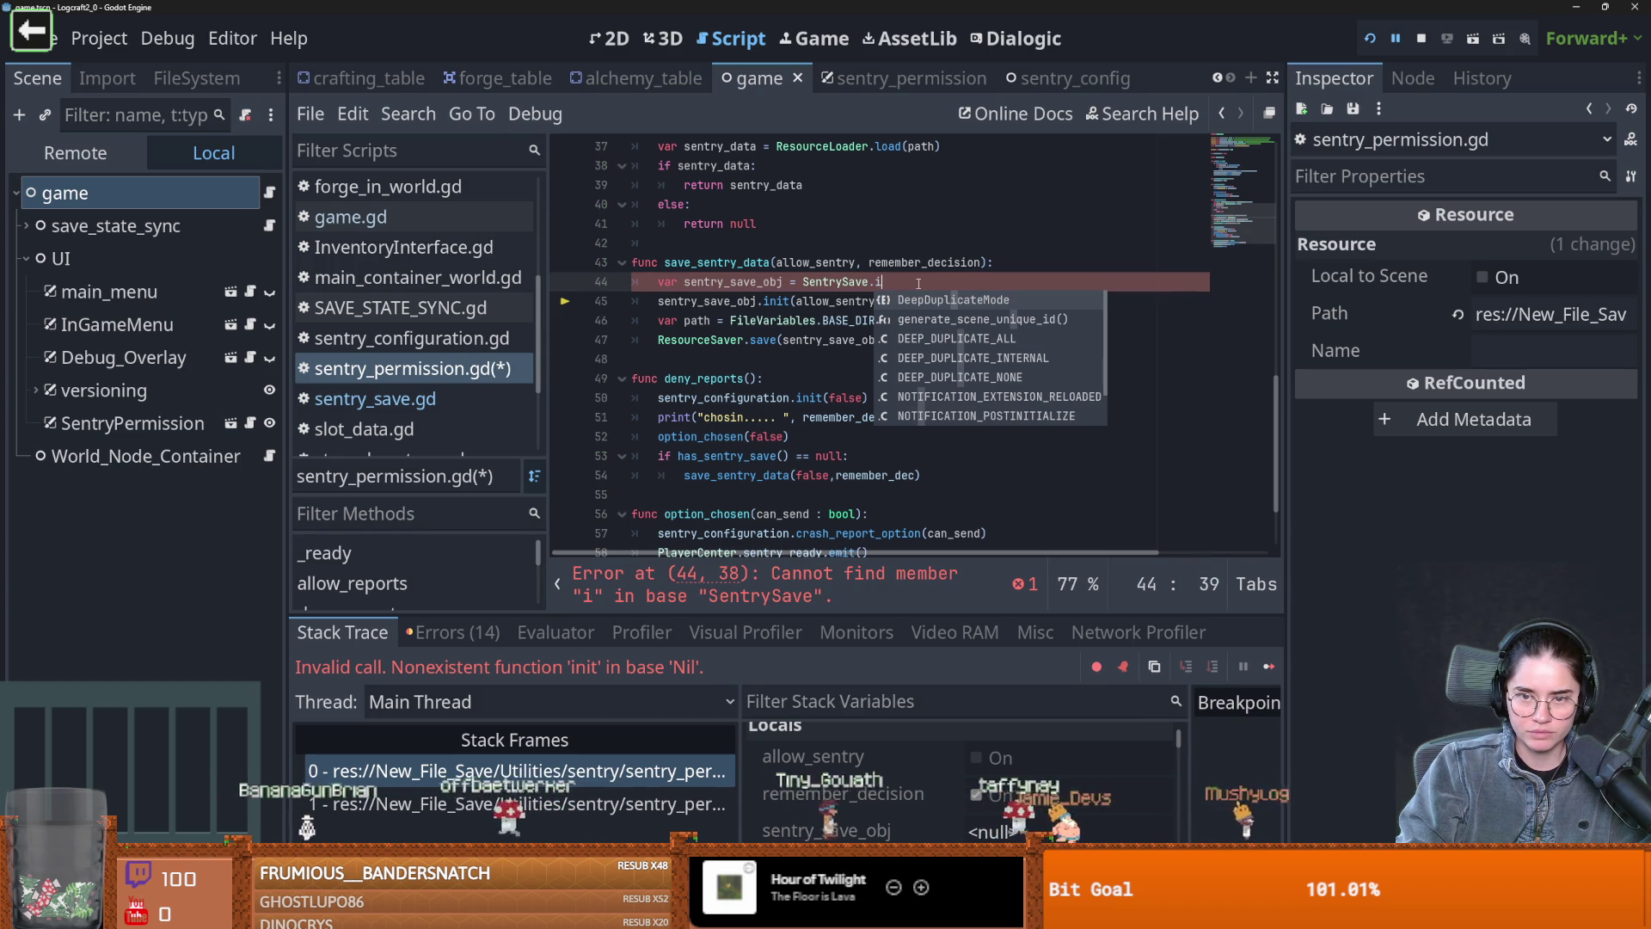
key("BackSpace")
type("n")
key("Return")
key("ctrl+s")
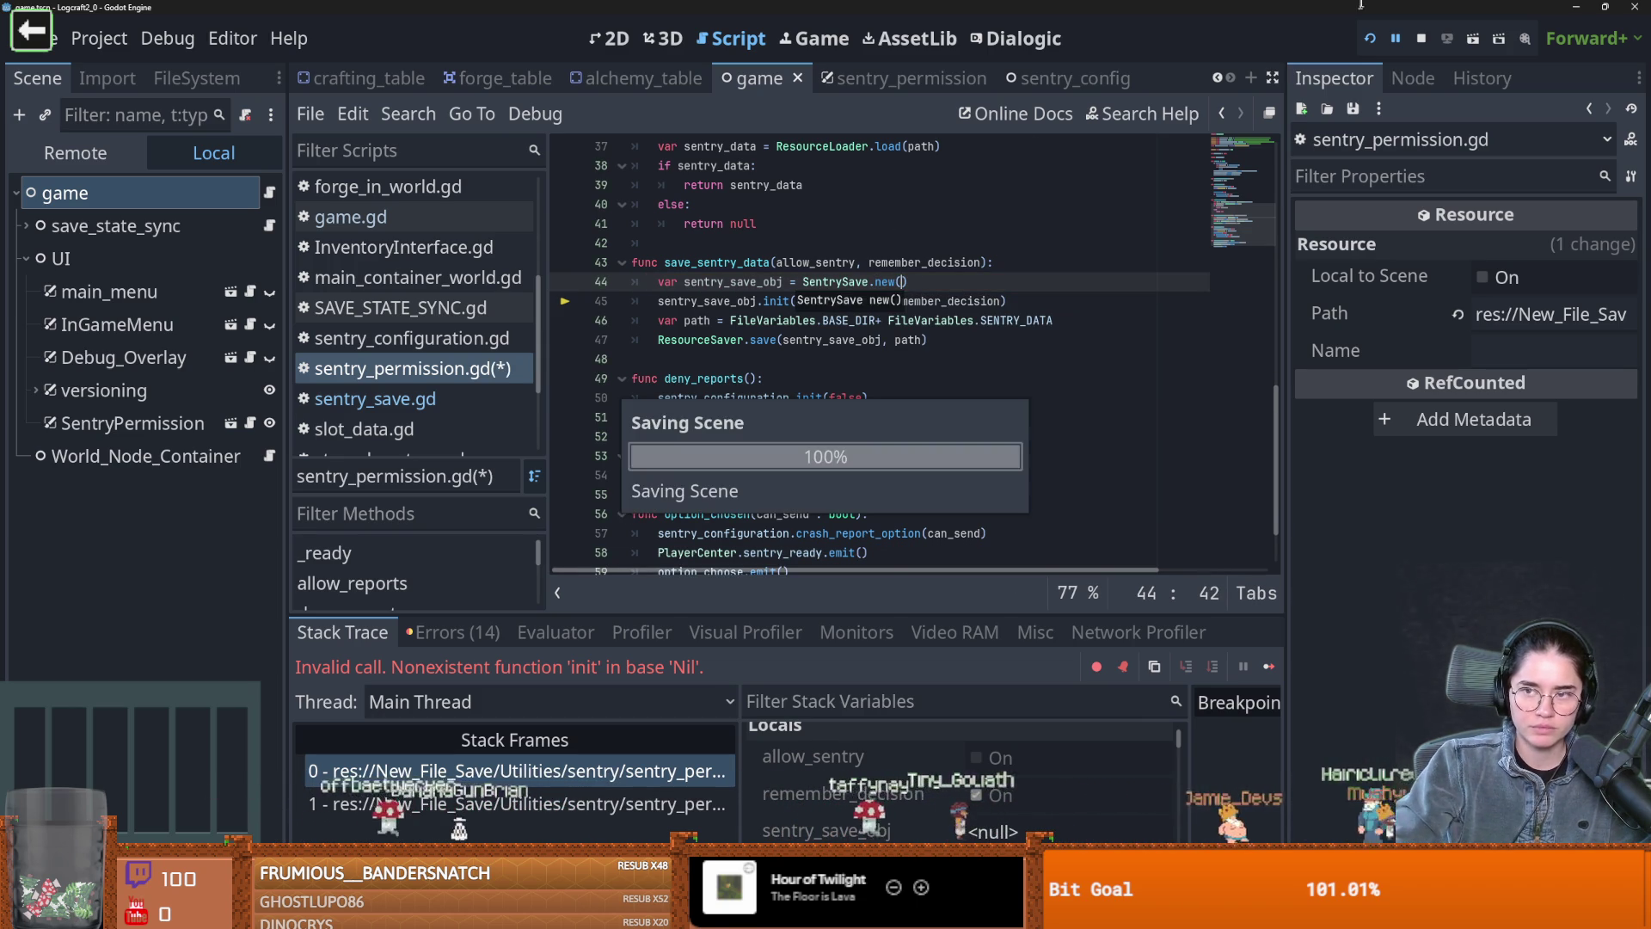
key("alt+Tab")
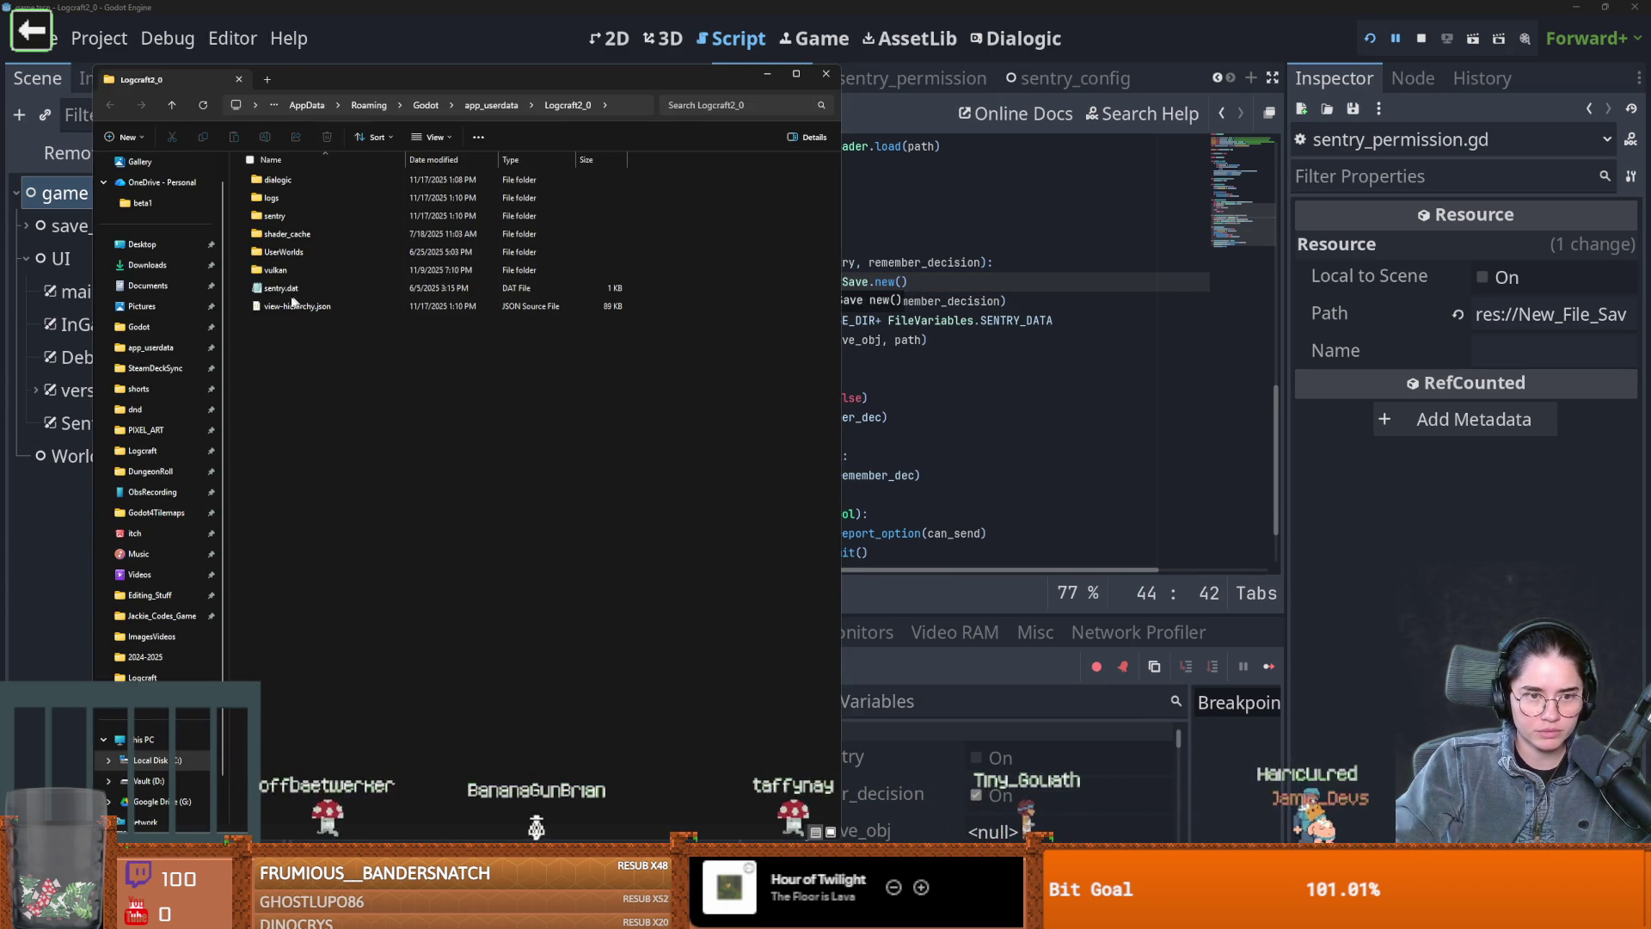
left_click(1373, 39)
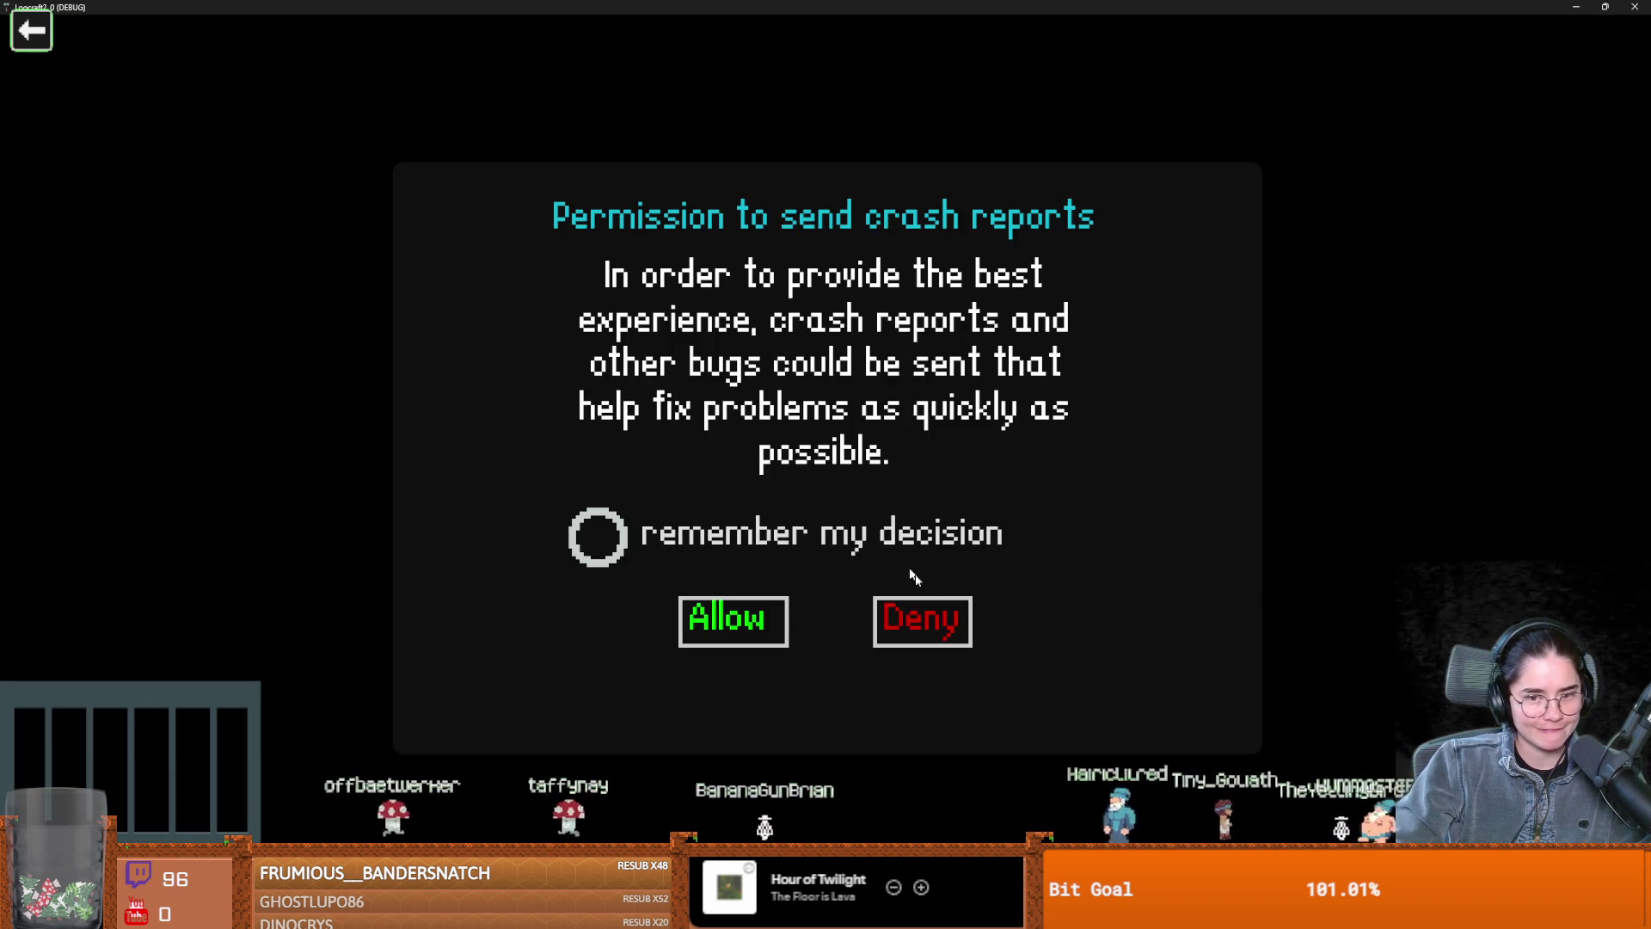
Deny crash reports and quit, relaunch with F5, then exit fullscreen and stop the run
left_click(903, 627)
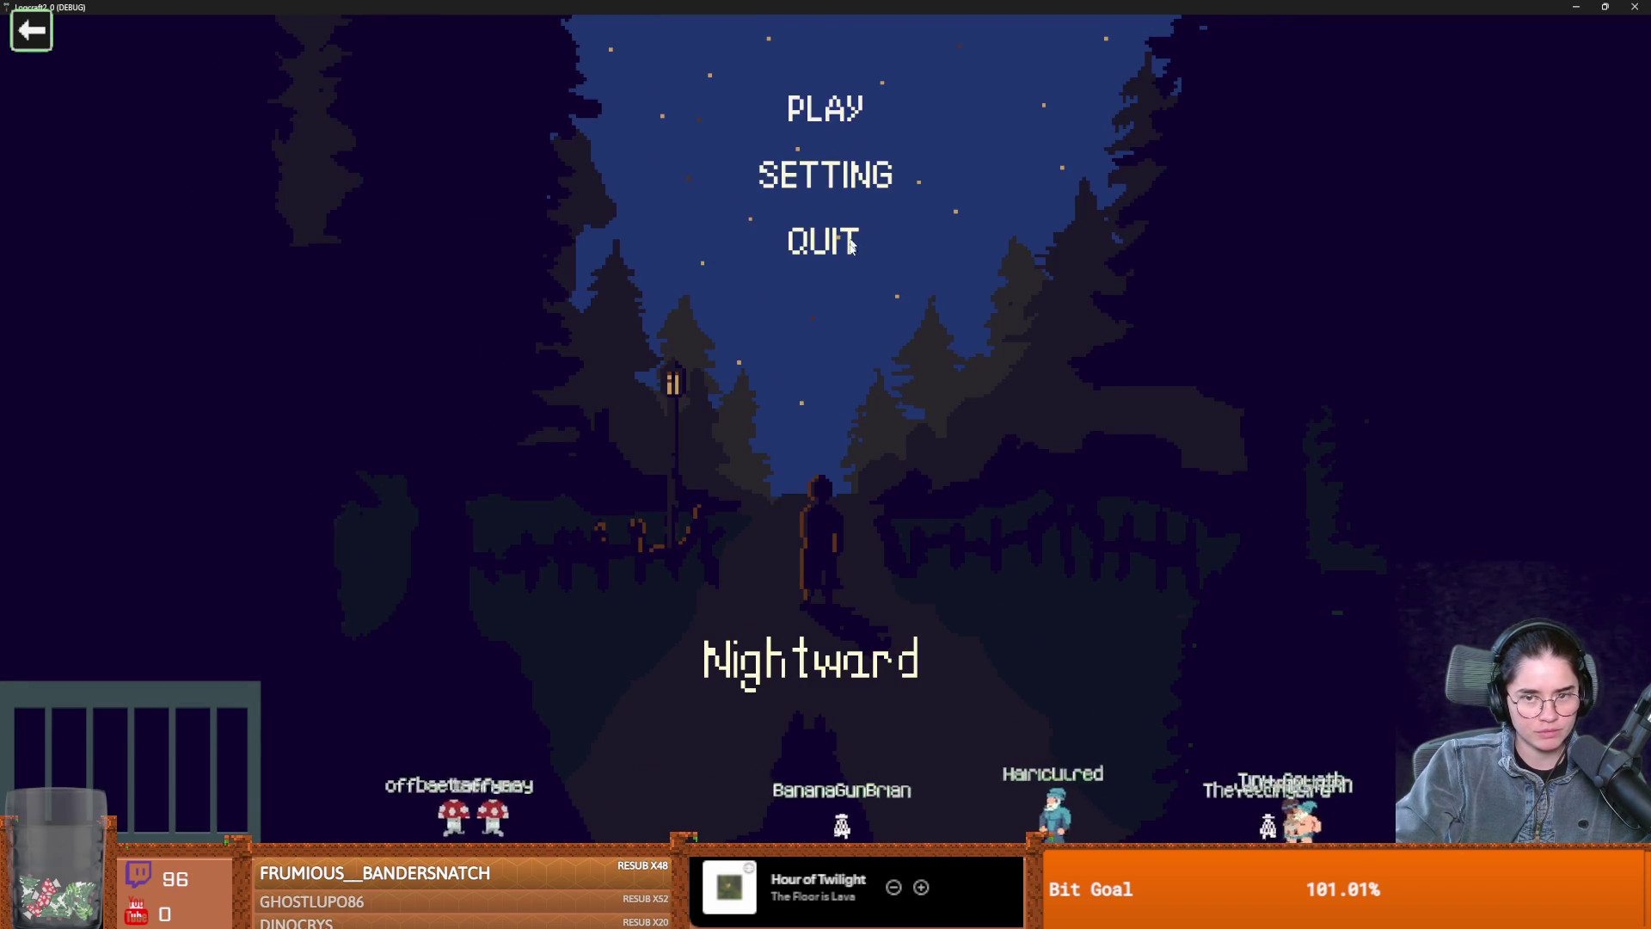
left_click(845, 239)
key("F5")
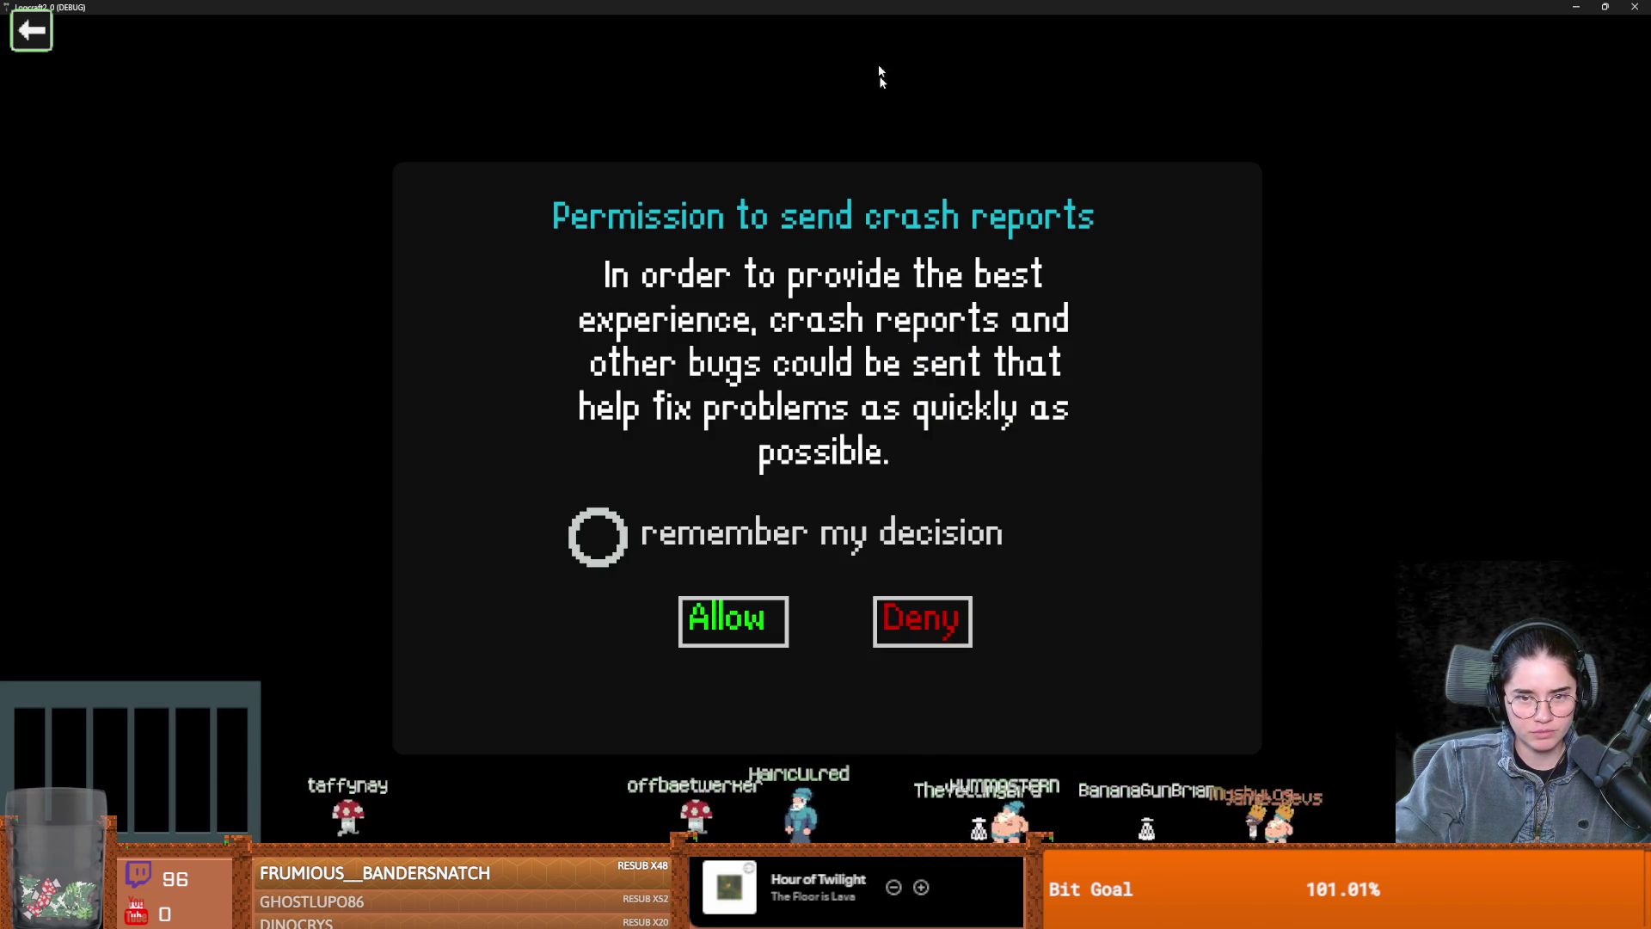
key("super+Down")
left_click(764, 336)
scroll(783, 432, "up", 10)
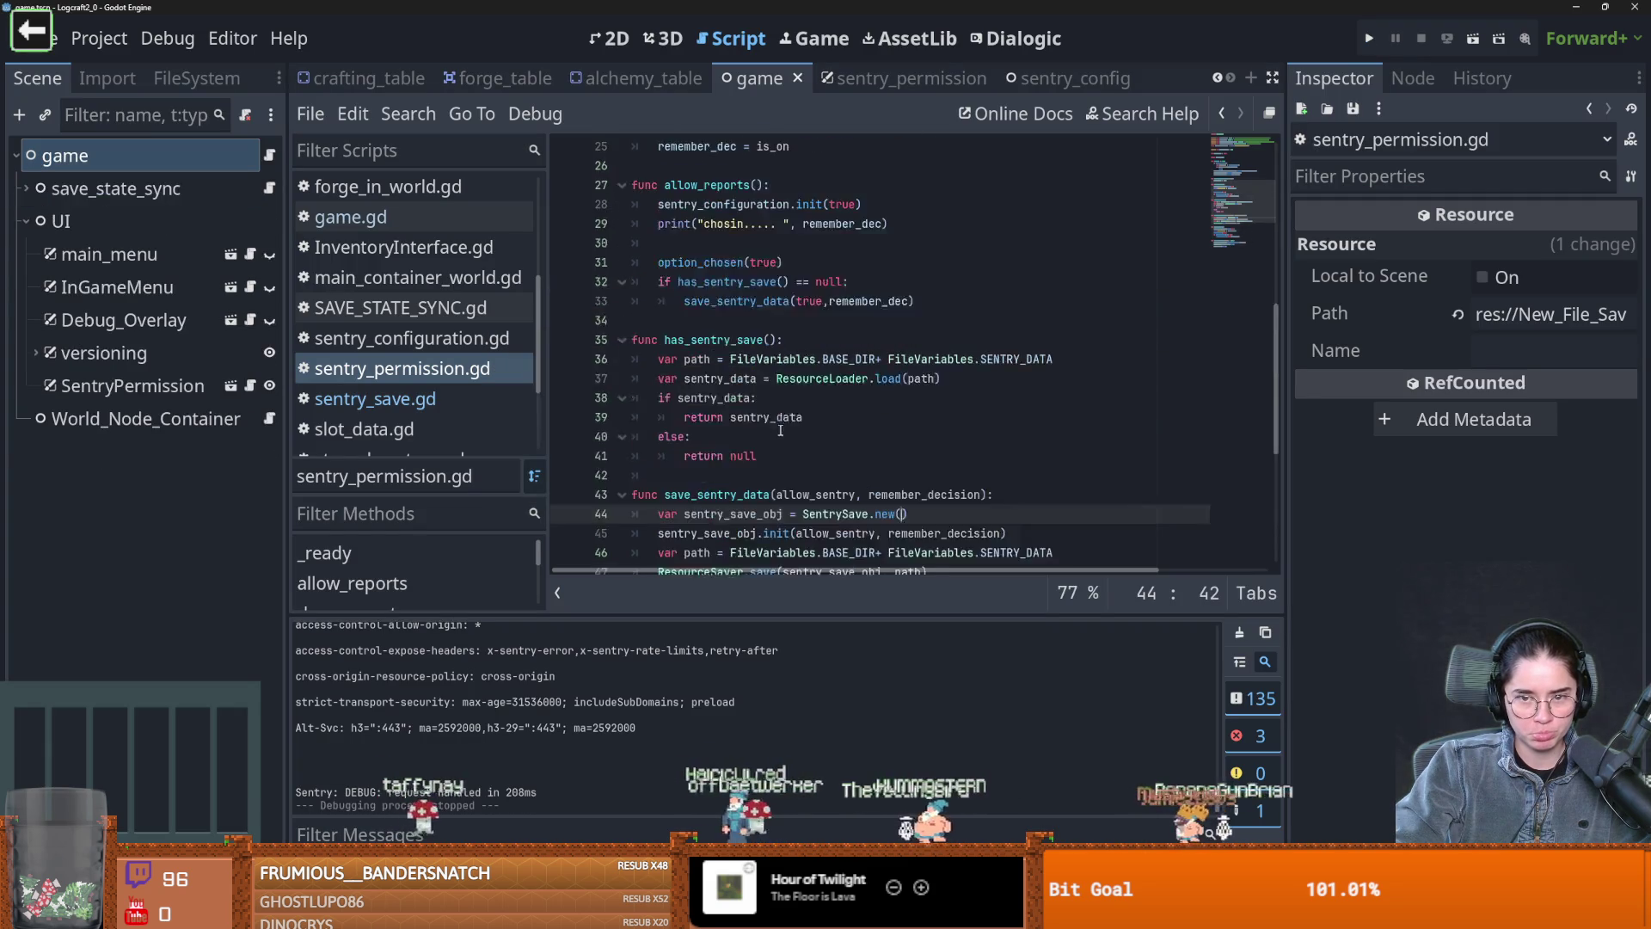
Run the game and step through has_sentry_save, inspecting the loaded sentry_data
scroll(783, 432, "down", 2)
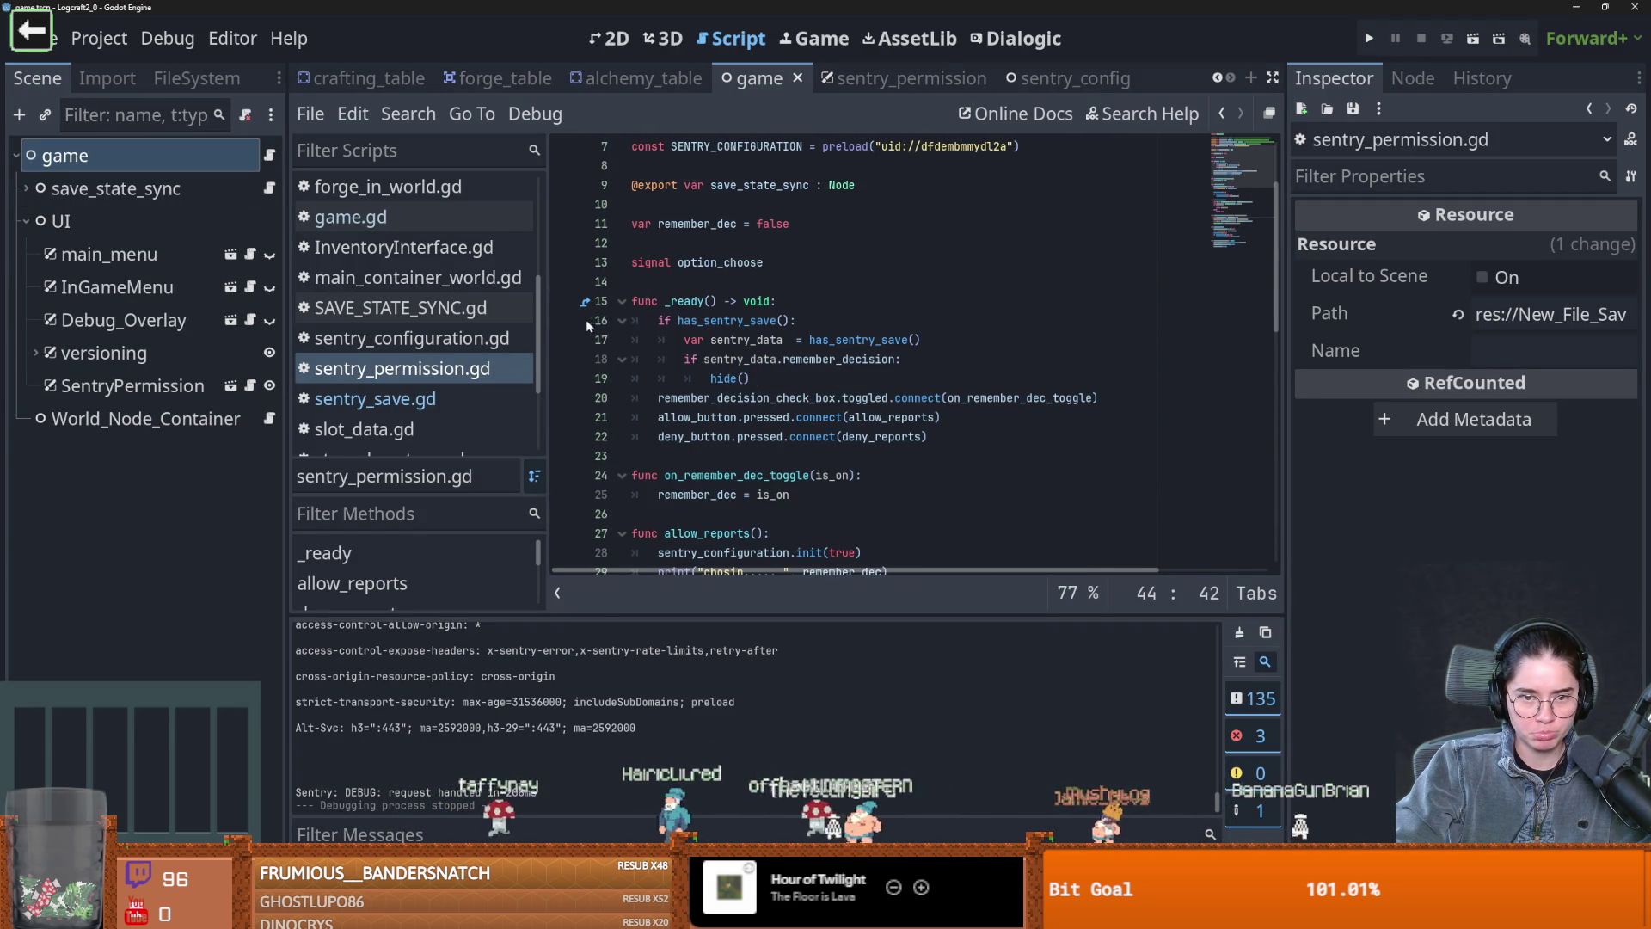
left_click(1372, 36)
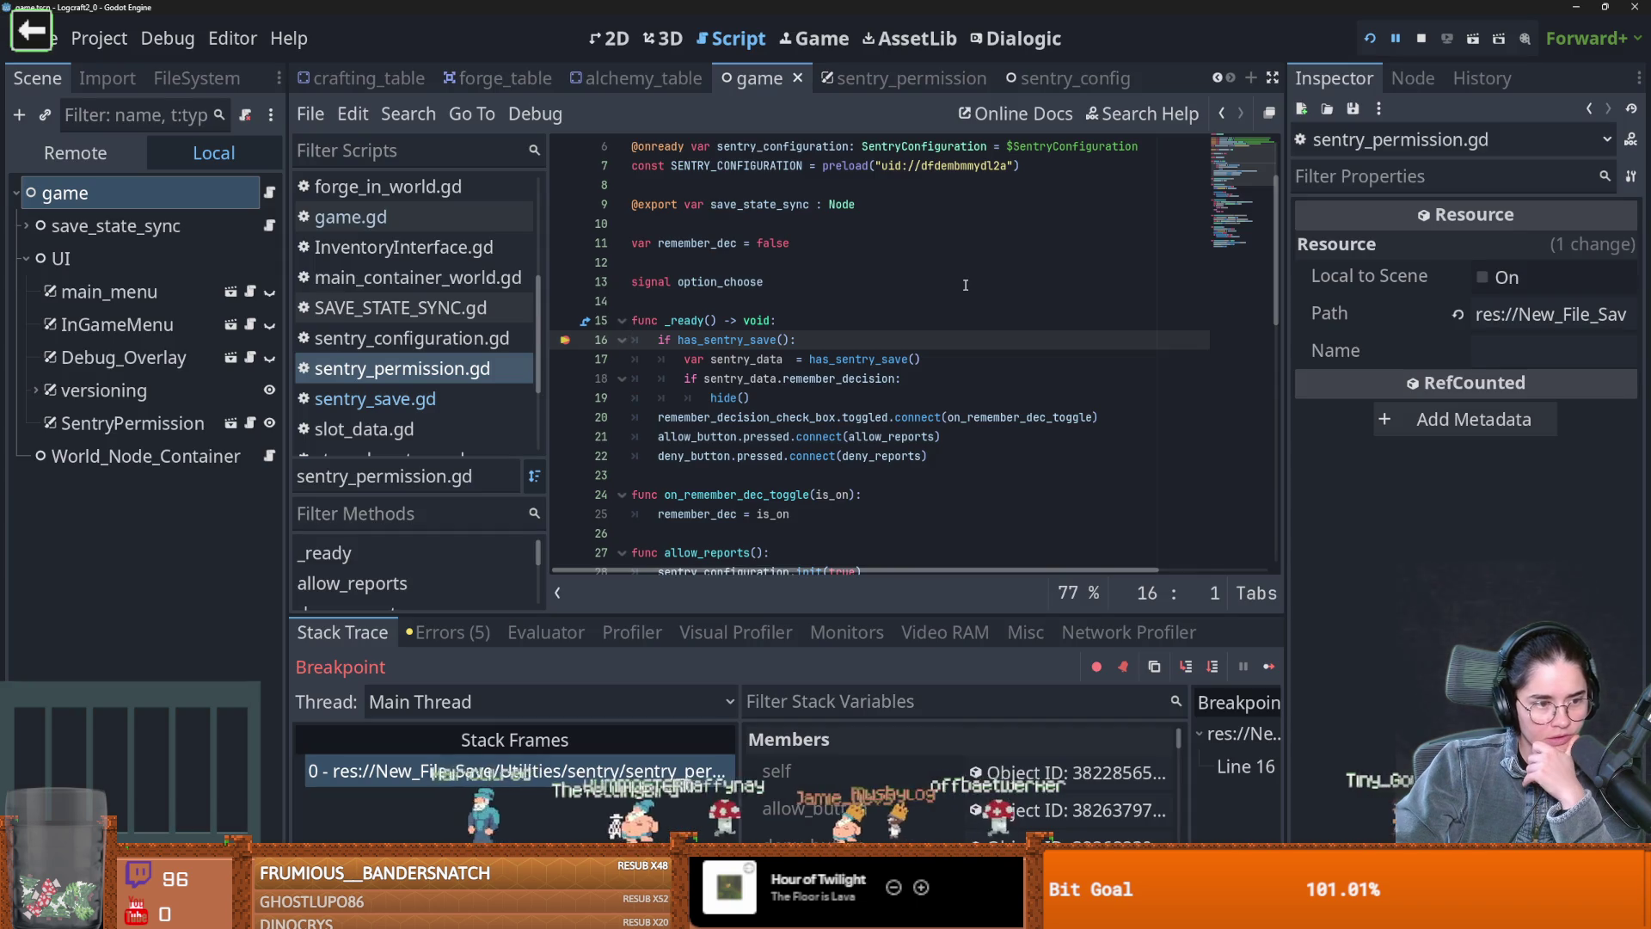
left_click(1185, 667)
left_click(1185, 668)
left_click(1185, 667)
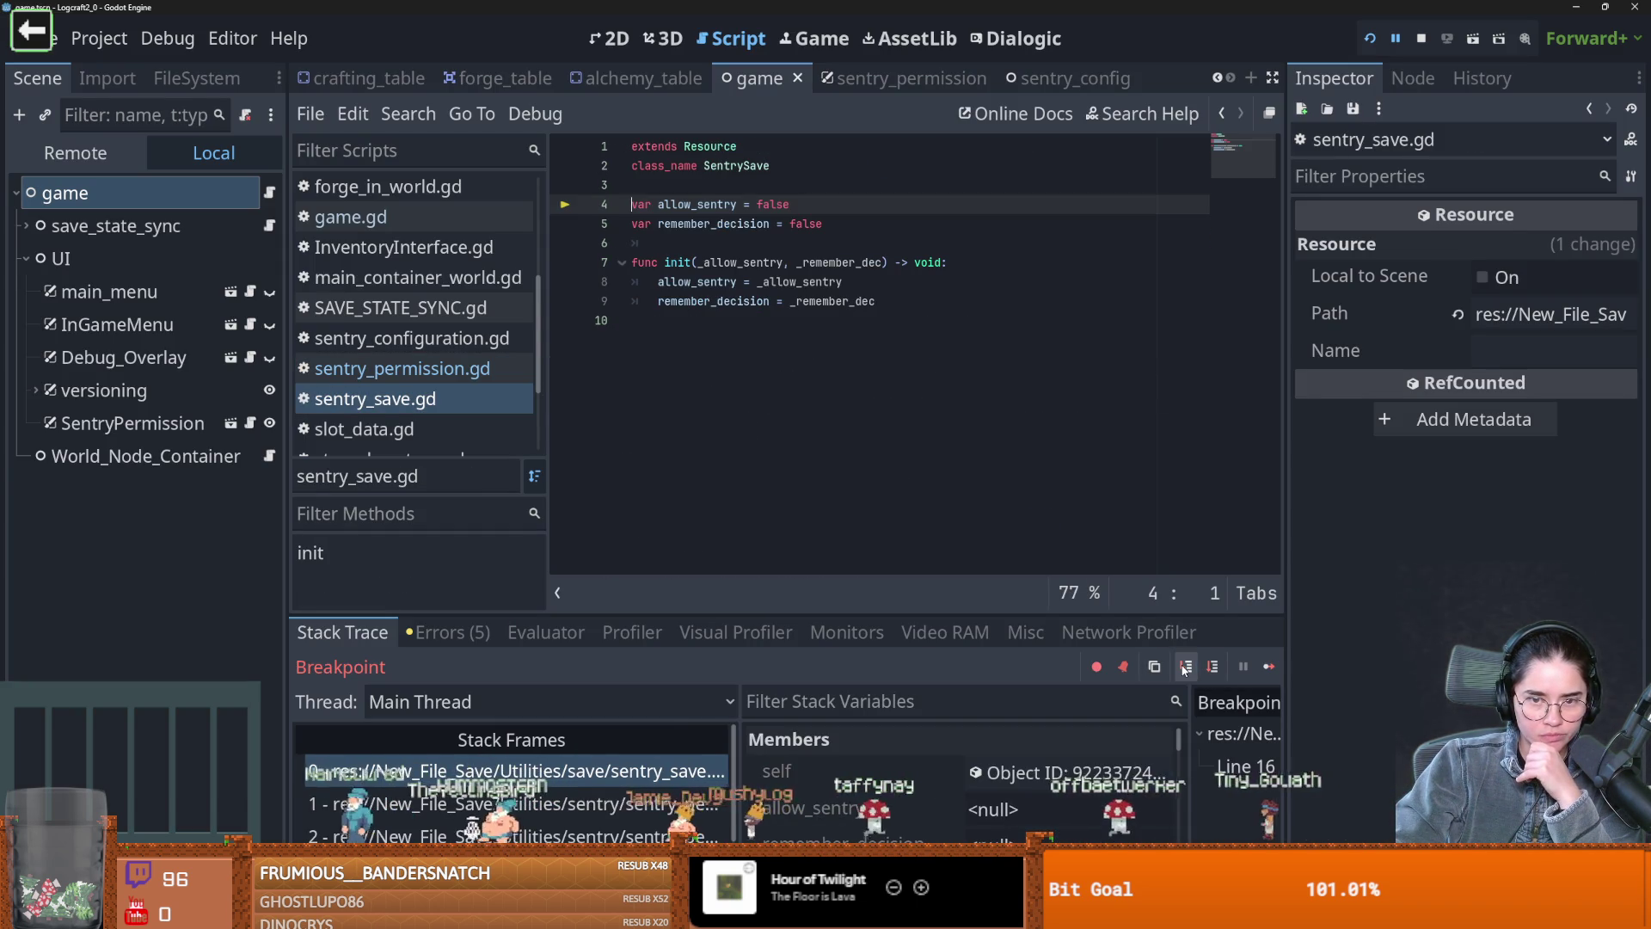
left_click(1185, 667)
left_click(1185, 667)
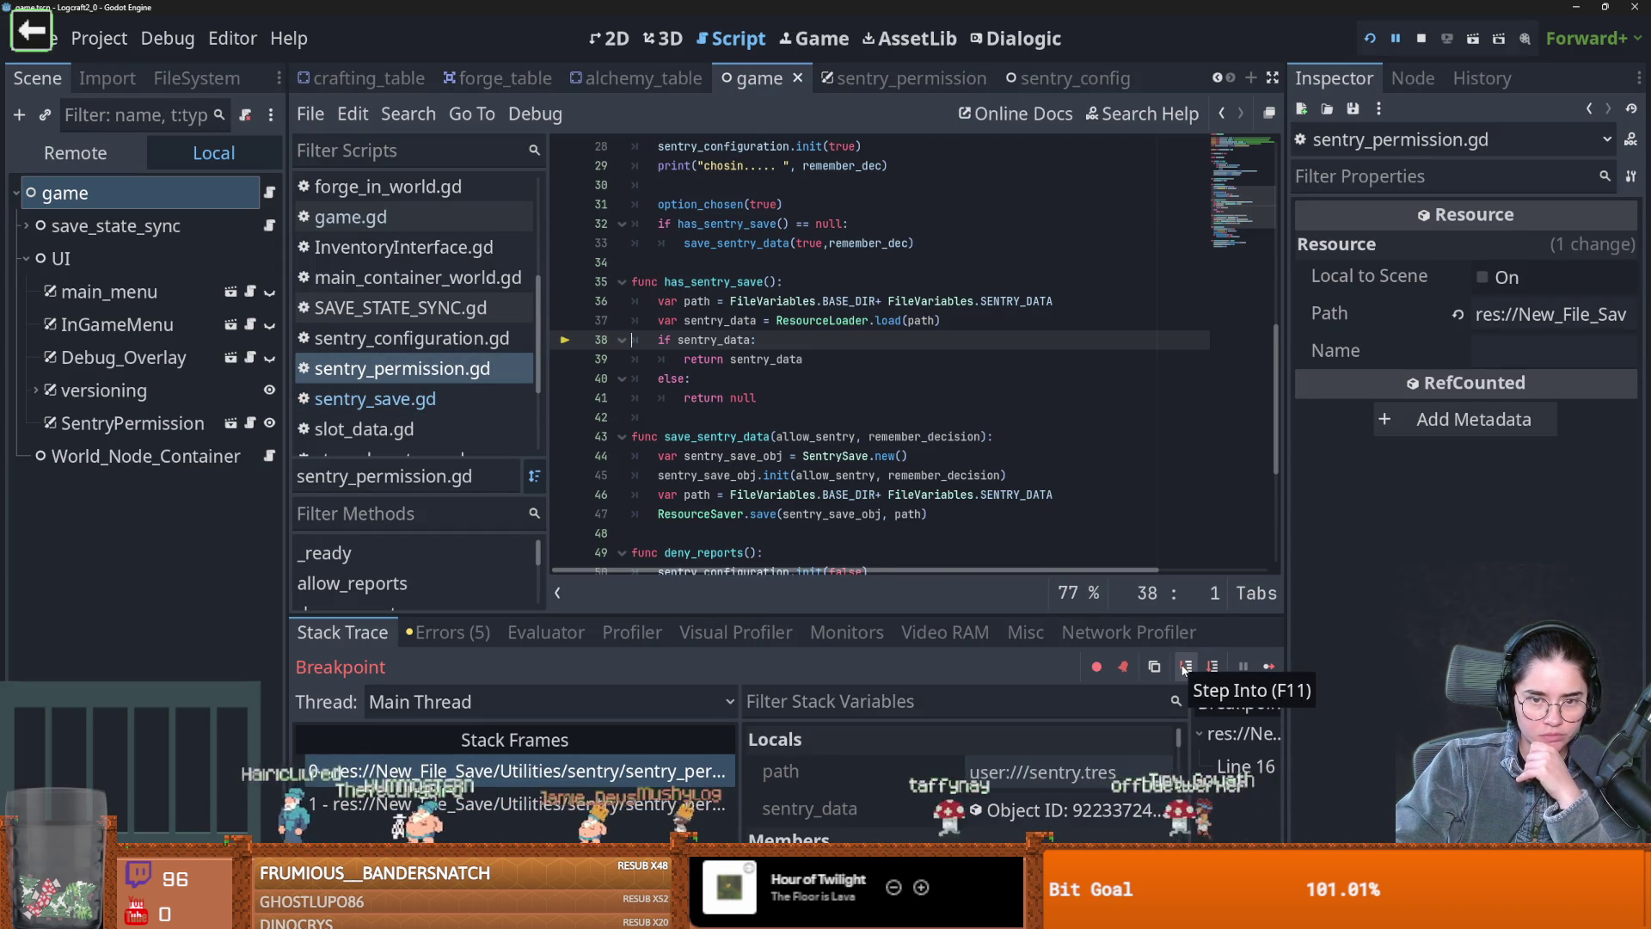
left_click(1066, 809)
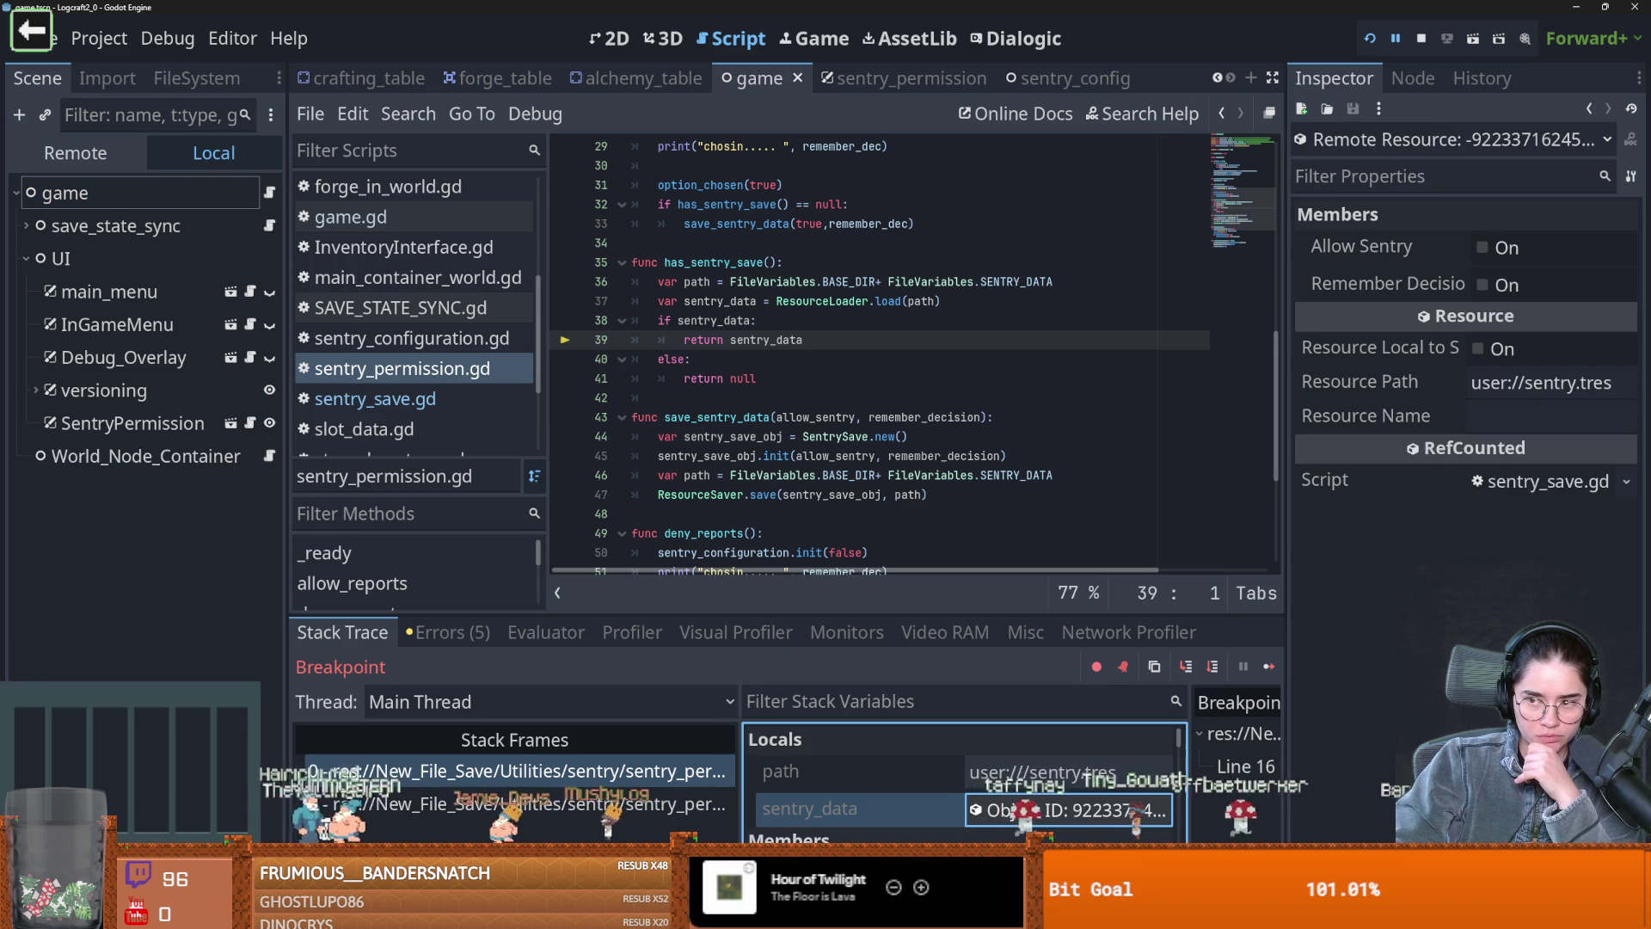
left_click(1188, 673)
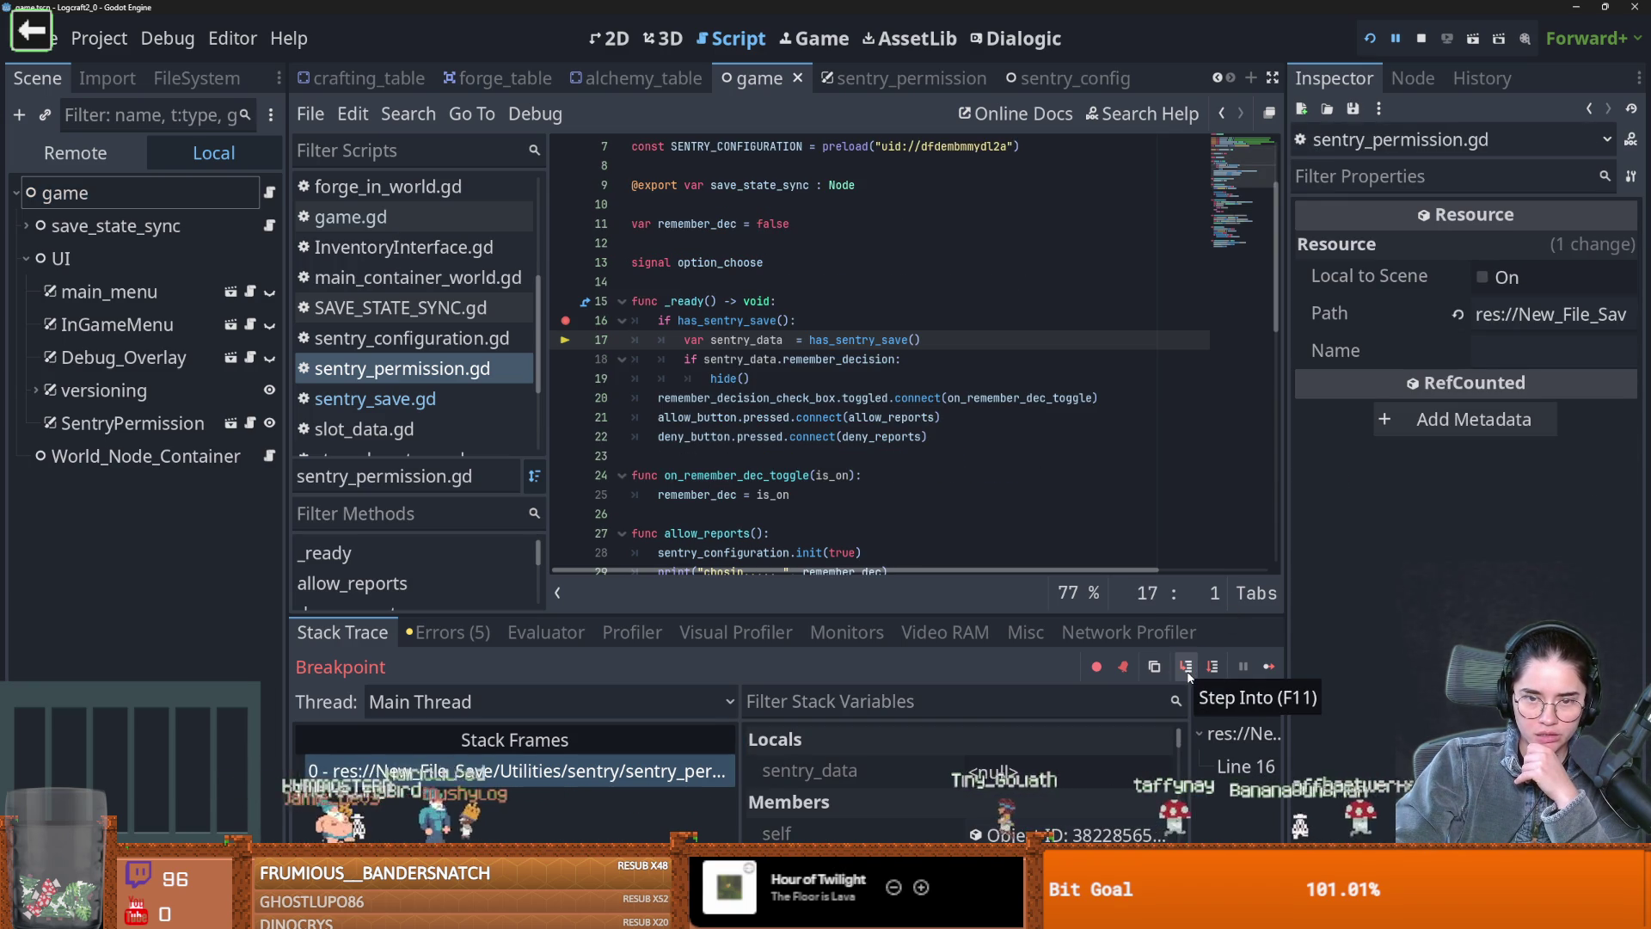
left_click(1189, 672)
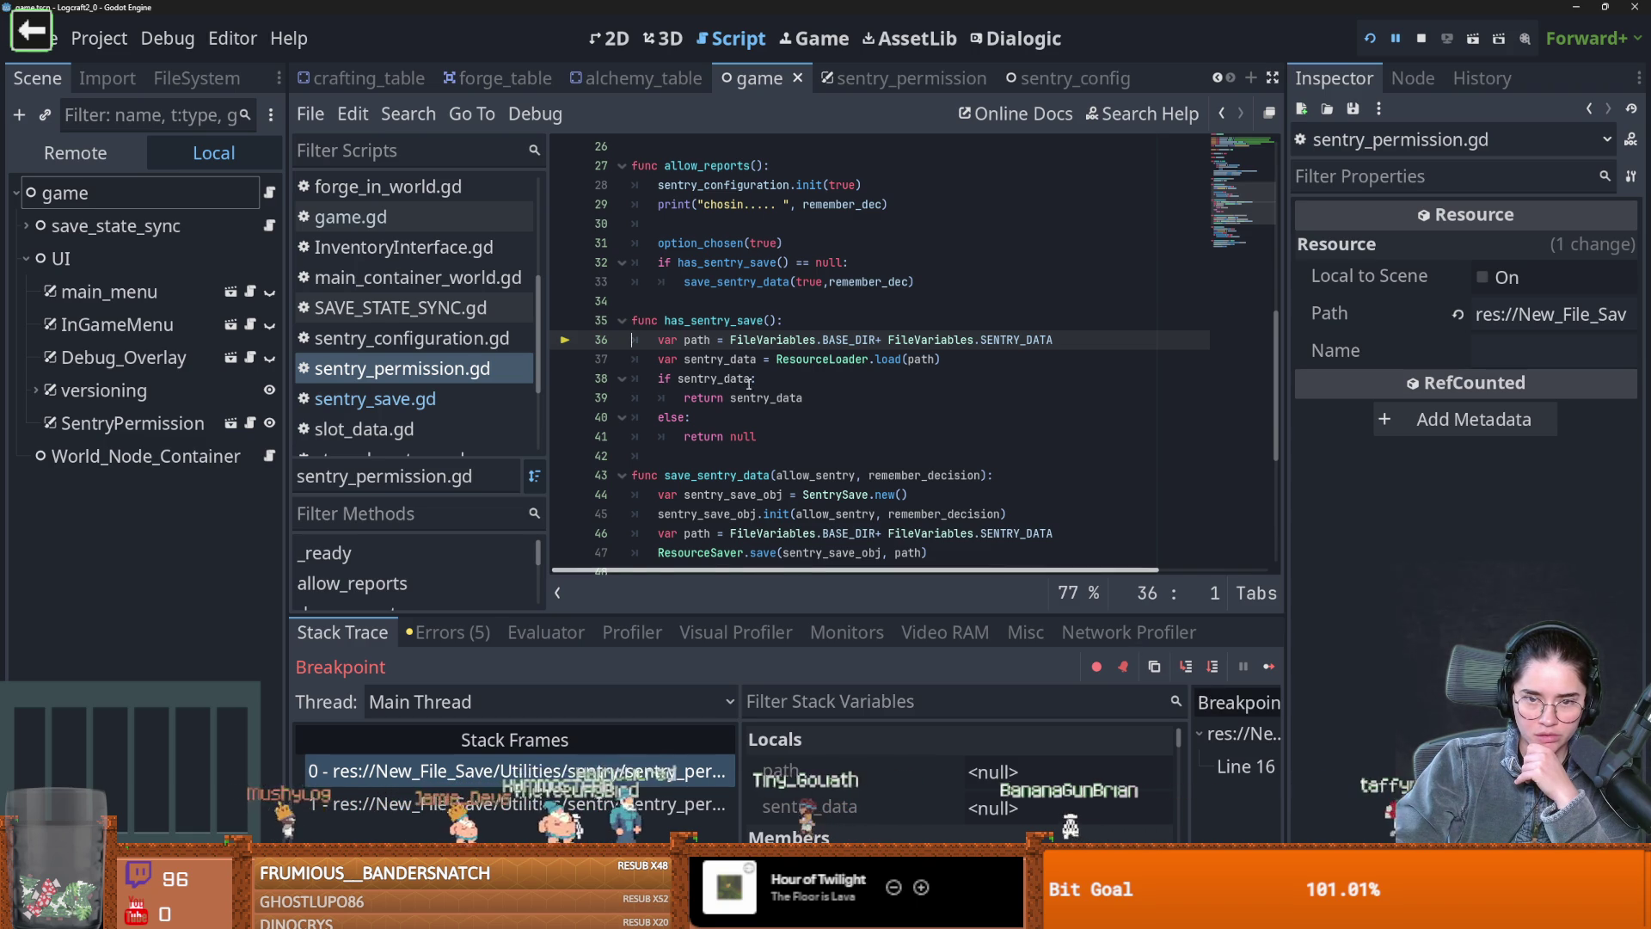
Review remember_decision on line 18 and sentry_save_obj in save_sentry_data
scroll(686, 422, "down", 3)
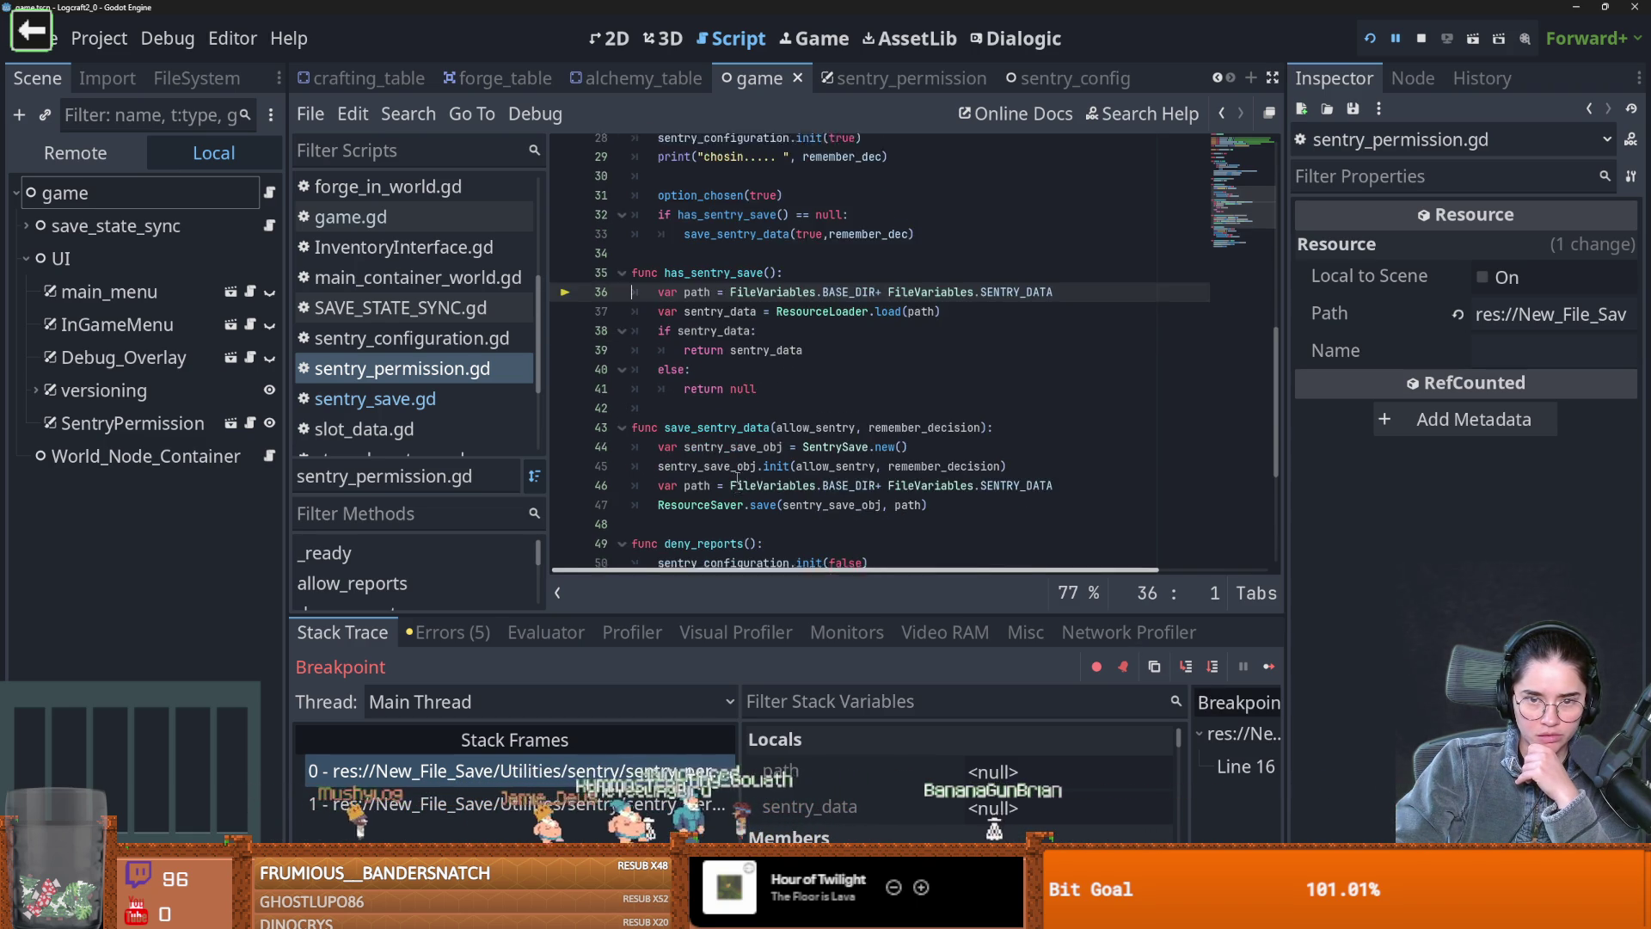
scroll(737, 475, "up", 8)
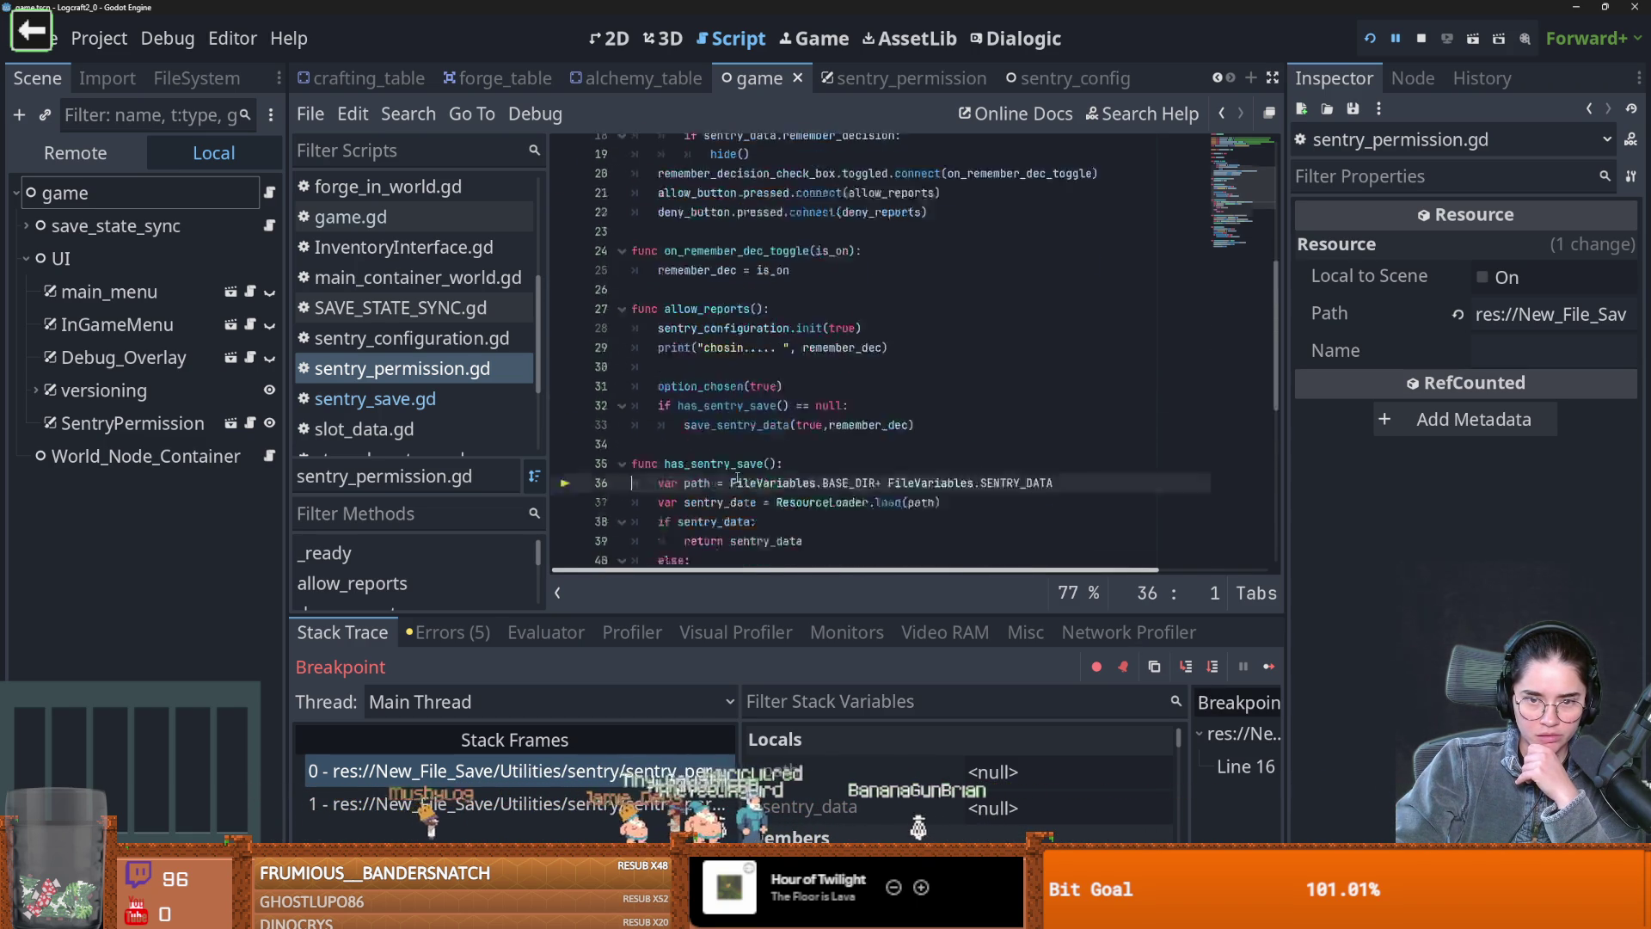
double_click(838, 417)
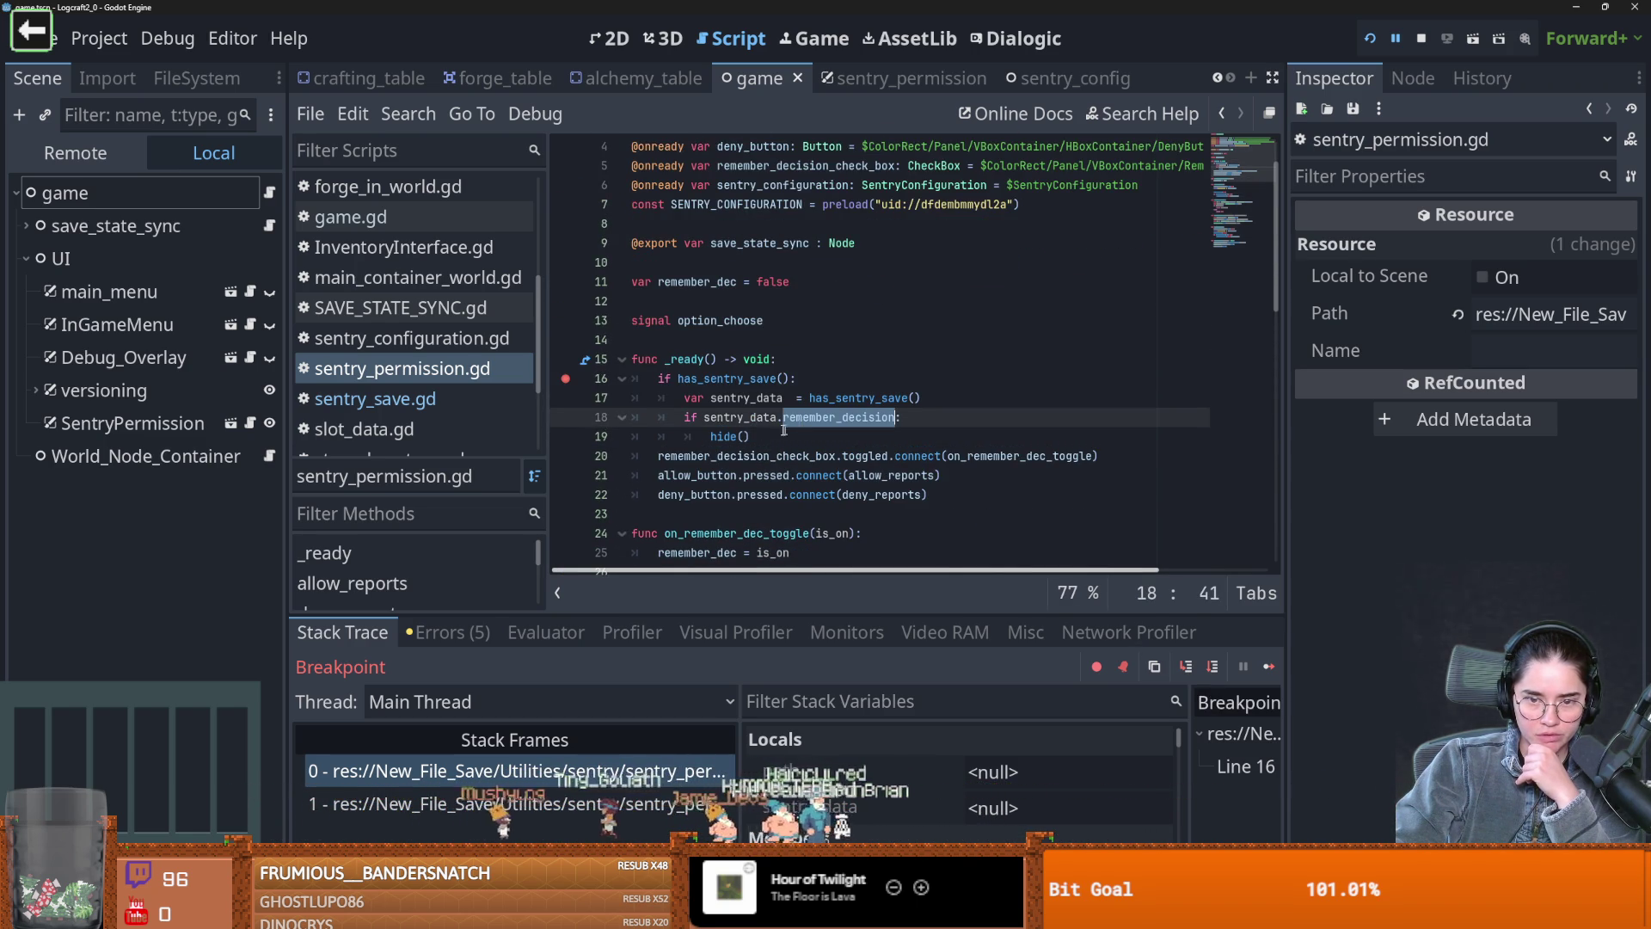
scroll(781, 478, "down", 2)
scroll(780, 477, "down", 8)
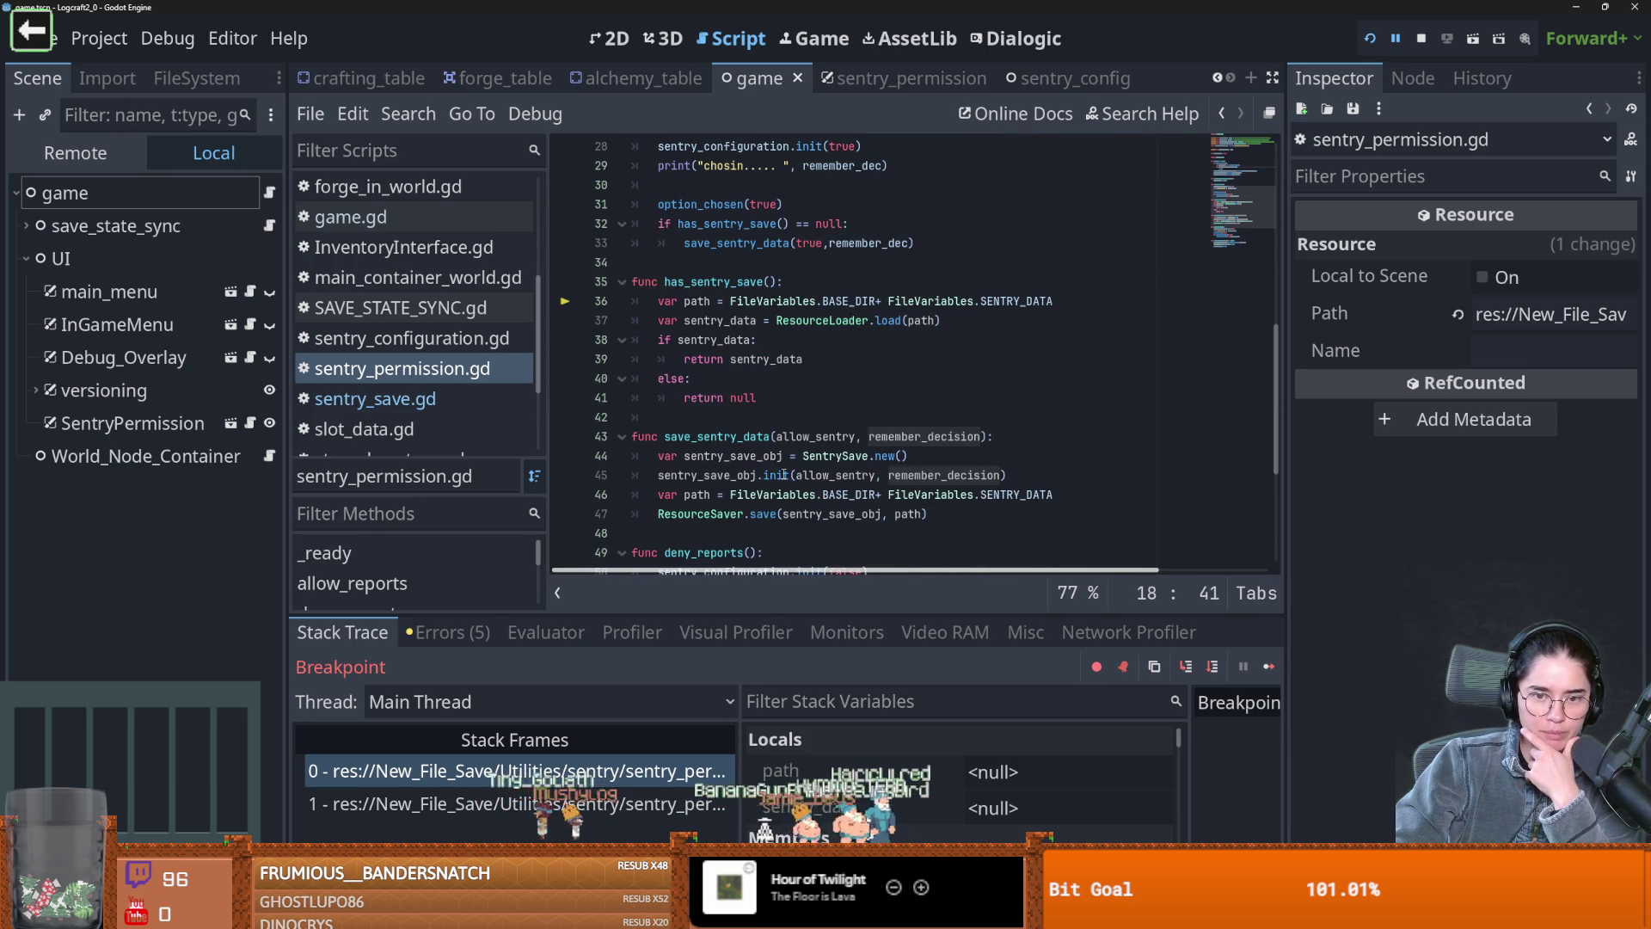
scroll(760, 492, "down", 2)
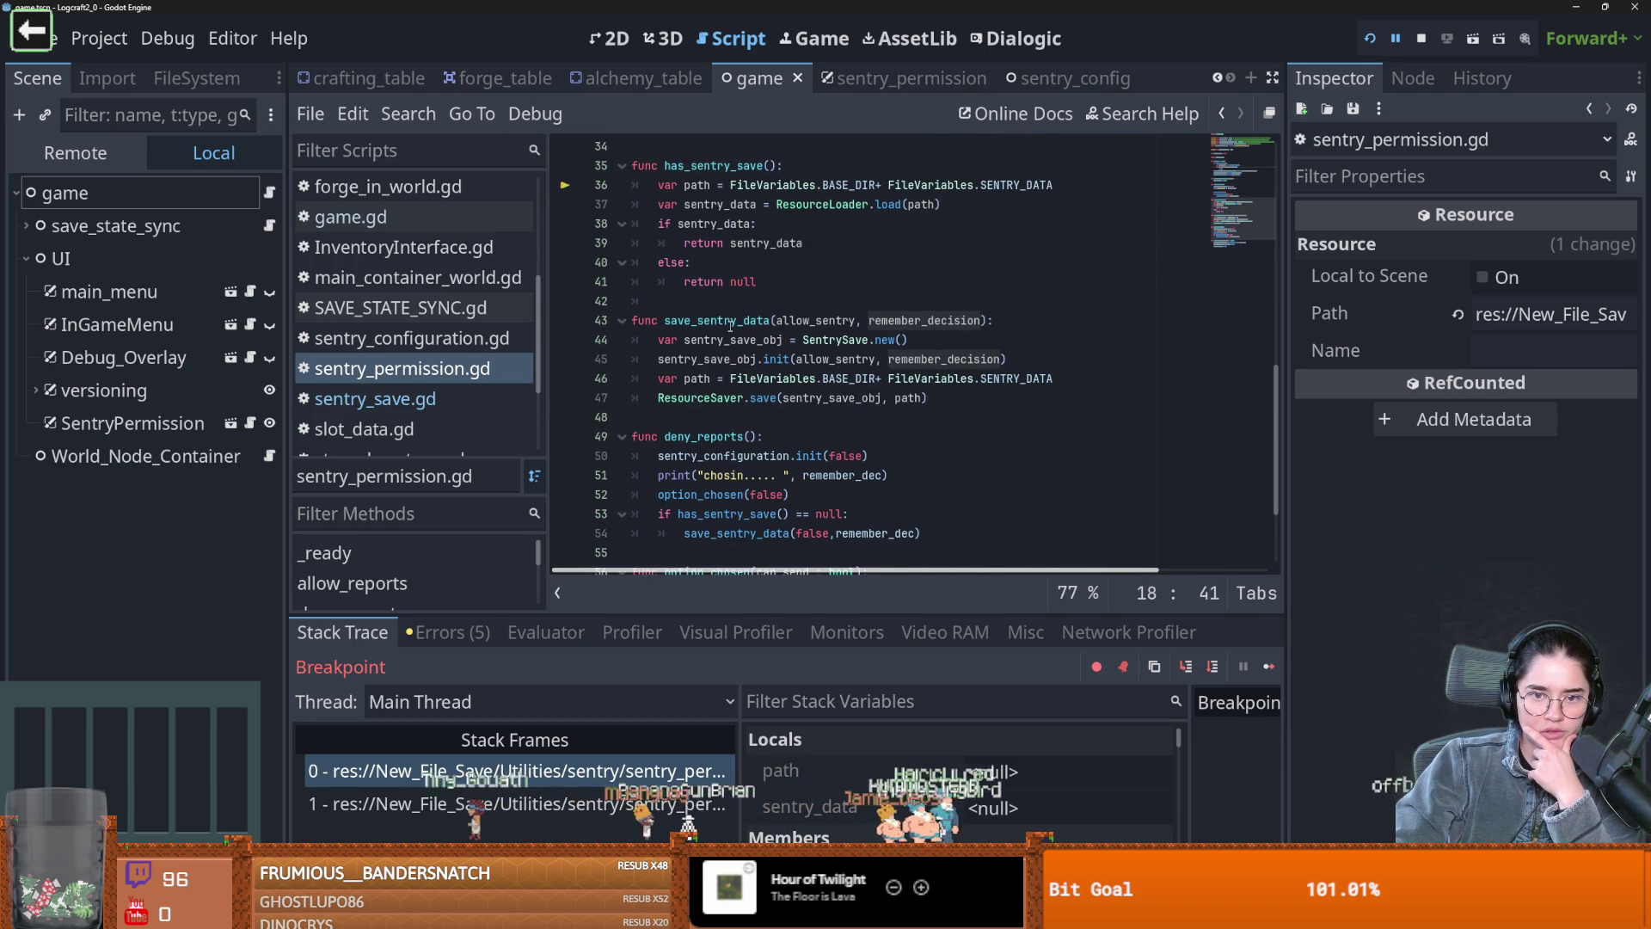
double_click(716, 320)
double_click(732, 340)
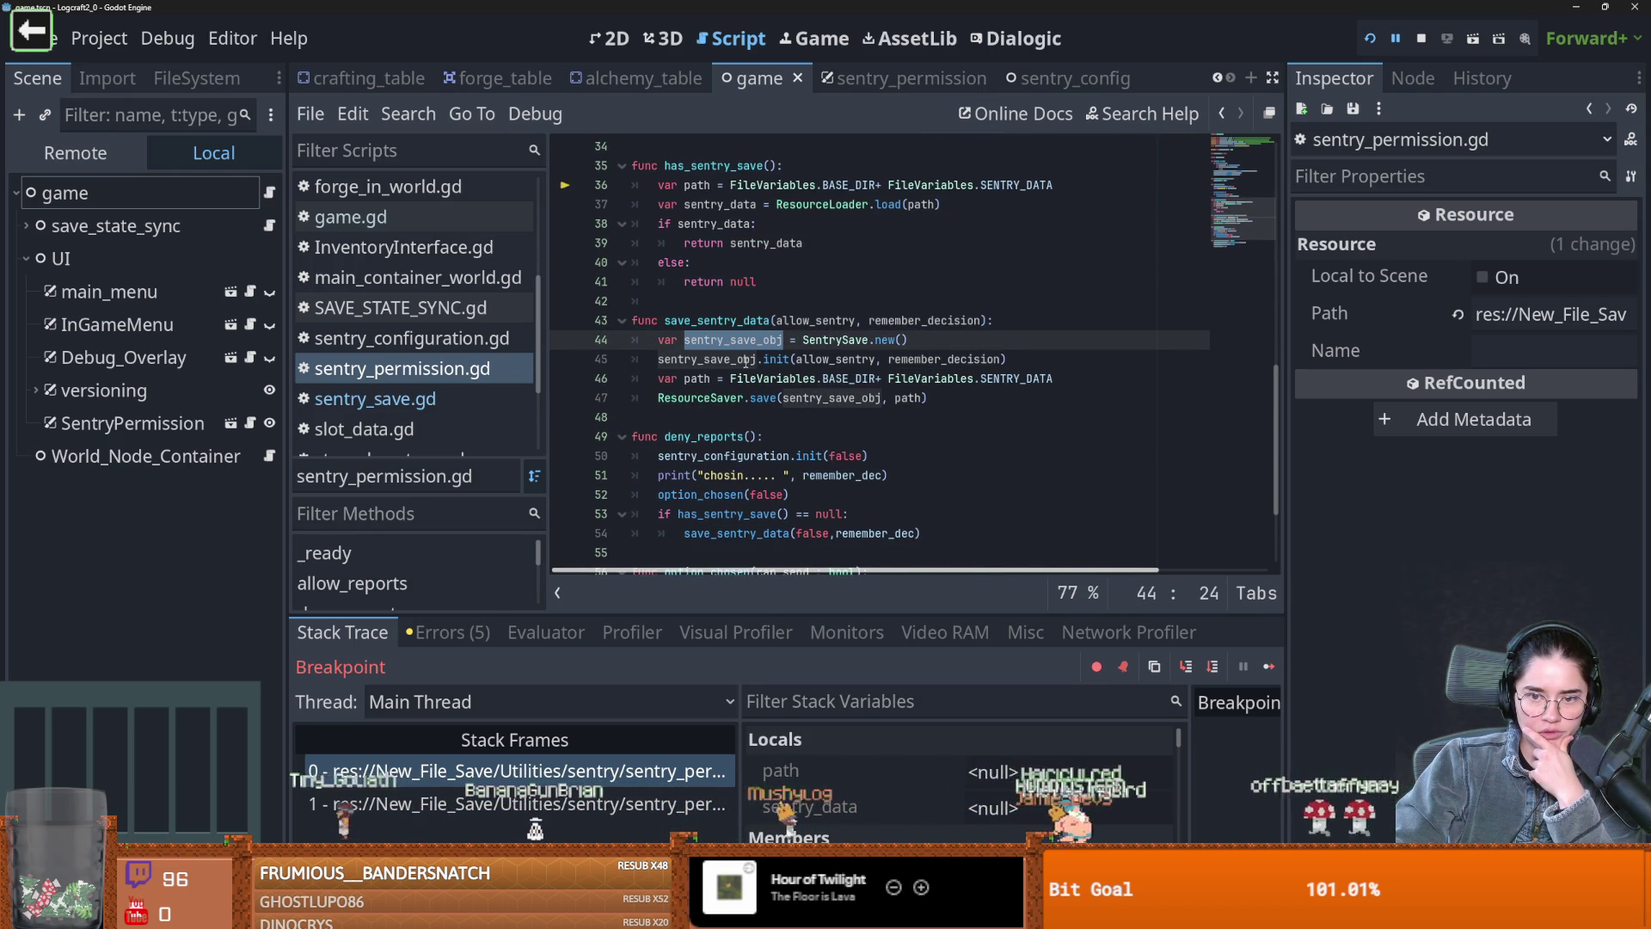
Rewrite line 45 as sentry_save_obj.allow_sentry = allow_sentry
left_click(796, 359)
key("BackSpace")
key("BackSpace")
key("BackSpace")
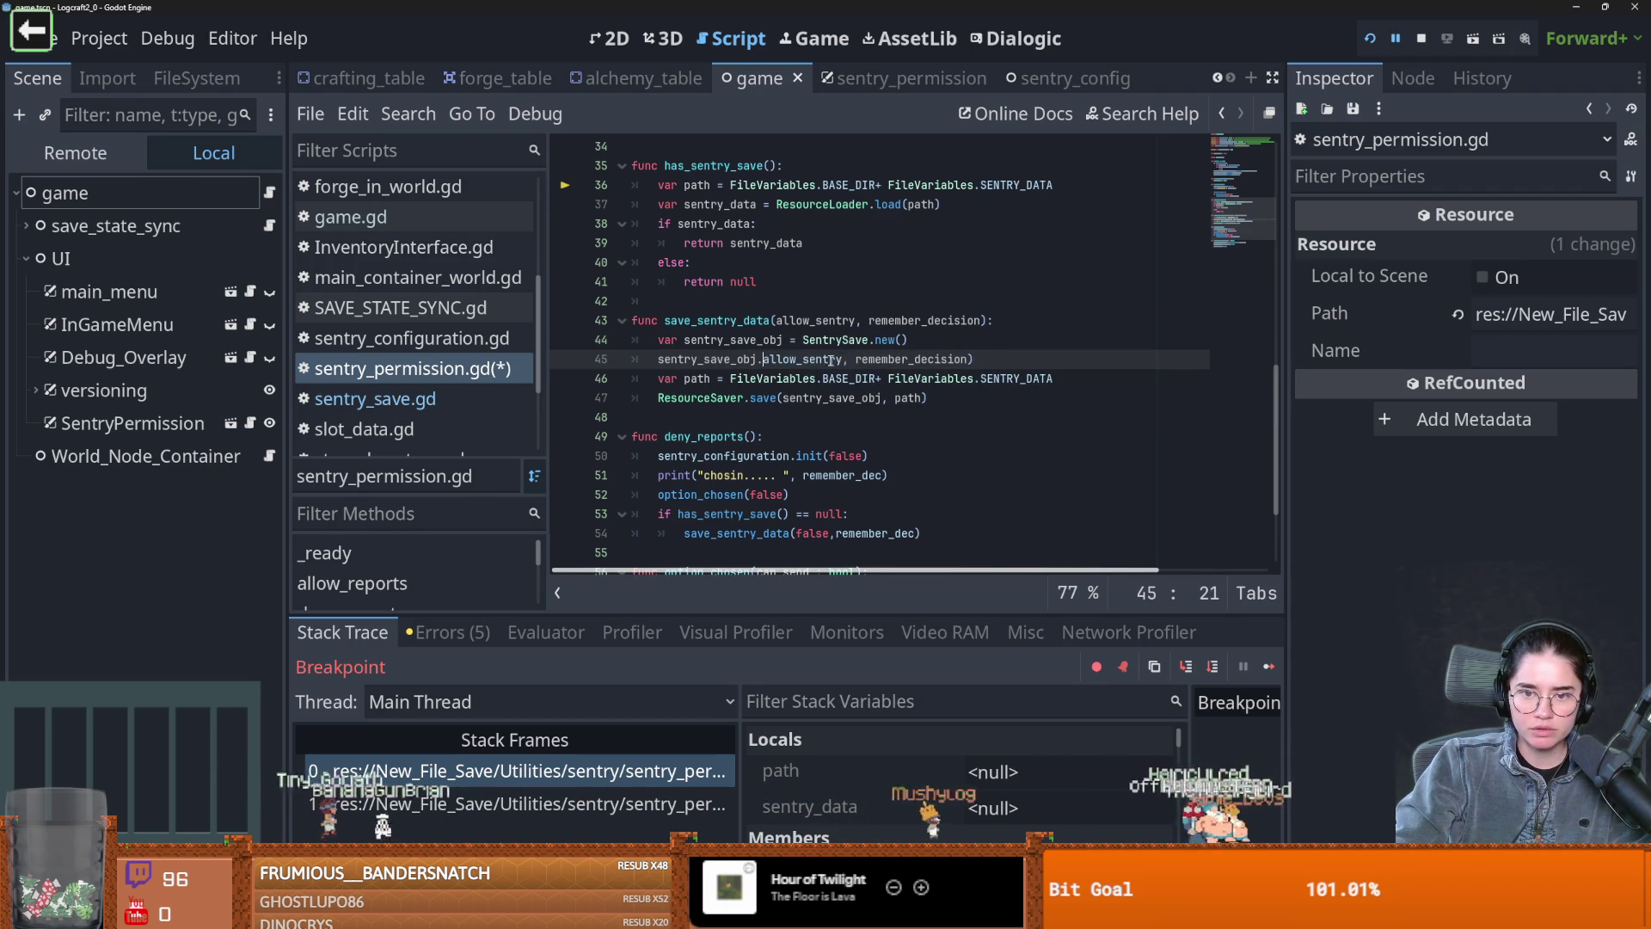
key("Return")
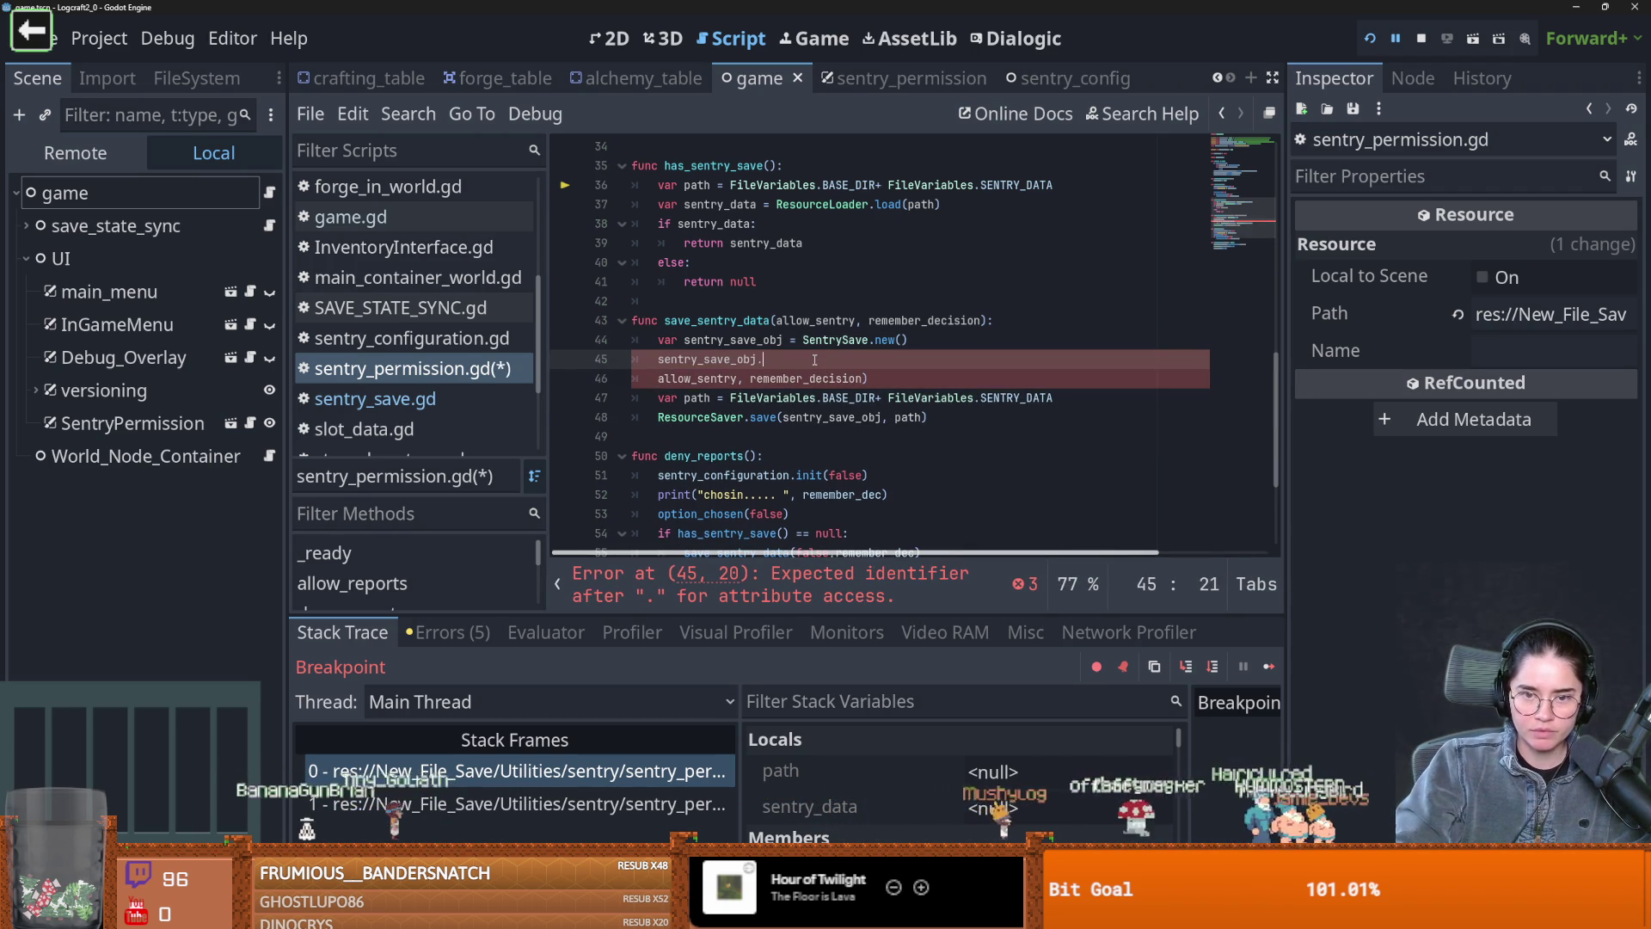
left_click(815, 359)
type("a")
key("Return")
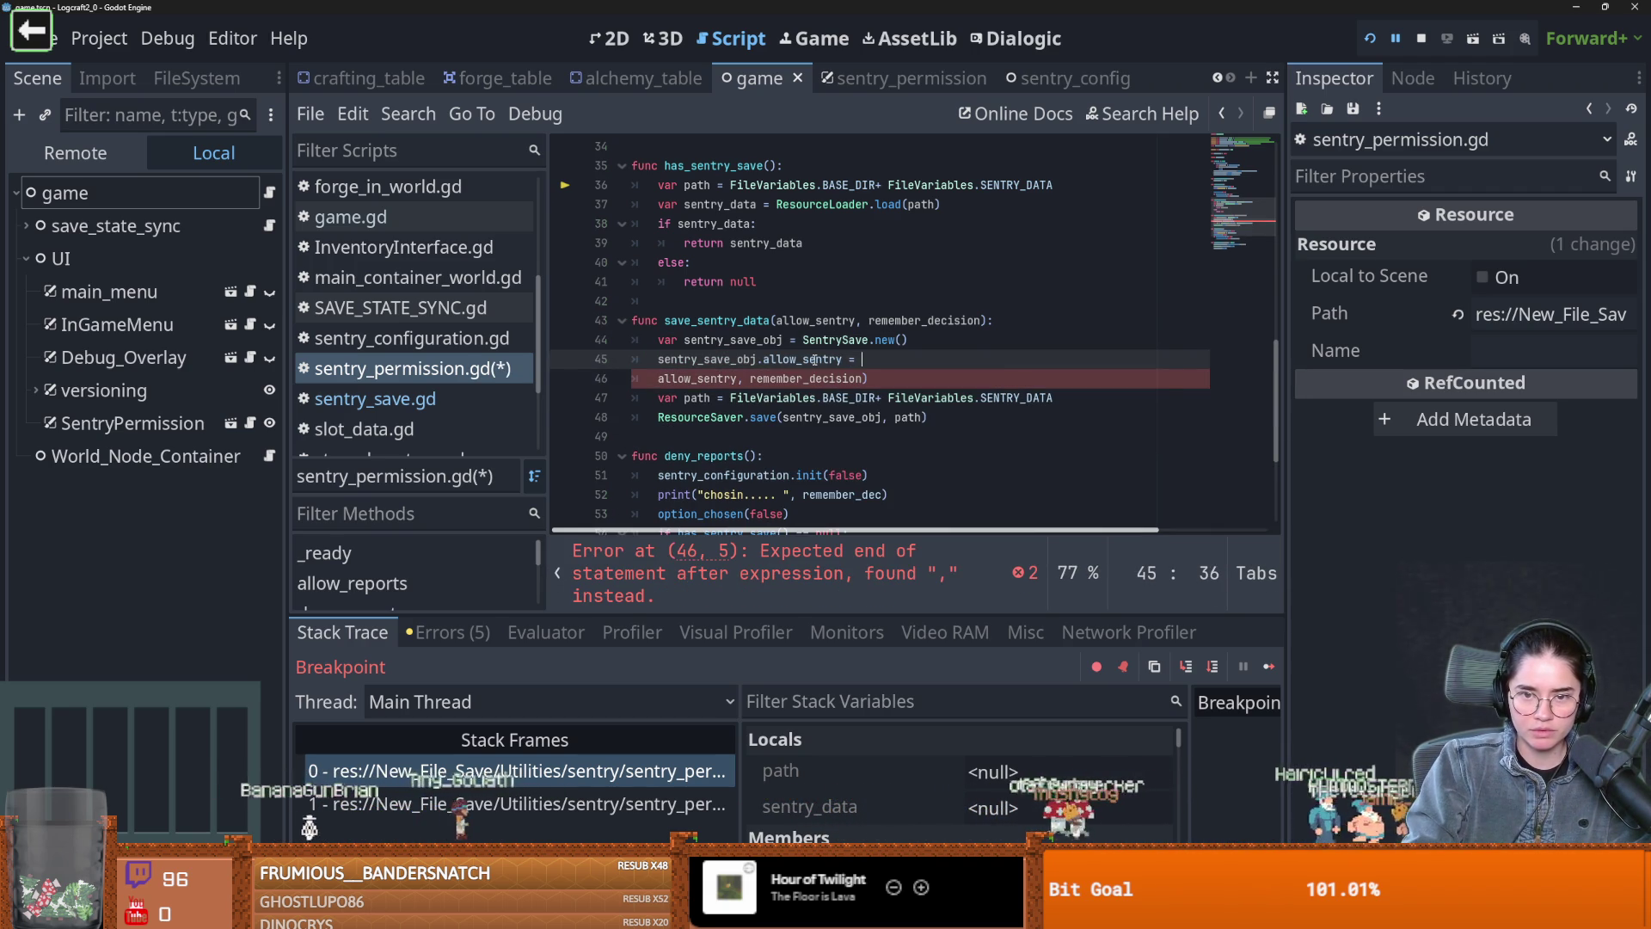
type("= all")
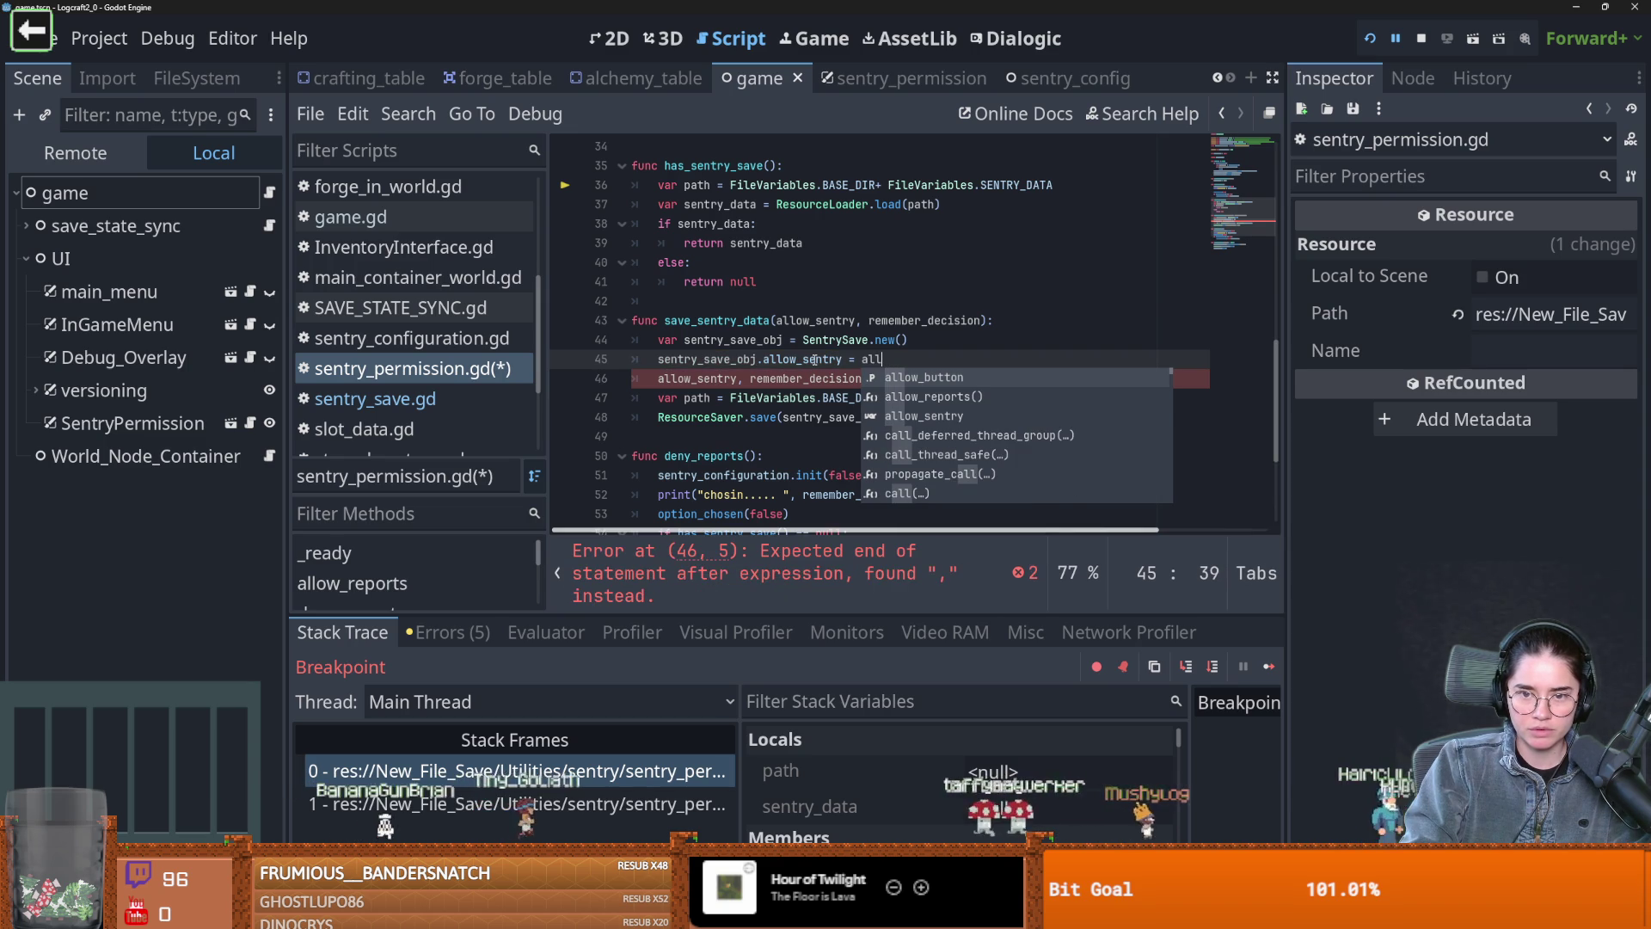
key("Down")
key("Down")
key("Return")
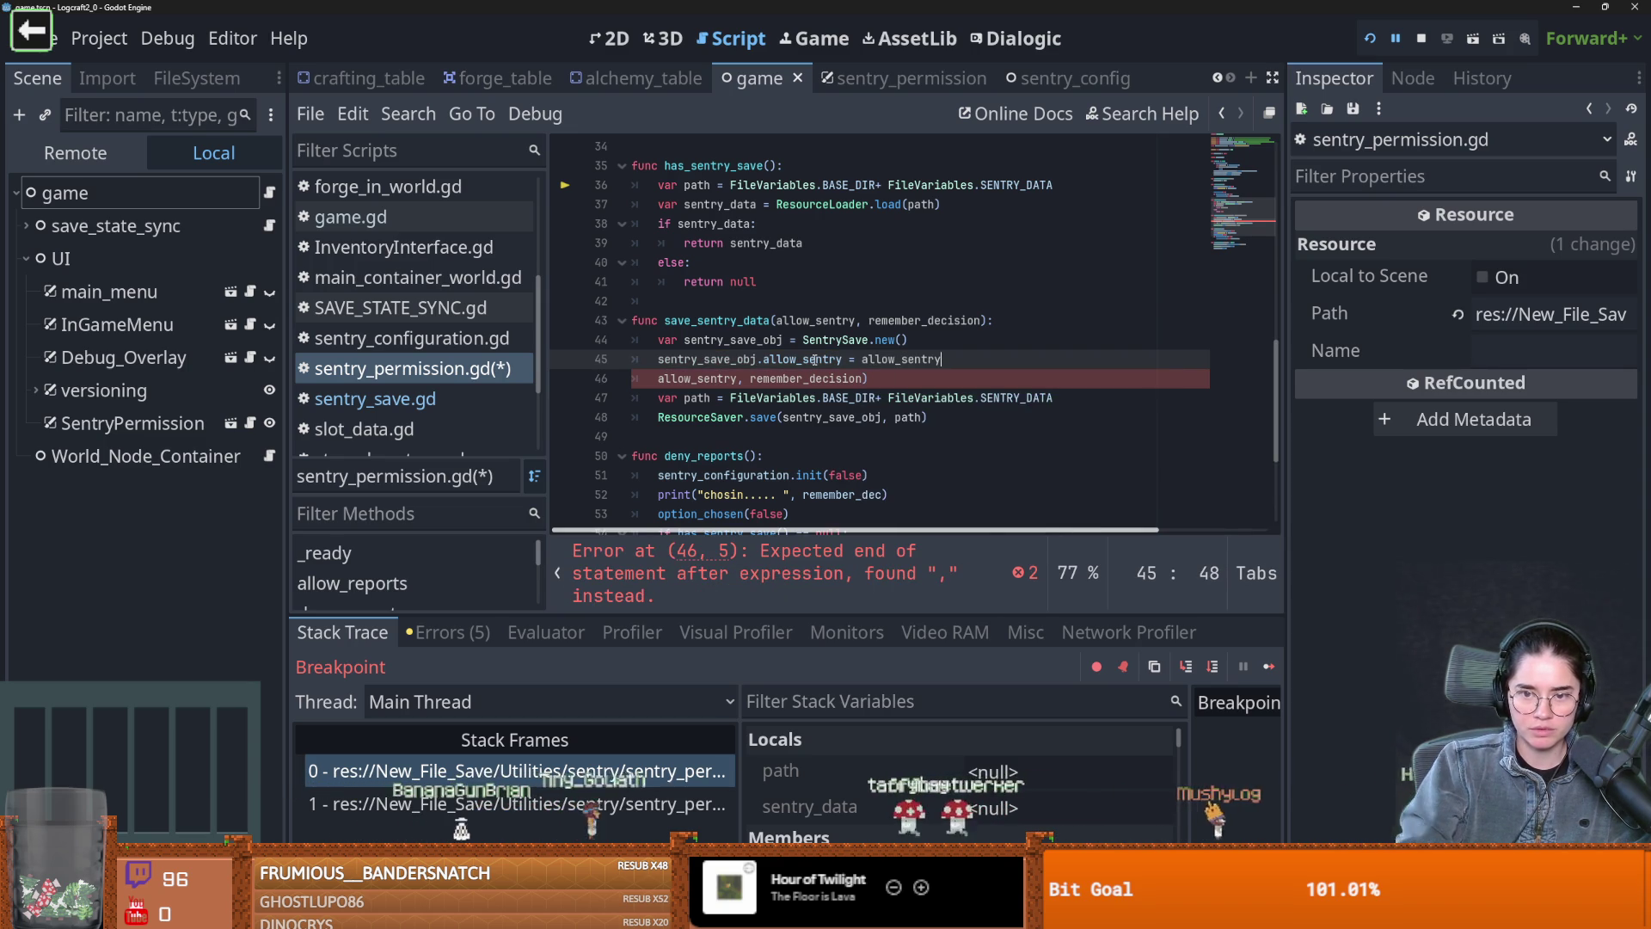
Add sentry_save_obj.remember_decision = remember_decision, remove leftover line 47, and save
key("Return")
type("sen")
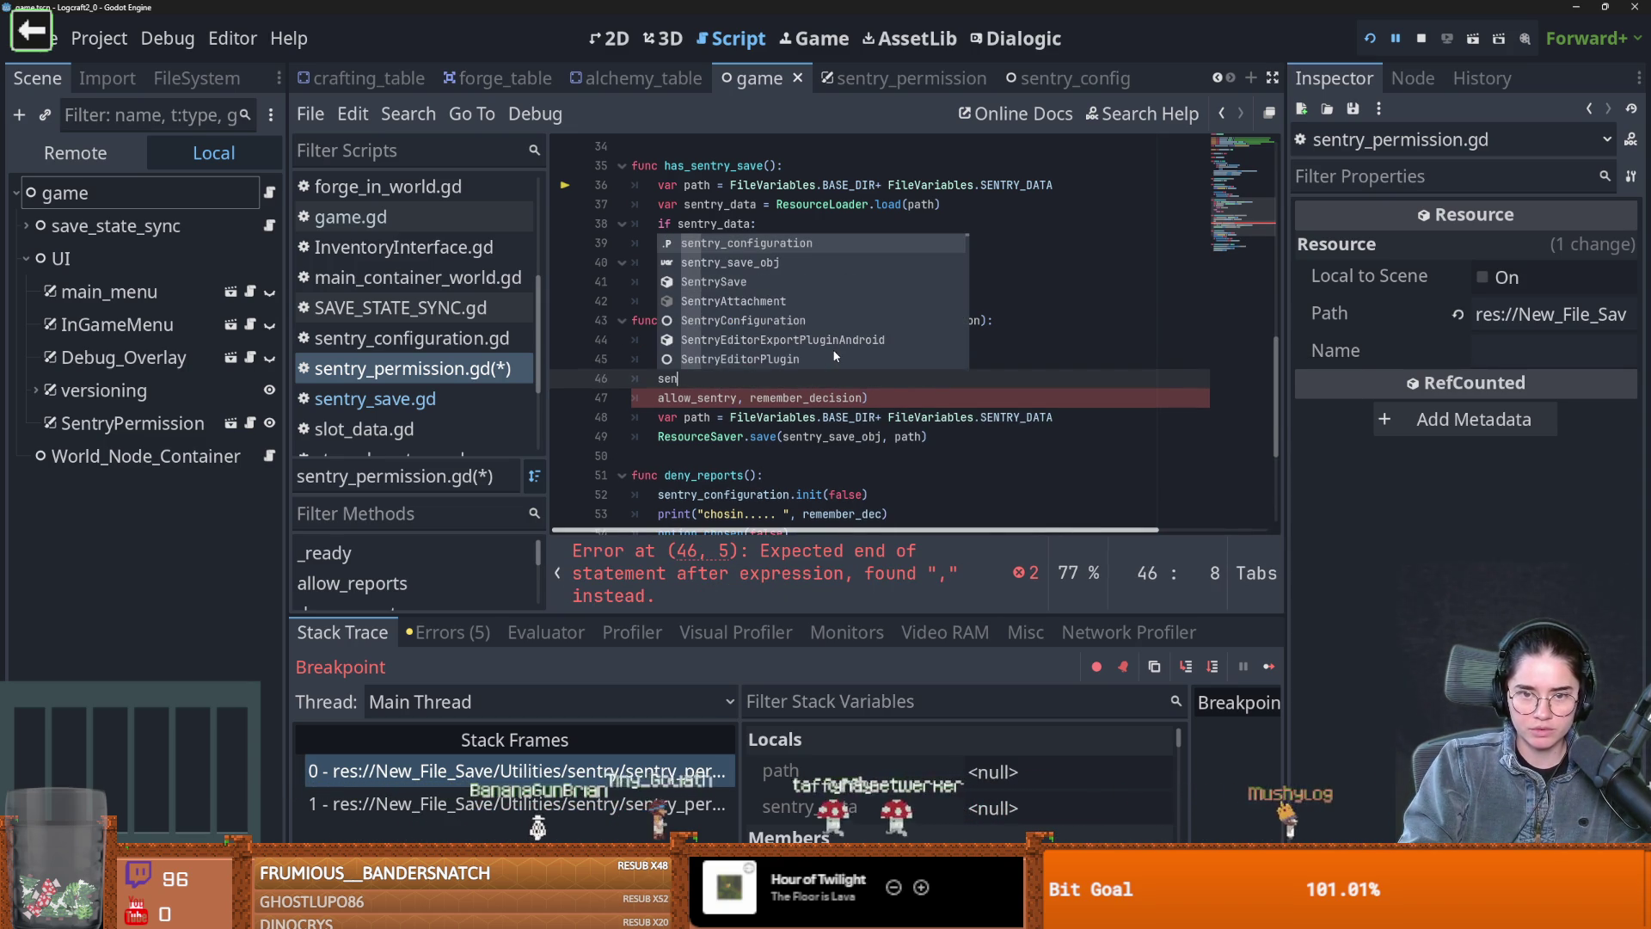
type("try_save_obj.remember_decision ")
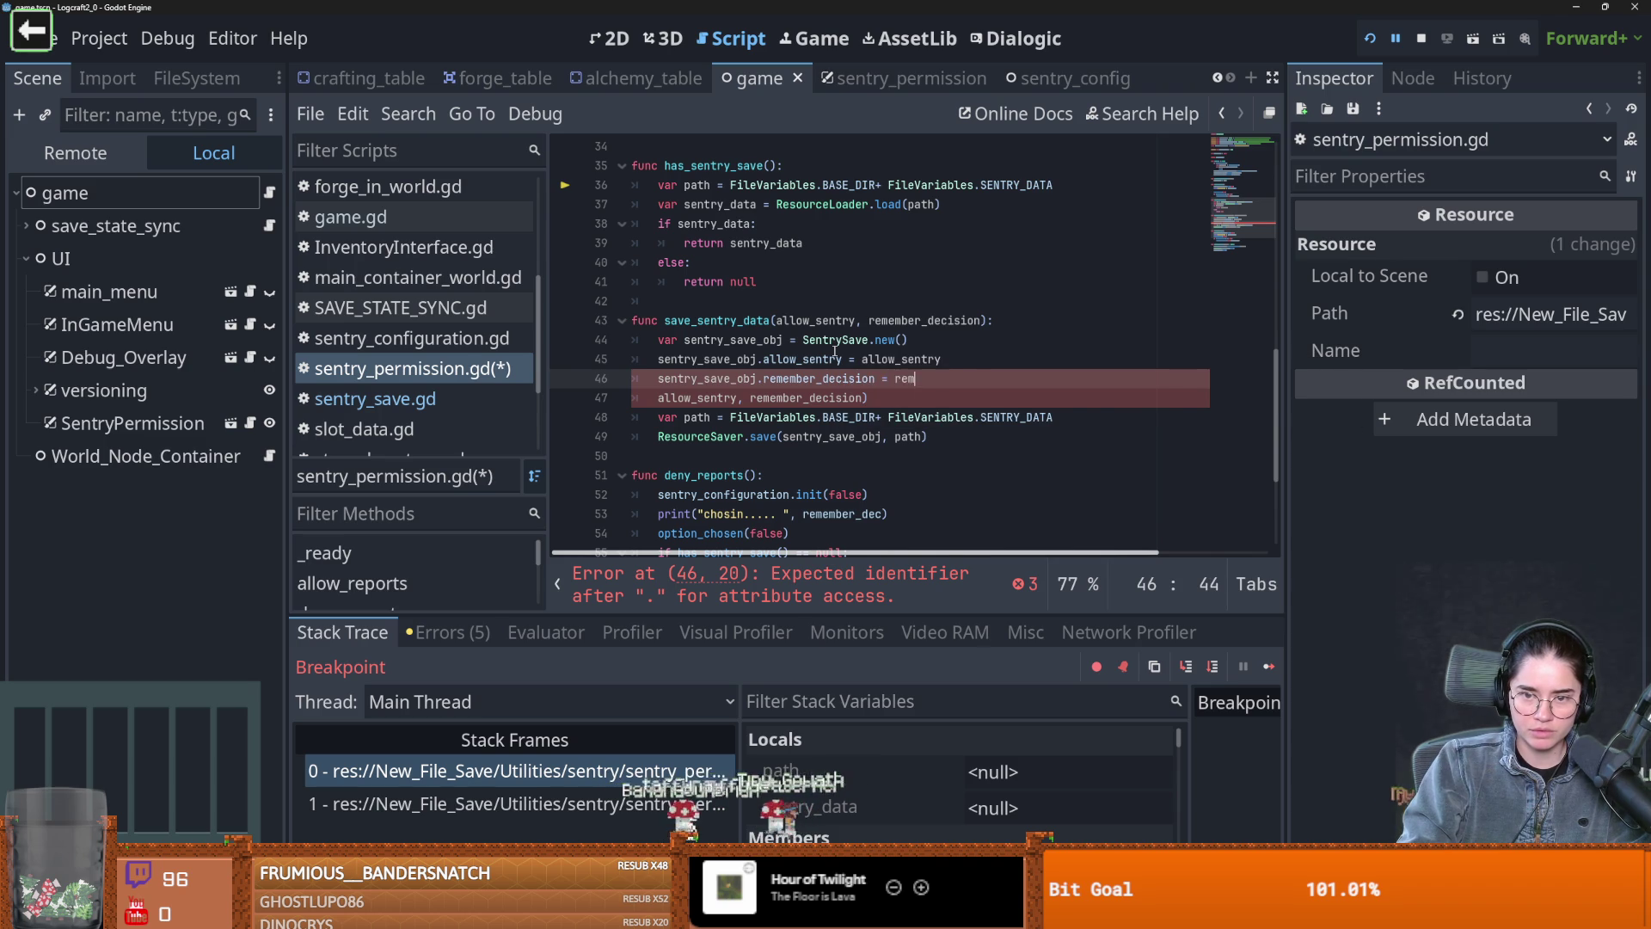
type("= rem")
key("Return")
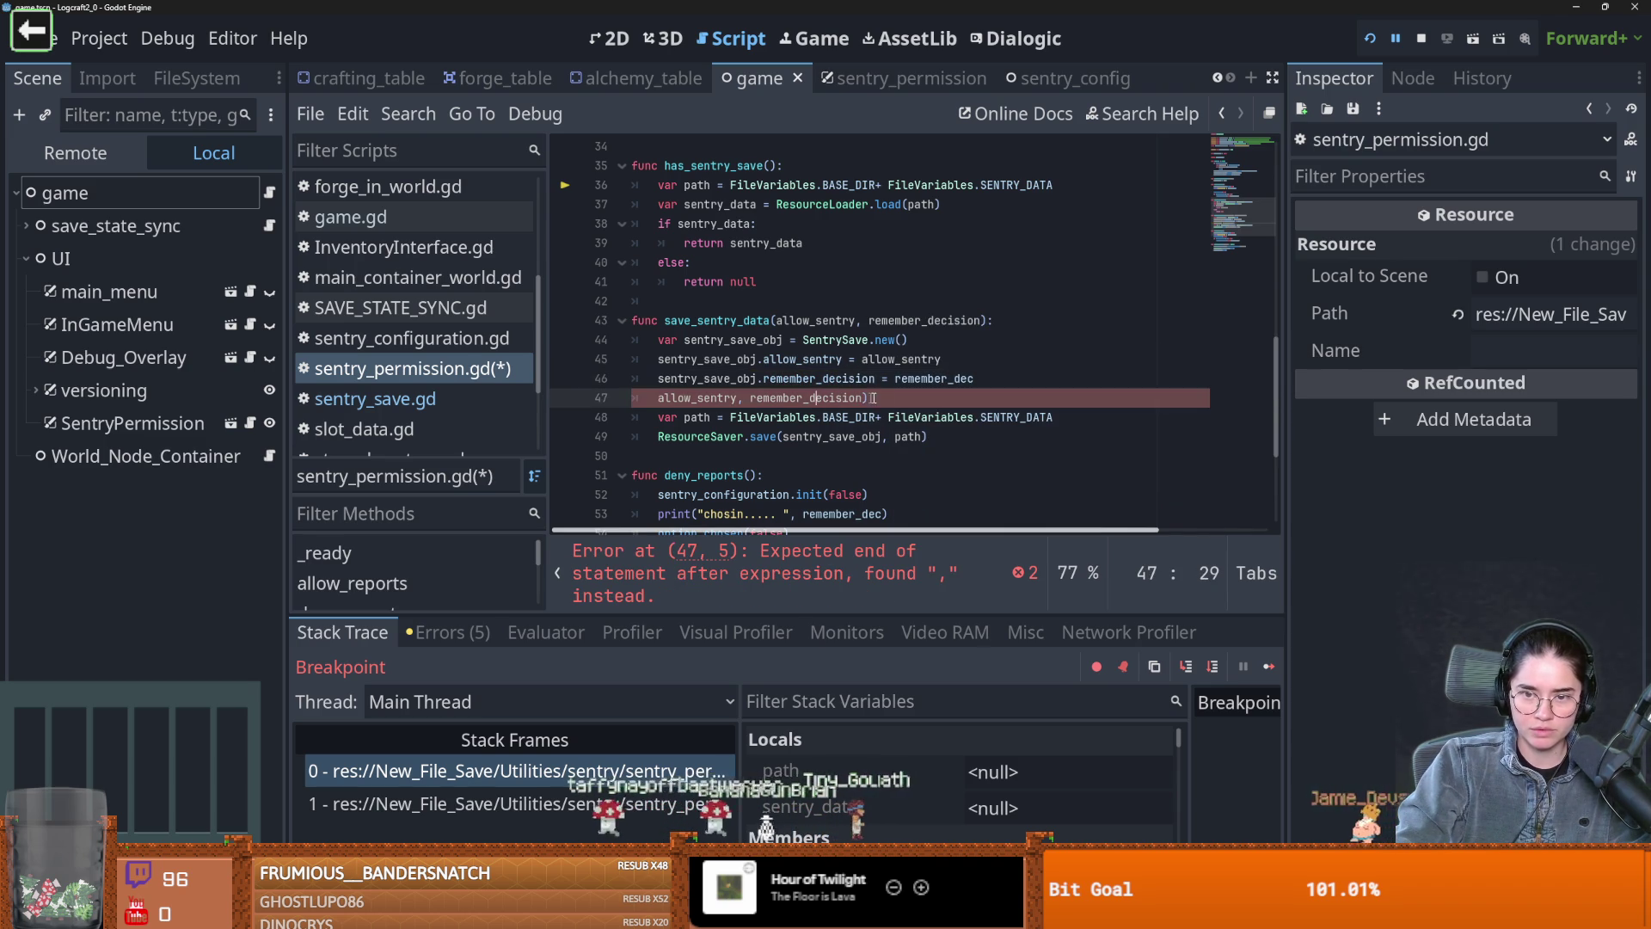
double_click(924, 320)
key("ctrl+c")
double_click(933, 378)
key("ctrl+v")
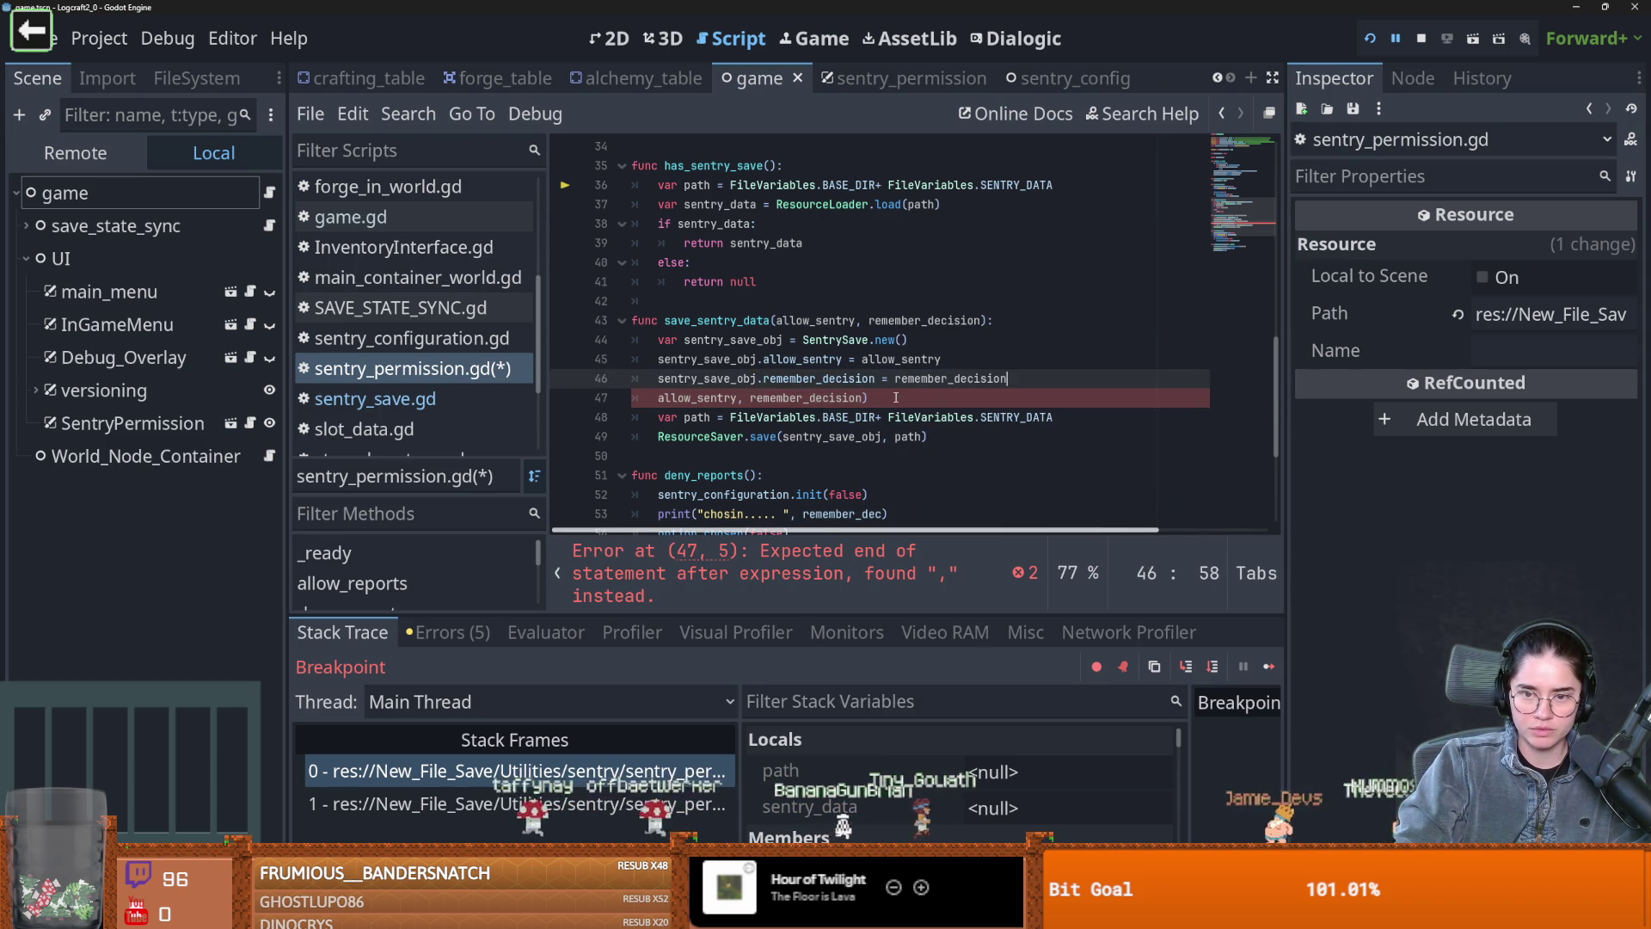
left_click_drag(868, 397, 579, 403)
key("BackSpace")
key("BackSpace")
key("ctrl+s")
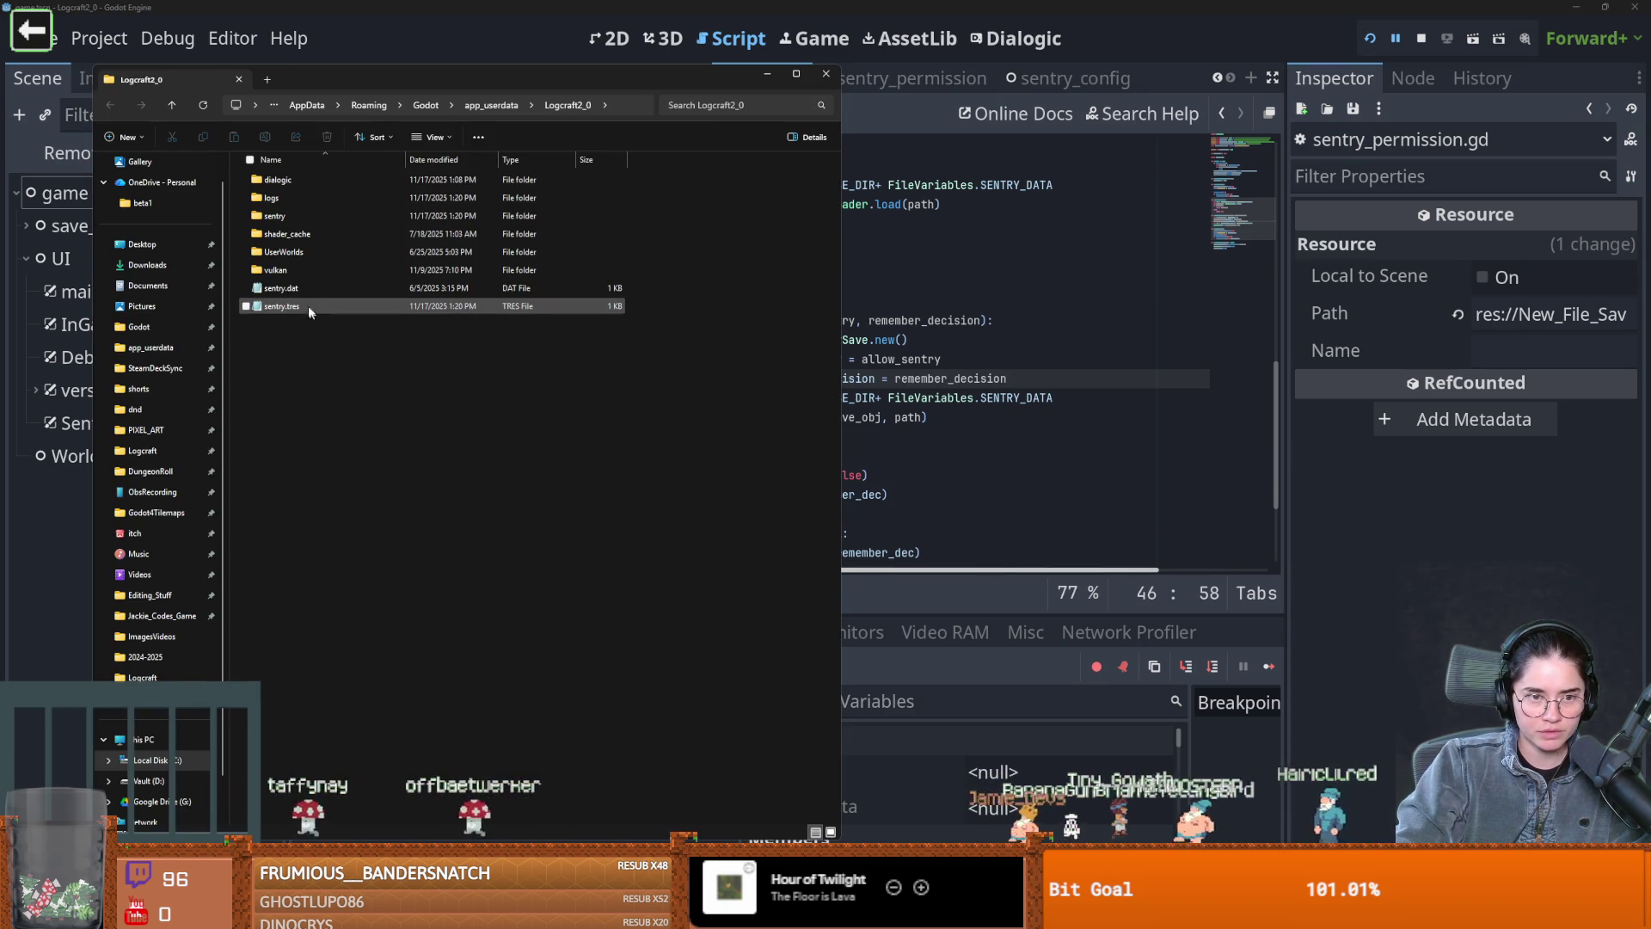
Delete sentry.tres from the Logcraft2_0 folder in Explorer and return to Godot
right_click(306, 313)
left_click(267, 307)
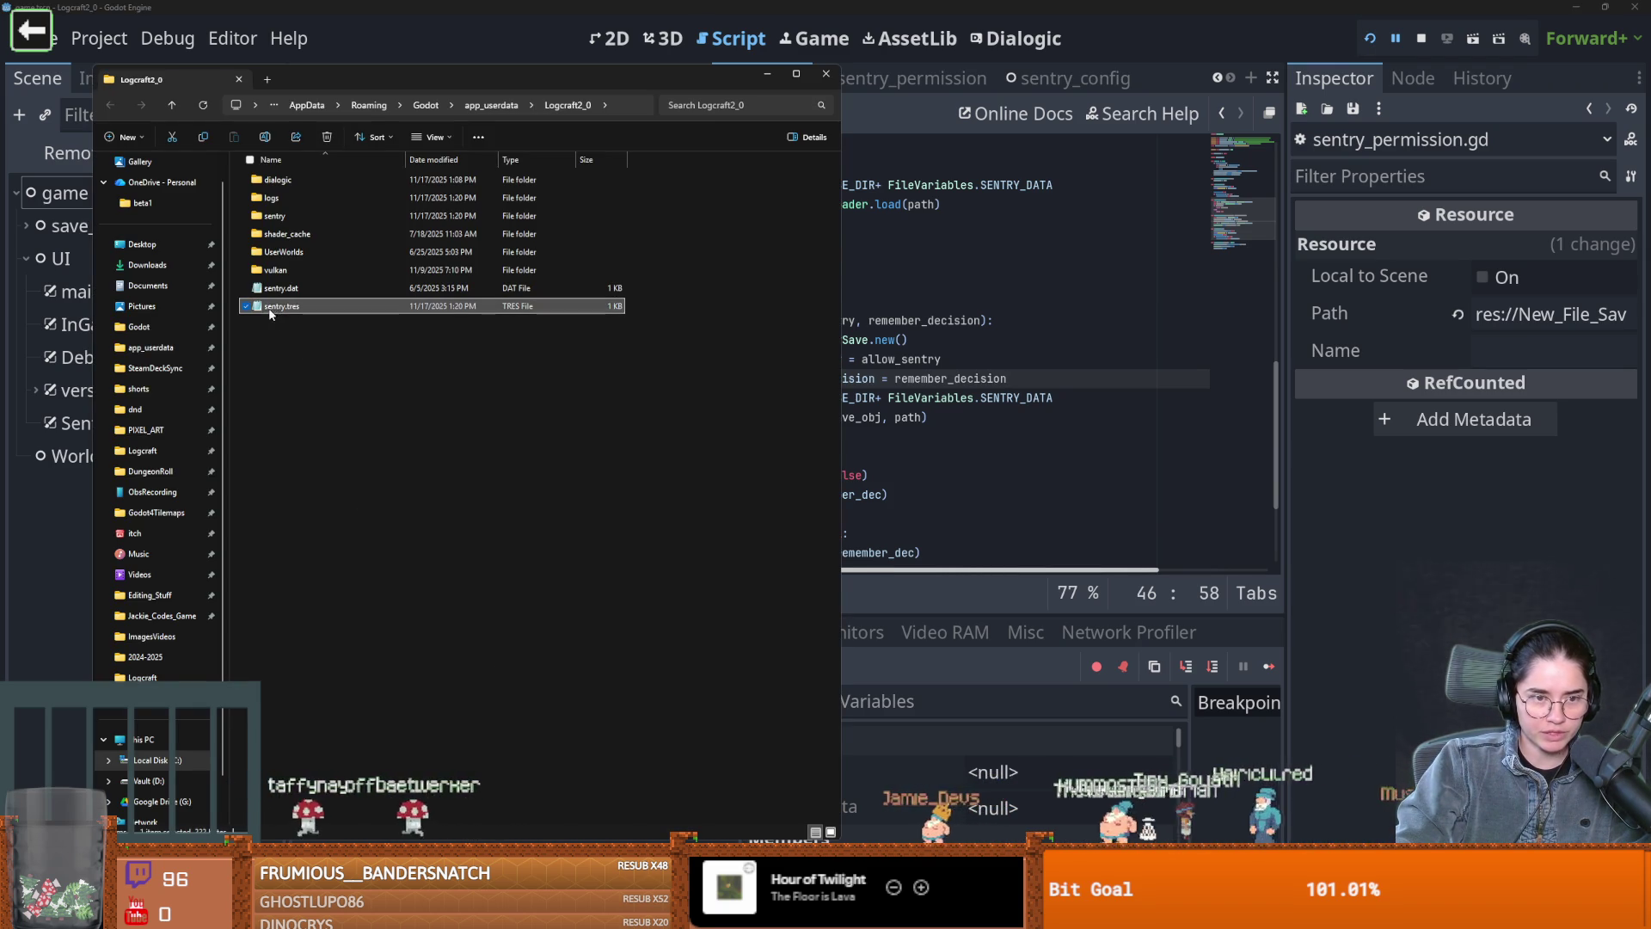
right_click(268, 306)
left_click(457, 318)
left_click(1379, 69)
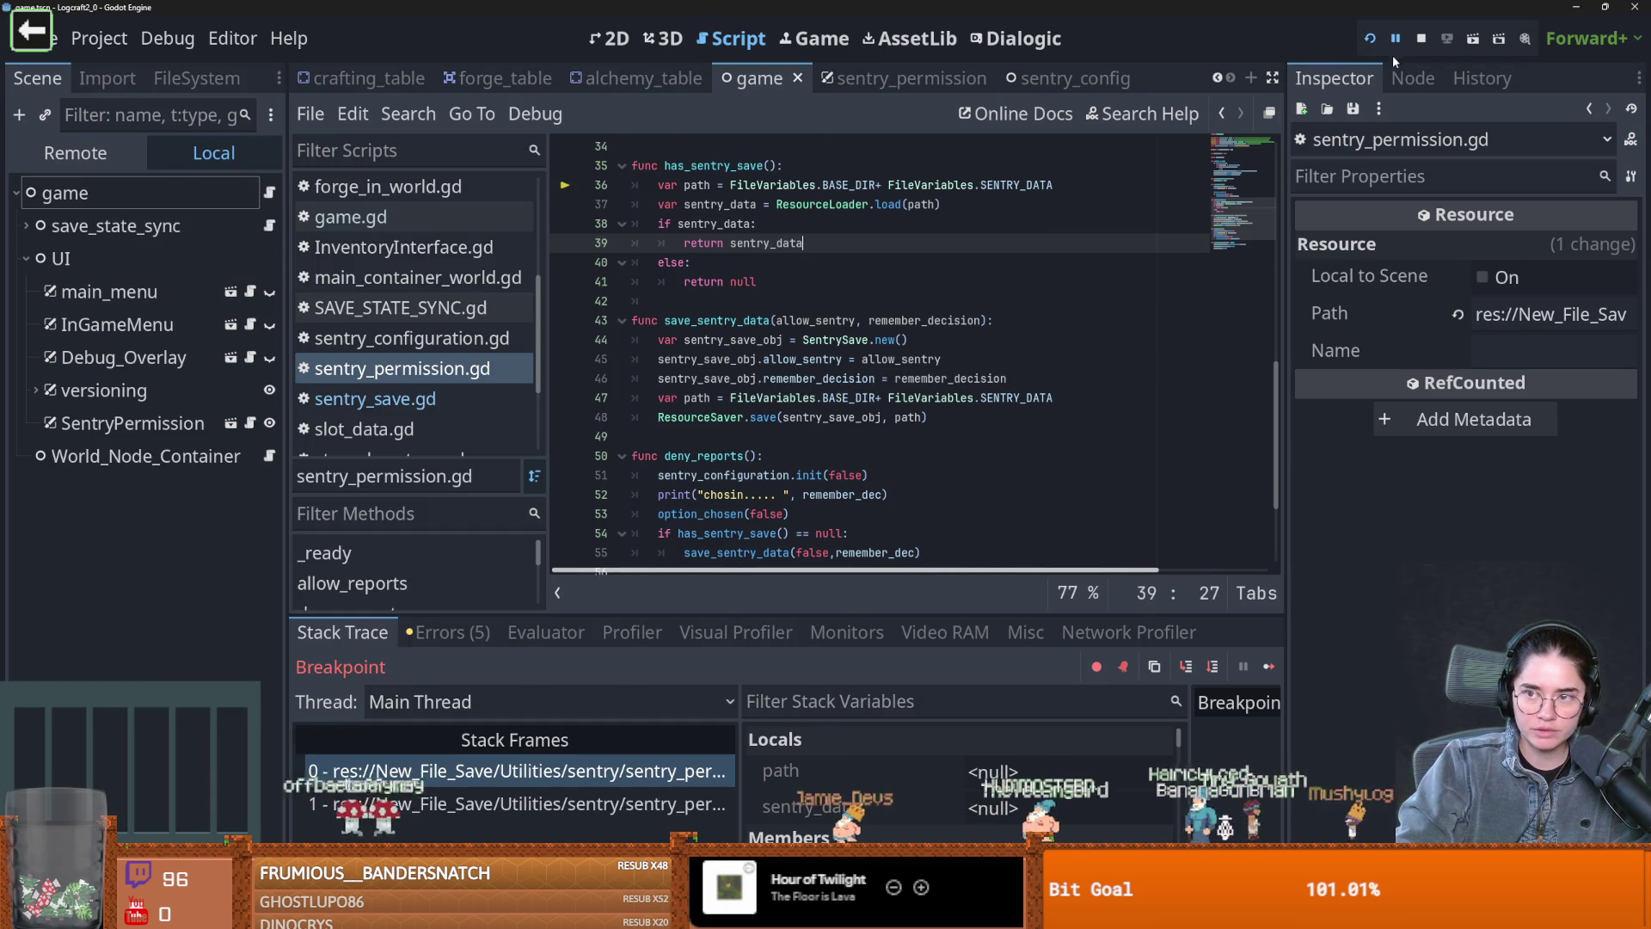
Run the game, tick 'remember my decision', allow crash reports, and quit from the main menu
left_click(1369, 38)
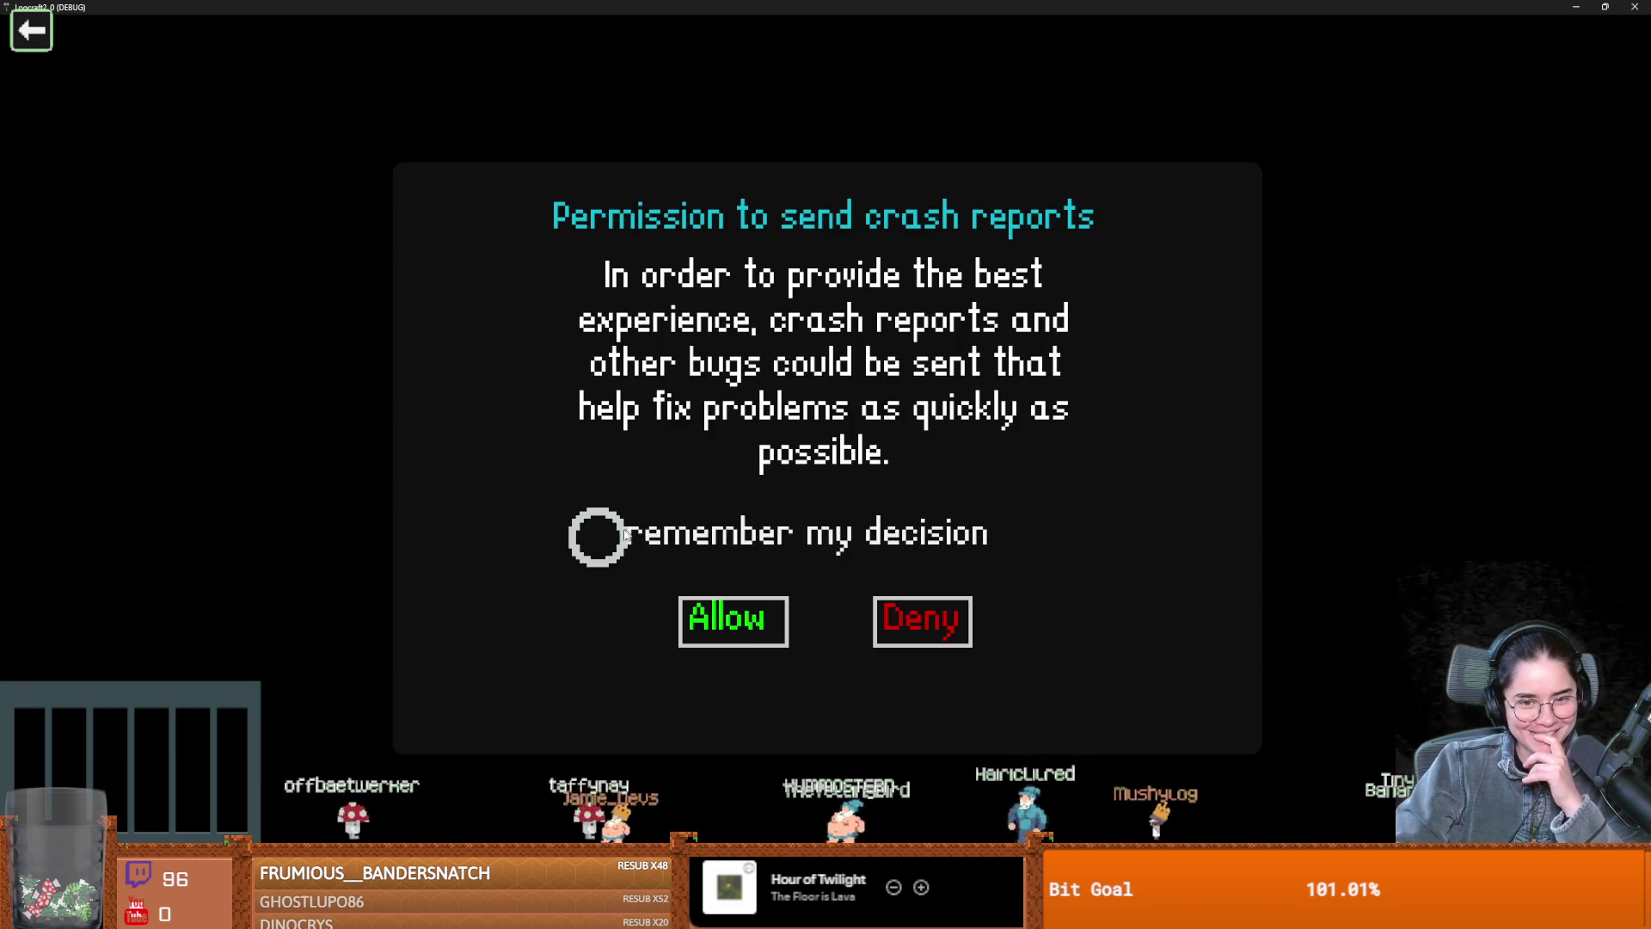
left_click(595, 535)
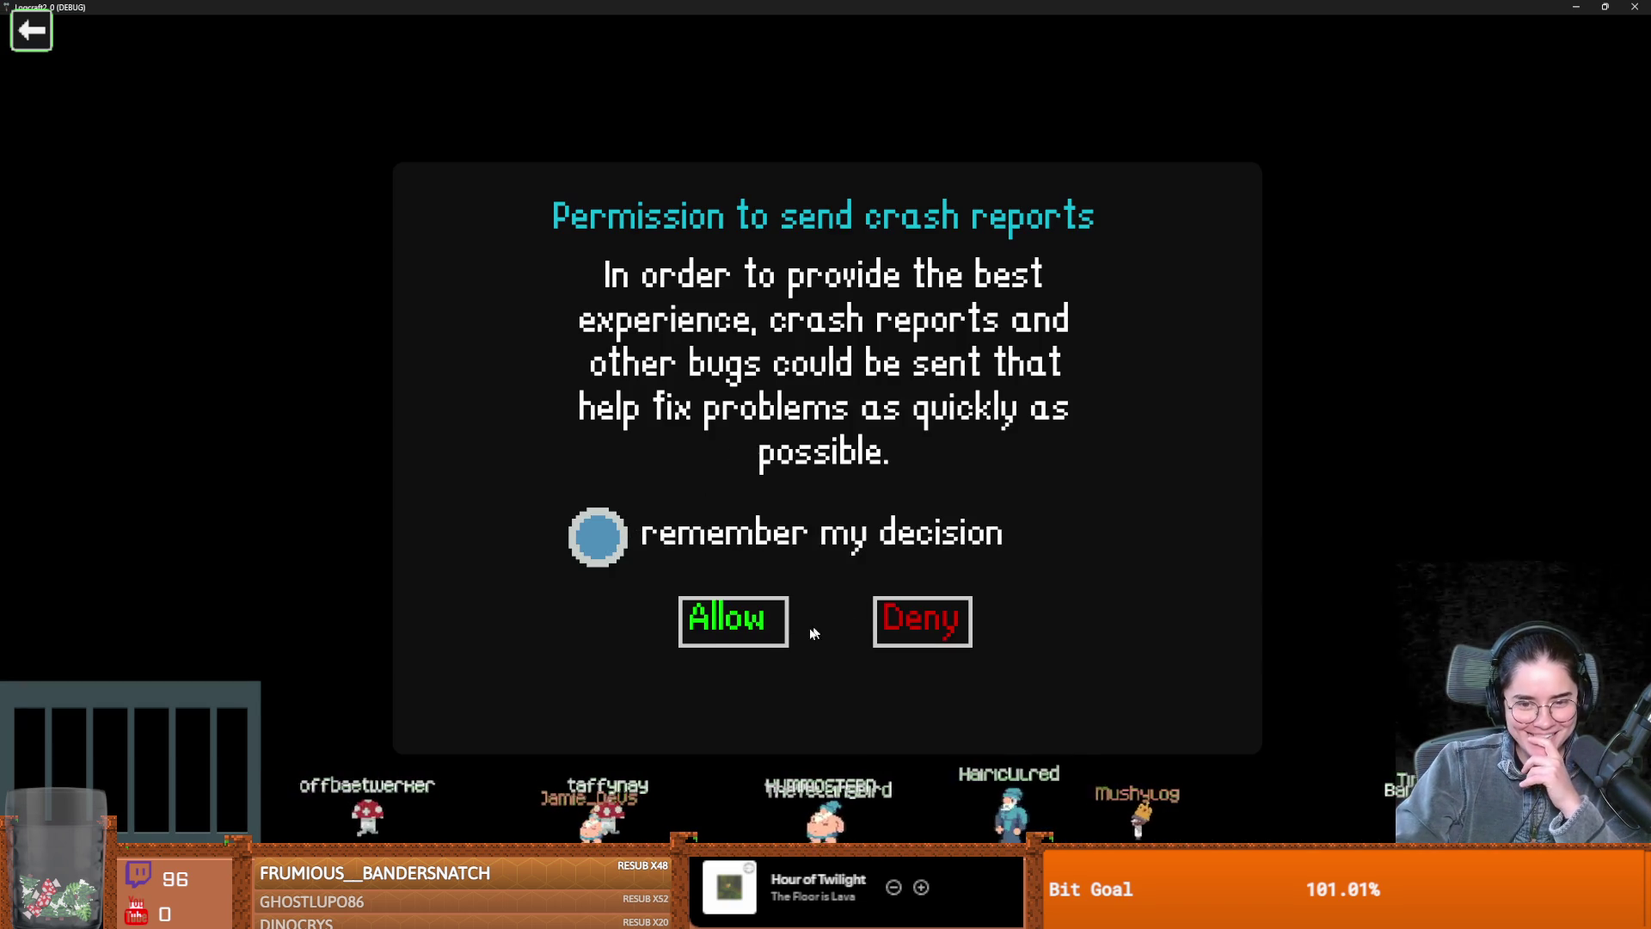
left_click(761, 628)
left_click(829, 235)
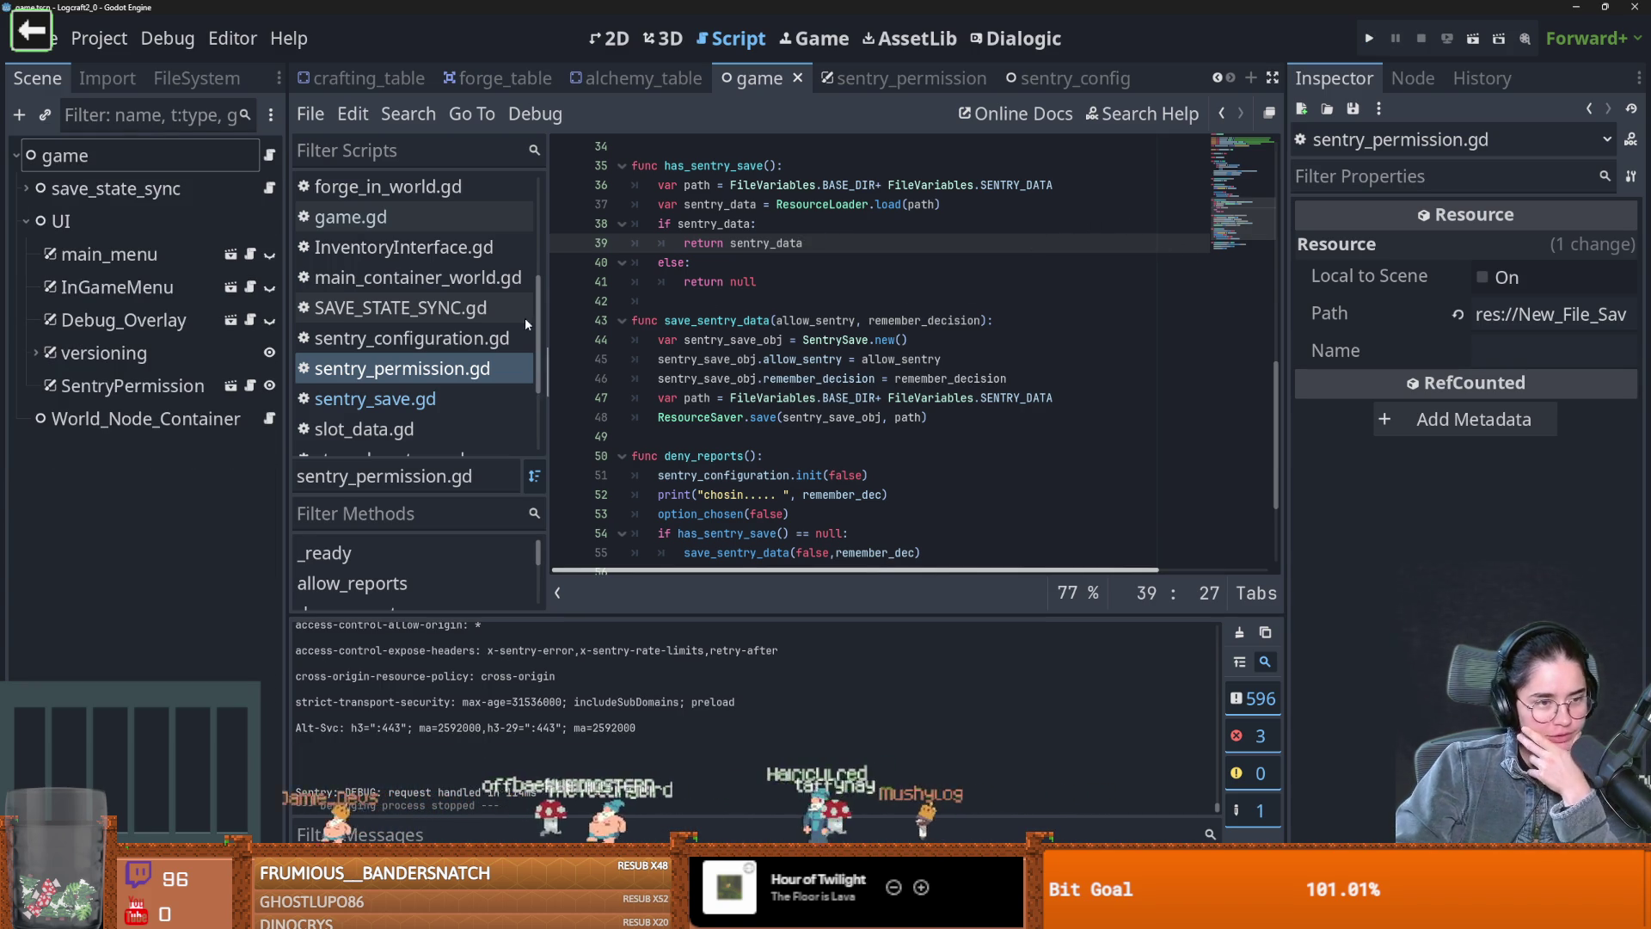
Run the game again, see the permission prompt reappear, and close the game window
left_click(1370, 39)
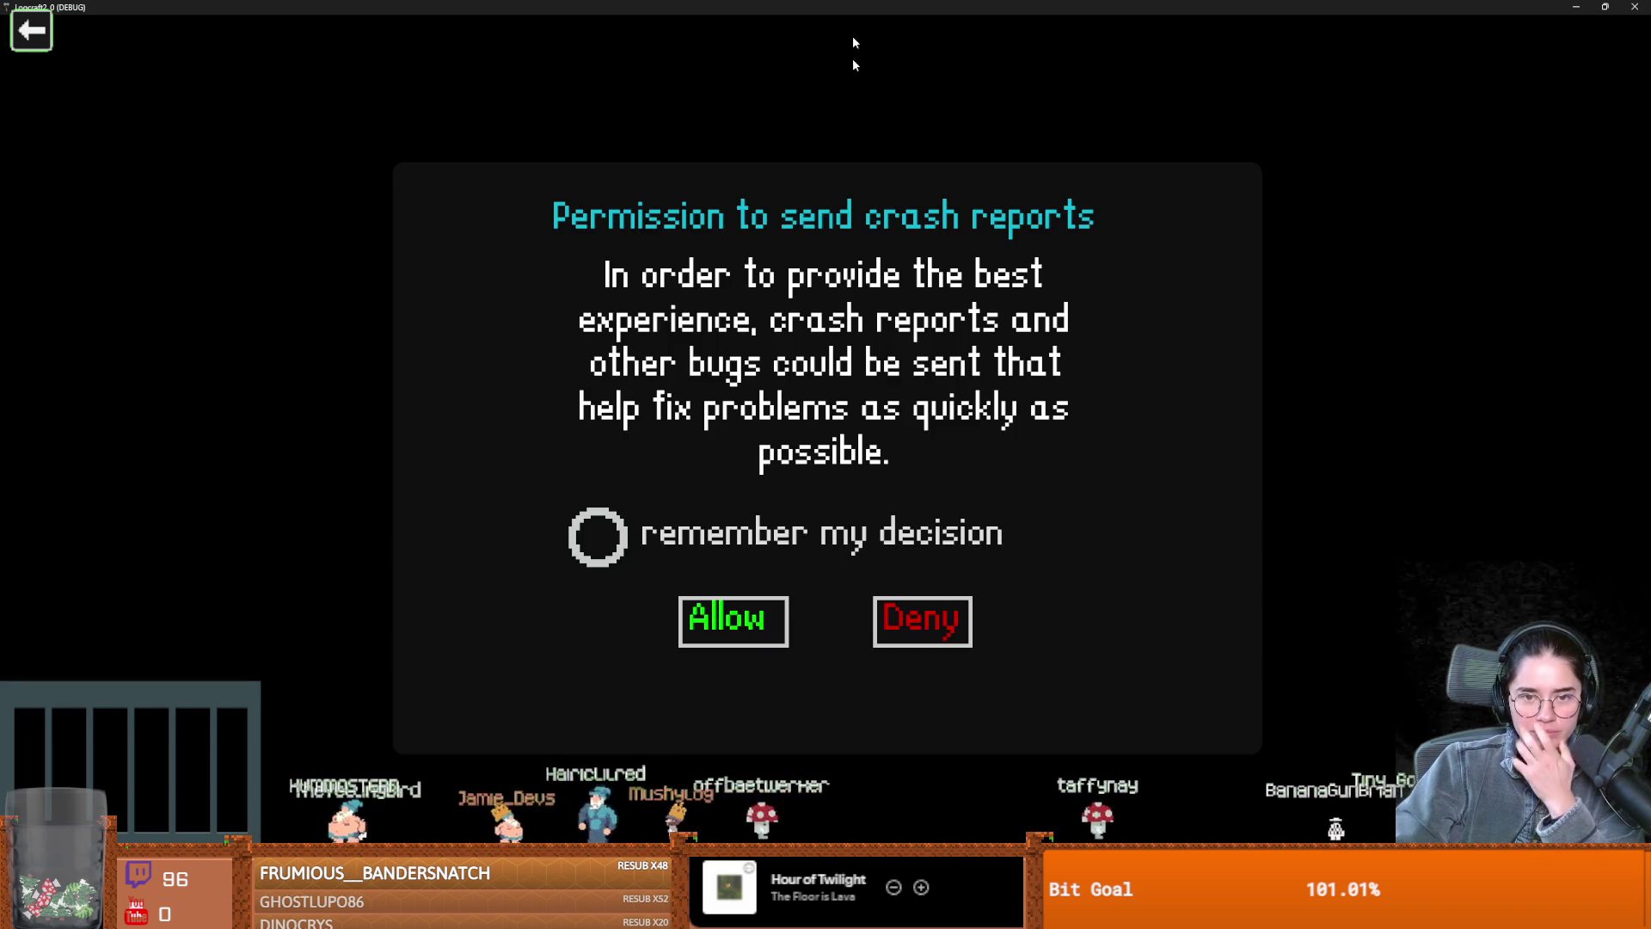
double_click(855, 7)
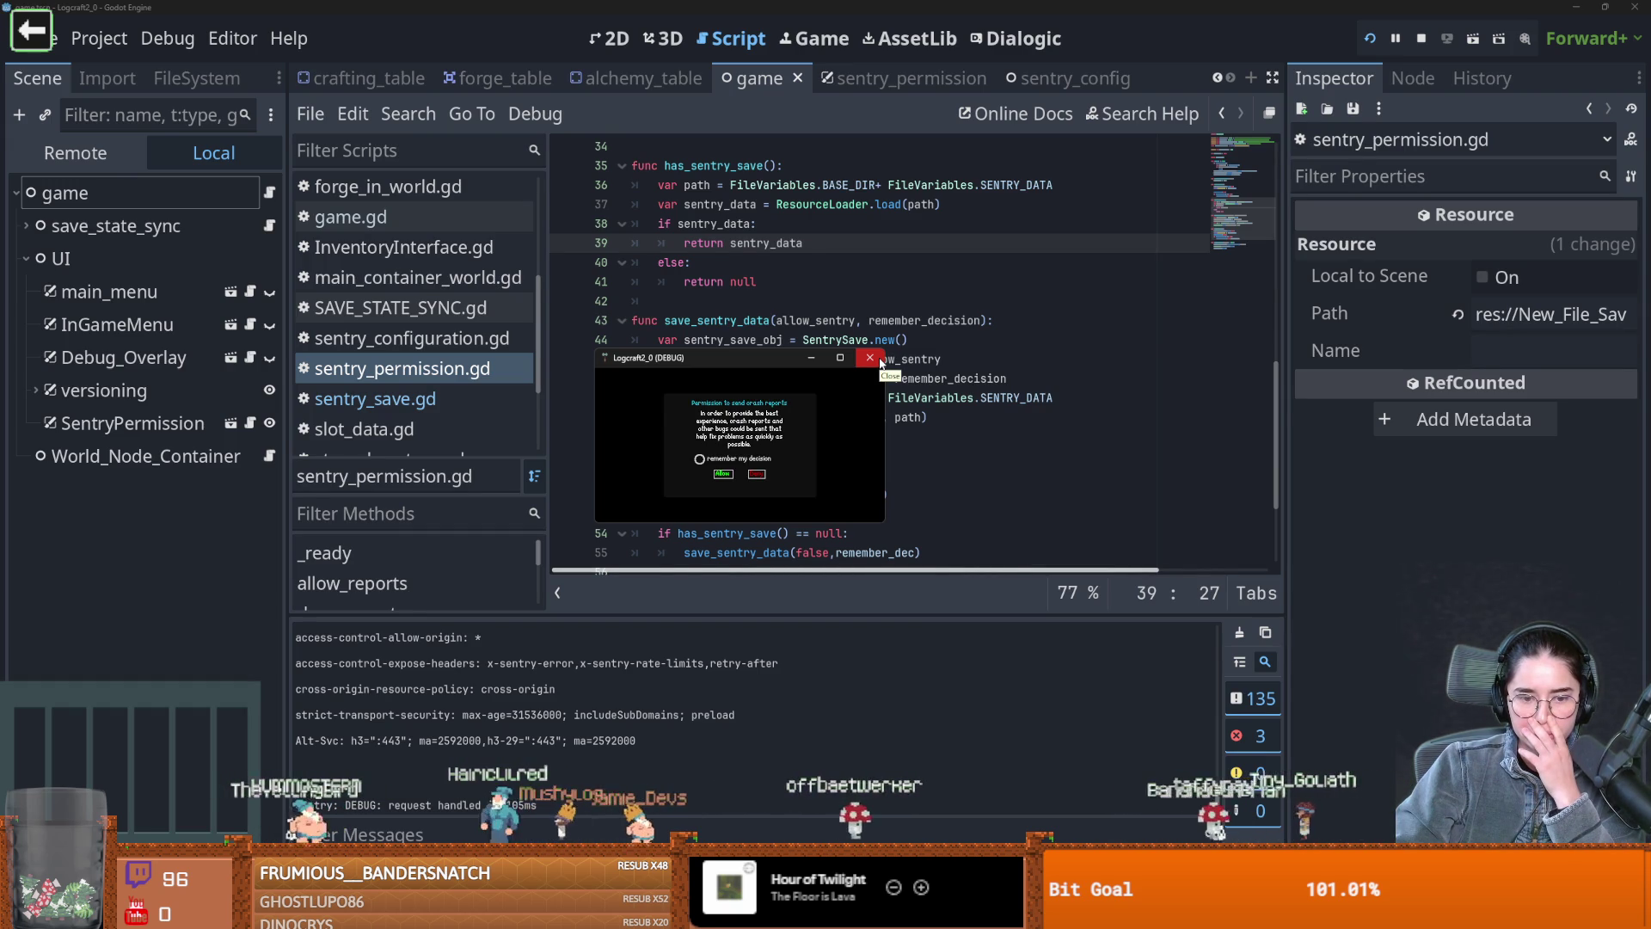
left_click(880, 362)
scroll(856, 391, "up", 6)
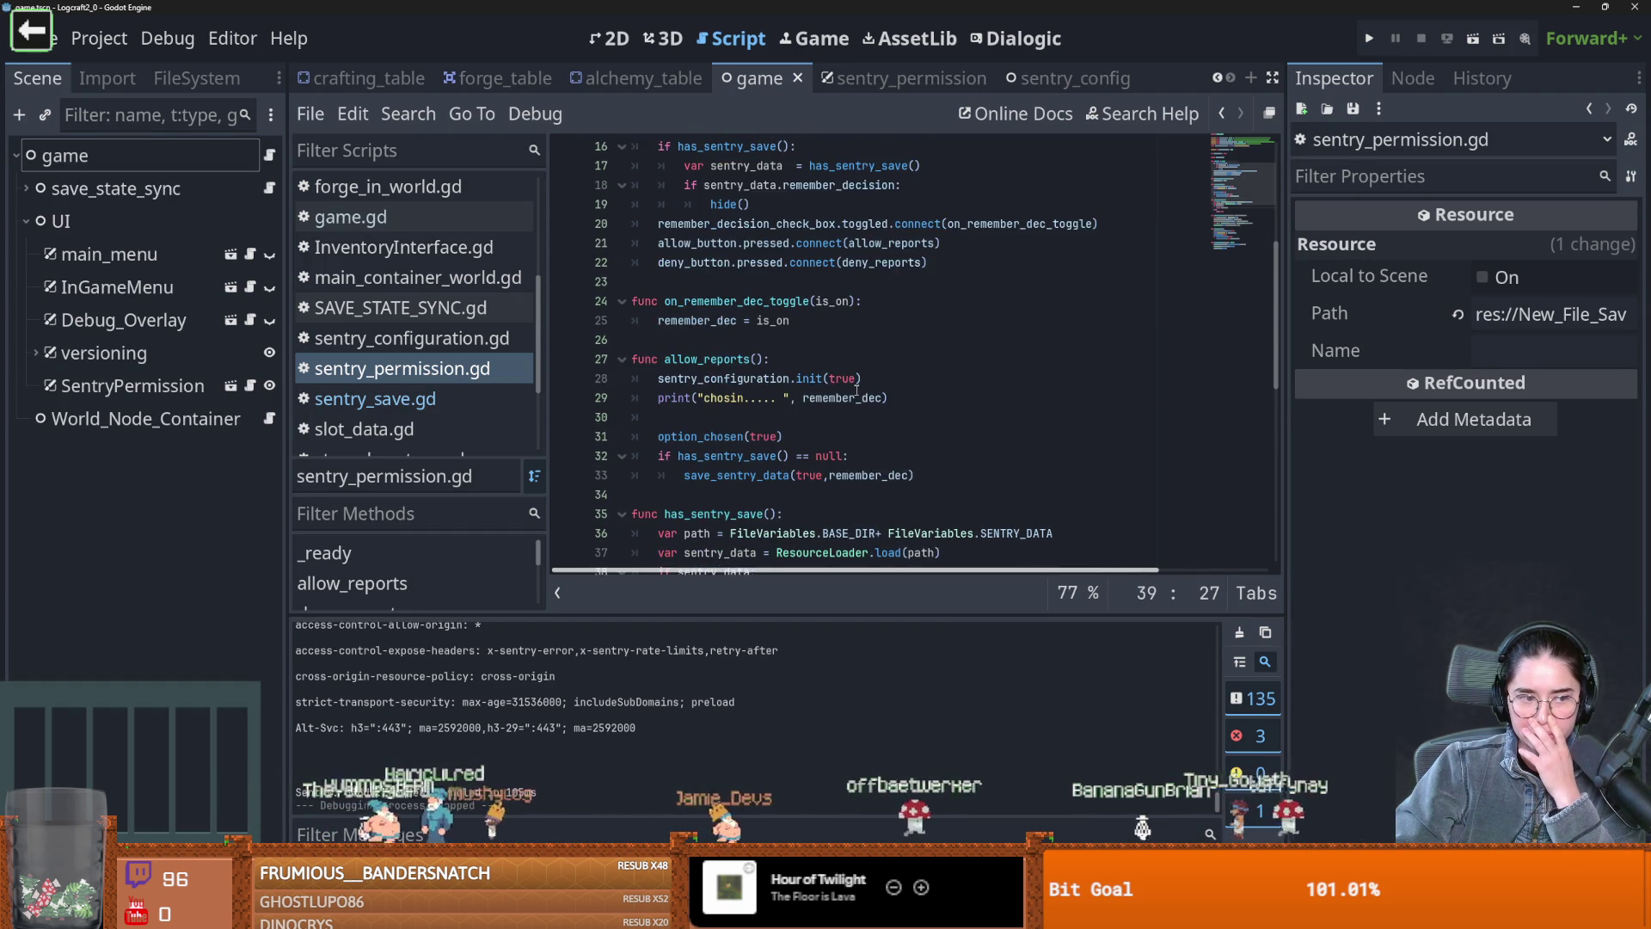
Add a breakpoint in sentry_permission.gd on line 44, the start of save_sentry_data
scroll(857, 391, "up", 5)
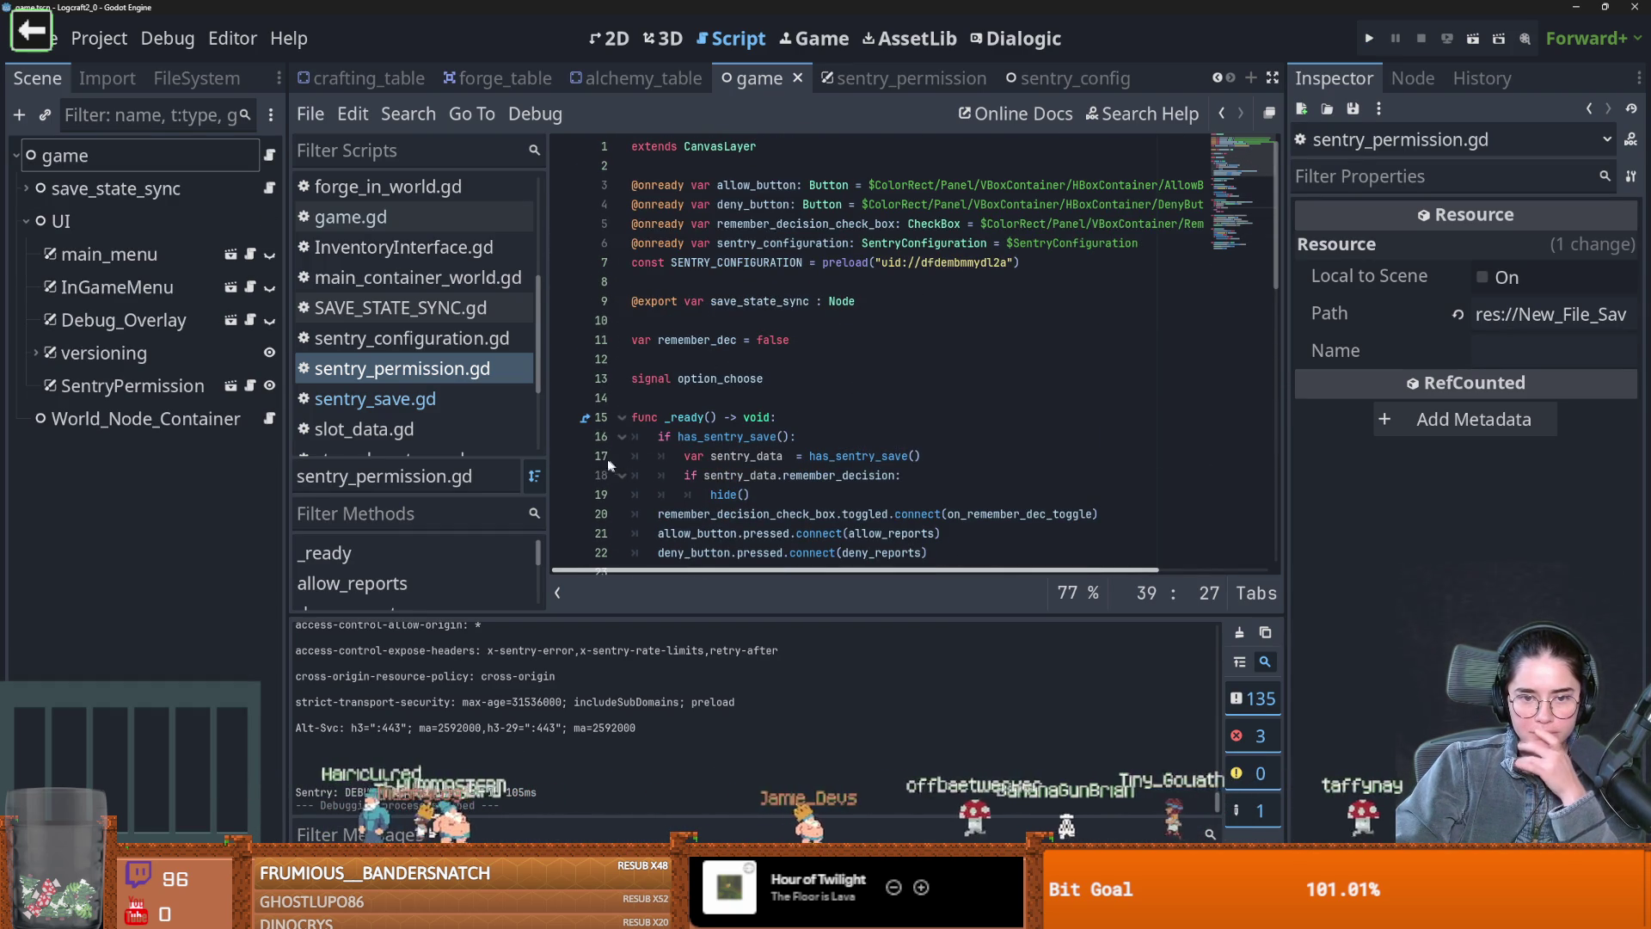
mouse_move(612, 463)
left_mouse_down()
mouse_move(654, 567)
mouse_move(688, 585)
left_mouse_up()
left_click(770, 477)
scroll(769, 477, "down", 4)
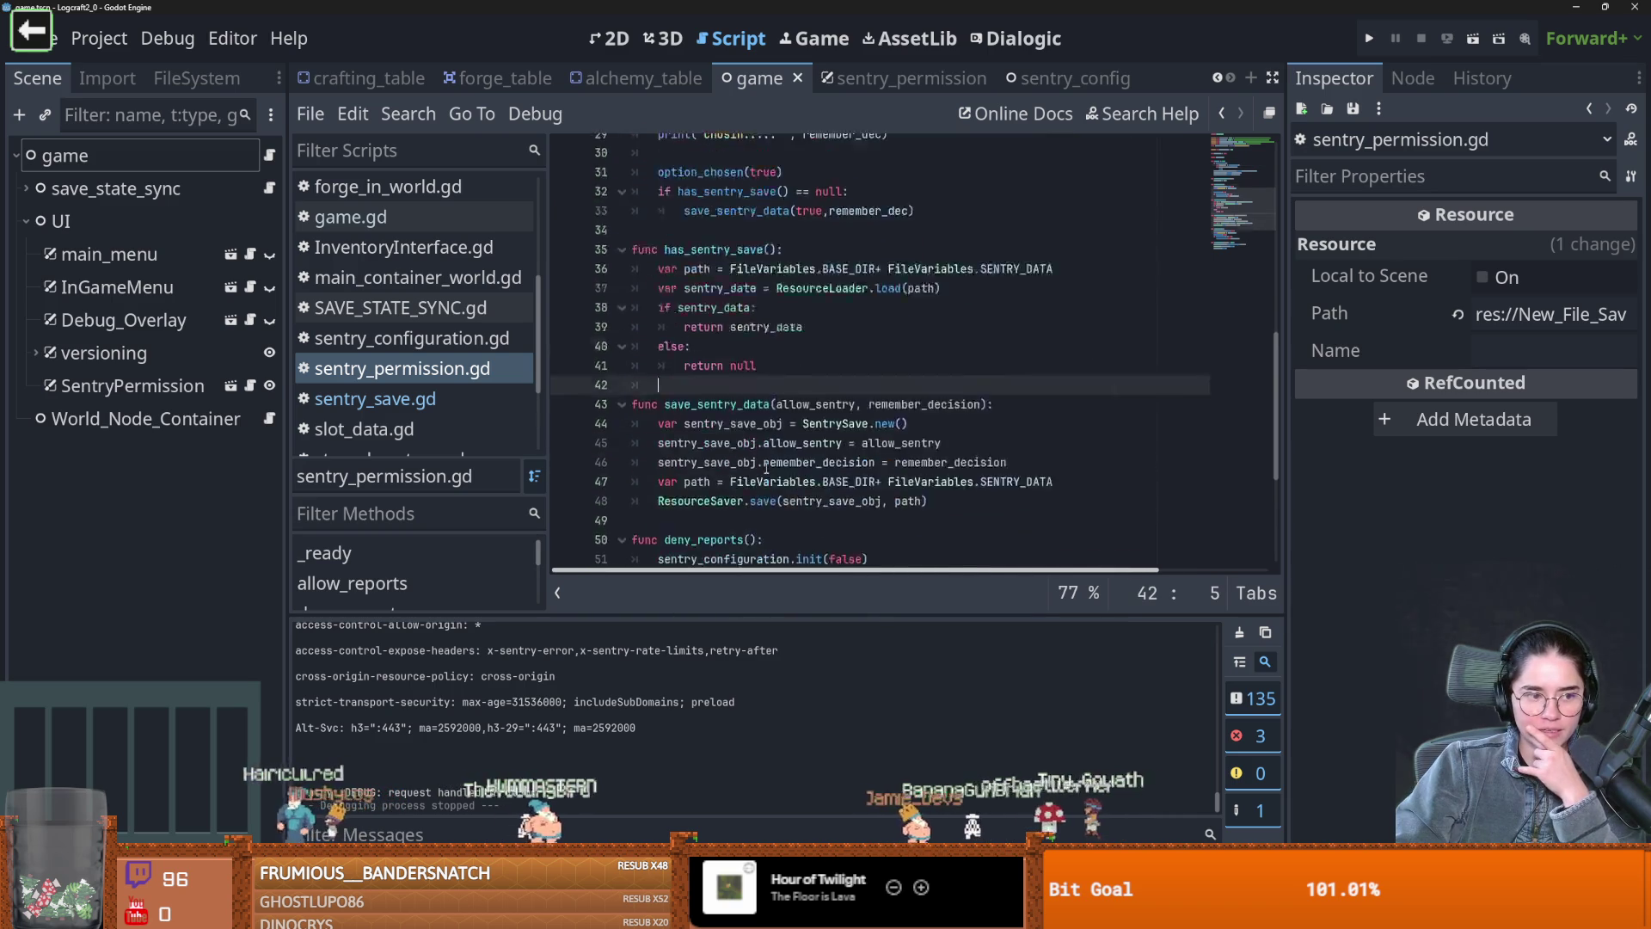
left_click(566, 302)
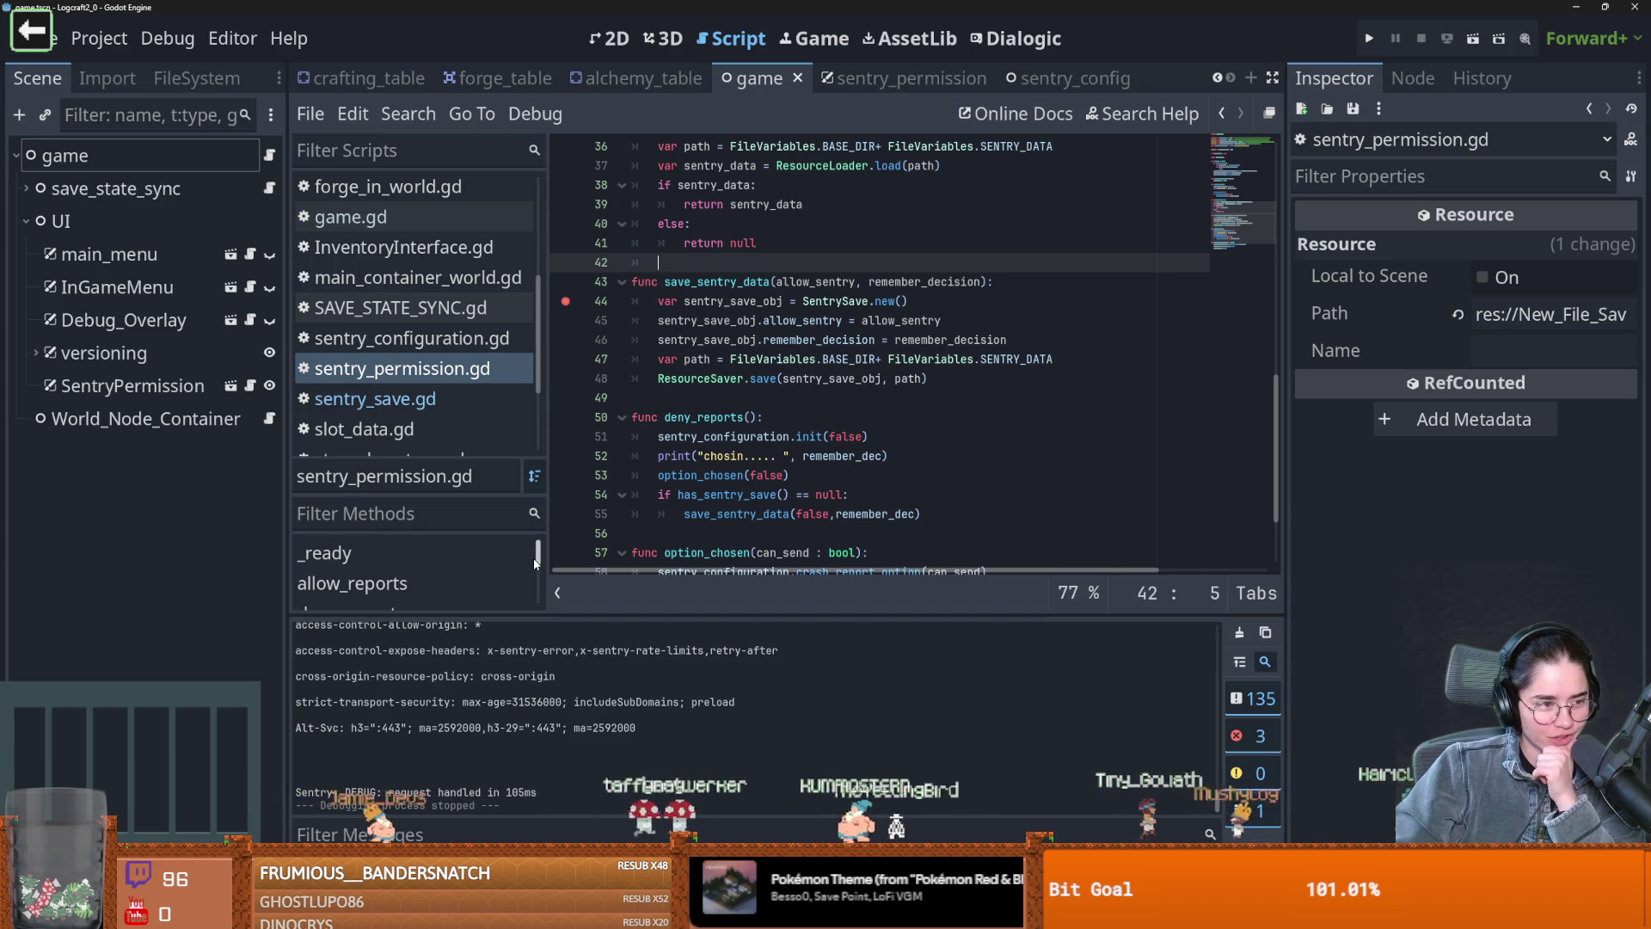
Debug-run the game, step back out into _ready, and inspect the loaded sentry_data resource
left_click(745, 455)
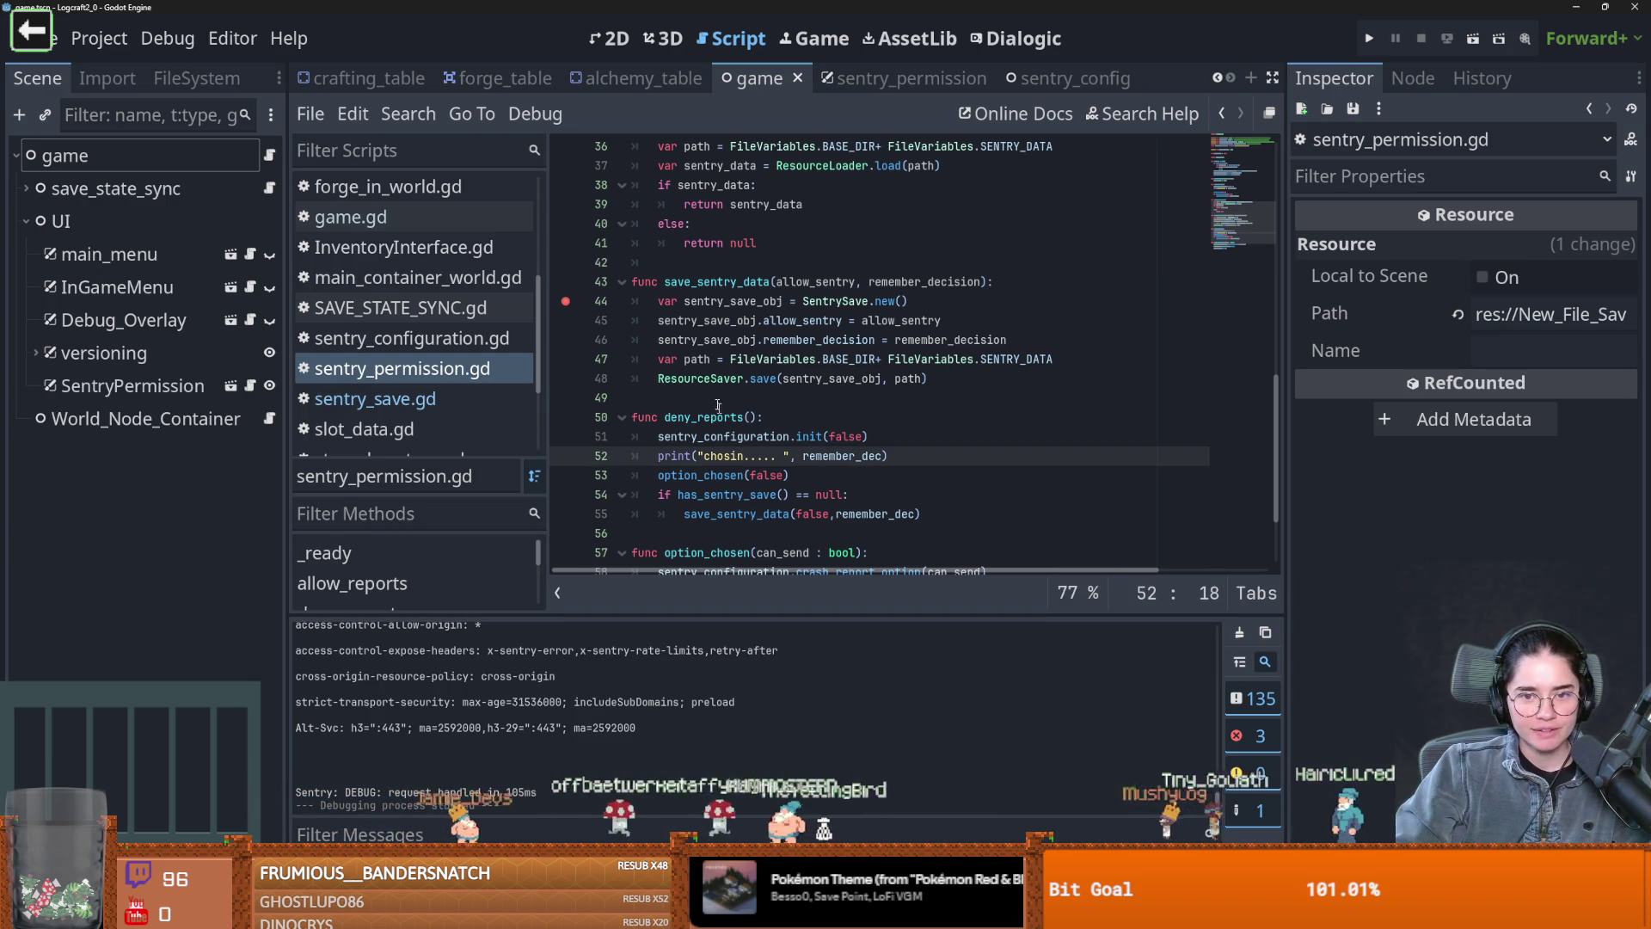
left_click(1370, 38)
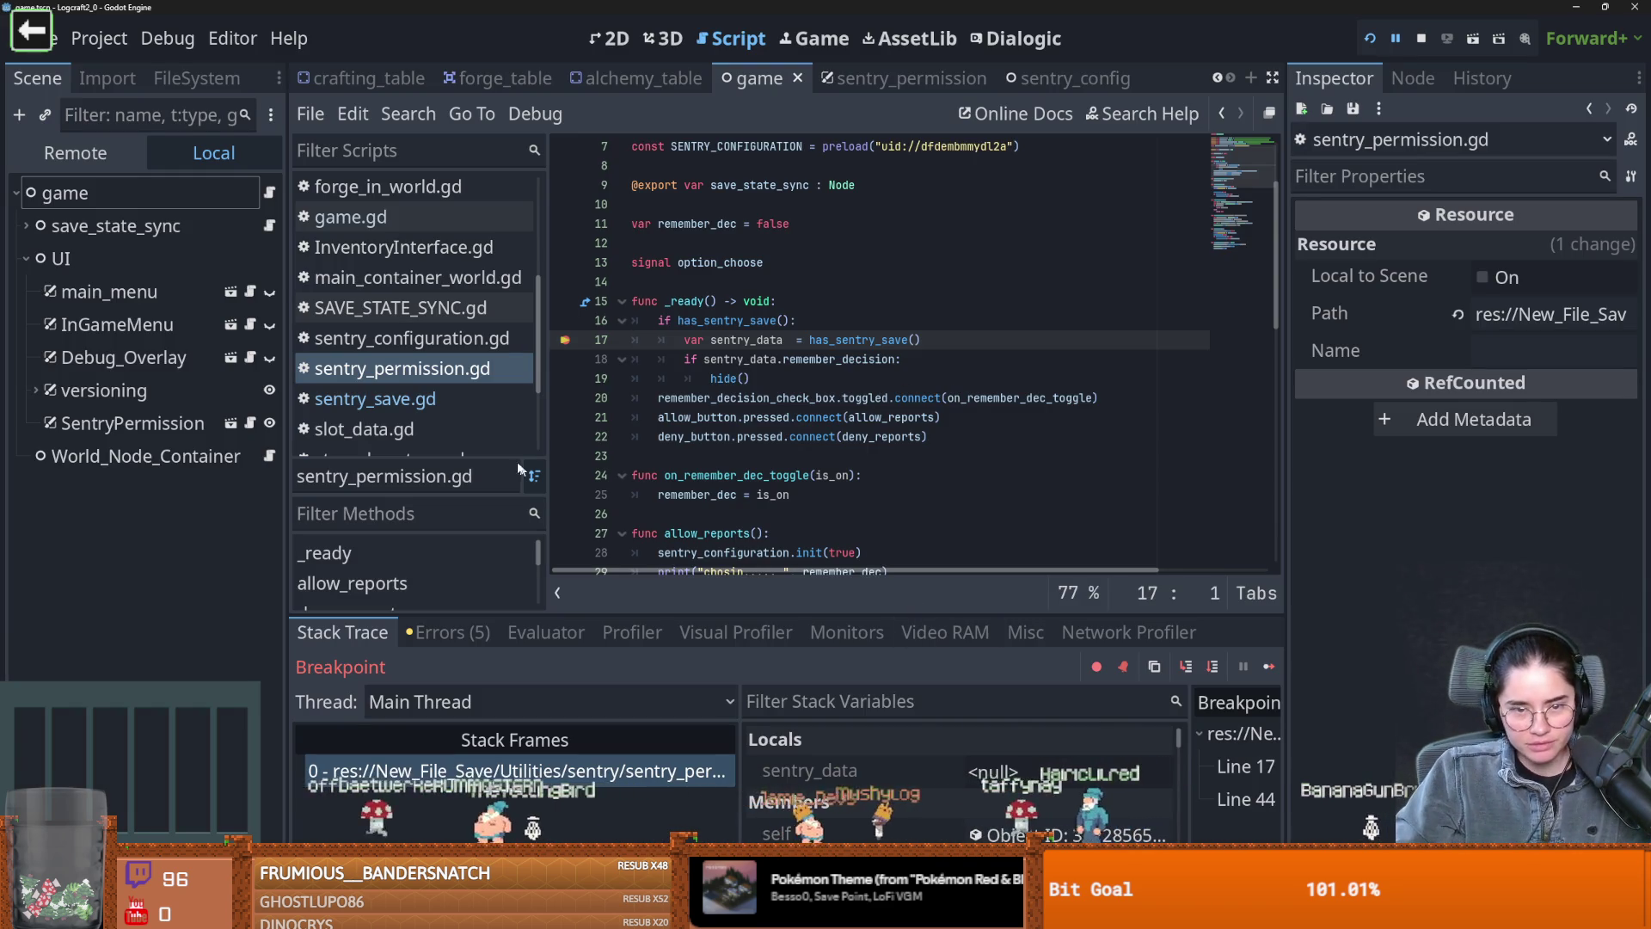
left_click(1185, 668)
left_click(1185, 668)
left_click(1185, 668)
left_click(1185, 668)
left_click(1023, 774)
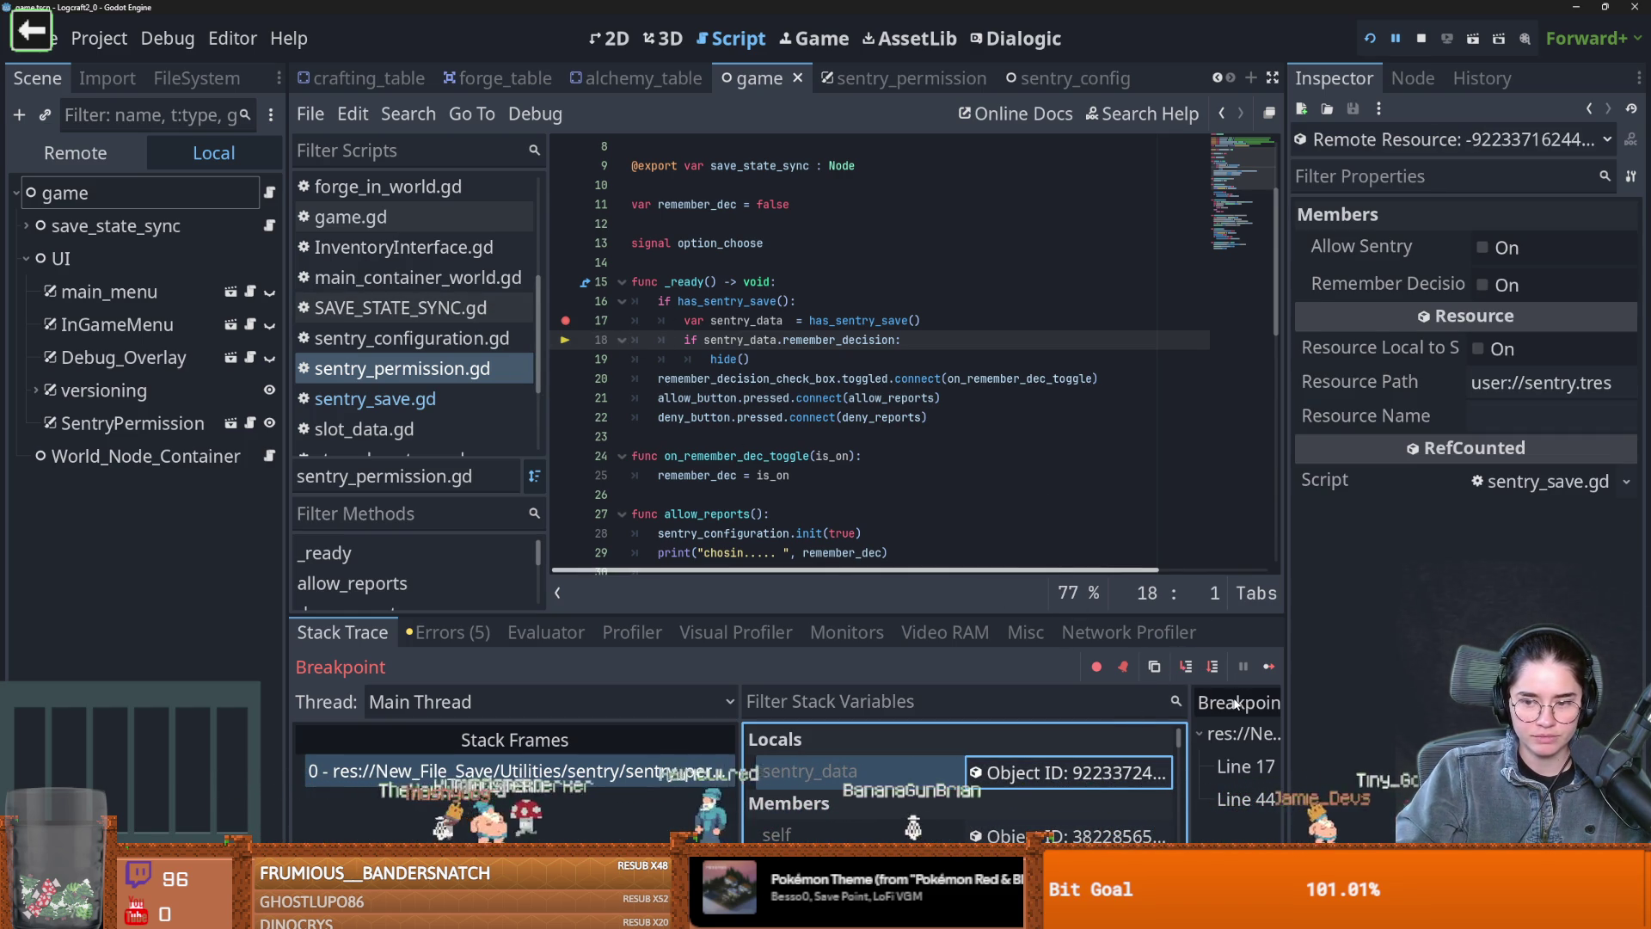
Advance to line 20, resume, allow crash reports with the decision remembered, then close the game
left_click(1187, 668)
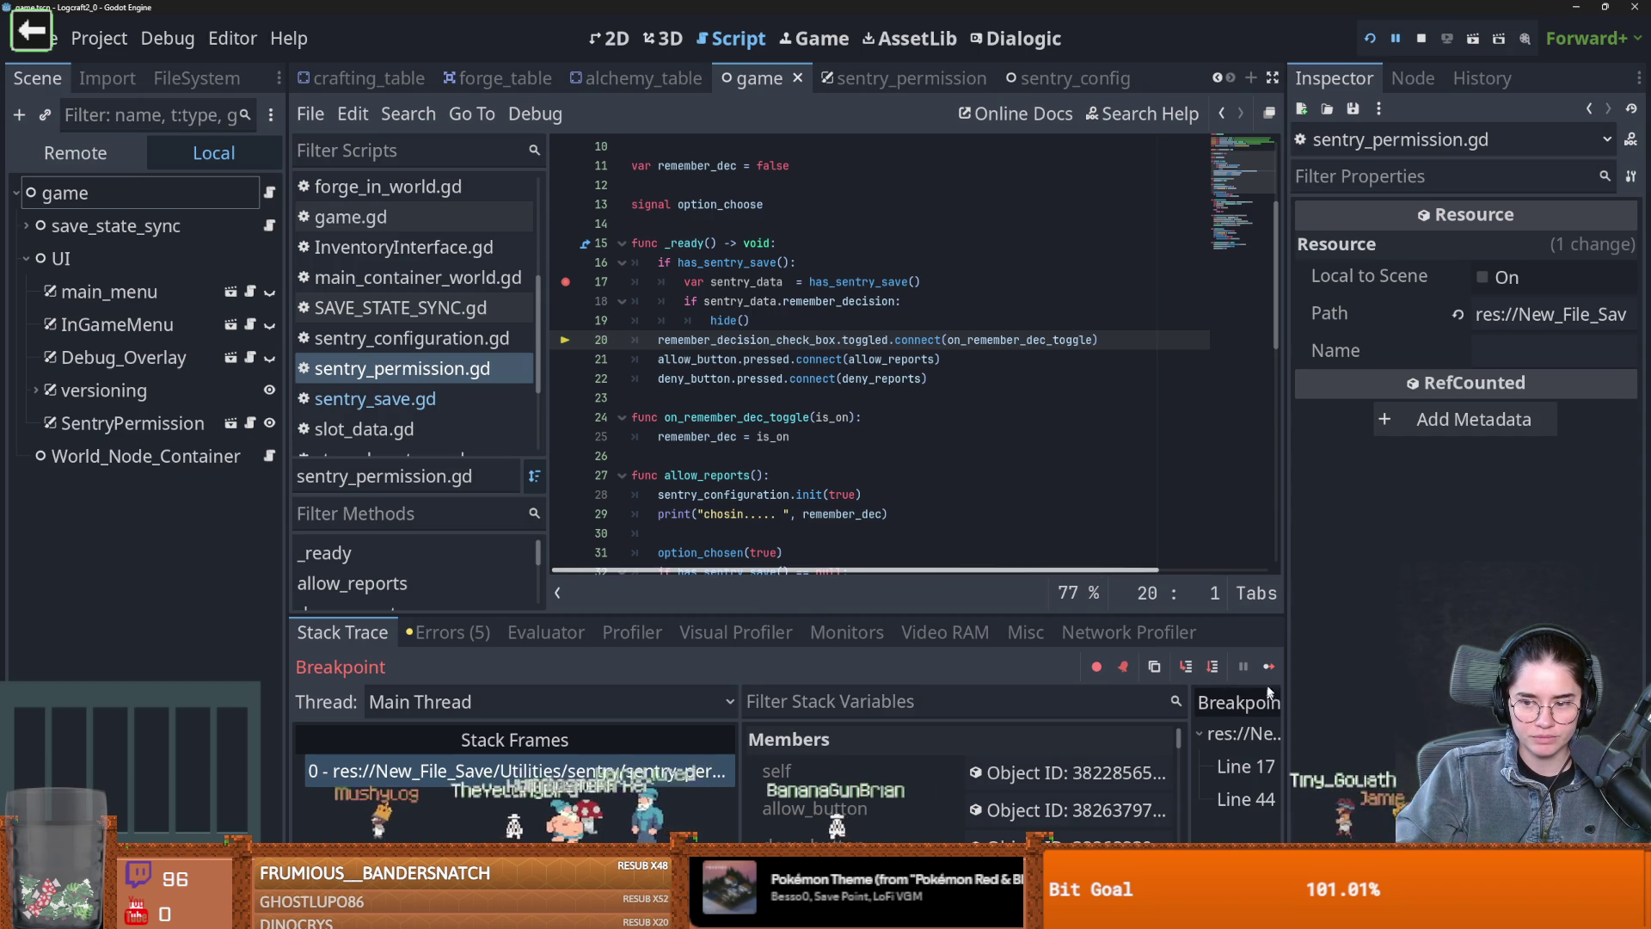
left_click(1269, 667)
left_click(597, 534)
left_click(921, 615)
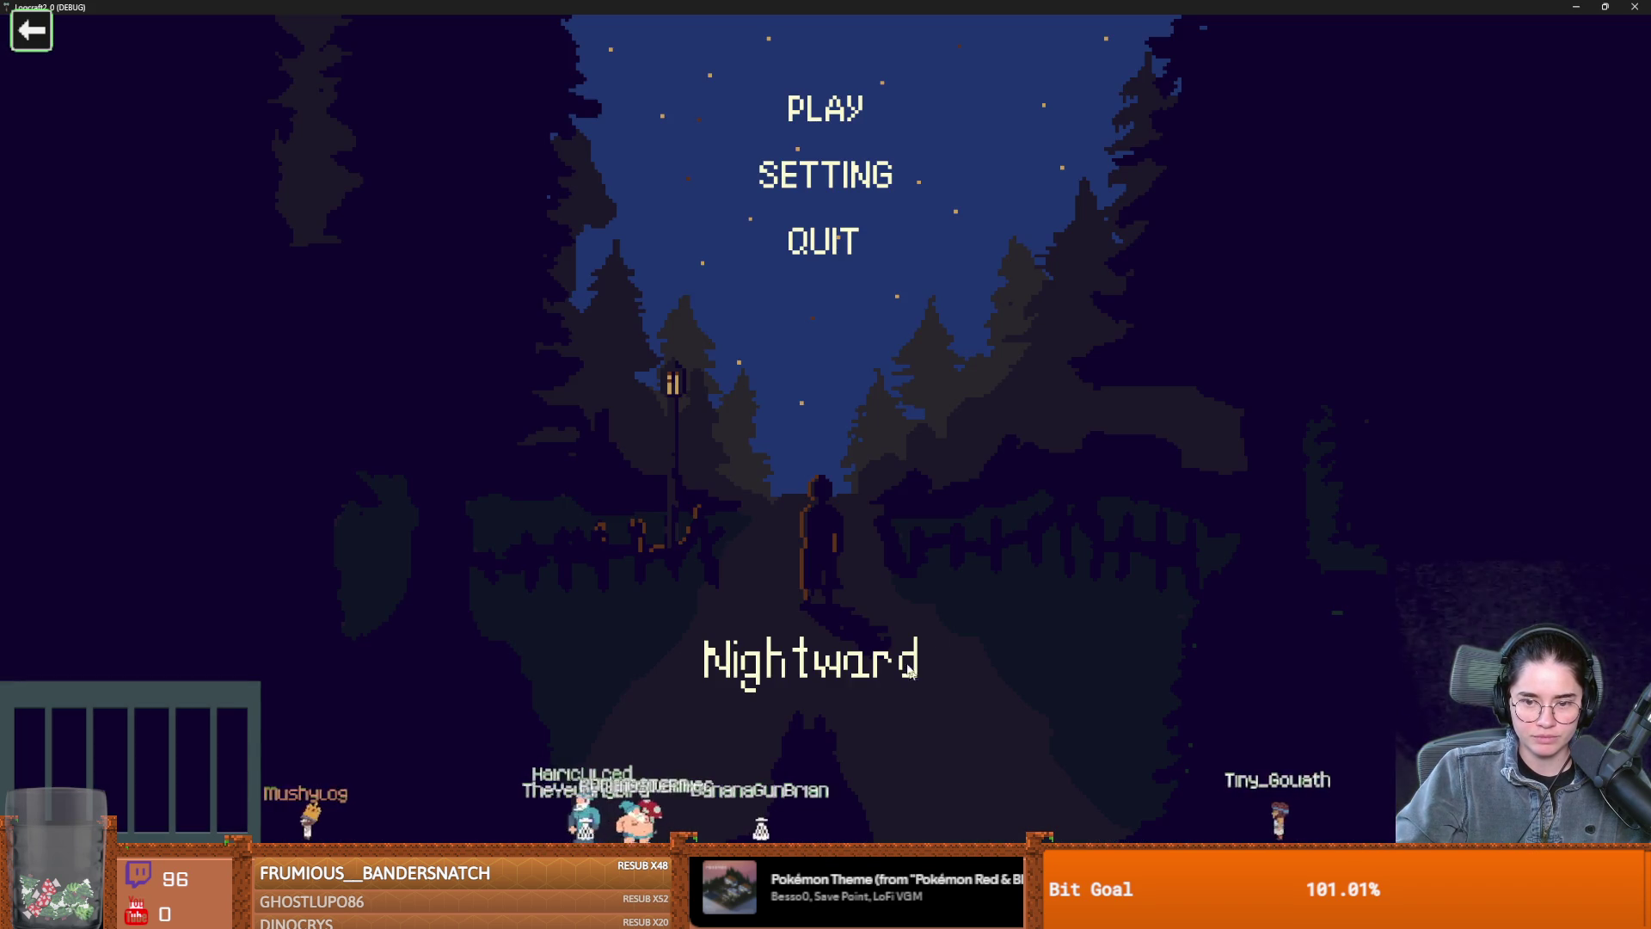
key("F8")
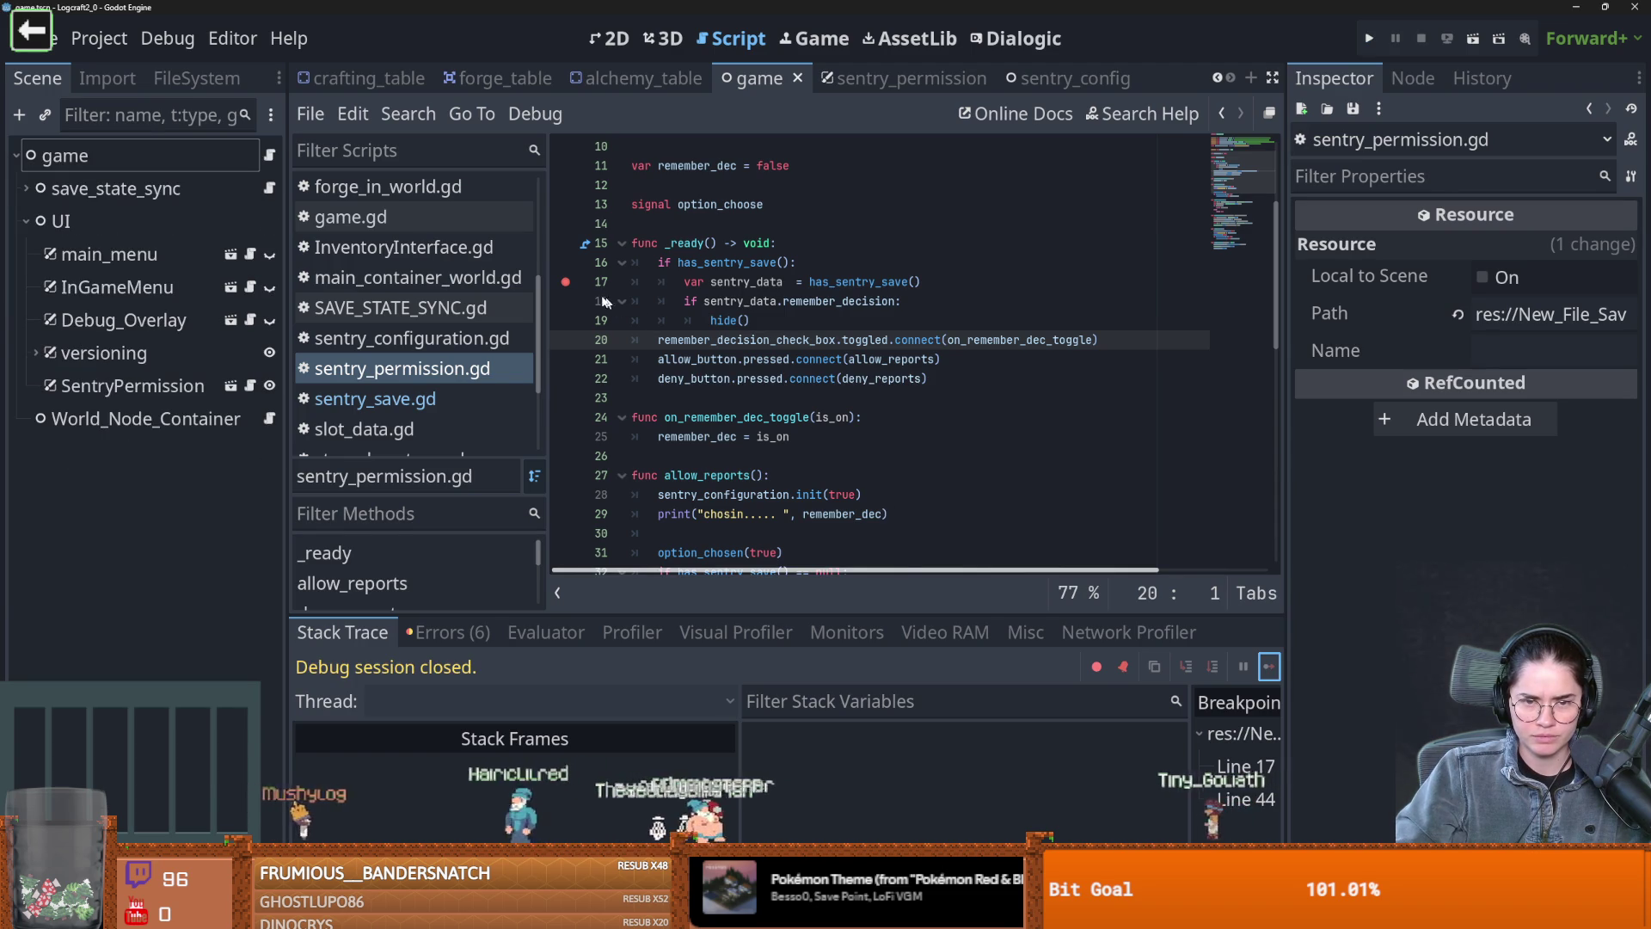
Review the deny_reports and save_sentry_data functions and the has_sentry_save call on line 54
scroll(714, 398, "down", 5)
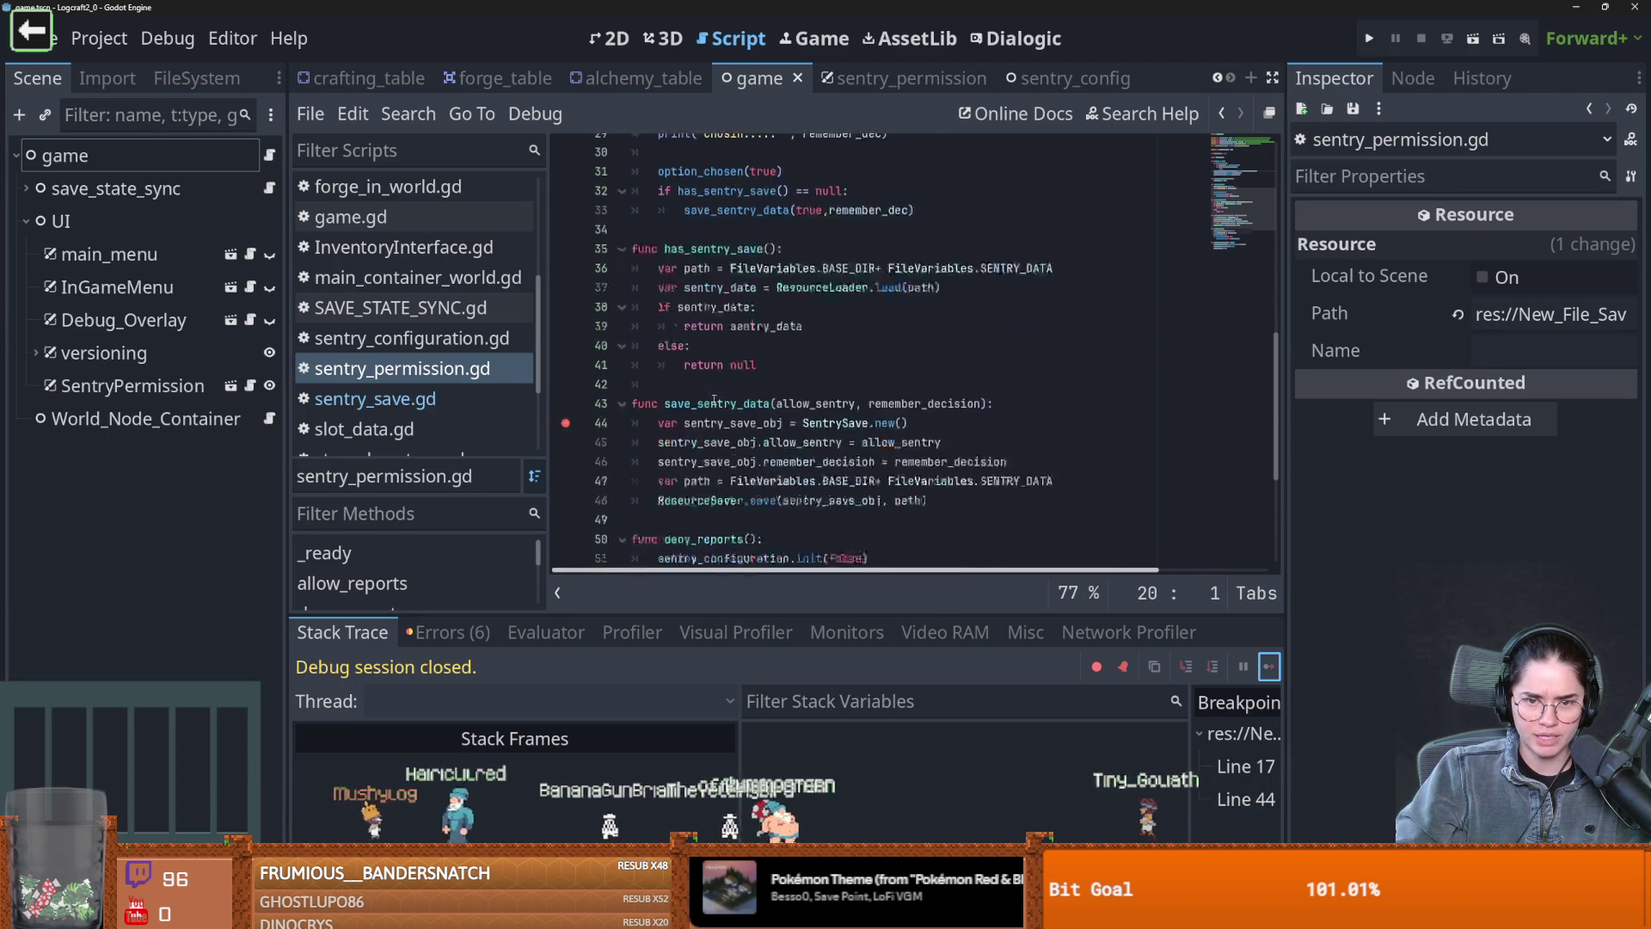
scroll(713, 399, "down", 4)
double_click(703, 301)
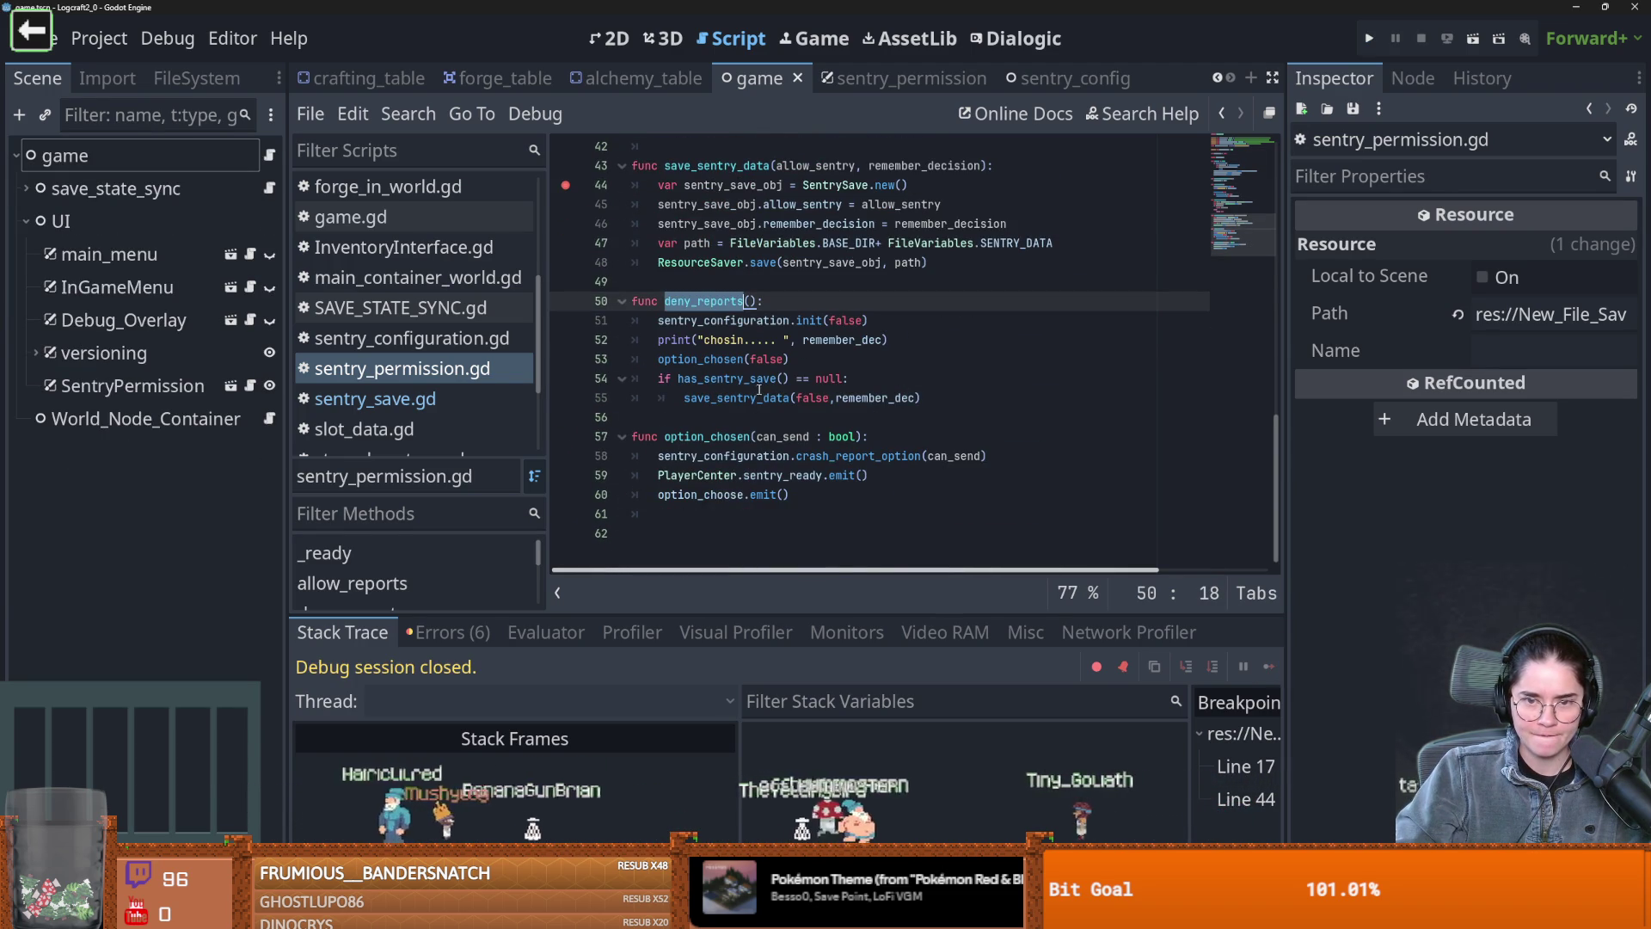
scroll(758, 392, "up", 2)
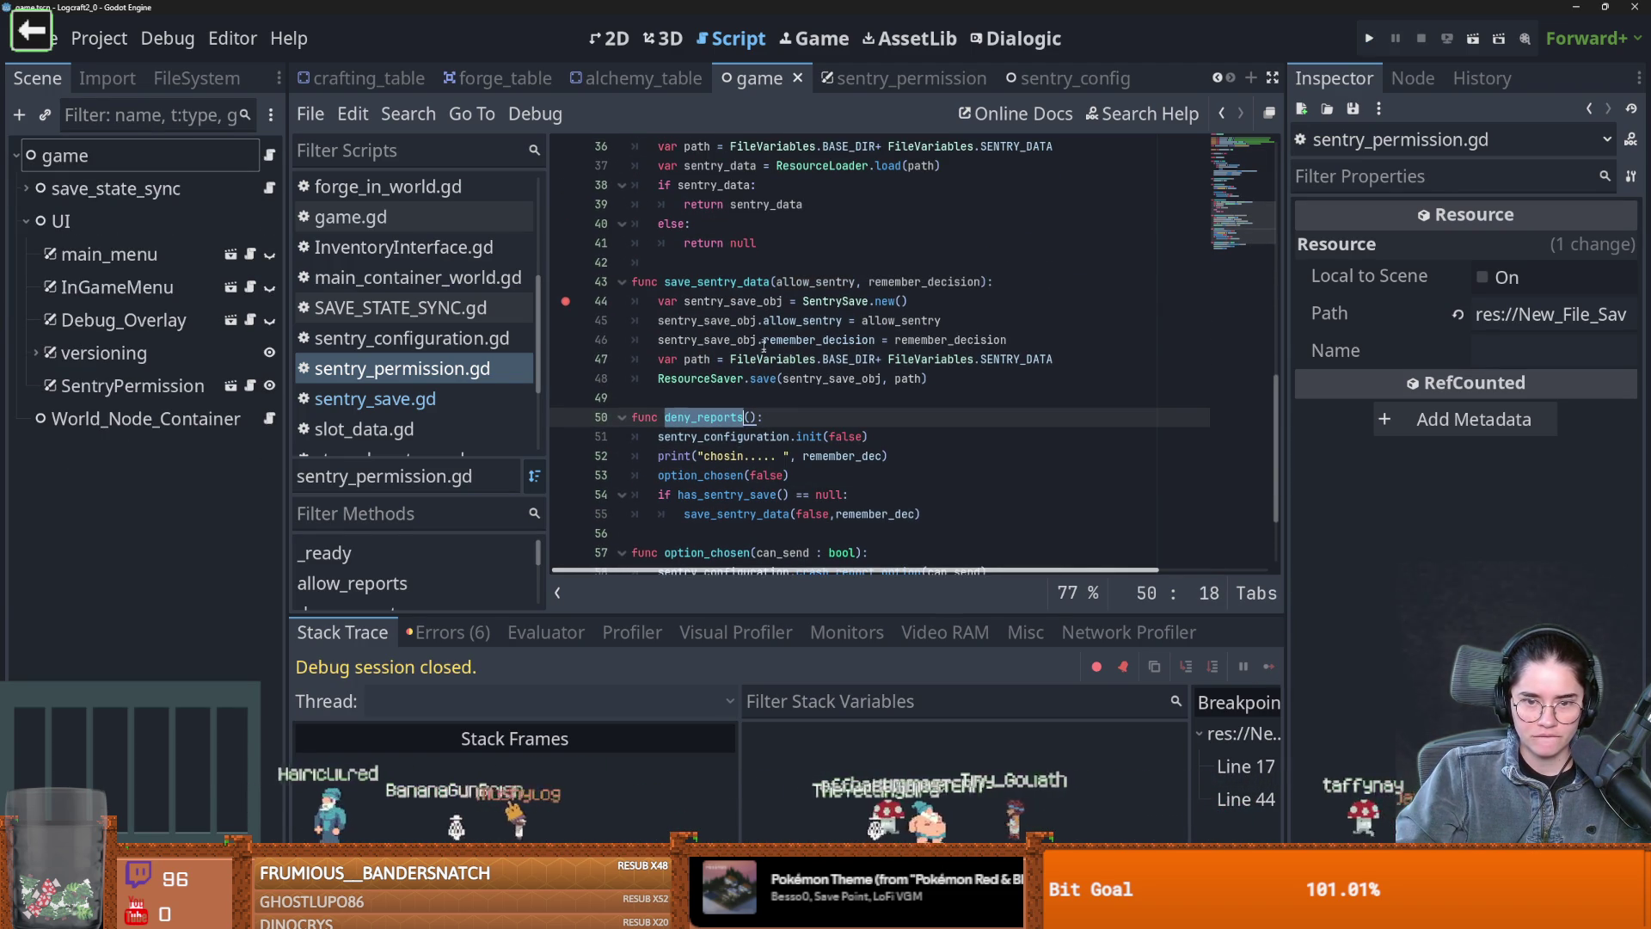
double_click(735, 283)
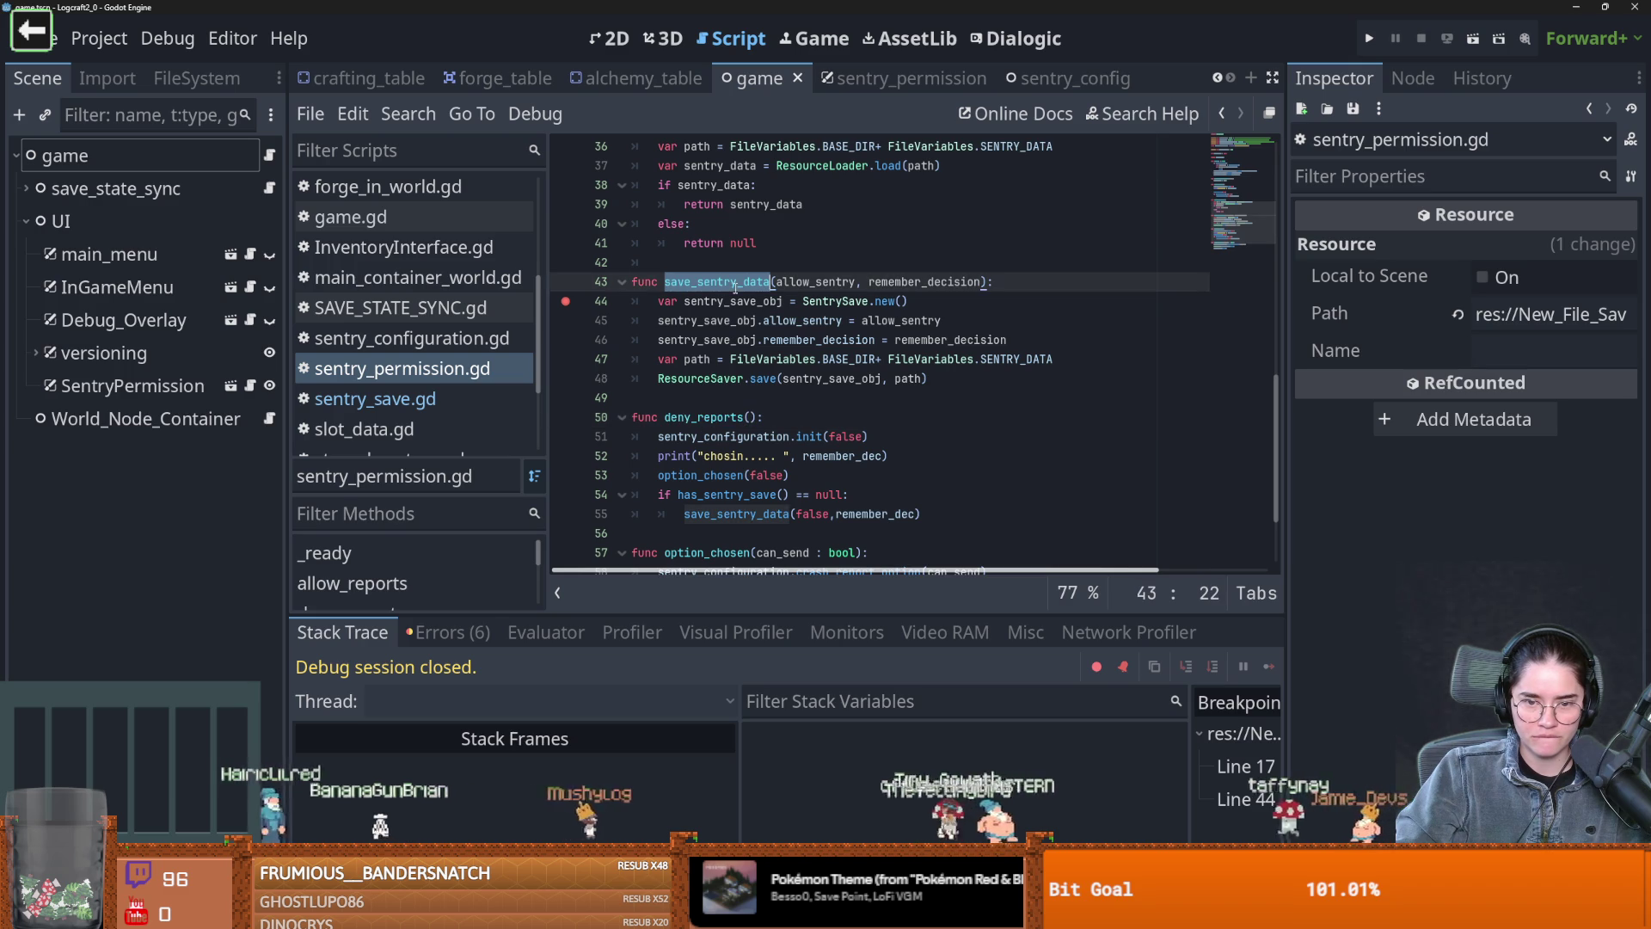
left_click(789, 515)
double_click(748, 496)
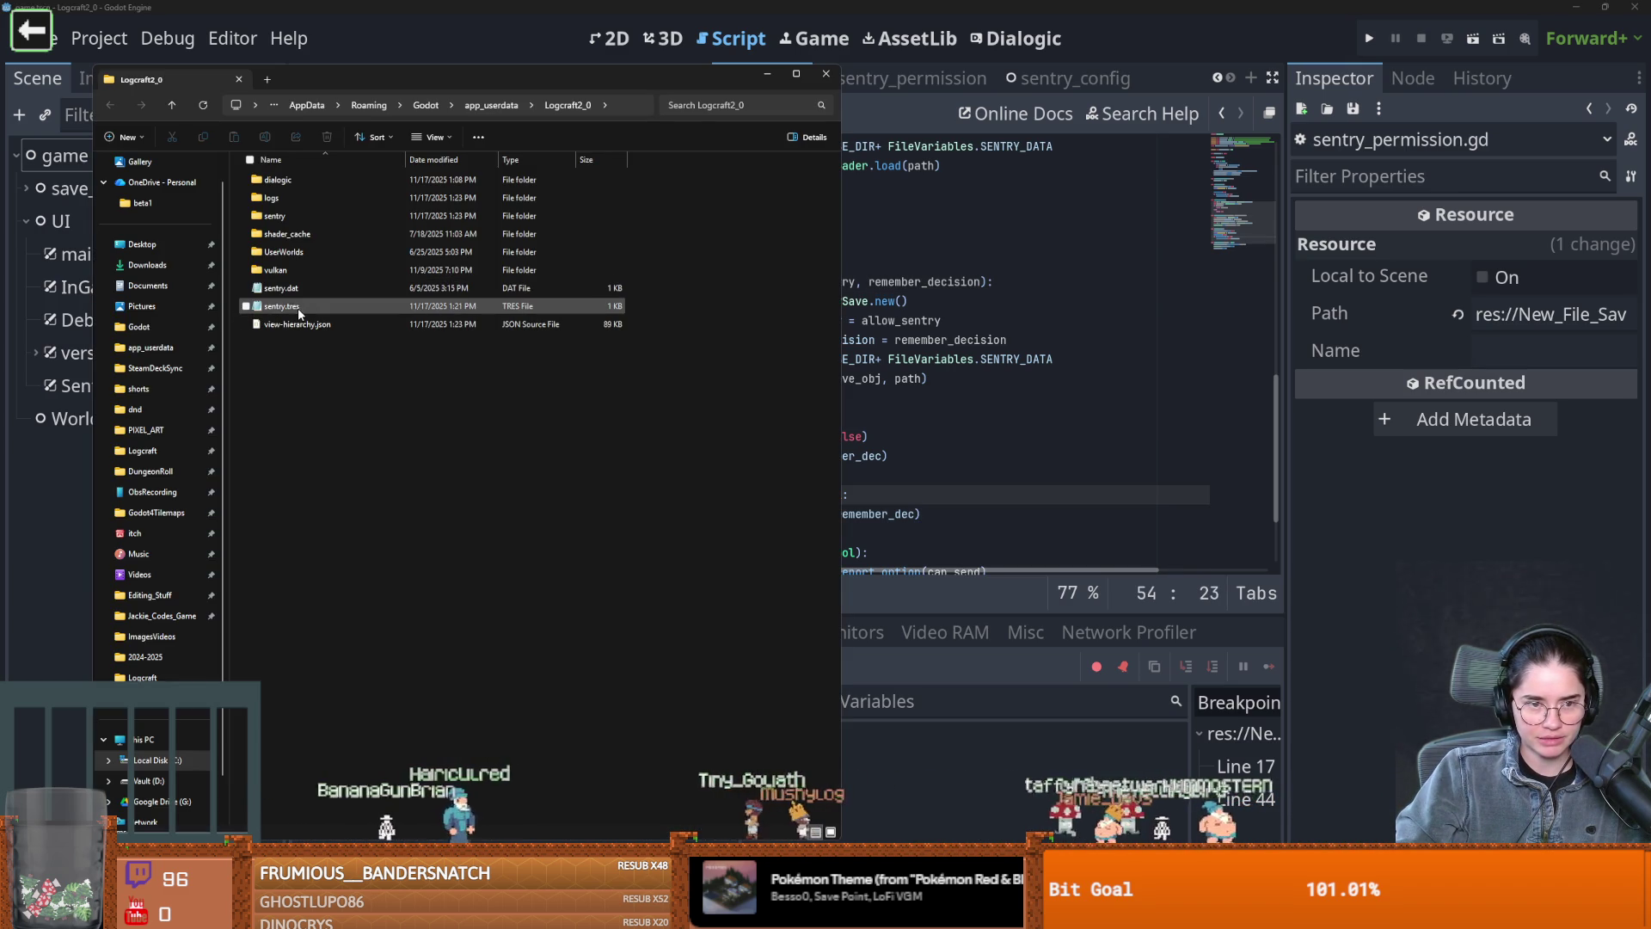
Delete the sentry.tres save file and relaunch the game
right_click(298, 308)
left_click(487, 336)
left_click(935, 378)
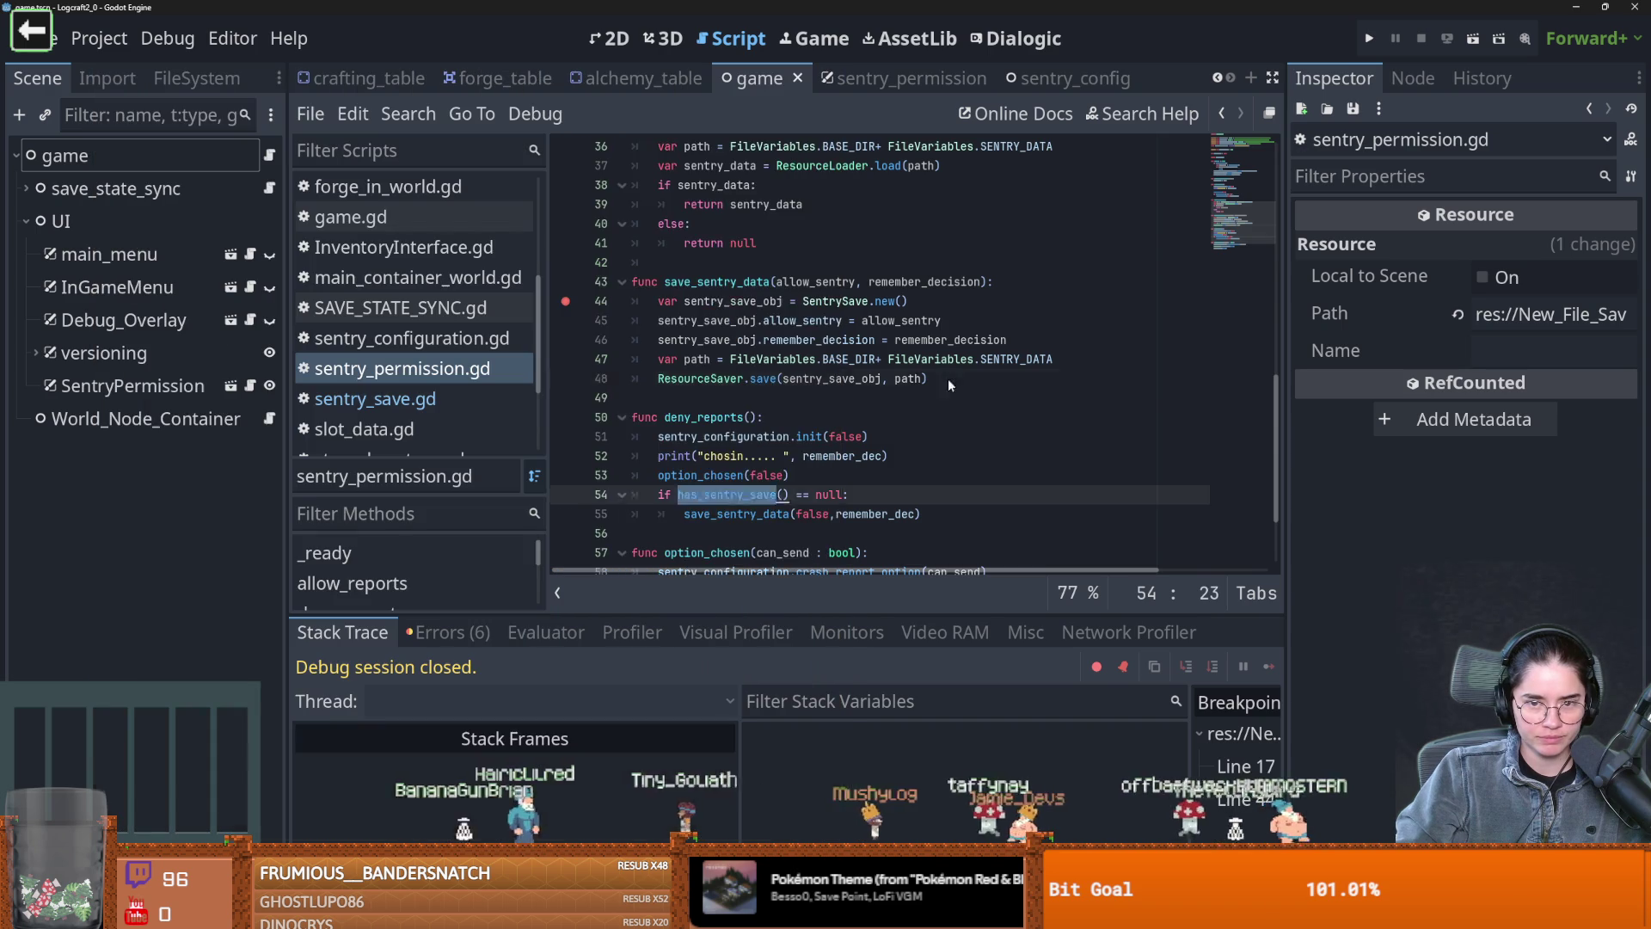
scroll(936, 378, "up", 2)
left_click(1366, 37)
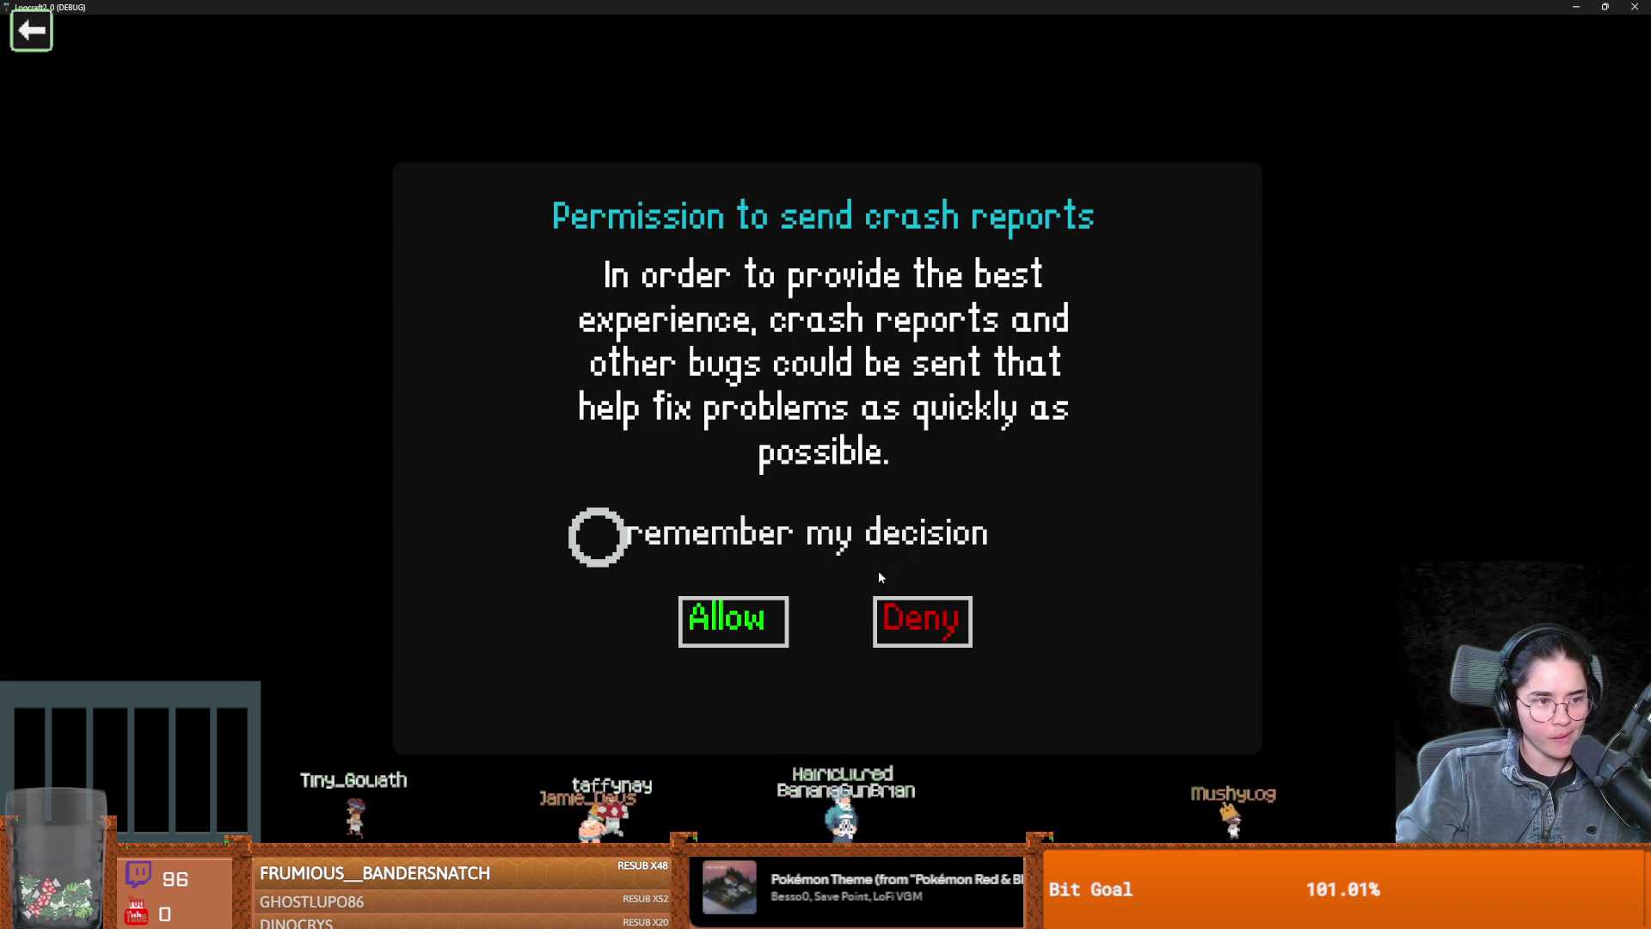
Allow crash reports with the decision remembered, step through save_sentry_data to ResourceSaver.save, and resume
left_click(643, 536)
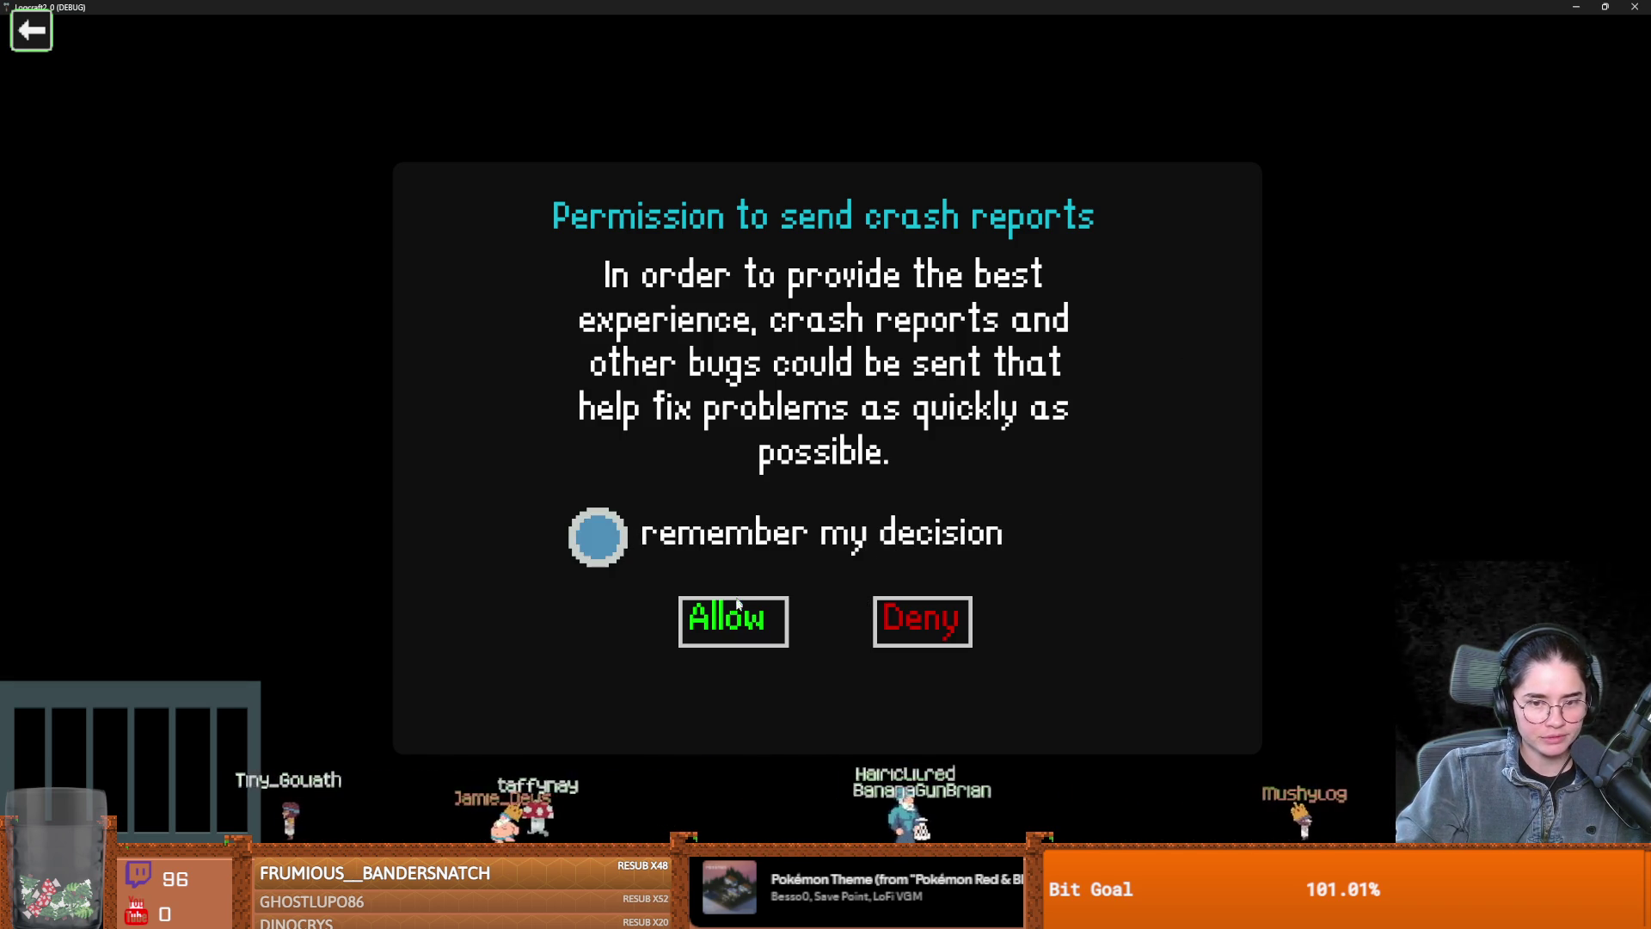
left_click(731, 620)
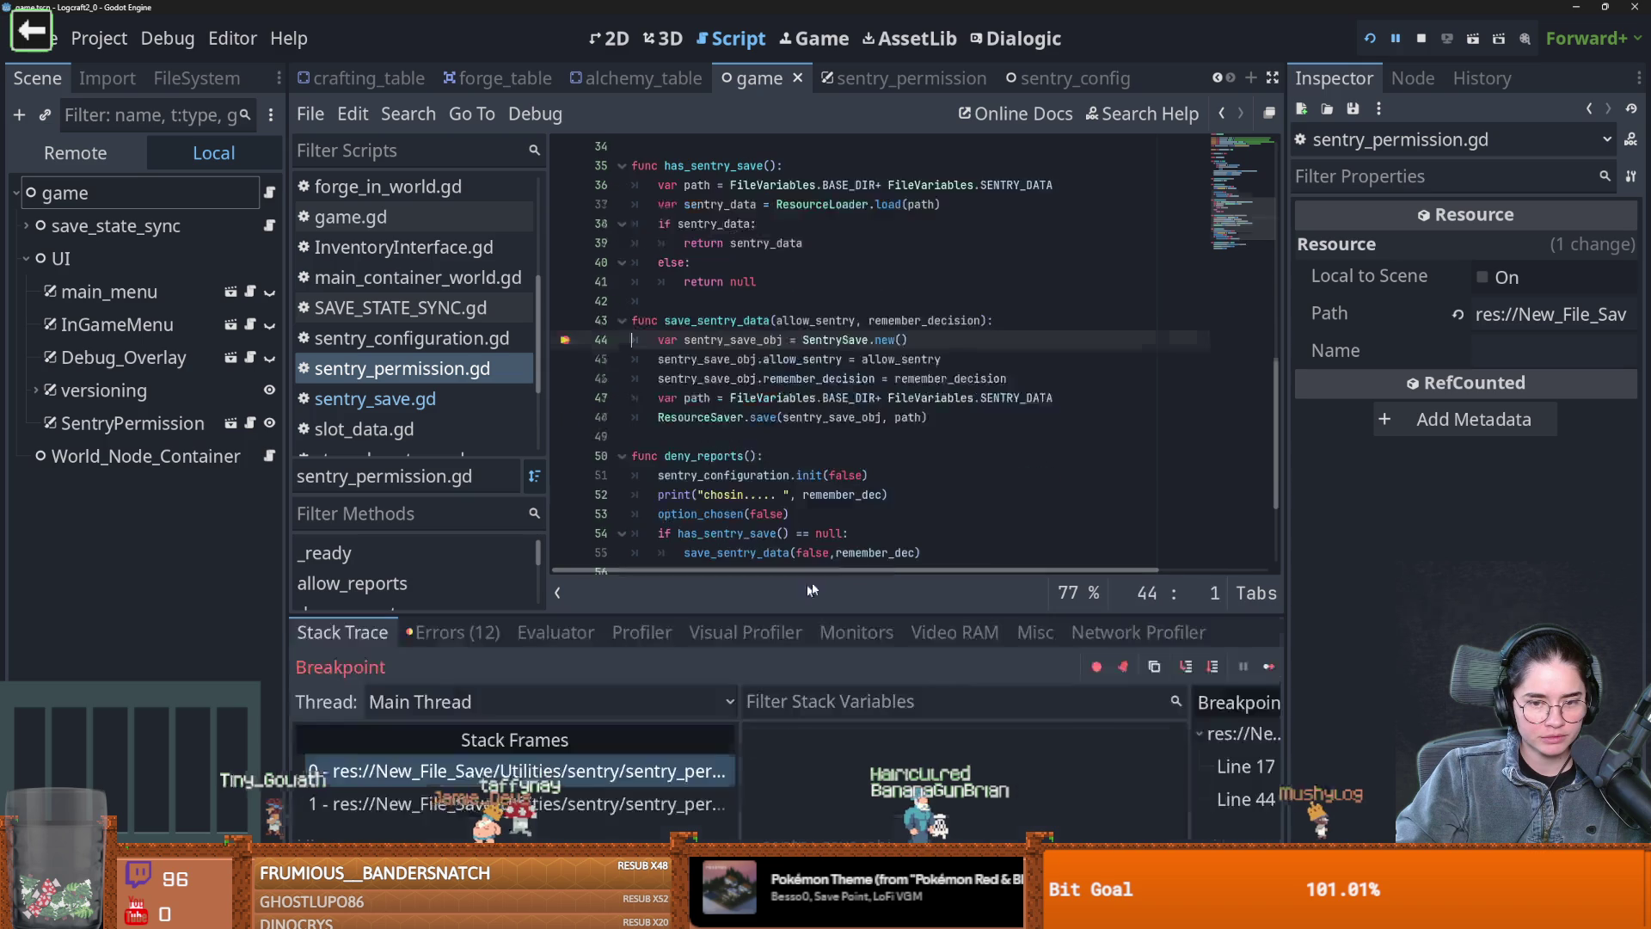
left_click(1185, 667)
left_click(1185, 667)
left_click(1185, 667)
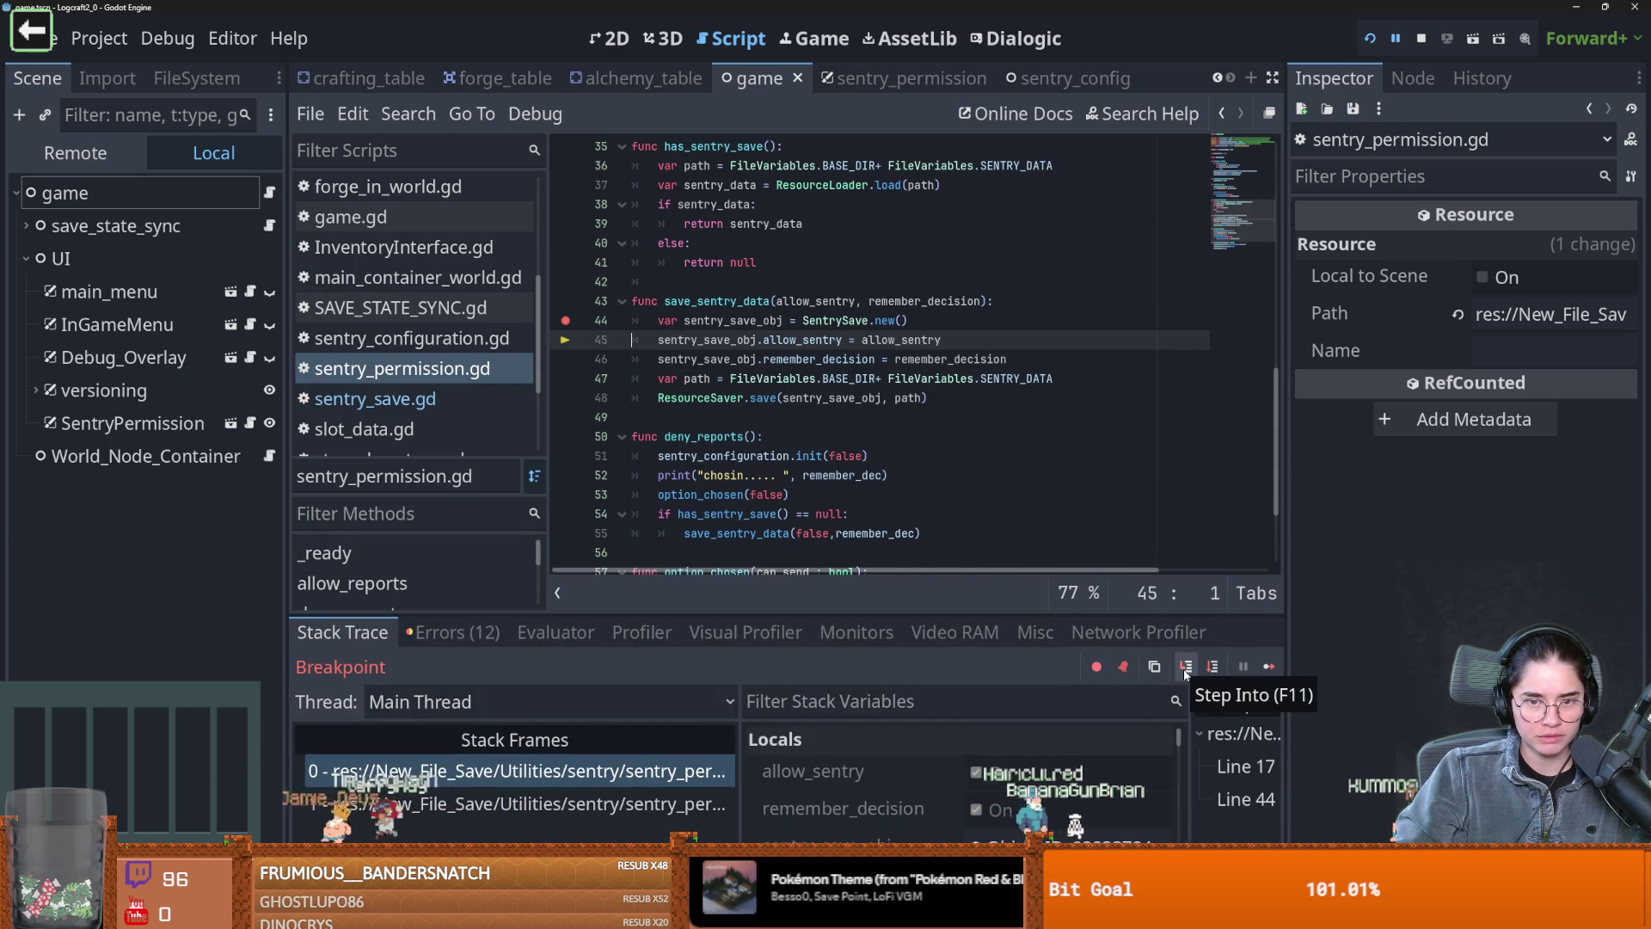
left_click(1185, 668)
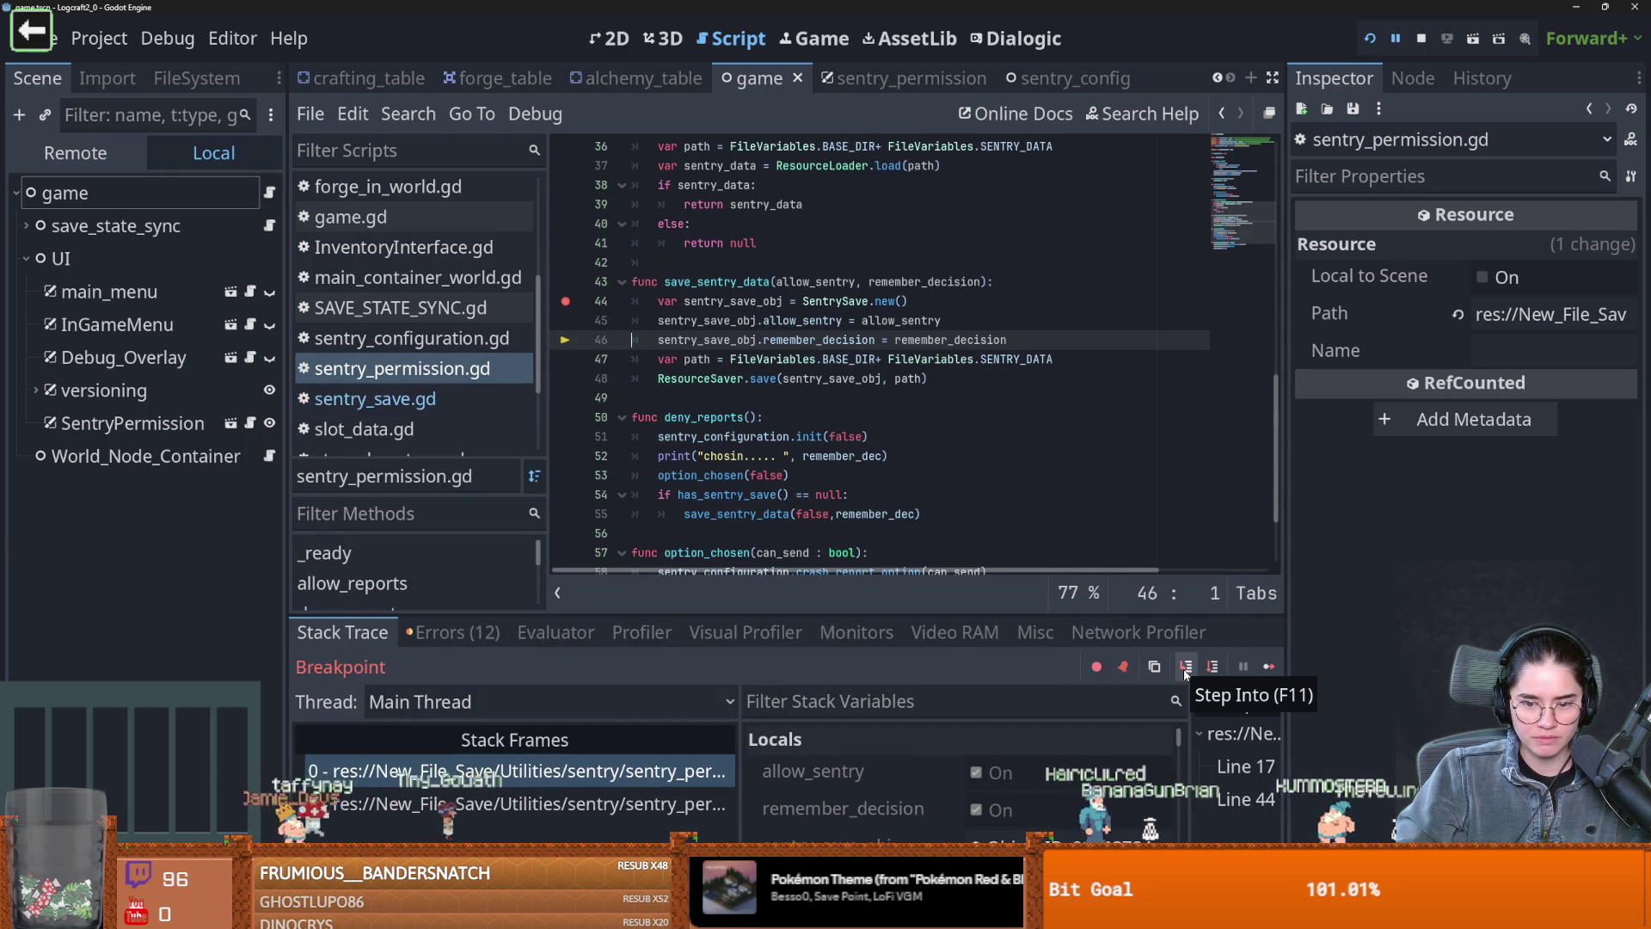
left_click(1184, 669)
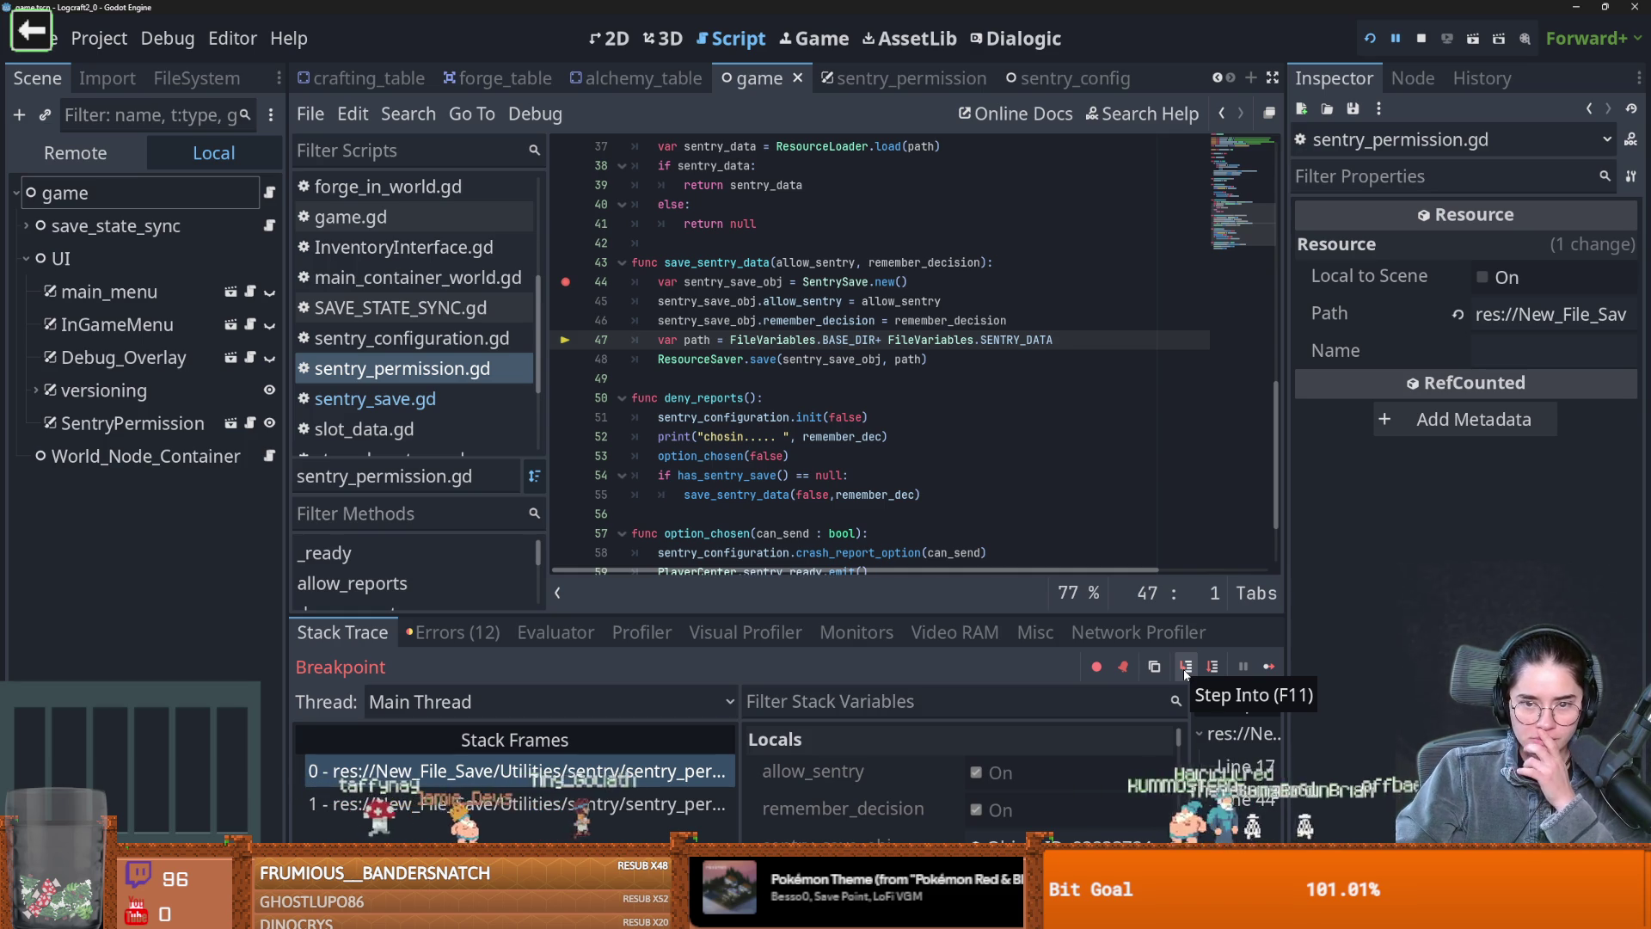
left_click(1184, 668)
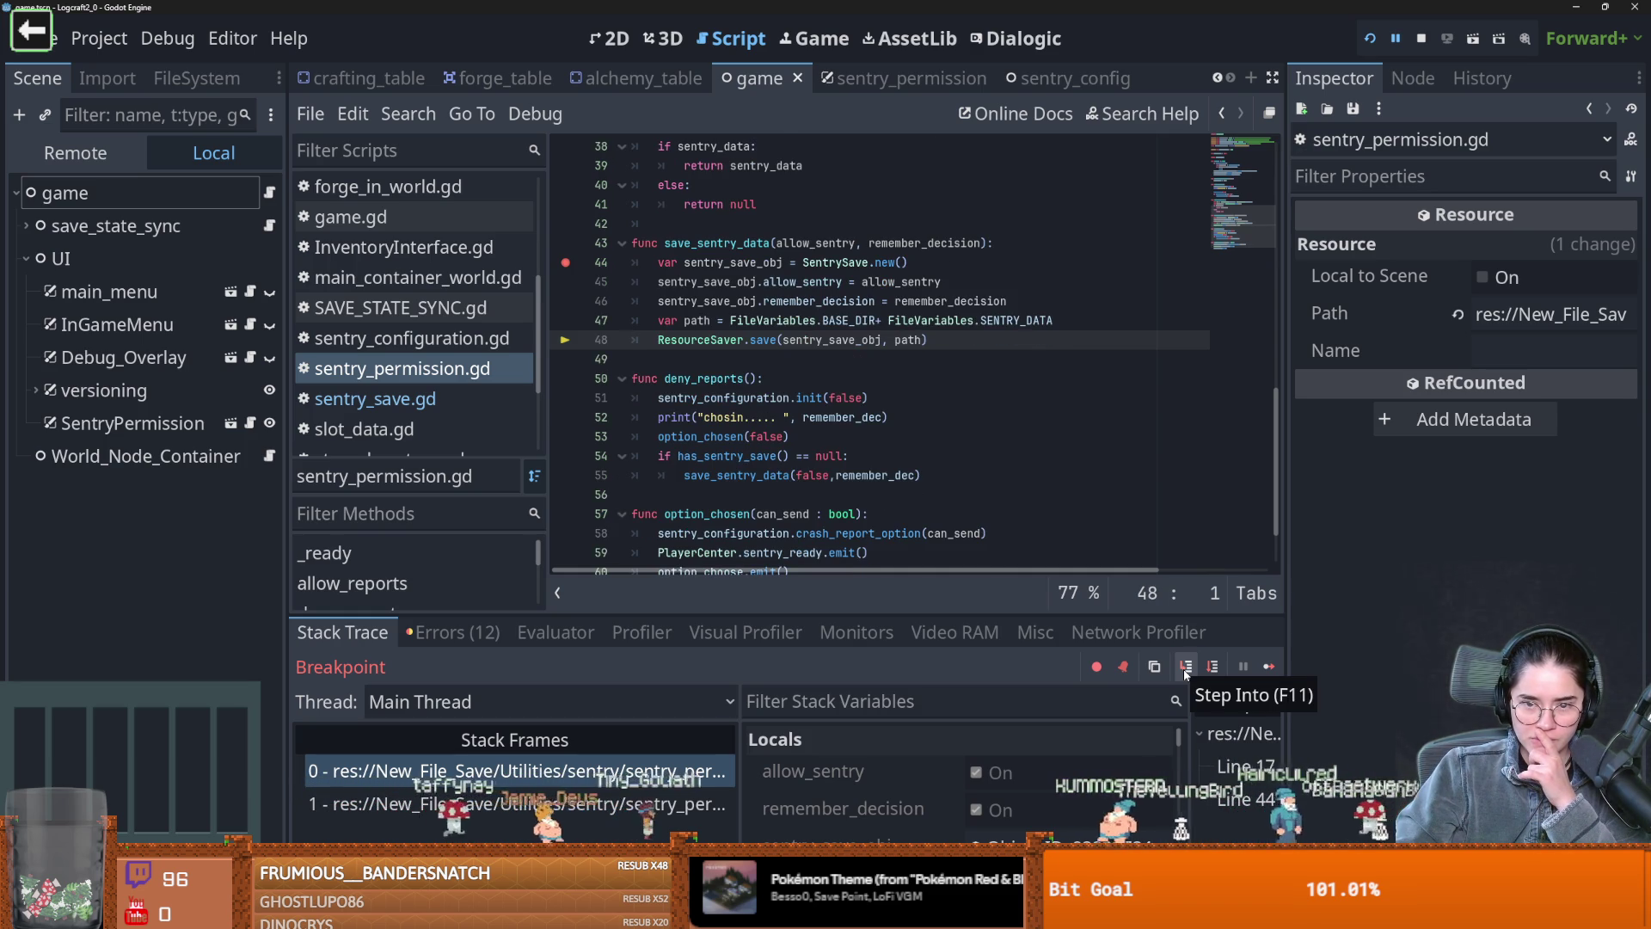
left_click(1264, 665)
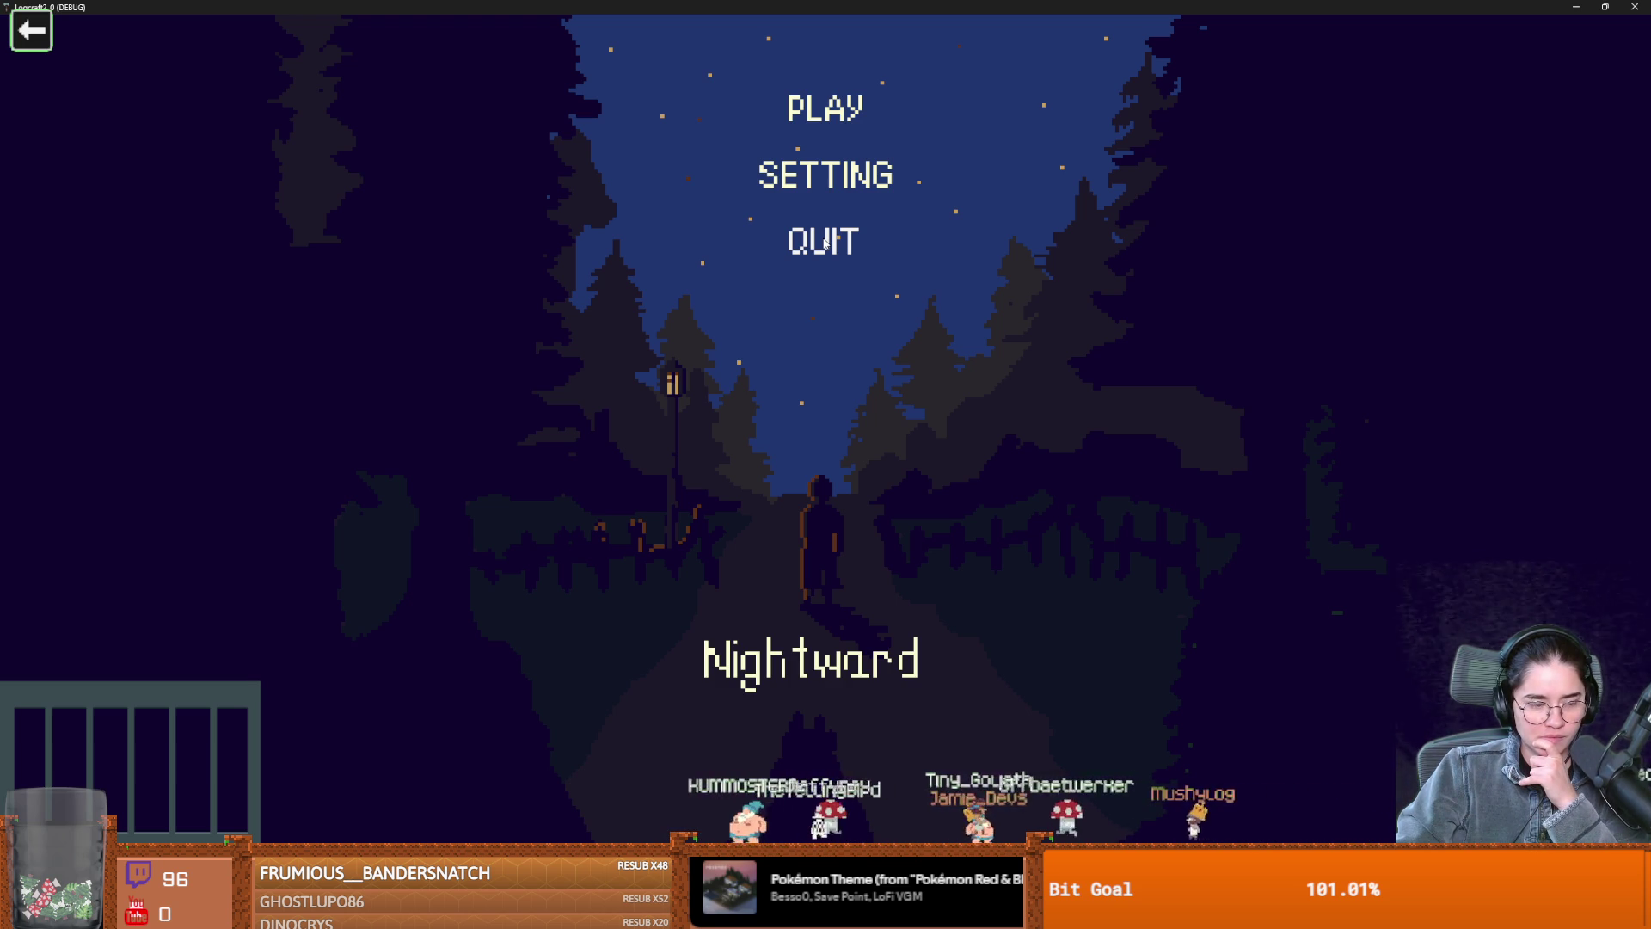
Quit and rerun the game, stepping into has_sentry_save and through the SentrySave script
left_click(824, 244)
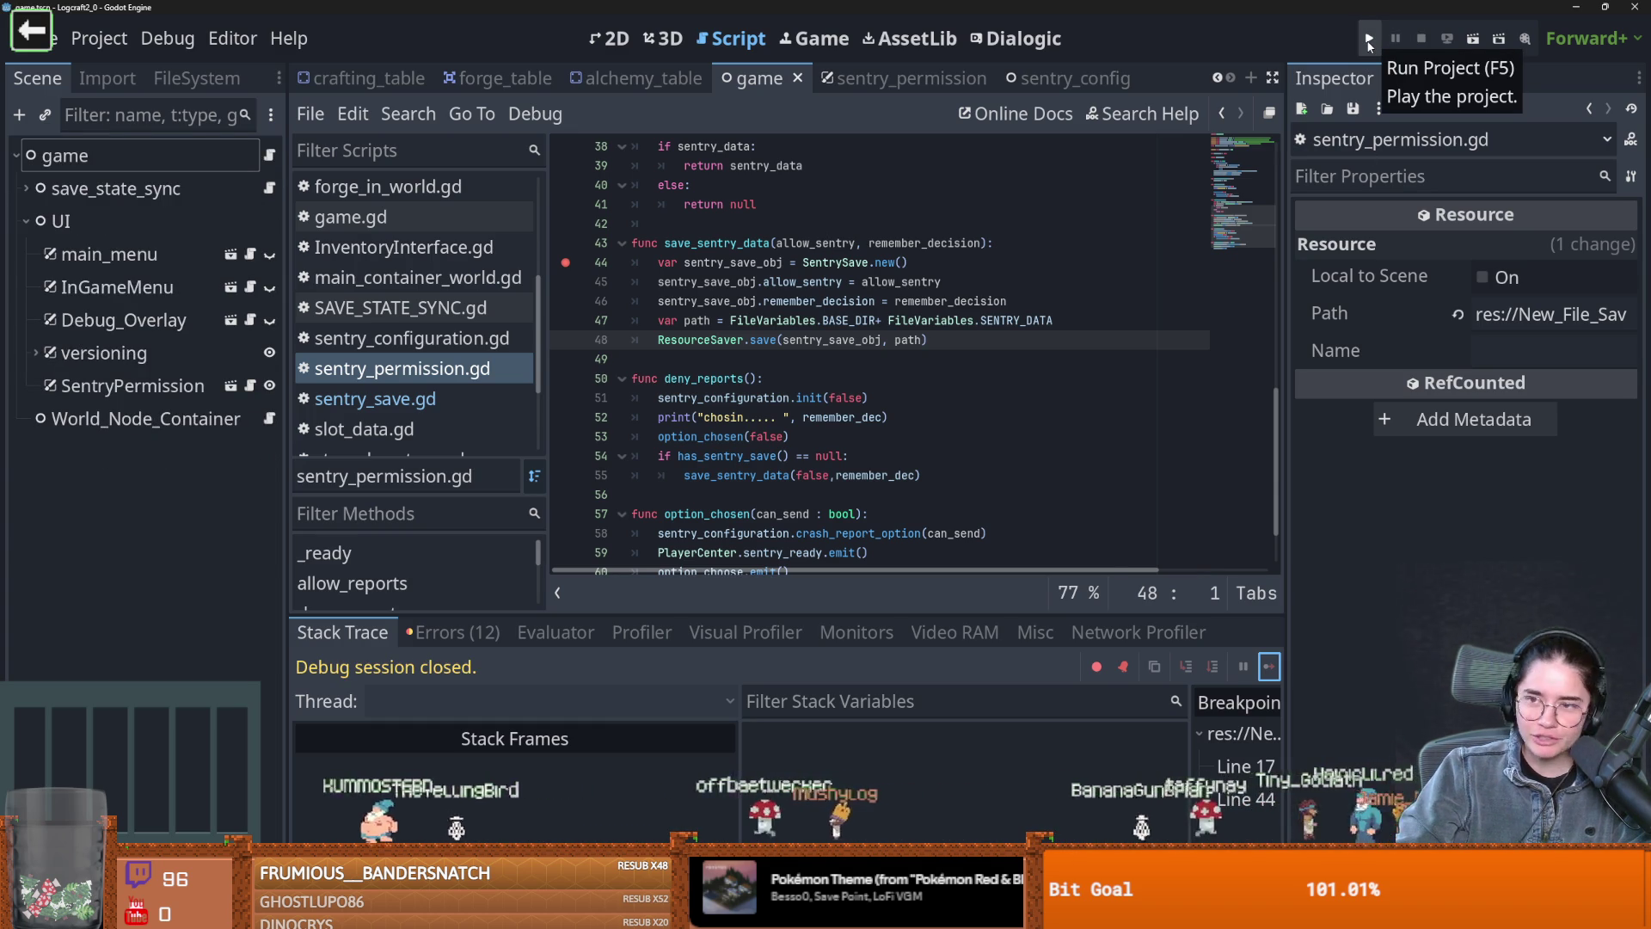
left_click(1368, 43)
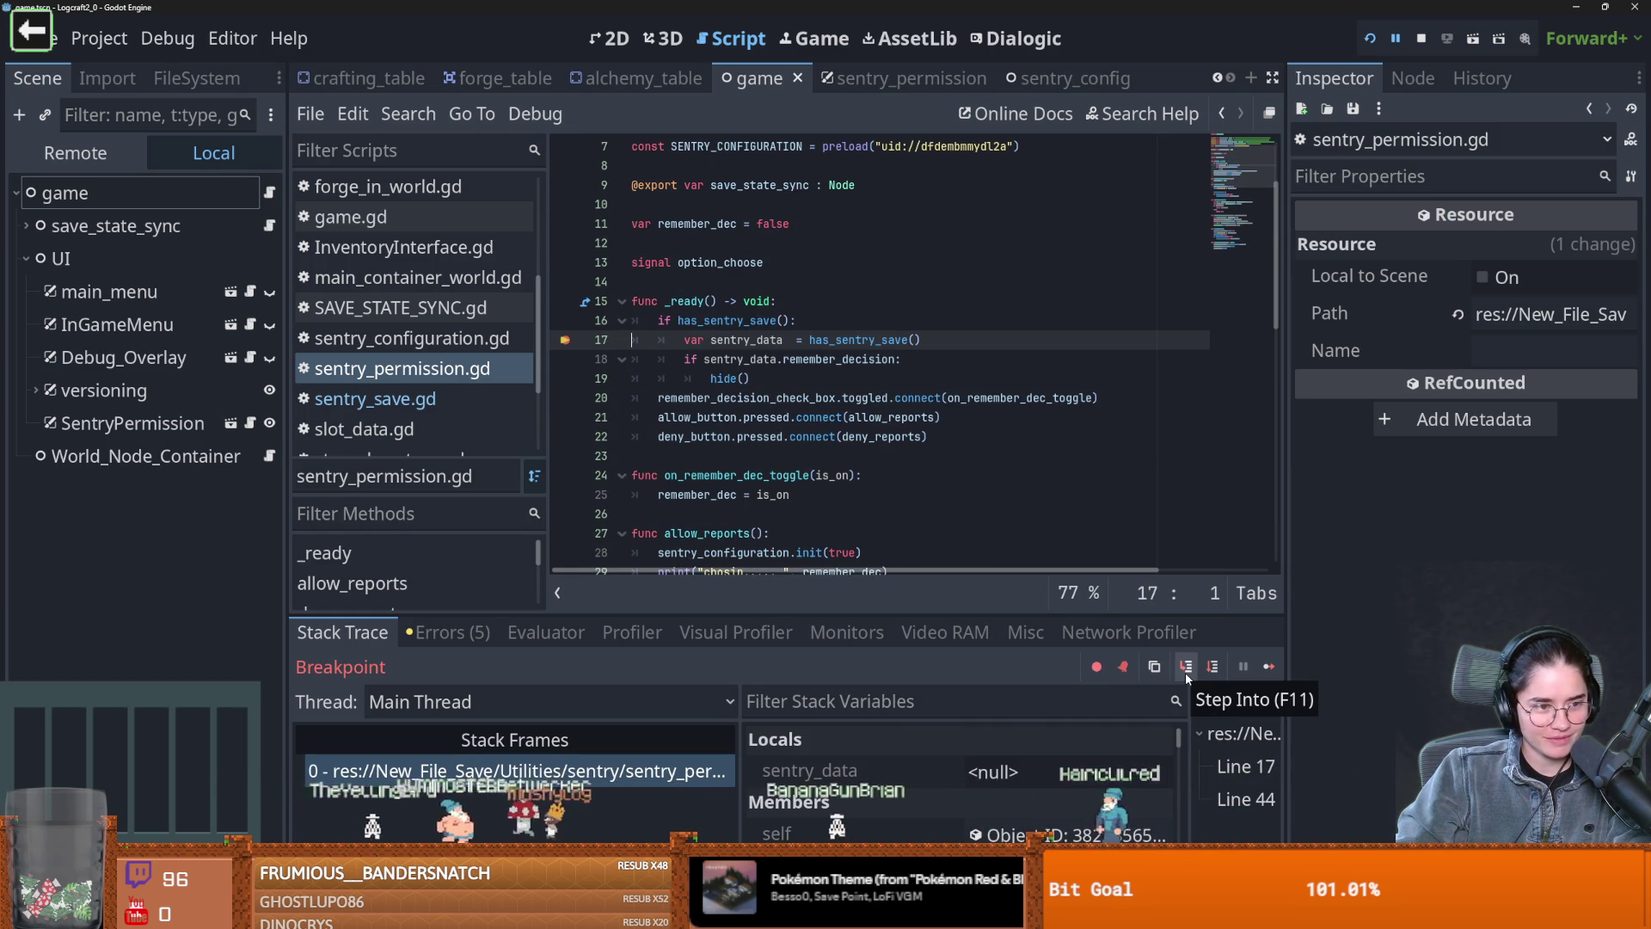
left_click(1185, 673)
left_click(1185, 673)
left_click(1185, 672)
left_click(1184, 672)
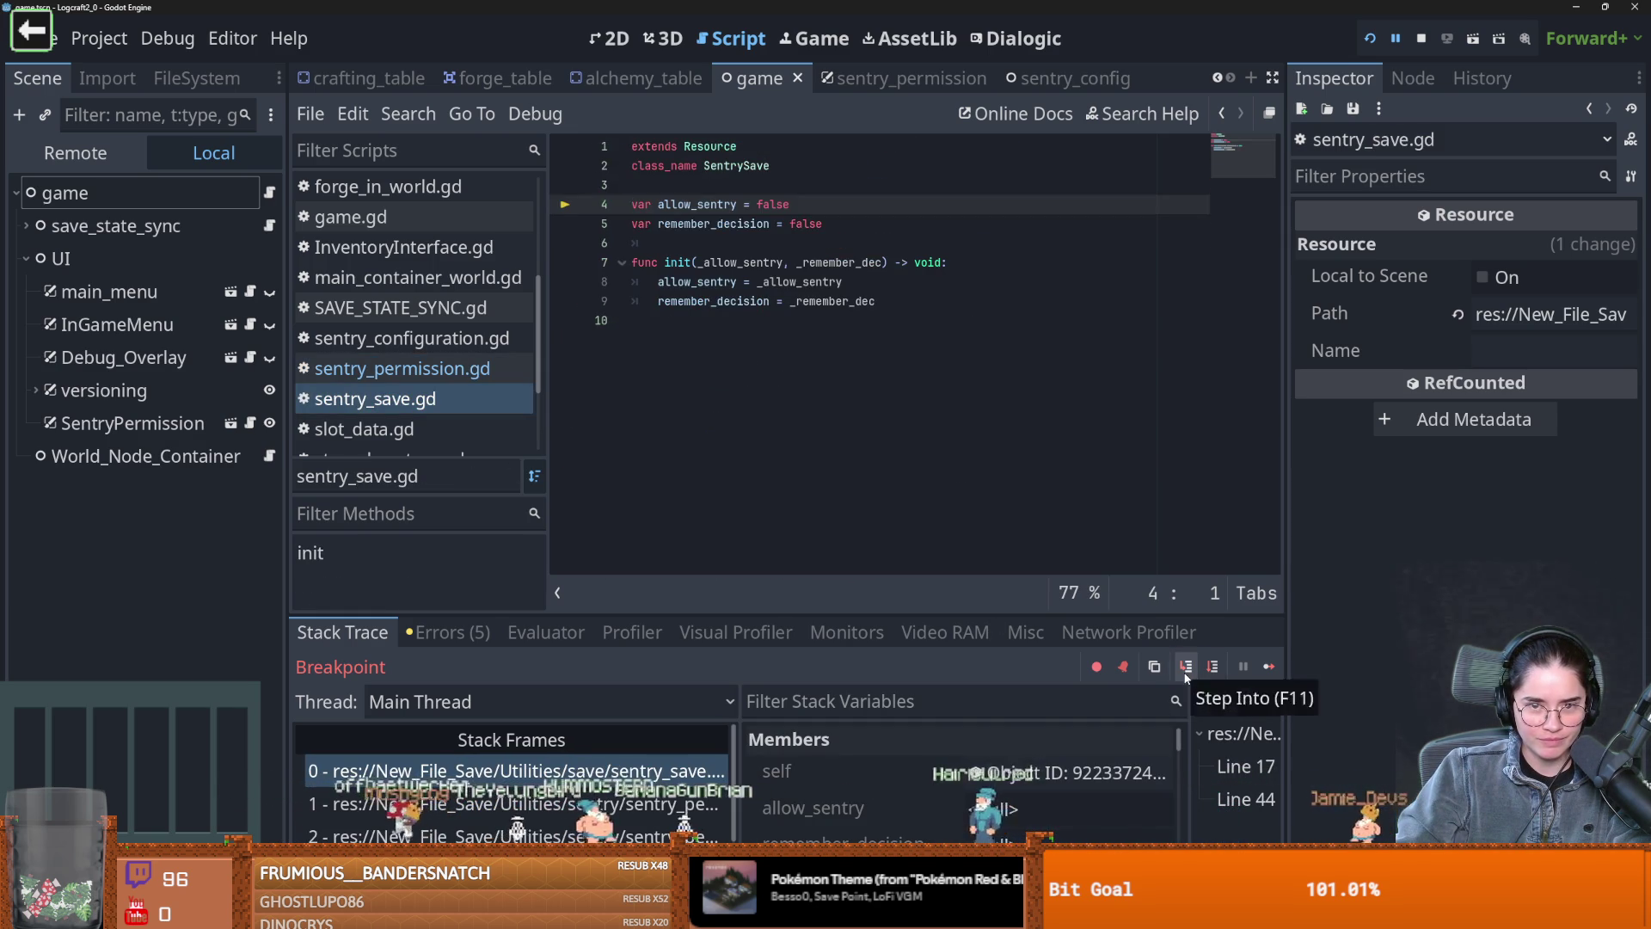
left_click(1185, 672)
left_click(1185, 672)
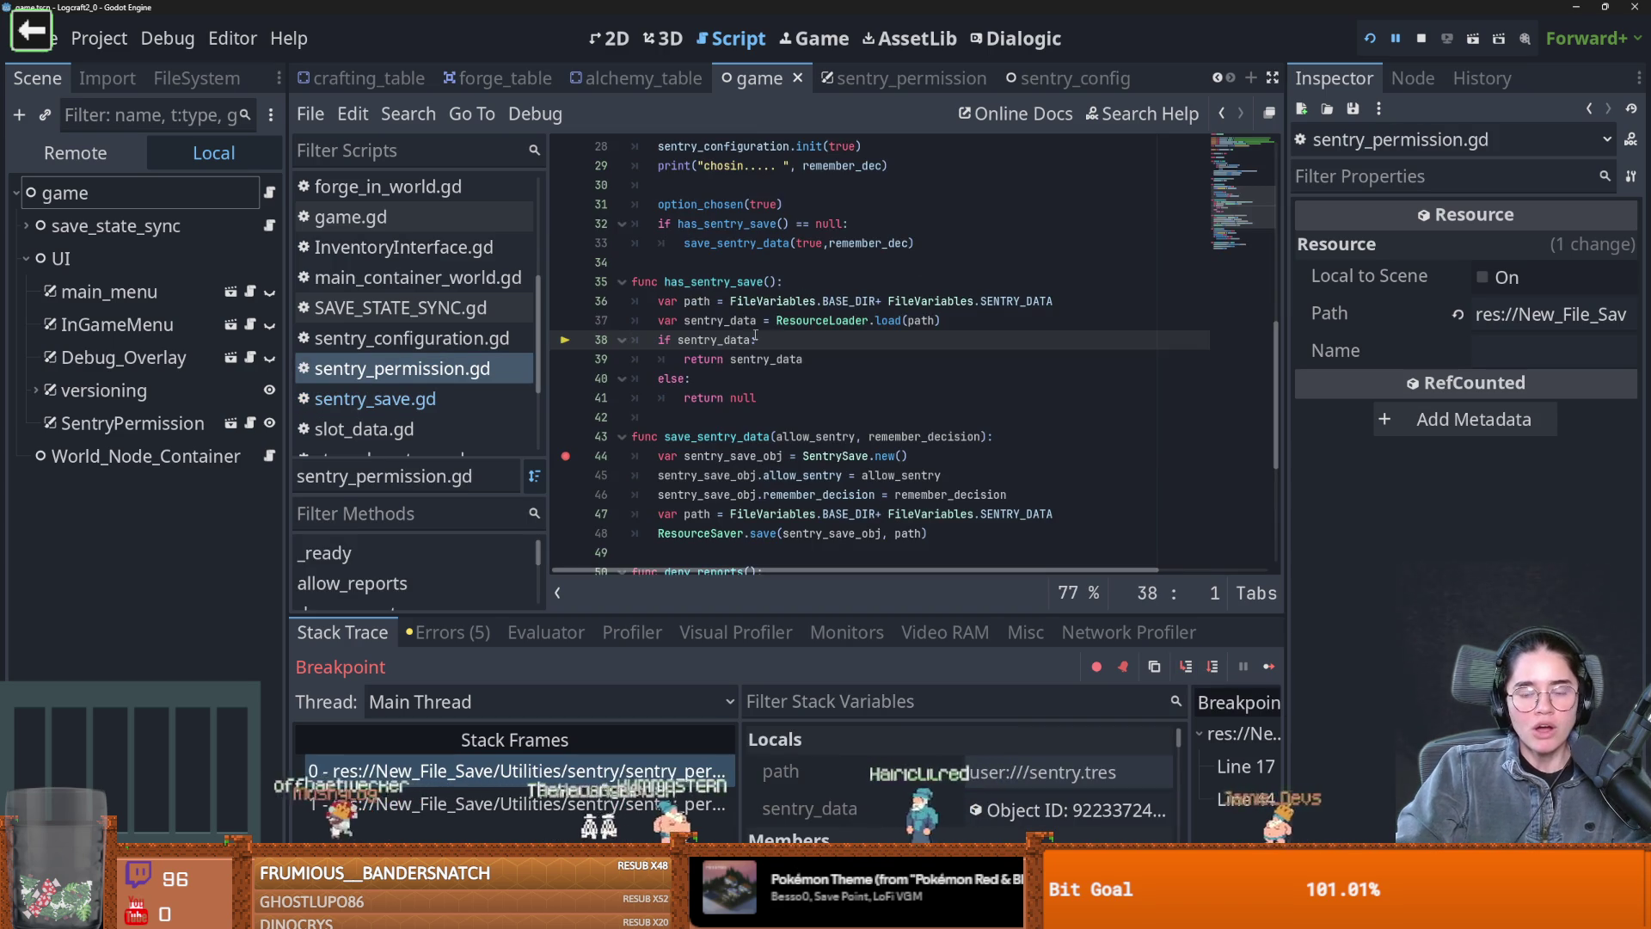
Inspect the sentry_data loaded from user://sentry.tres and open sentry_save.gd
mouse_move(854, 329)
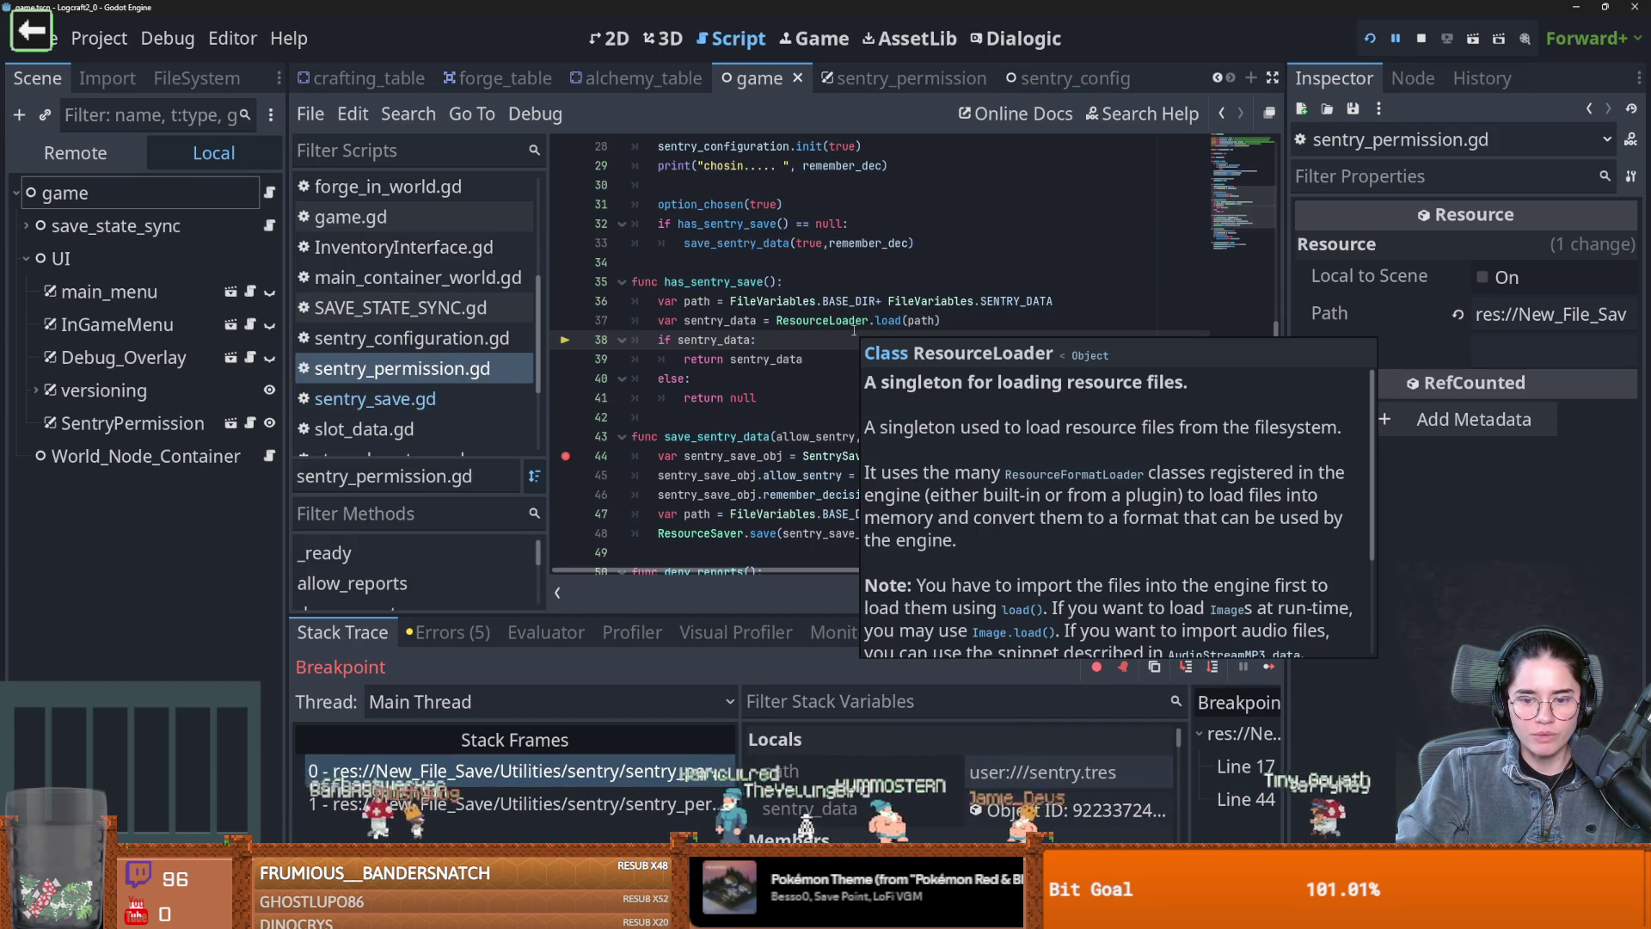
left_click(1056, 823)
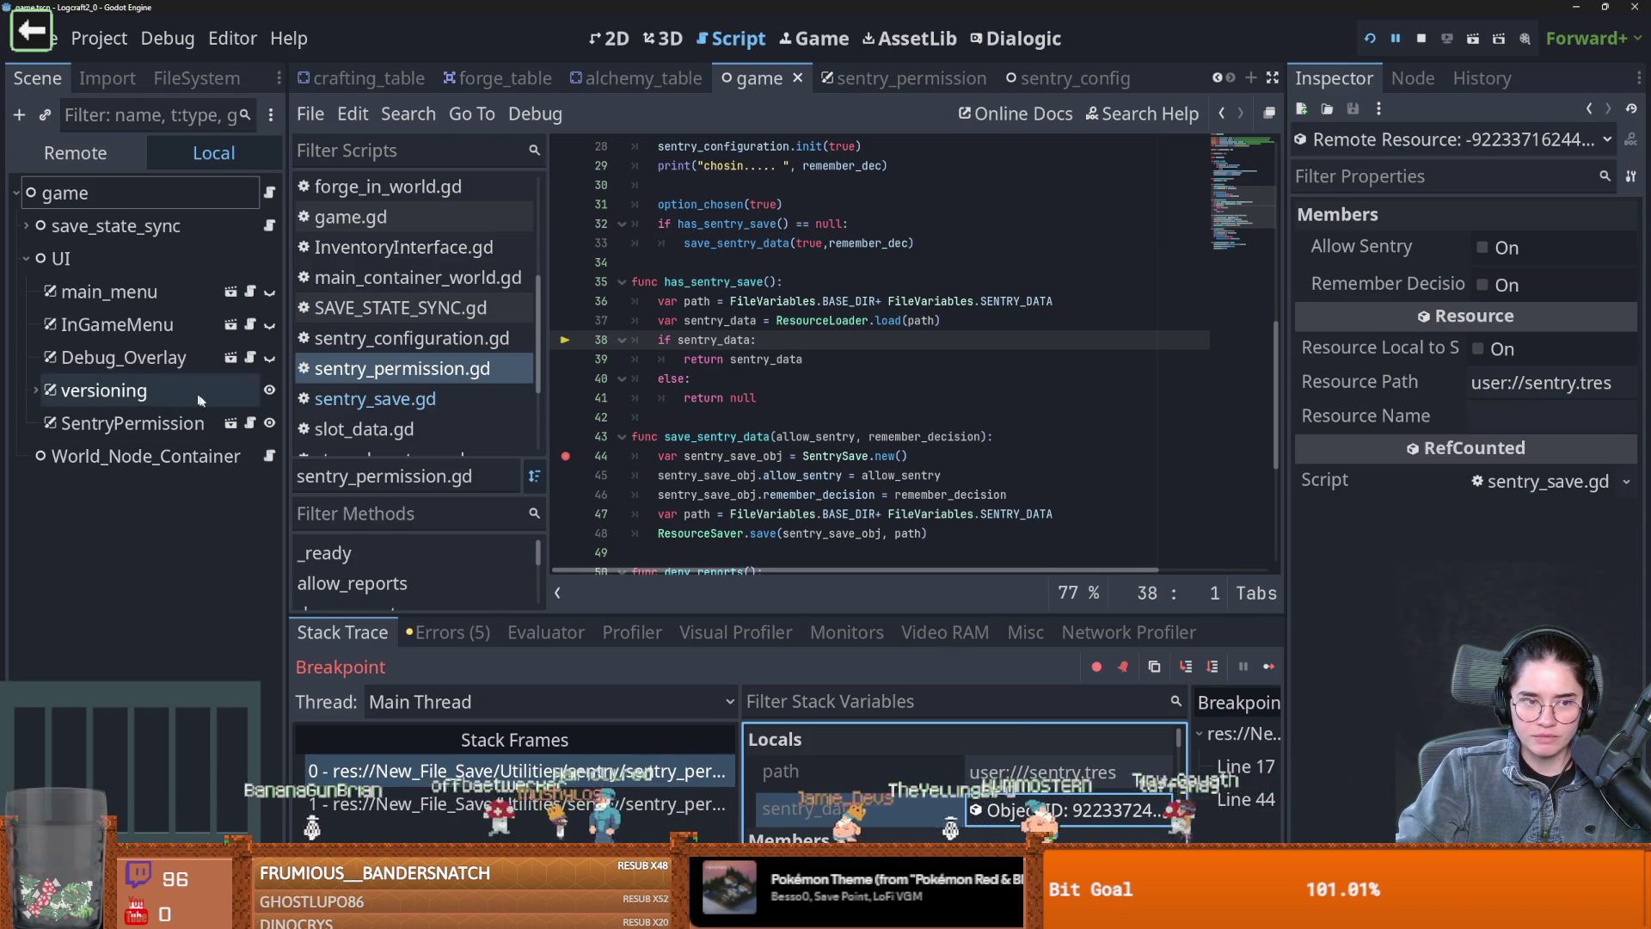
left_click(375, 399)
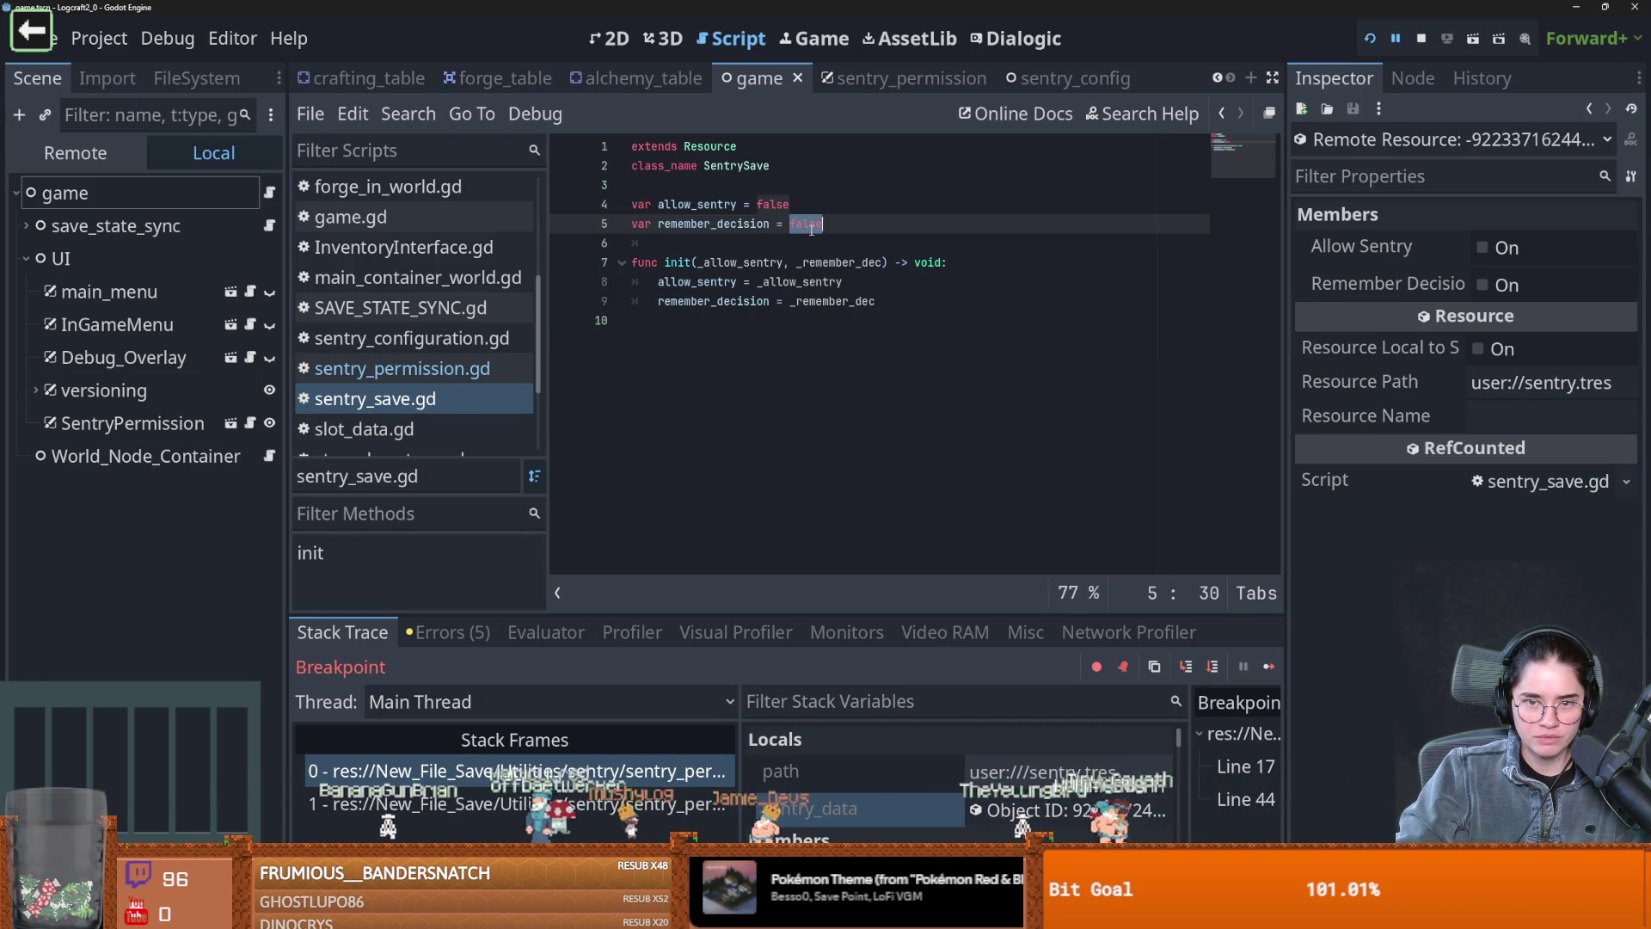
left_click(783, 206)
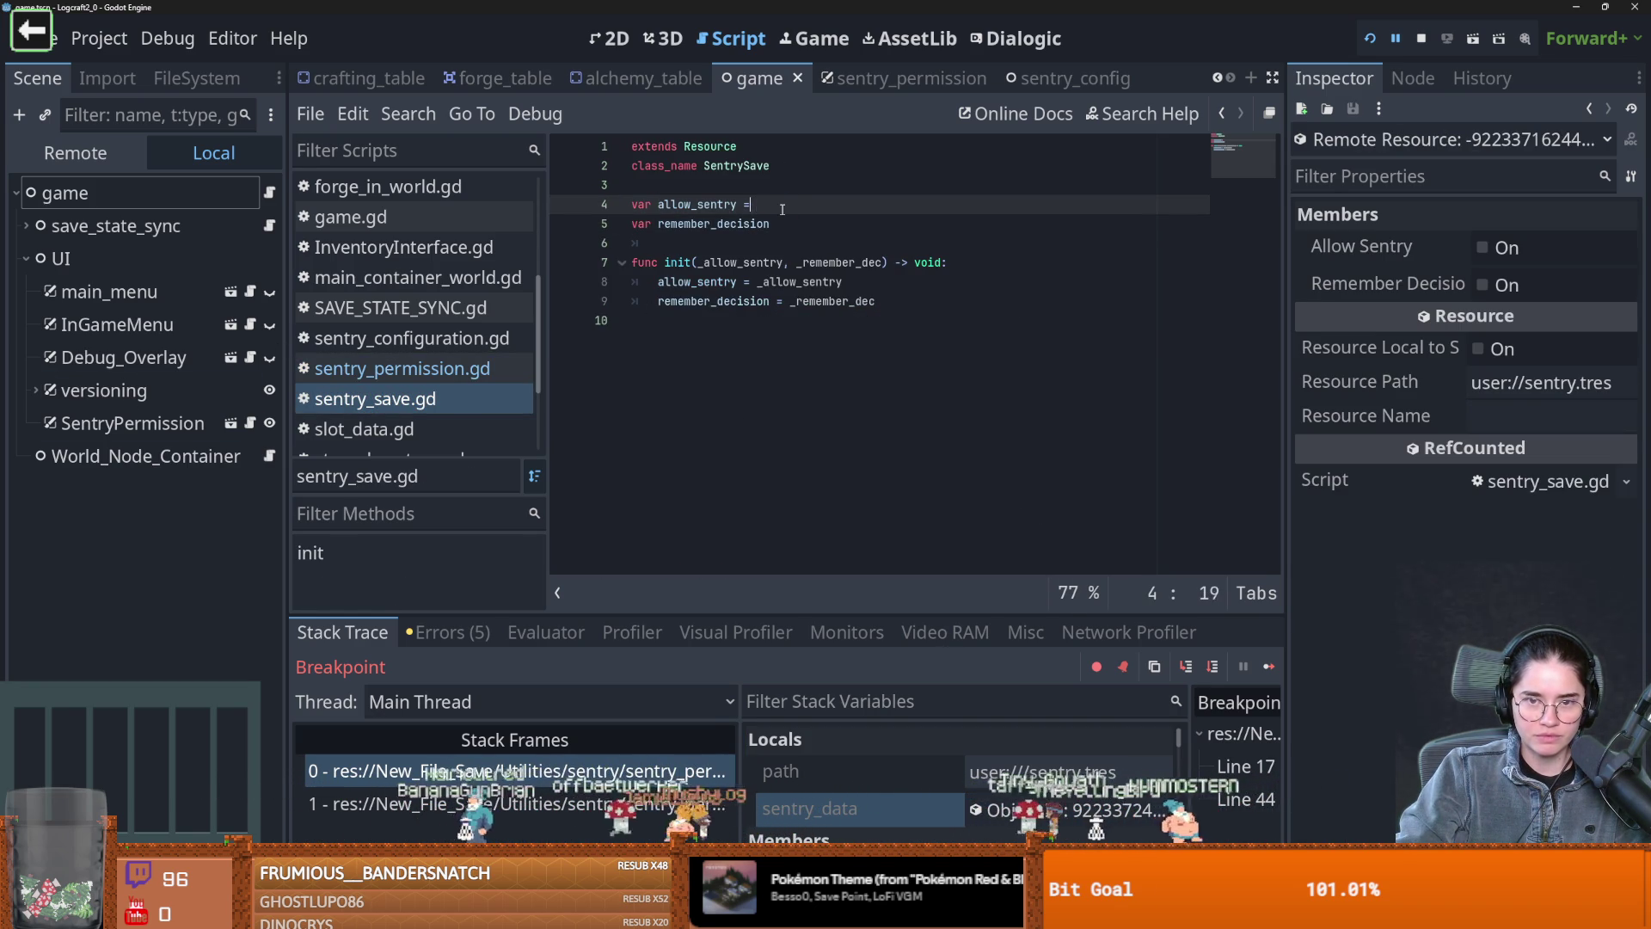
key("ctrl+s")
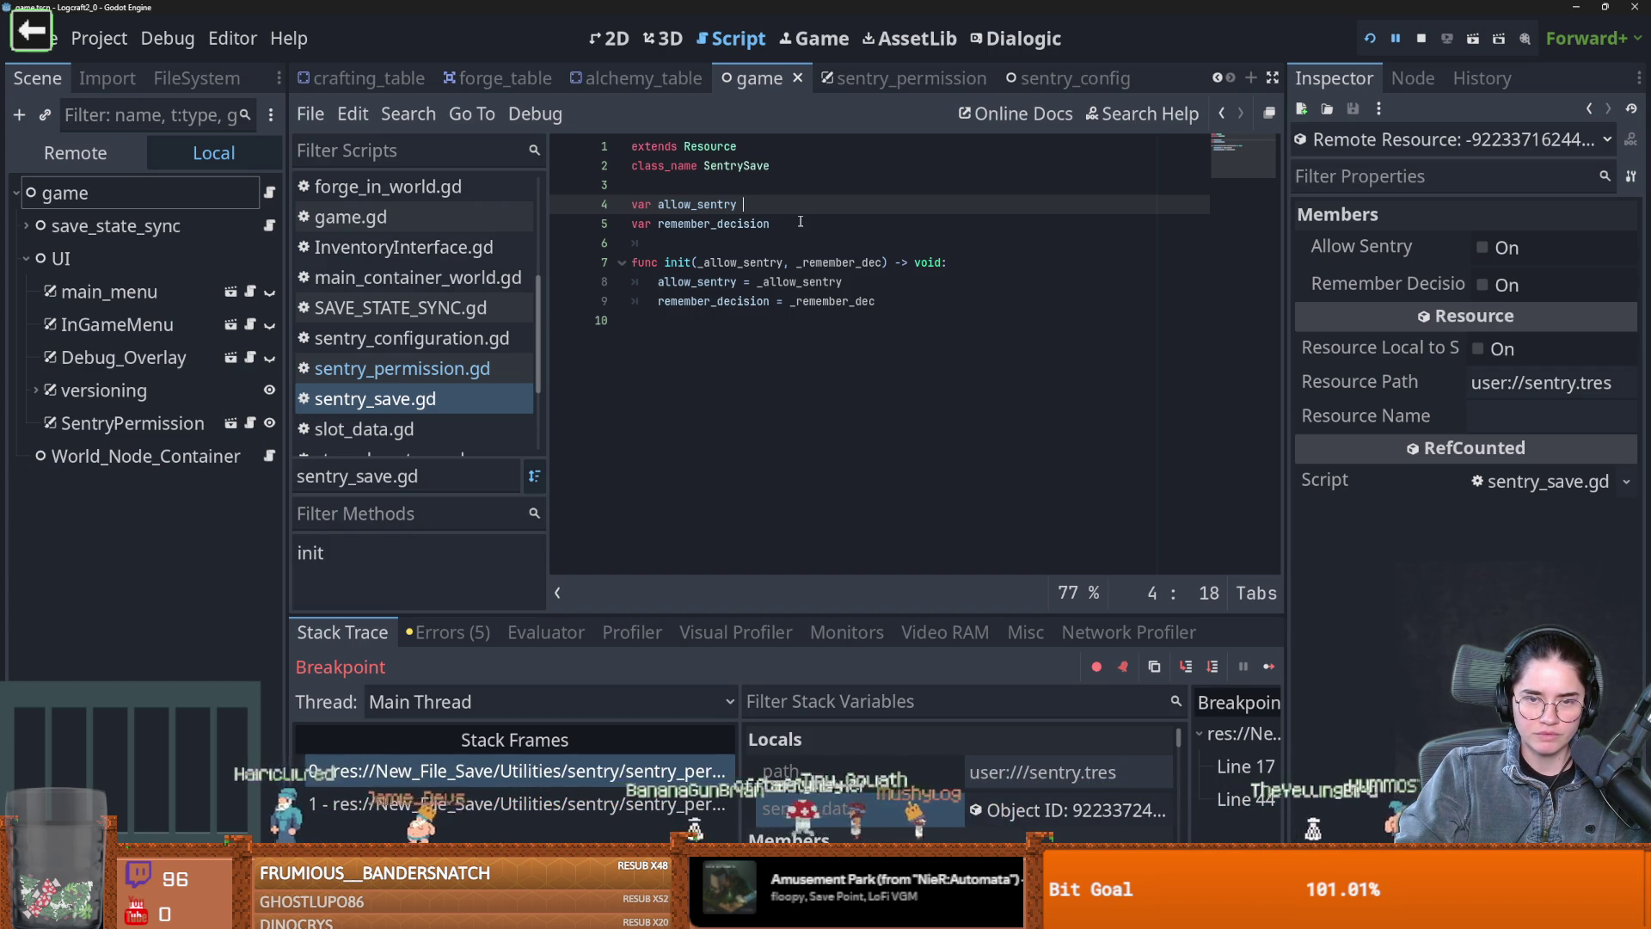
double_click(698, 208)
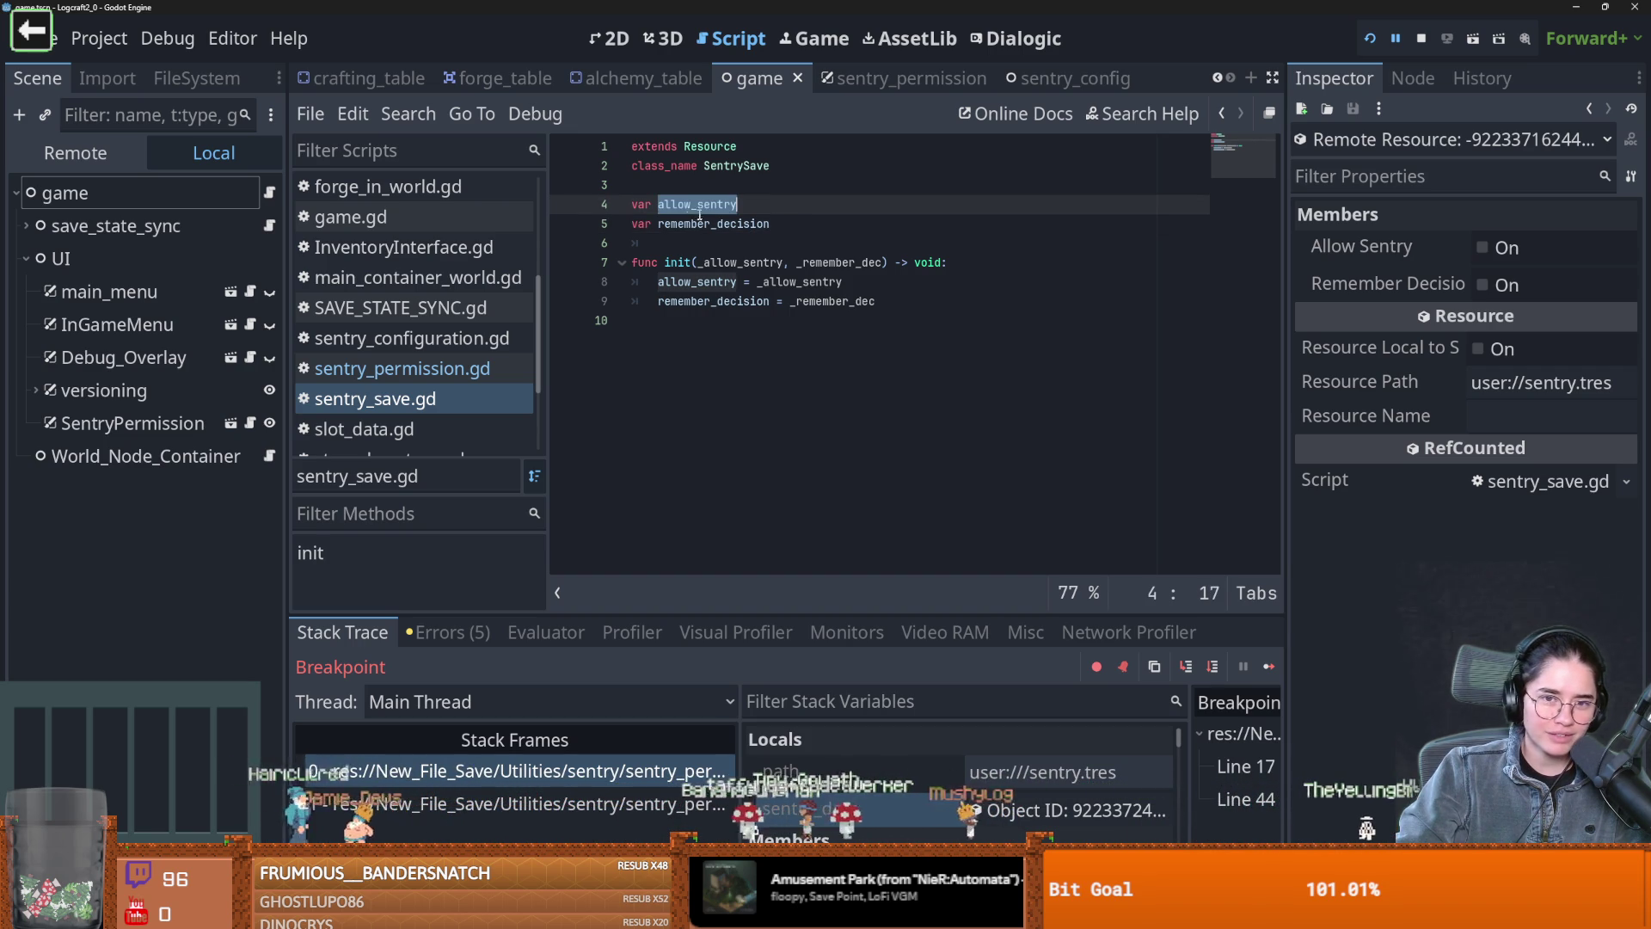
left_click(634, 207)
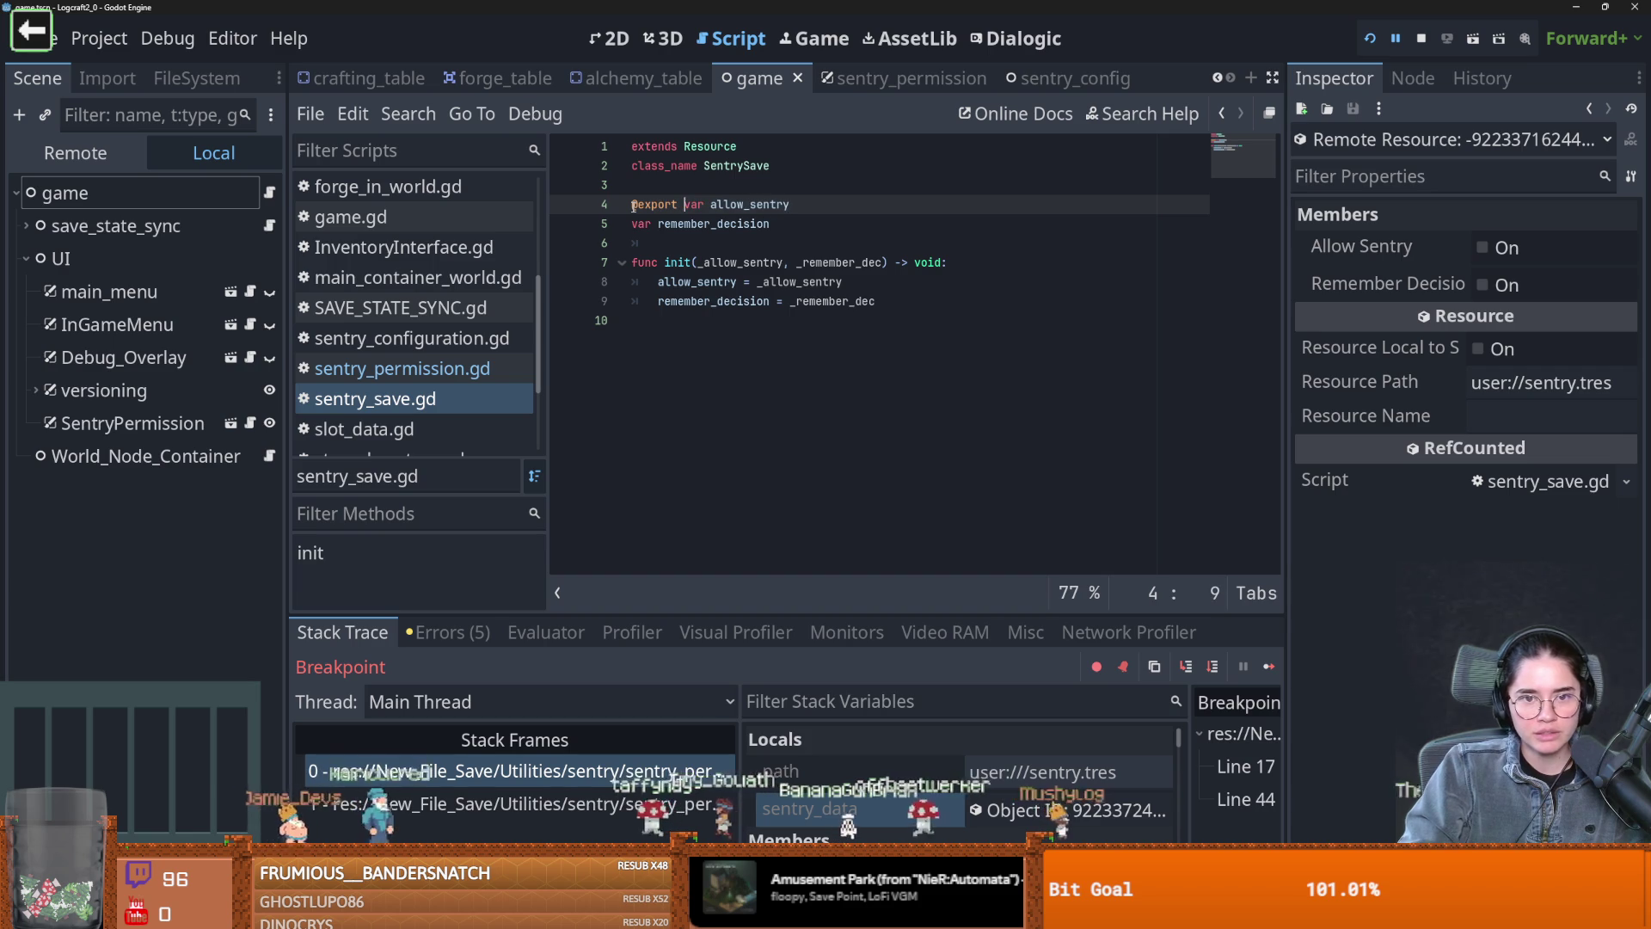
left_click_drag(680, 204, 616, 204)
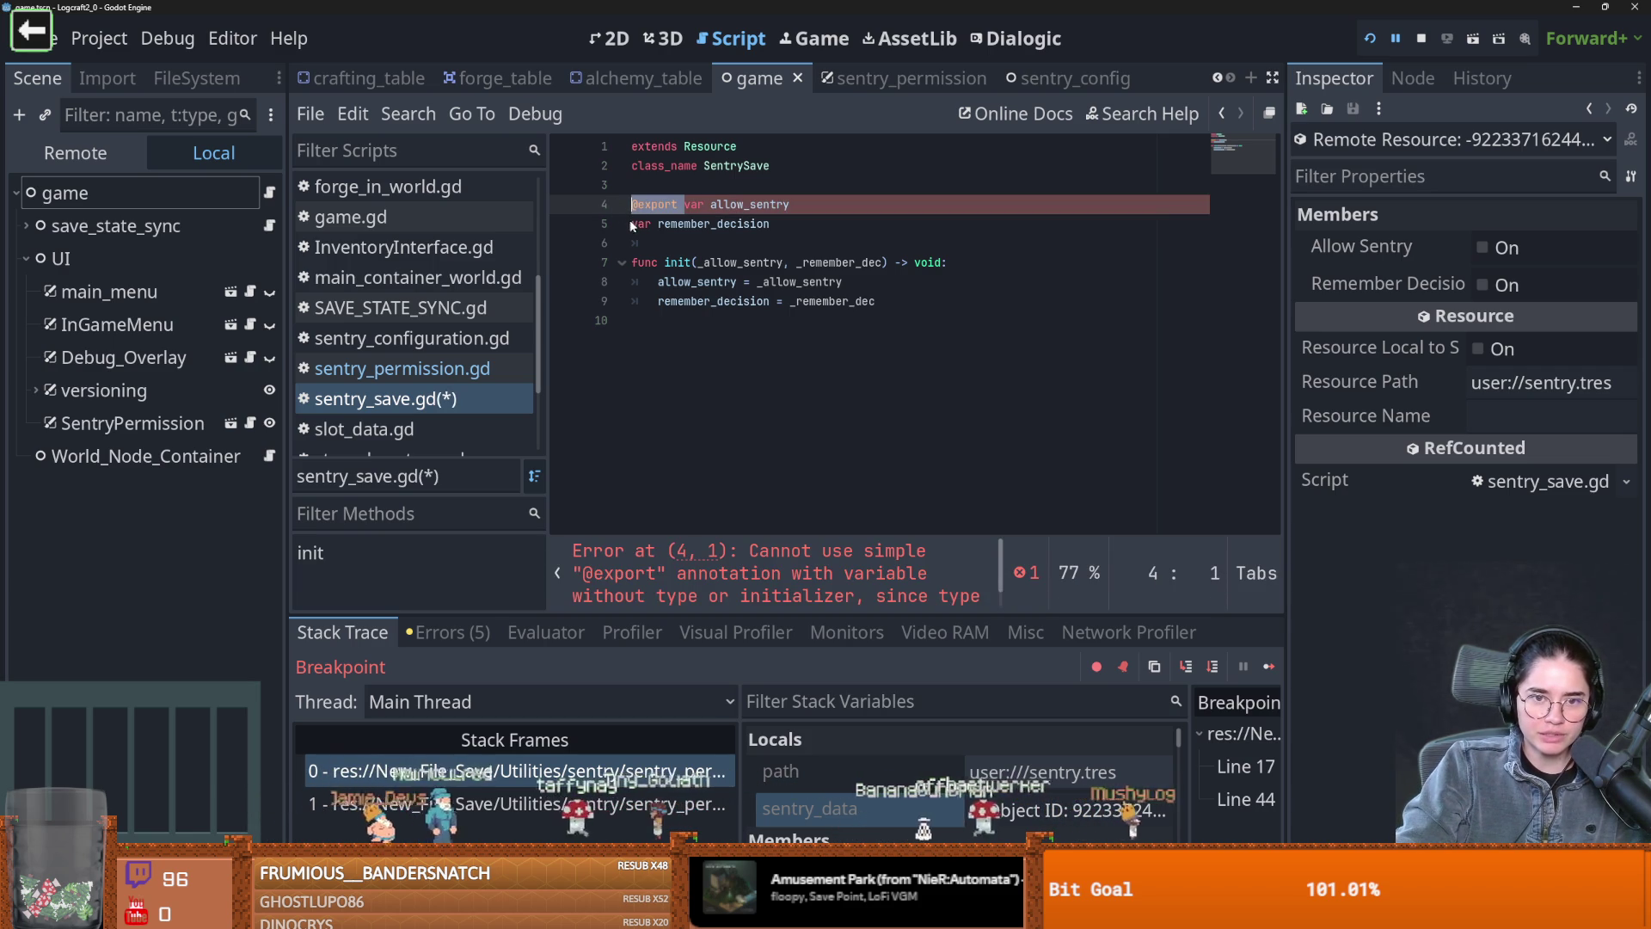
left_click(633, 224)
key("ctrl+s")
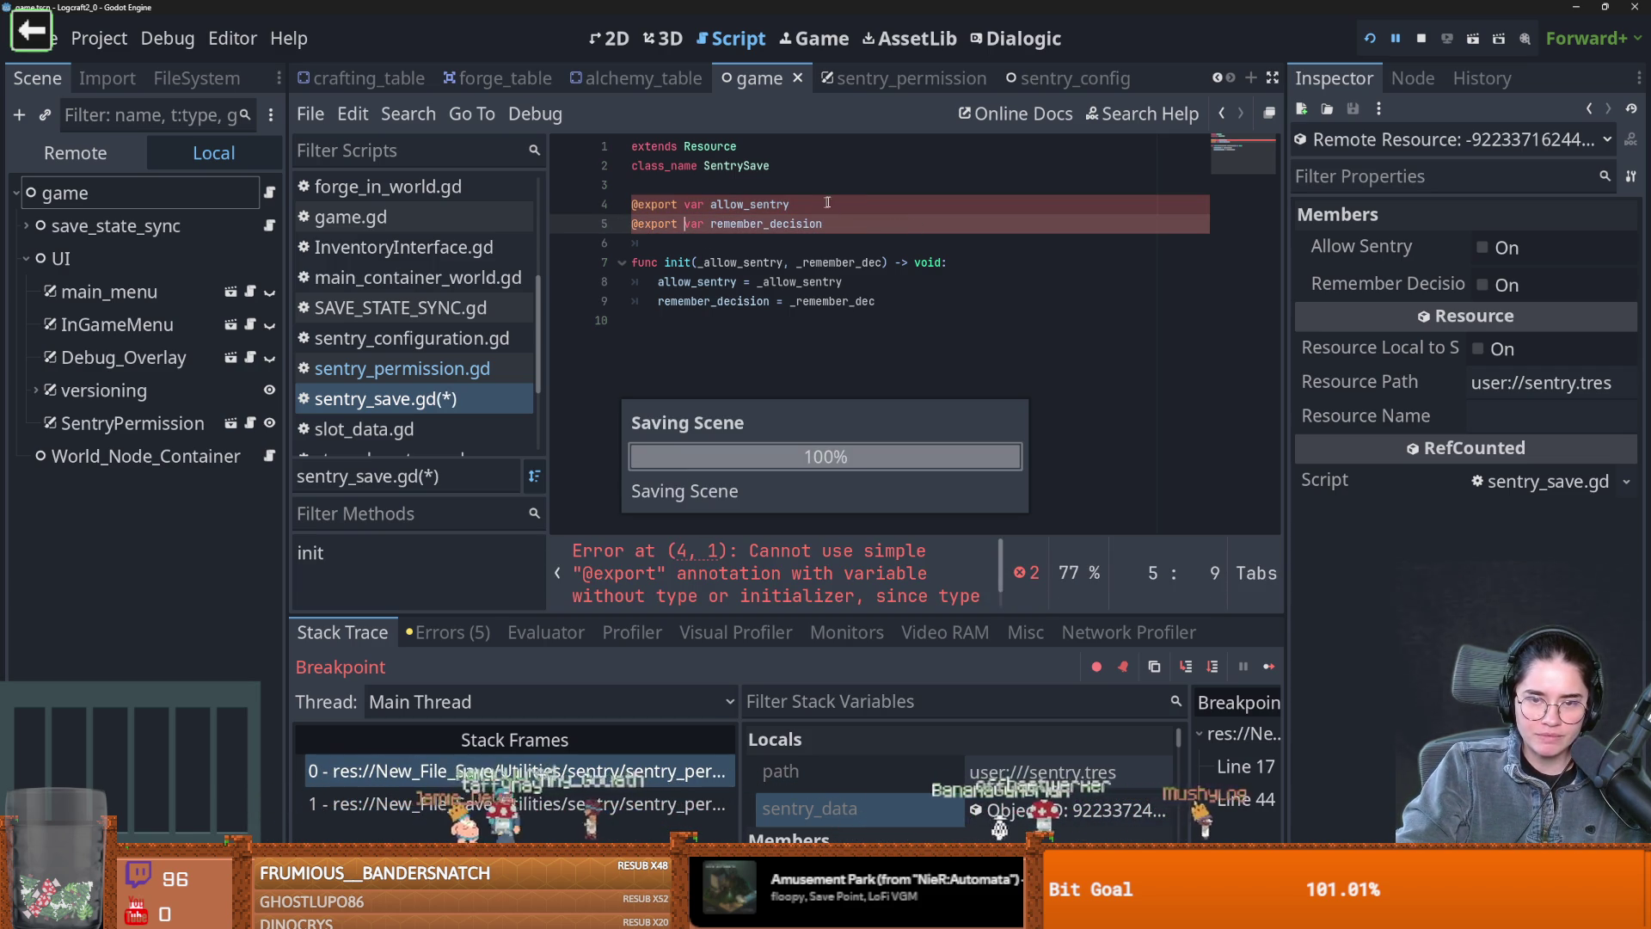
Give both variables a ': bool' type and restart the game
left_click(831, 206)
type(": bool")
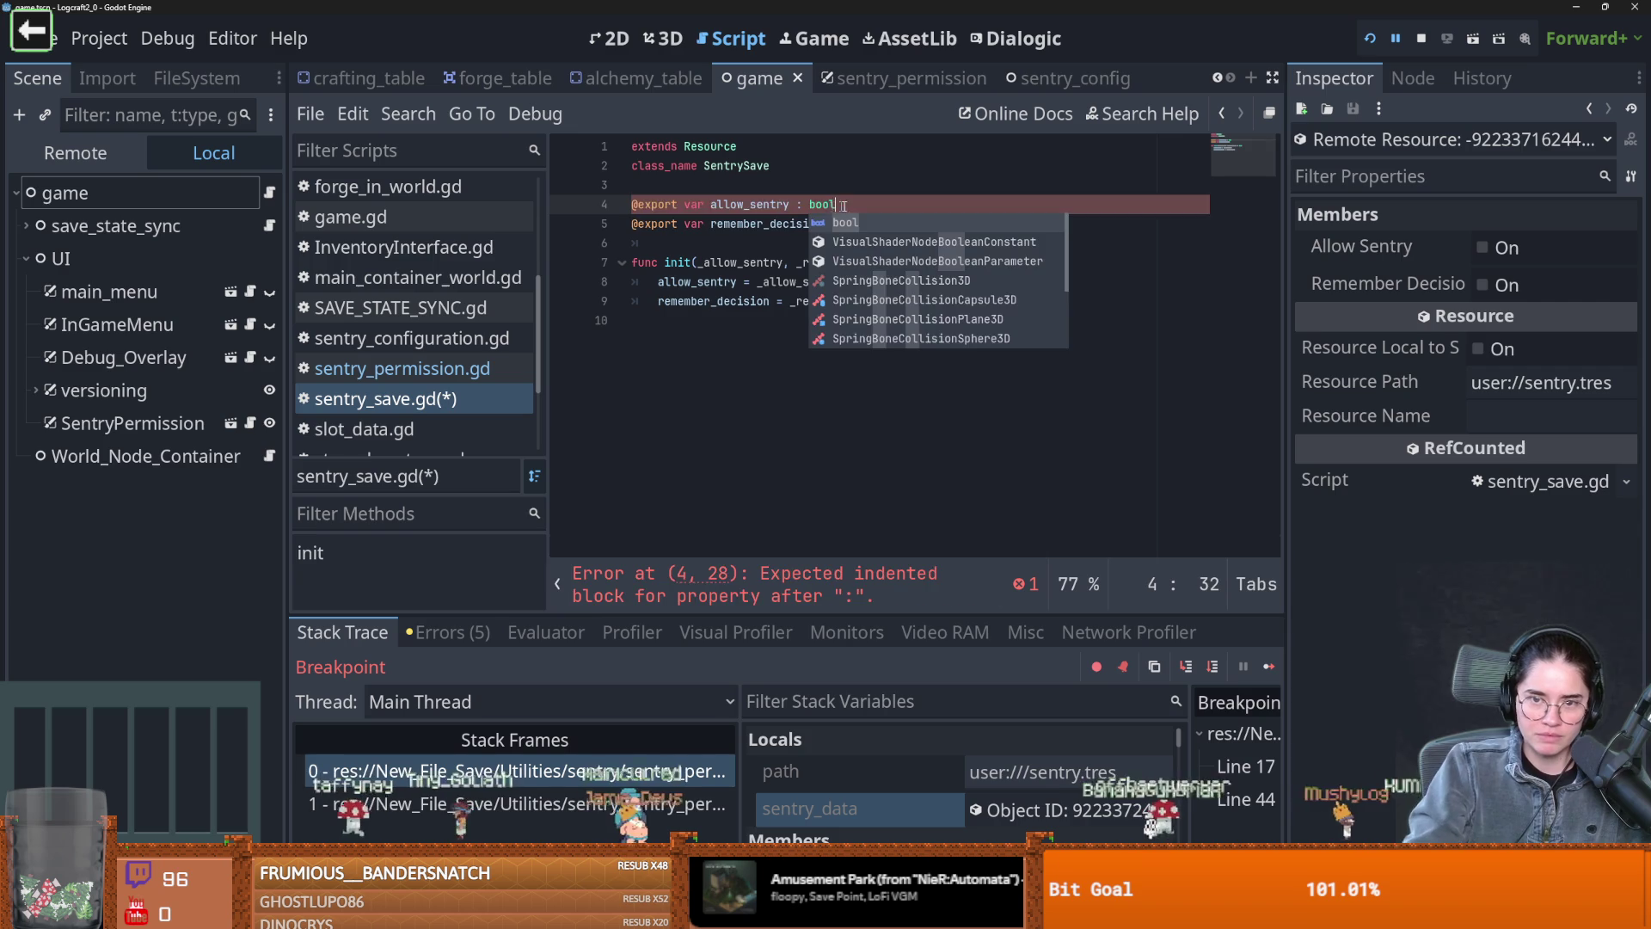
left_click_drag(832, 205, 809, 205)
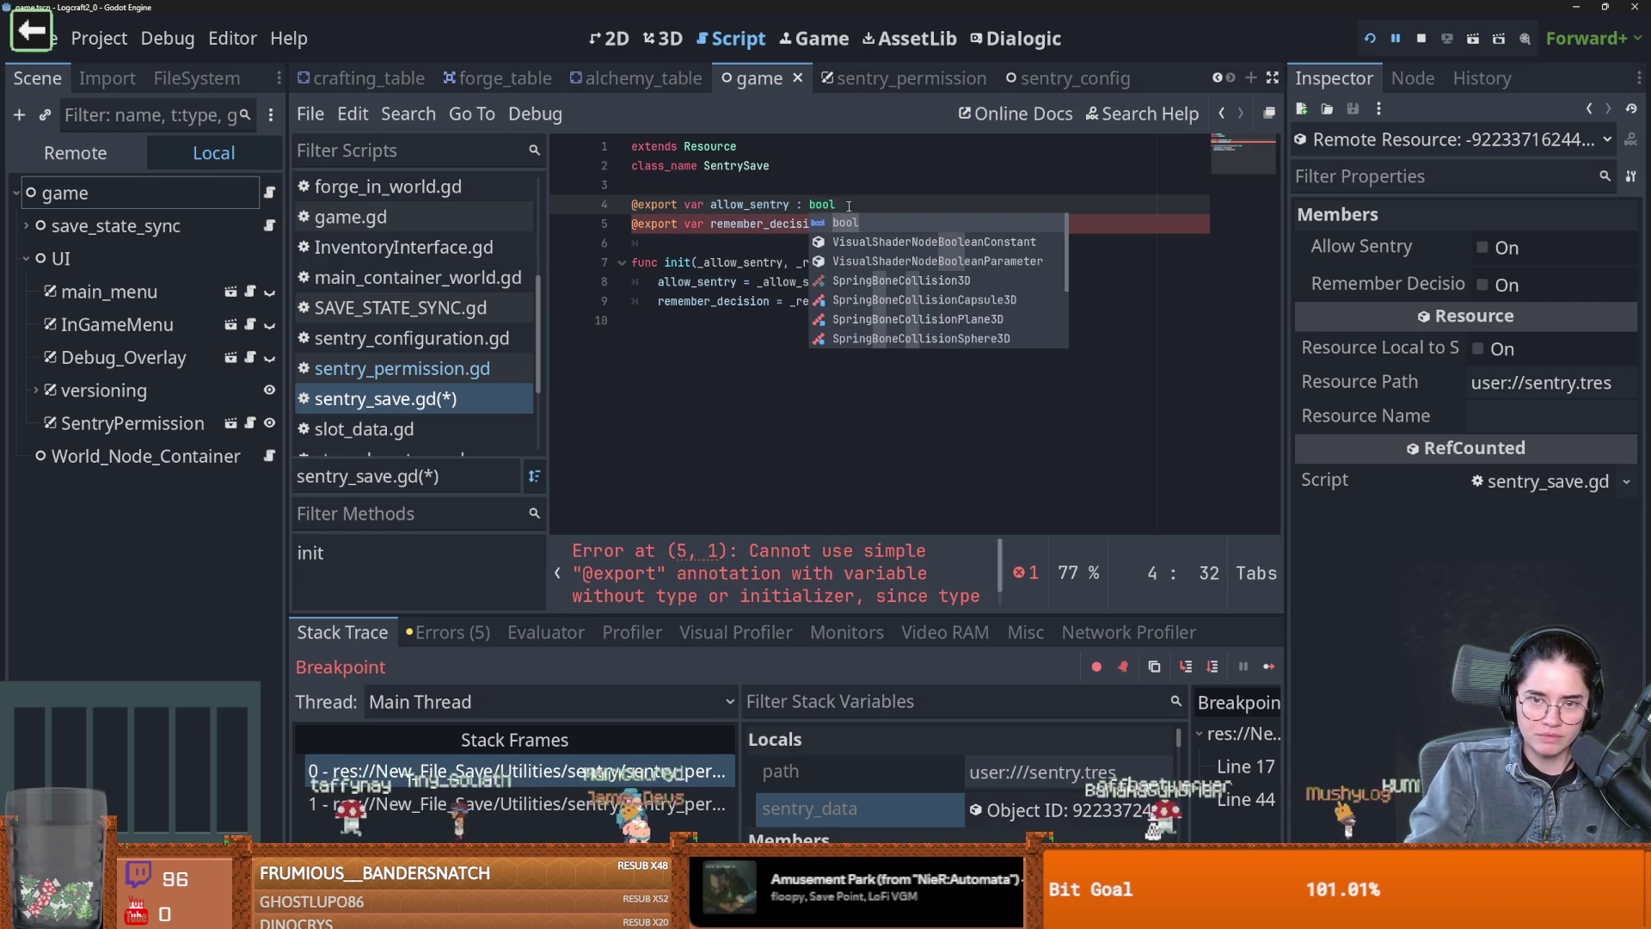
left_click(821, 222)
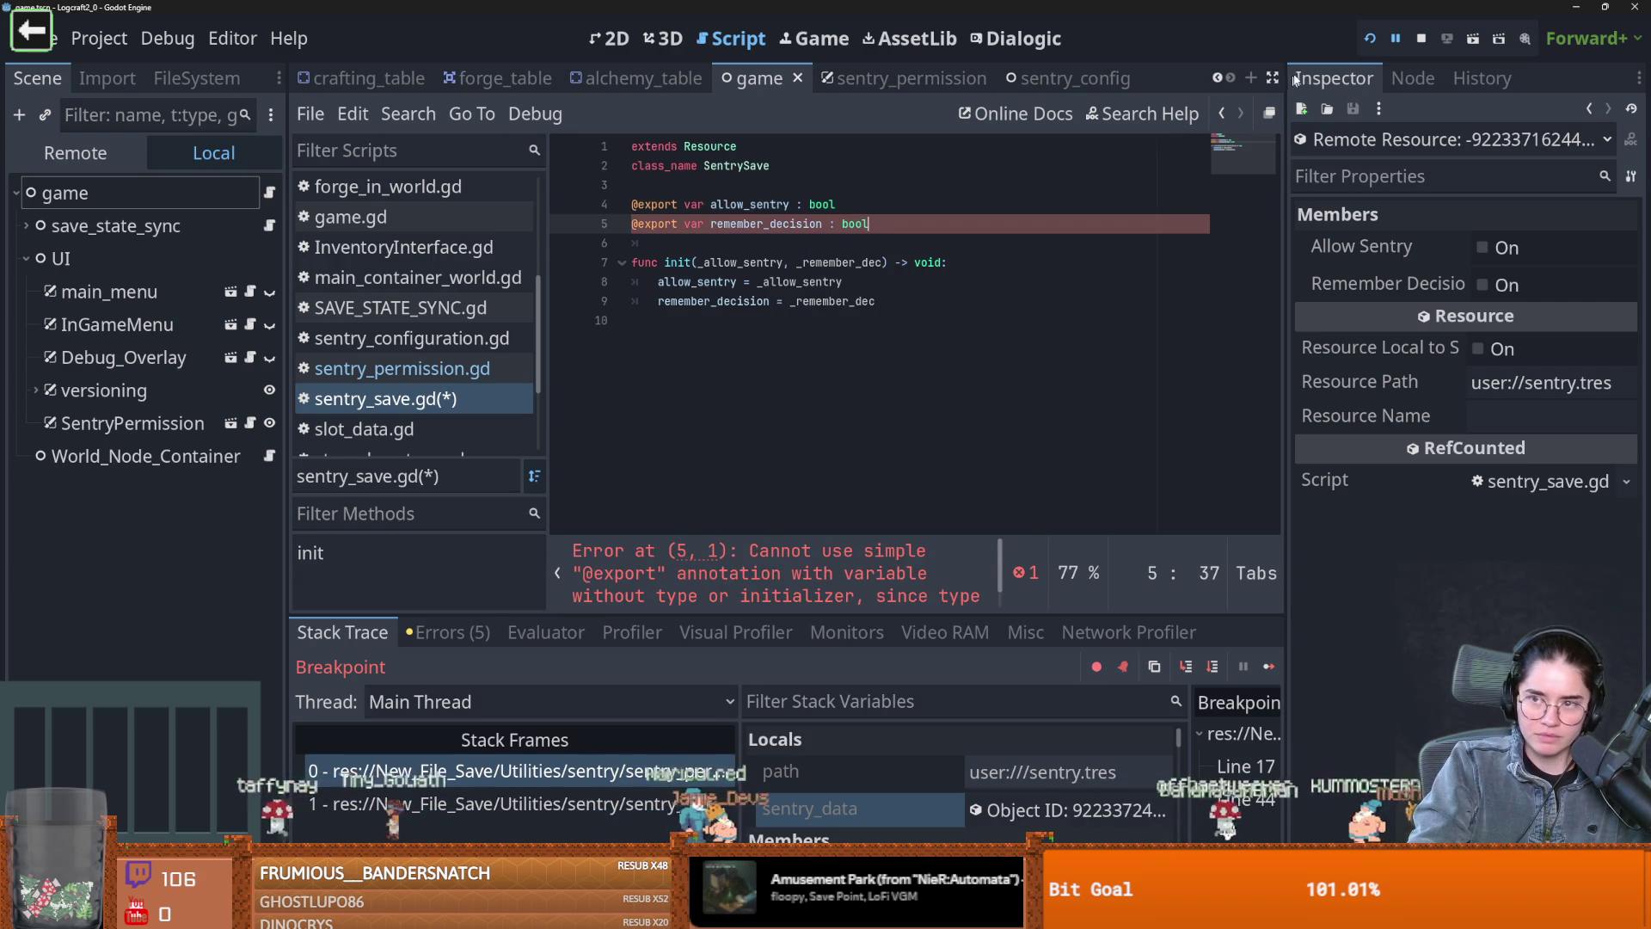
left_click(1369, 41)
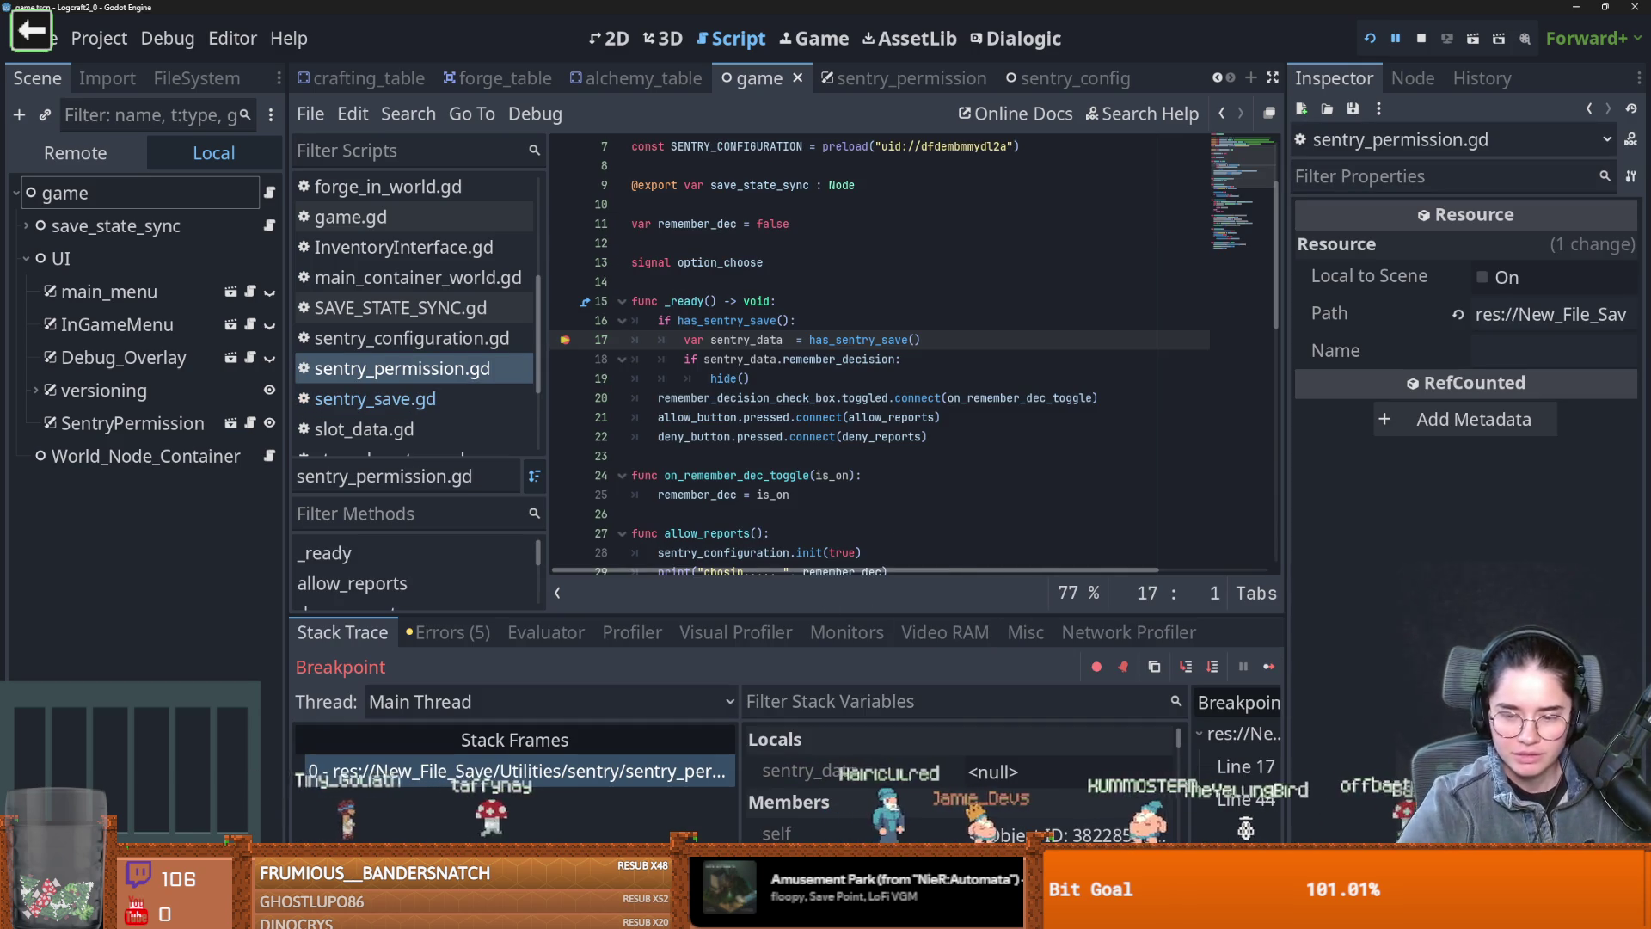
Delete sentry.tres from the Logcraft2_0 user data folder and relaunch the game from Godot
key("alt+Tab")
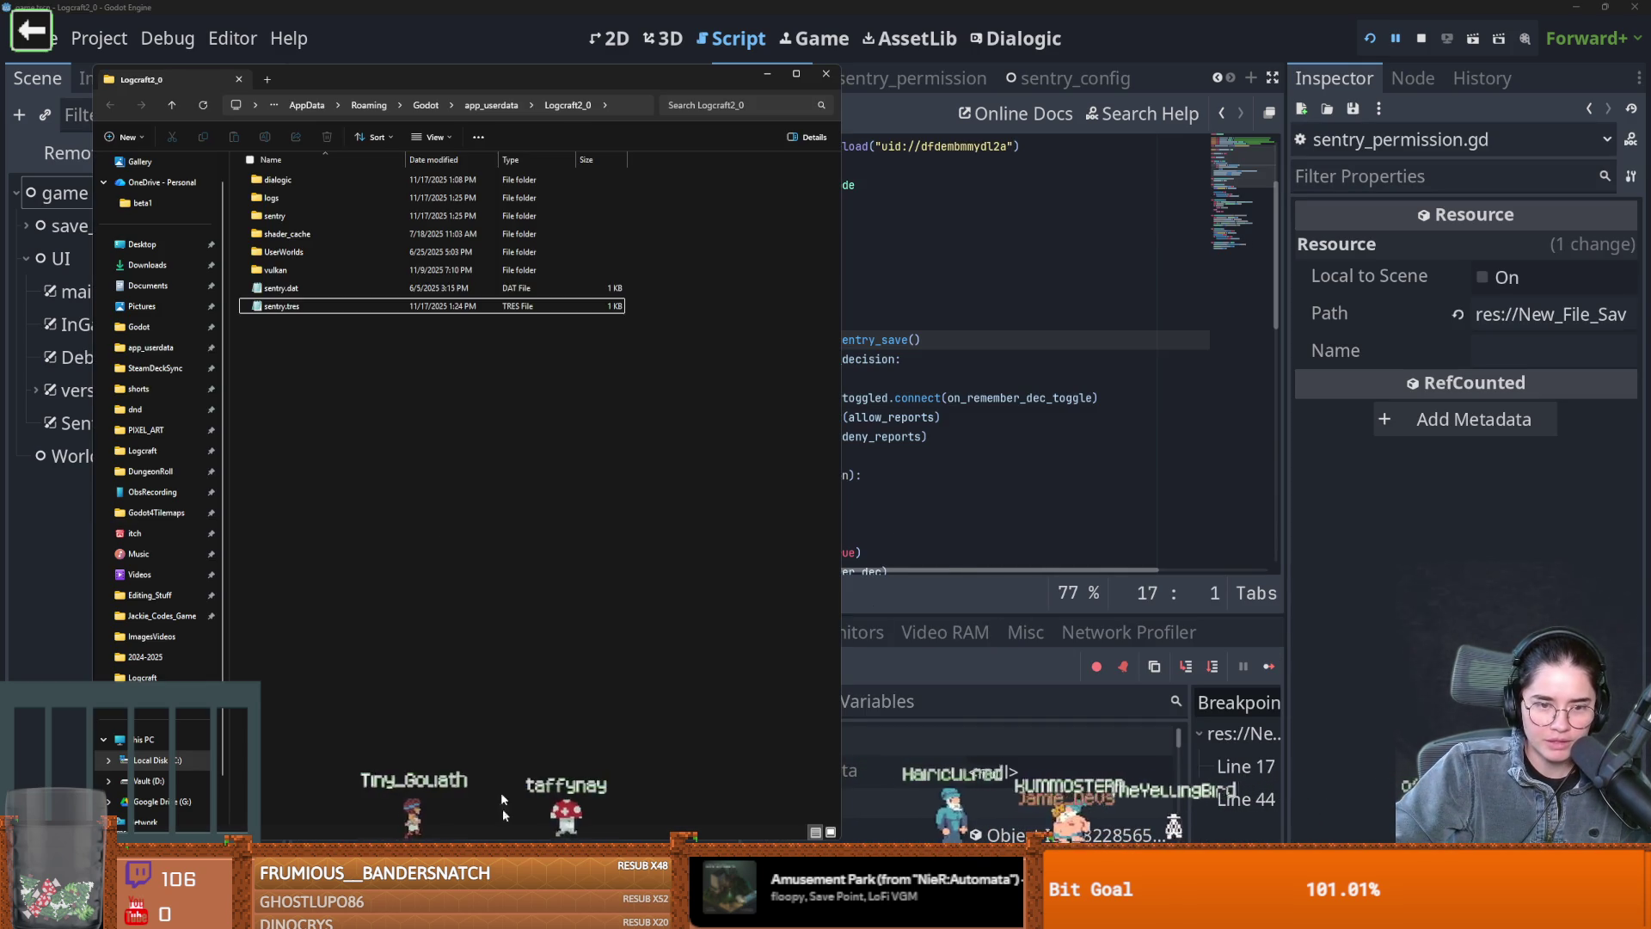
right_click(286, 306)
left_click(474, 323)
key("alt+Tab")
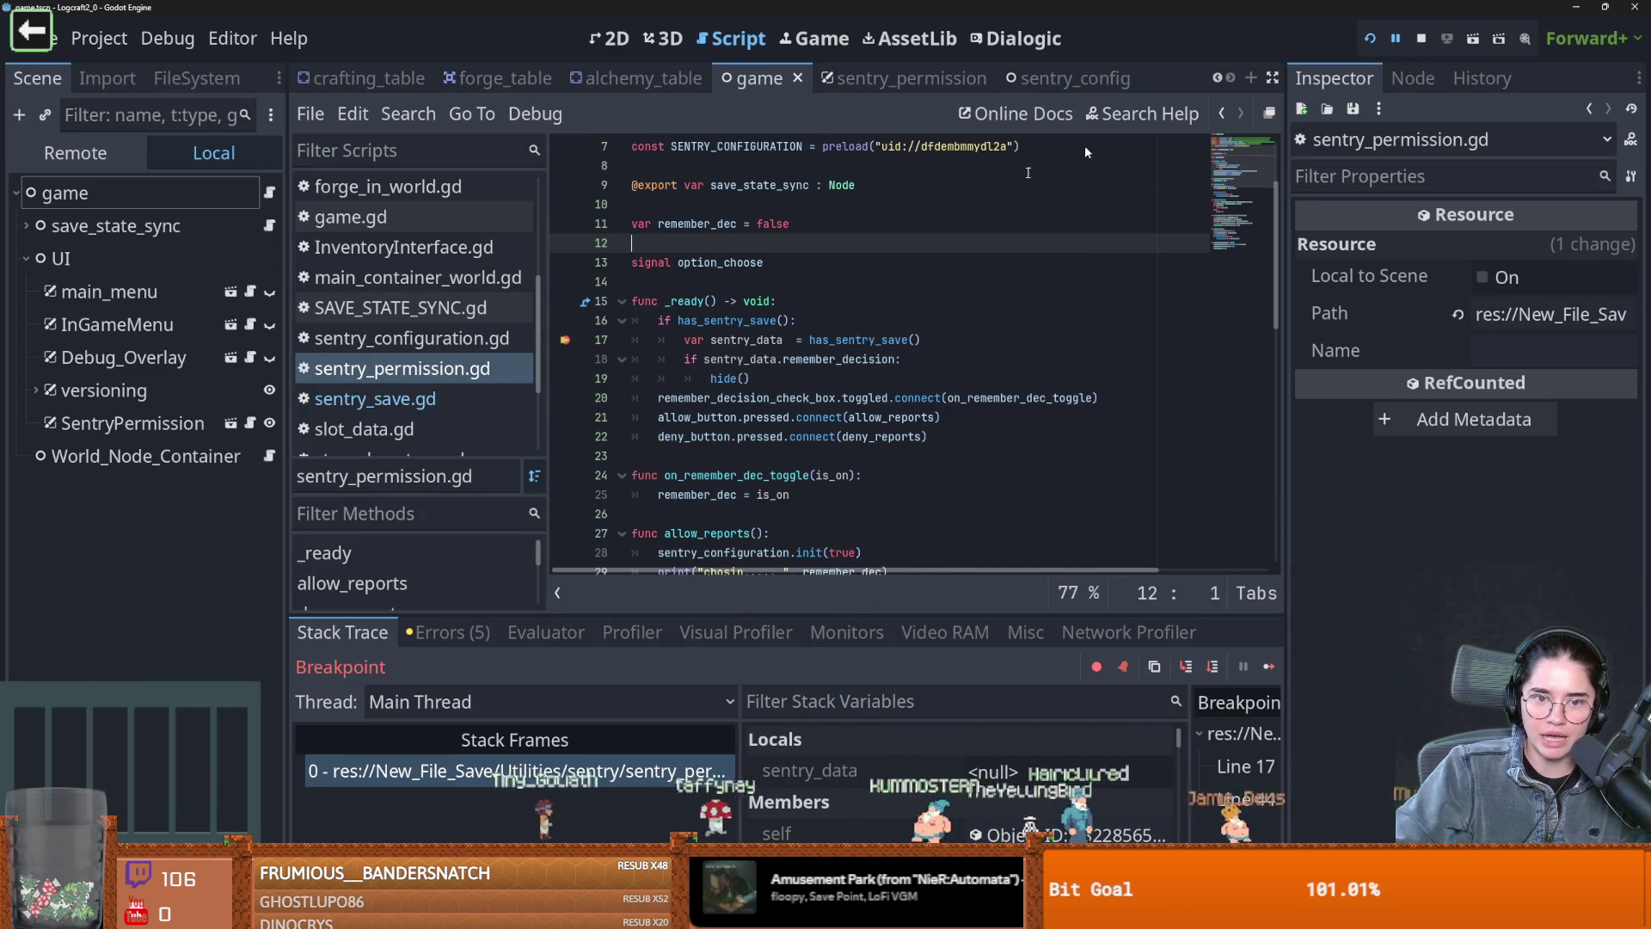
left_click(1375, 38)
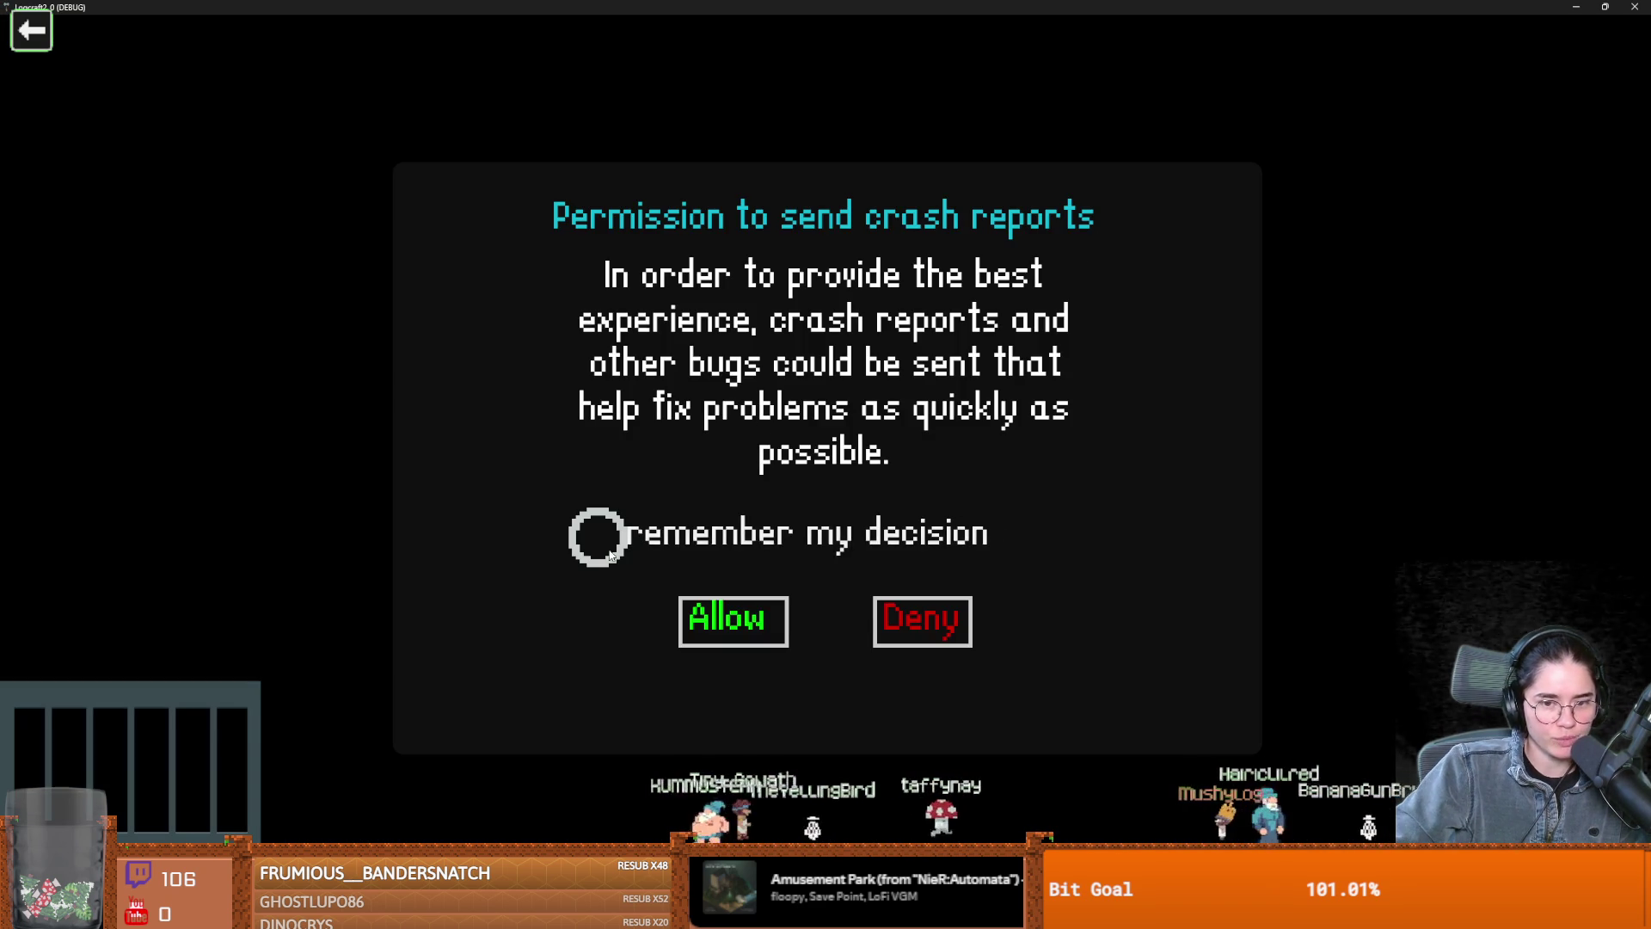
Deny crash reports with 'remember my decision' ticked, resume past the breakpoint, and quit the game
left_click(598, 535)
left_click(887, 628)
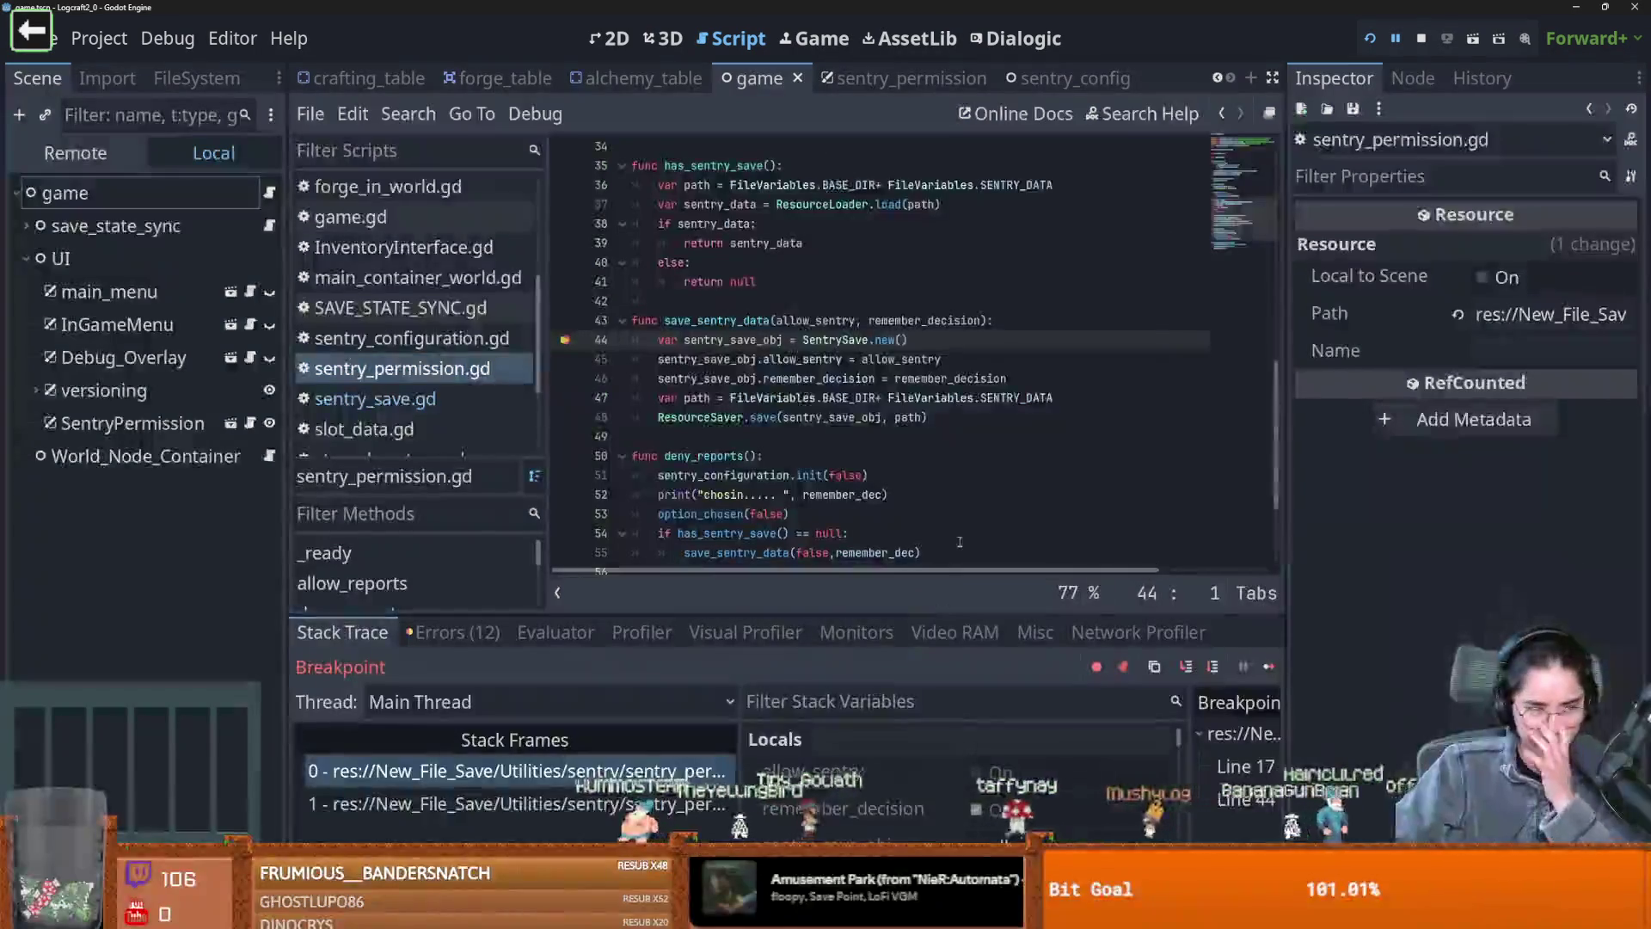
left_click(1268, 666)
left_click(823, 234)
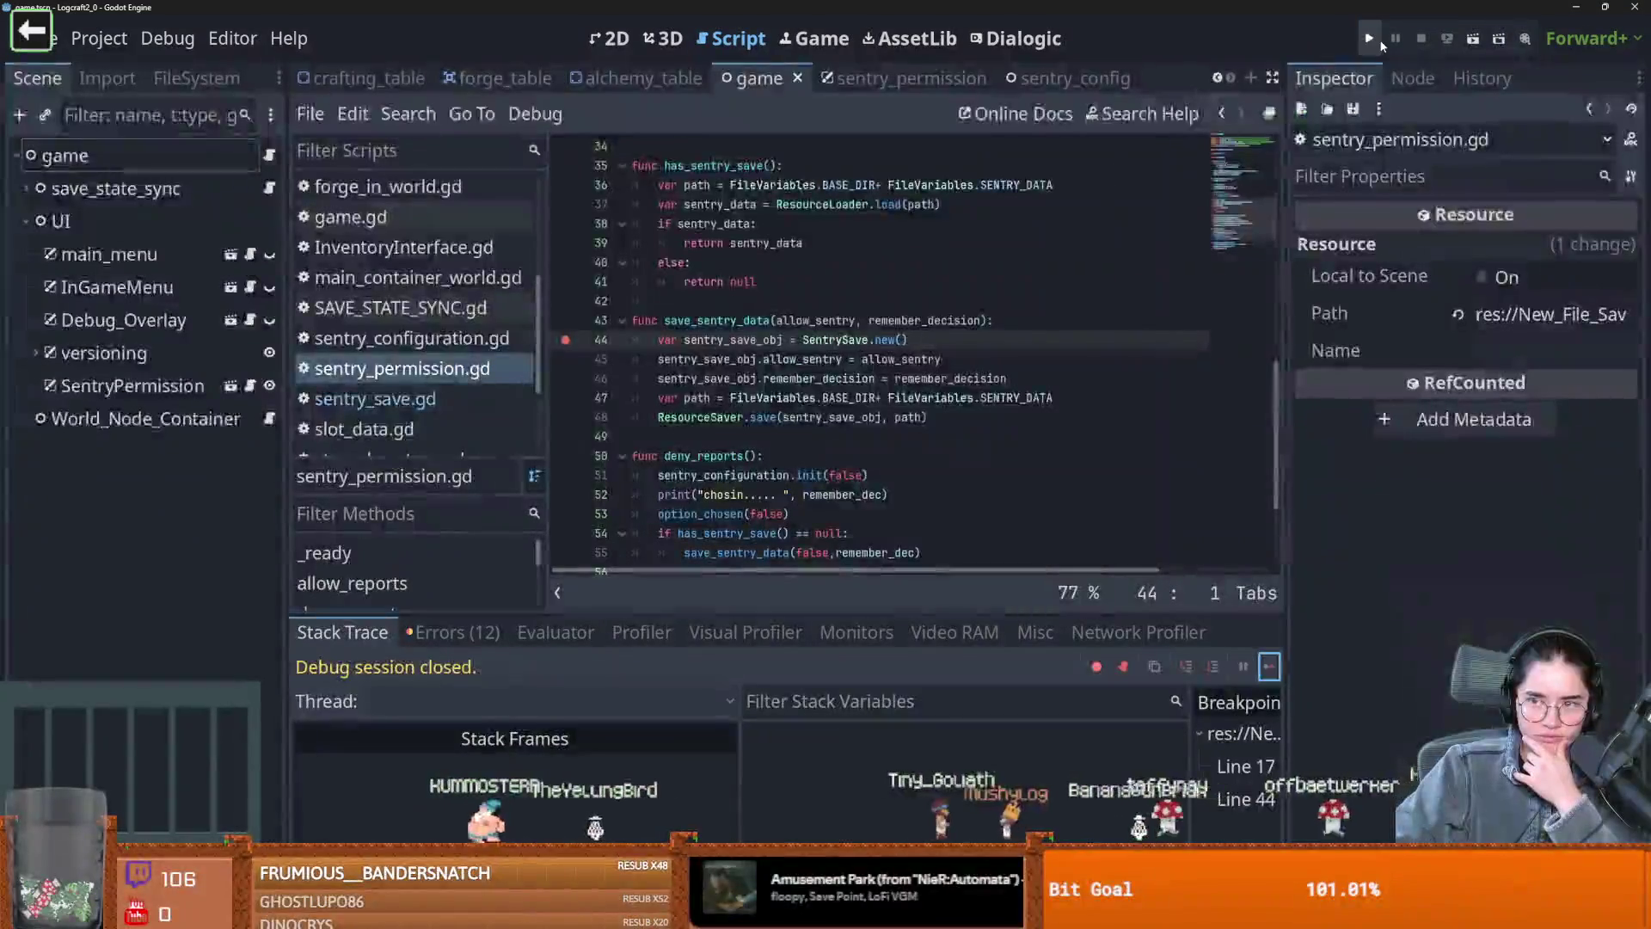
Relaunch with F5, step into has_sentry_save, inspect sentry_data, and stop the debug session
key("F5")
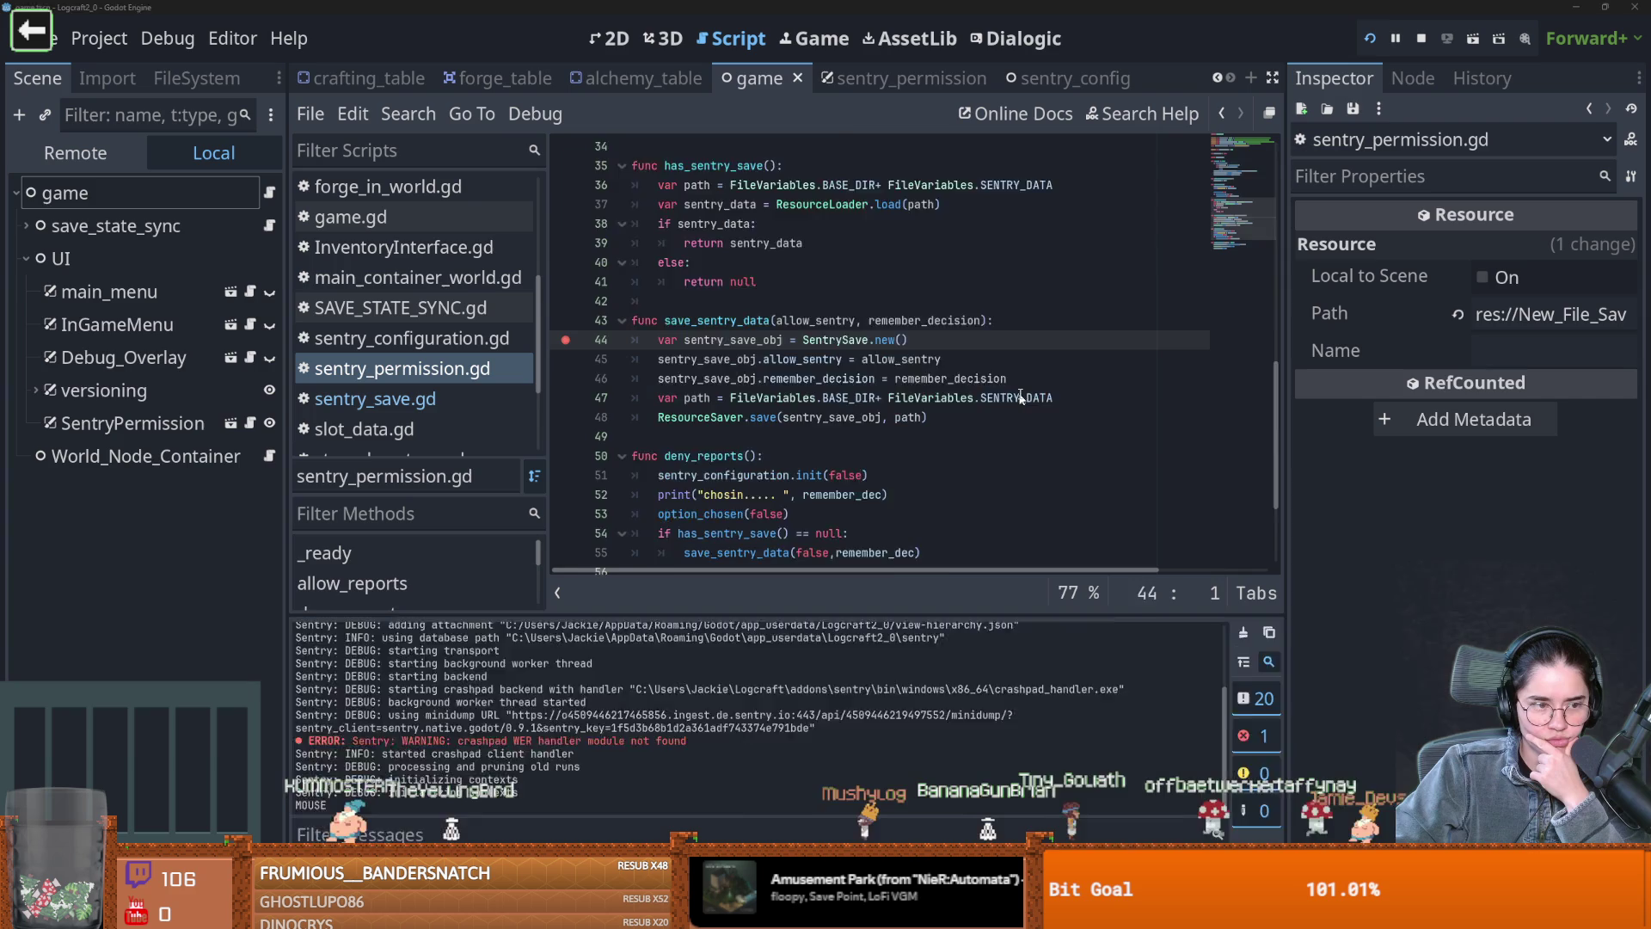
left_click(1186, 667)
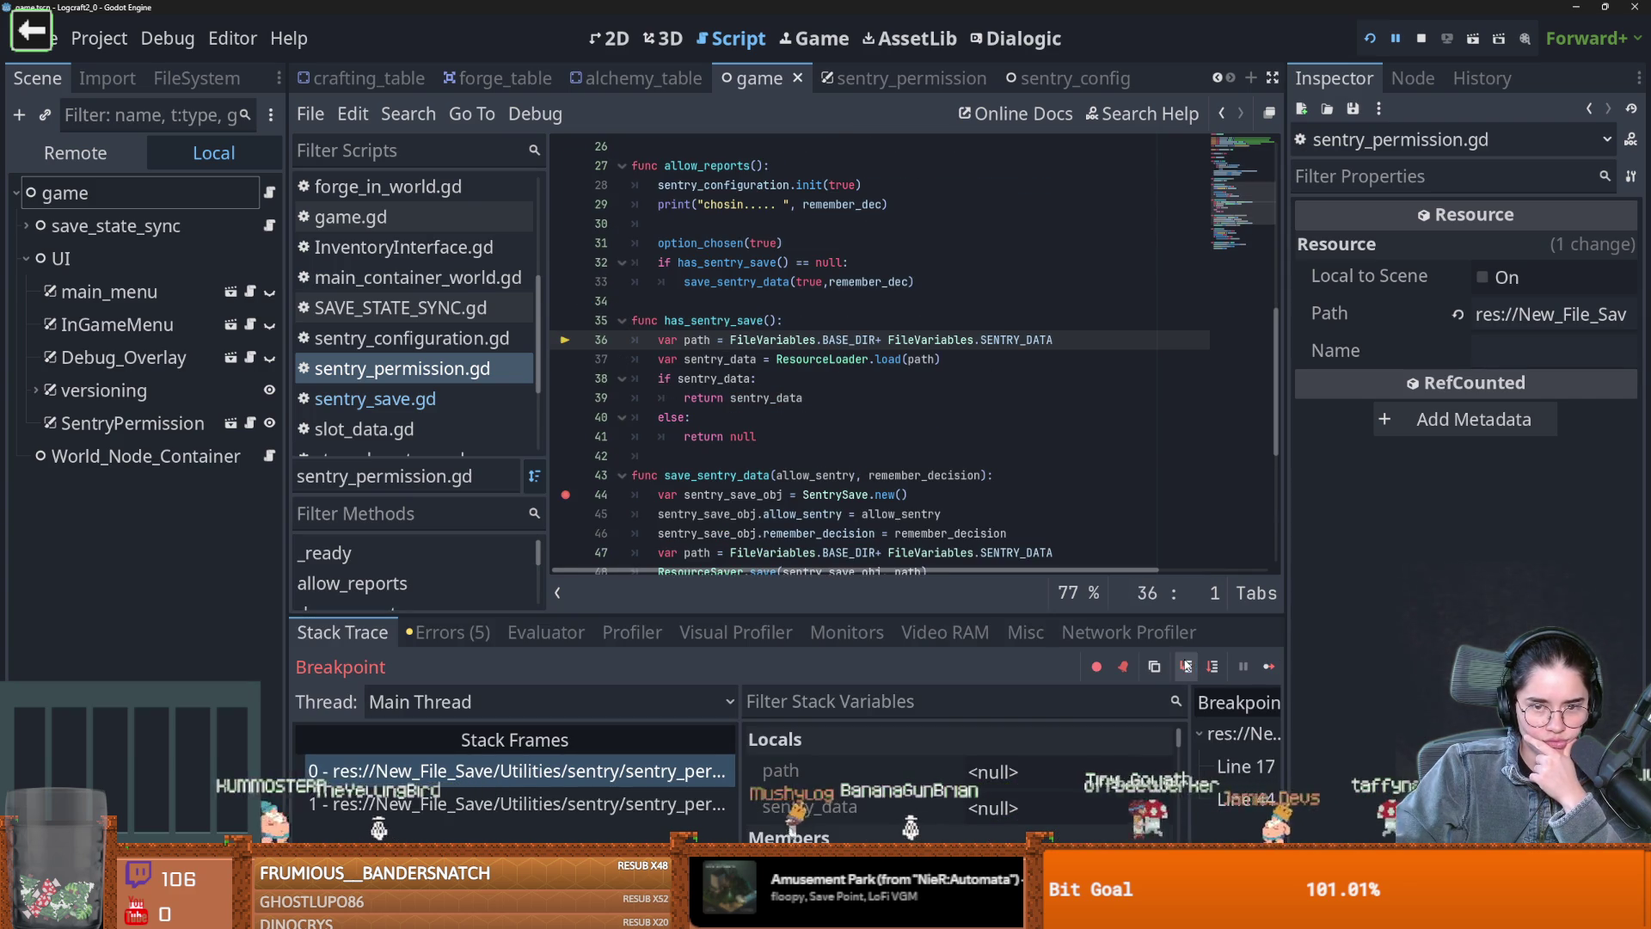
left_click(1187, 667)
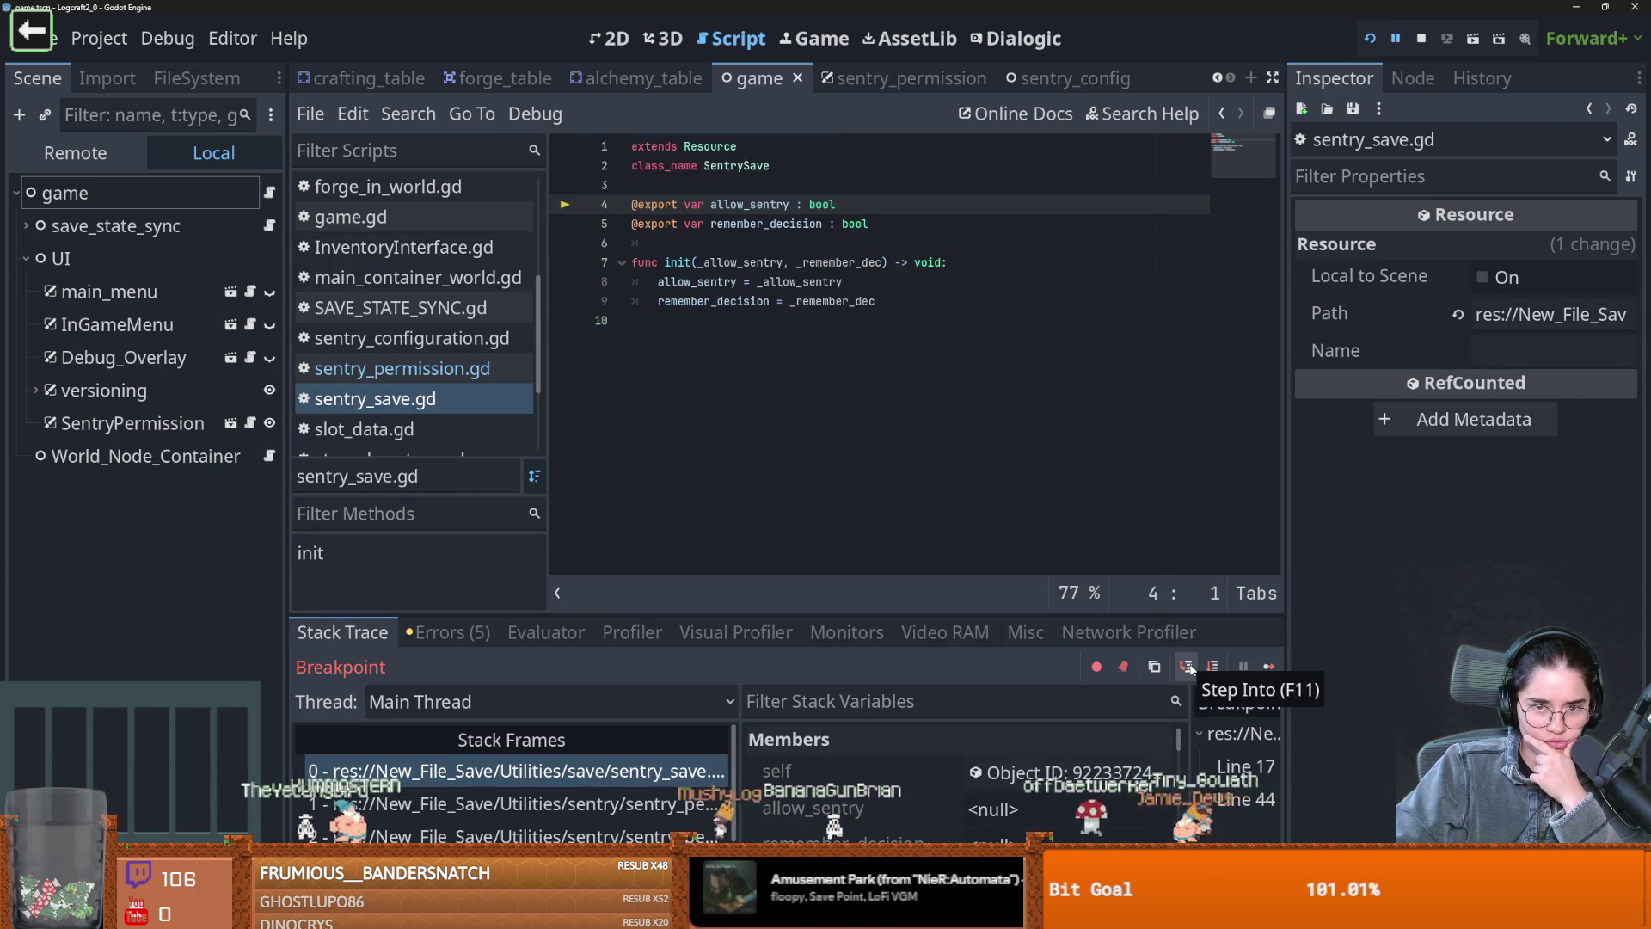
left_click(1188, 668)
left_click(1186, 667)
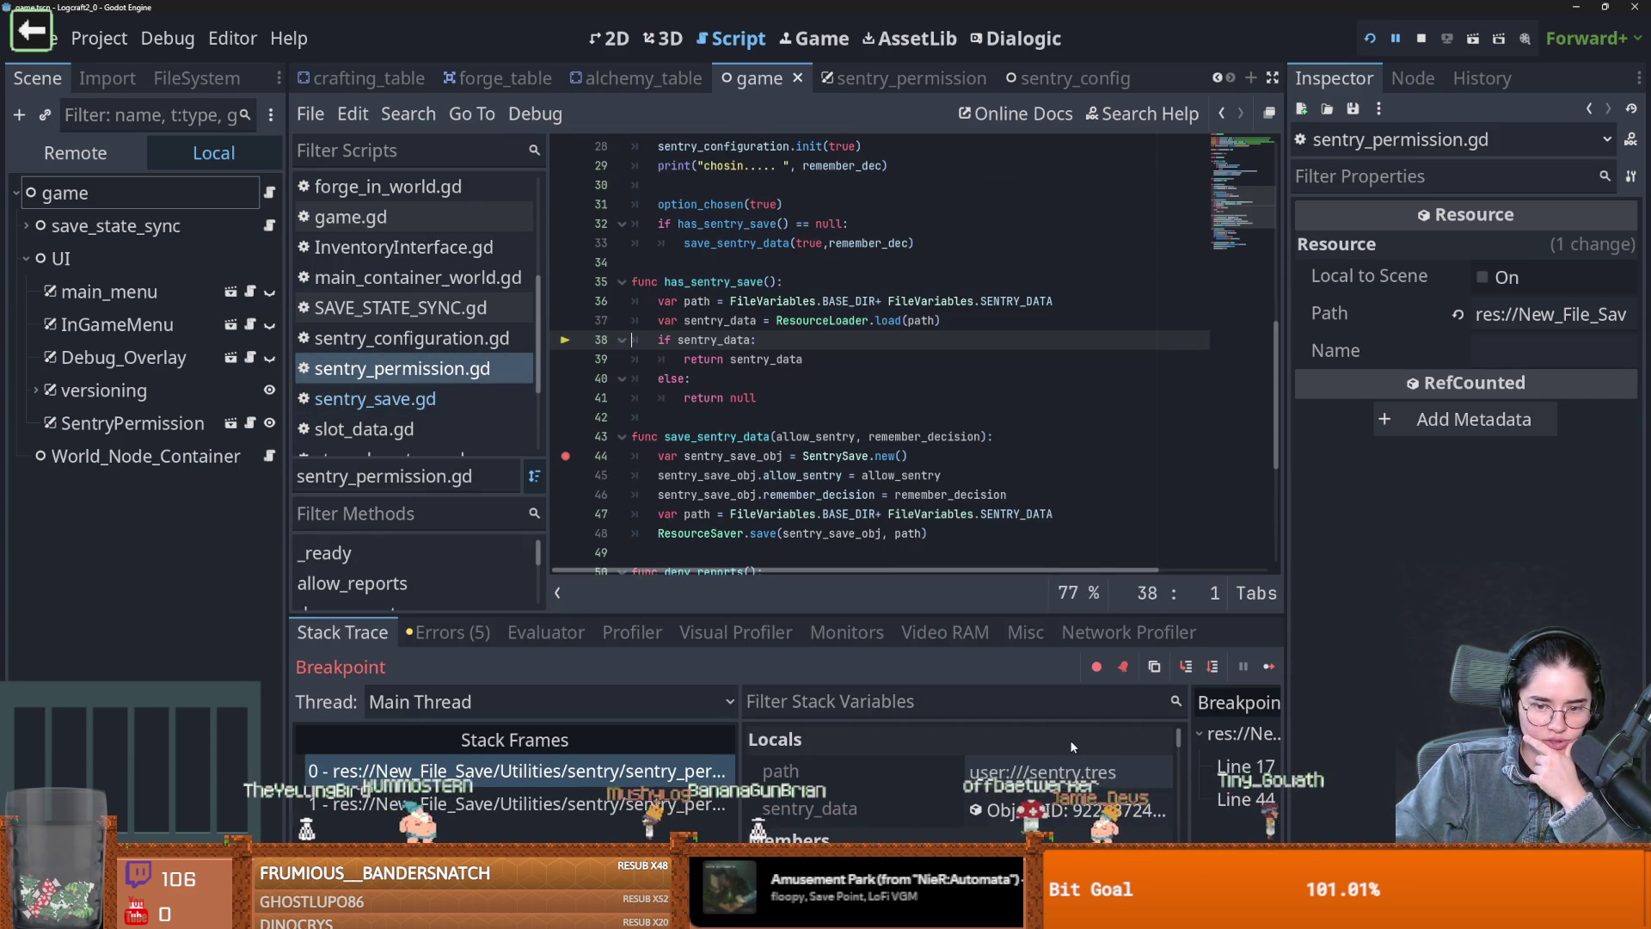
left_click(1066, 810)
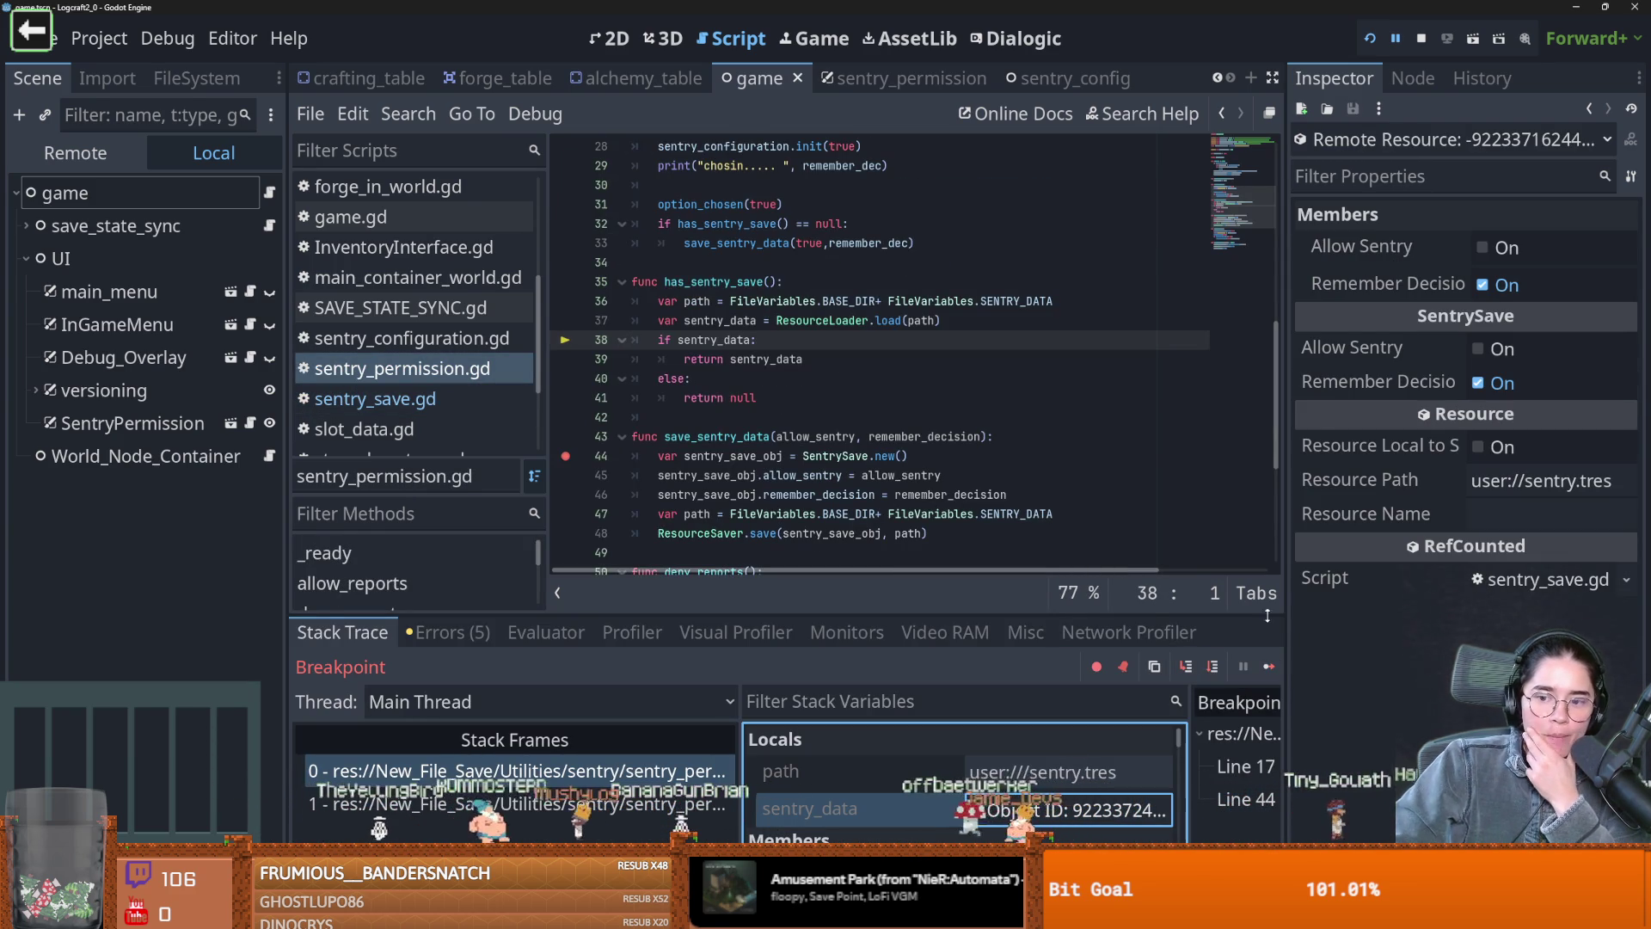
scroll(580, 464, "up", 9)
mouse_move(581, 473)
left_mouse_down()
mouse_move(580, 439)
mouse_move(567, 456)
left_mouse_up()
left_click(1371, 39)
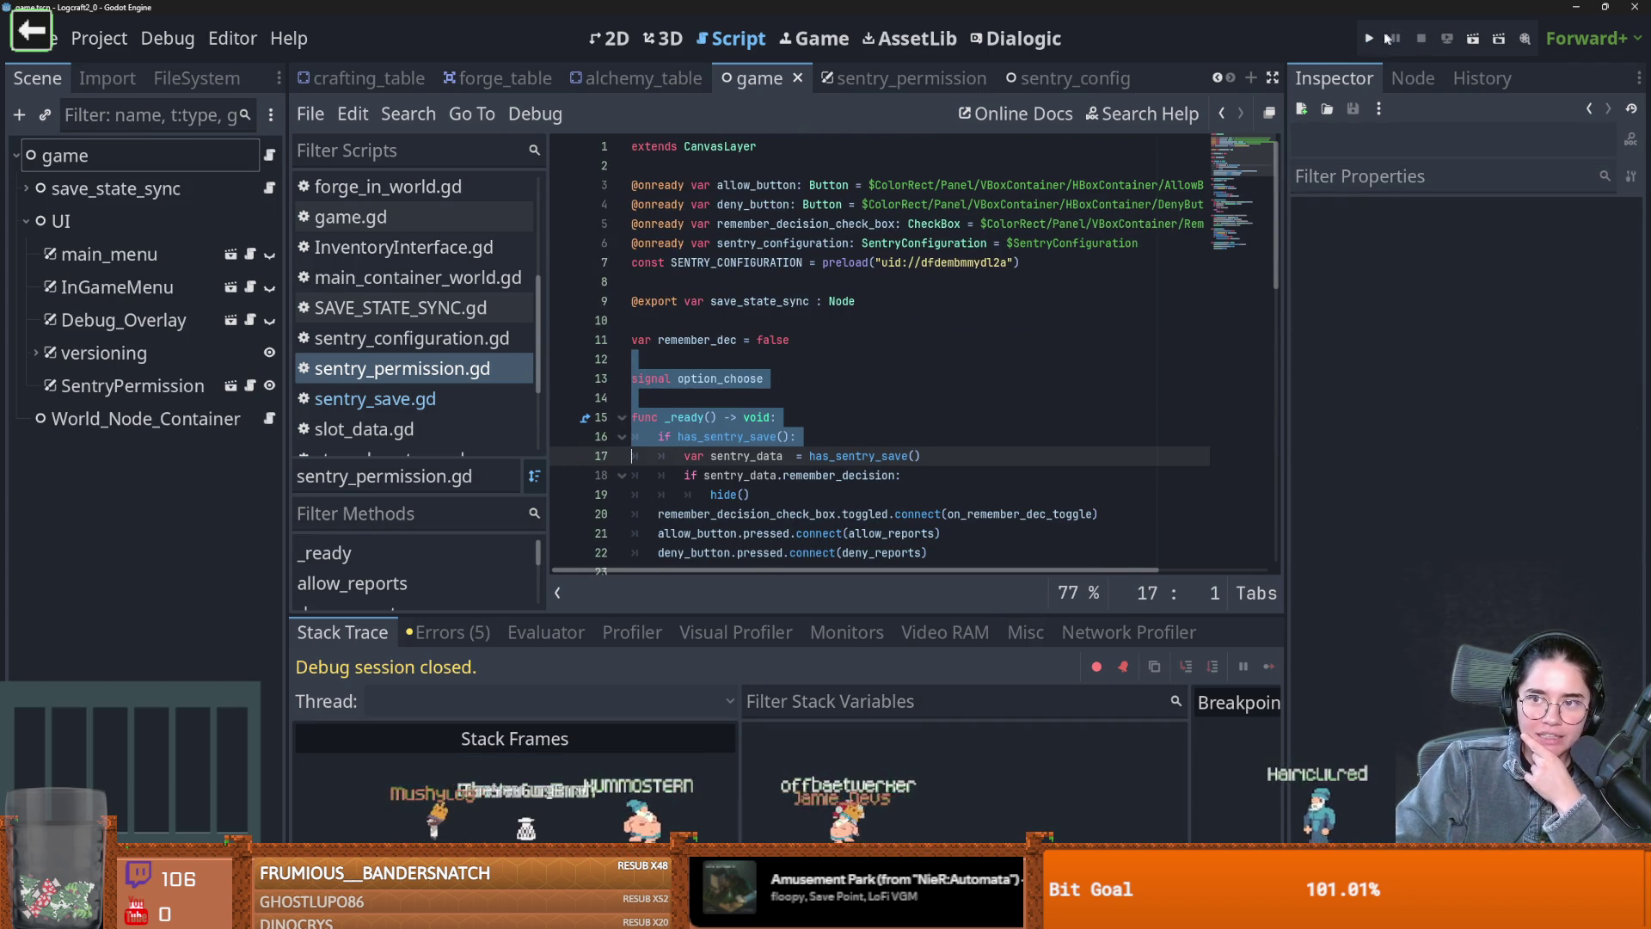
Take the running game out of full screen, stop it, and save the scene
left_click(1372, 39)
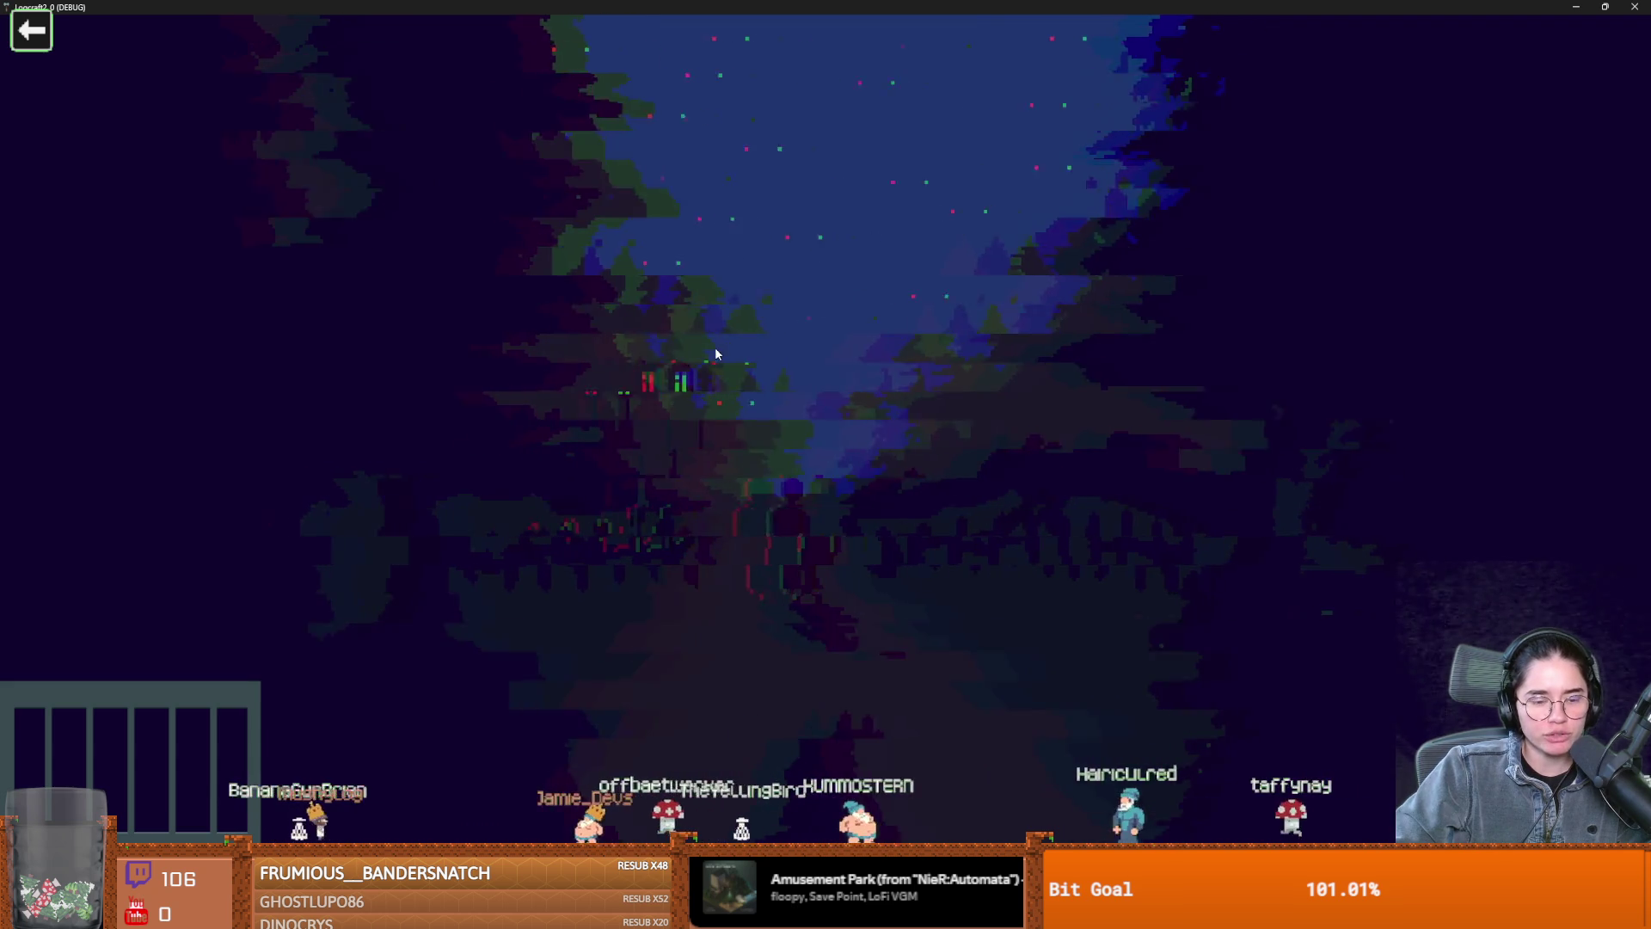
key("super+Down")
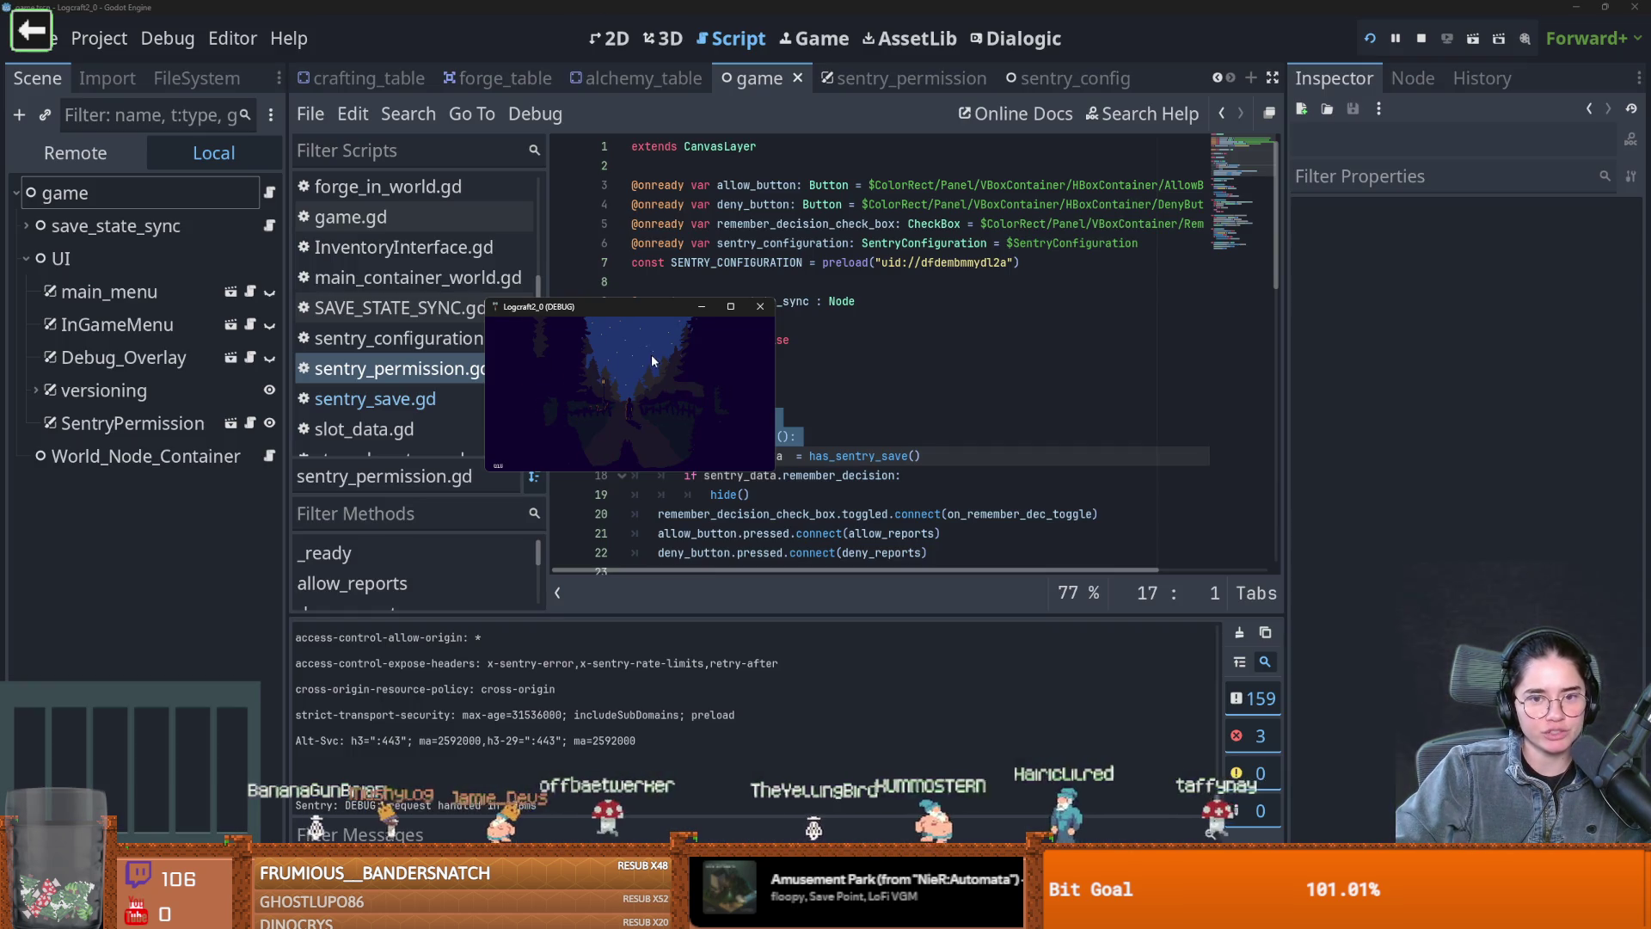
left_click(760, 306)
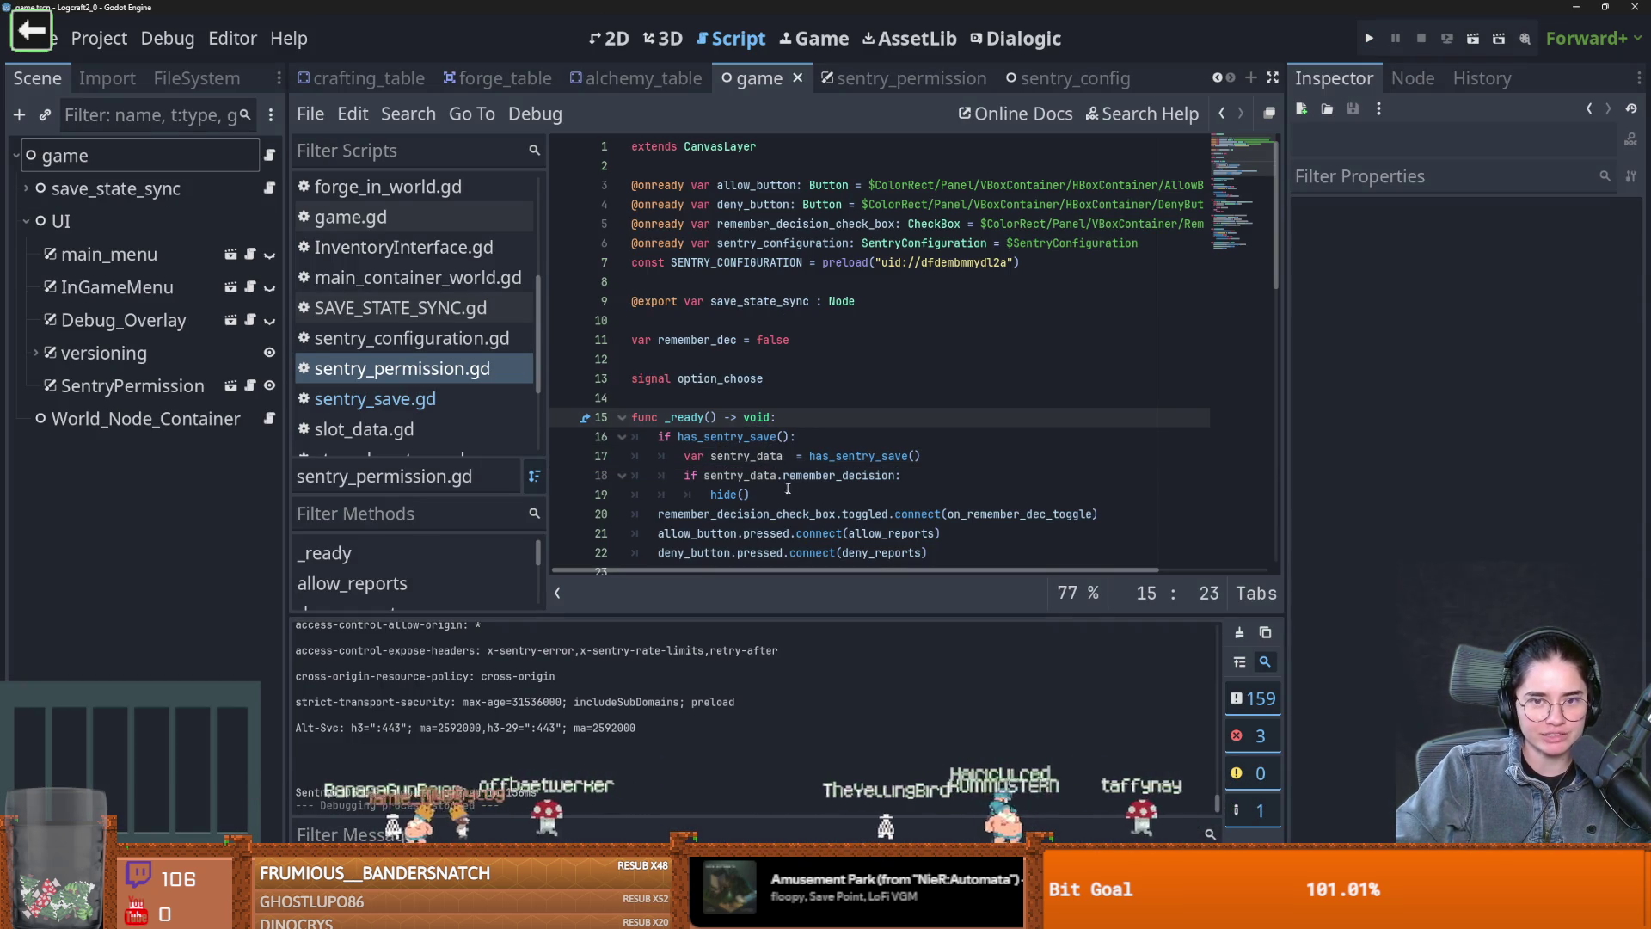
key("ctrl+s")
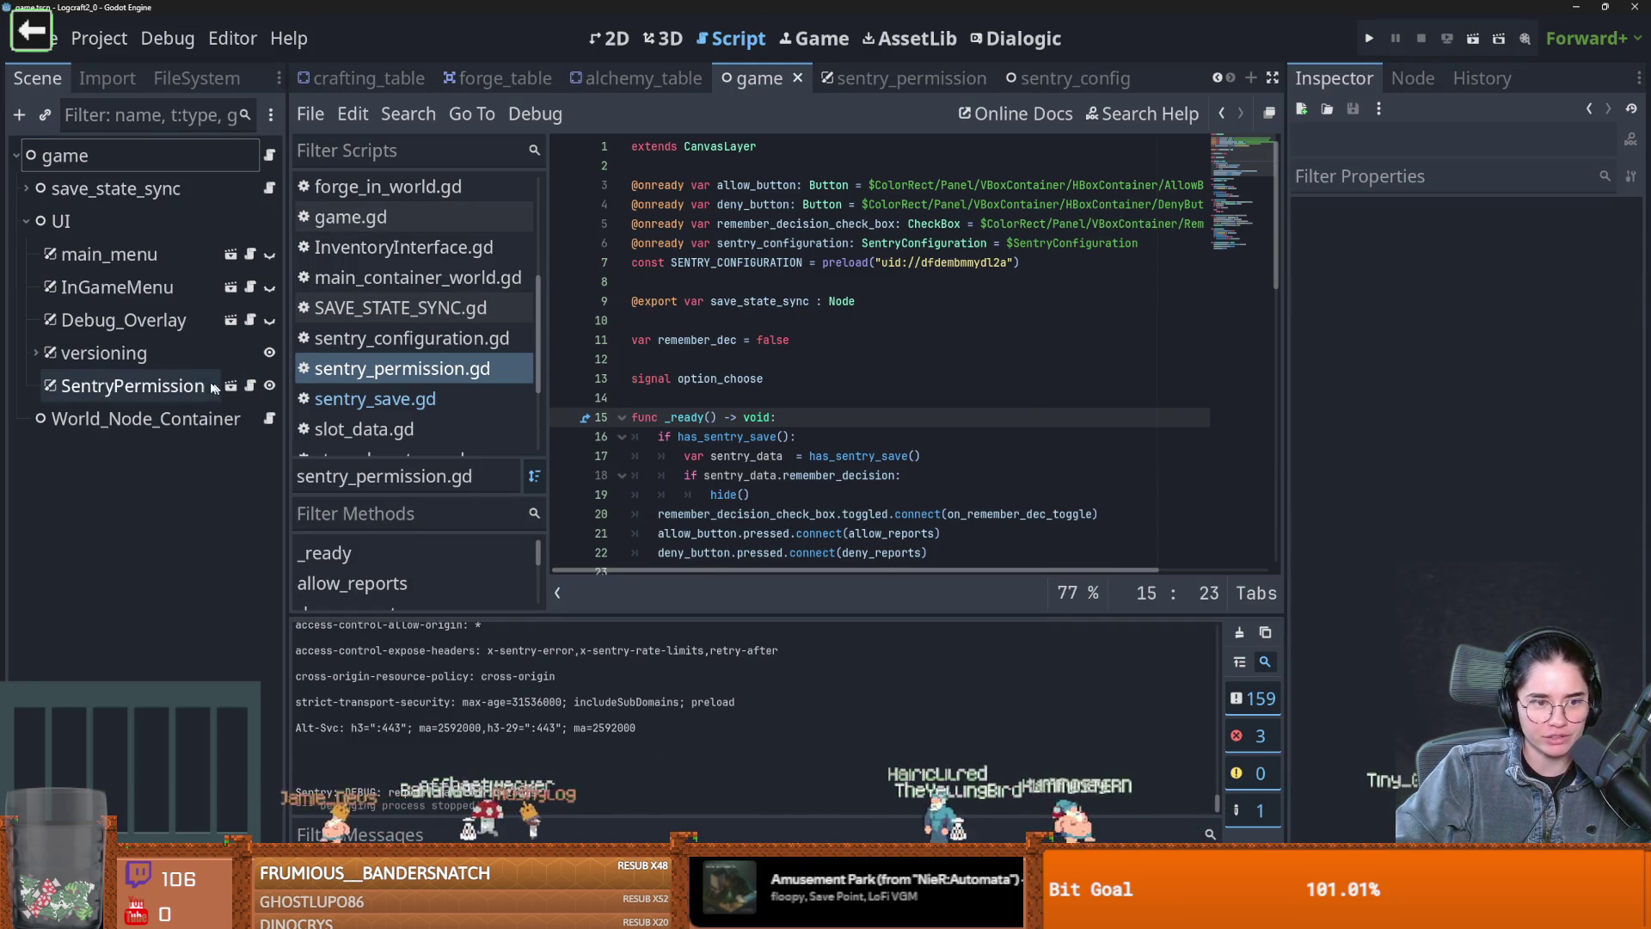
Open the SentryPermission node's sentry_permission.gd script and save
left_click(472, 370)
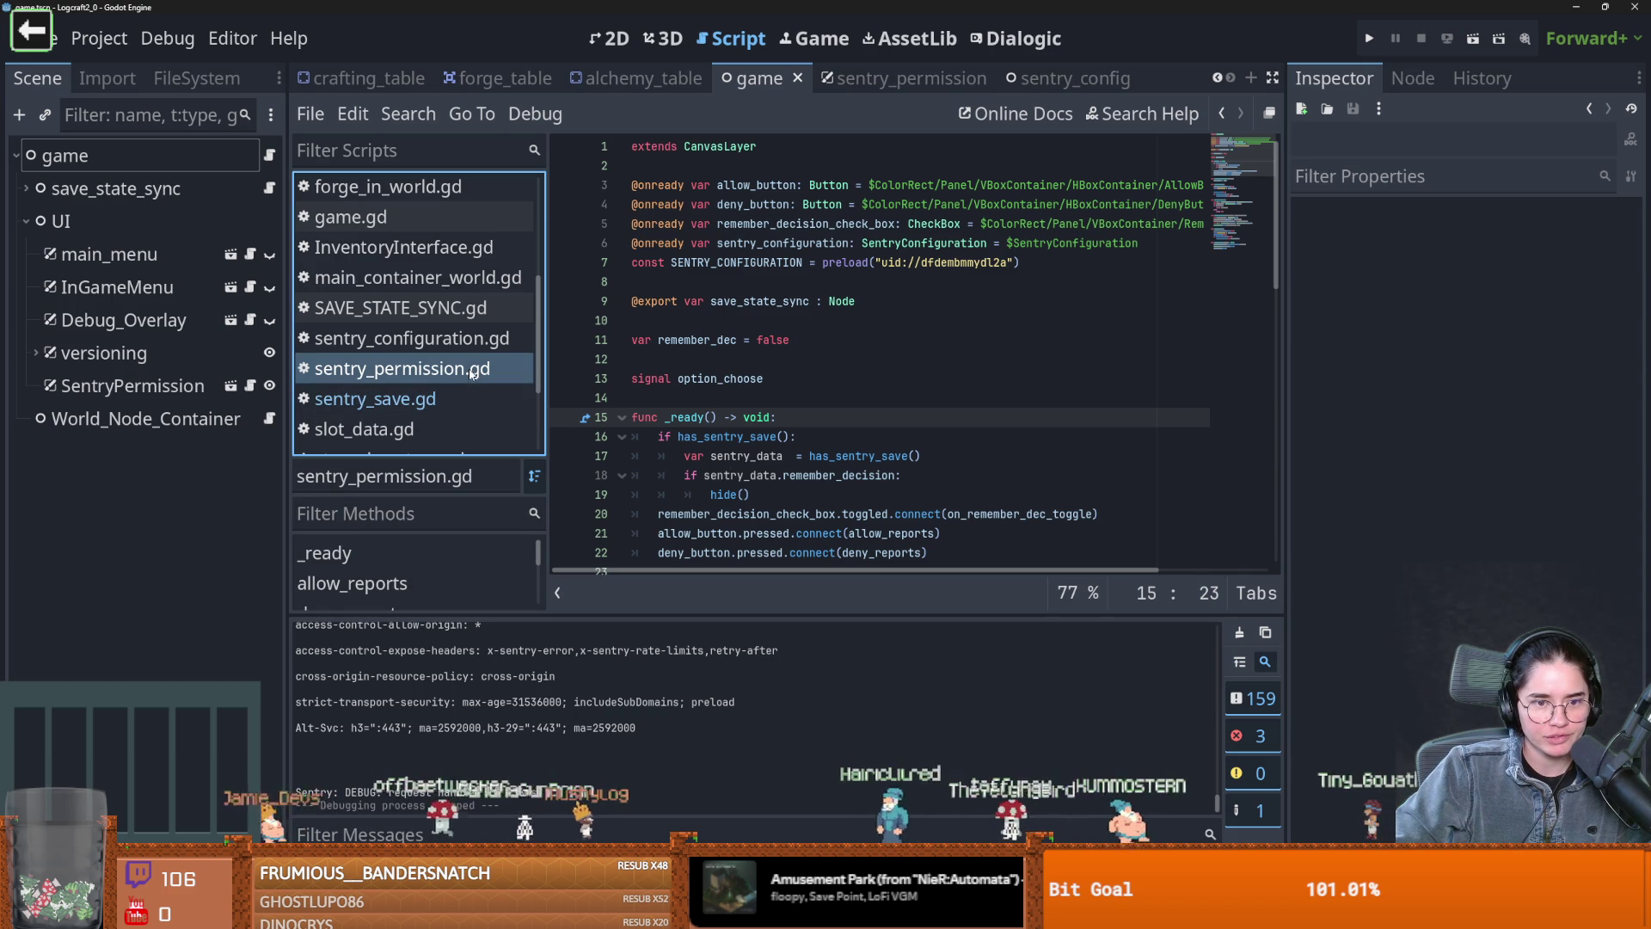
left_click(249, 387)
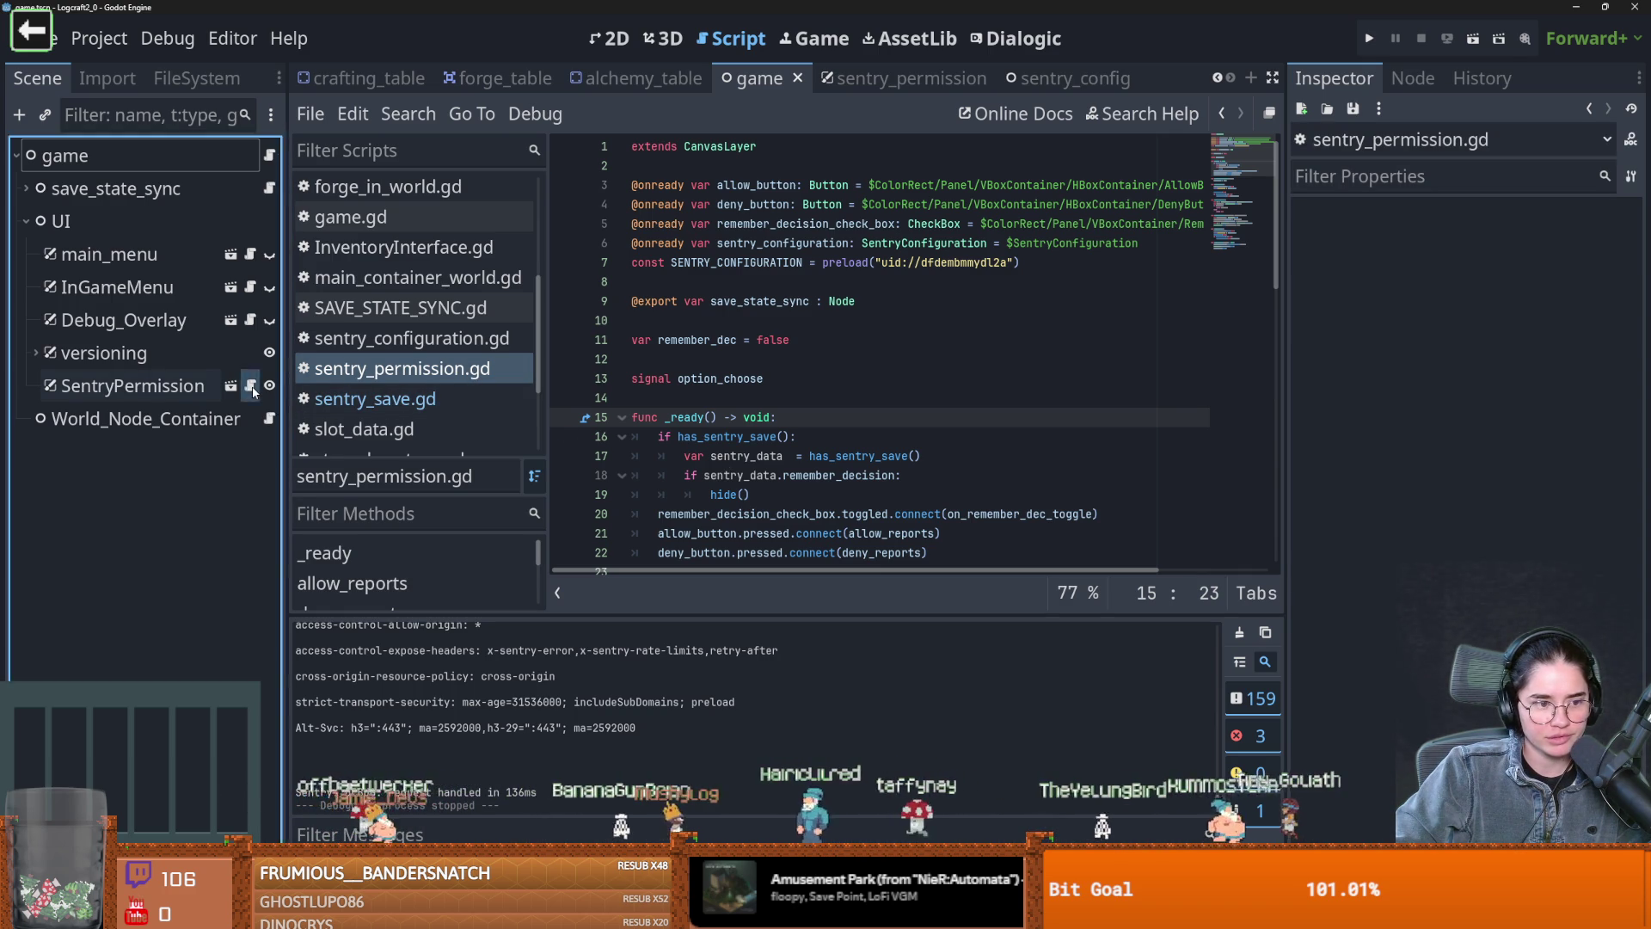
scroll(758, 420, "down", 5)
left_click(759, 420)
key("ctrl+s")
Browse down to option_chosen past the hide() call on line 19, saving along the way
scroll(759, 420, "down", 1)
scroll(759, 419, "up", 1)
scroll(765, 409, "down", 2)
left_click(779, 396)
key("ctrl+s")
left_click(775, 379)
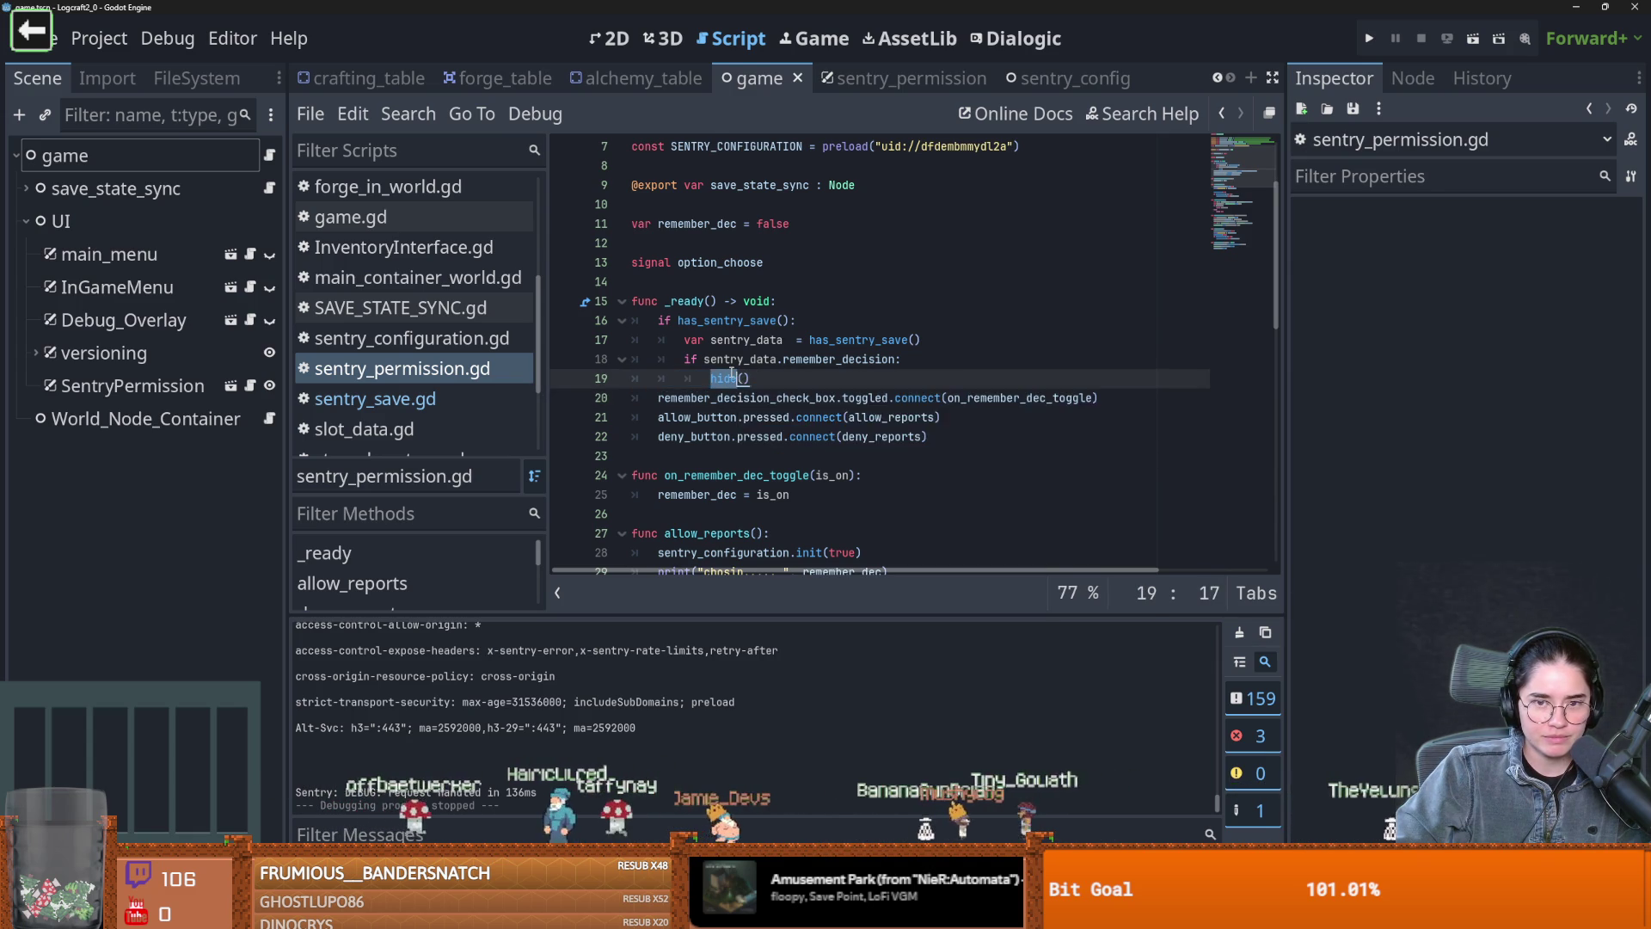
scroll(767, 443, "up", 2)
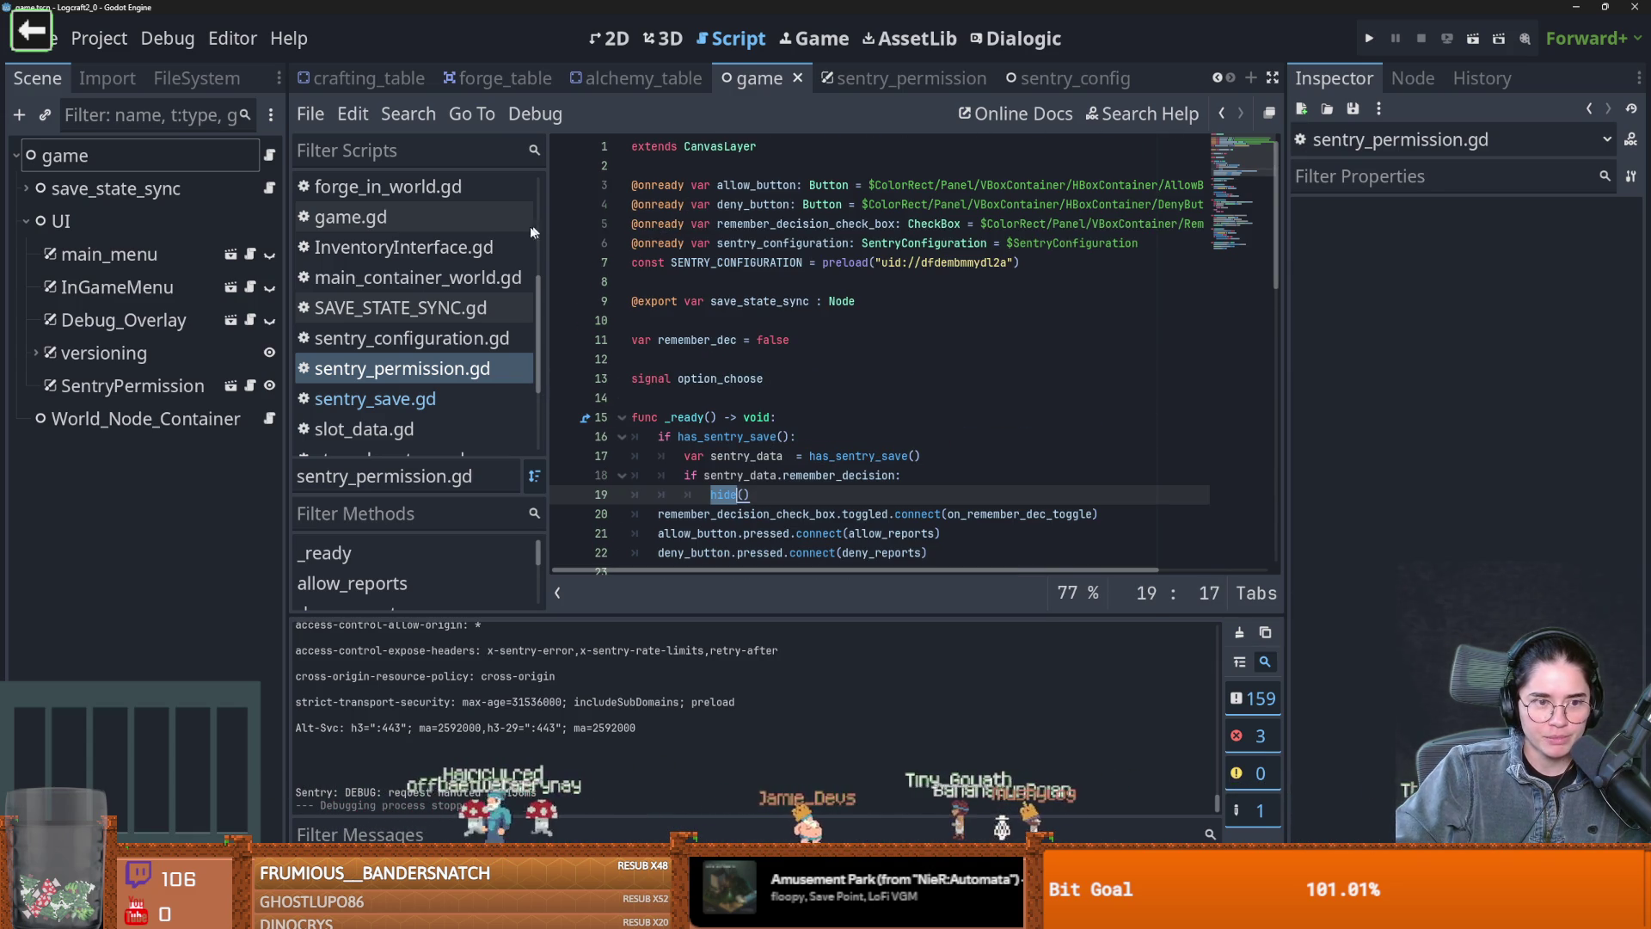
scroll(757, 413, "down", 12)
scroll(811, 433, "down", 2)
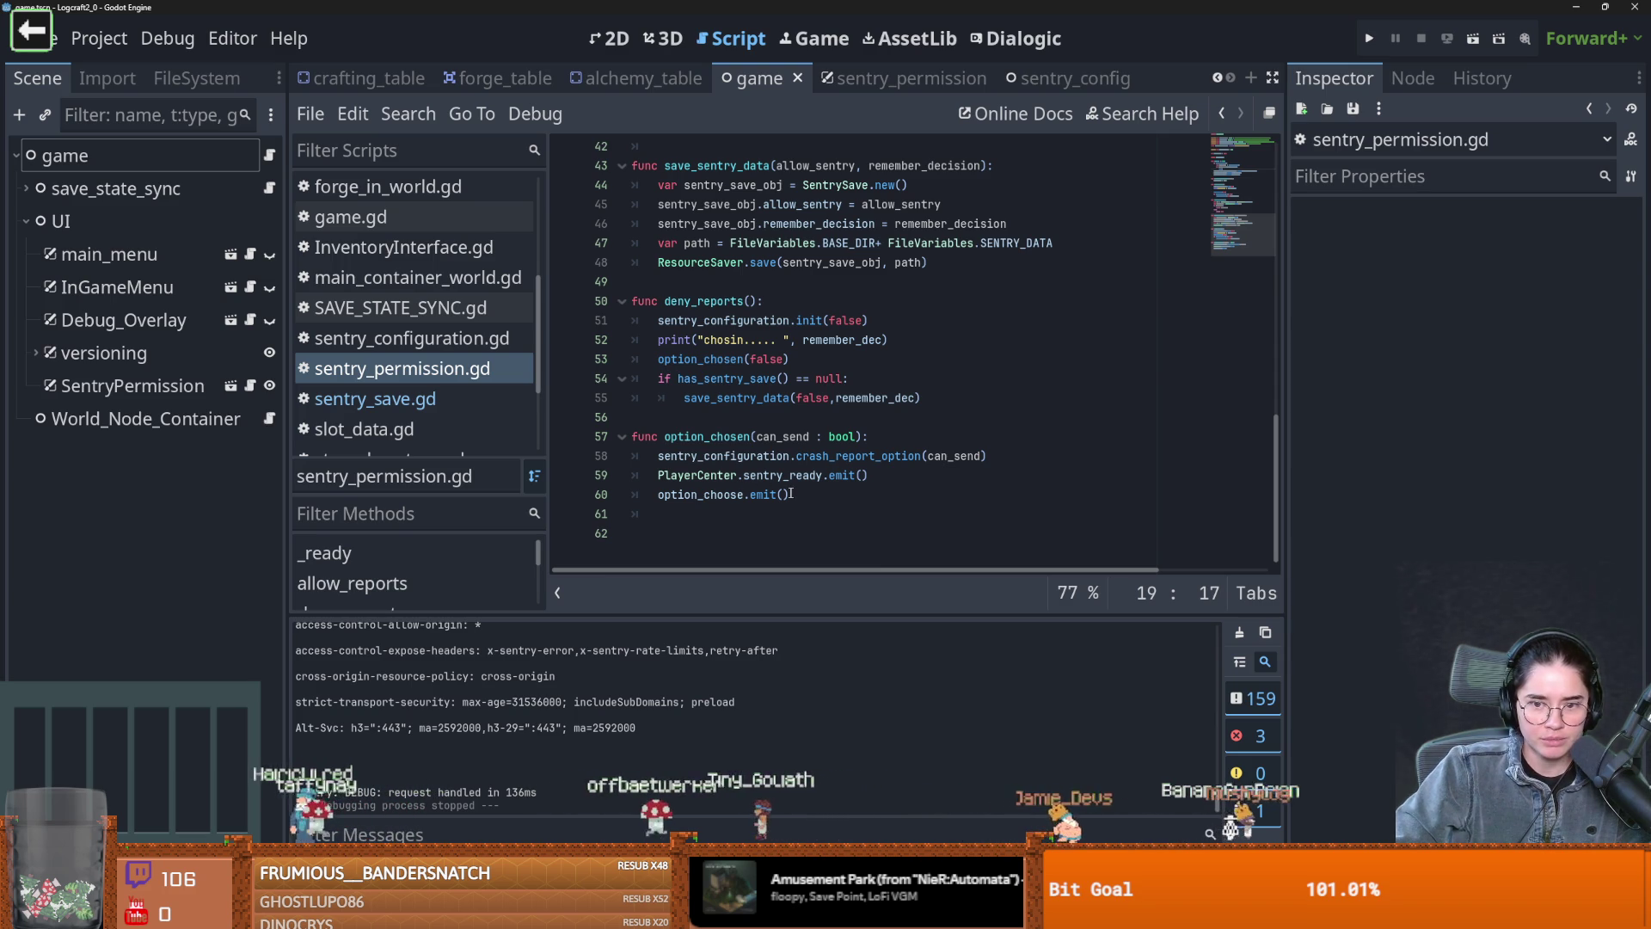
double_click(711, 442)
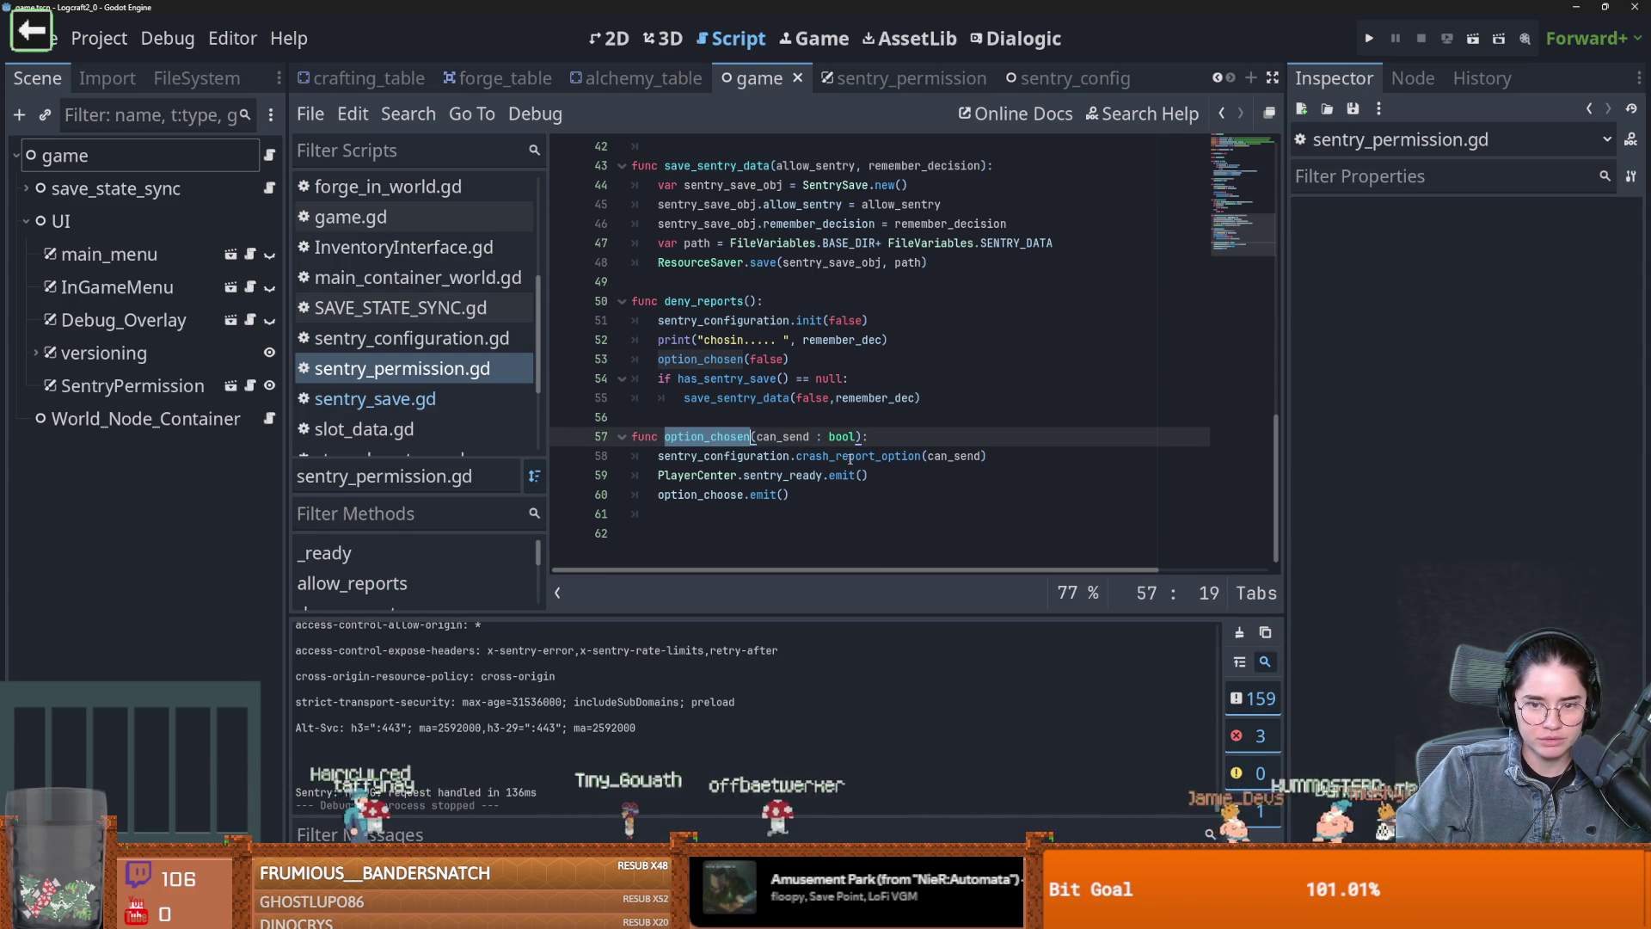
left_click(789, 474)
double_click(790, 474)
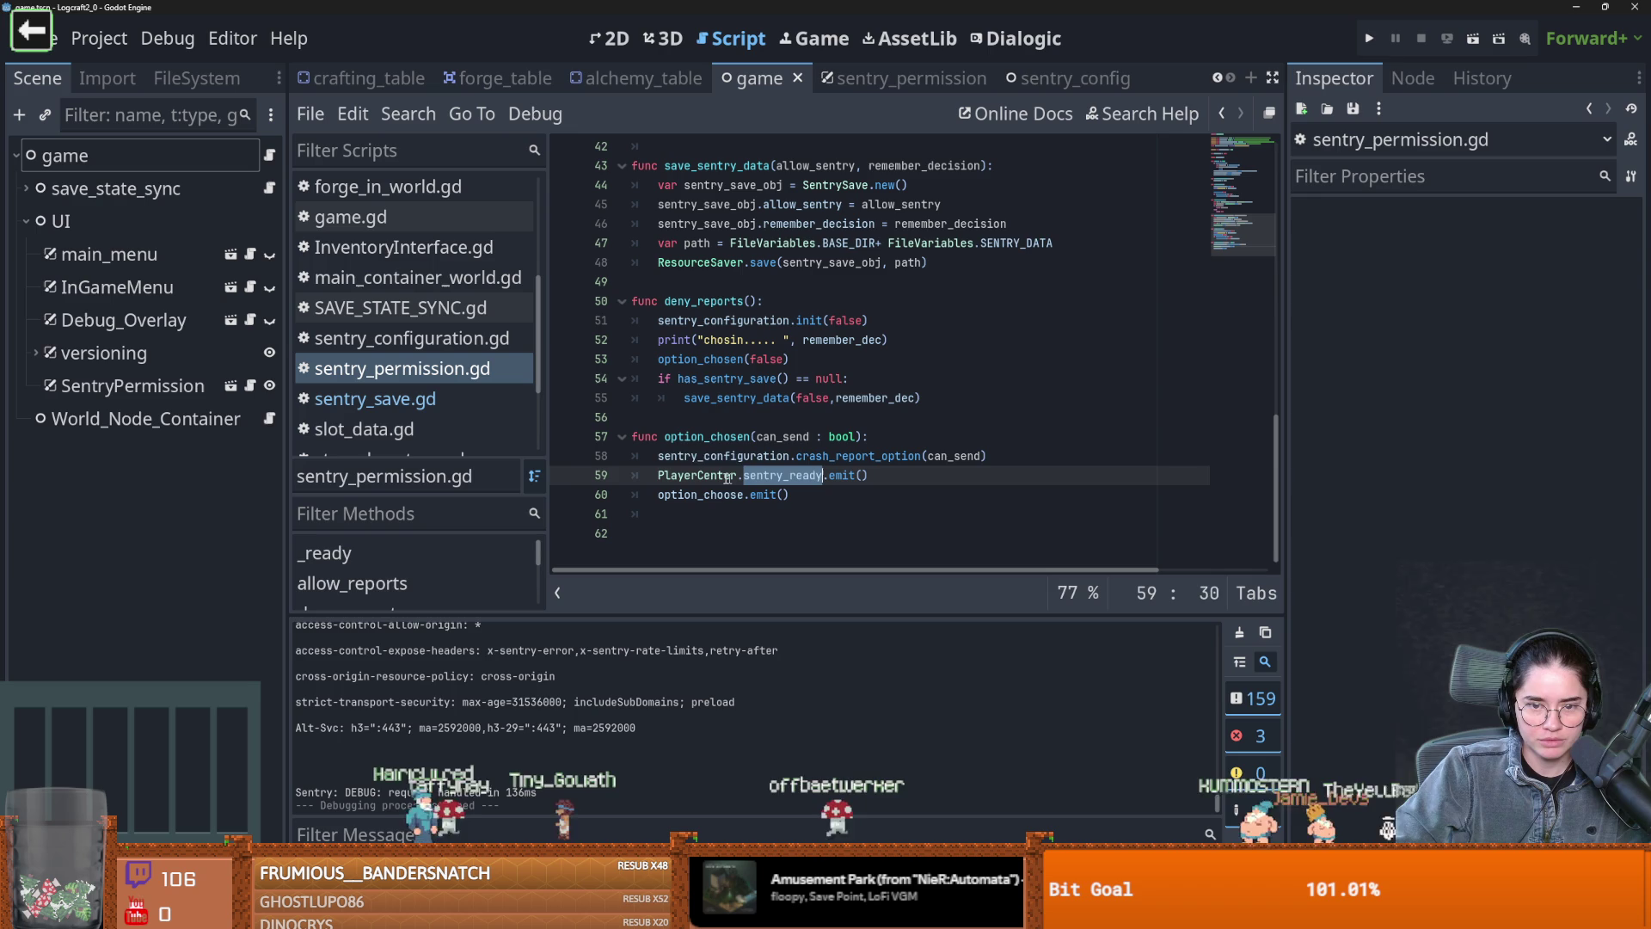
left_click(850, 456)
double_click(931, 455)
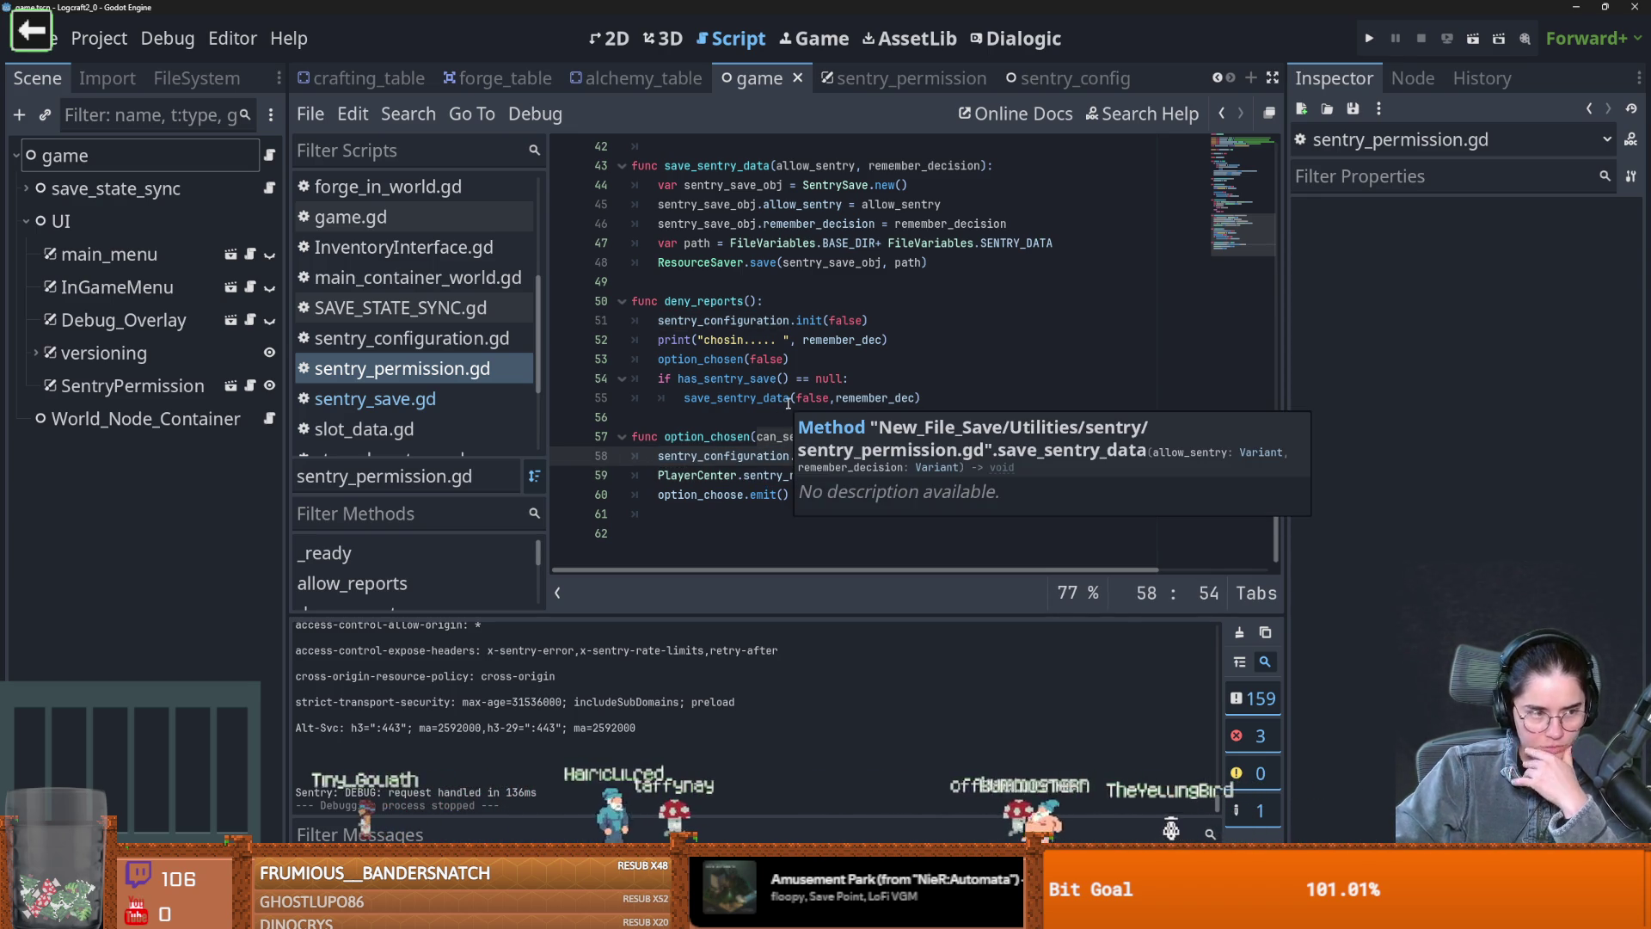
left_click(763, 494)
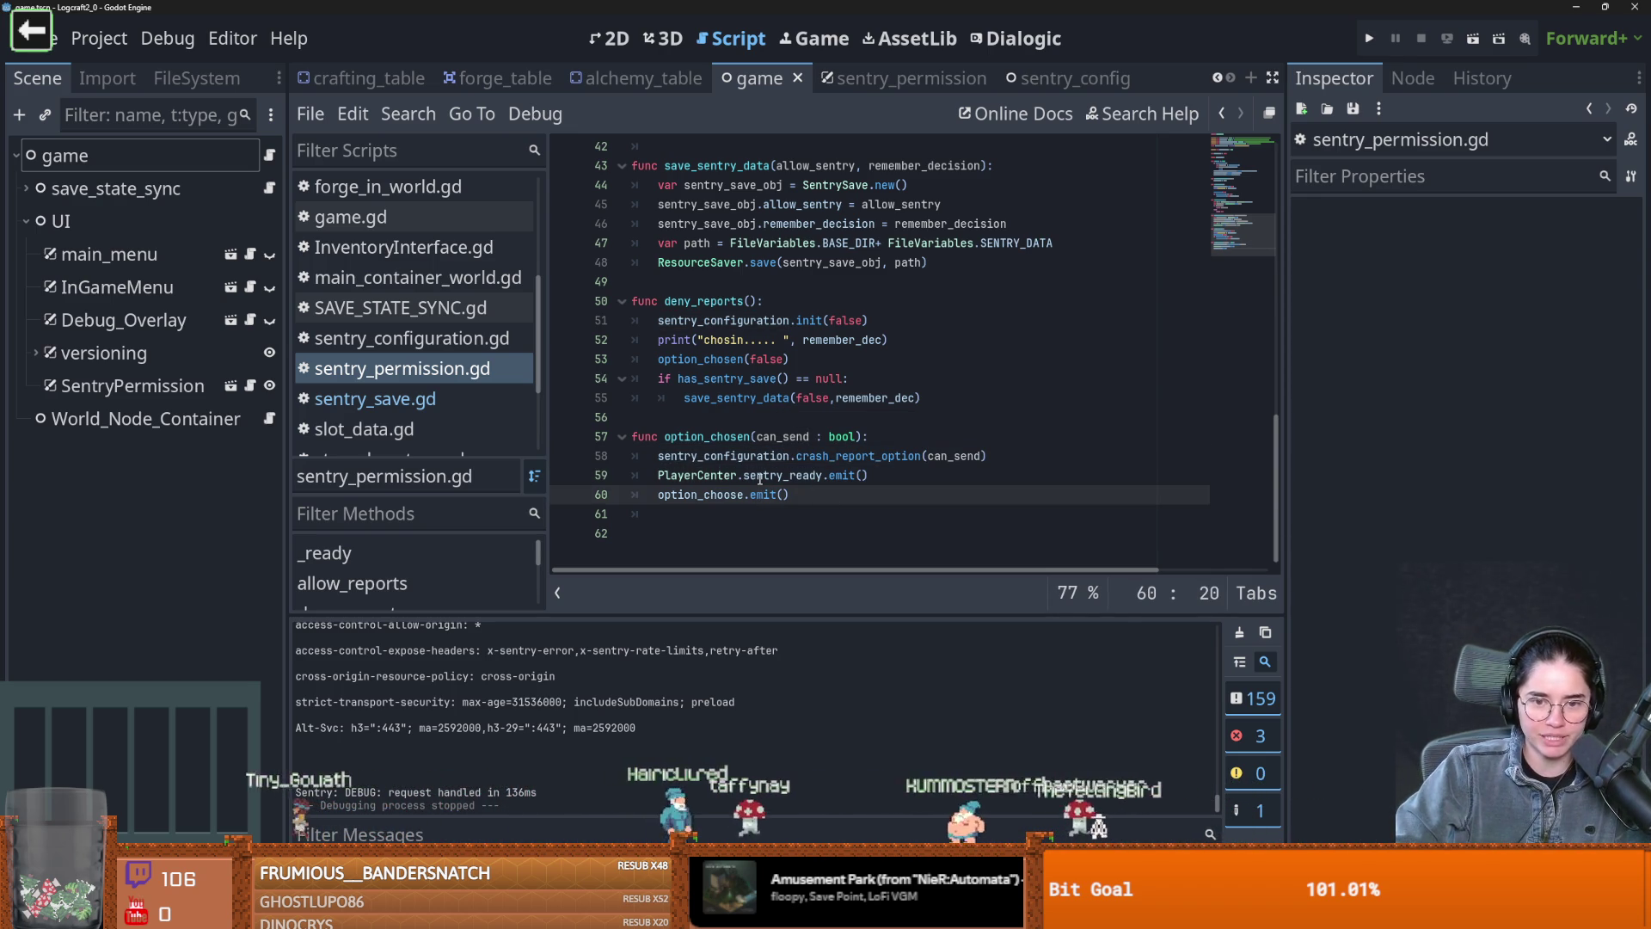
scroll(821, 521, "up", 2)
scroll(821, 521, "down", 2)
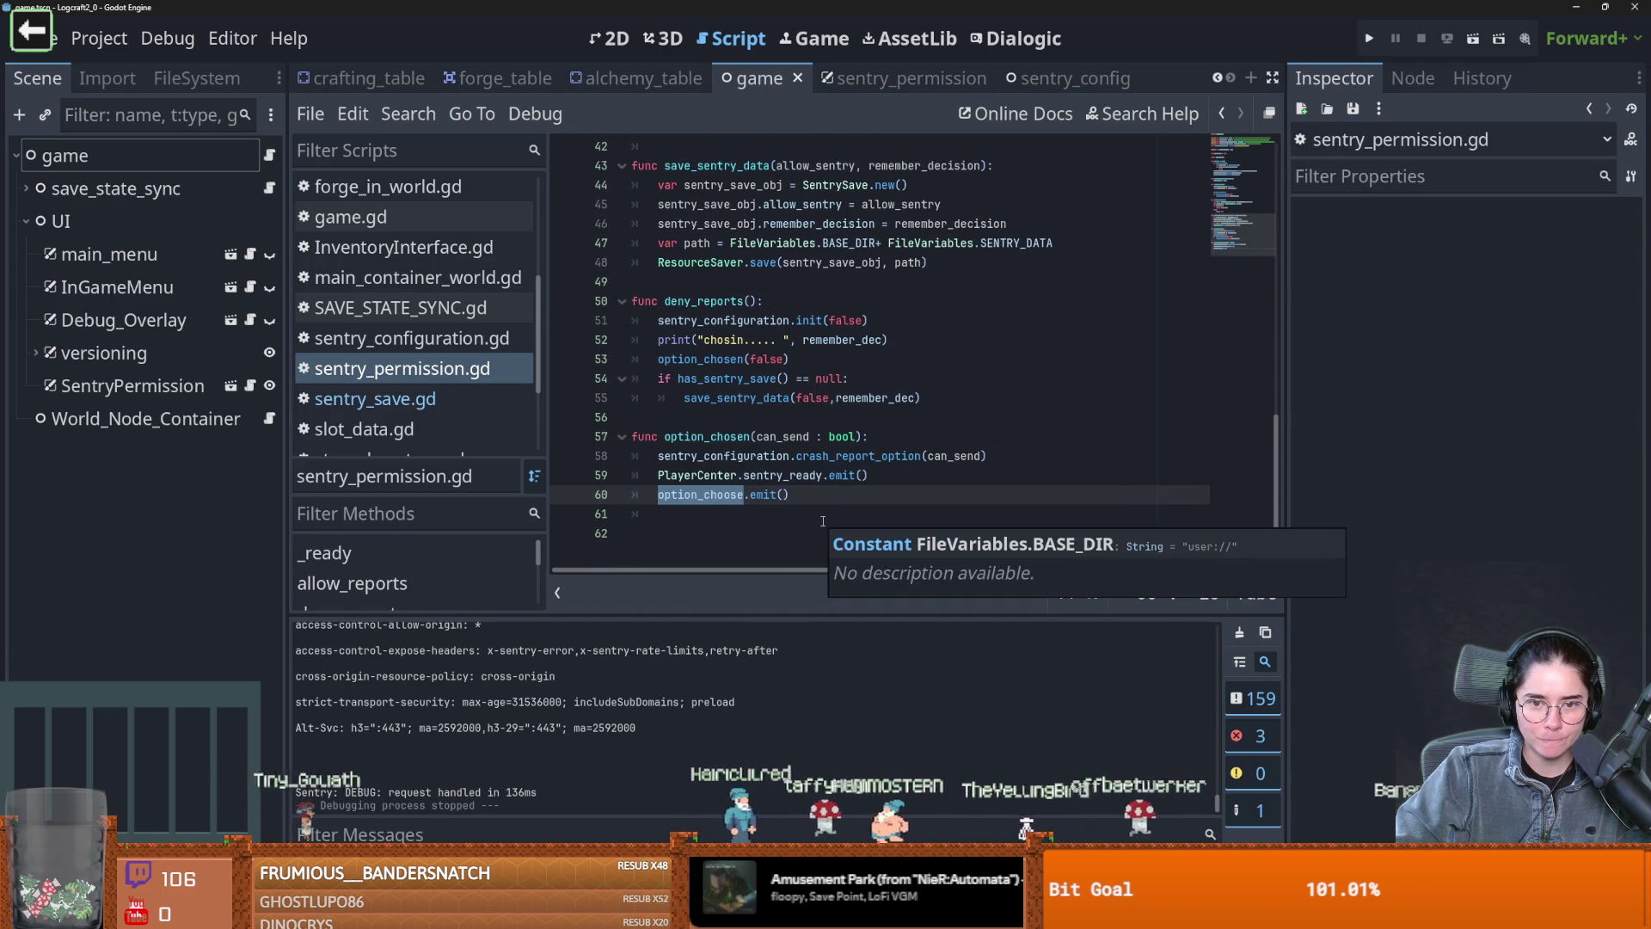
left_click(408, 113)
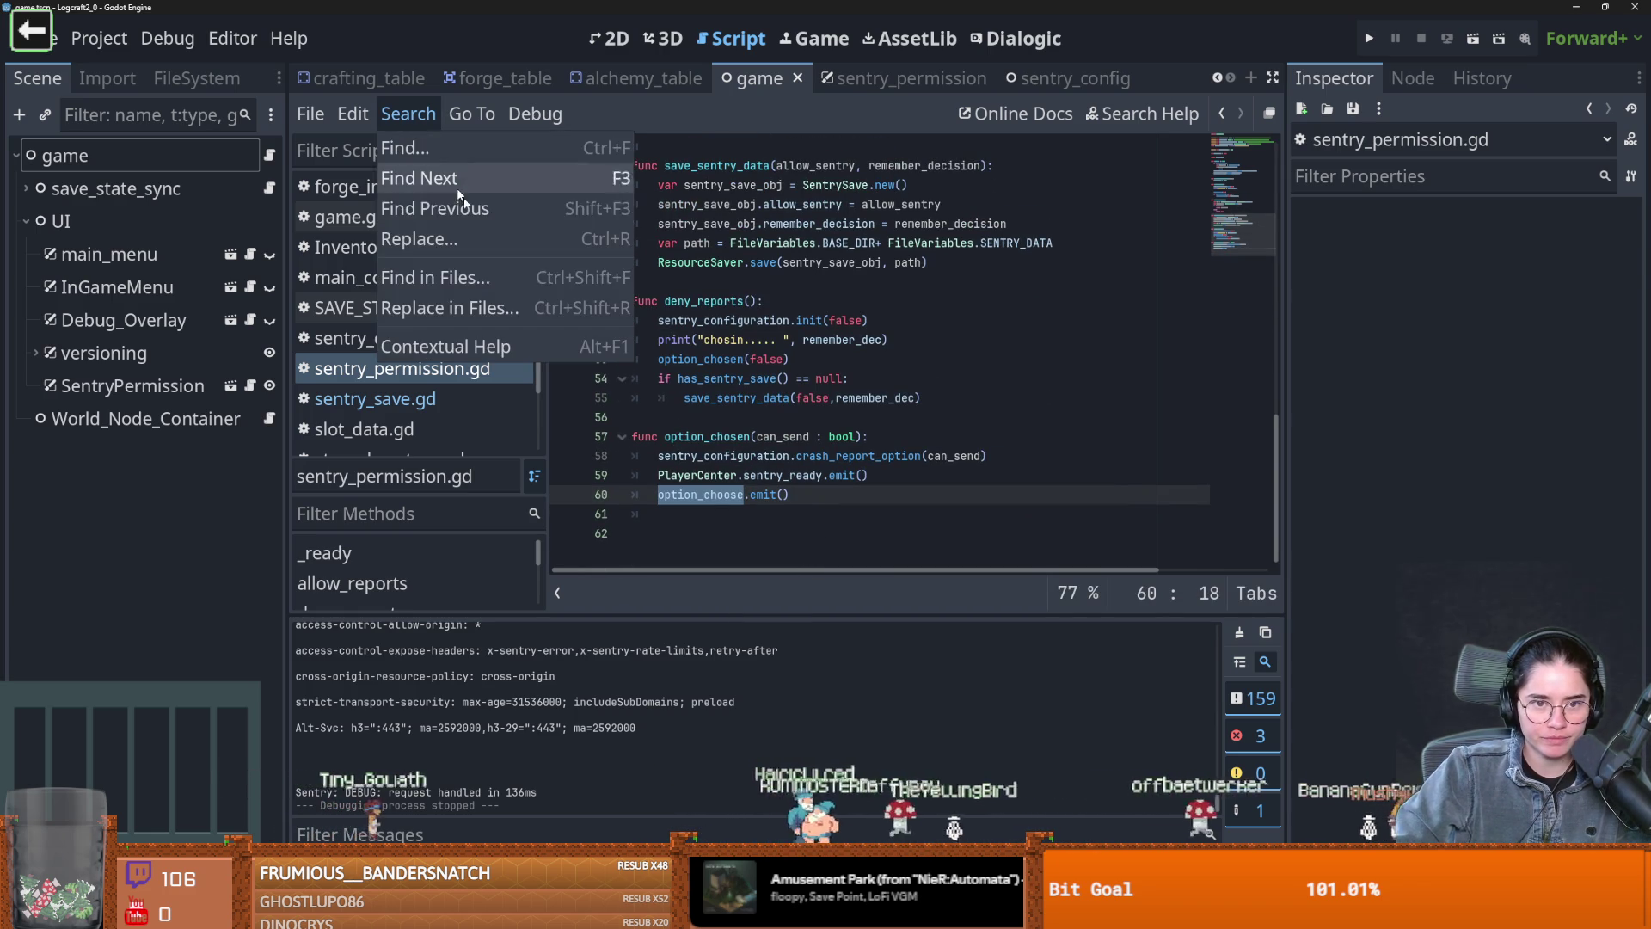
Search the project for option_choose and inspect the game.gd line 31 match calling to_main_menu_state
left_click(521, 275)
left_click(819, 576)
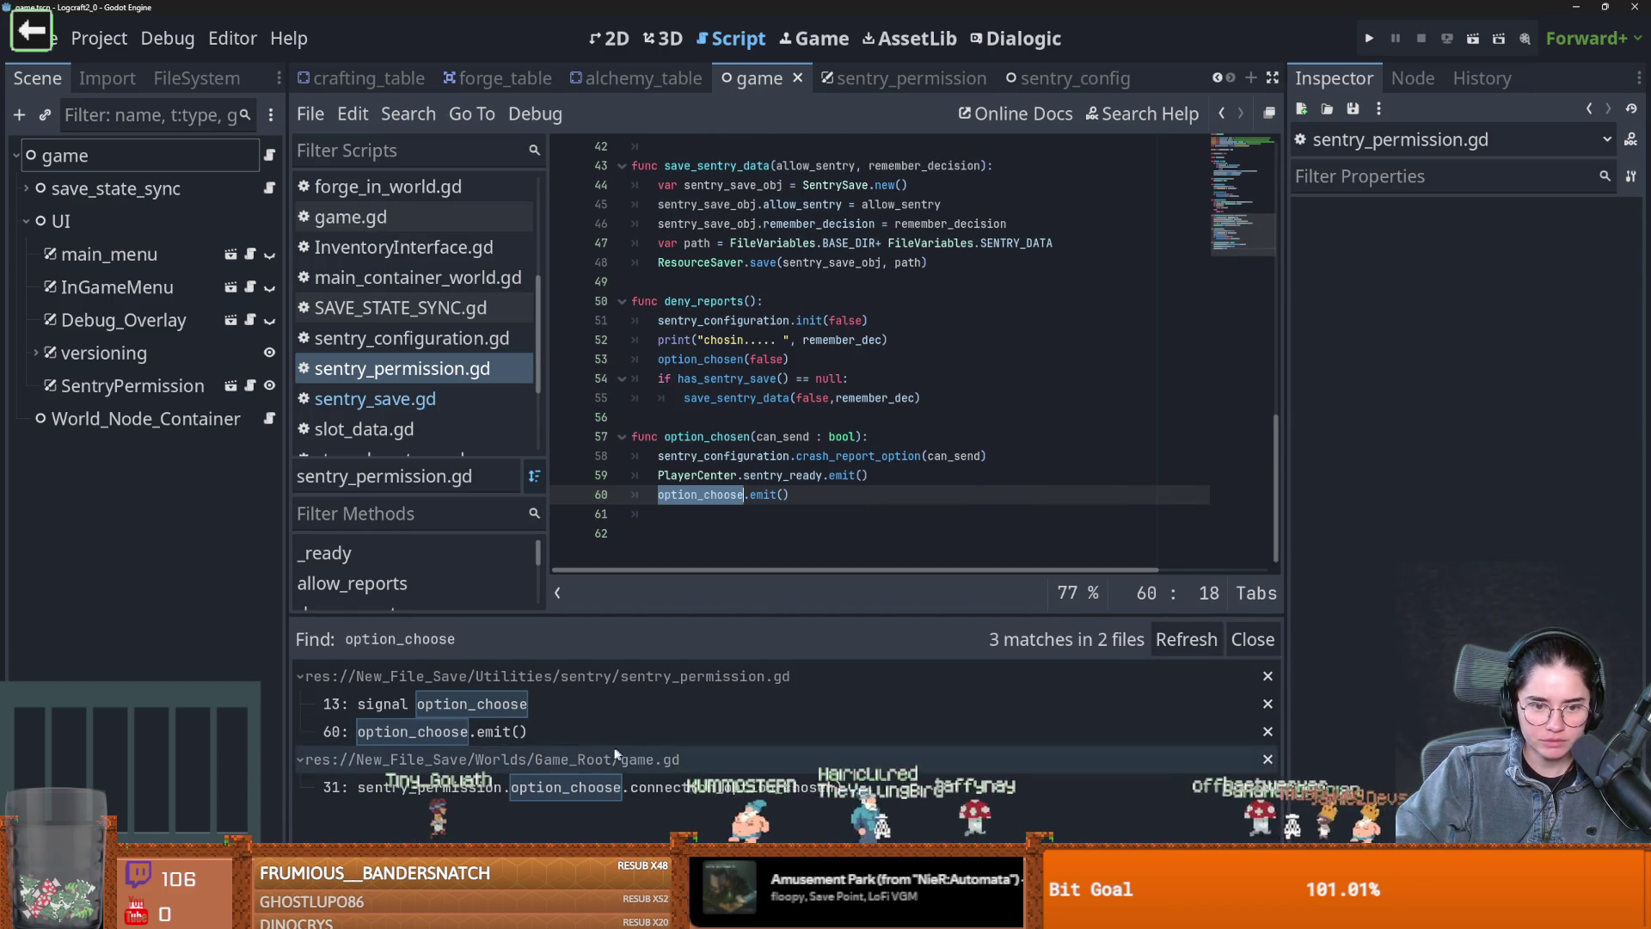
left_click(612, 786)
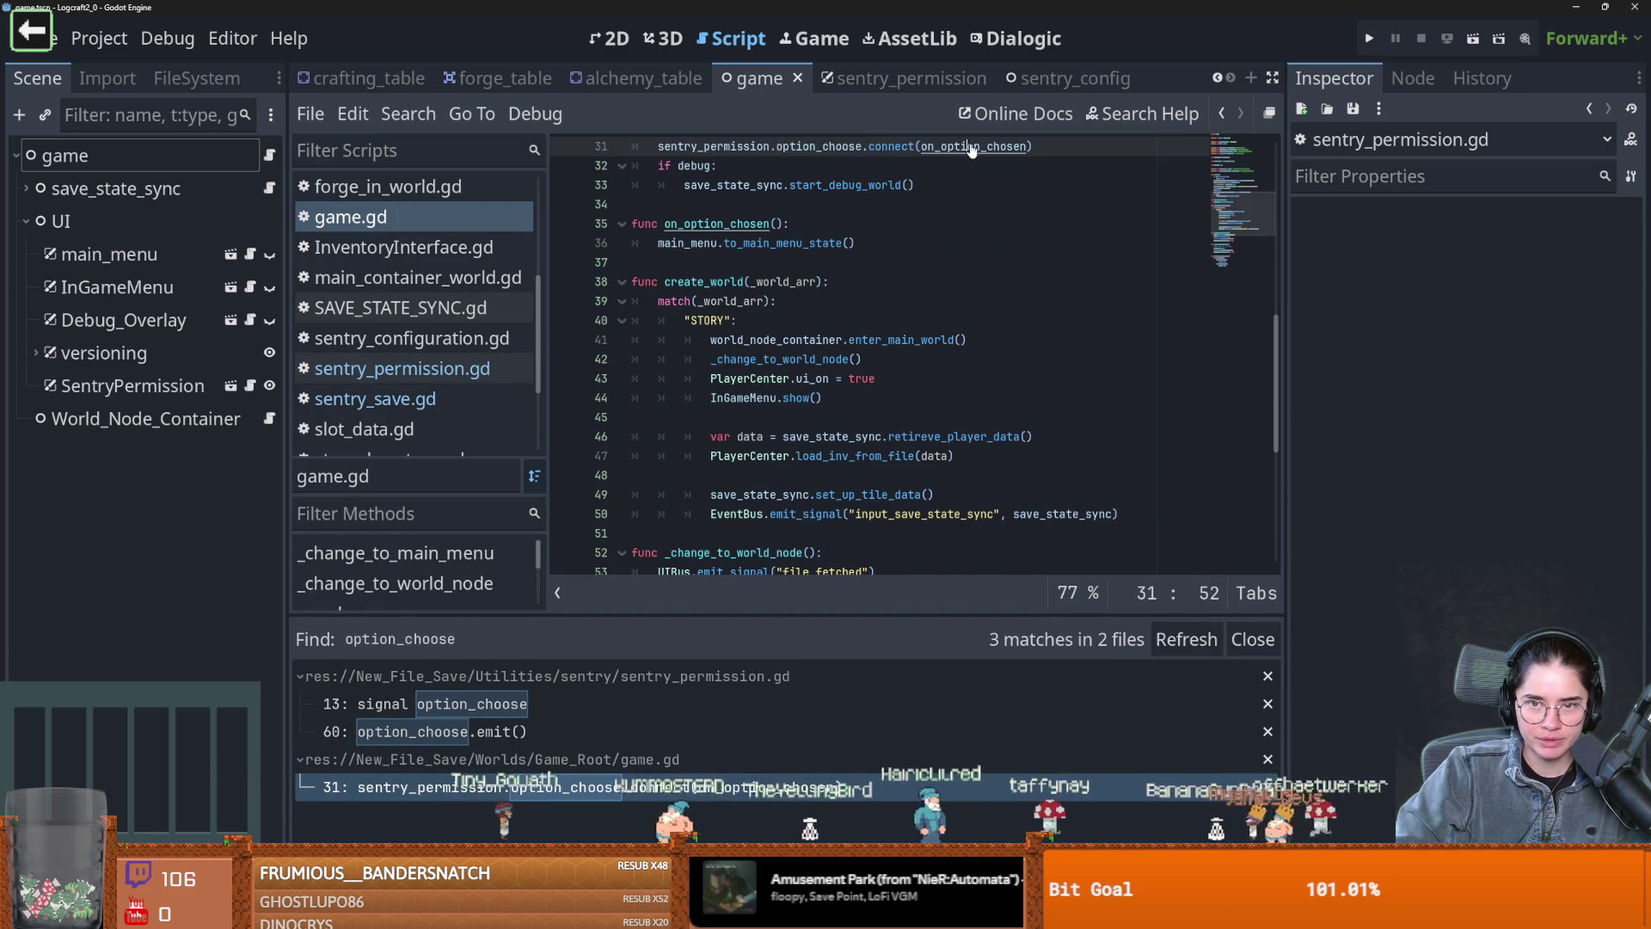
scroll(696, 370, "up", 2)
left_click(696, 378)
double_click(778, 378)
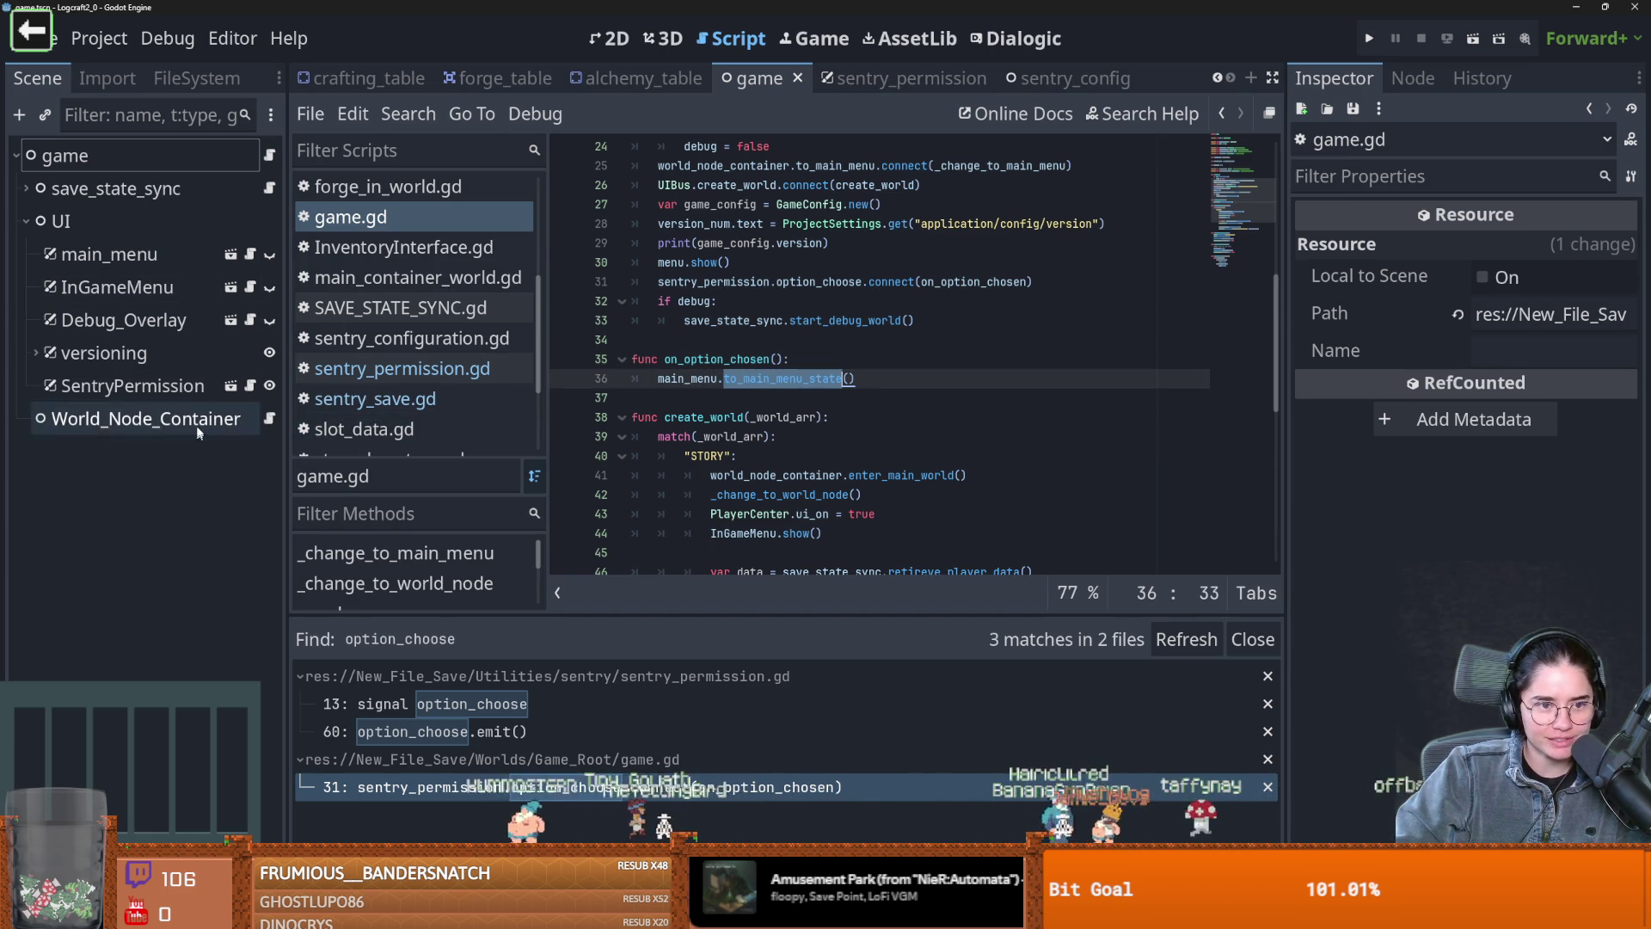
Back in sentry_permission.gd, select the option_chosen call on line 57, then the hide() call on line 19
left_click(250, 385)
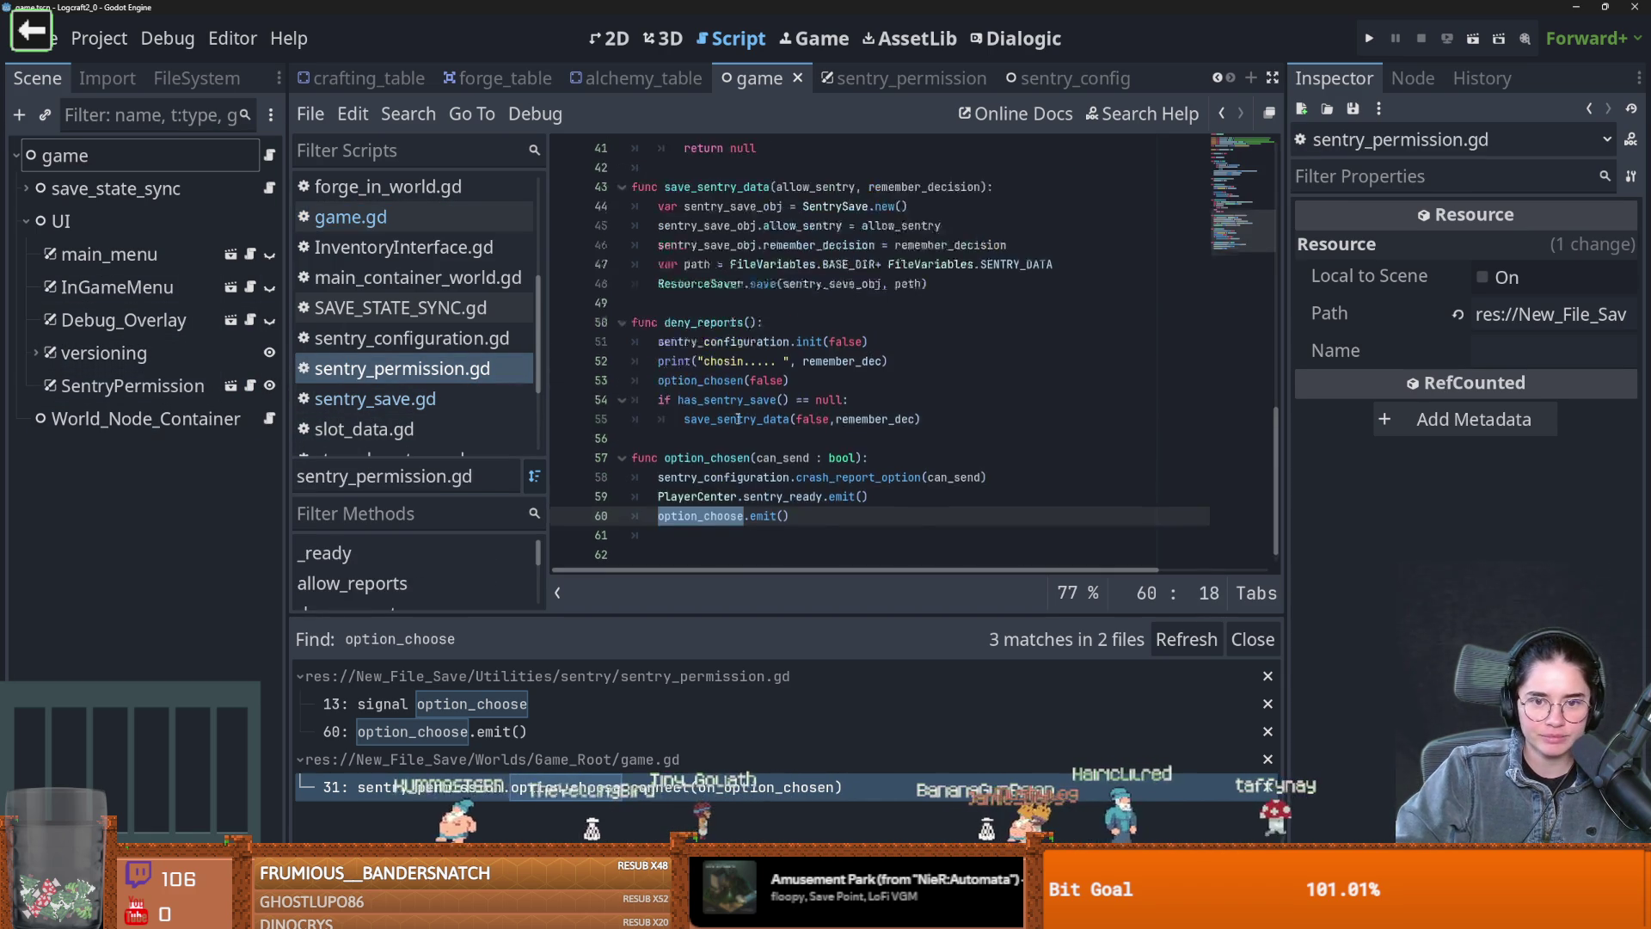
left_click(723, 440)
double_click(714, 437)
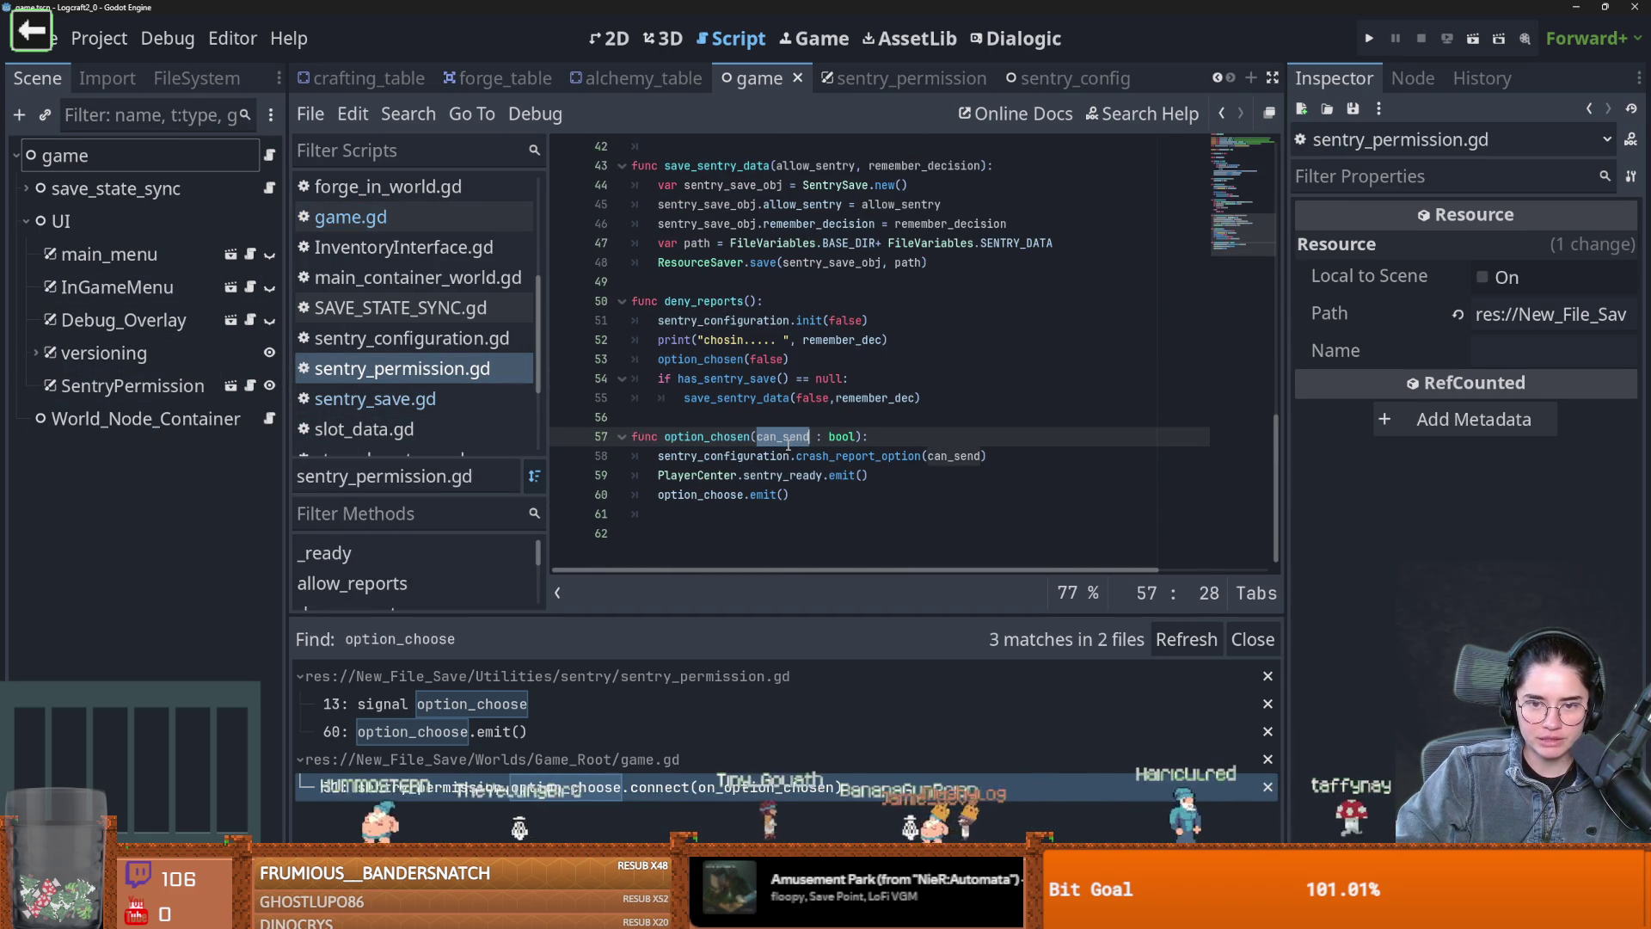
left_click(710, 437)
left_click_drag(864, 437, 665, 437)
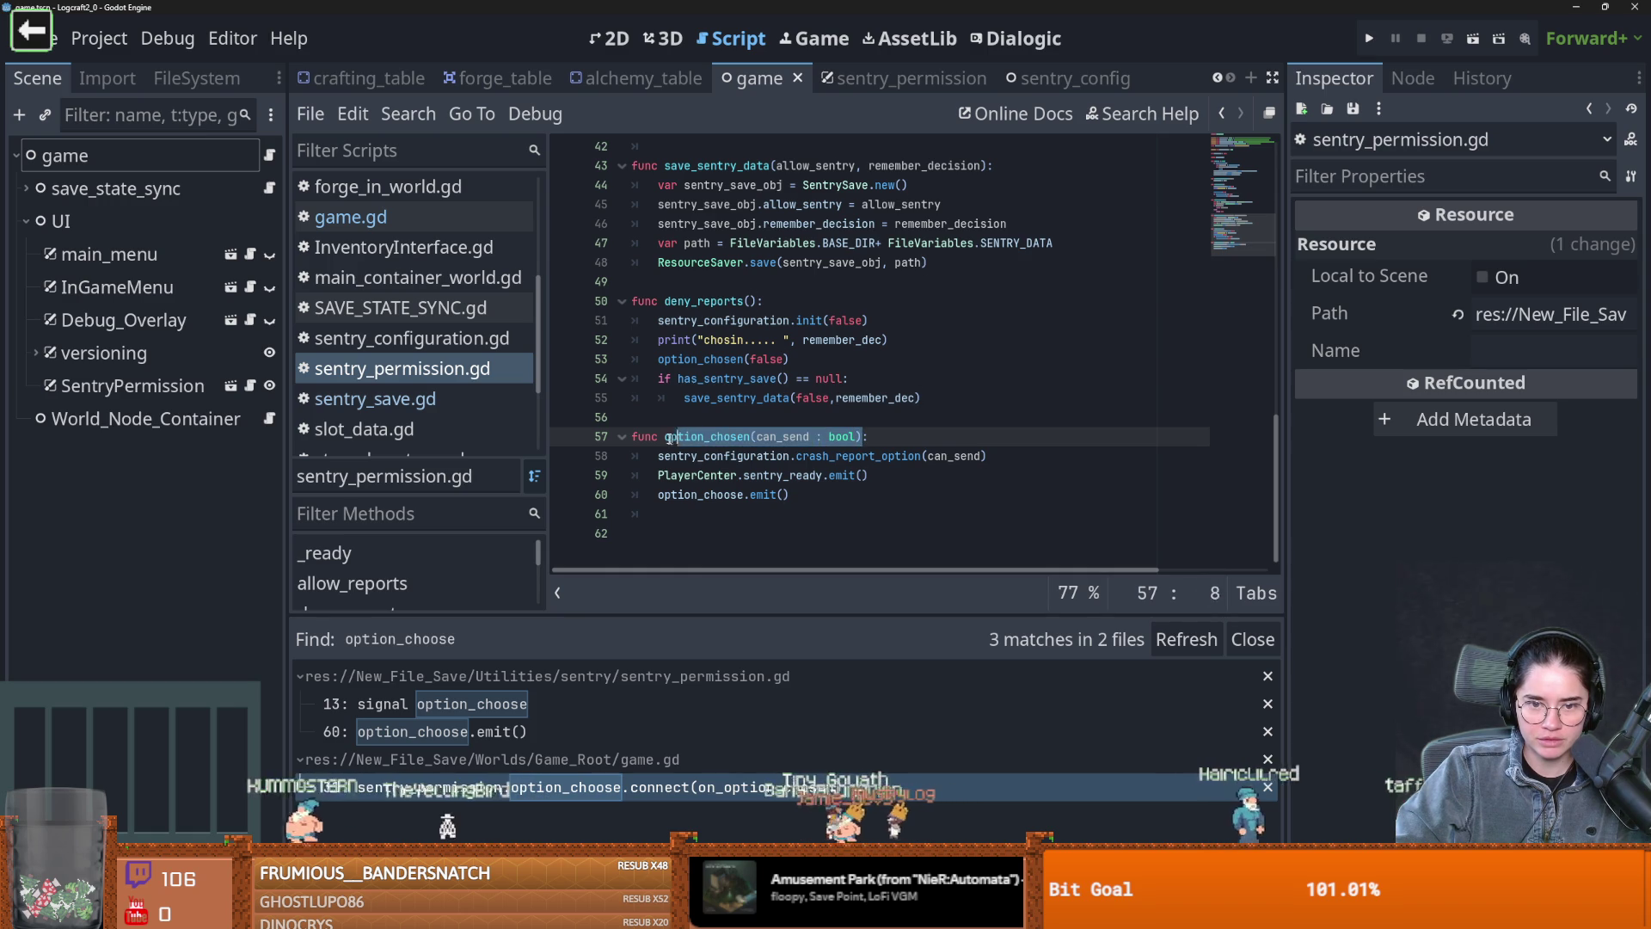
scroll(796, 457, "up", 5)
scroll(795, 457, "up", 5)
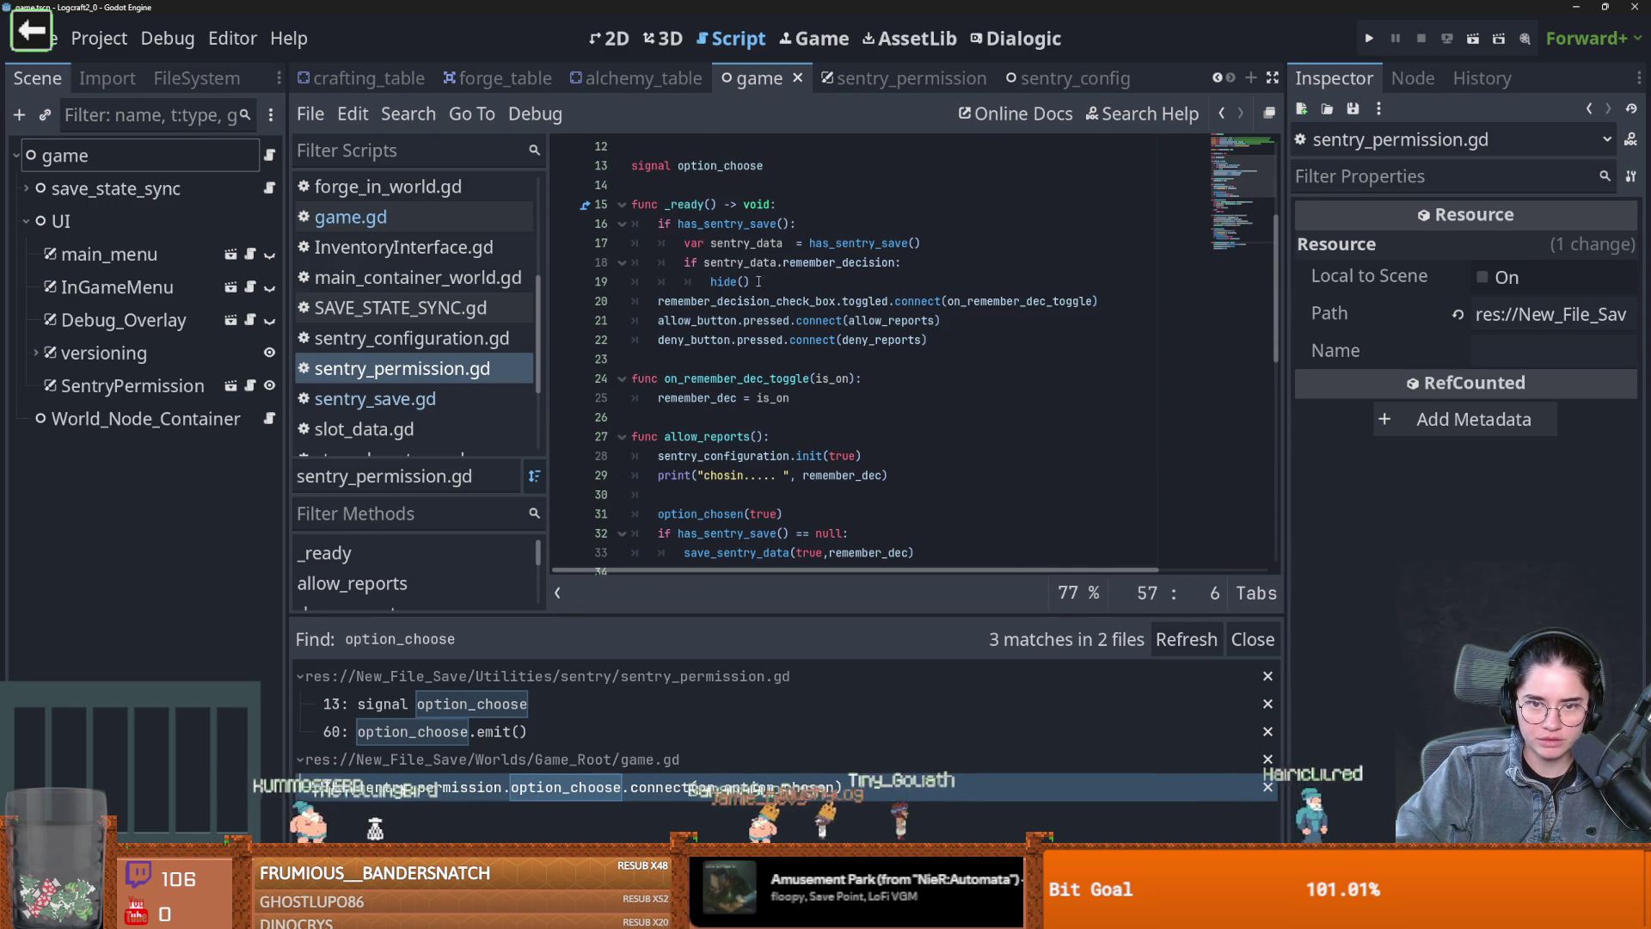
left_click_drag(750, 282, 719, 282)
Replace hide() on line 19 with an option_chosen call taking sentry_data as its argument
type("option_chosen(can_send : bool)")
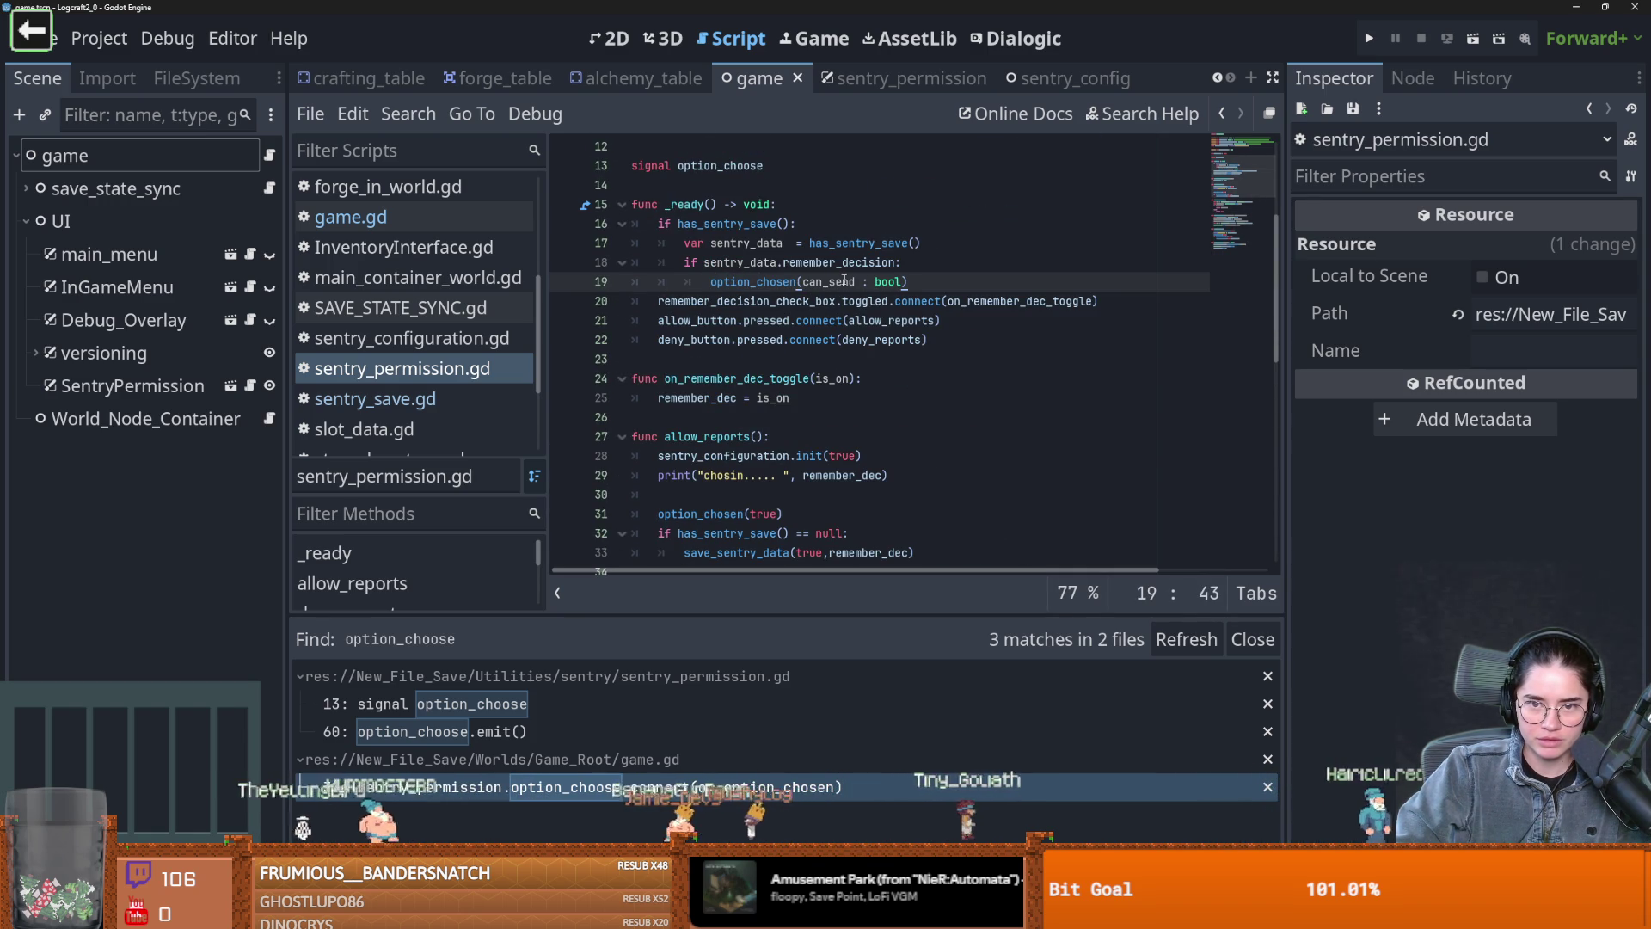
double_click(746, 244)
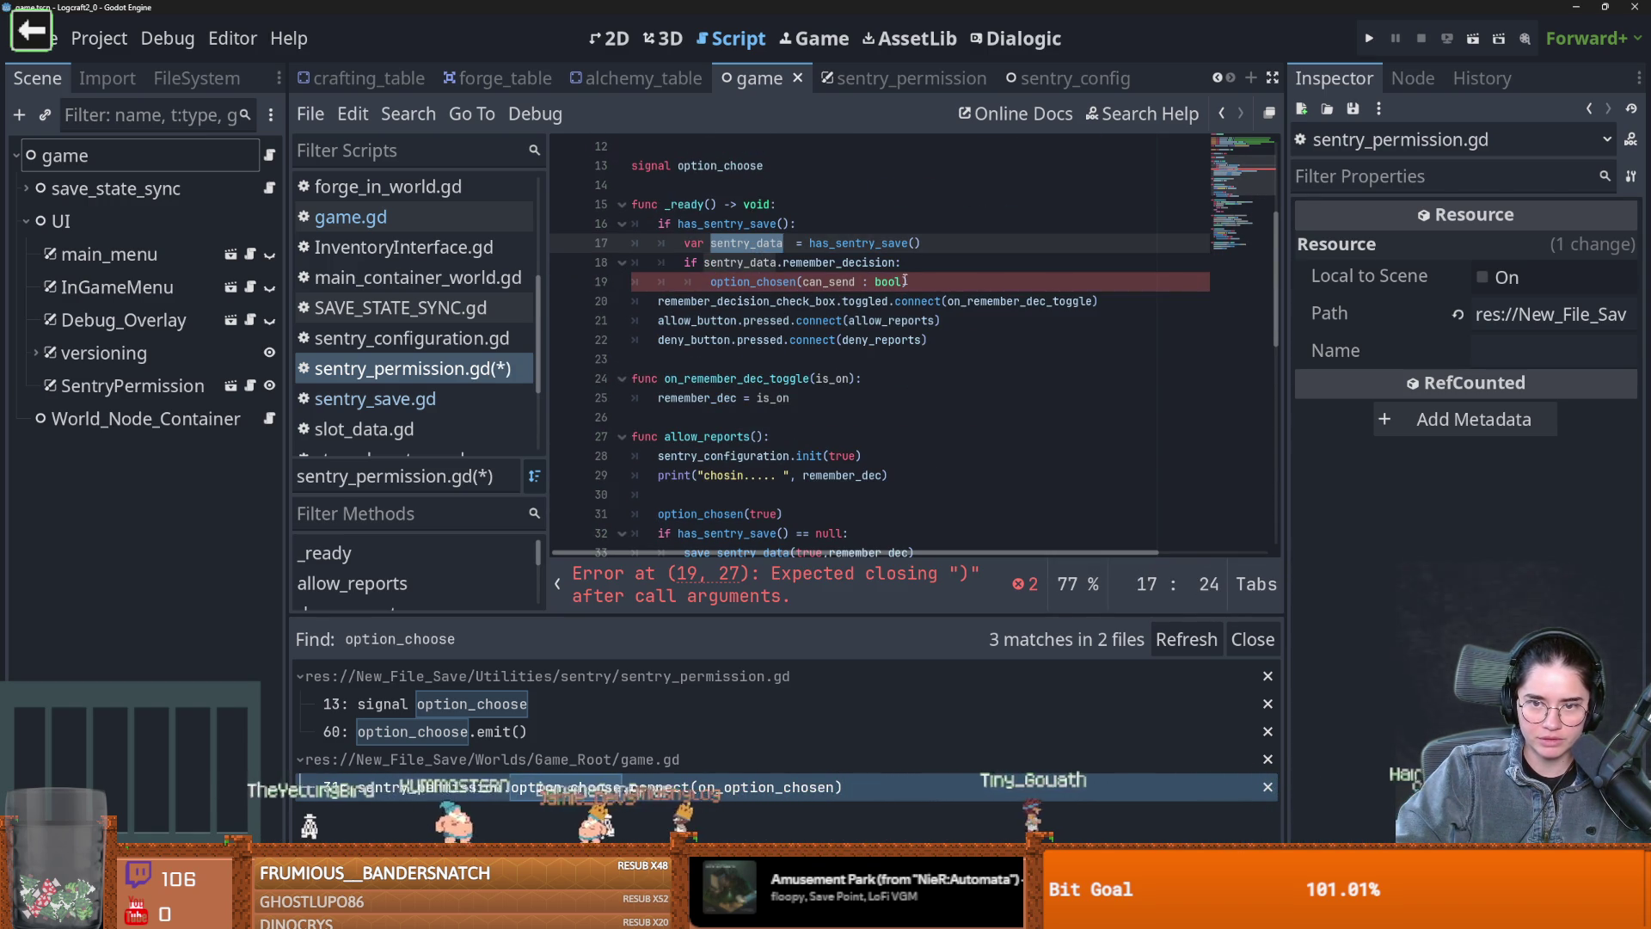
left_click(821, 282)
left_click_drag(903, 282, 803, 282)
type("sentry_data")
After checking sentry_save.gd, complete the argument as sentry_data.allow_sentry and run the project with F5
left_click(349, 394)
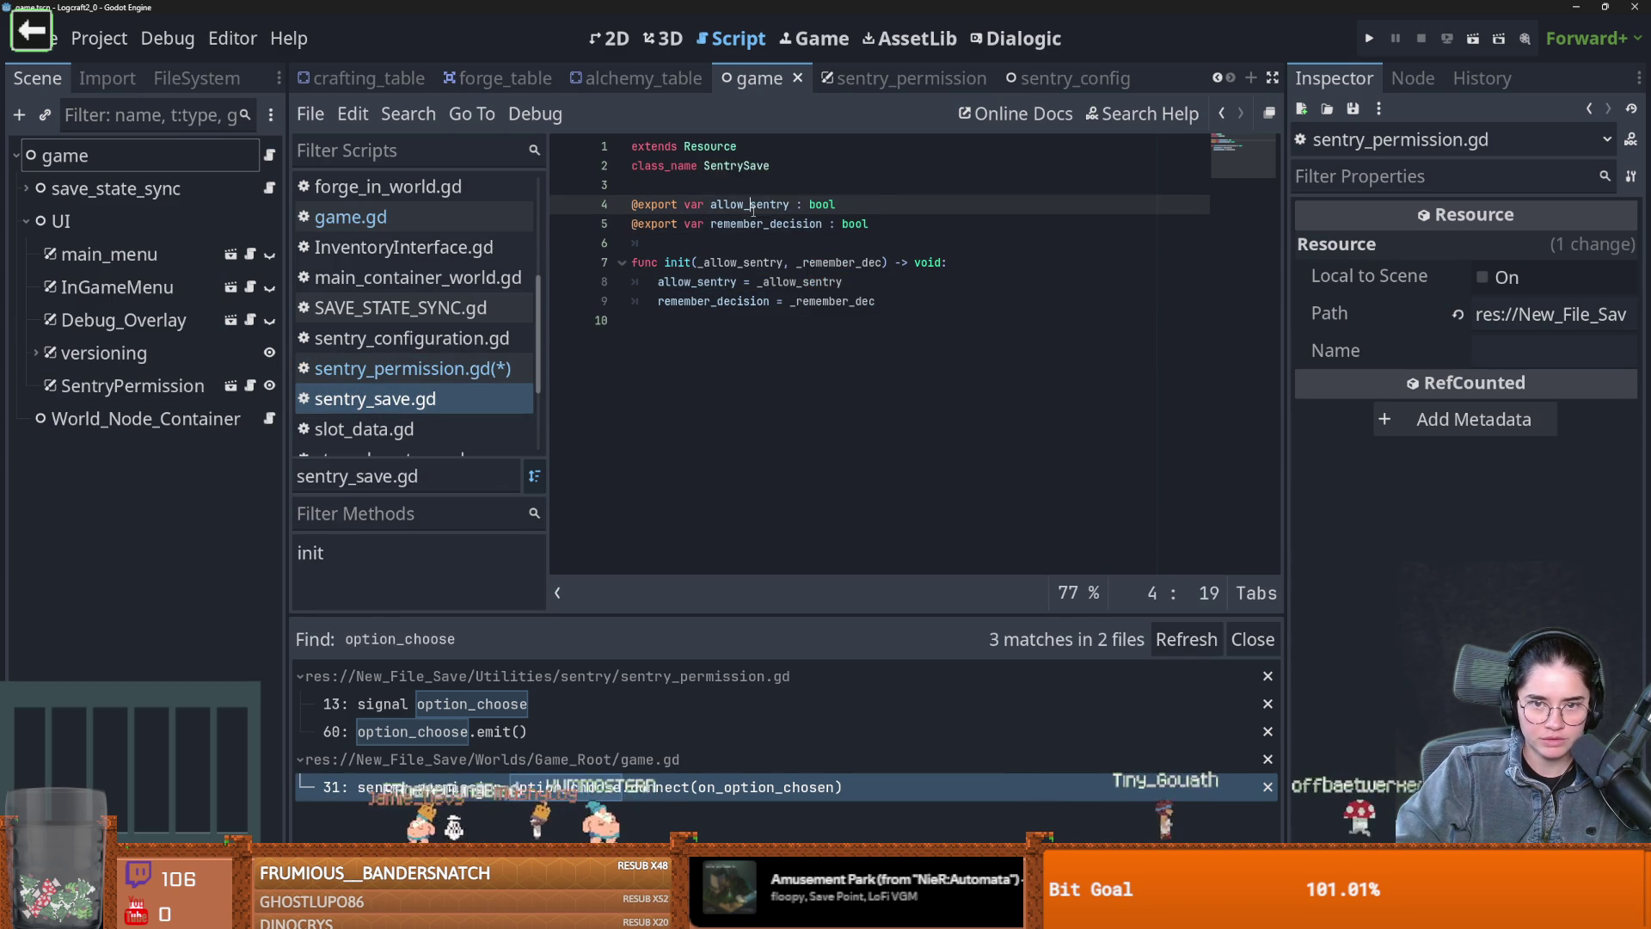
left_click(272, 153)
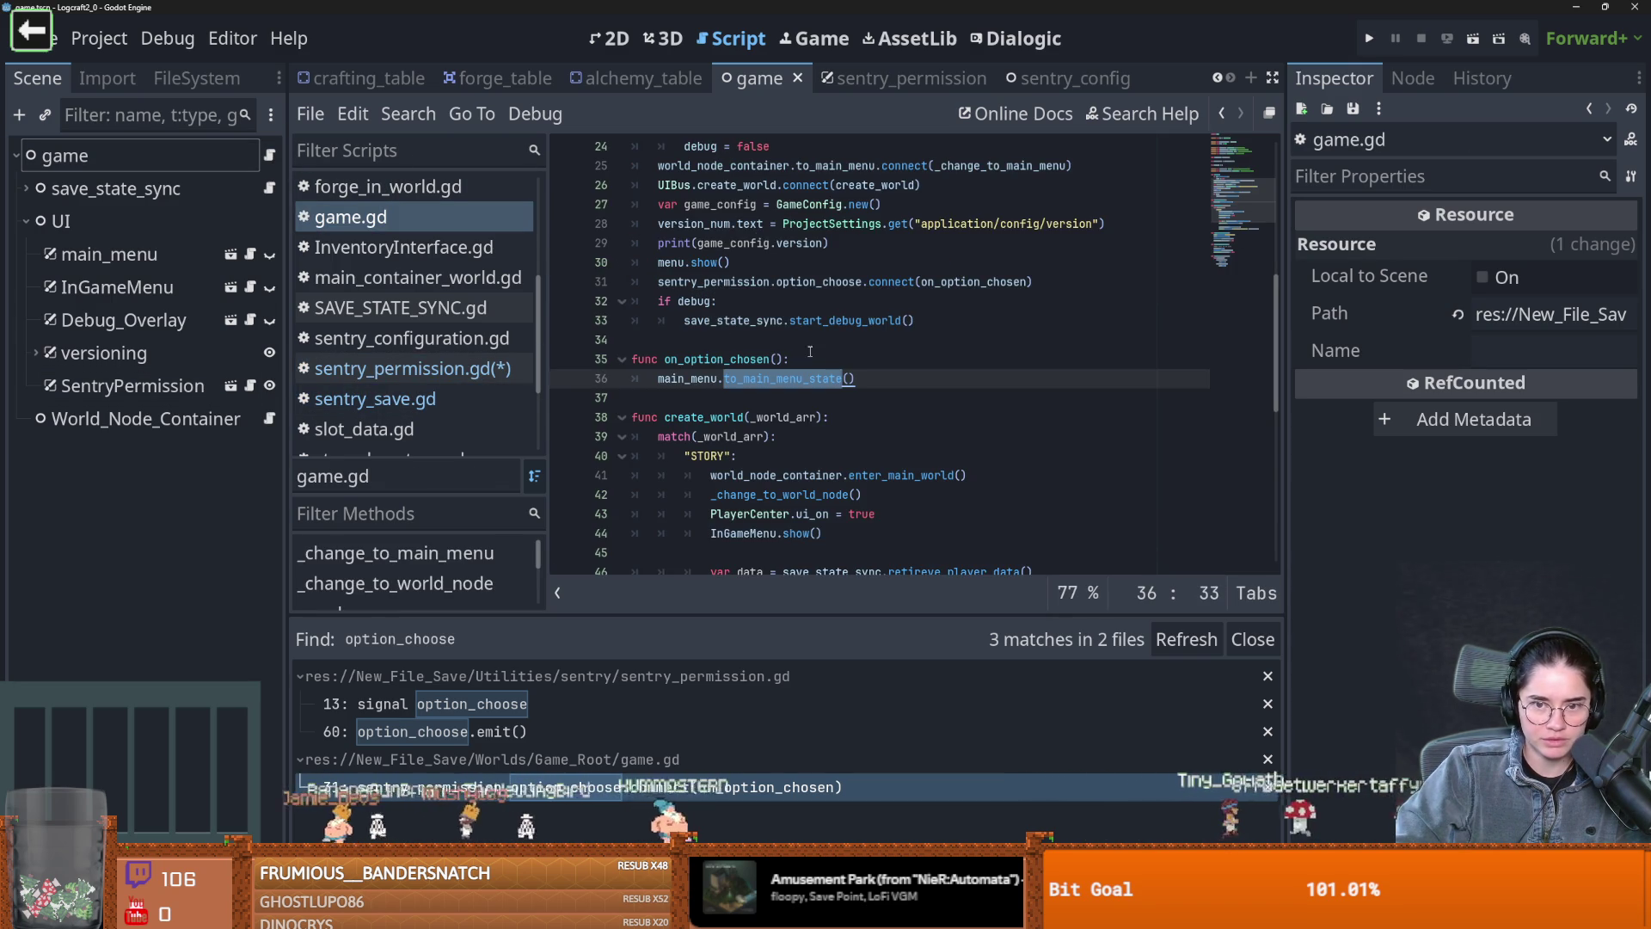
scroll(762, 344, "up", 1)
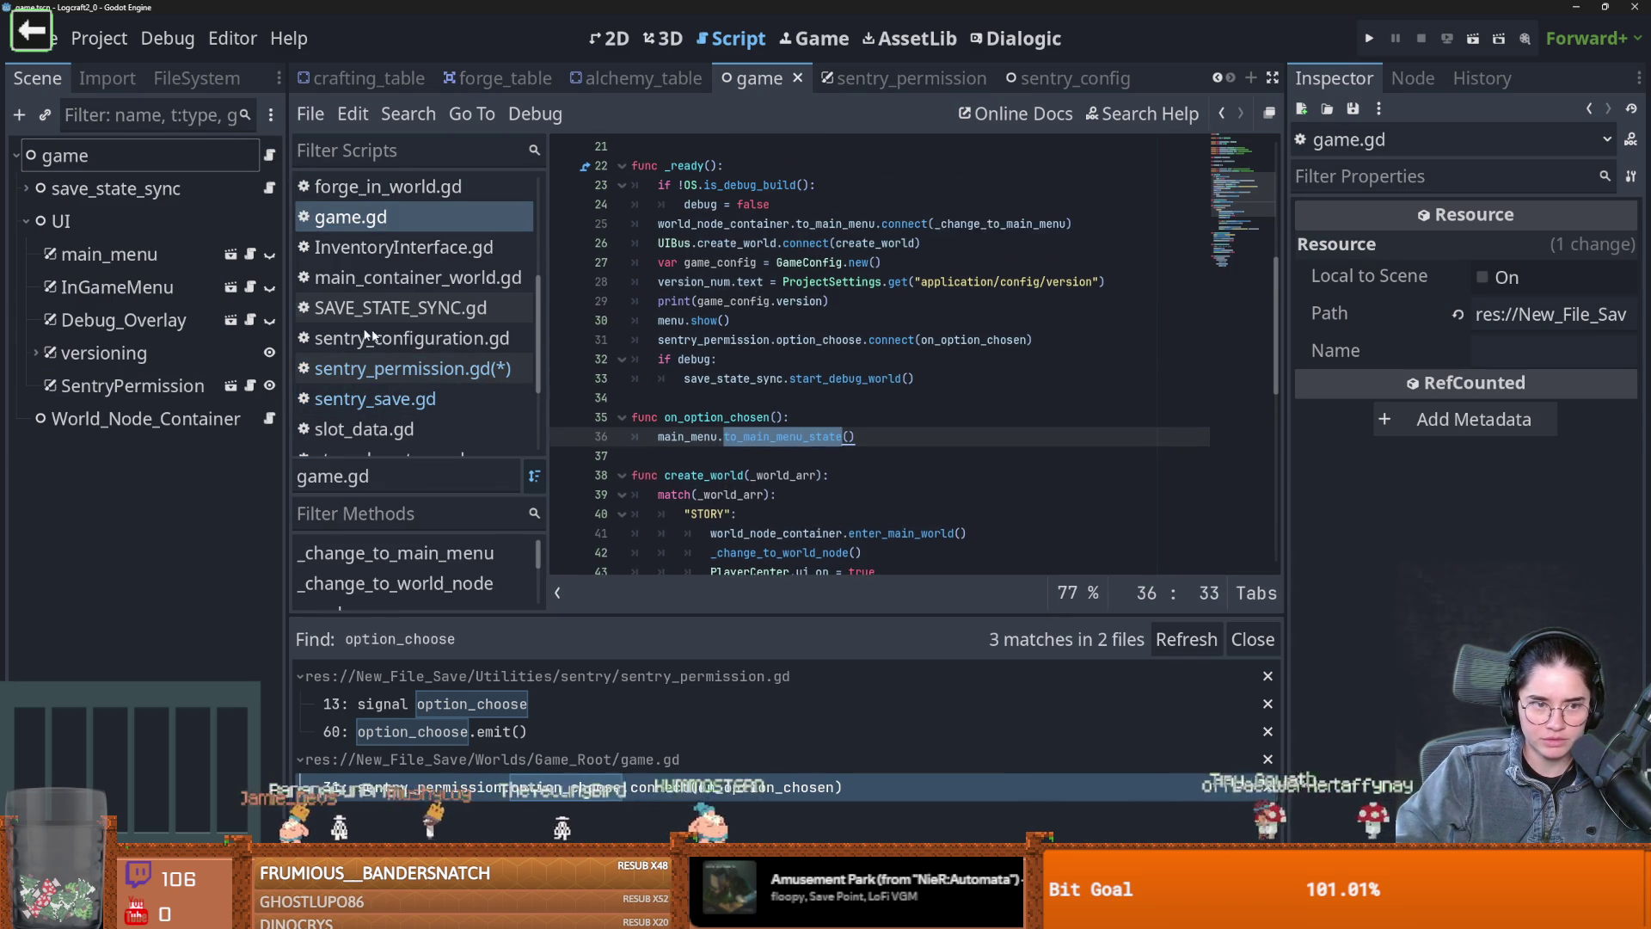
left_click(250, 387)
type("option_chosen(sentry_data")
scroll(872, 360, "up", 1)
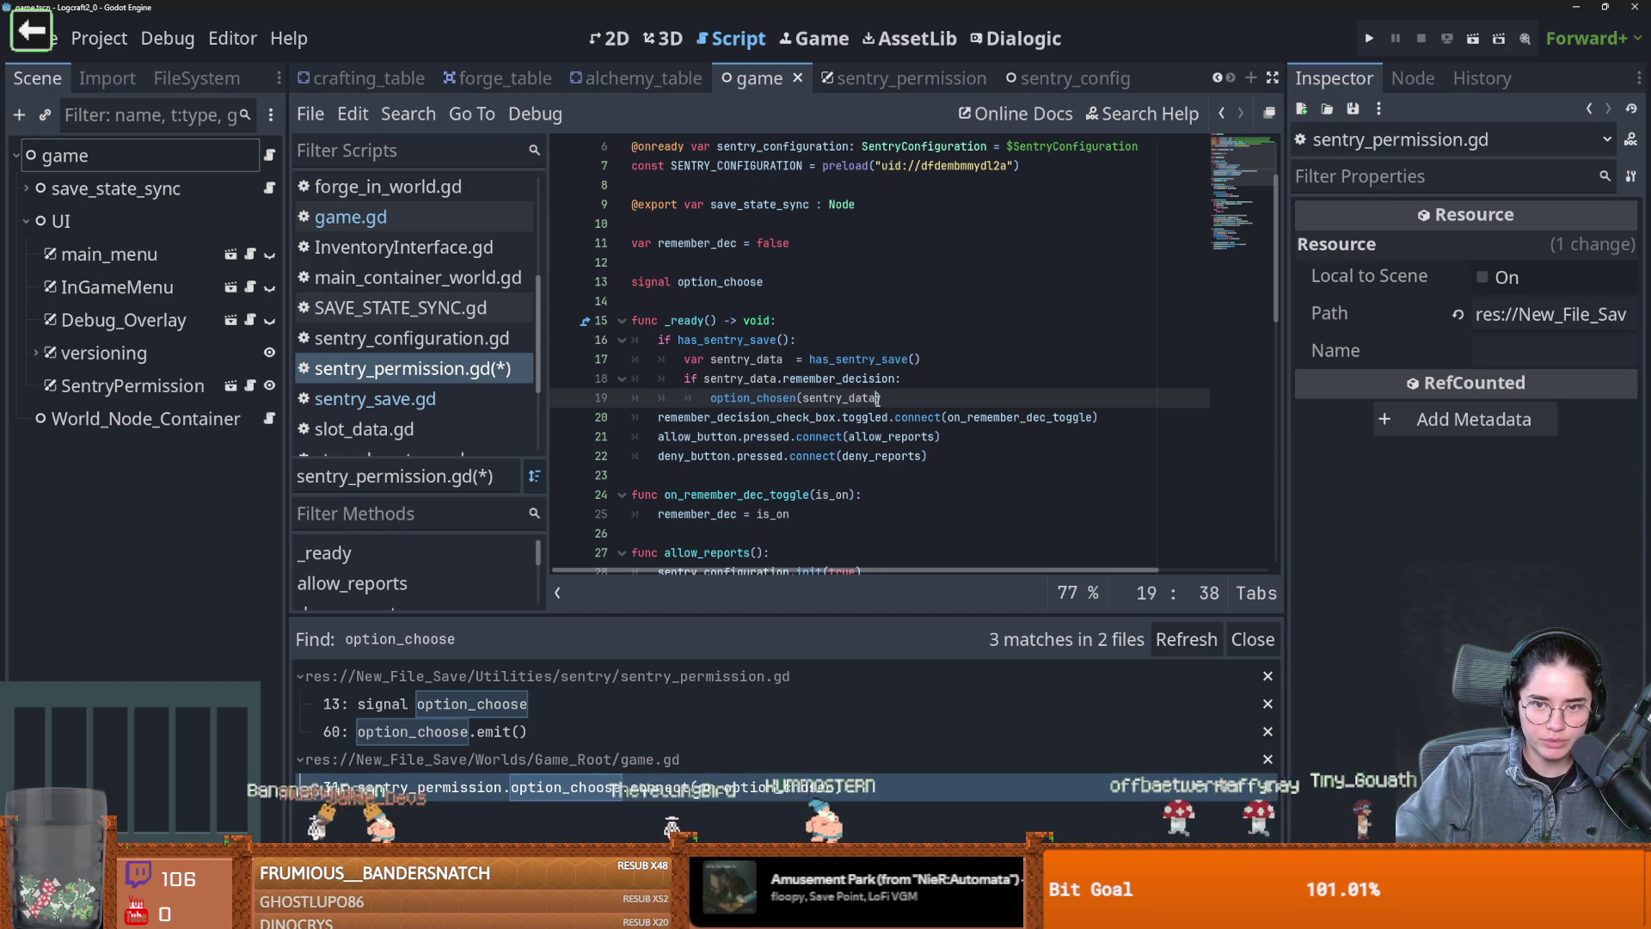
type(".allow_sentry")
scroll(869, 361, "down", 2)
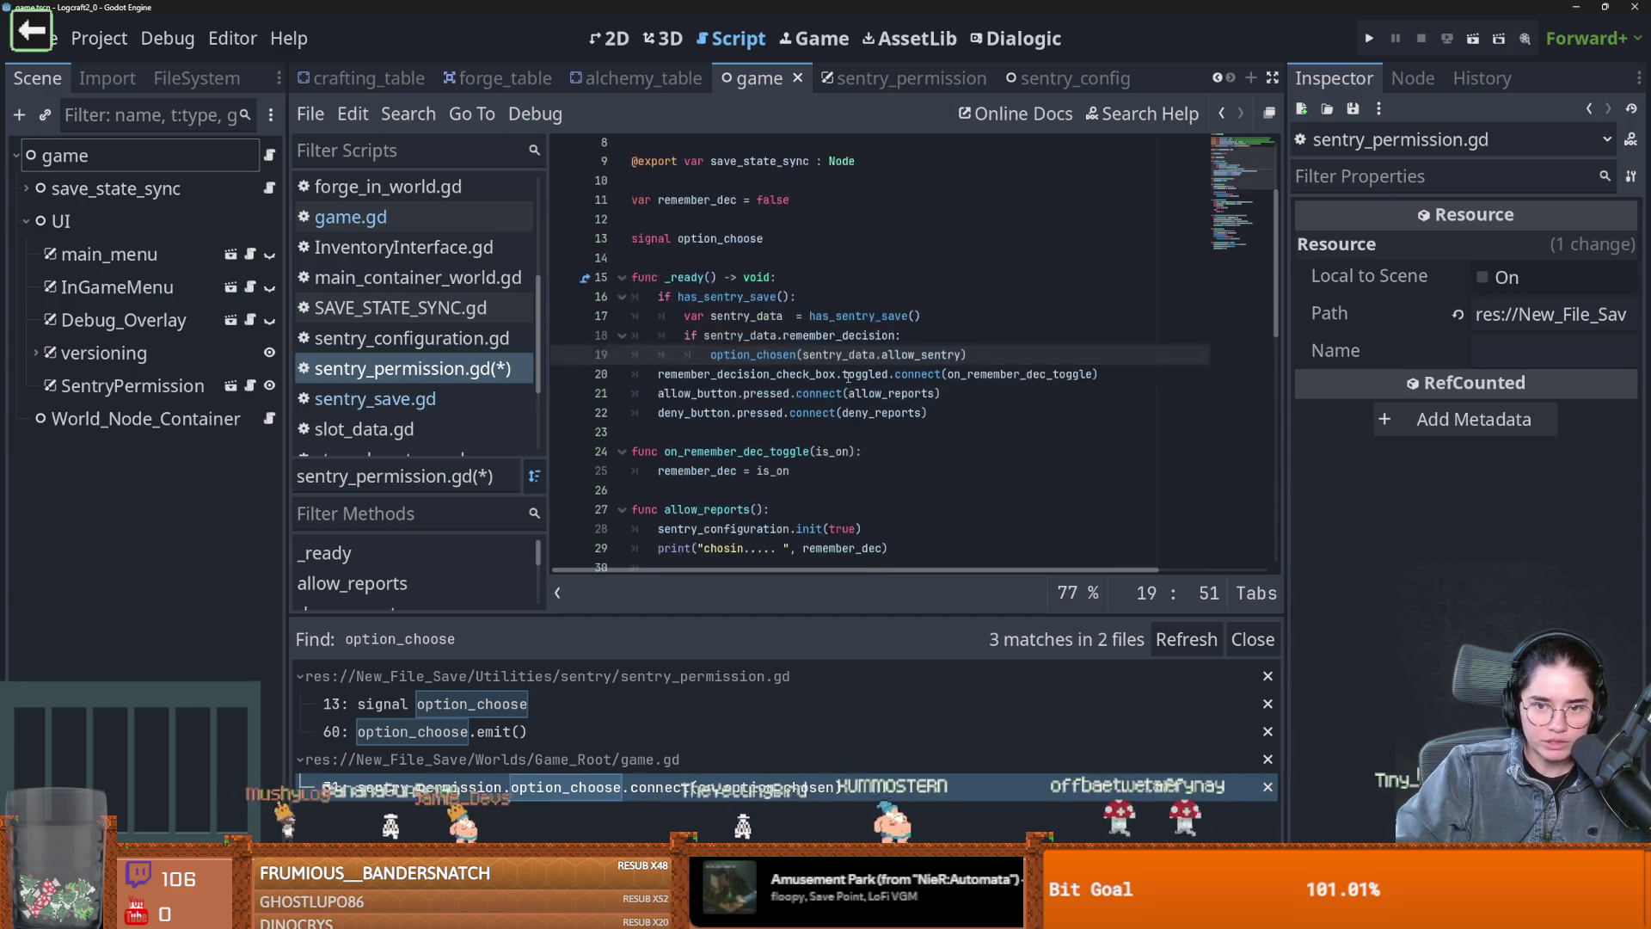
key("F5")
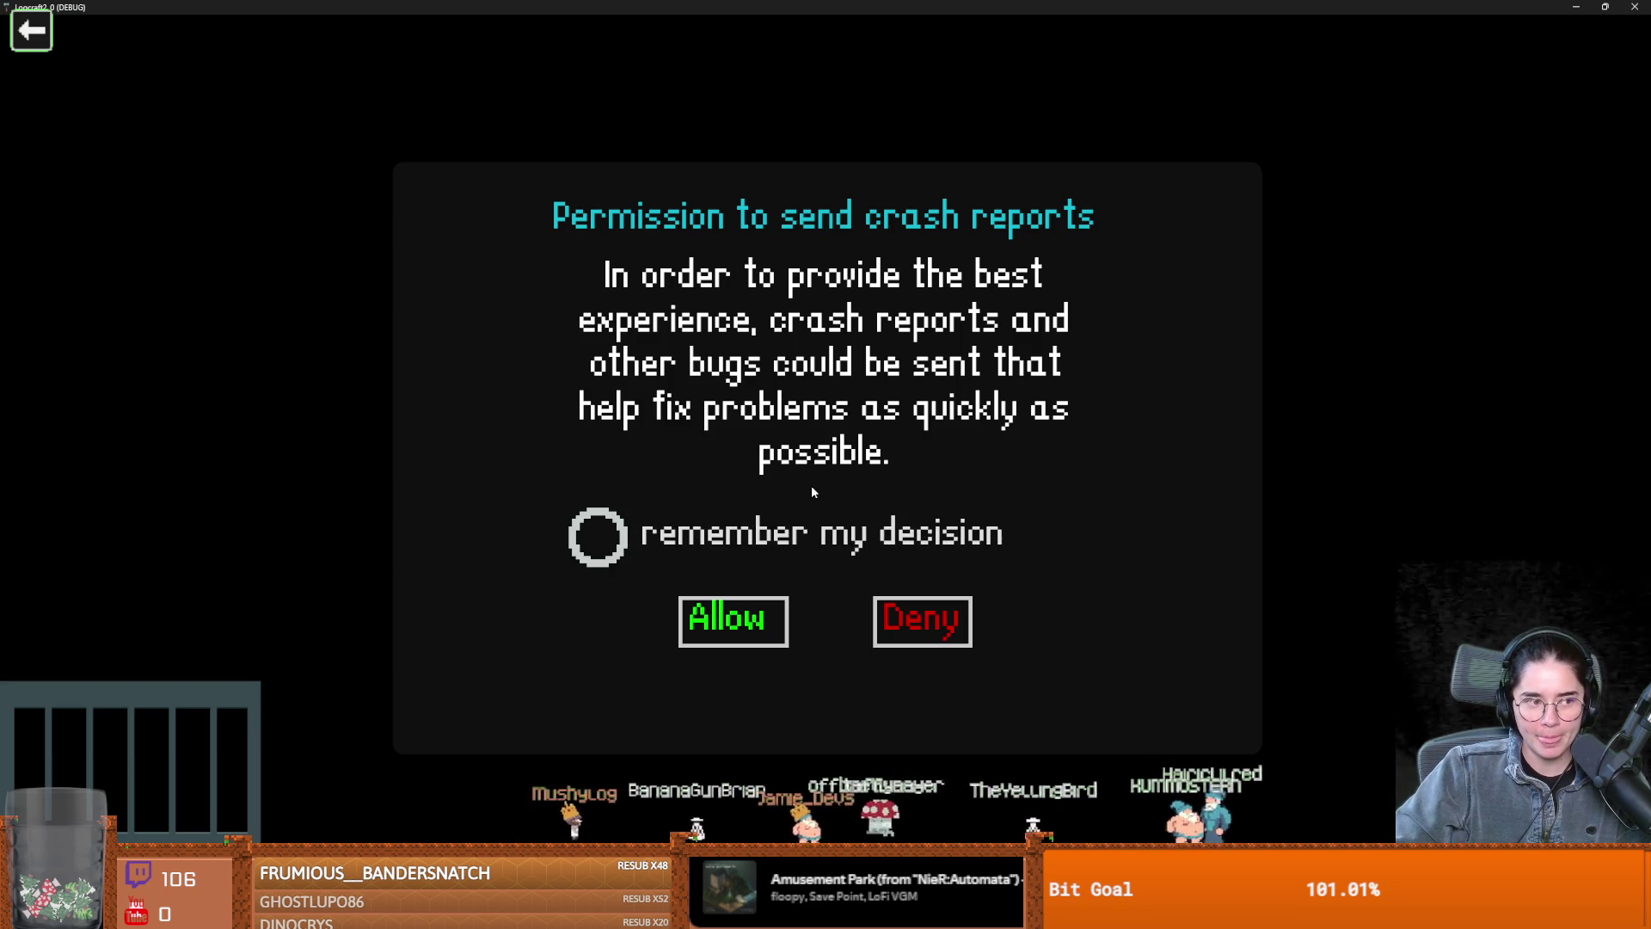
Restore the running game to a small window showing the crash-report permission dialog, remember-decision unticked
left_click_drag(817, 7, 679, 389)
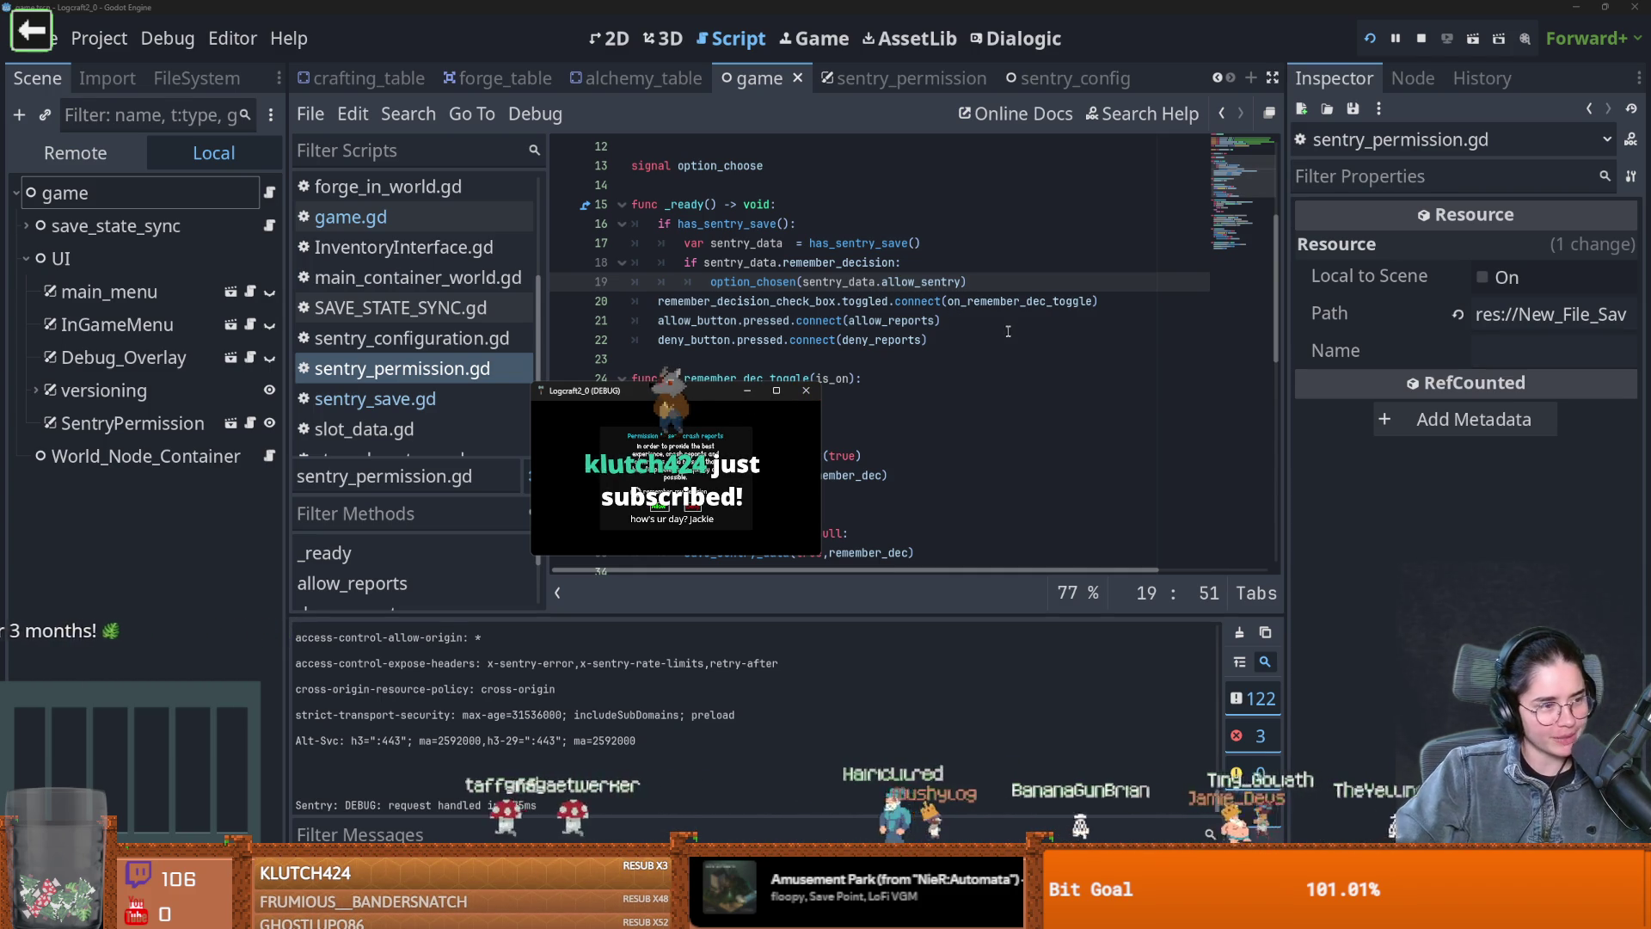
mouse_move(933, 289)
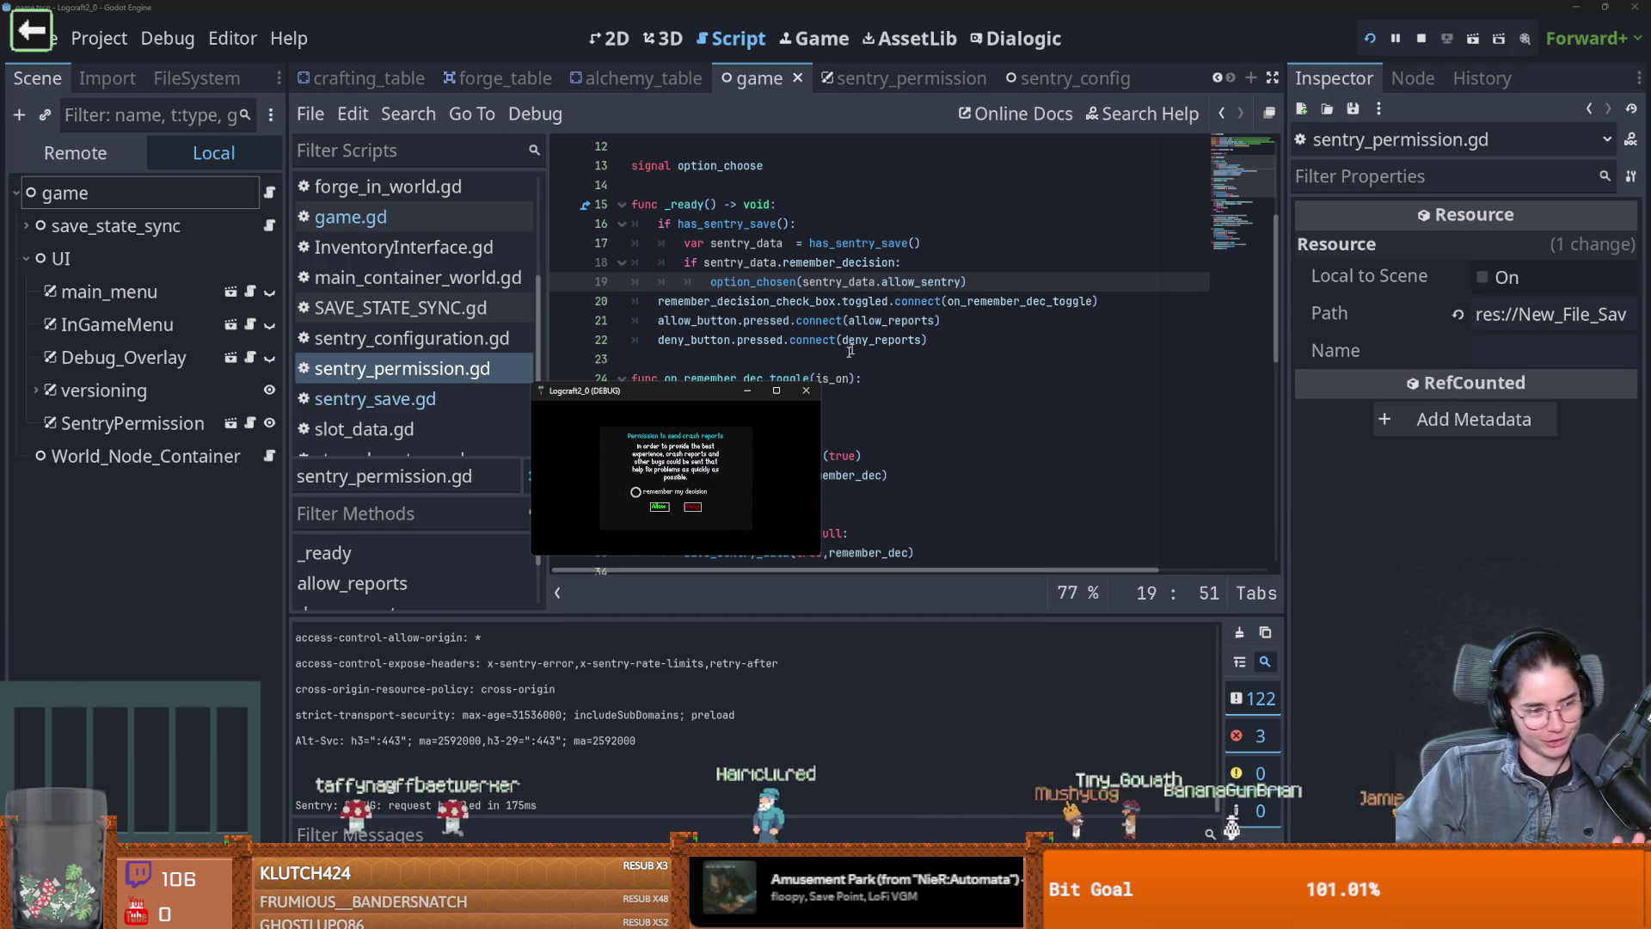
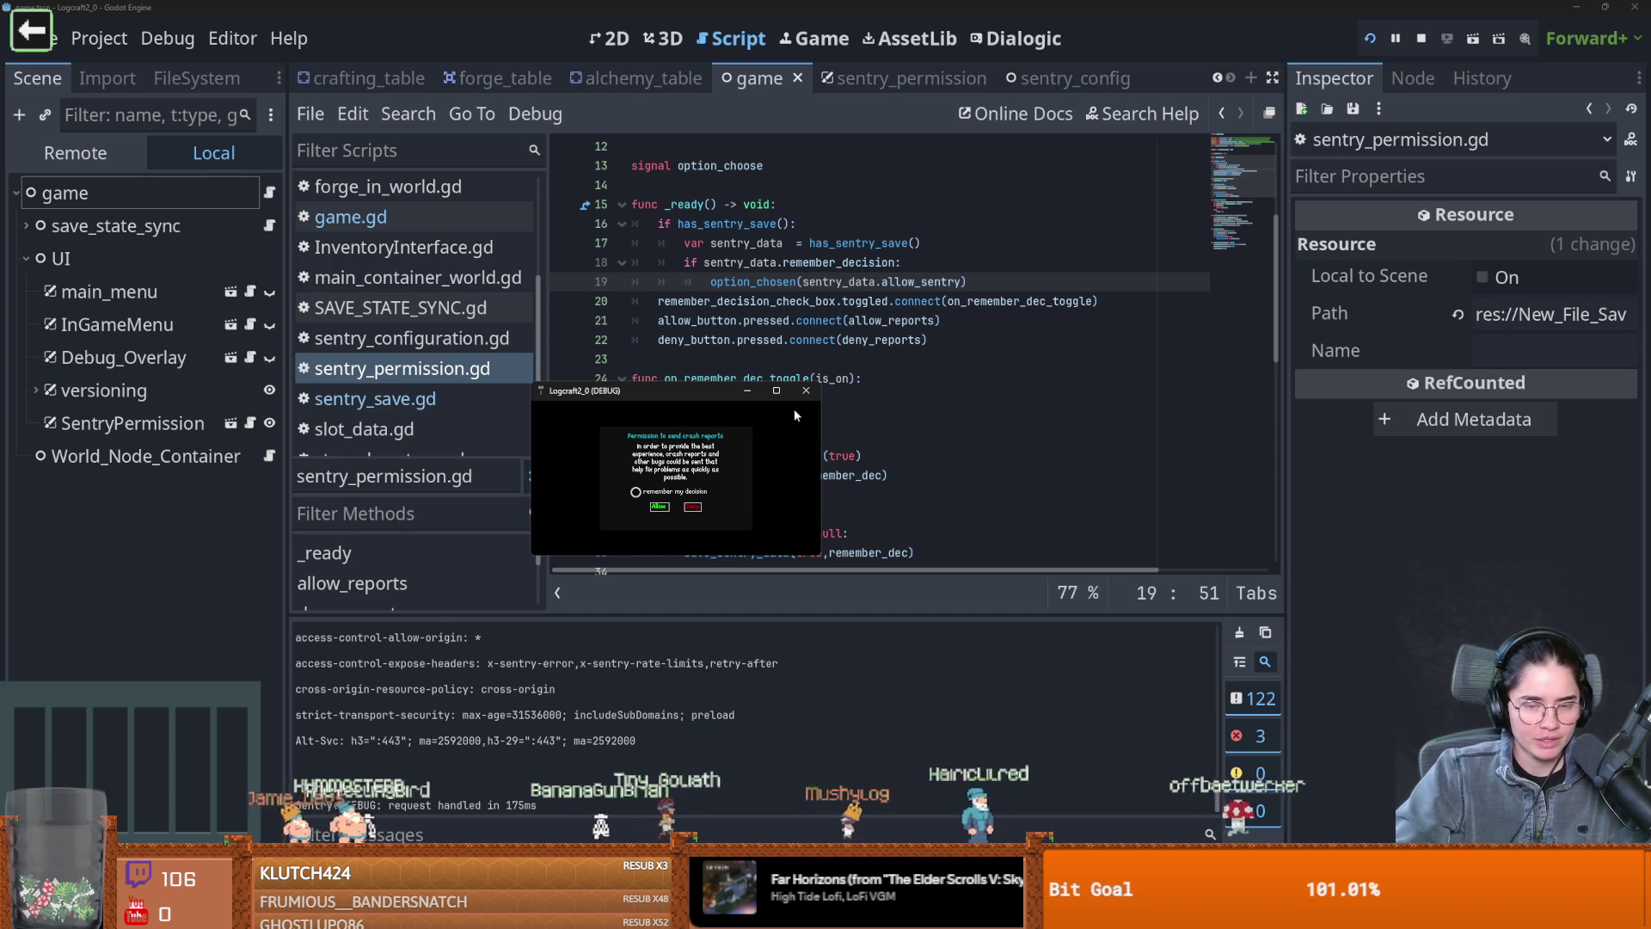
Stop the test run and return to the Godot editor at the top of sentry_permission.gd
left_click(808, 393)
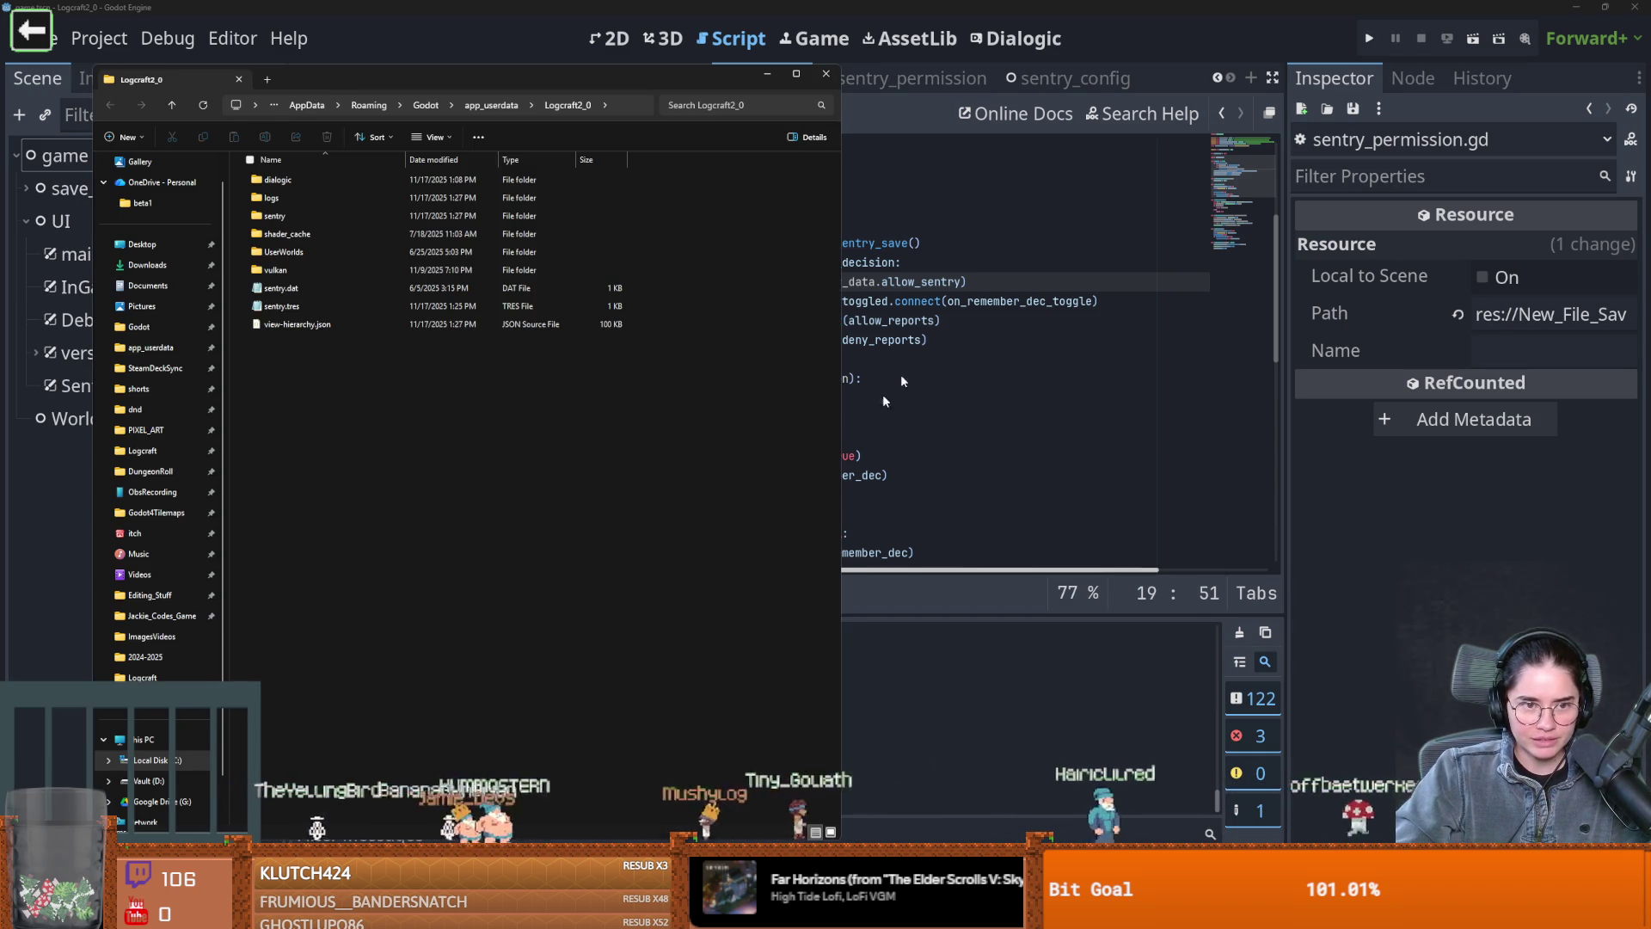
left_click(912, 342)
scroll(864, 318, "up", 4)
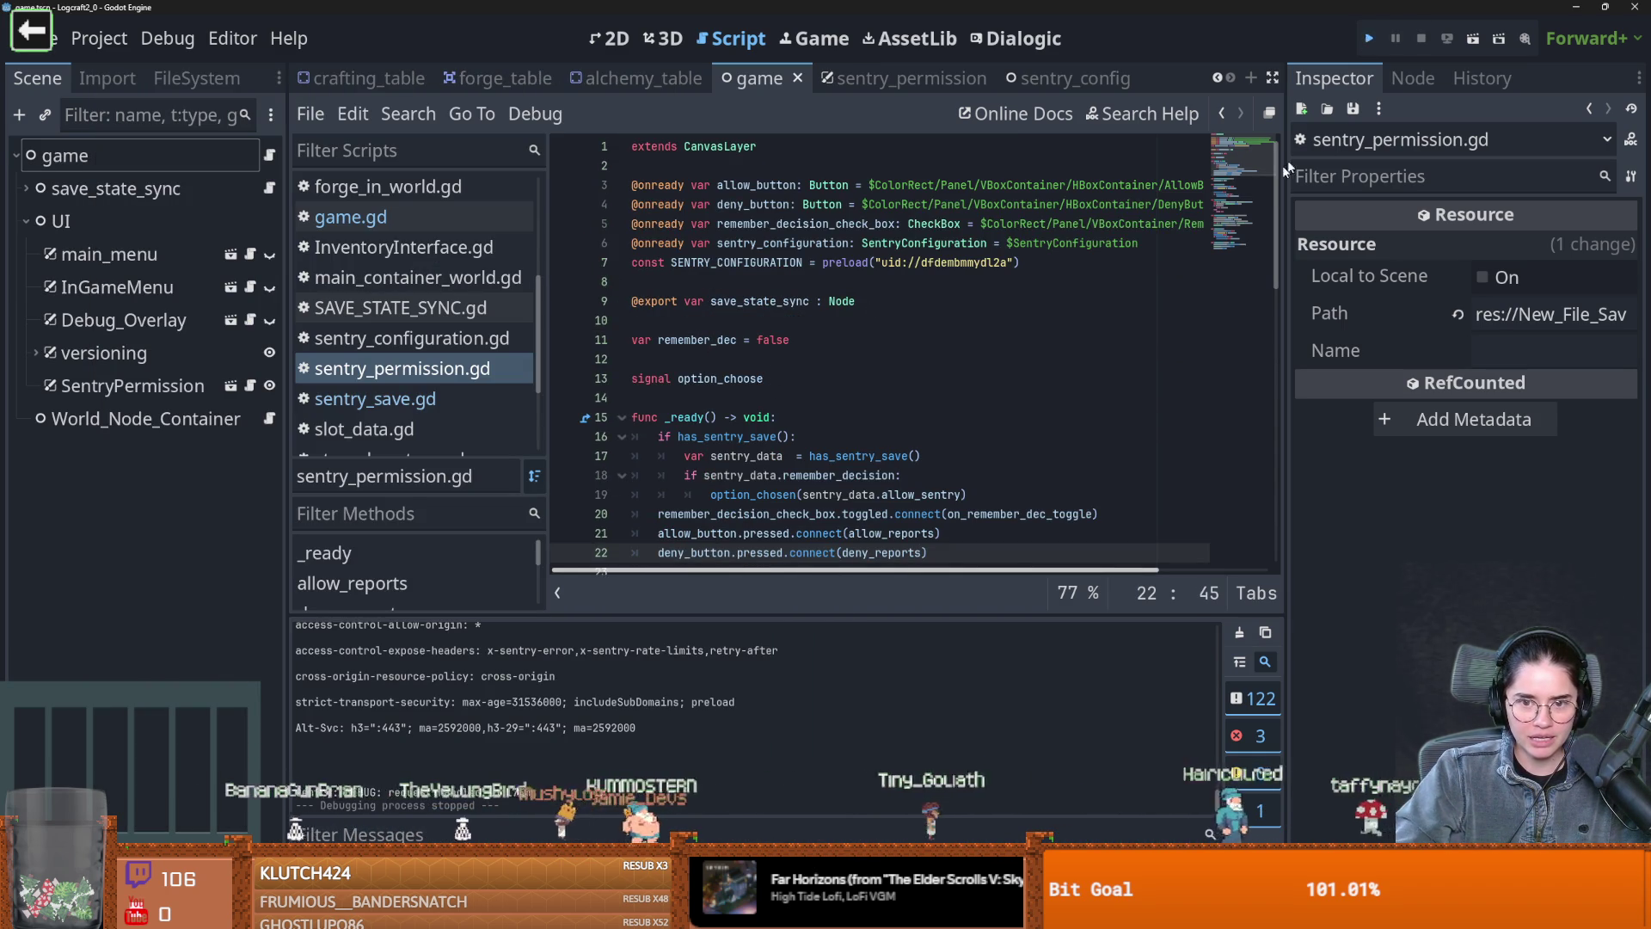
key("F5")
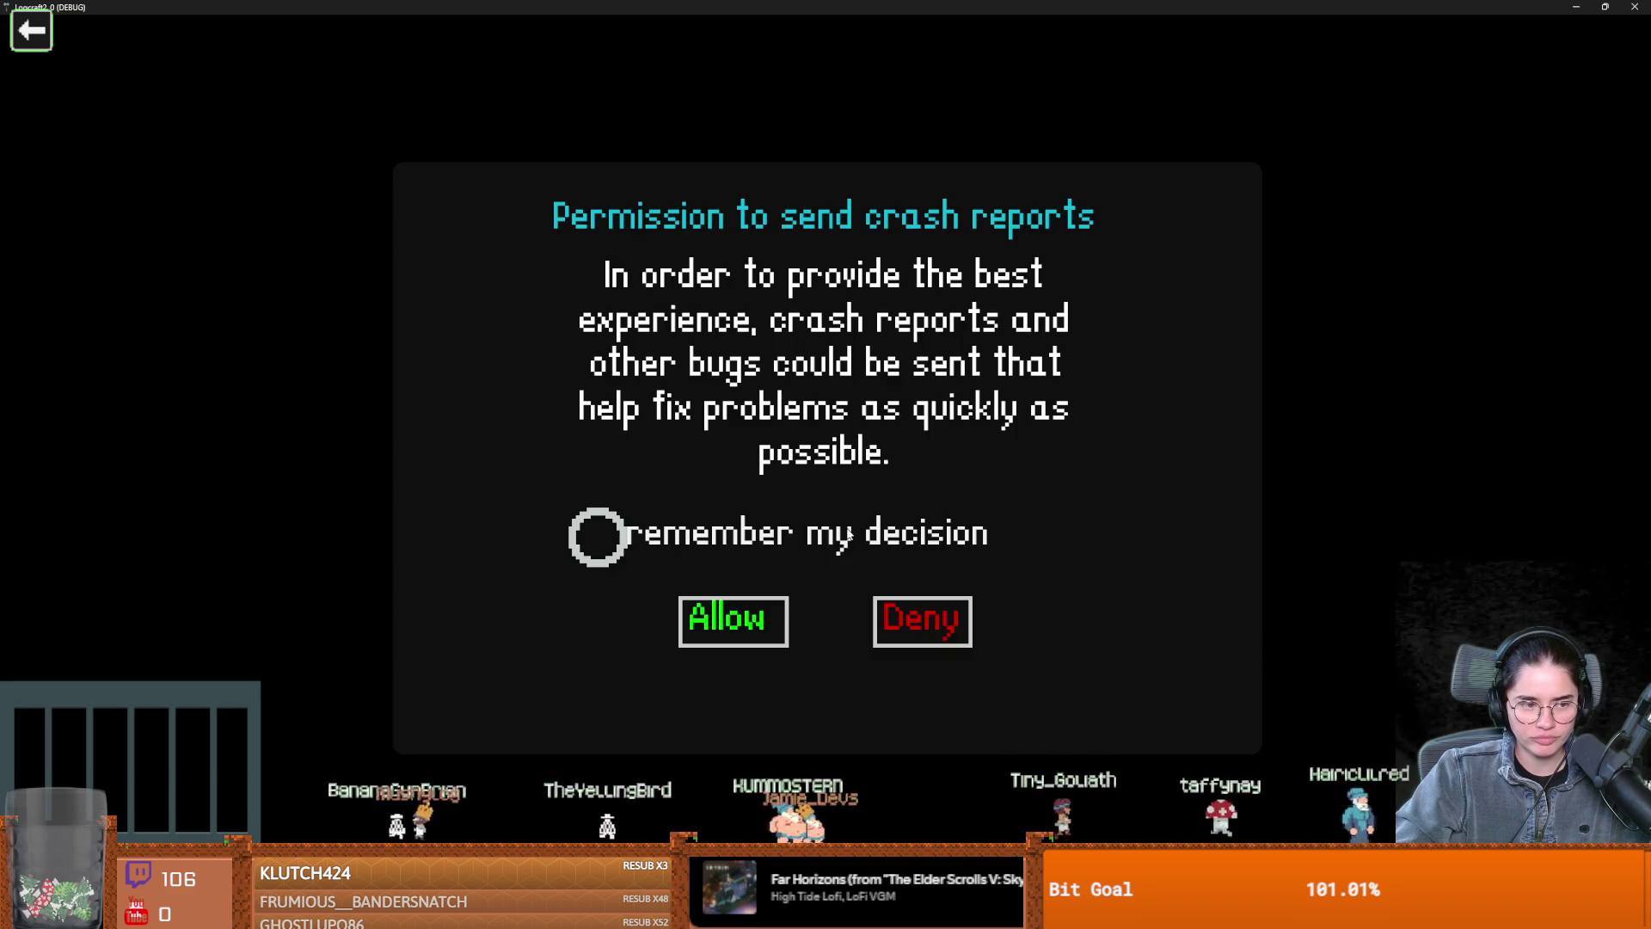
left_click(596, 535)
left_click(733, 620)
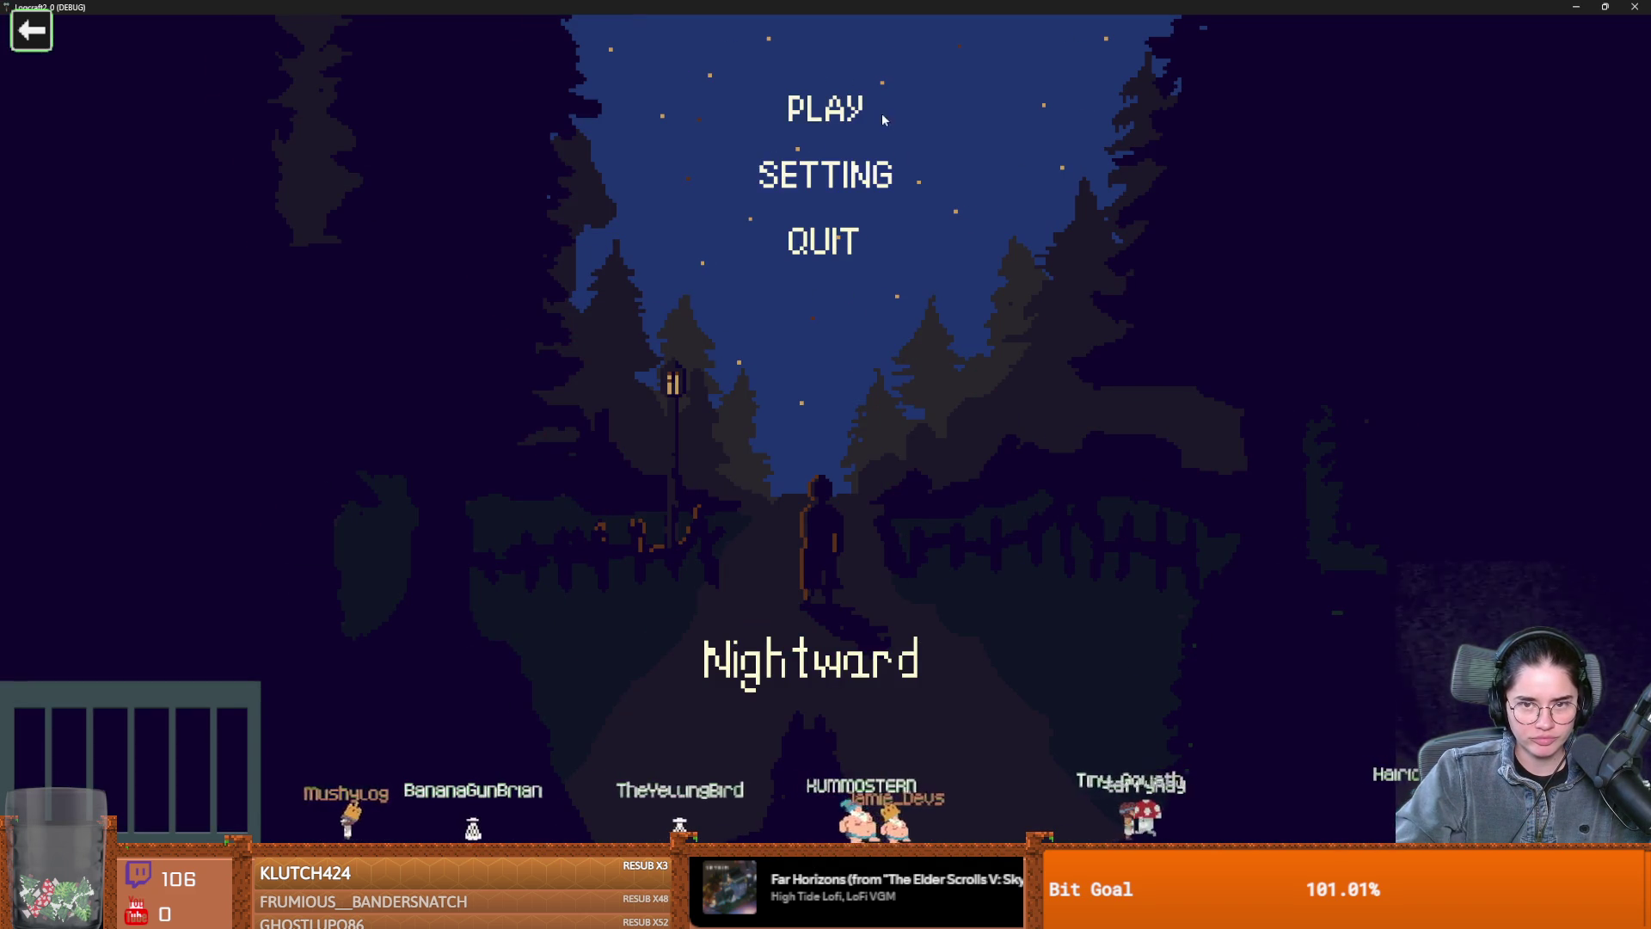
left_click(842, 228)
key("F5")
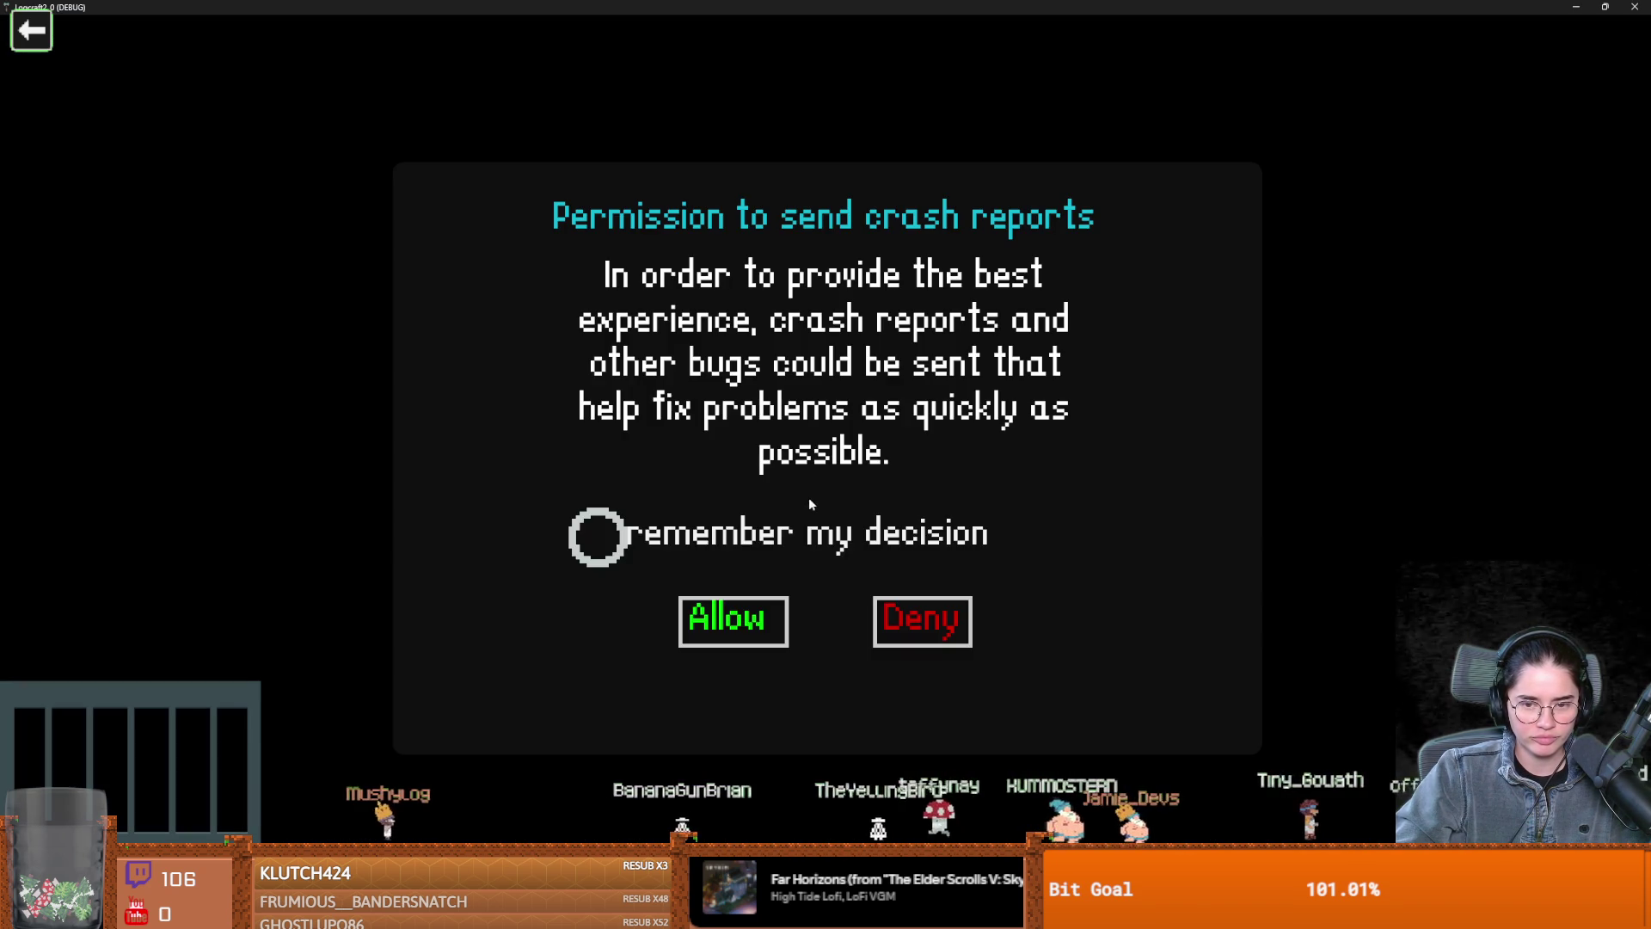
left_click(686, 550)
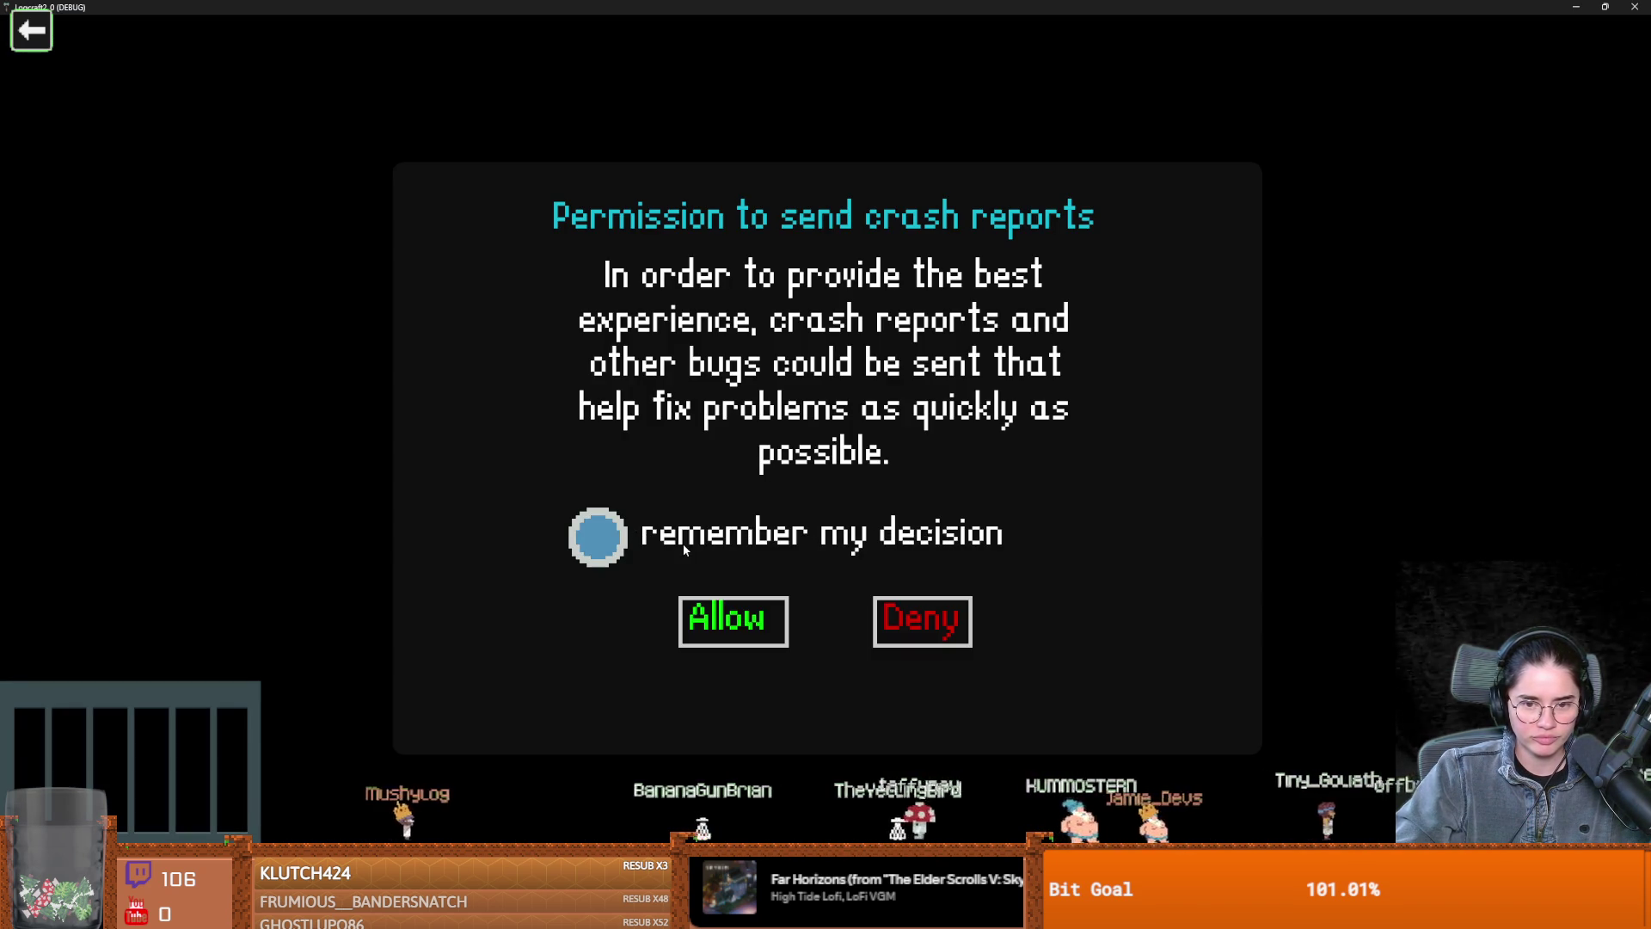
double_click(963, 6)
left_click(907, 443)
scroll(837, 449, "down", 5)
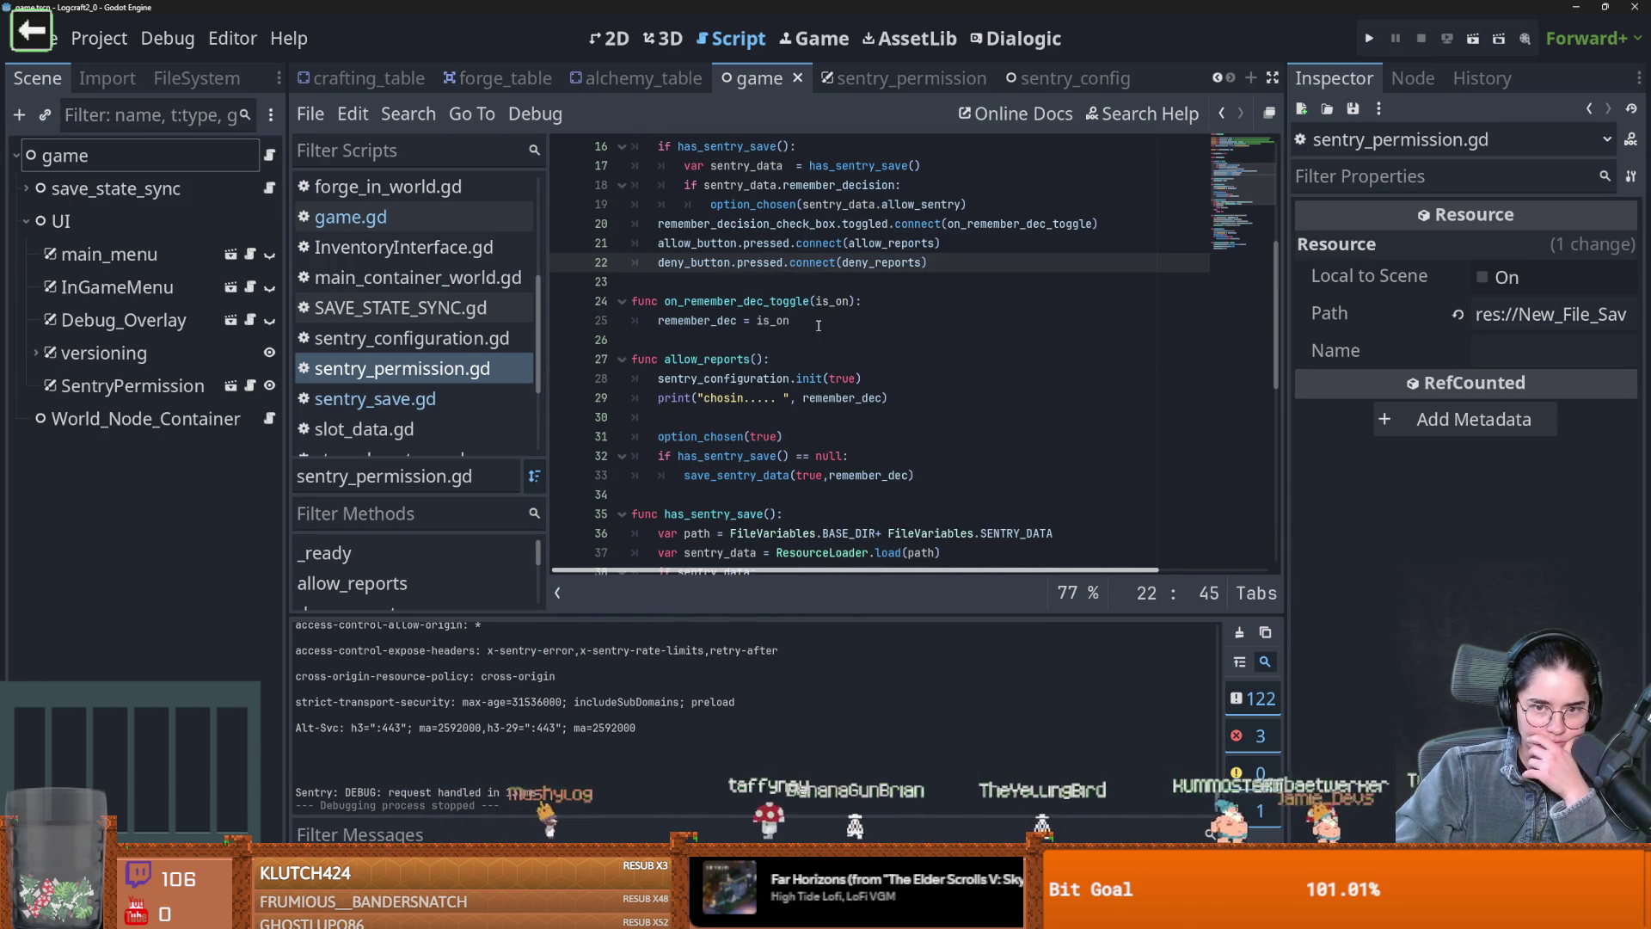
scroll(818, 325, "up", 2)
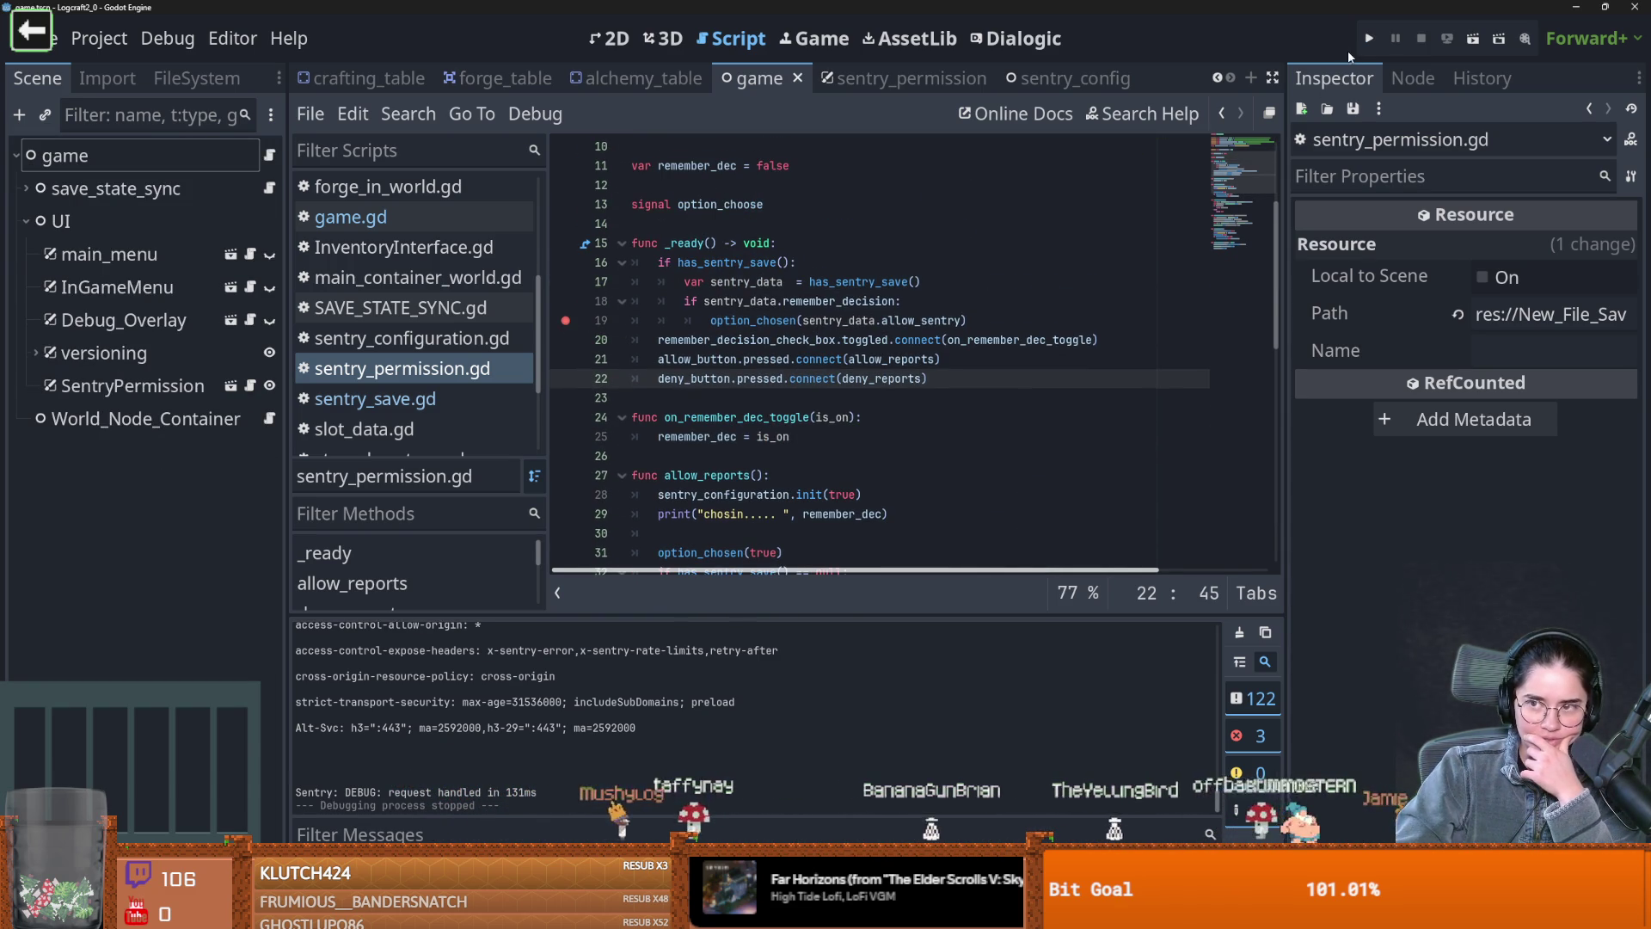
Run the project to the breakpoint and step into option_chosen and crash_report_option
left_click(1366, 41)
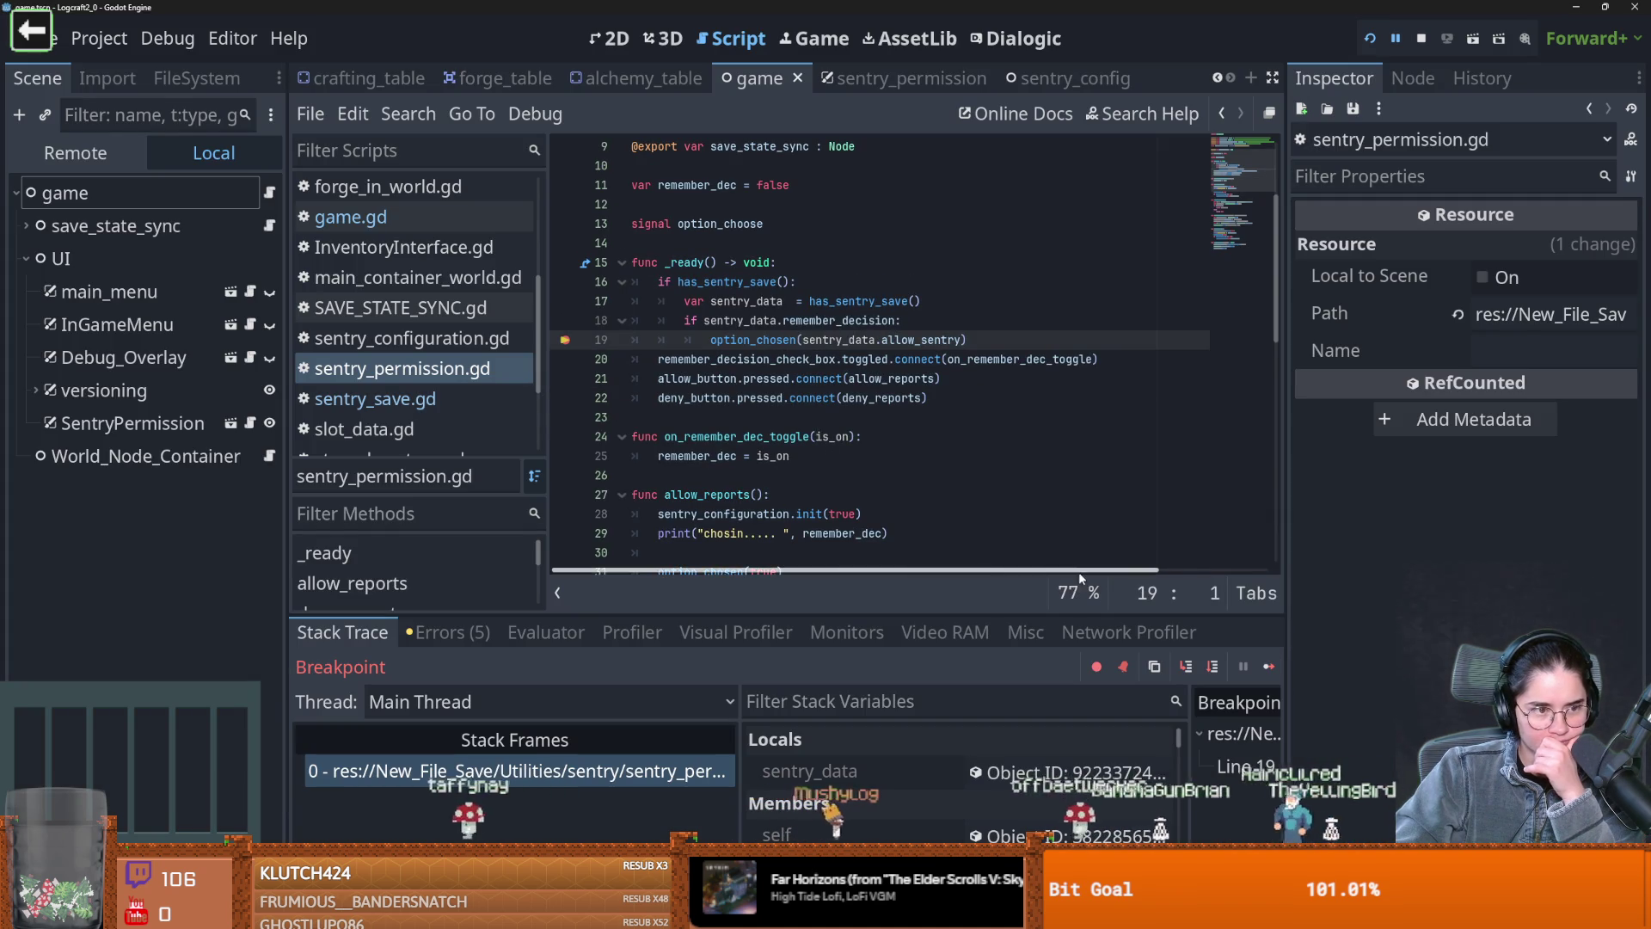
left_click(1182, 668)
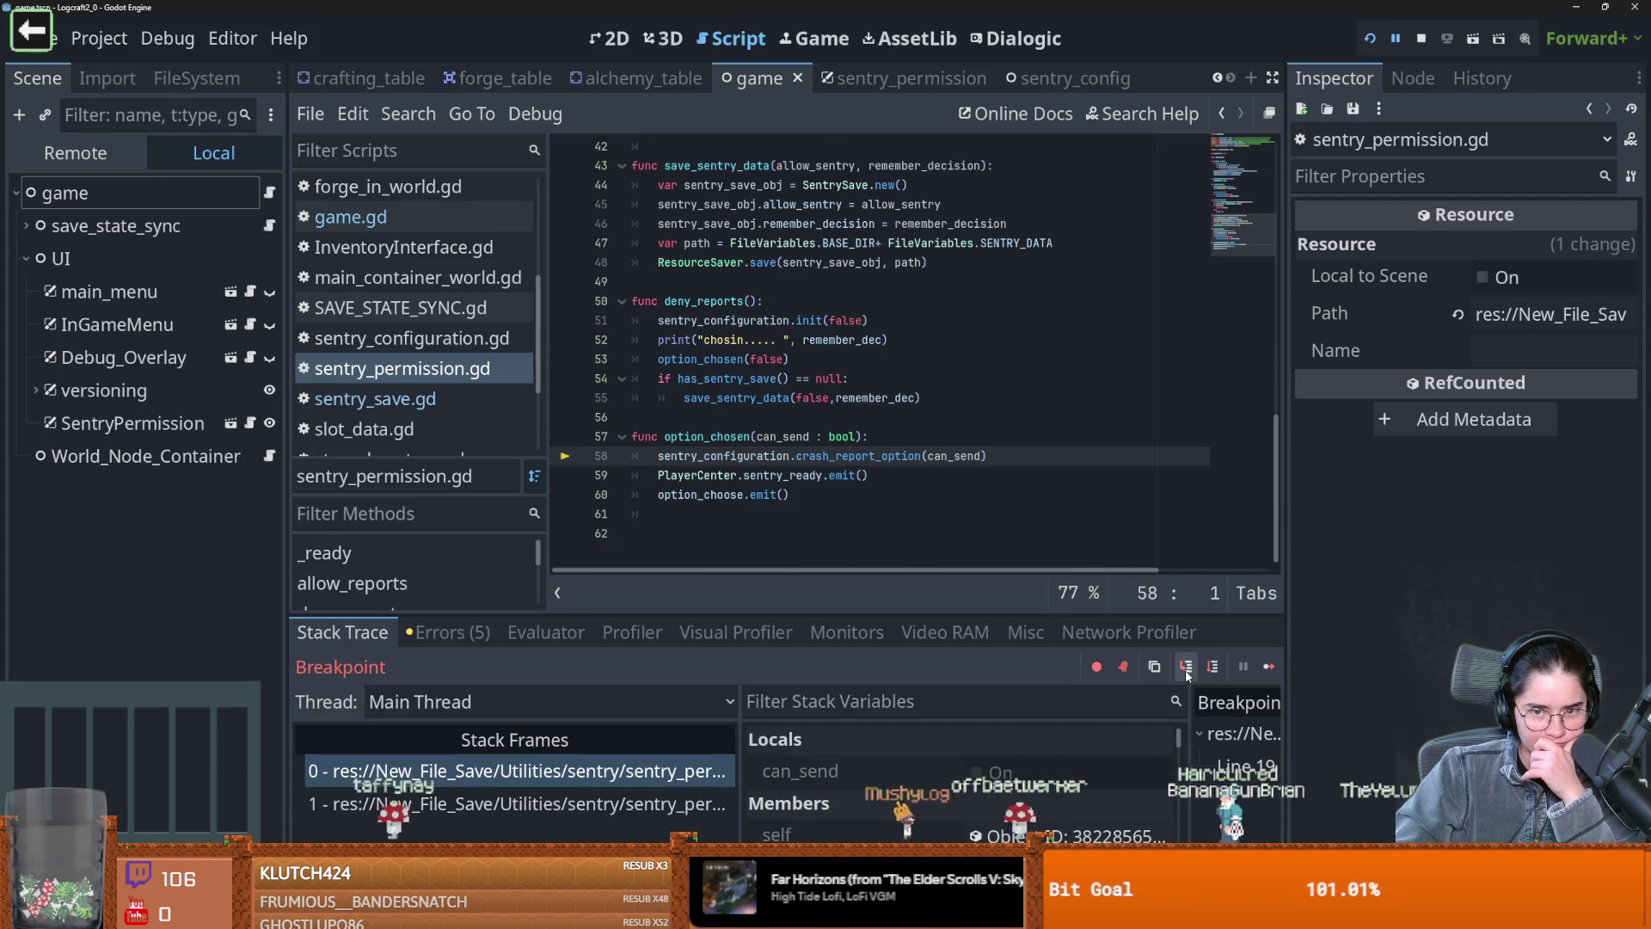
left_click(1186, 672)
left_click(1186, 675)
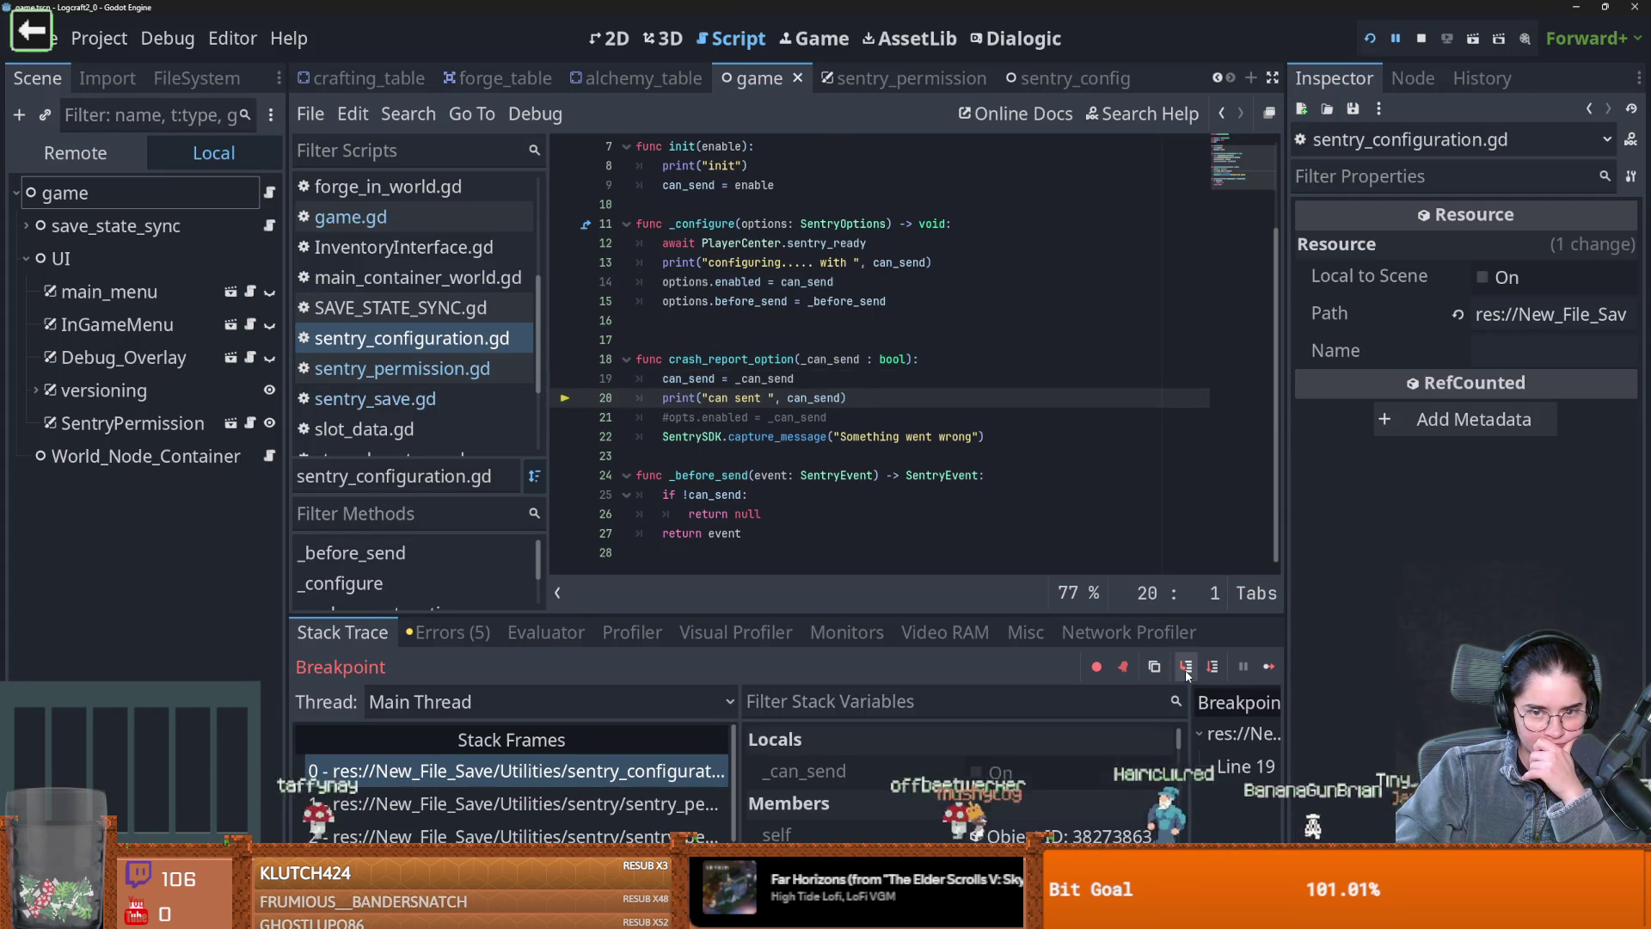
left_click(1186, 675)
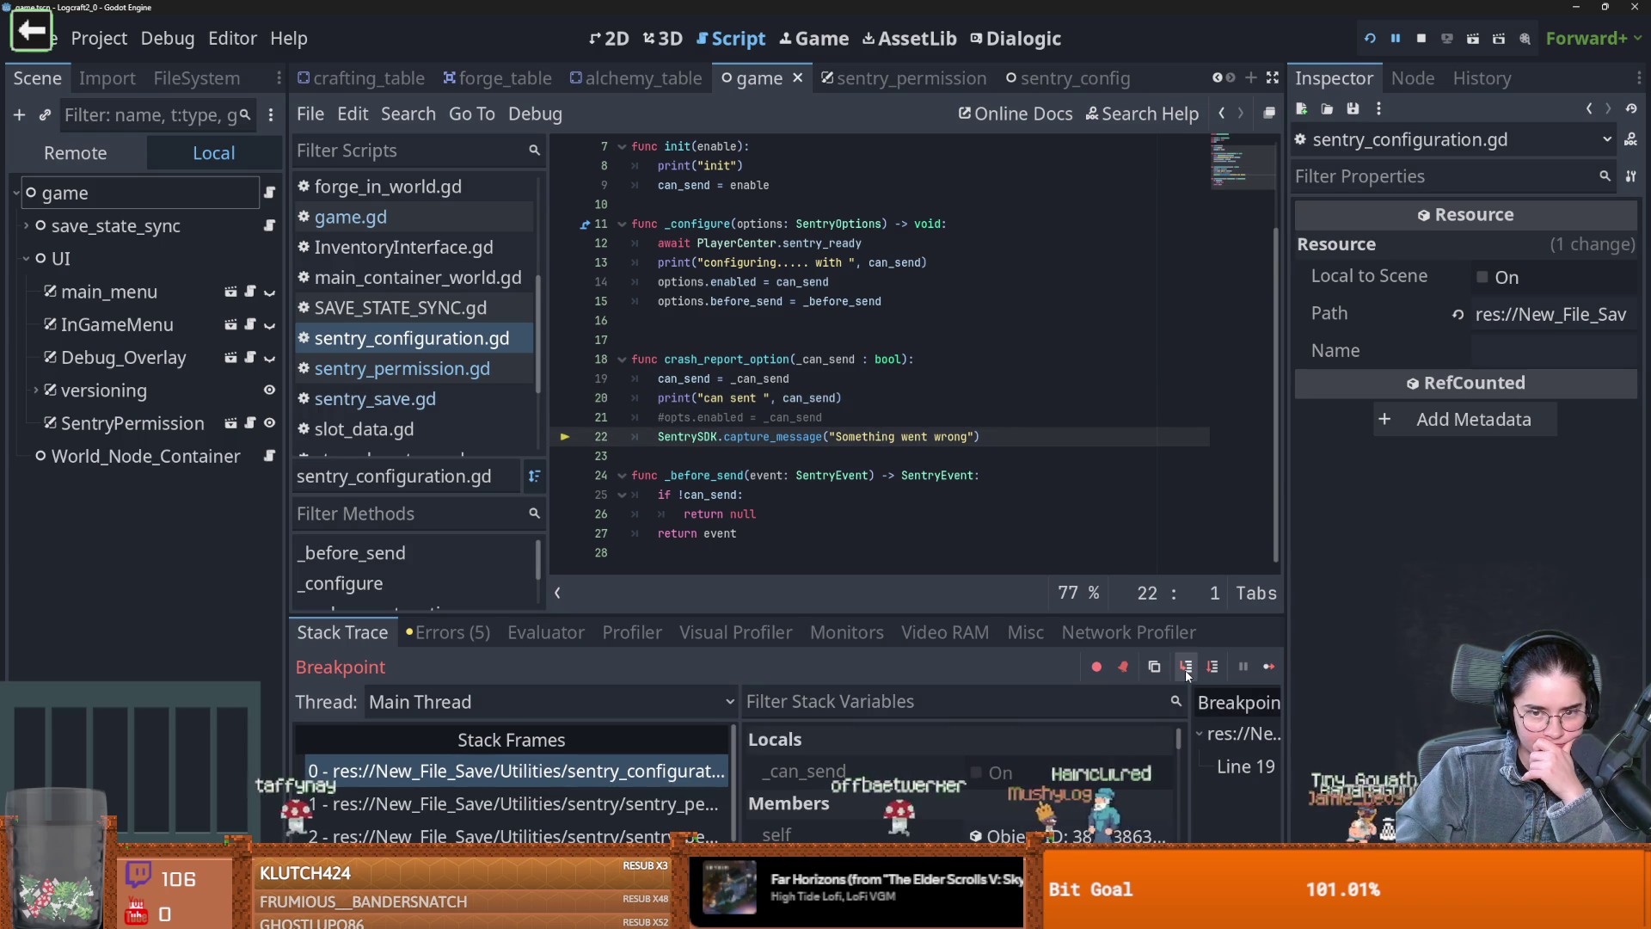
left_click(1187, 675)
Step through _configure and out of _ready into World_Node_Container.gd's _ready
left_click(1186, 675)
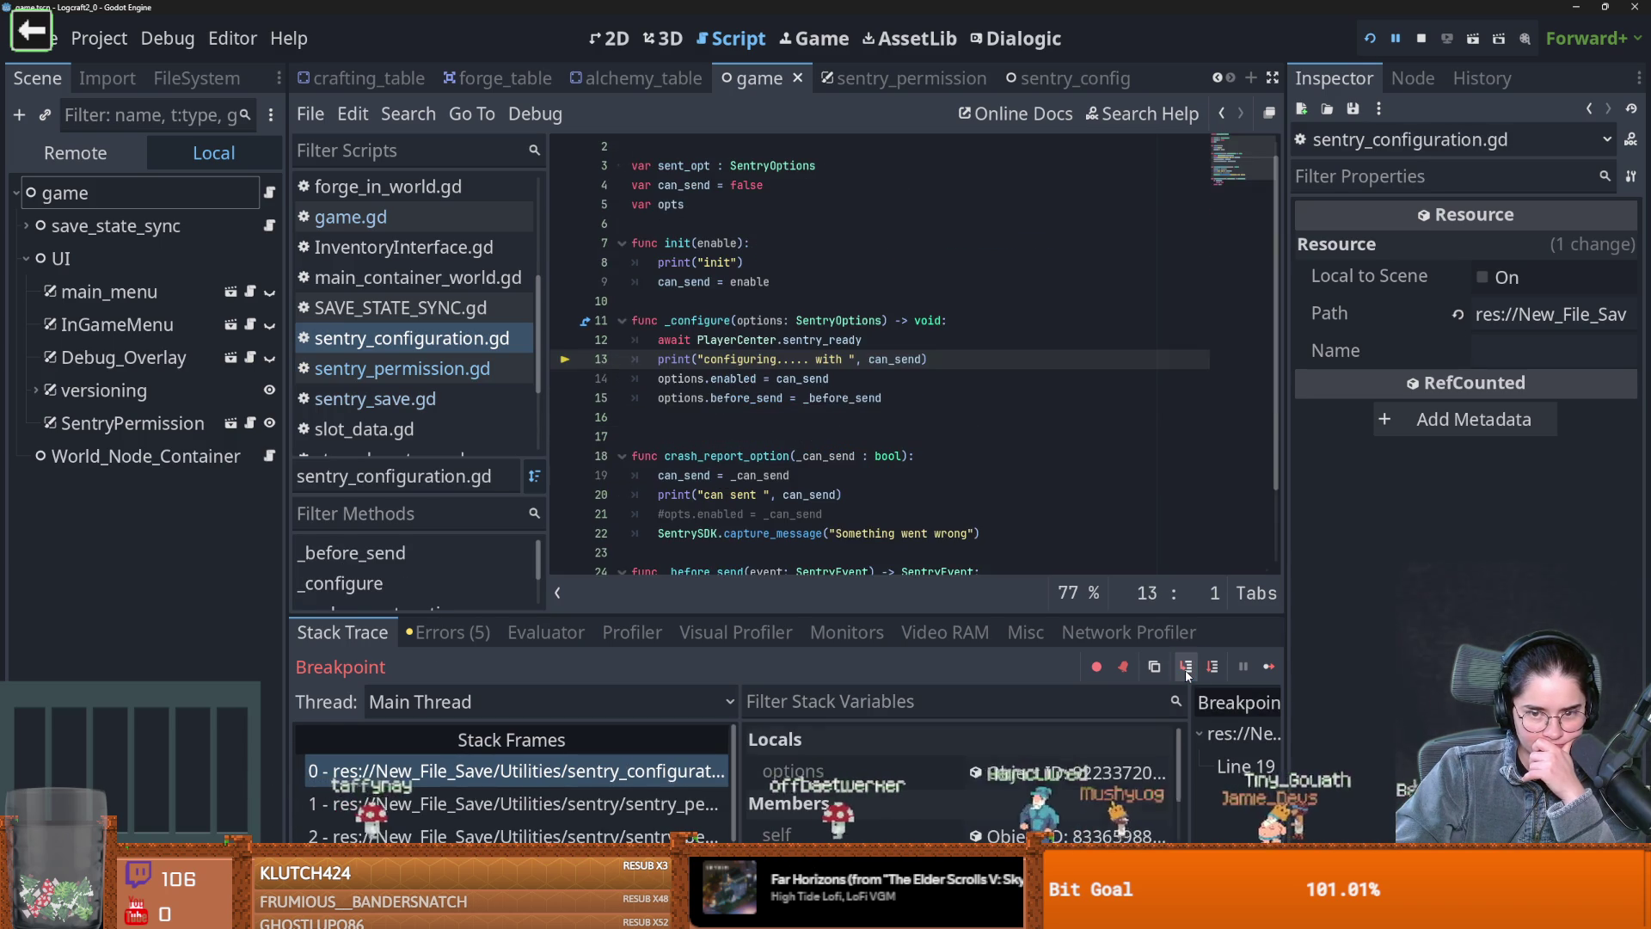
left_click(1187, 675)
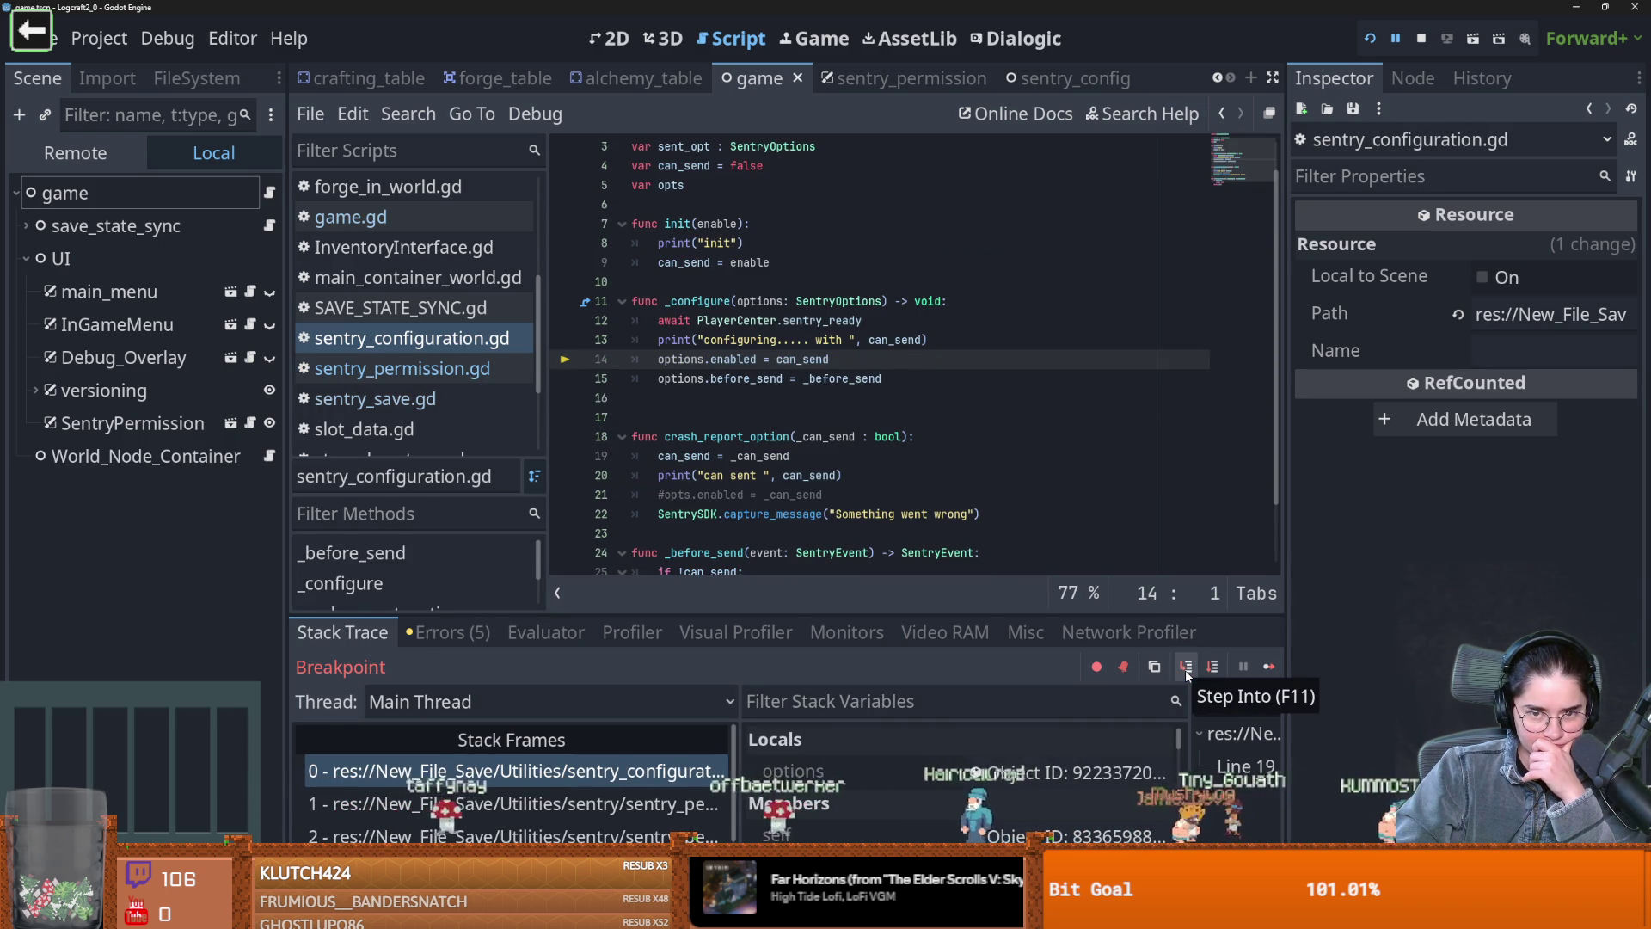
left_click(1187, 675)
left_click(1187, 675)
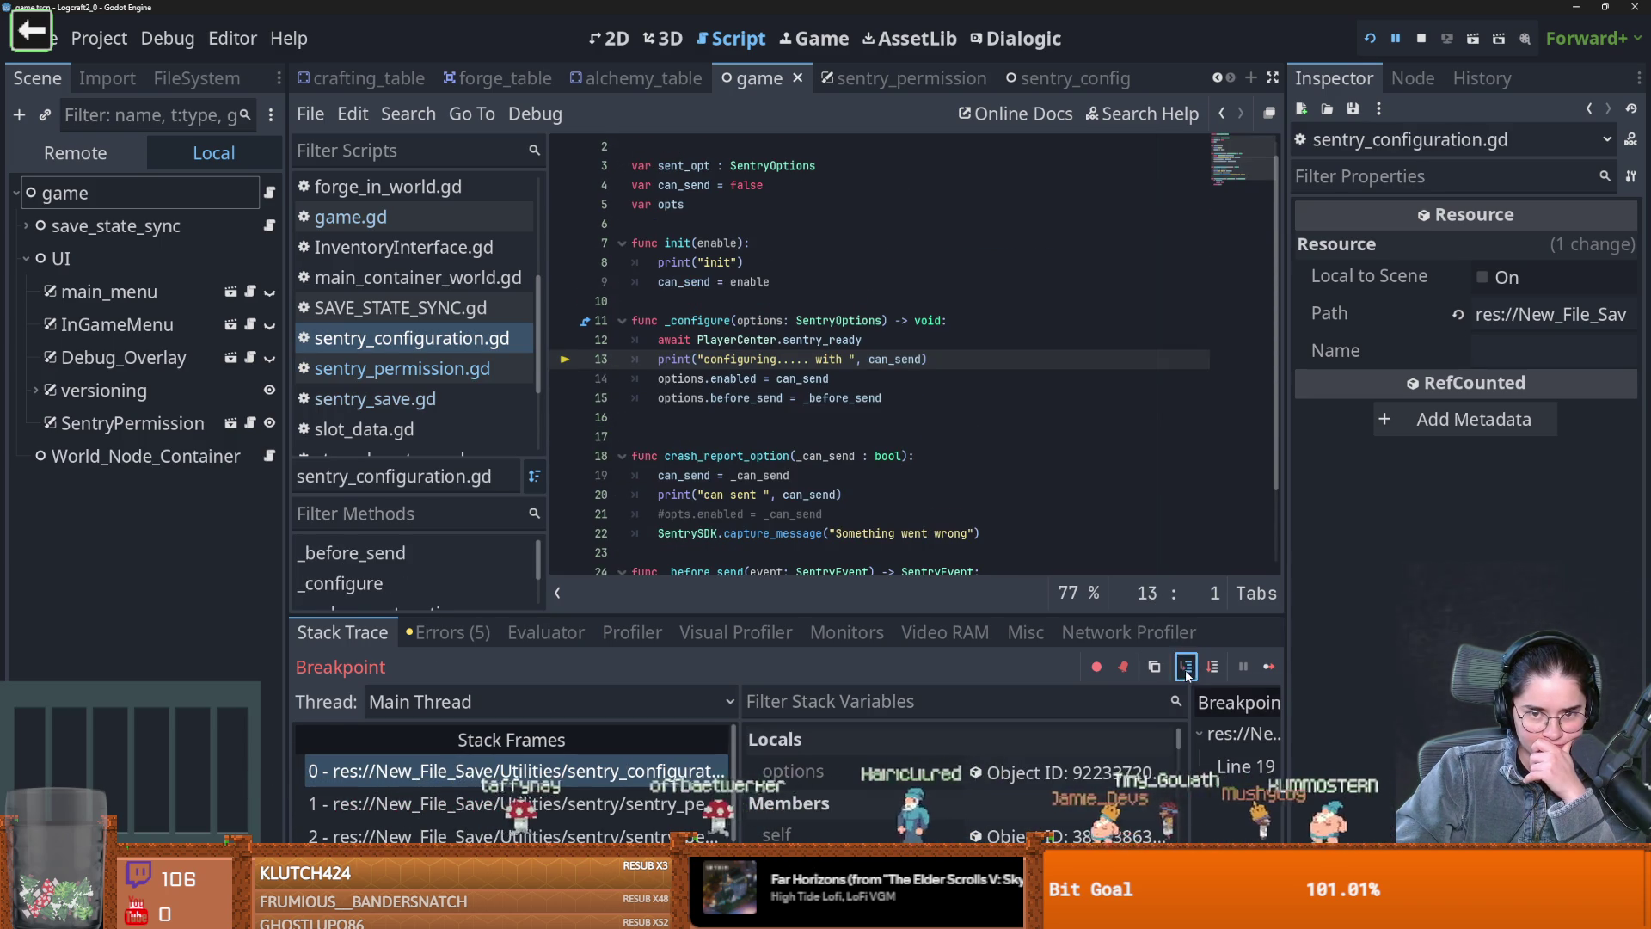
left_click(1186, 675)
left_click(1186, 675)
left_click(1186, 675)
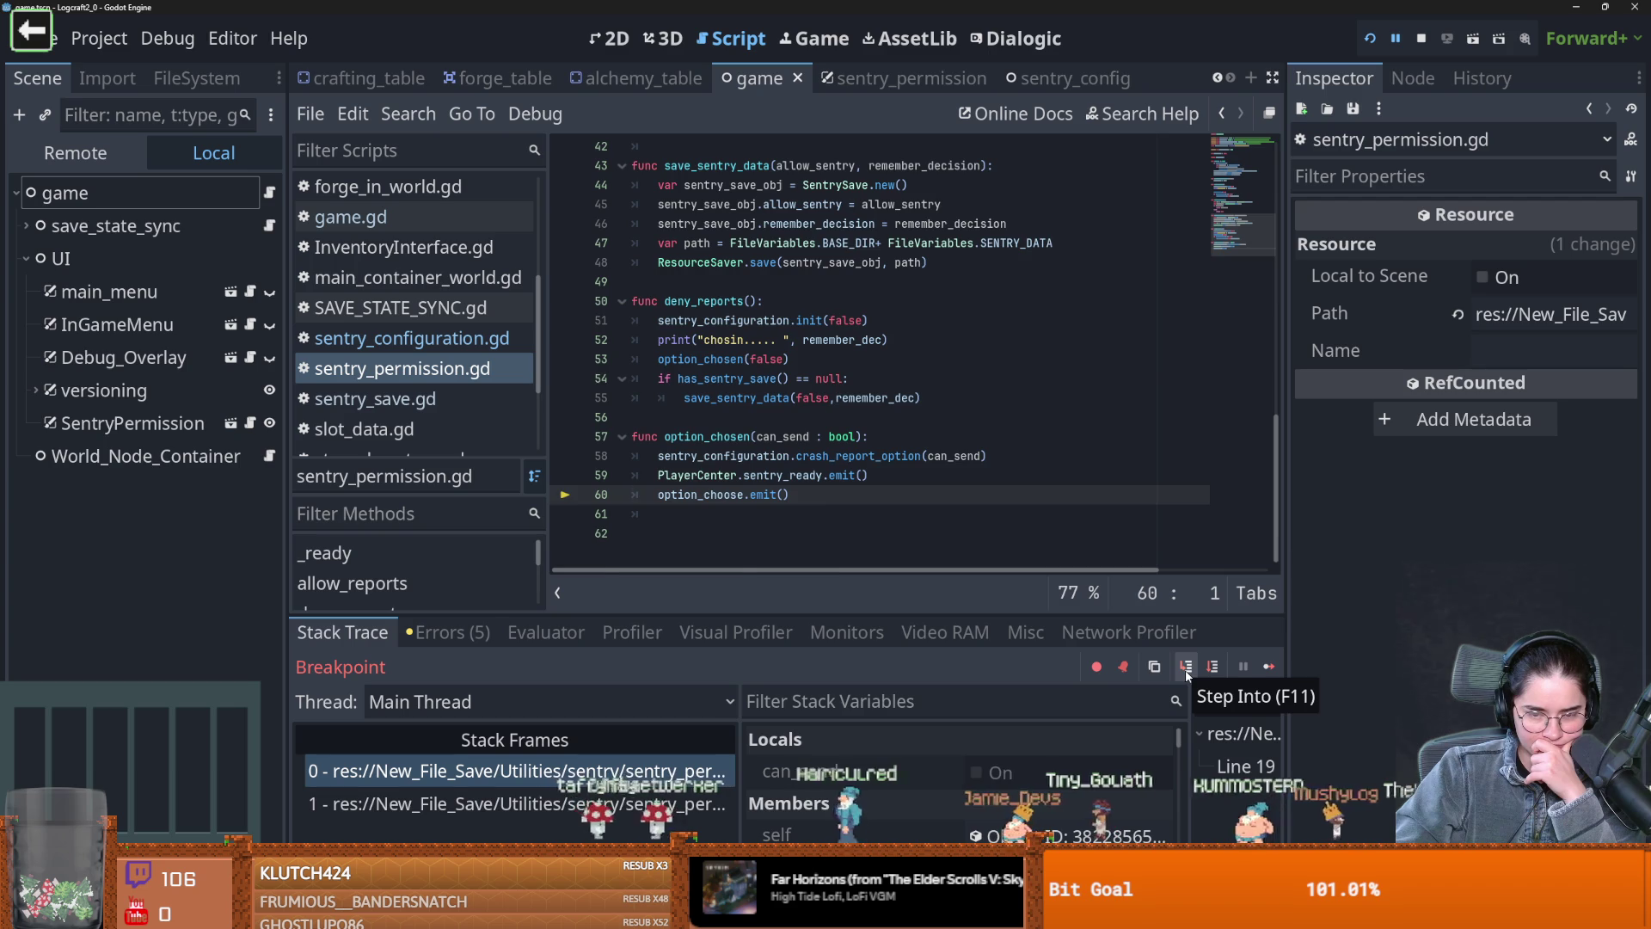
left_click(1187, 675)
left_click(1187, 675)
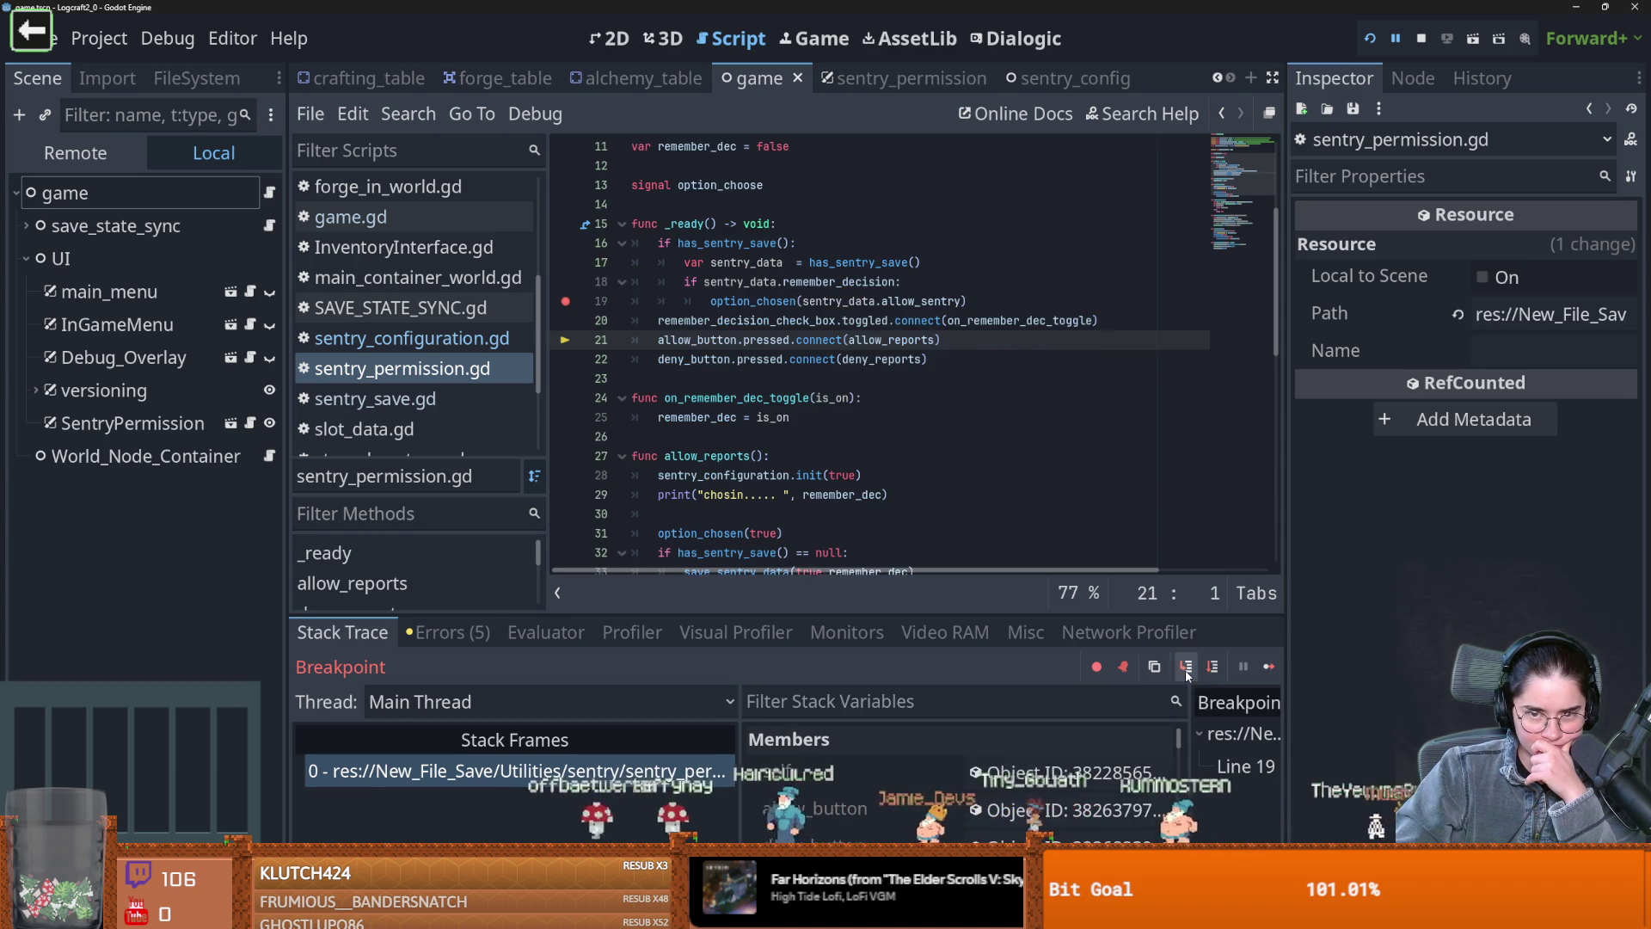
left_click(1187, 675)
left_click(1187, 675)
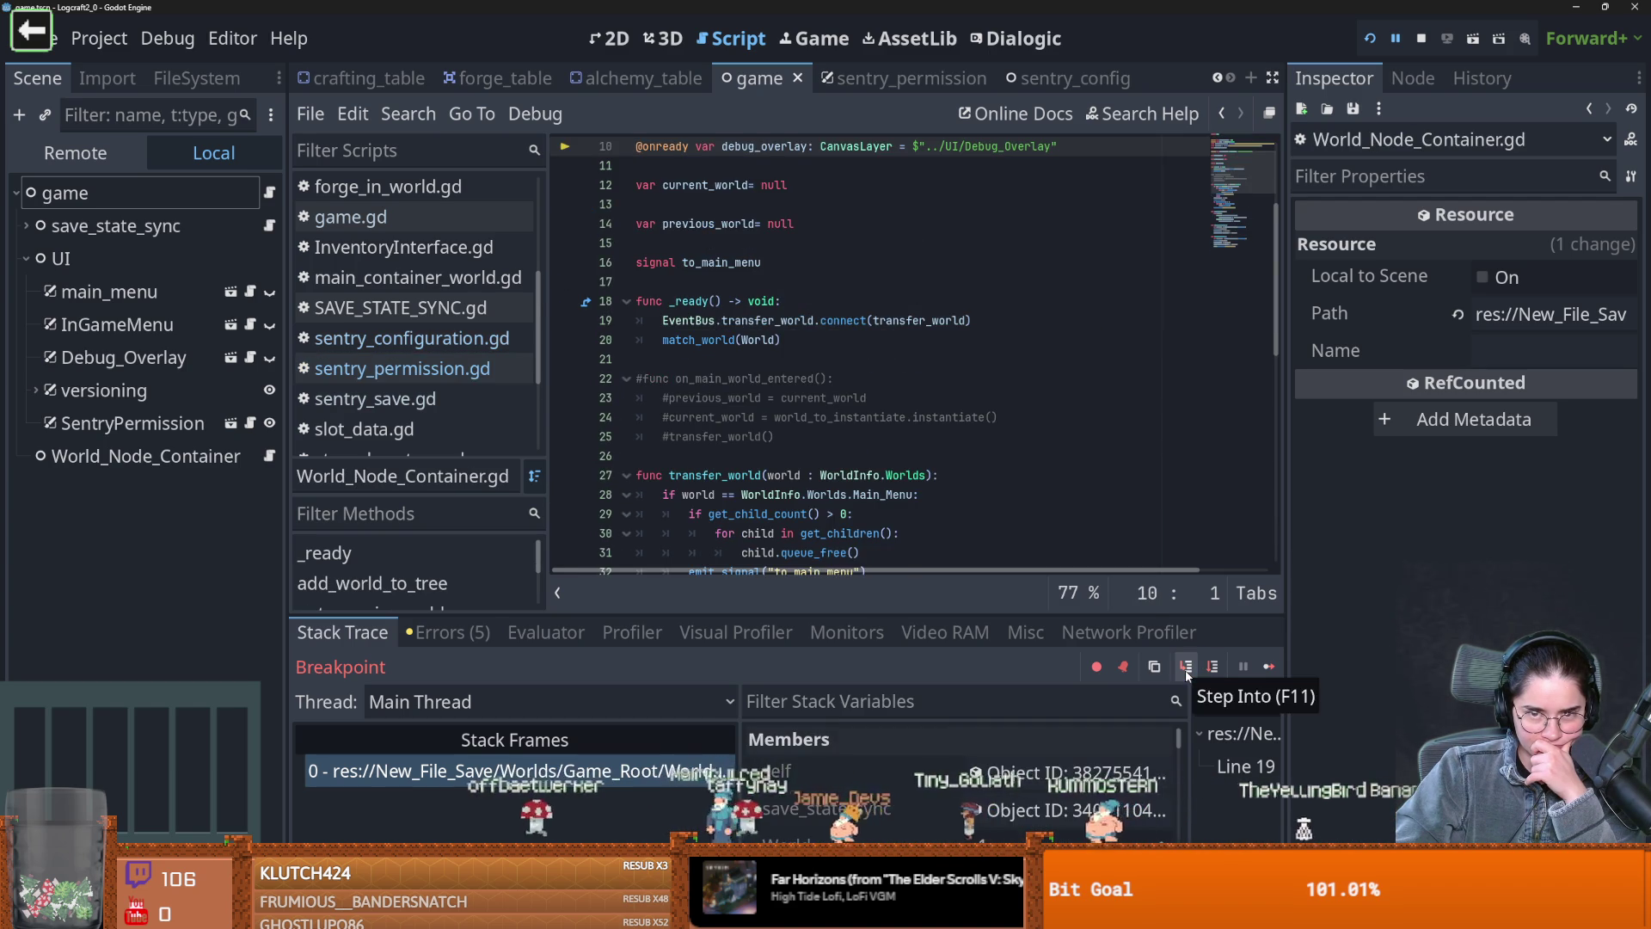
left_click(1185, 669)
scroll(692, 515, "down", 10)
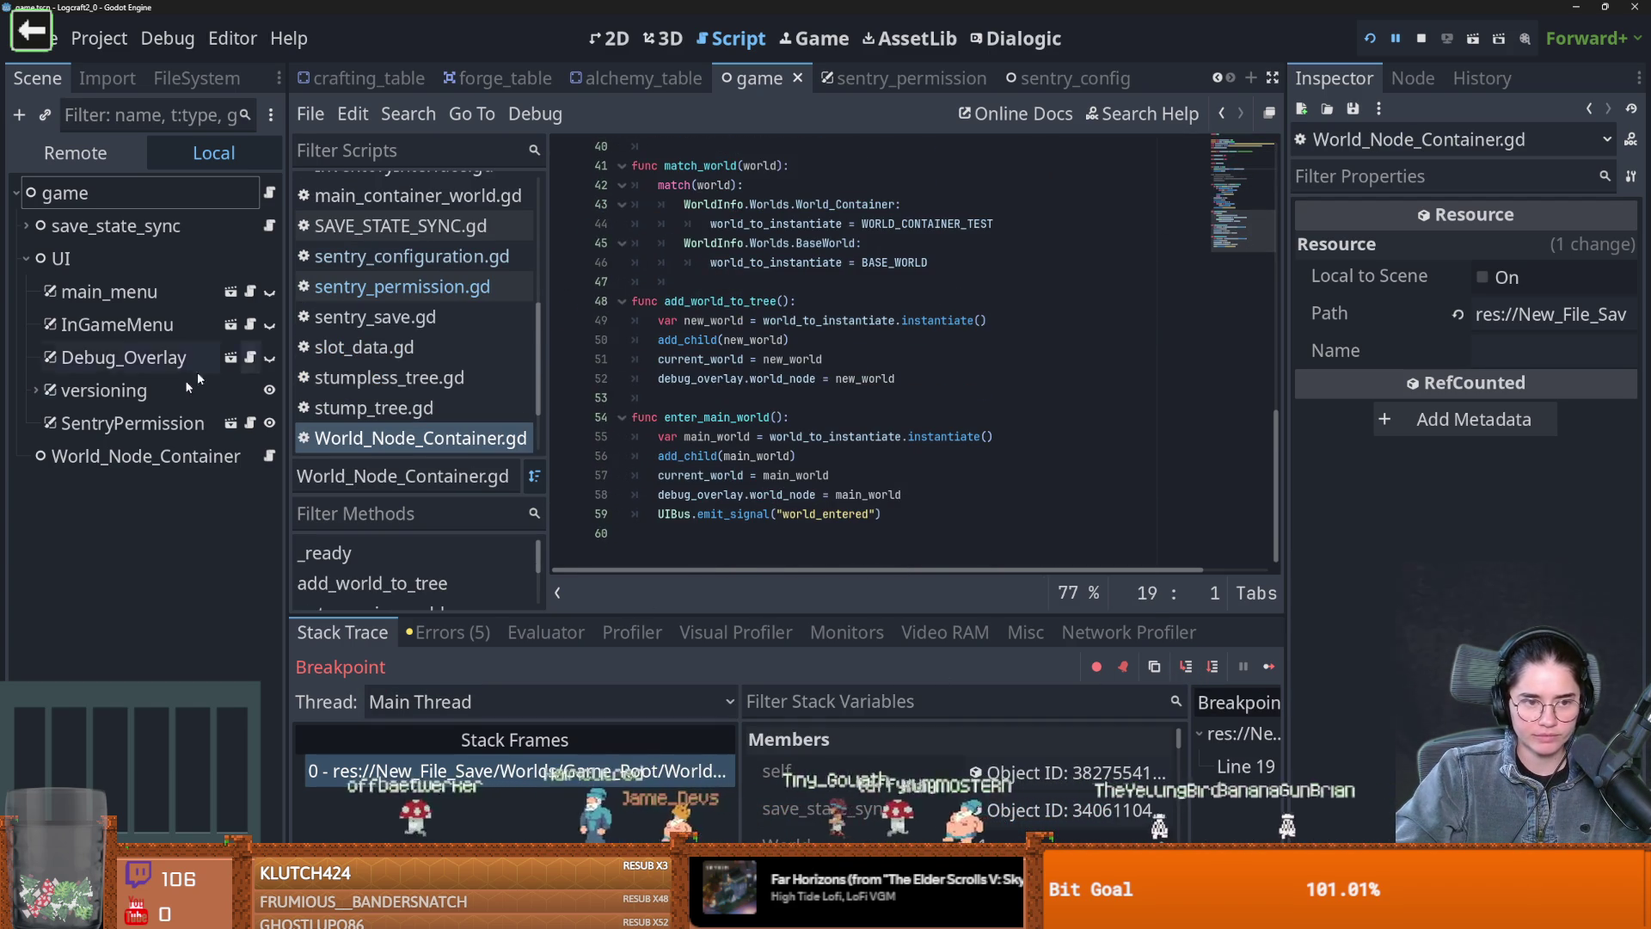
Open sentry_permission.gd and select option_choose.emit() on line 60 in option_chosen
left_click(249, 423)
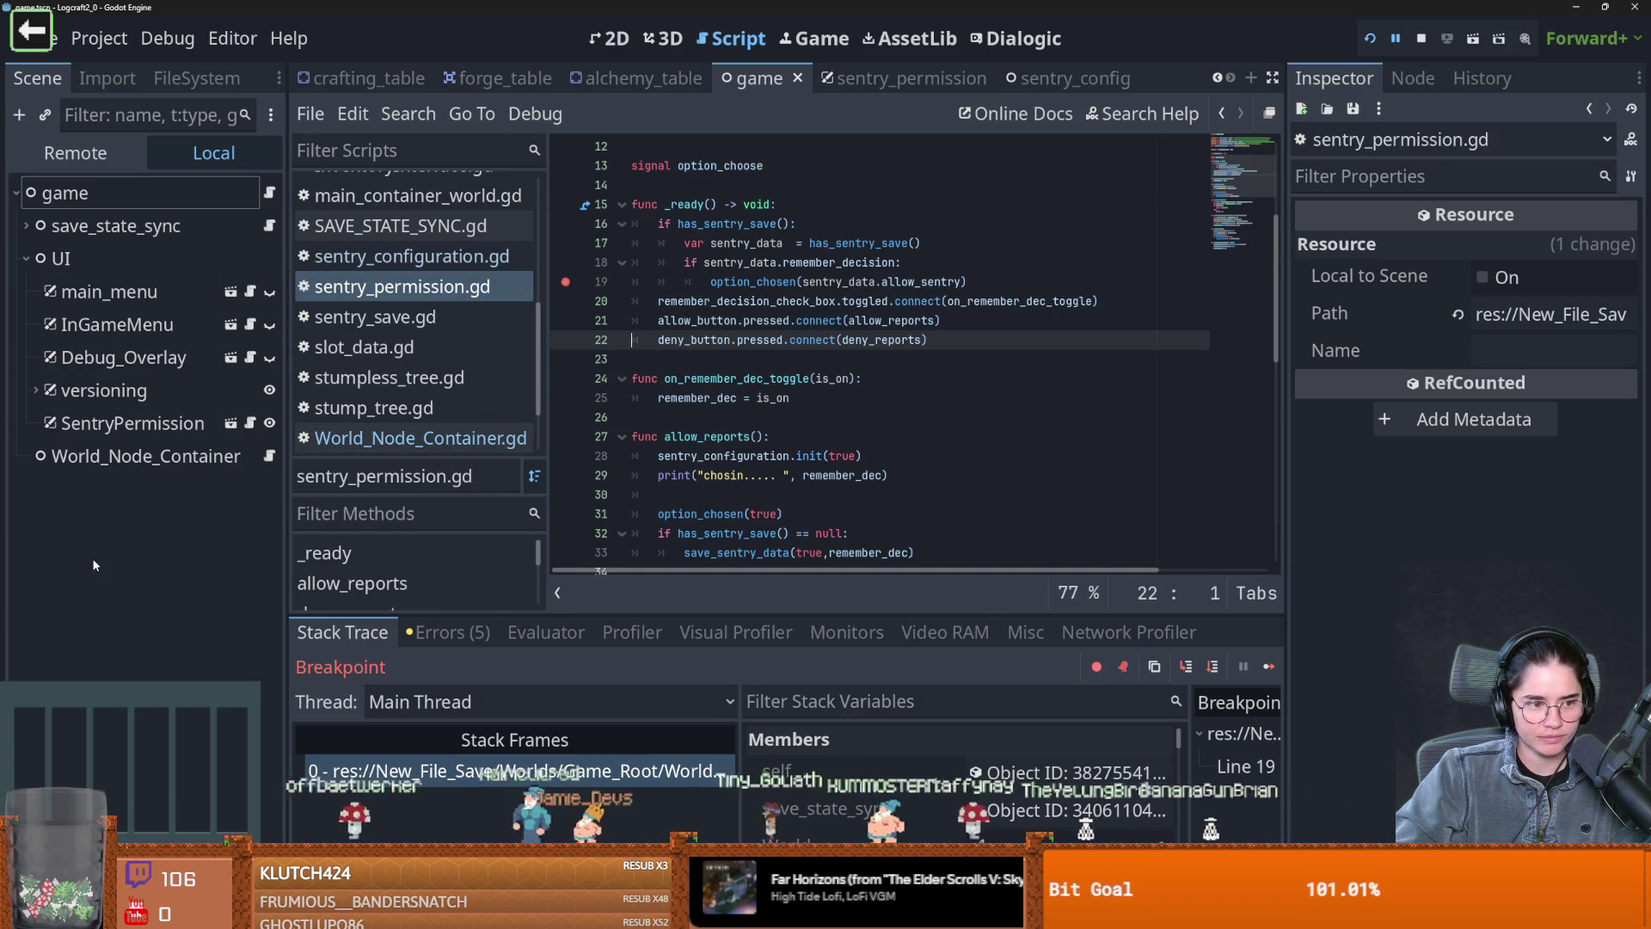
scroll(720, 488, "down", 10)
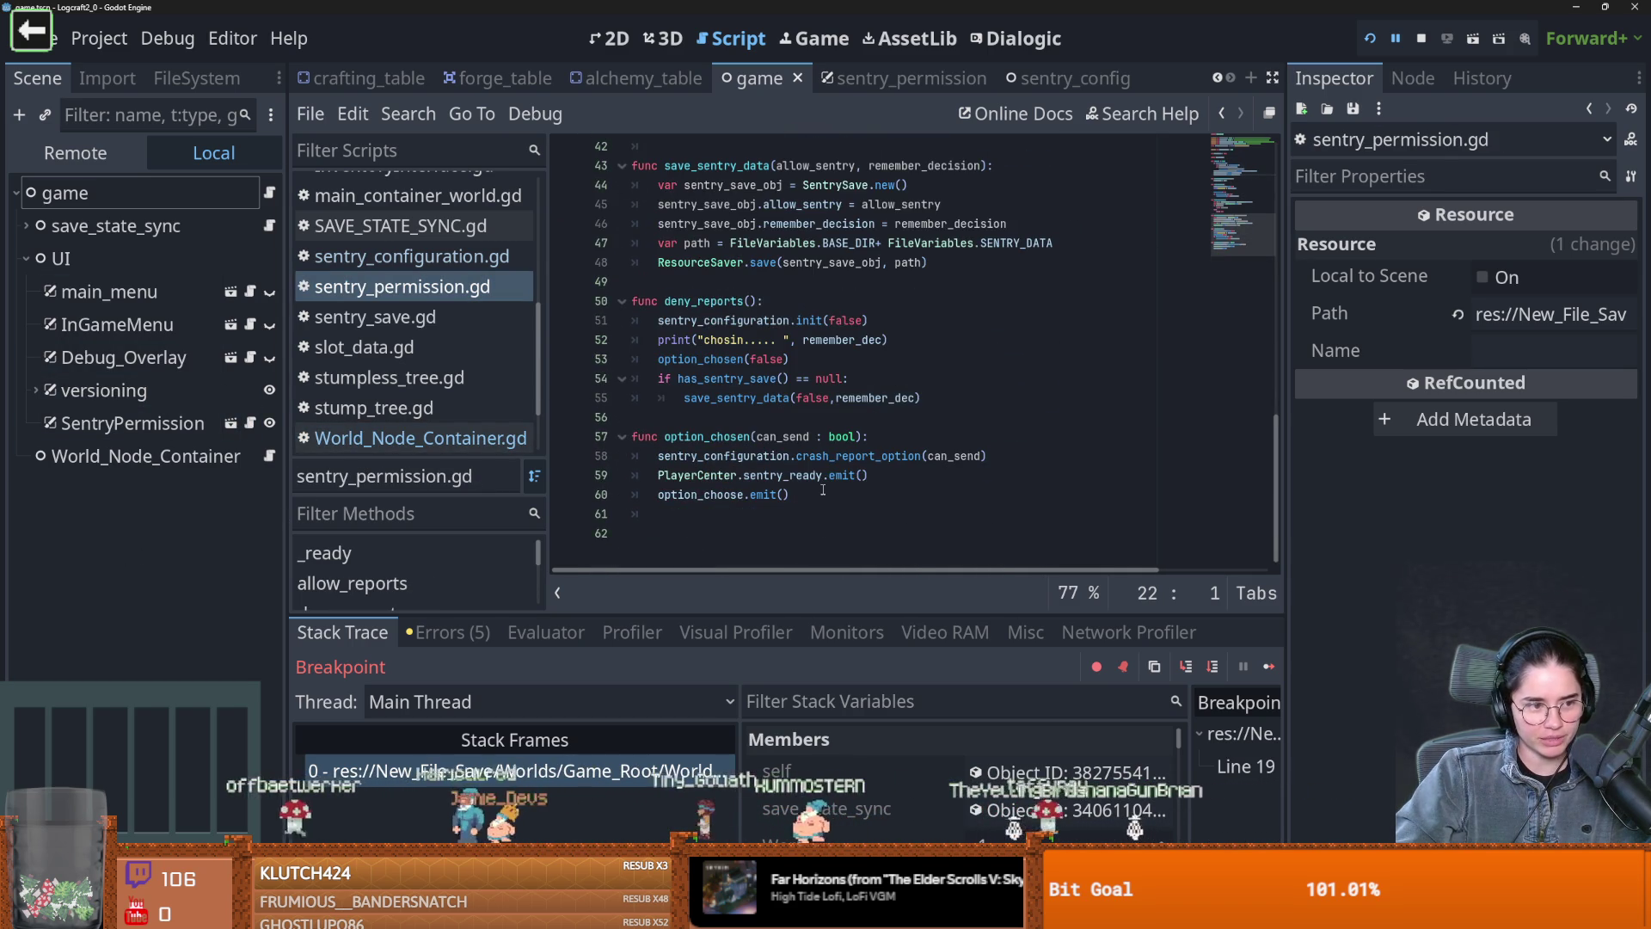
left_click(837, 521)
left_click_drag(789, 495, 648, 497)
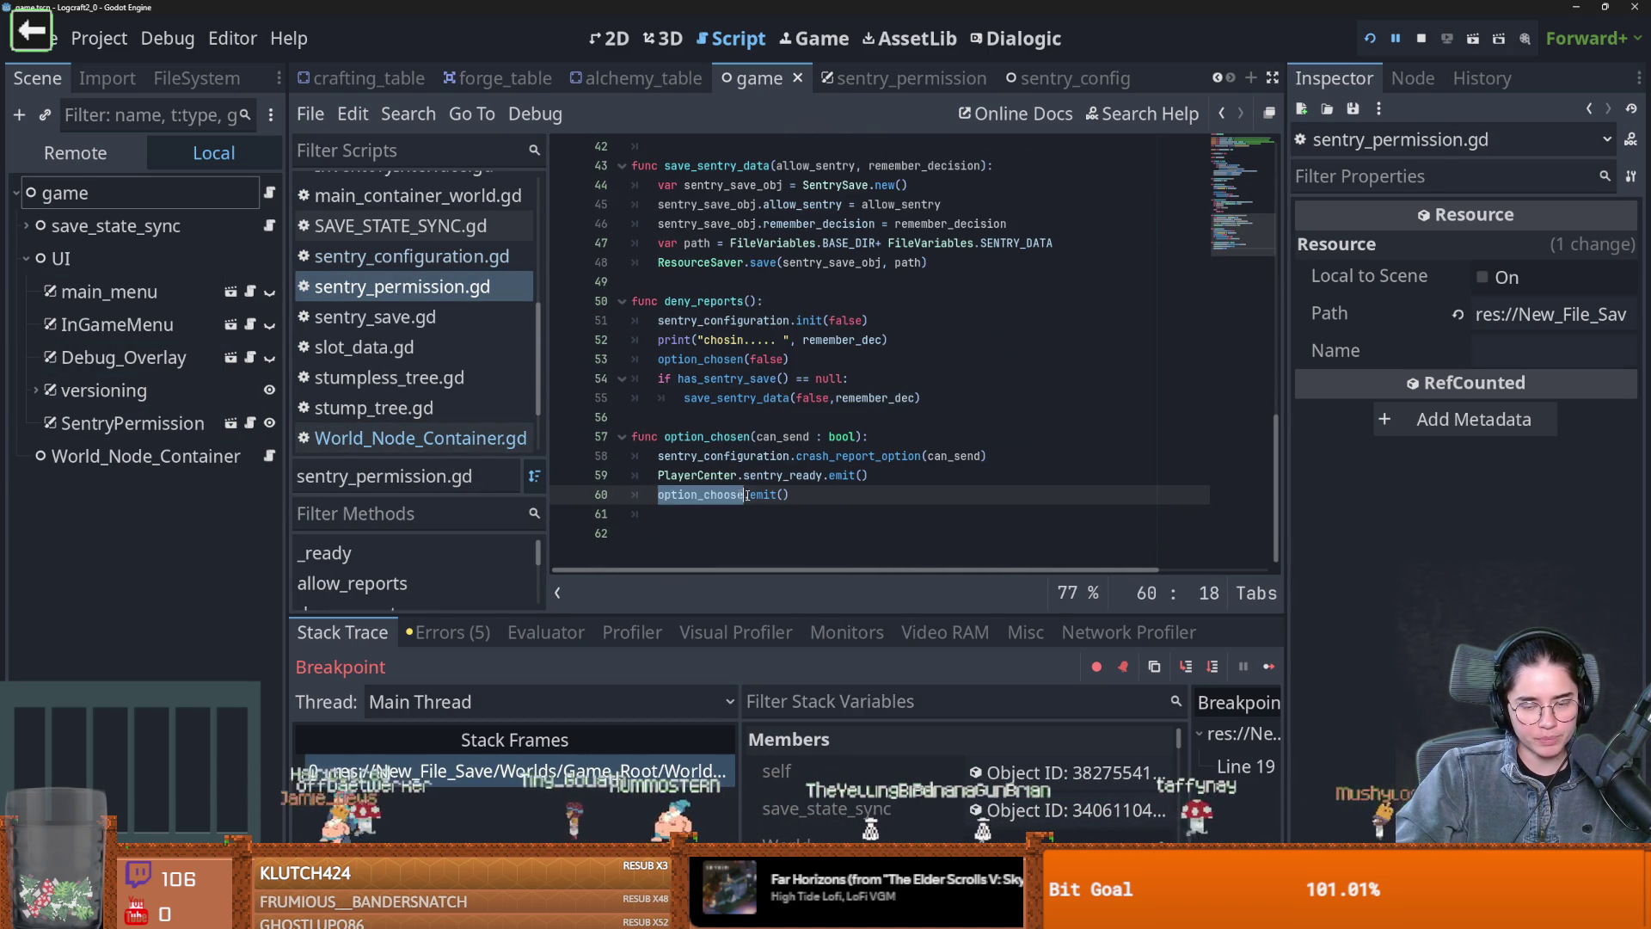
left_click_drag(789, 495, 657, 495)
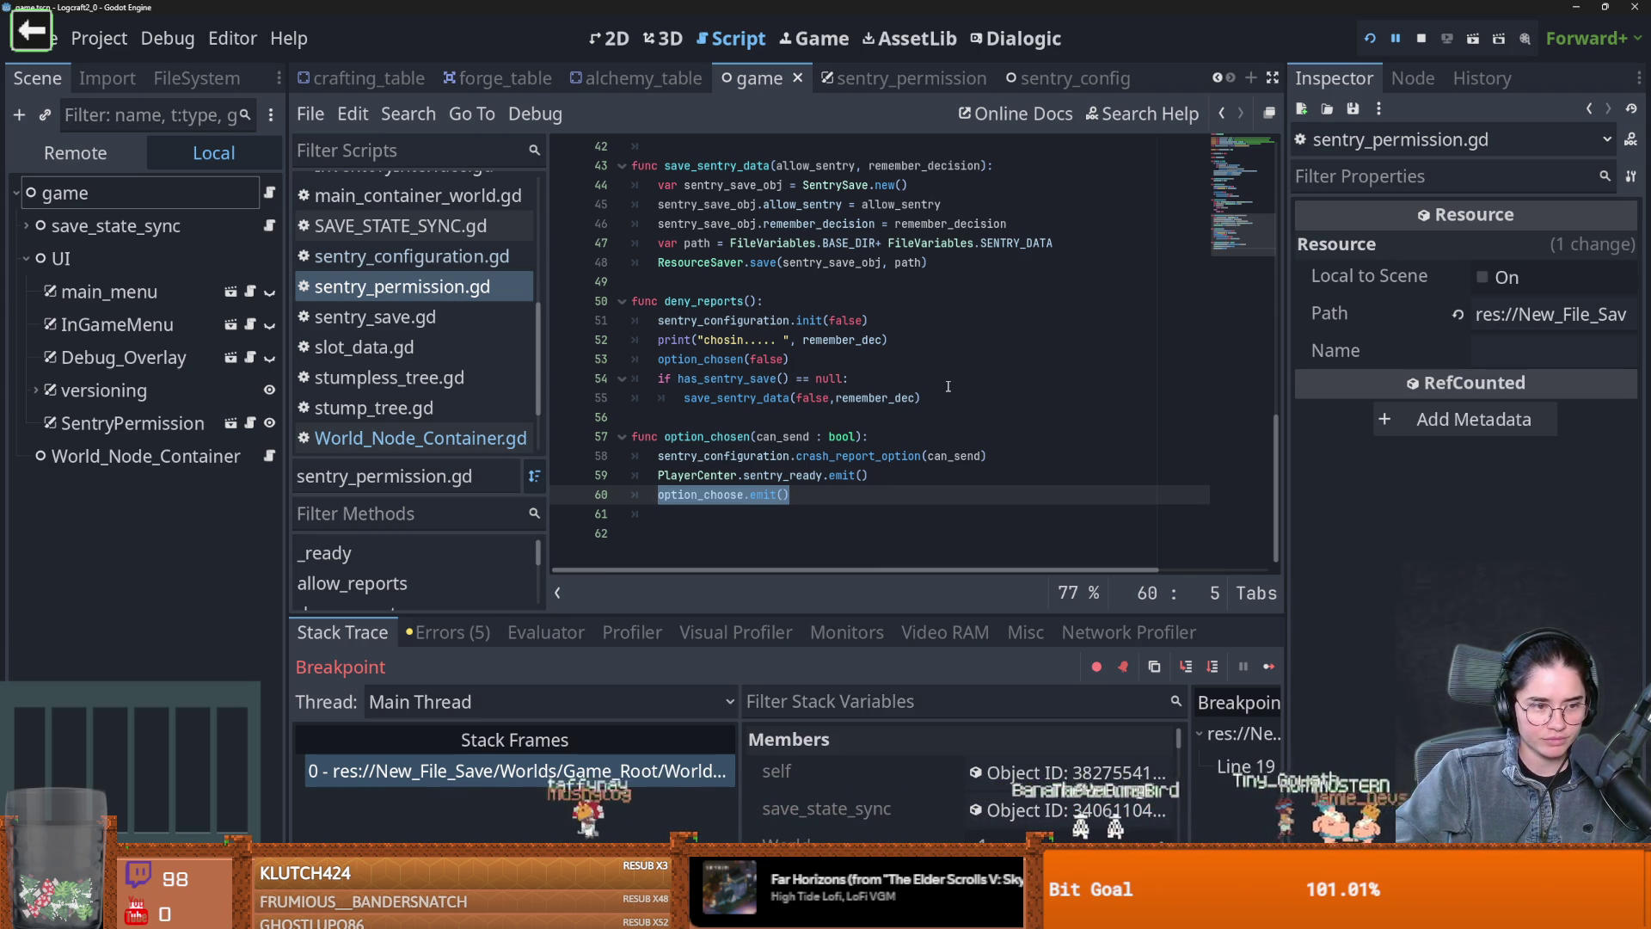
Deselect line 60 and save the project with Ctrl+S
left_click(835, 499)
key("ctrl+s")
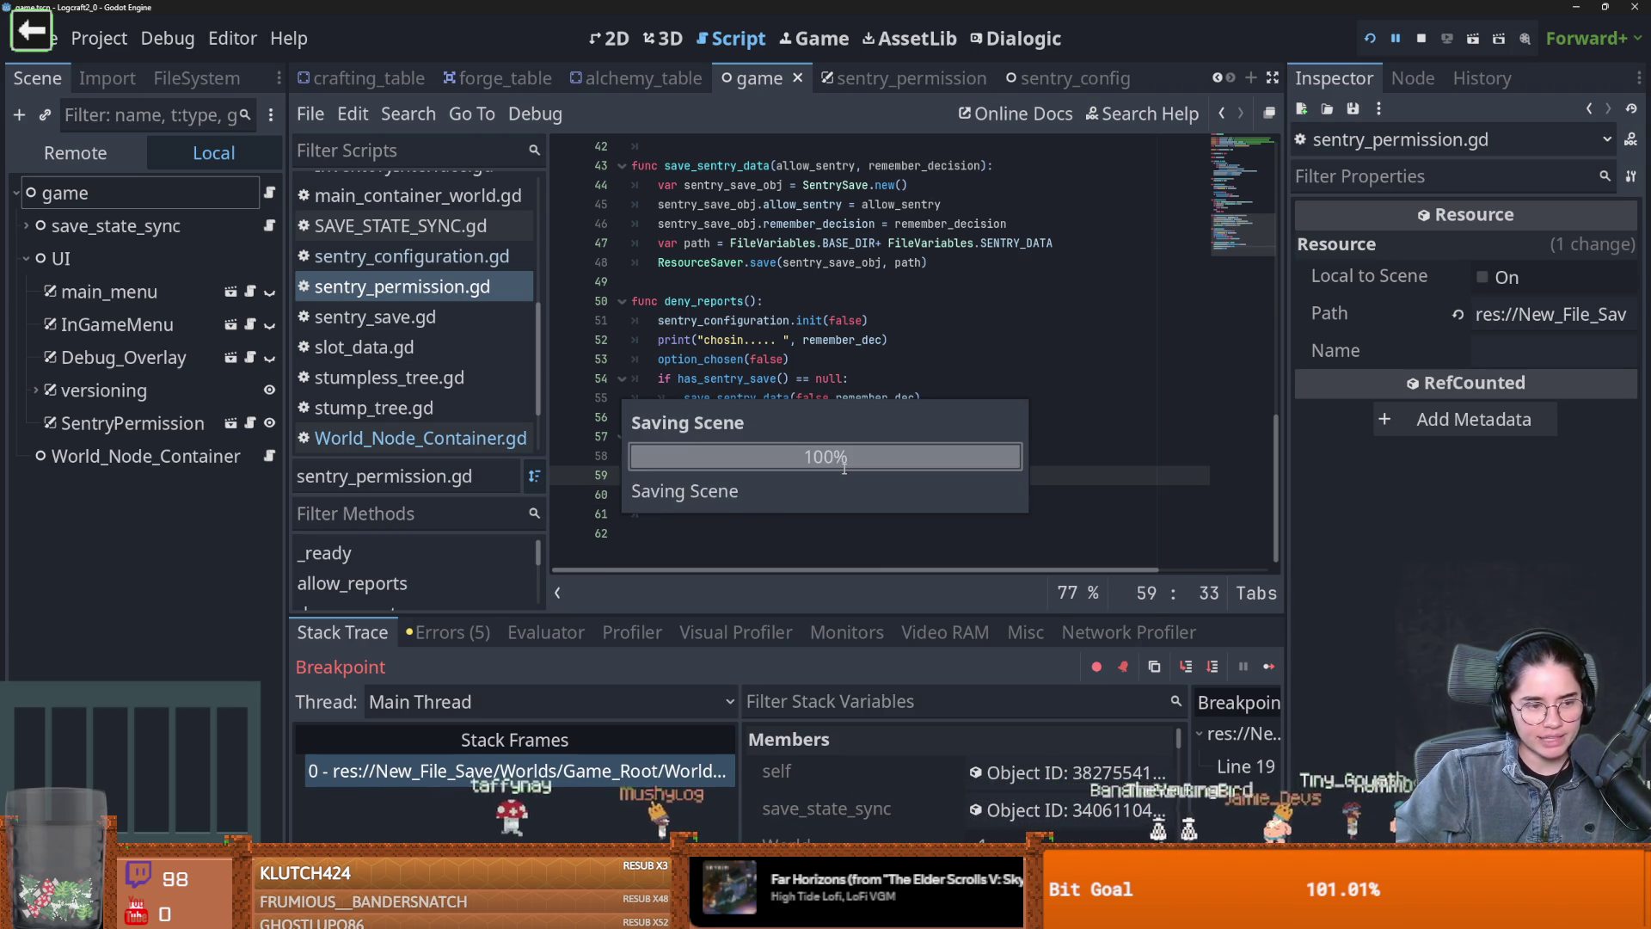
key("ctrl+s")
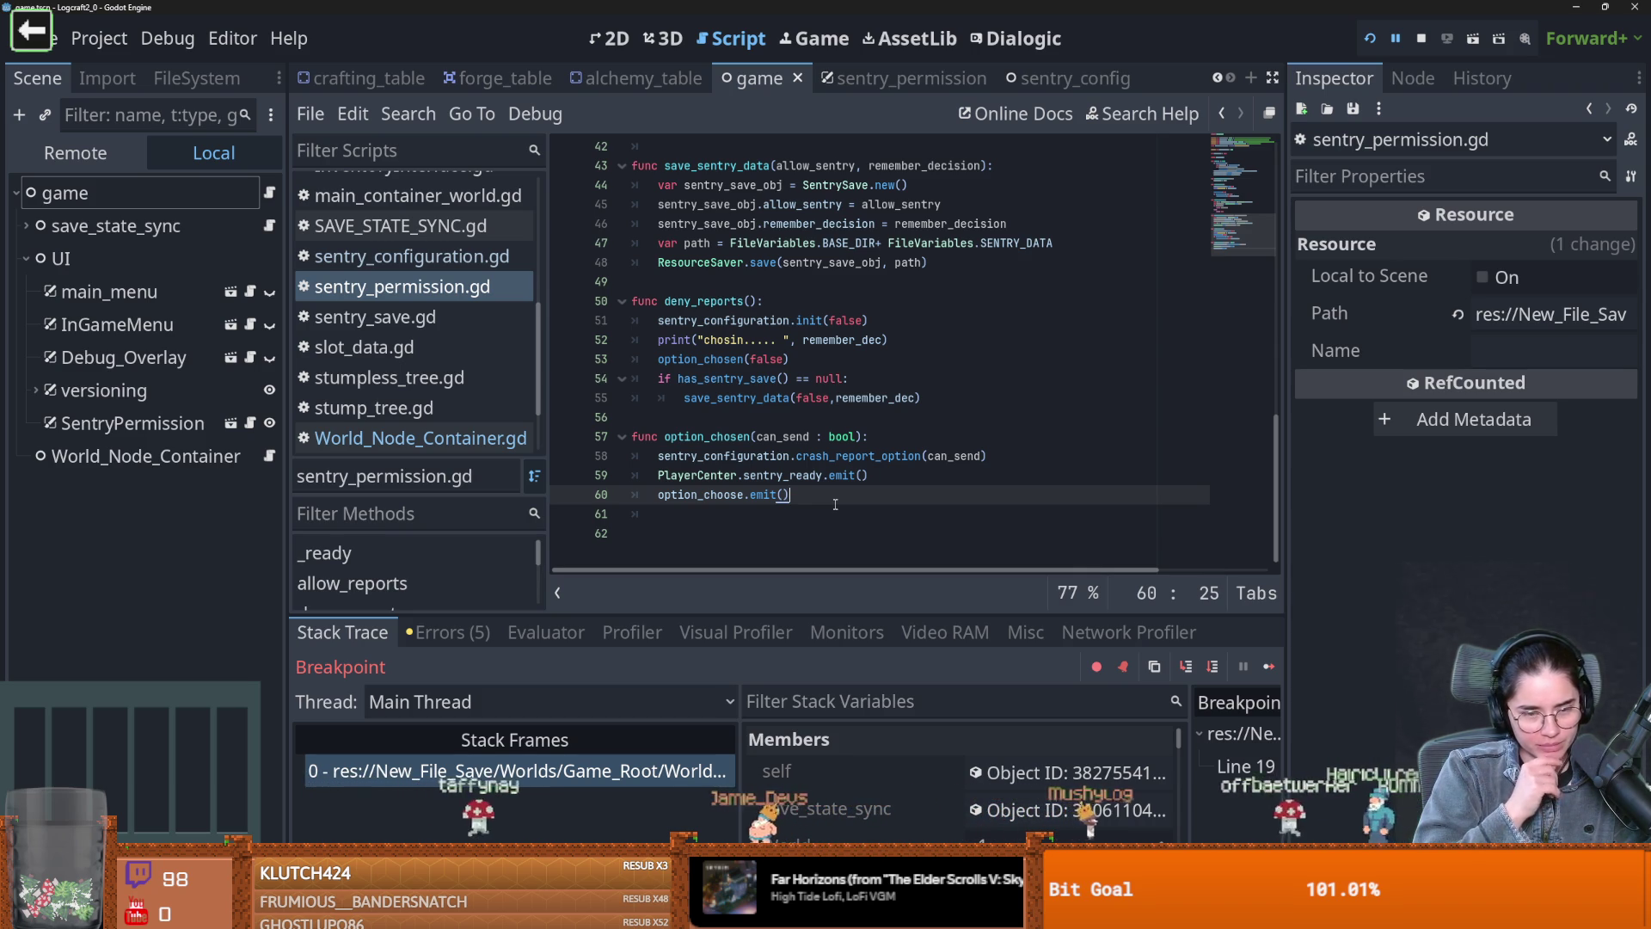
key("ctrl+s")
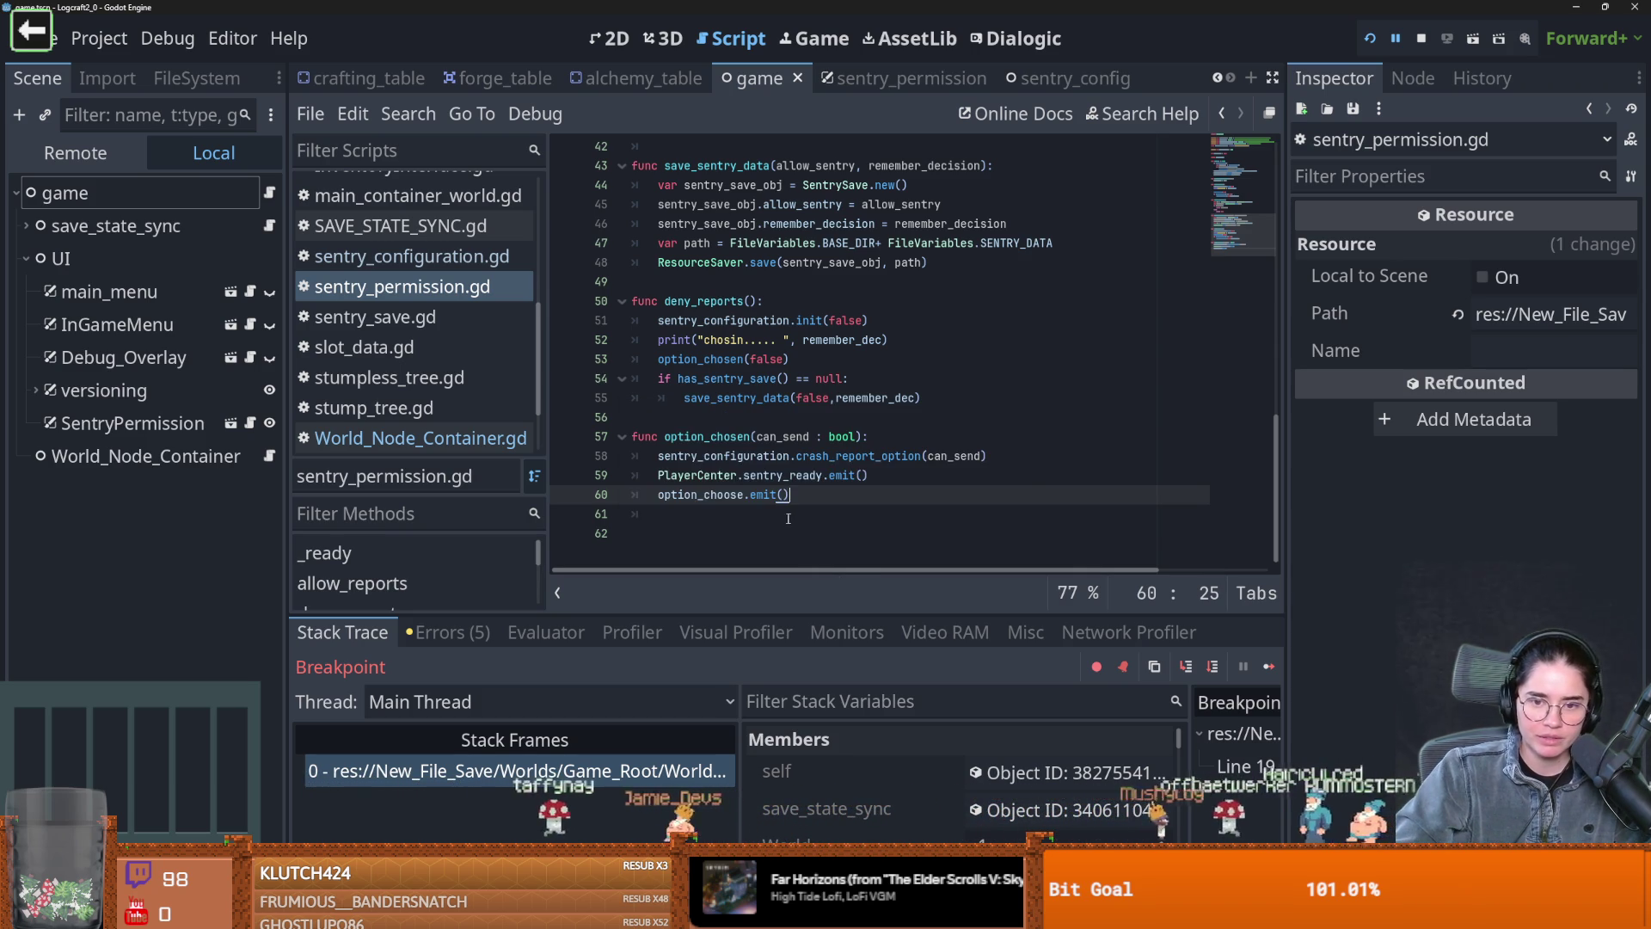
Find option_choose in all project files, getting 3 matches in 2 files
double_click(742, 494)
left_click(408, 113)
left_click(421, 276)
left_click(836, 576)
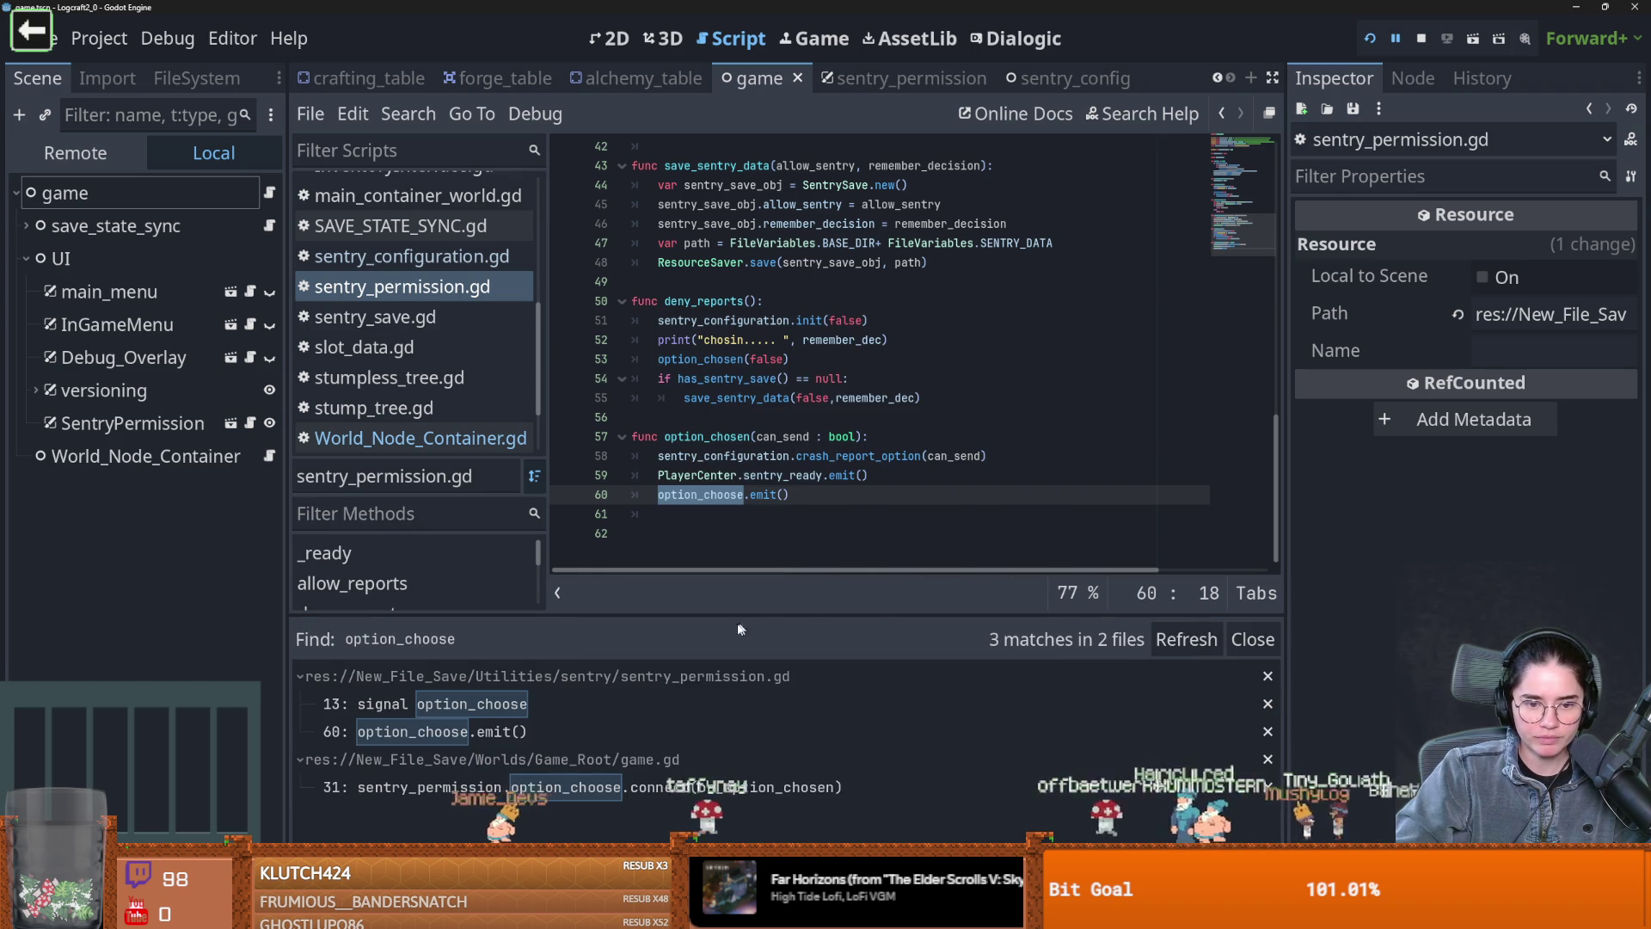
Review on_option_chosen in game.gd, then rerun past the line 19 breakpoint and stop the game
left_click(482, 787)
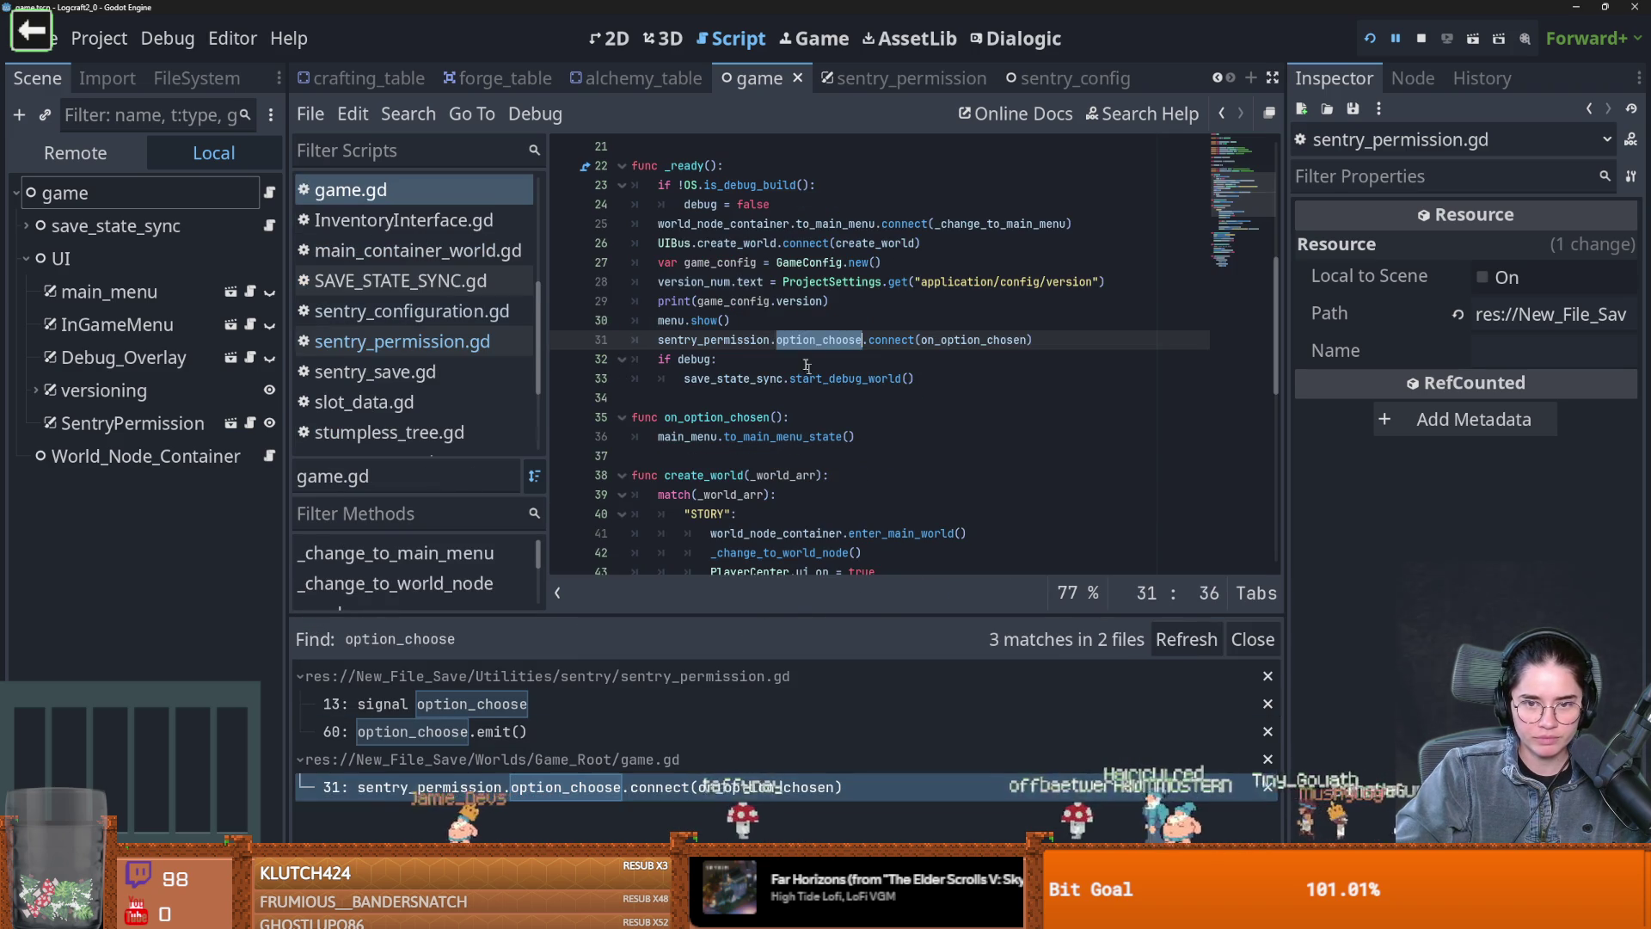
left_click(996, 342, "ctrl")
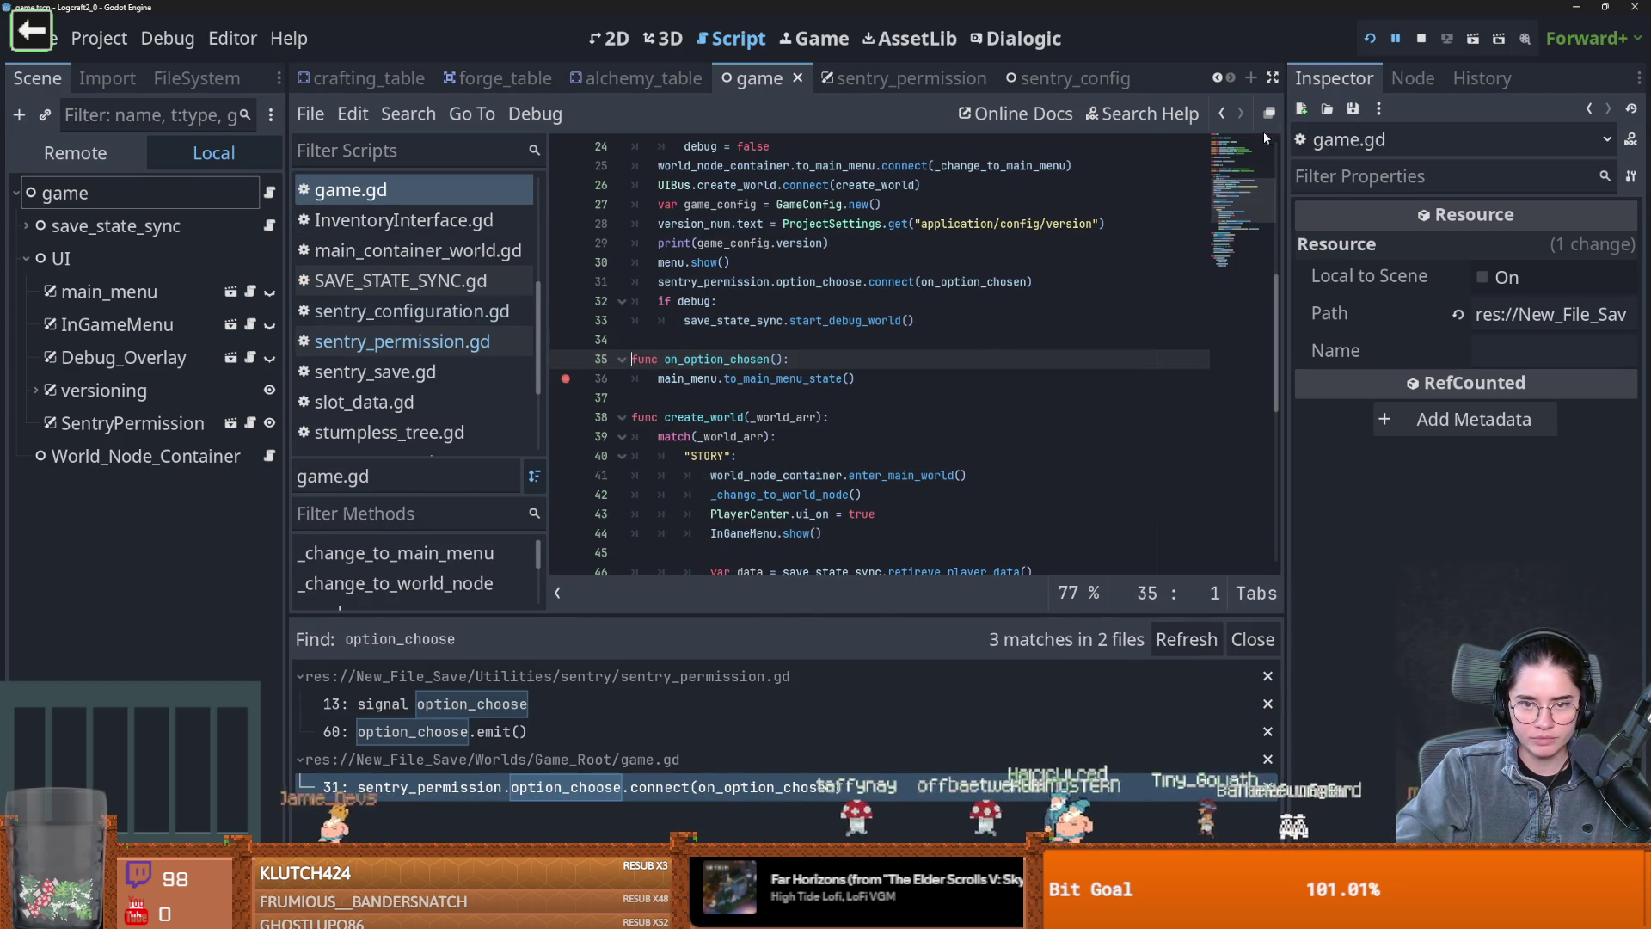
left_click(1372, 43)
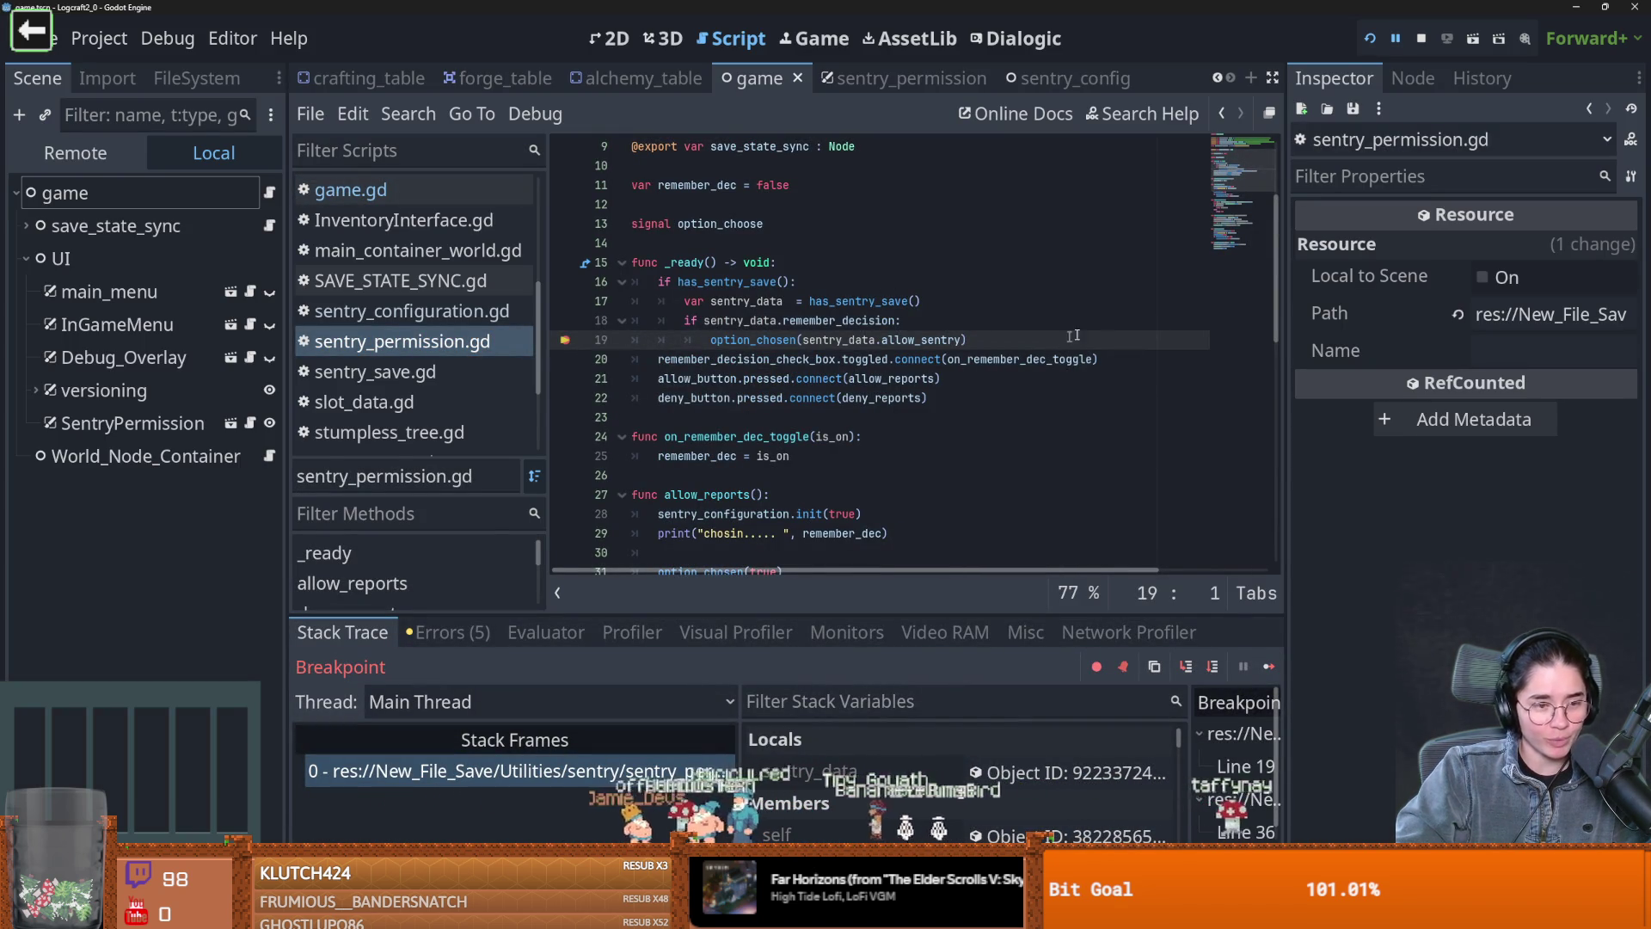
left_click(1269, 666)
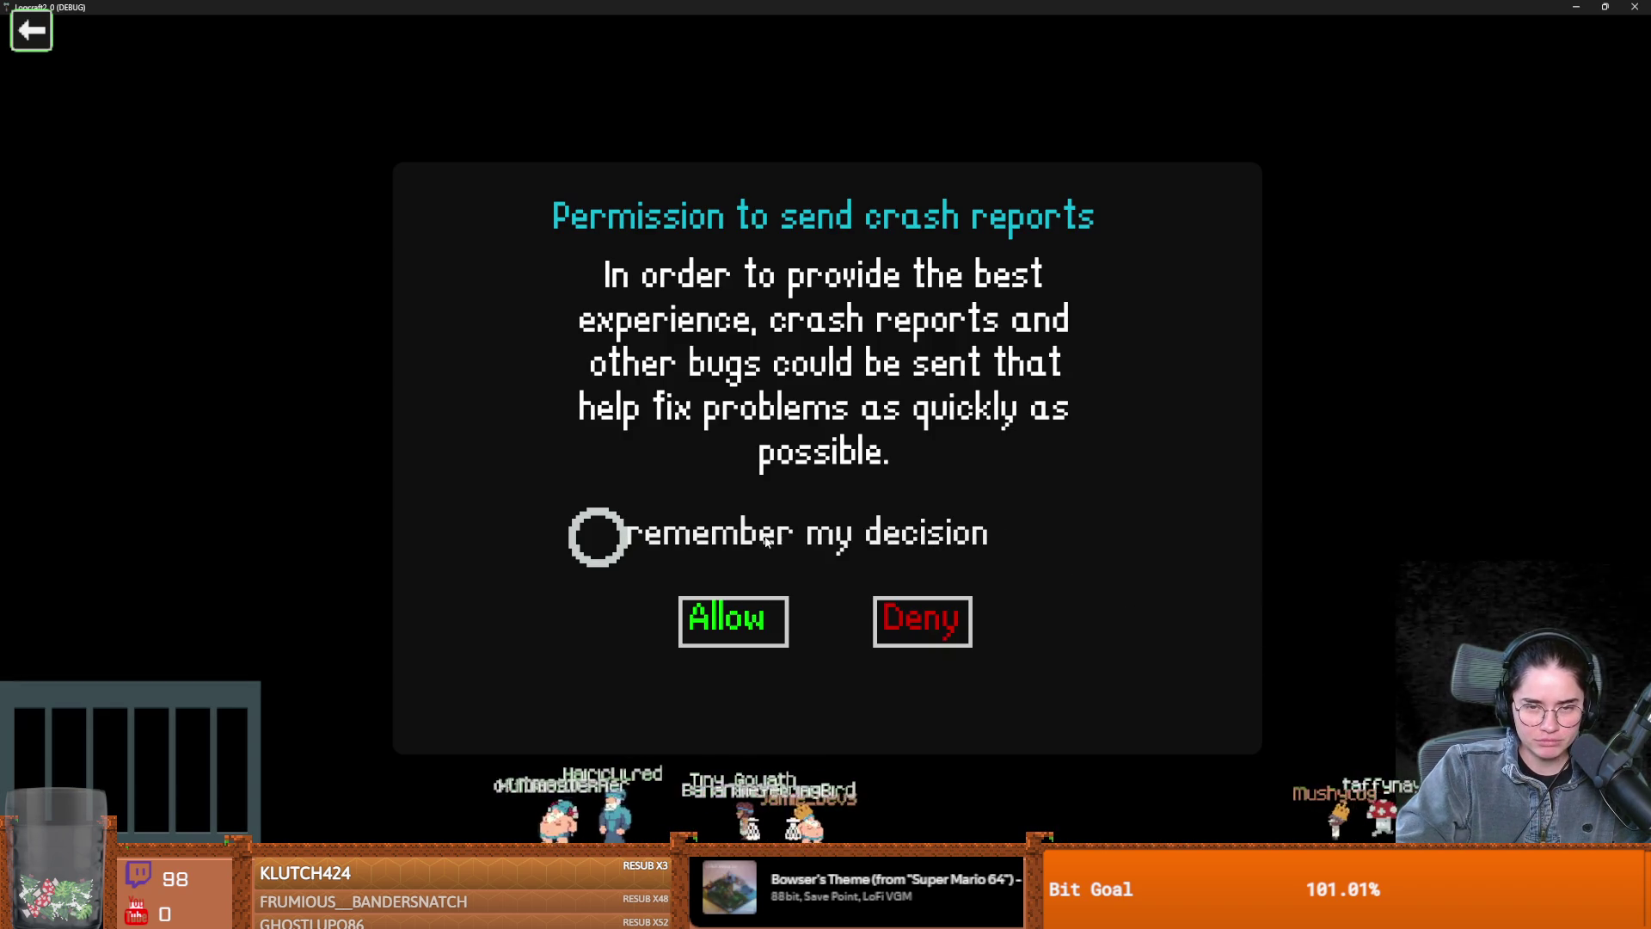
key("F8")
scroll(757, 402, "down", 10)
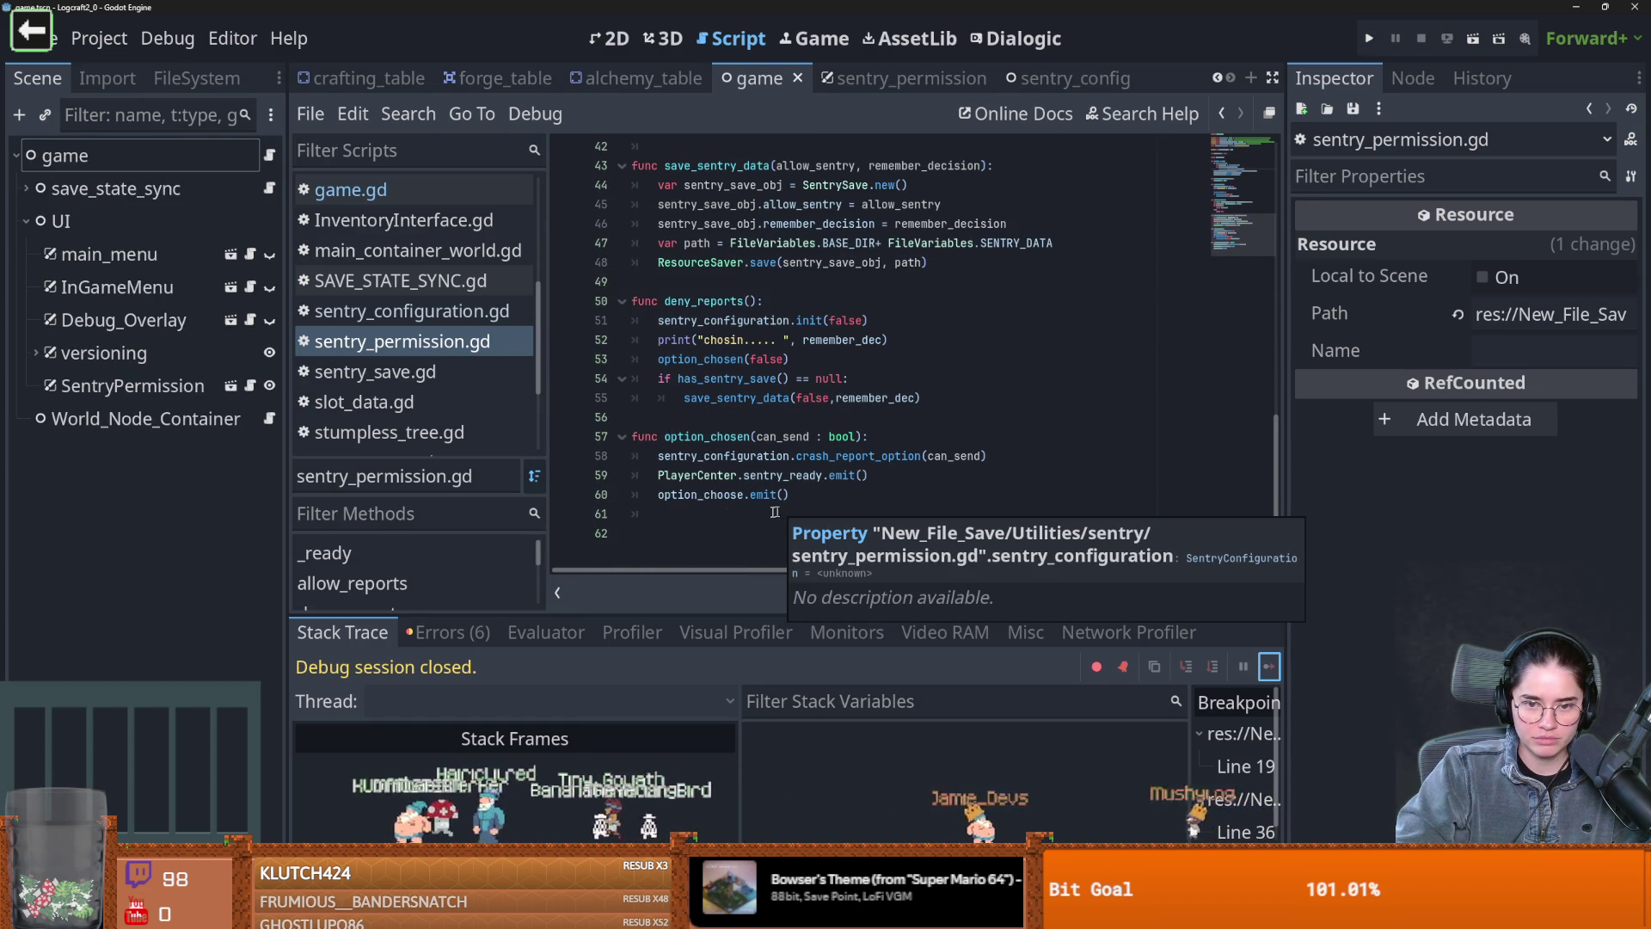
double_click(705, 494)
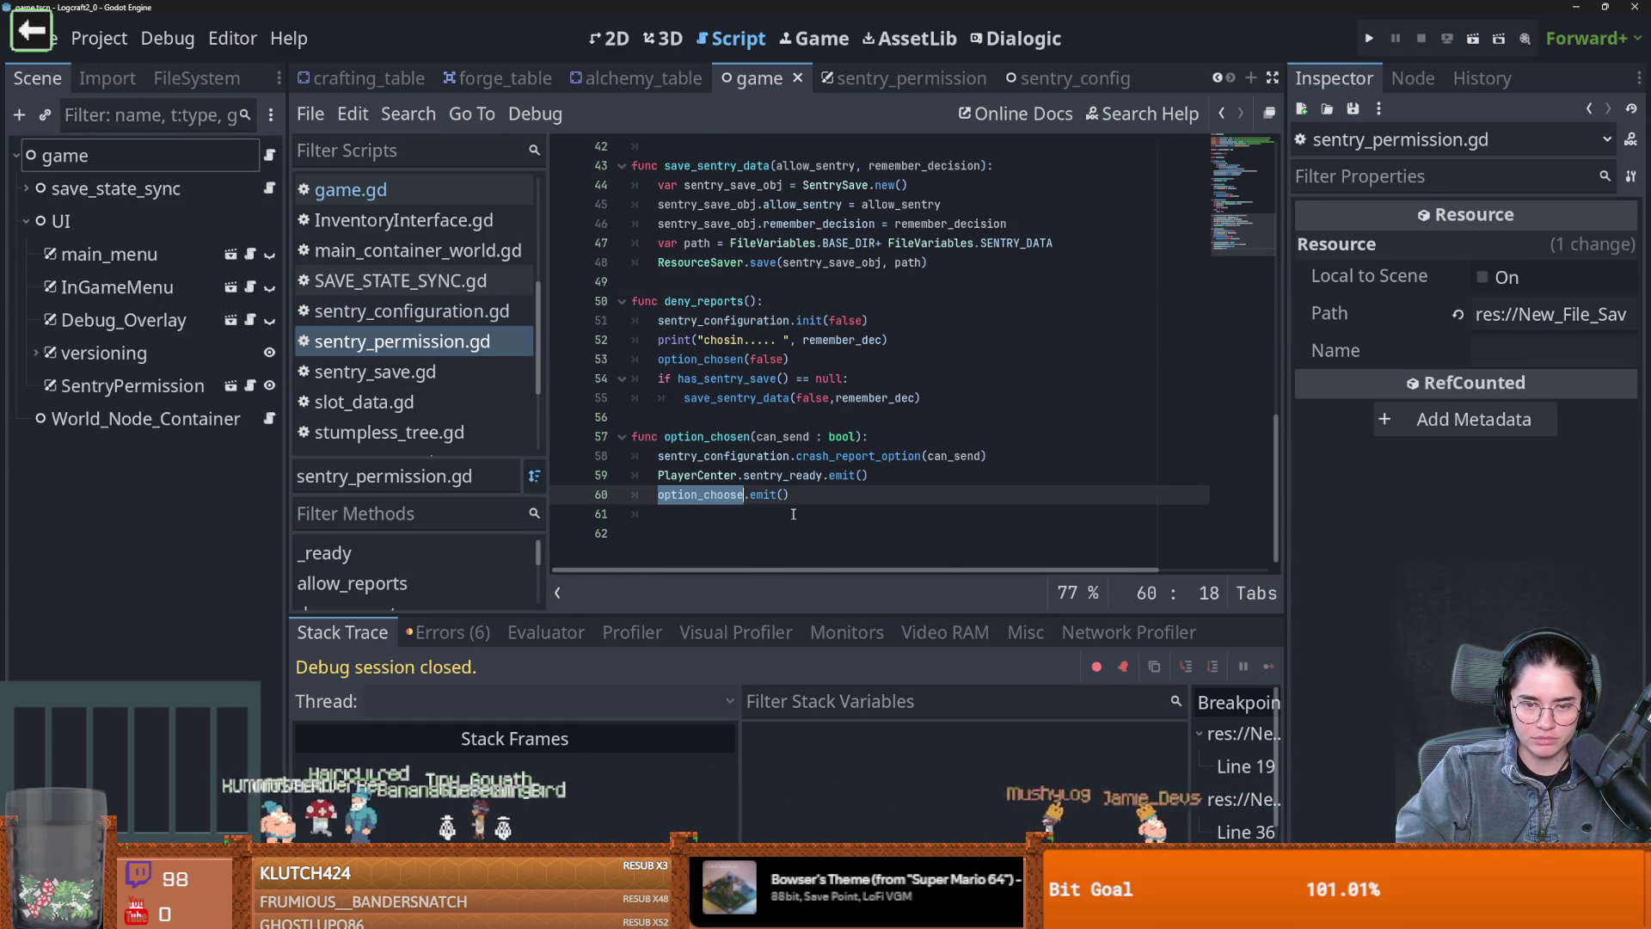
scroll(796, 516, "up", 5)
scroll(796, 516, "up", 7)
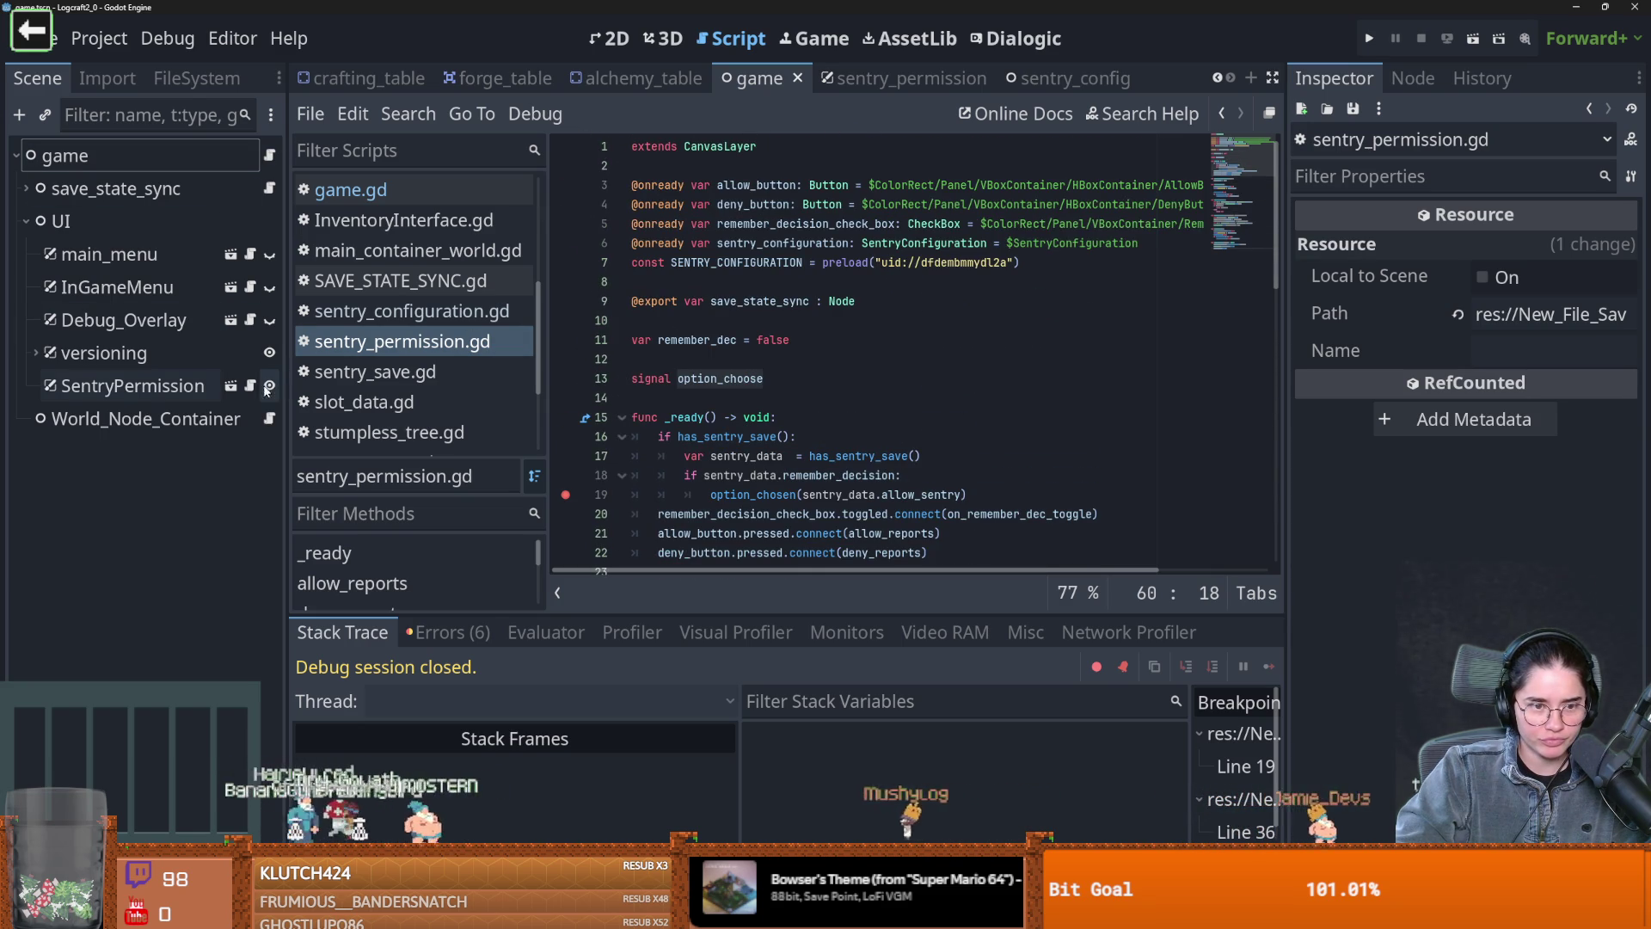
scroll(416, 404, "down", 1)
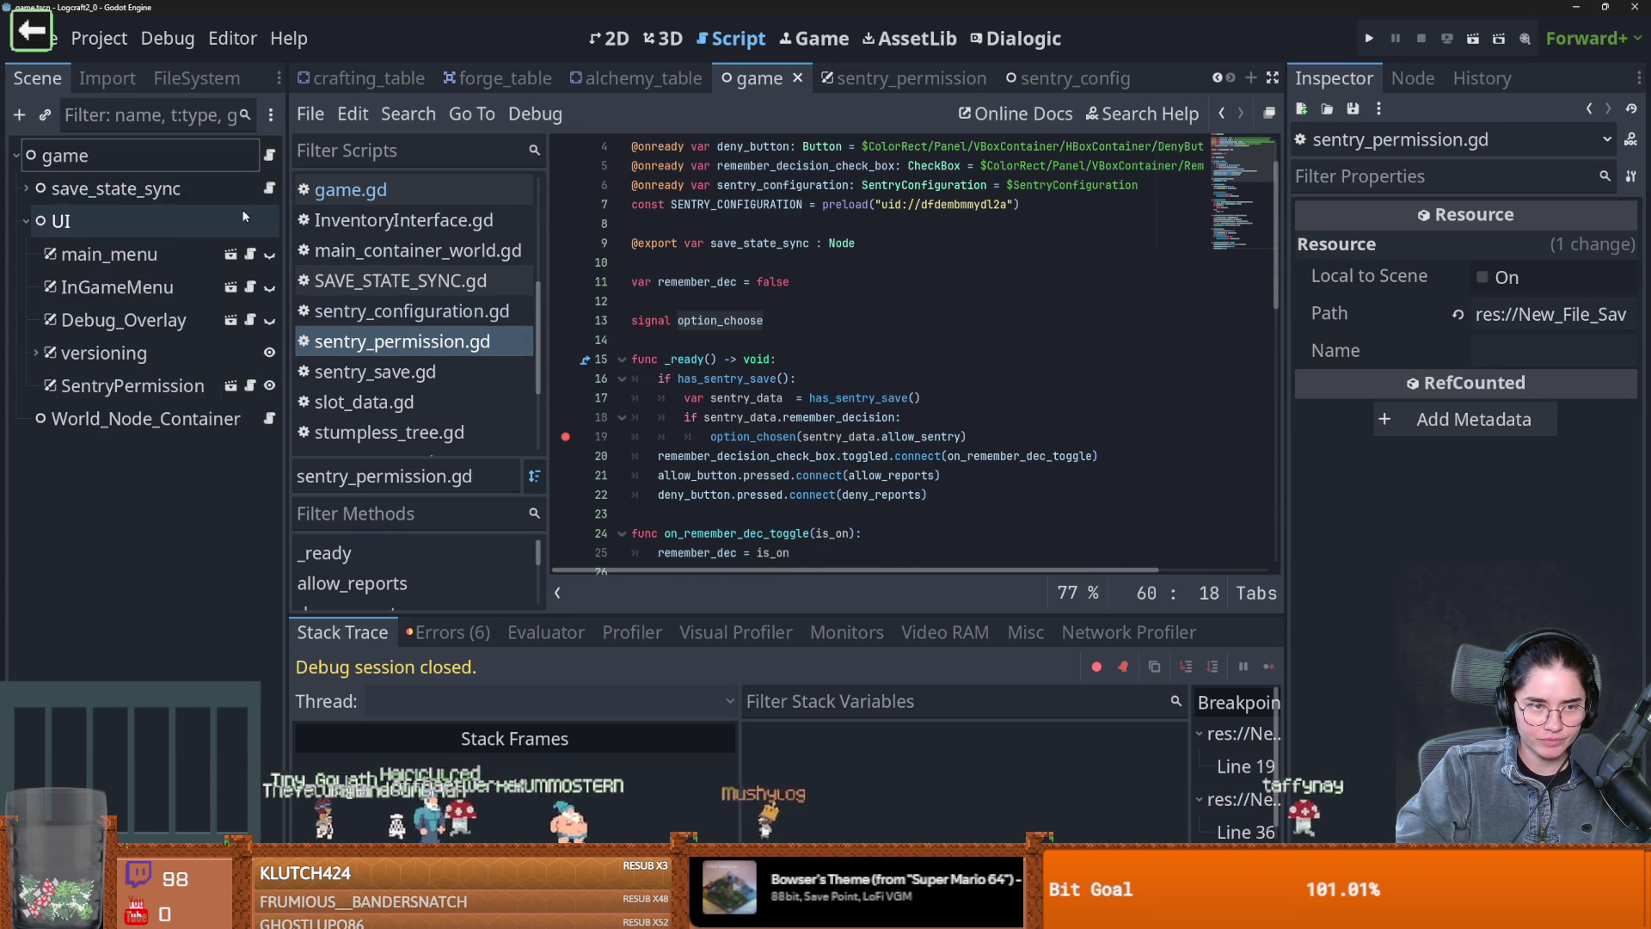
left_click(251, 254)
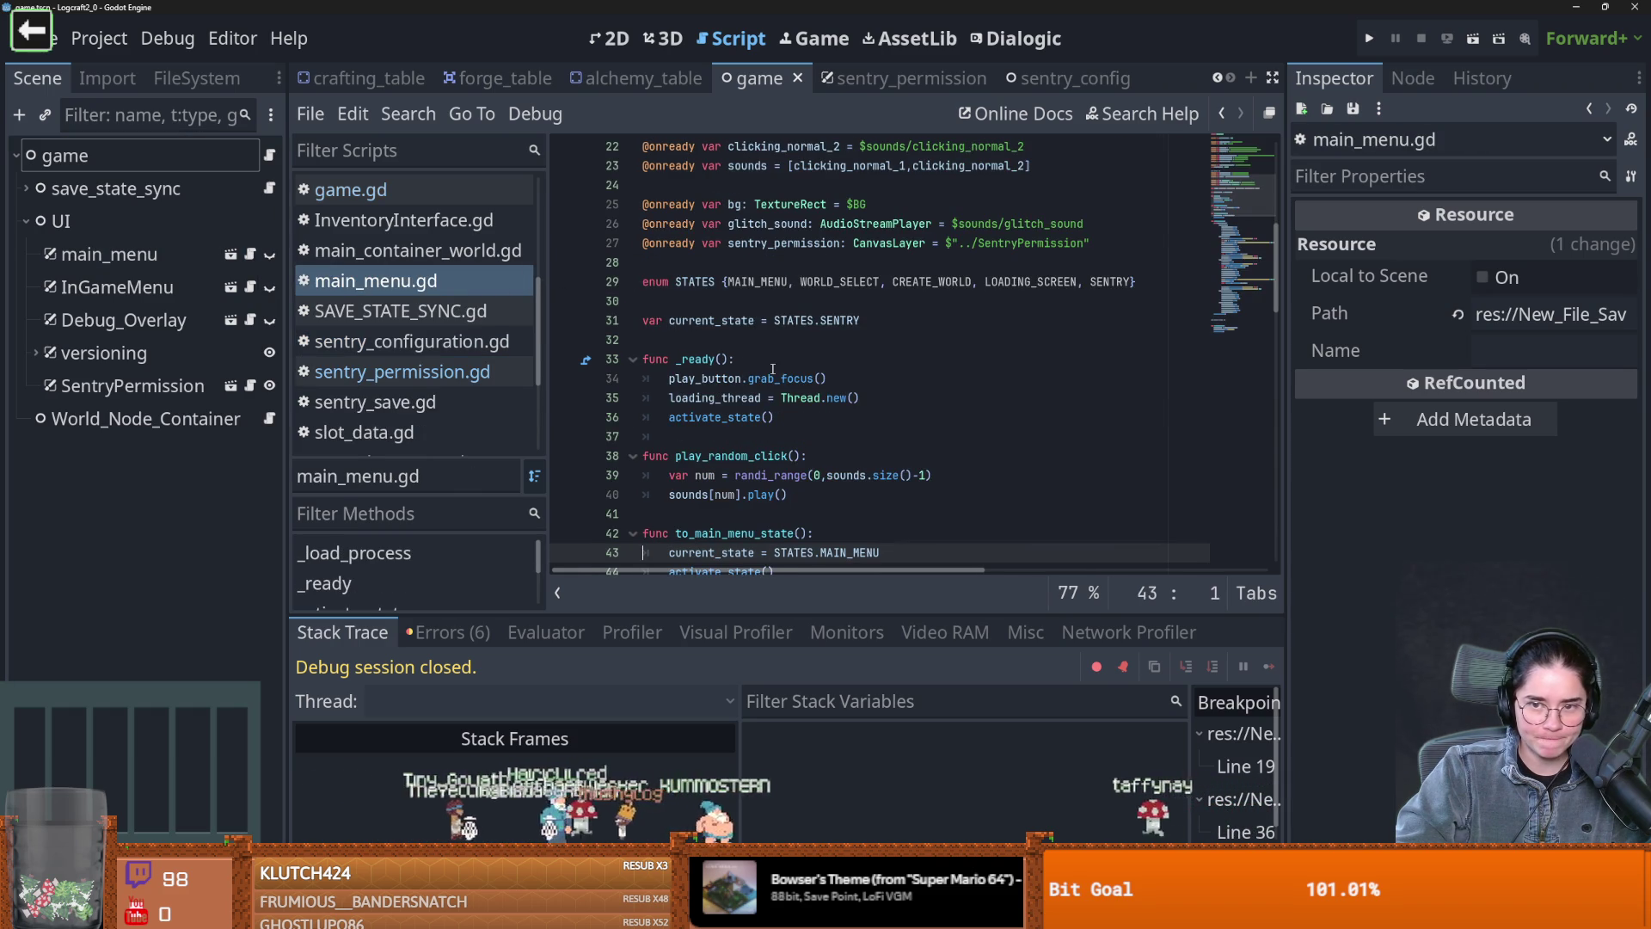
scroll(810, 409, "down", 1)
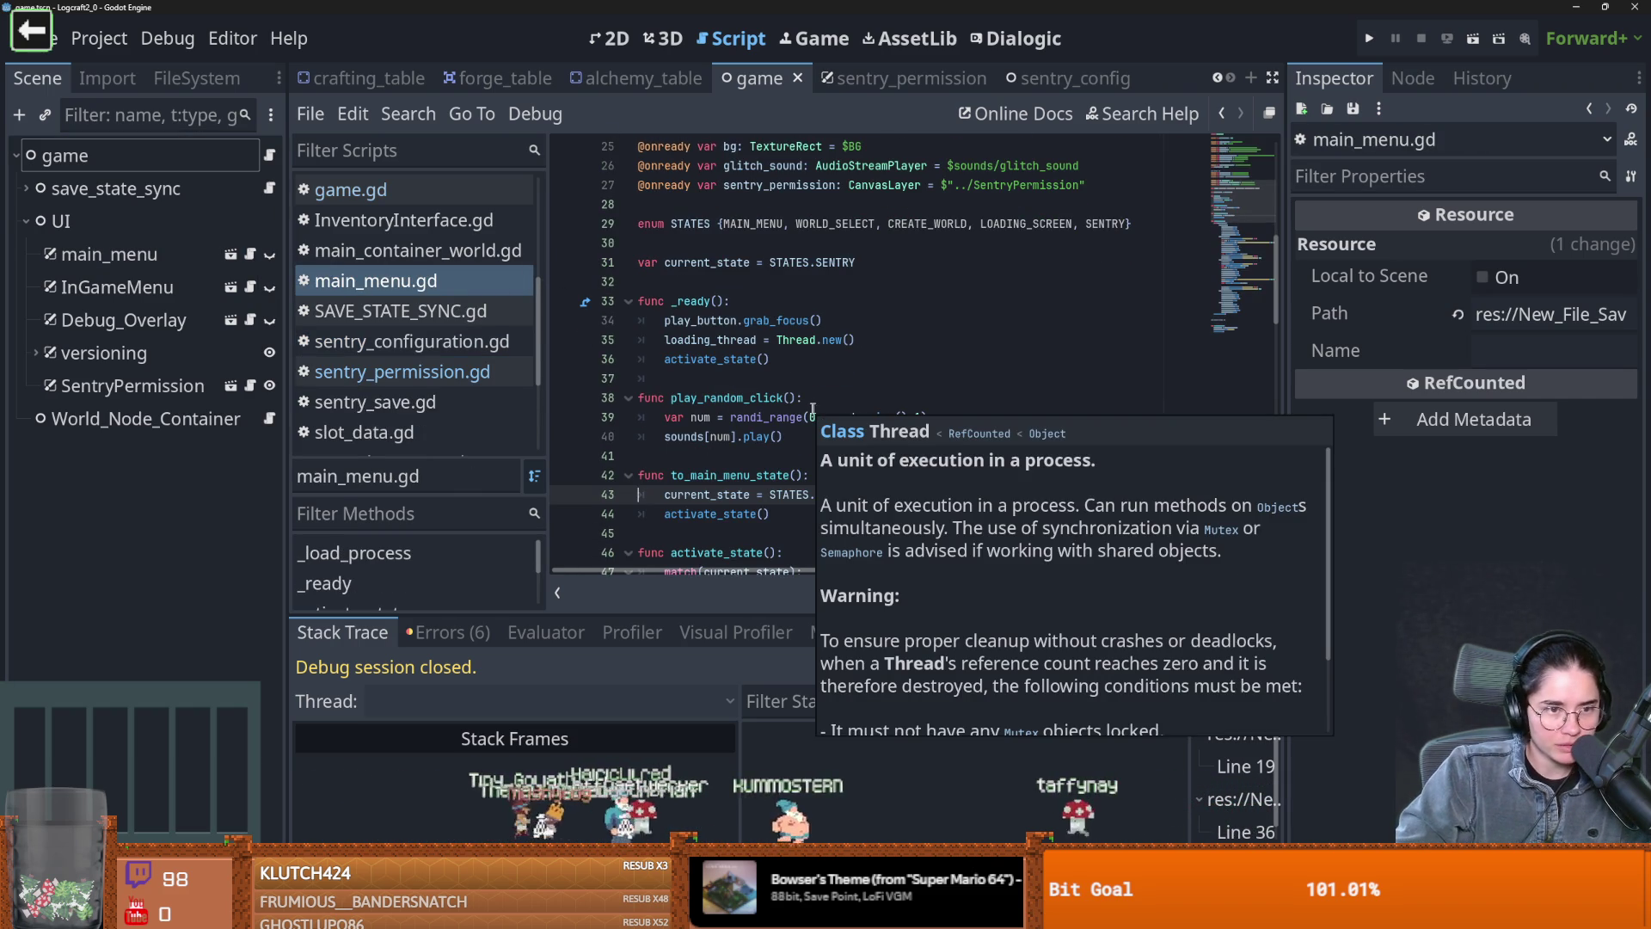
left_click(250, 386)
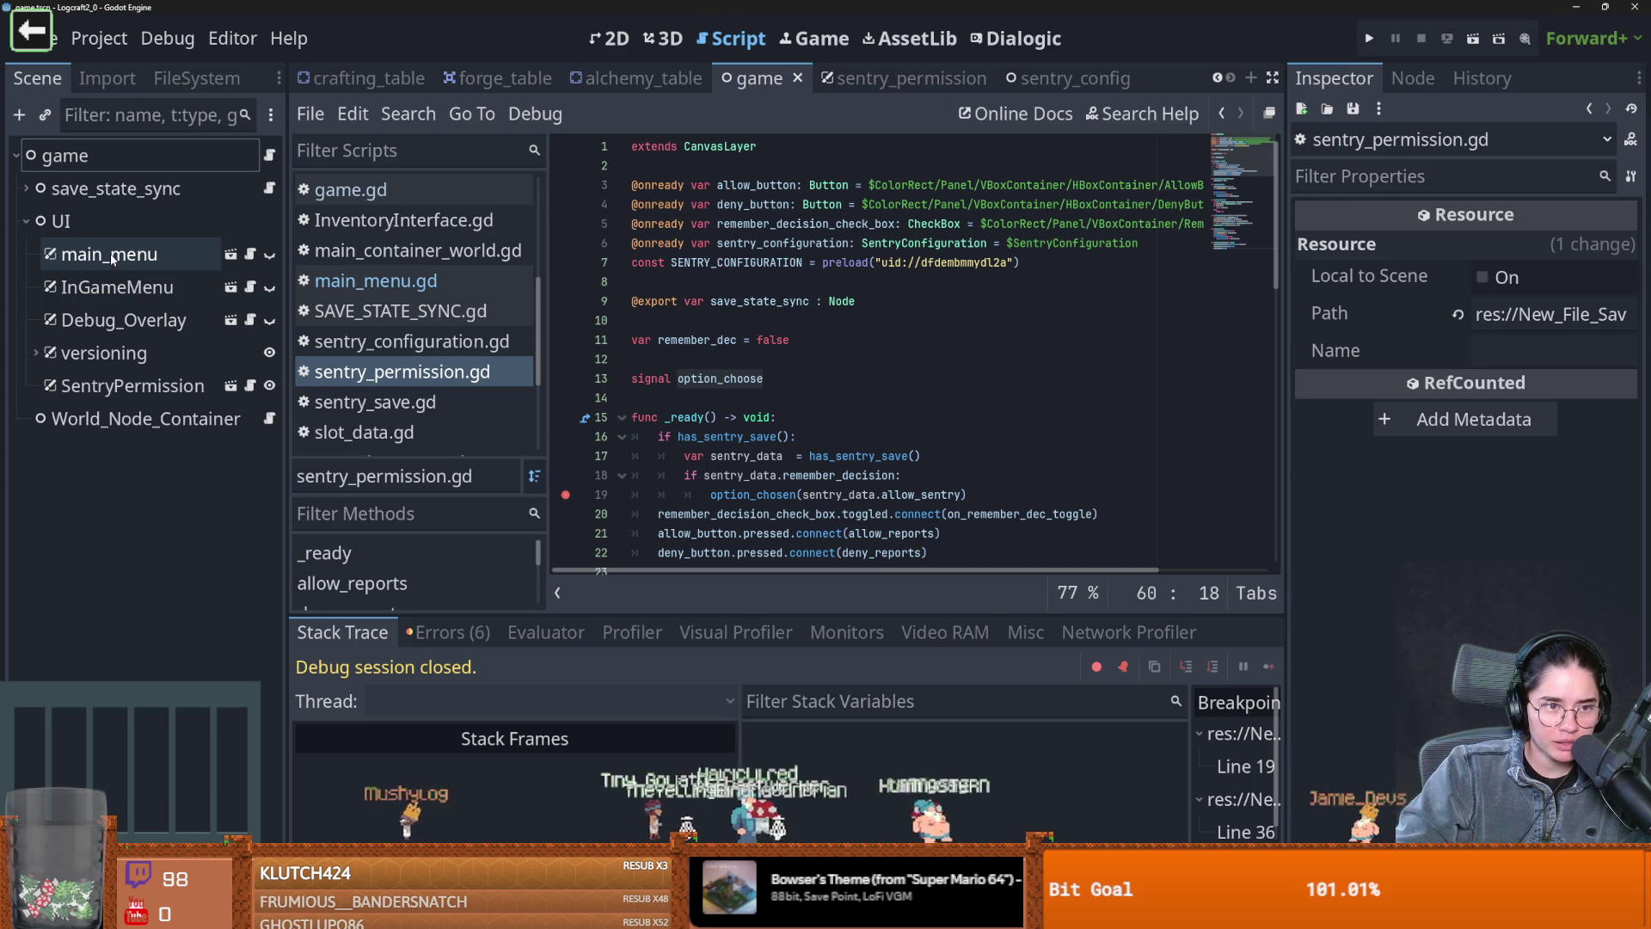
left_click(269, 155)
scroll(651, 422, "up", 5)
scroll(741, 443, "down", 12)
scroll(760, 461, "down", 2)
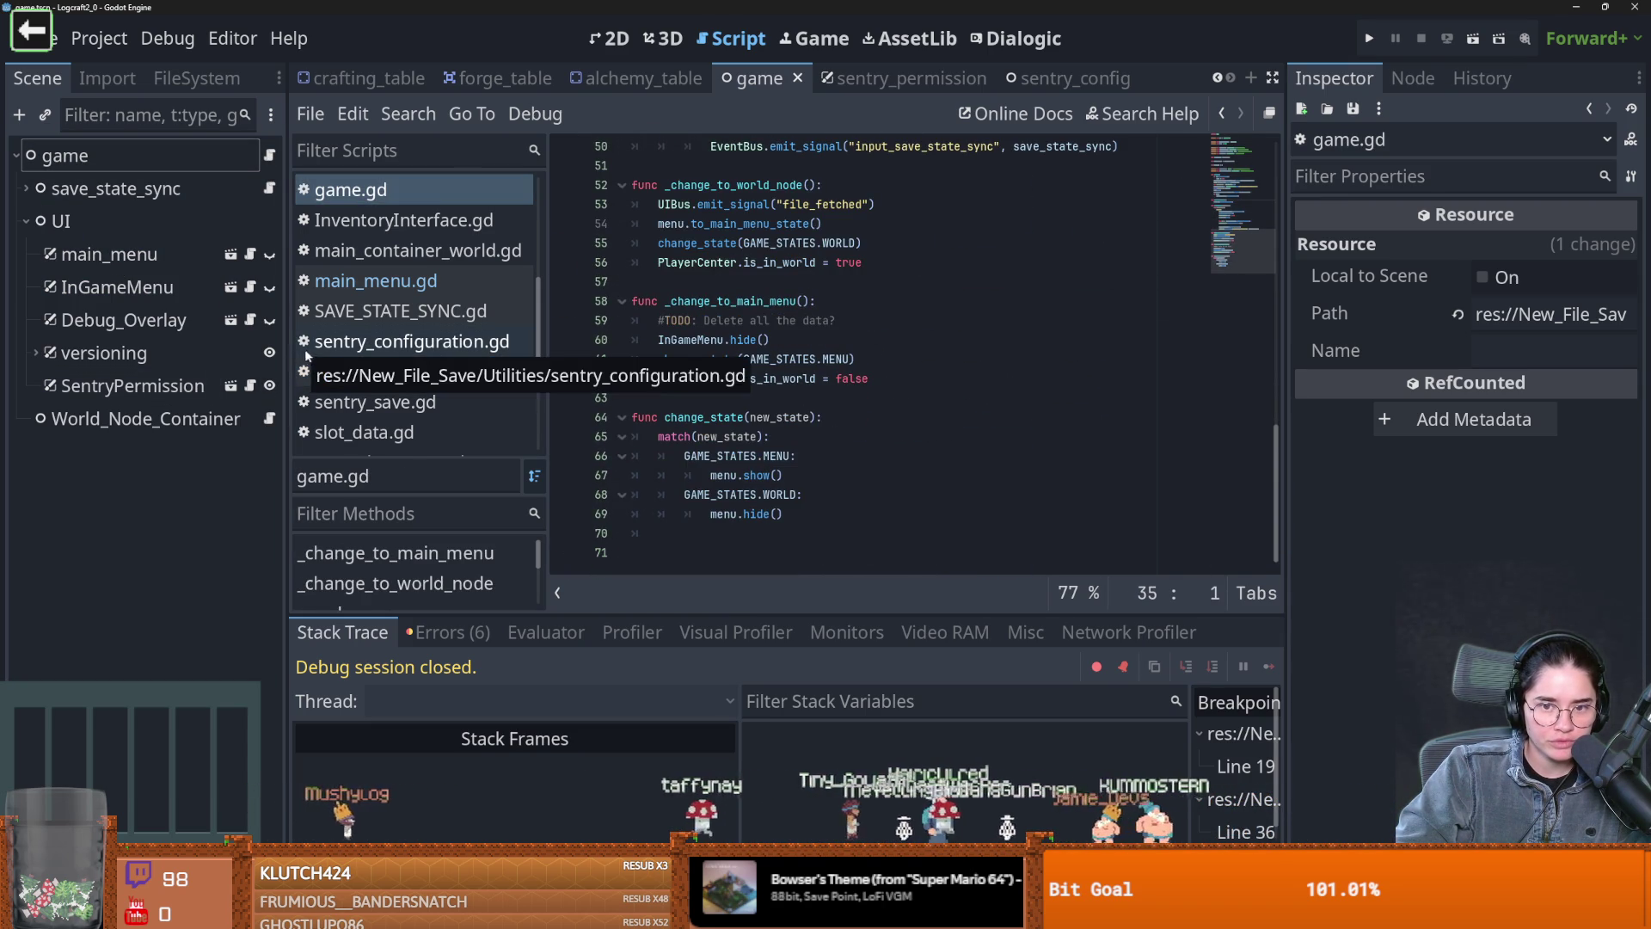
left_click(731, 301)
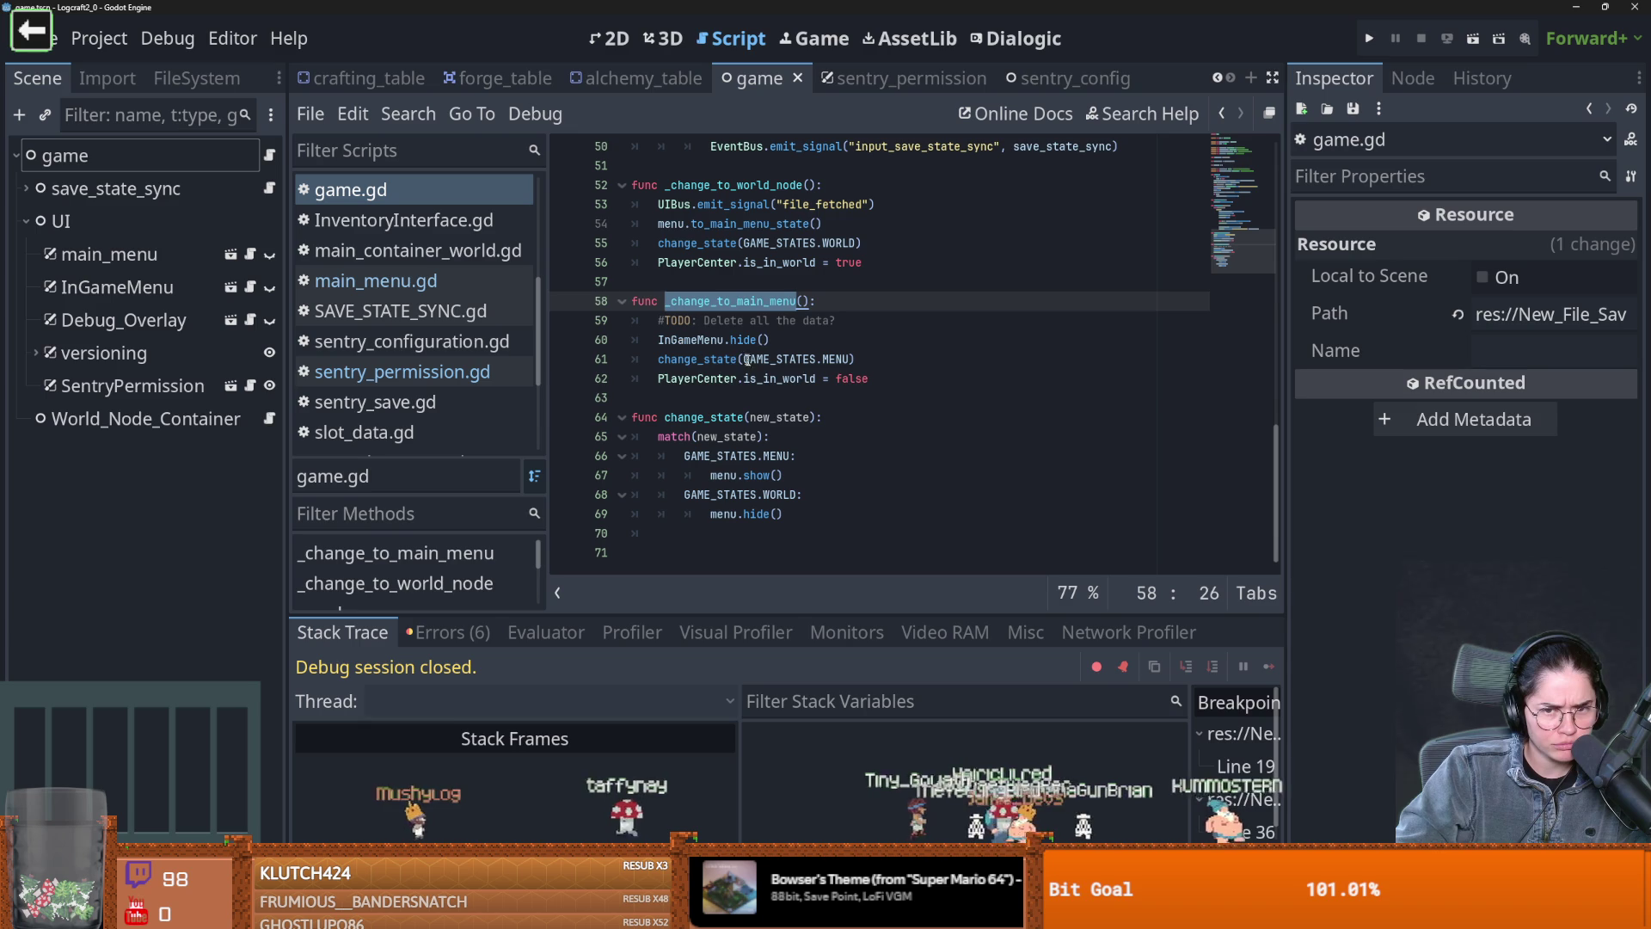
left_click_drag(811, 301, 662, 303)
key("ctrl+c")
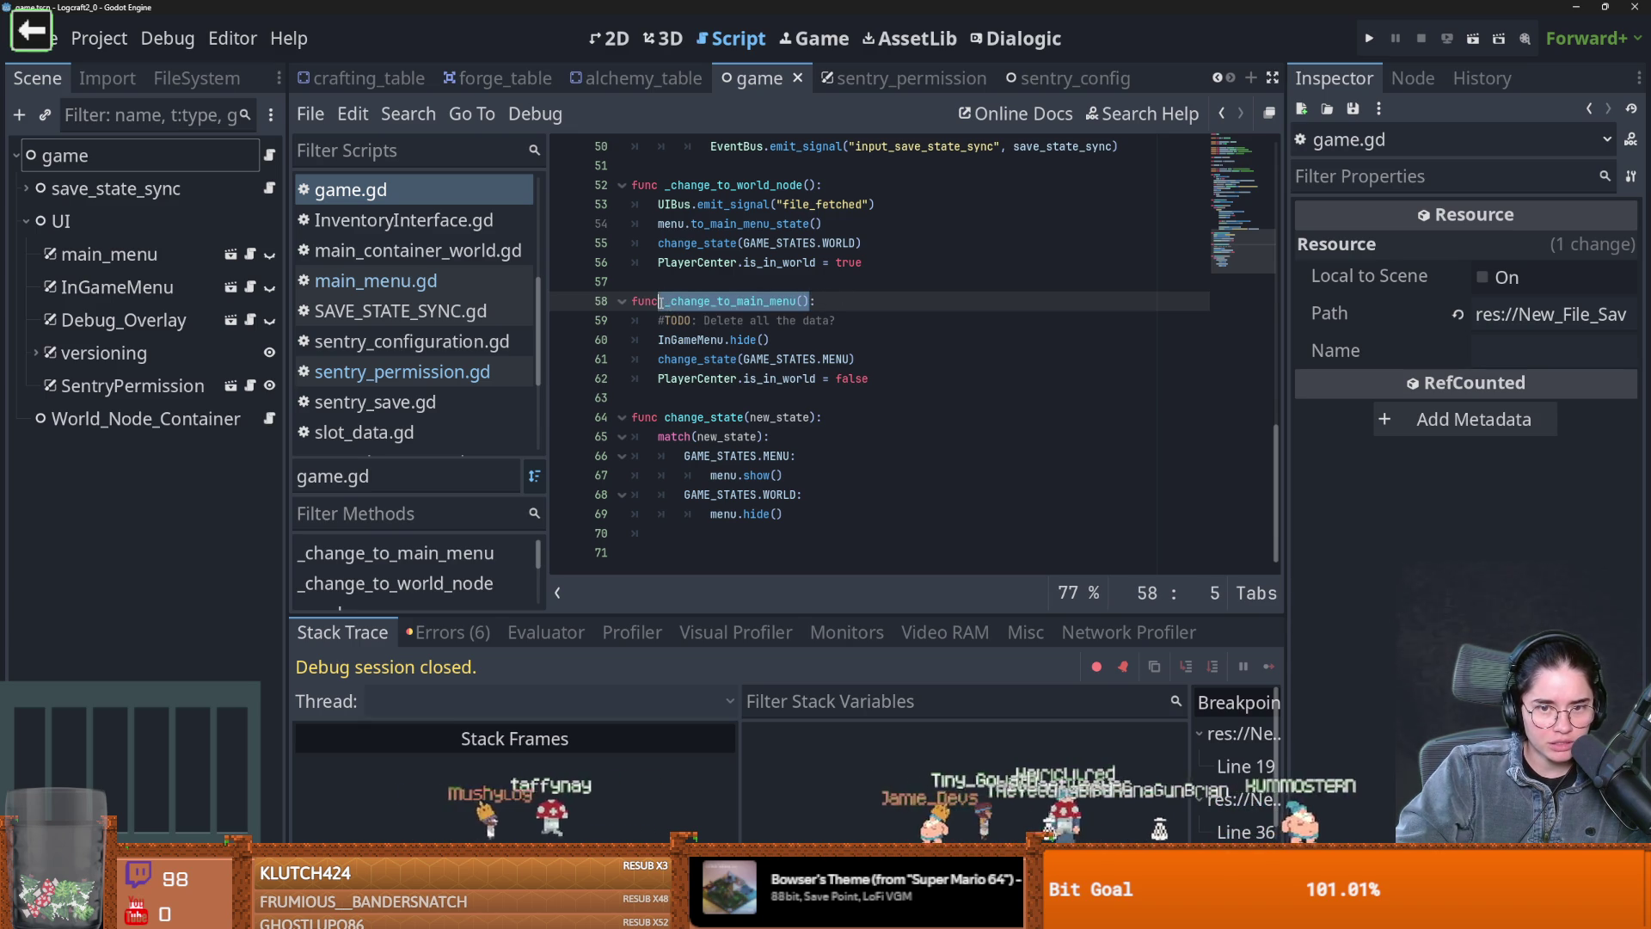
key("ctrl+s")
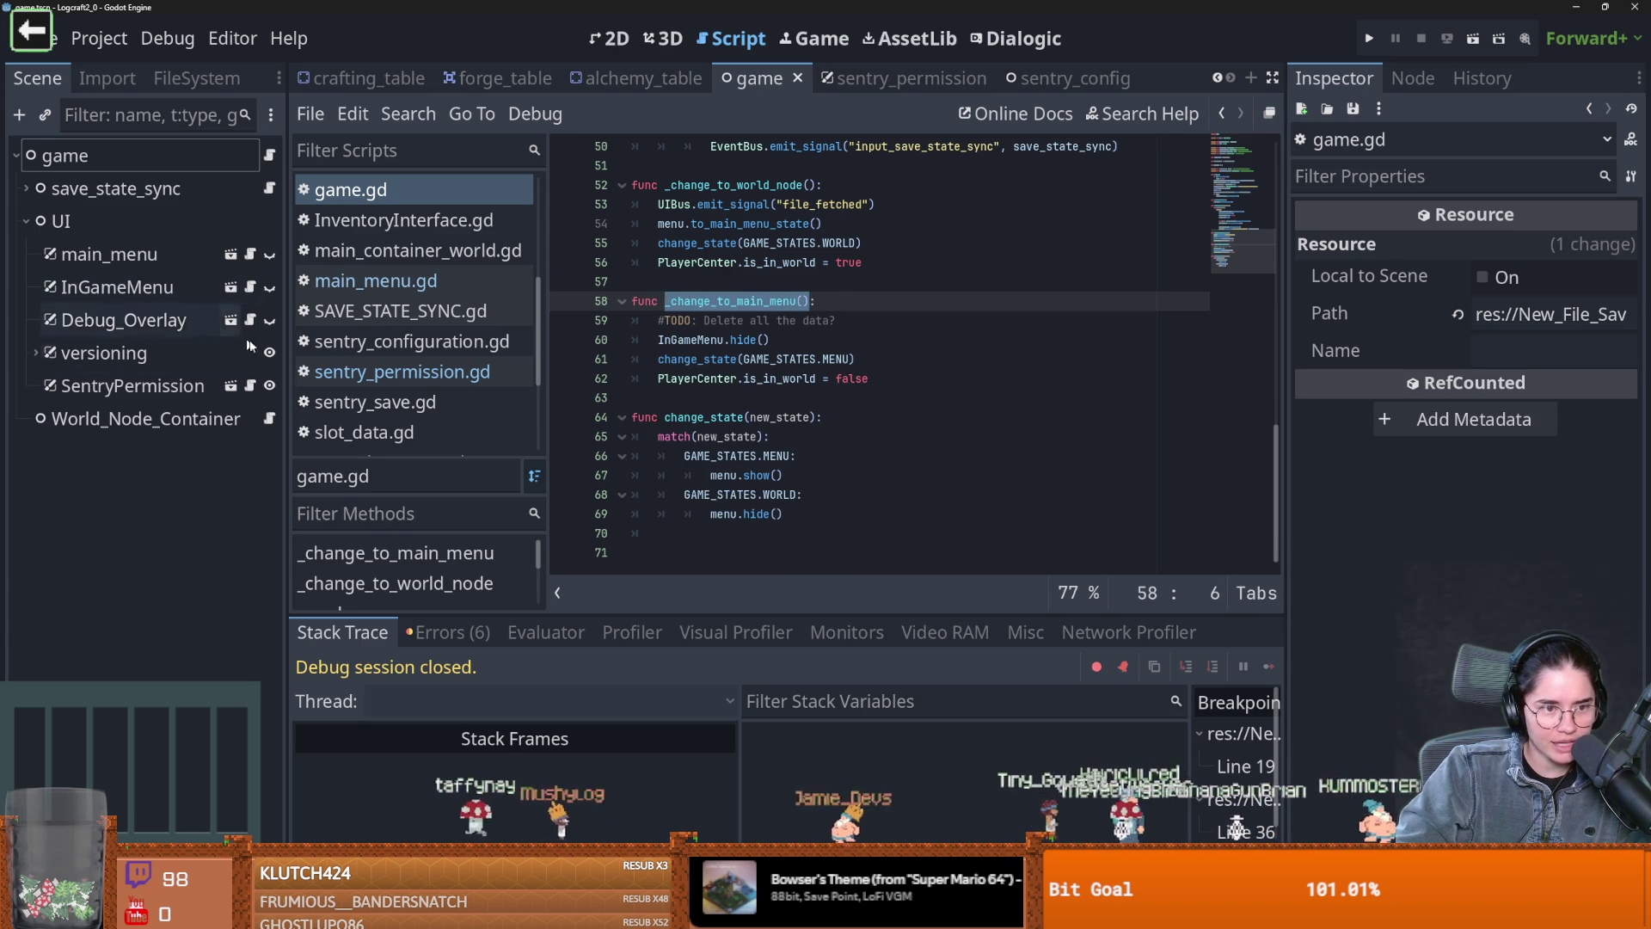
left_click(249, 385)
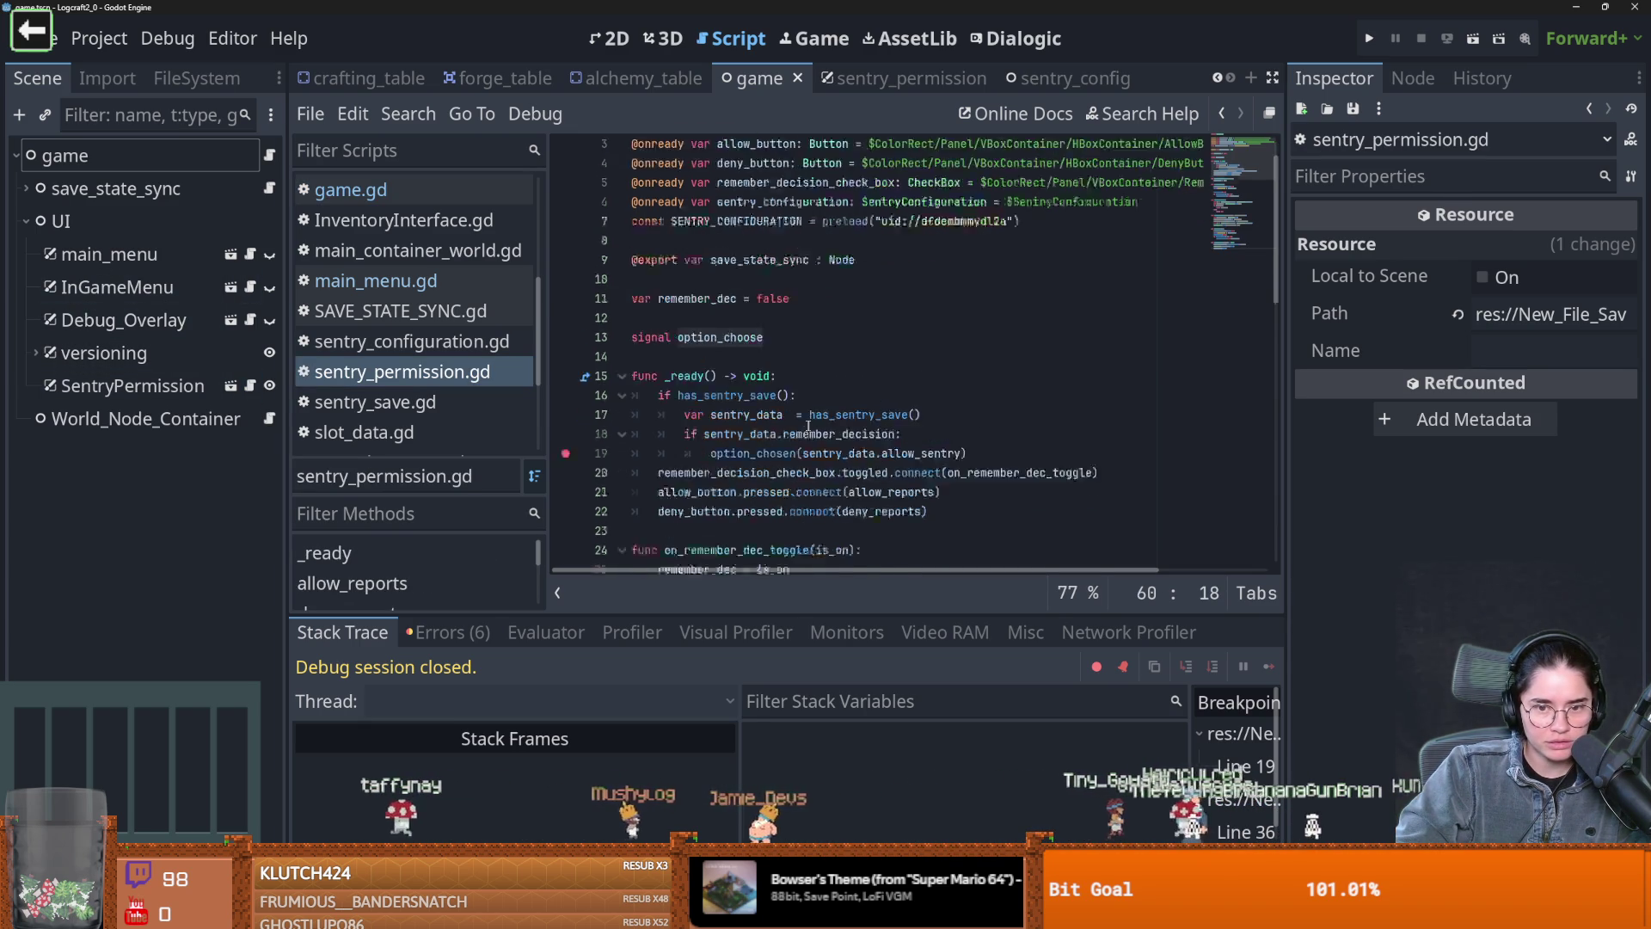
Add owner._change_to_main_menu() after the option_chosen call in _ready and run the game
left_click(989, 376)
key("Return")
type("owner.")
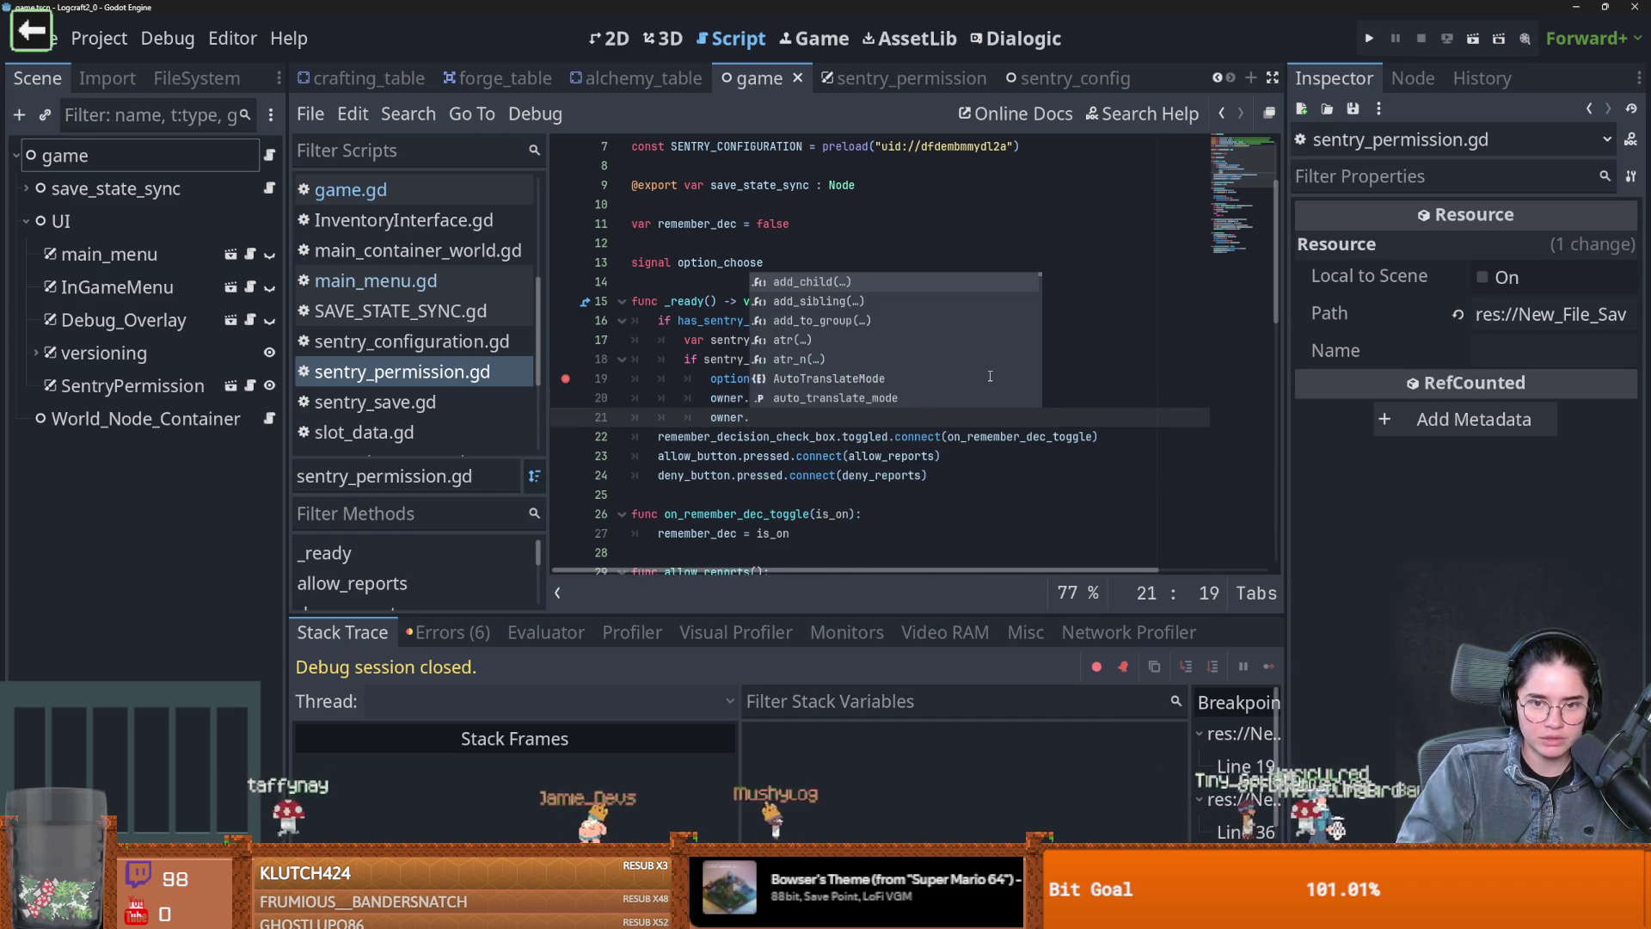
left_click(388, 192)
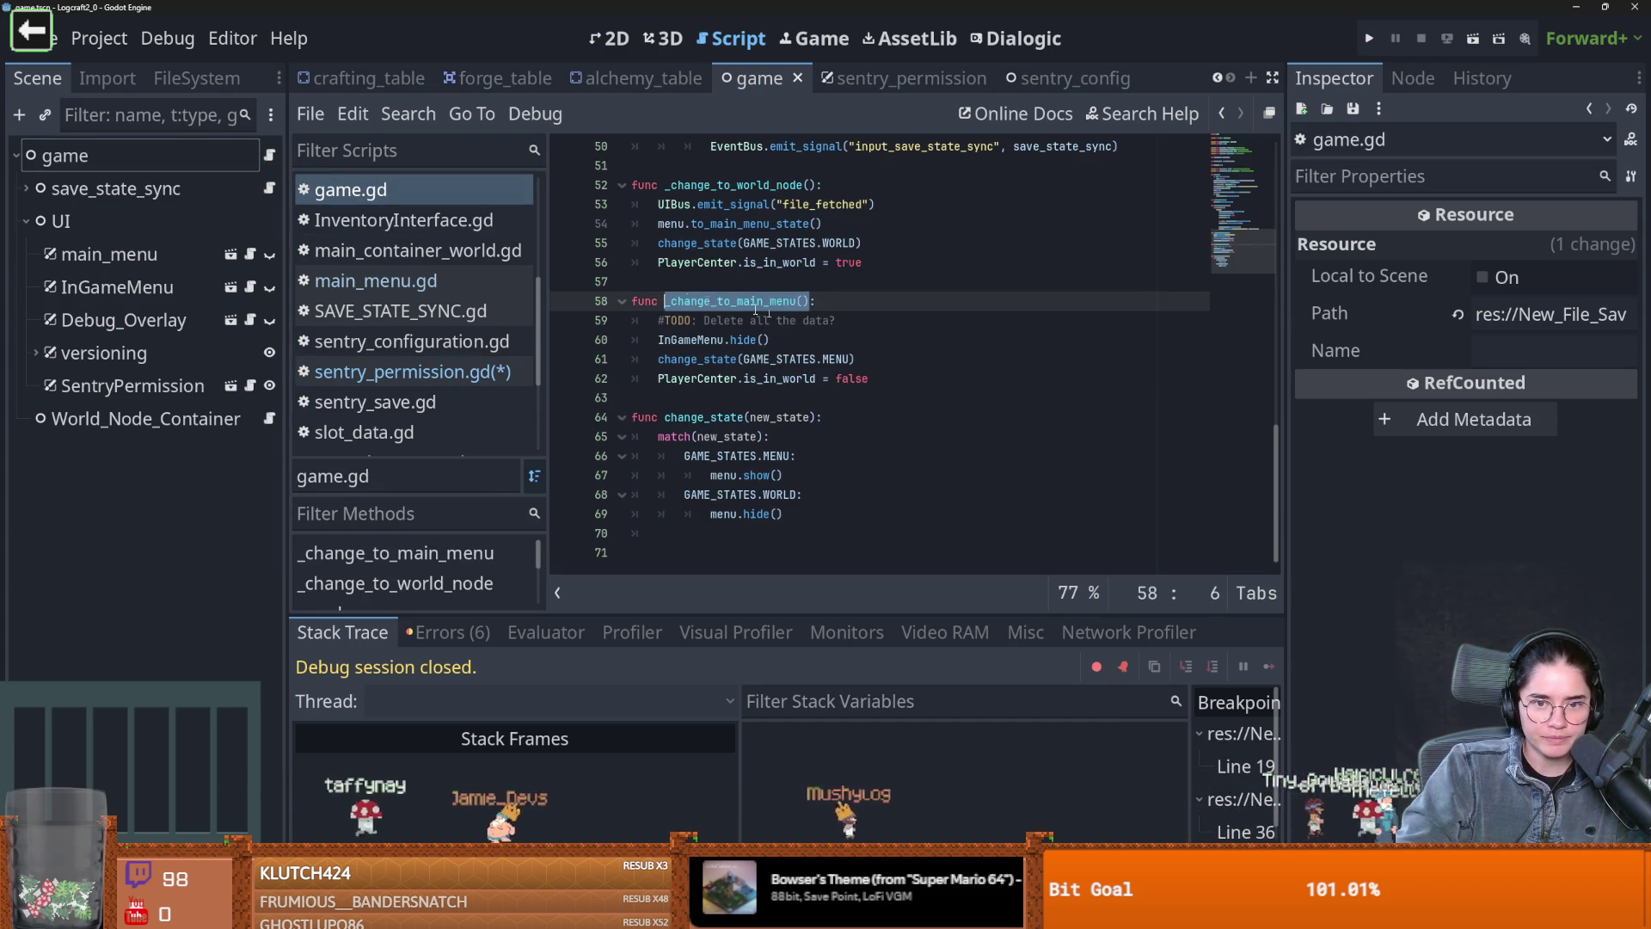
left_click(231, 386)
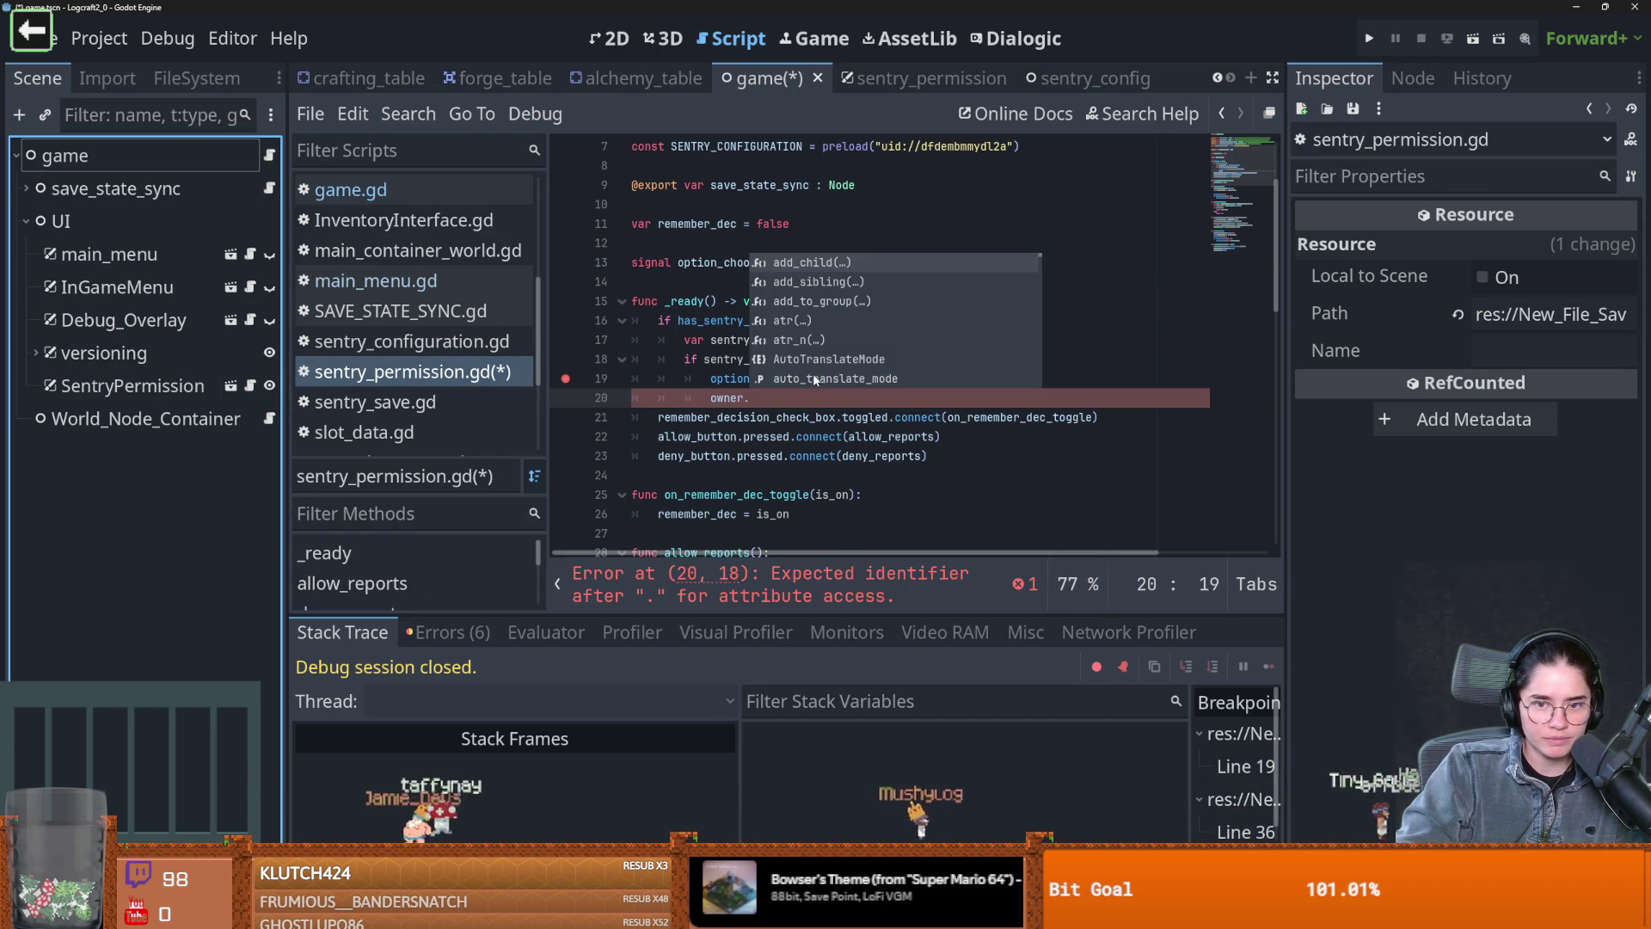
key("ctrl+v")
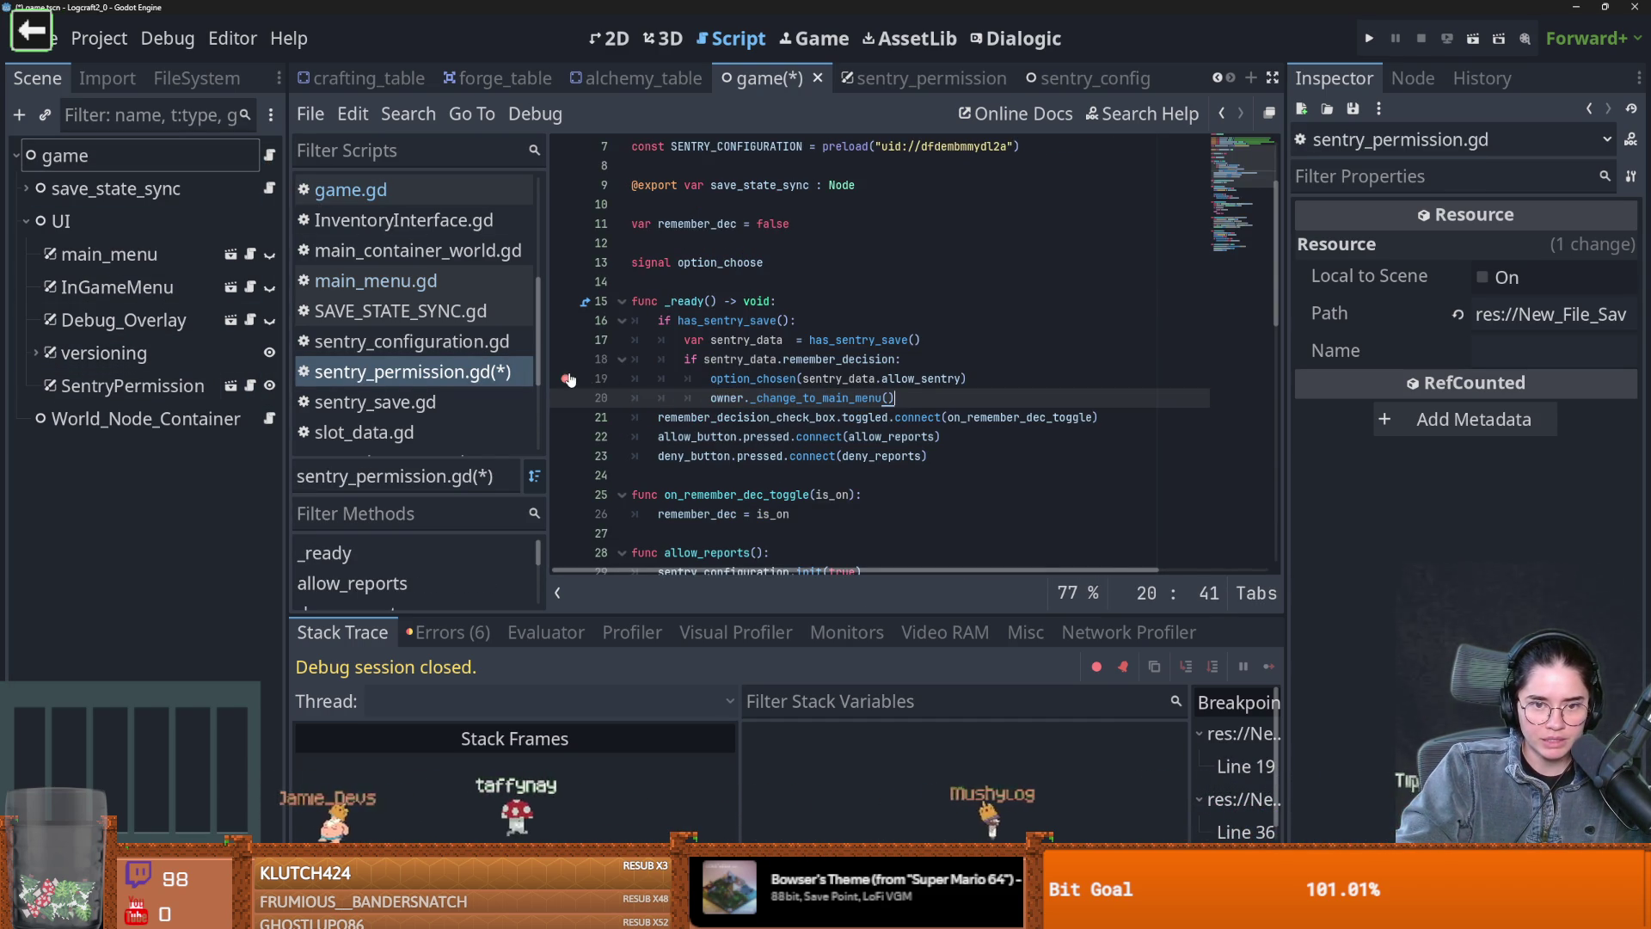
left_click(1369, 39)
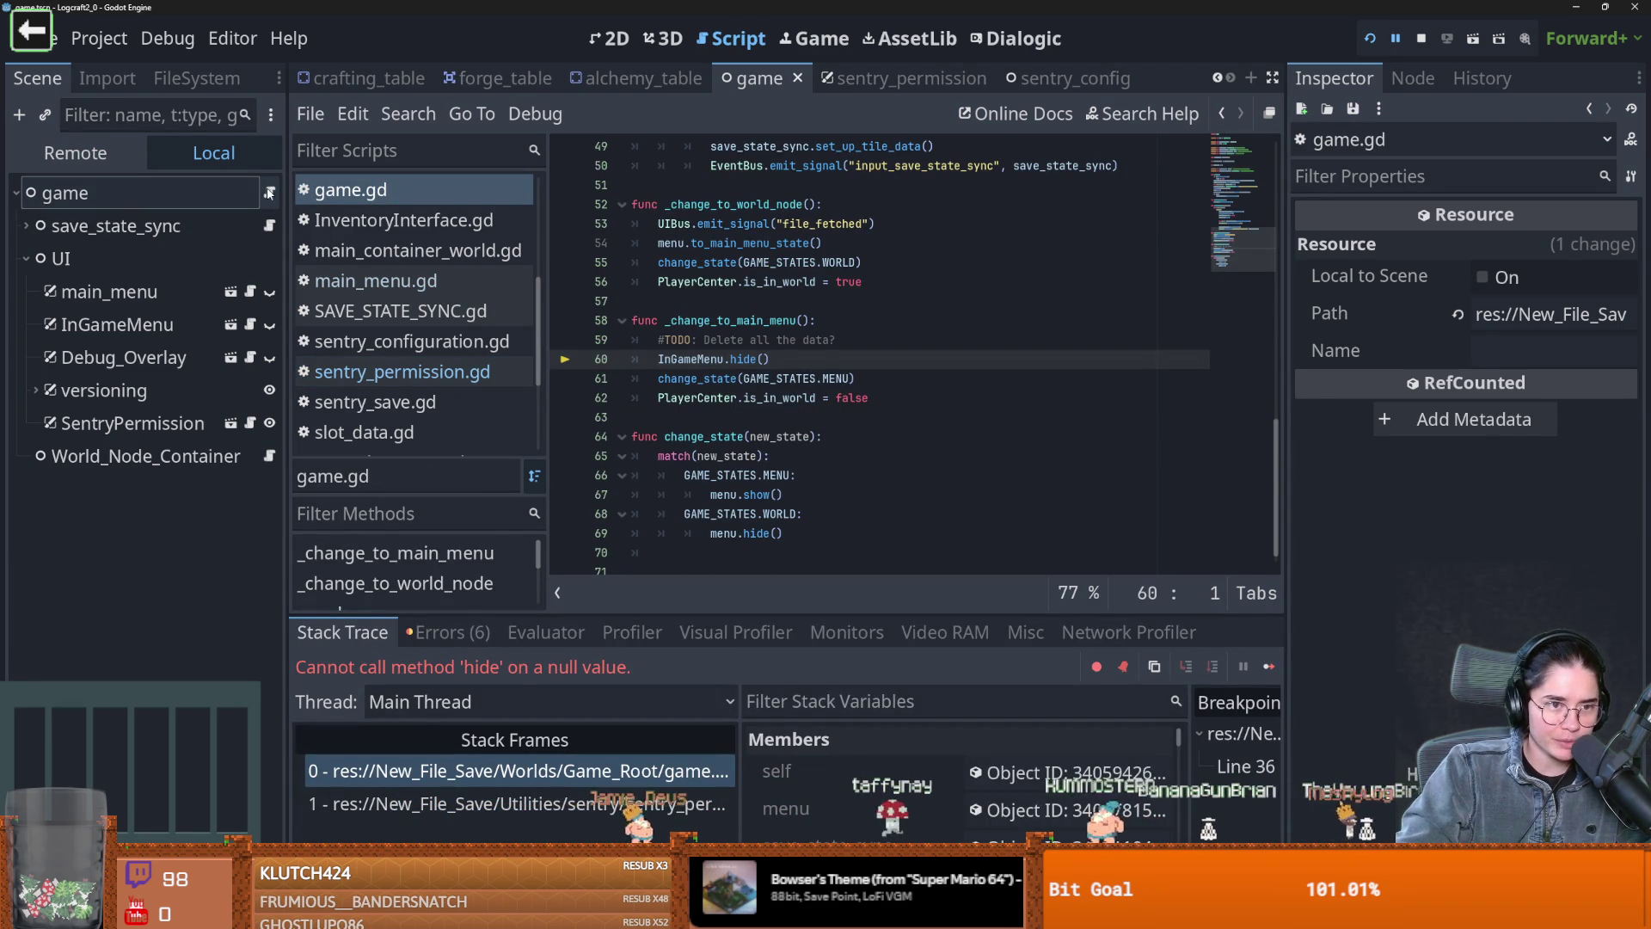
Create a go_to_menu_state() function and move owner._change_to_main_menu() into it
left_click(249, 423)
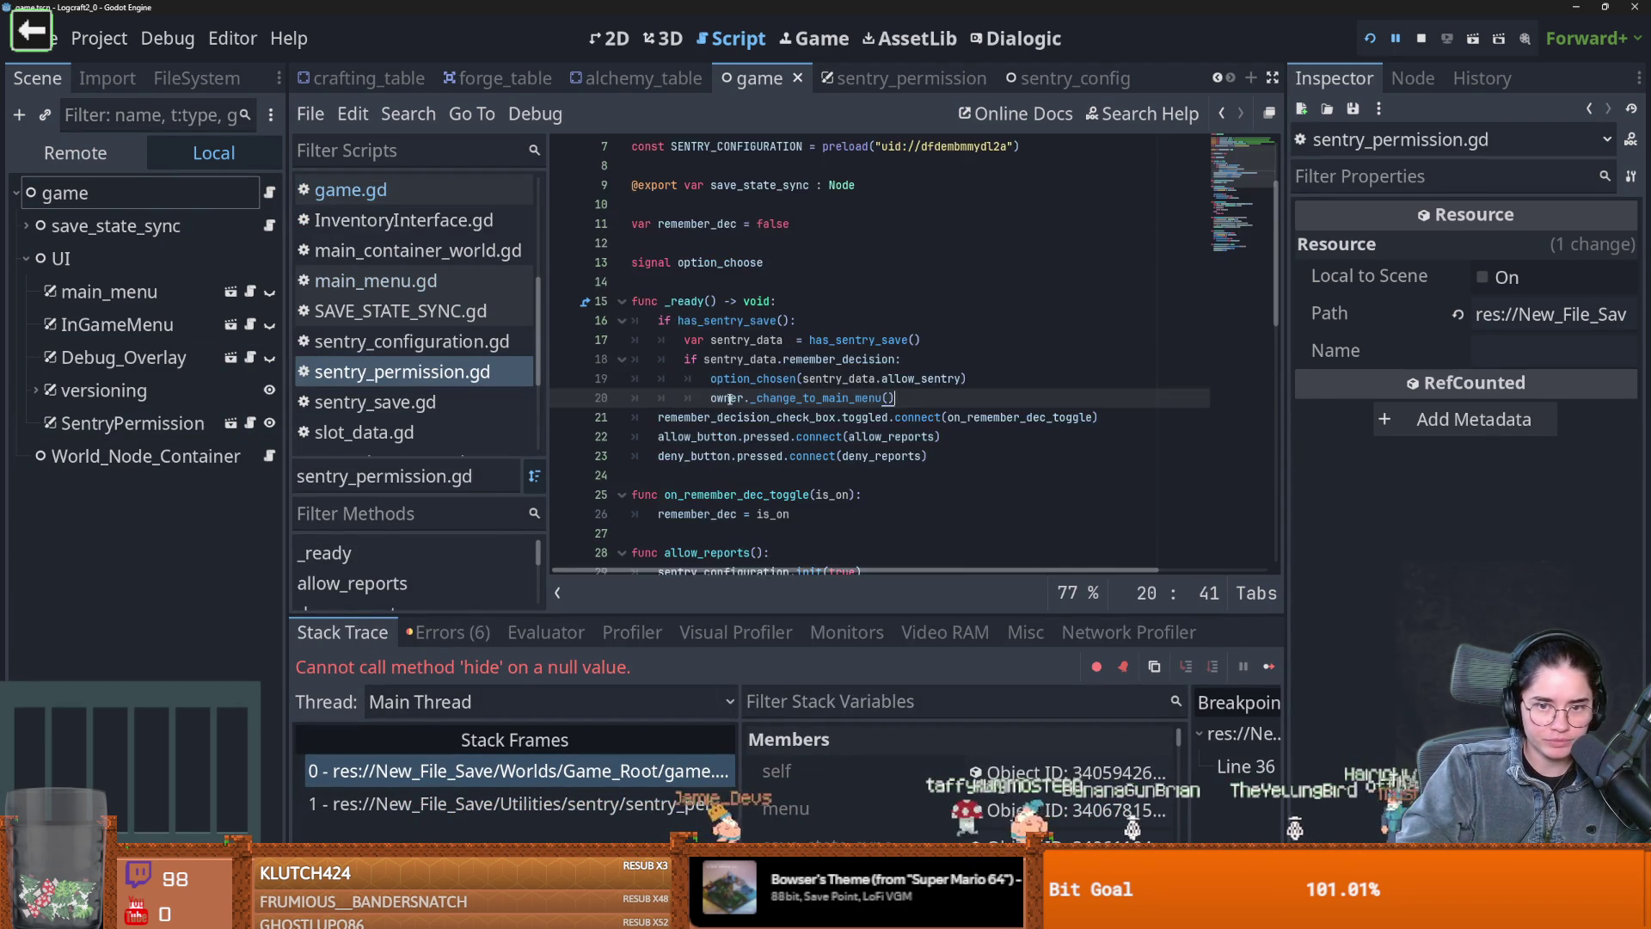
left_click(659, 359)
key("Return")
key("Return")
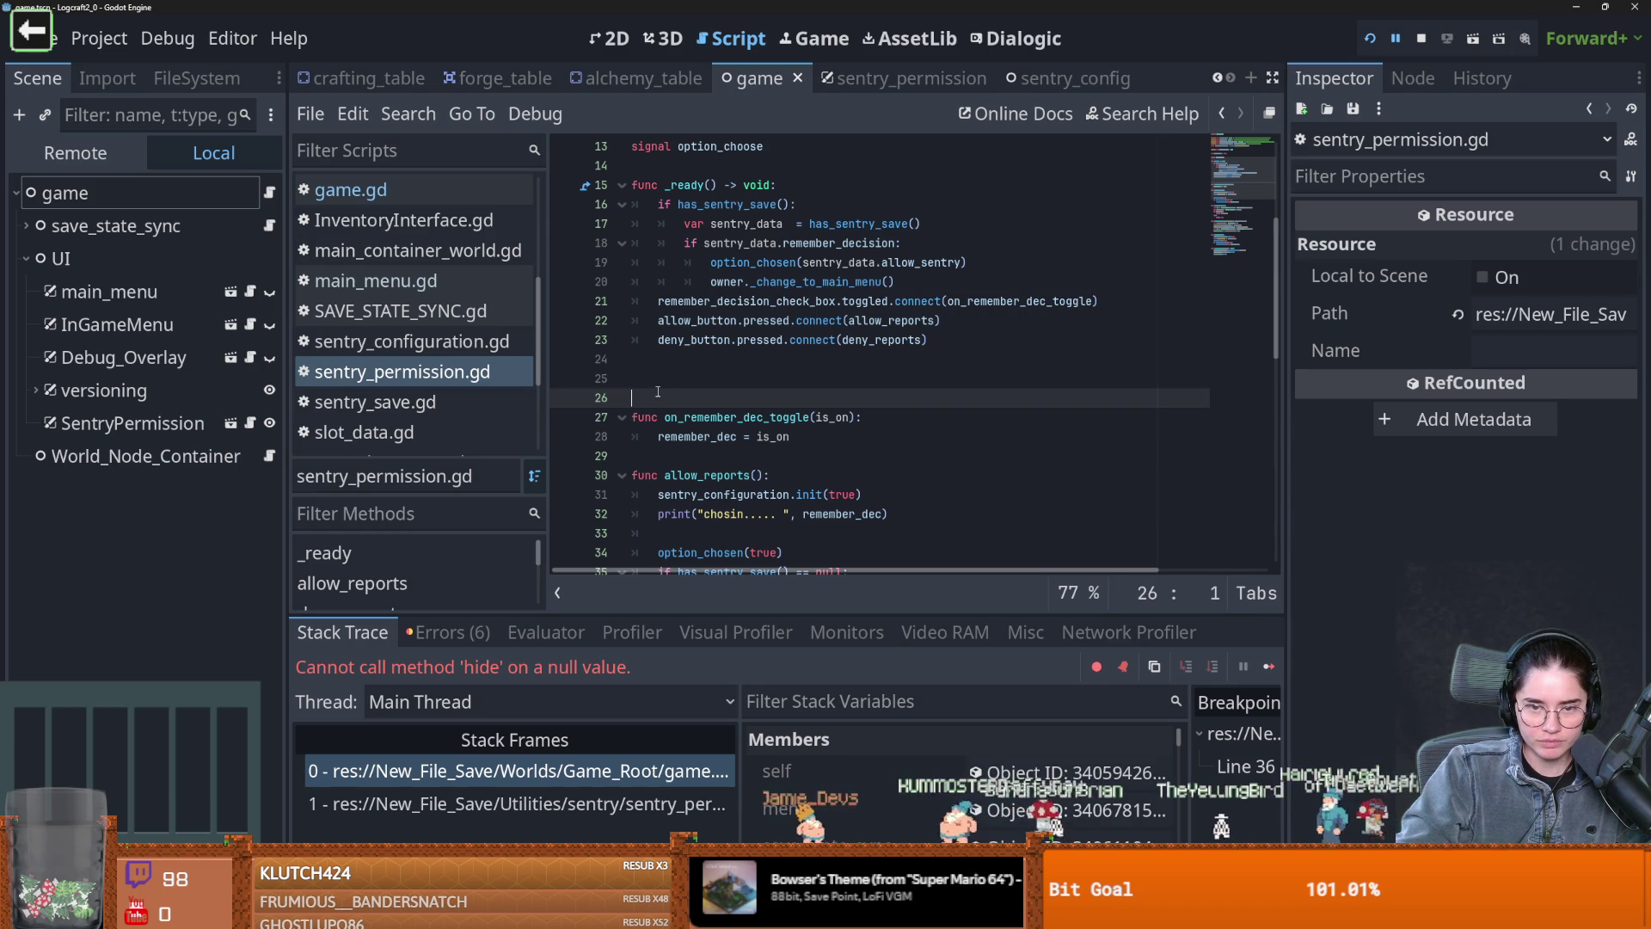
key("Up")
type("go_to_")
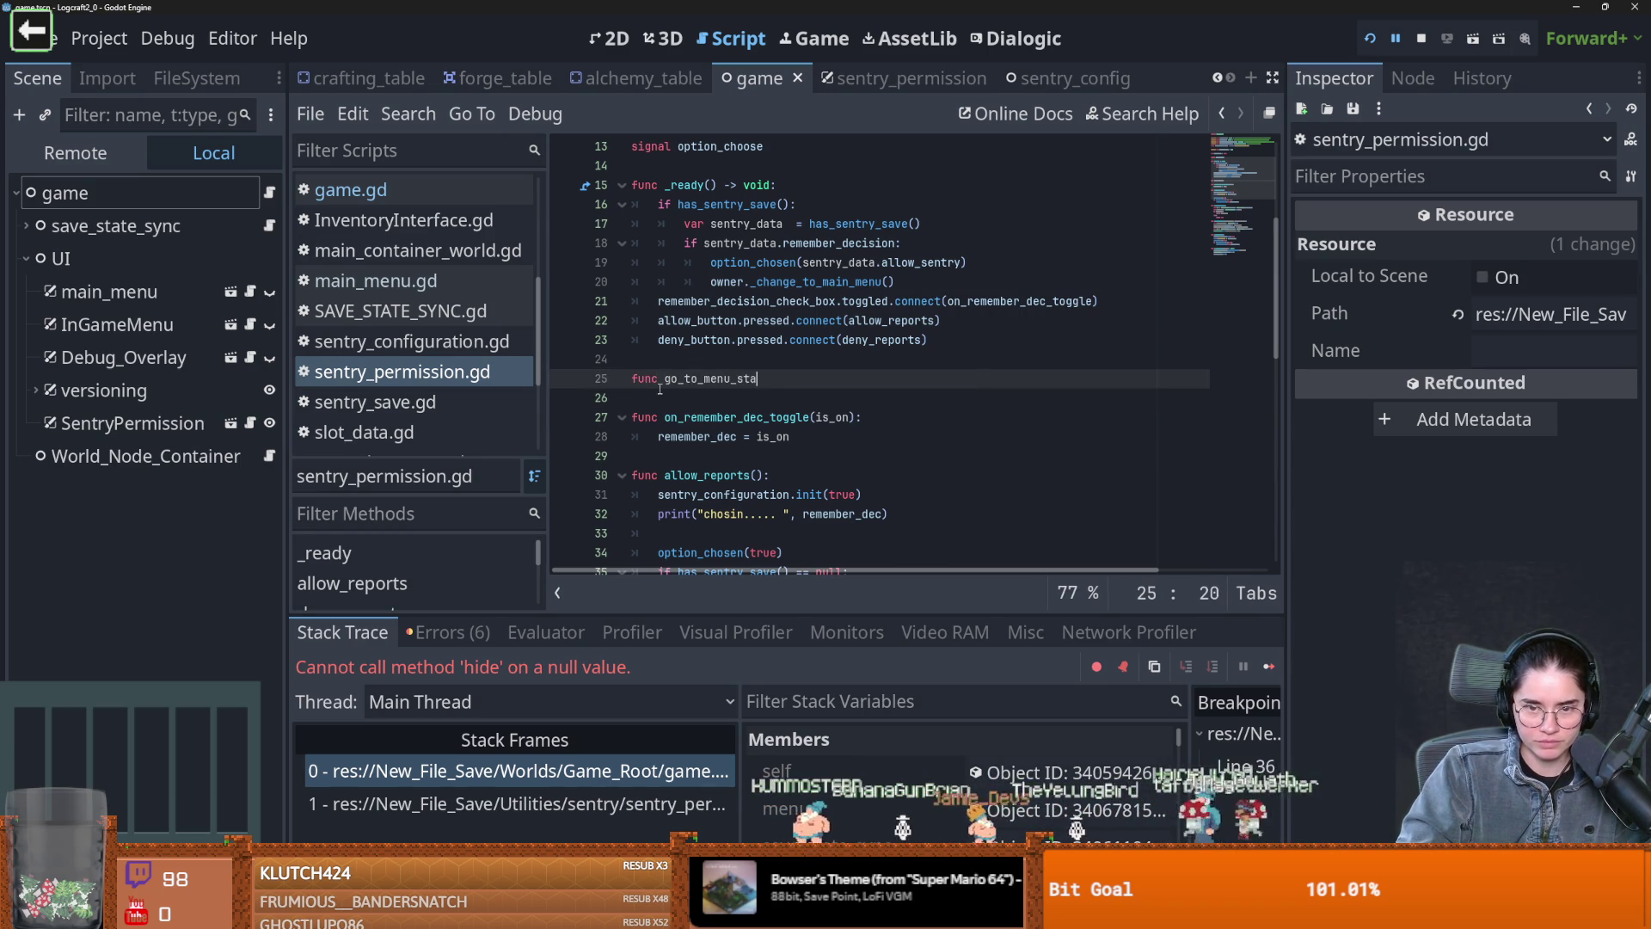
type(":")
key("Return")
type("pas")
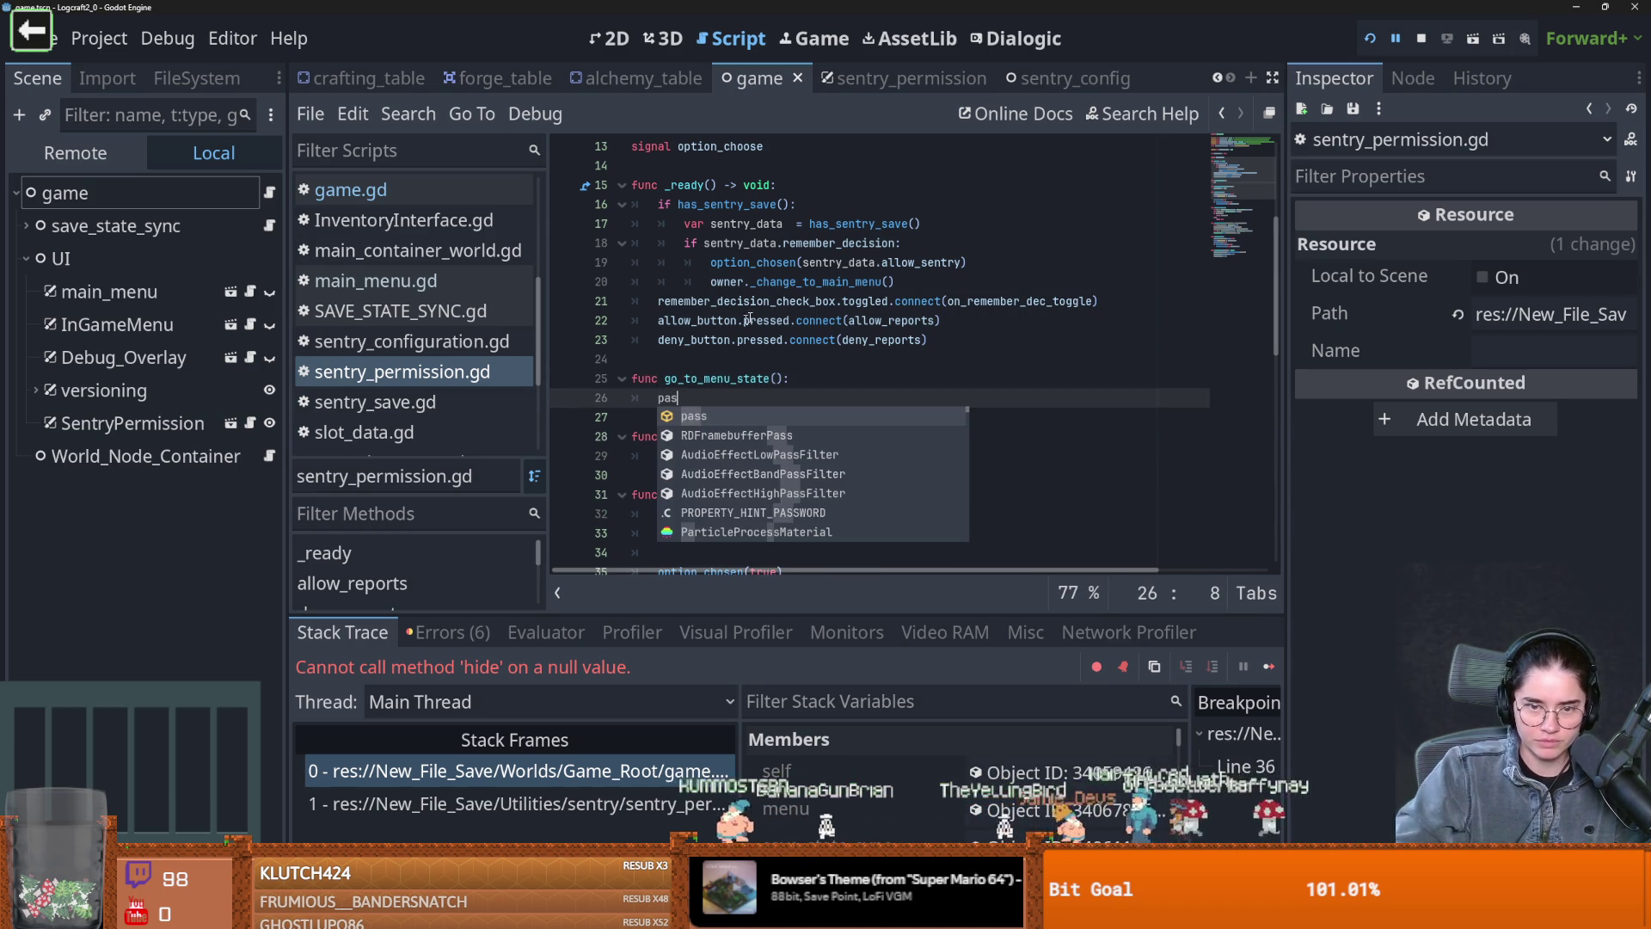
mouse_move(710, 281)
left_mouse_down()
mouse_move(895, 281)
mouse_move(679, 398)
left_mouse_up()
double_click(660, 398)
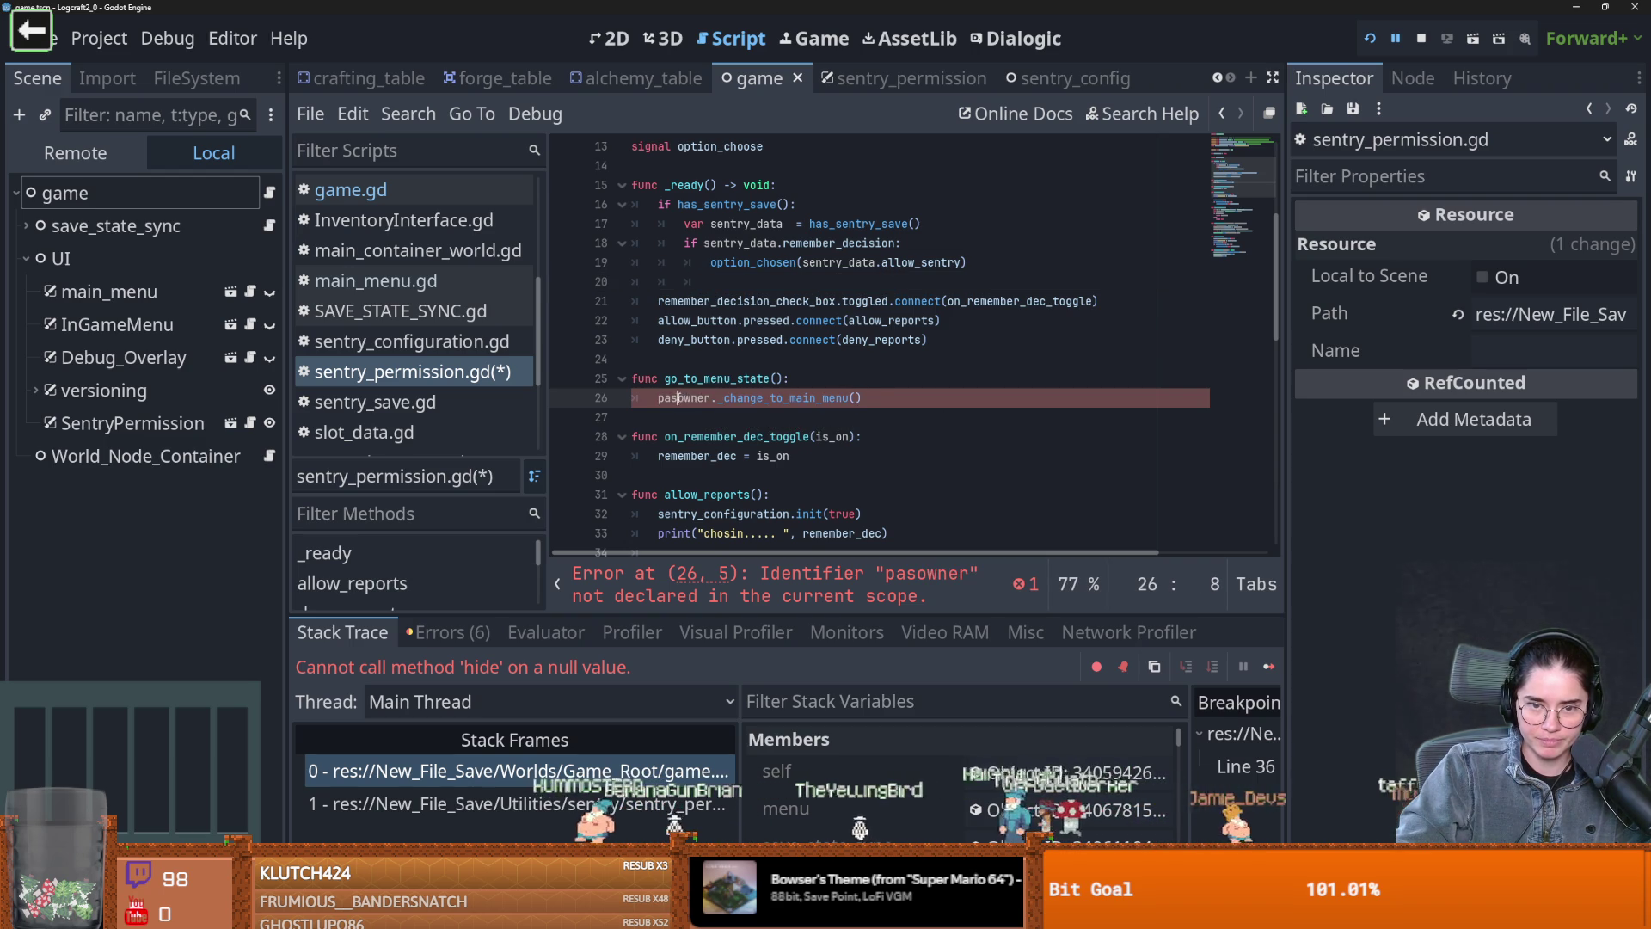
left_click_drag(782, 379, 663, 379)
key("ctrl+c")
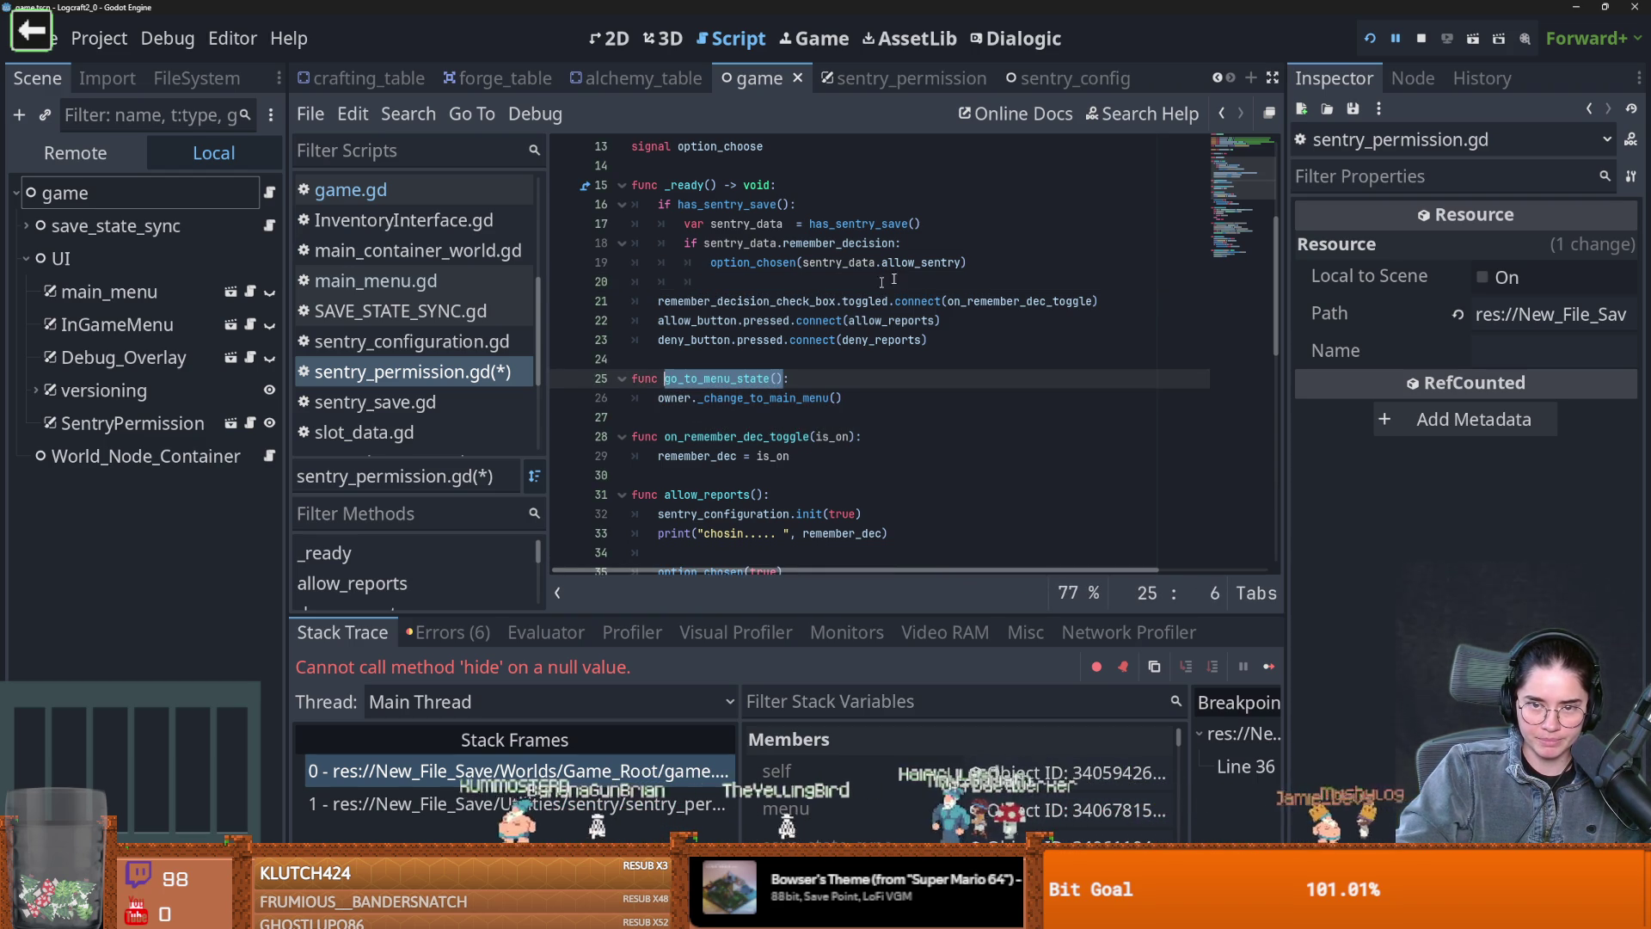
Add call_deferred("go_to_menu_state") on line 20 of _ready and save the script
left_click(978, 262)
key("Return")
type("ll")
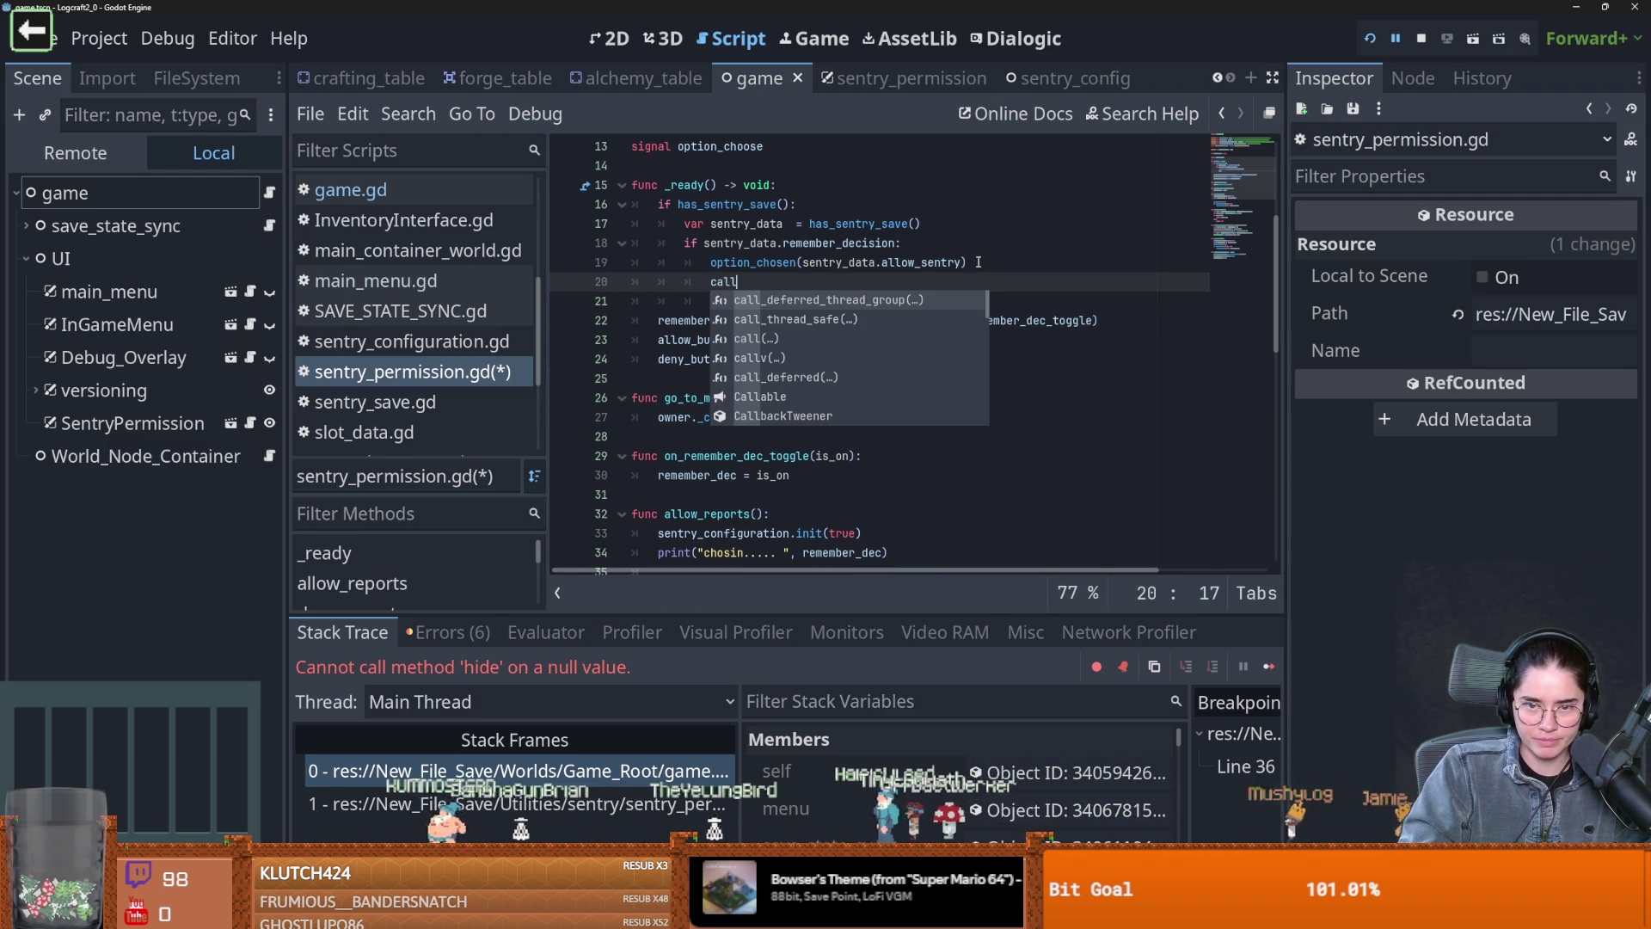
type("_de")
key("Down")
key("Return")
key("ctrl+v")
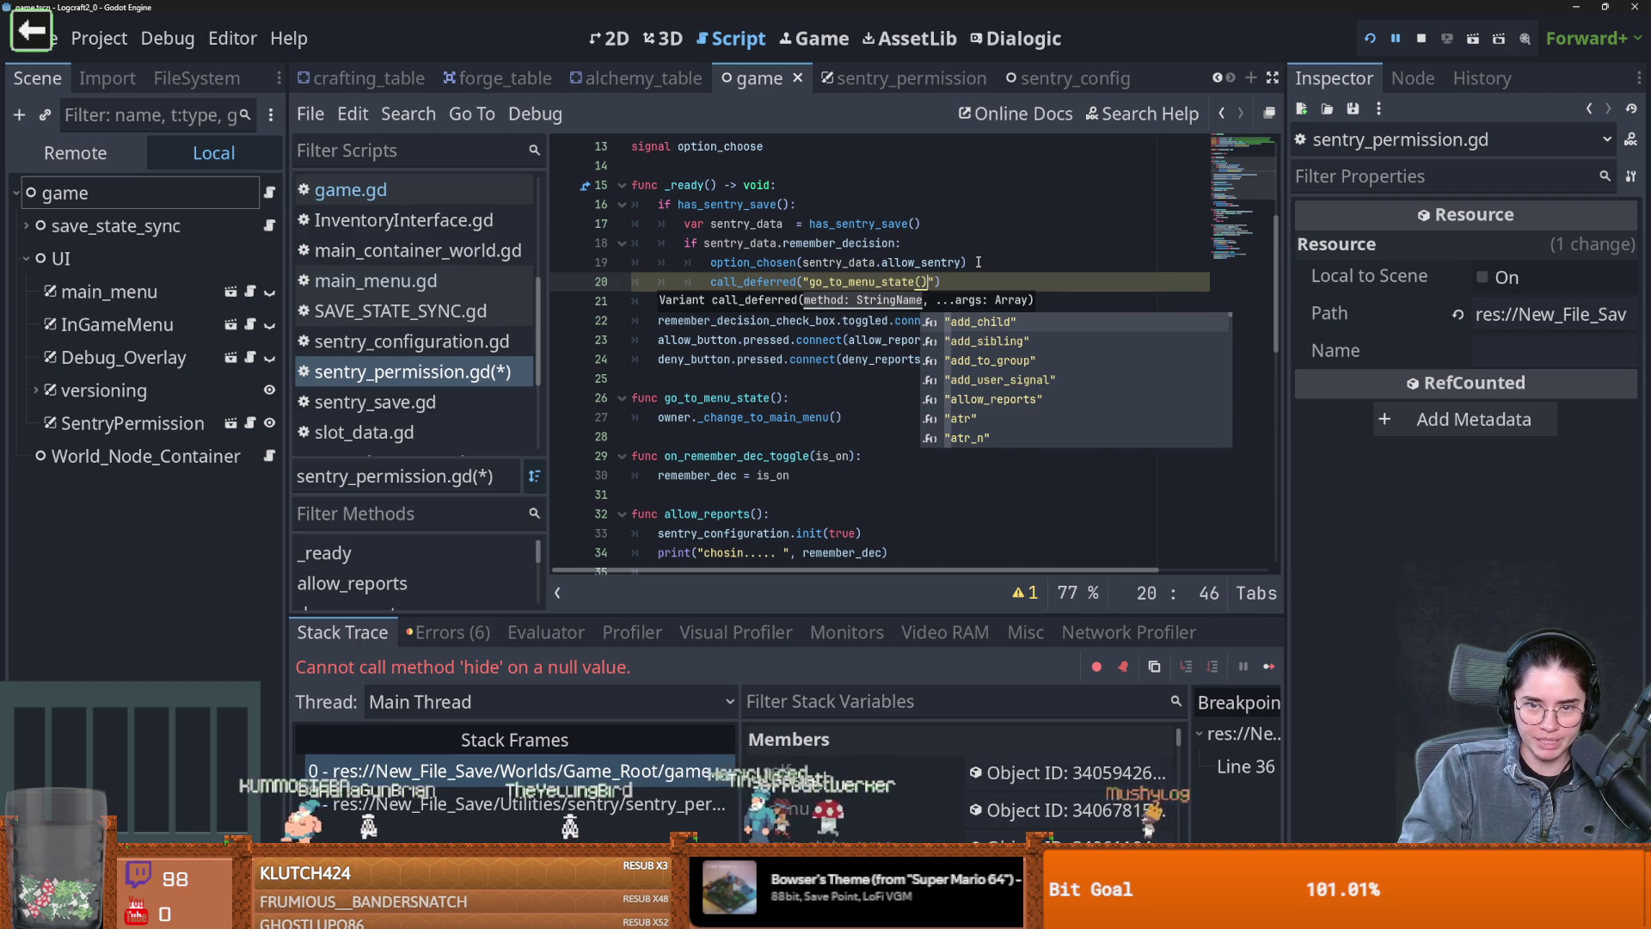
key("BackSpace")
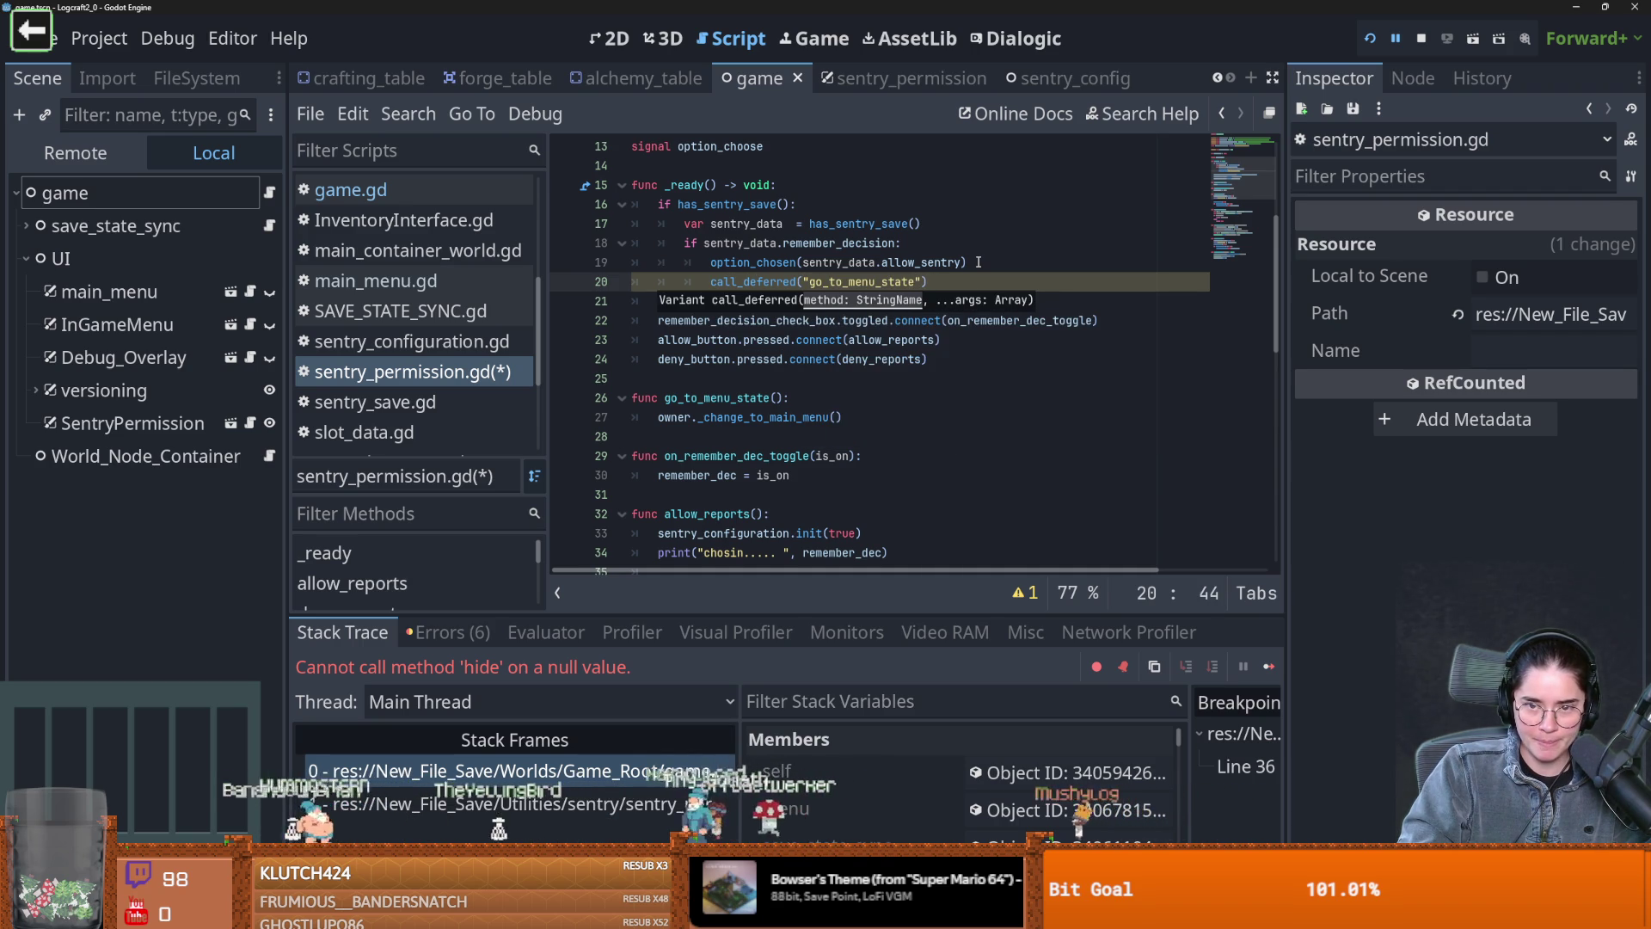
key("ctrl+s")
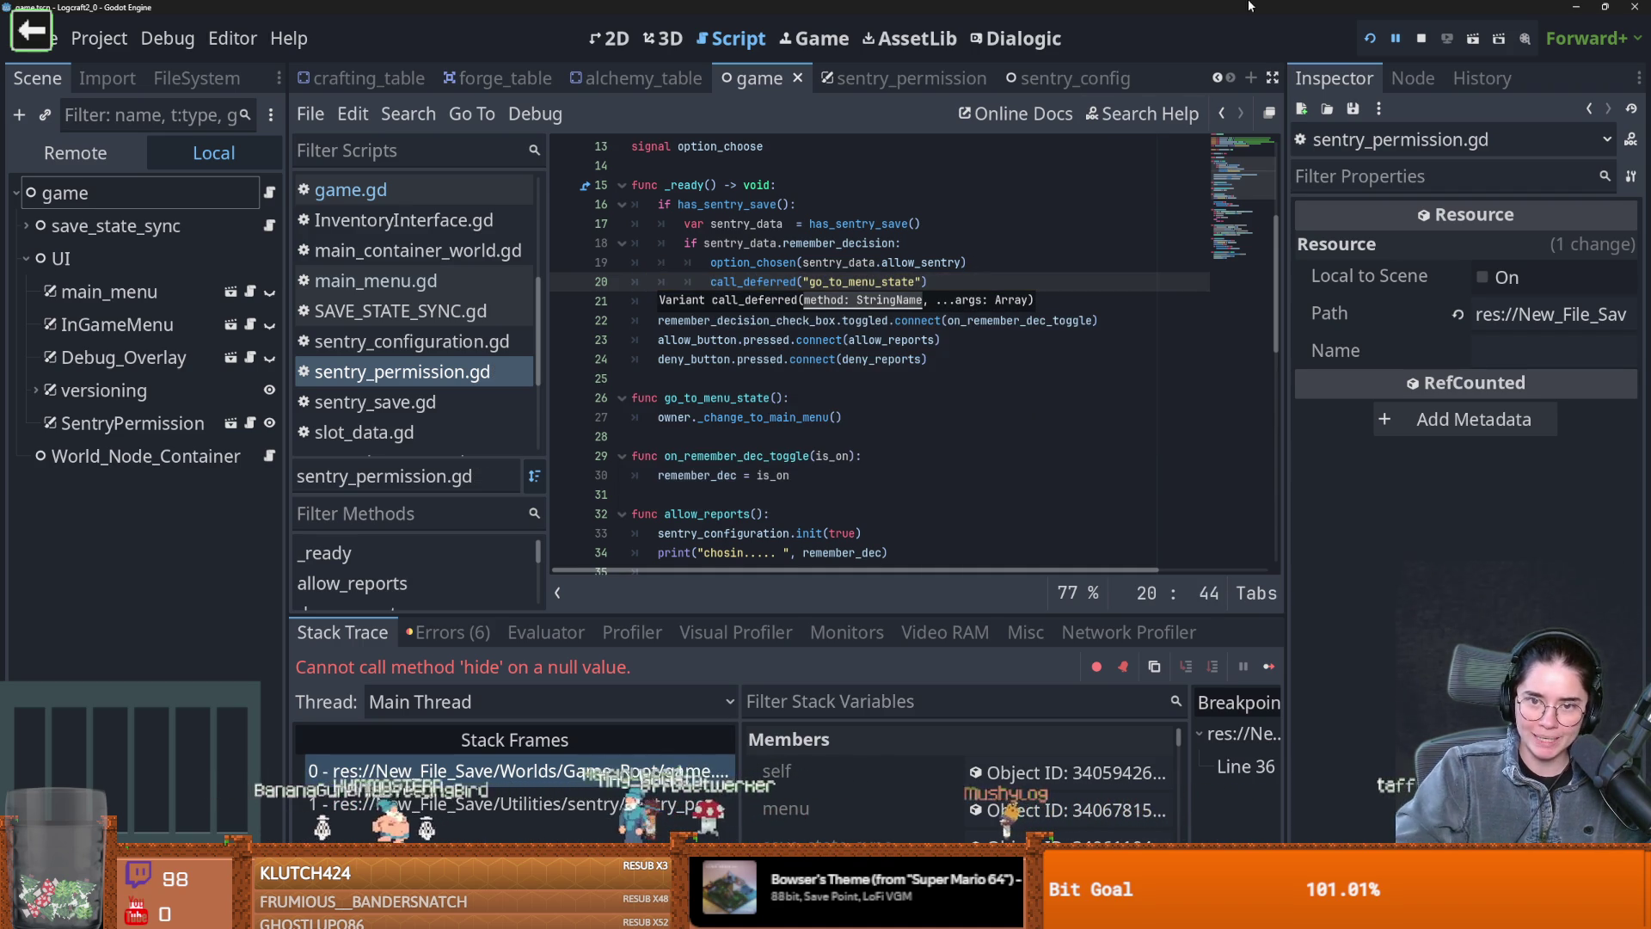
Rerun the game to check the permission prompt, close it, and return to go_to_menu_state
left_click(1369, 41)
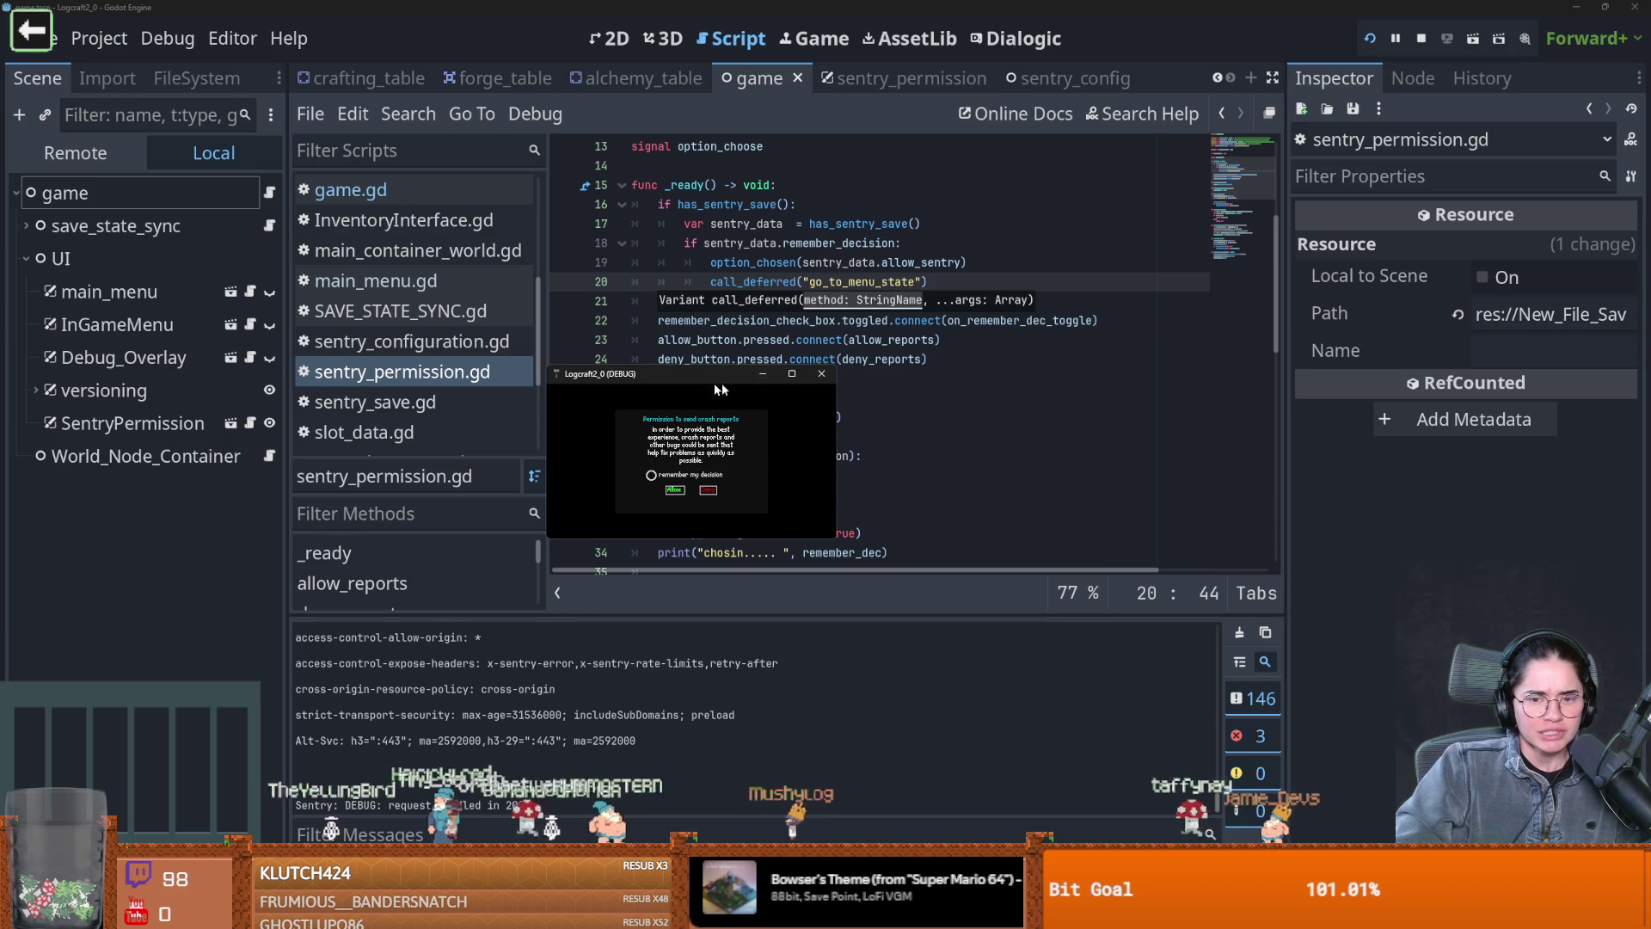
left_click(823, 375)
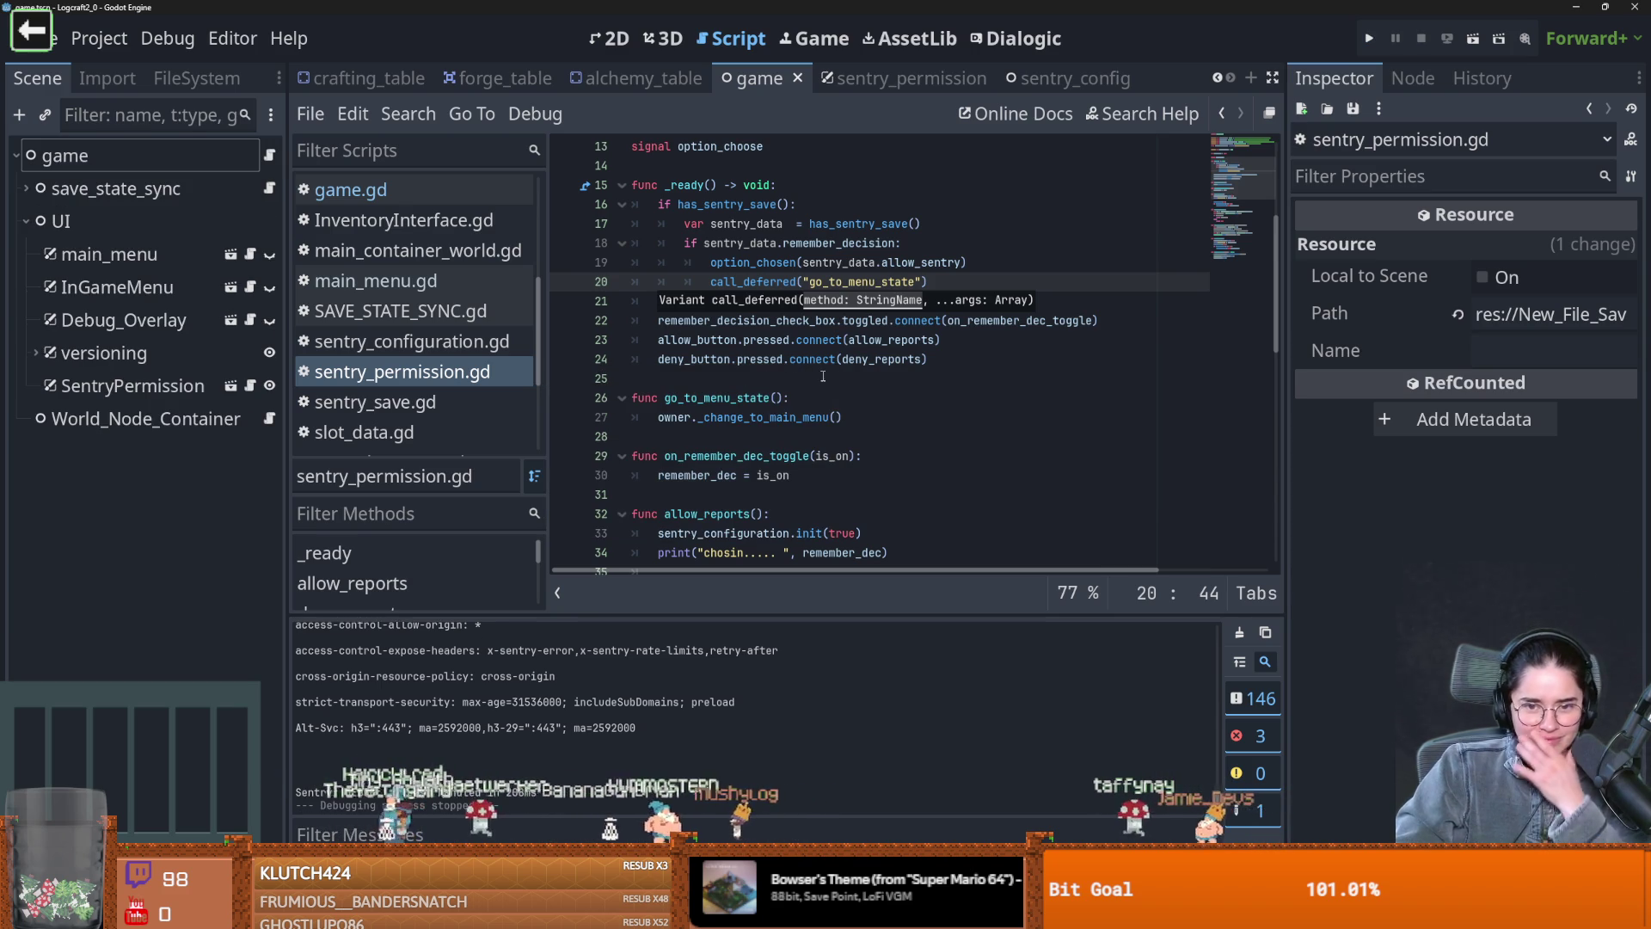
left_click(786, 418)
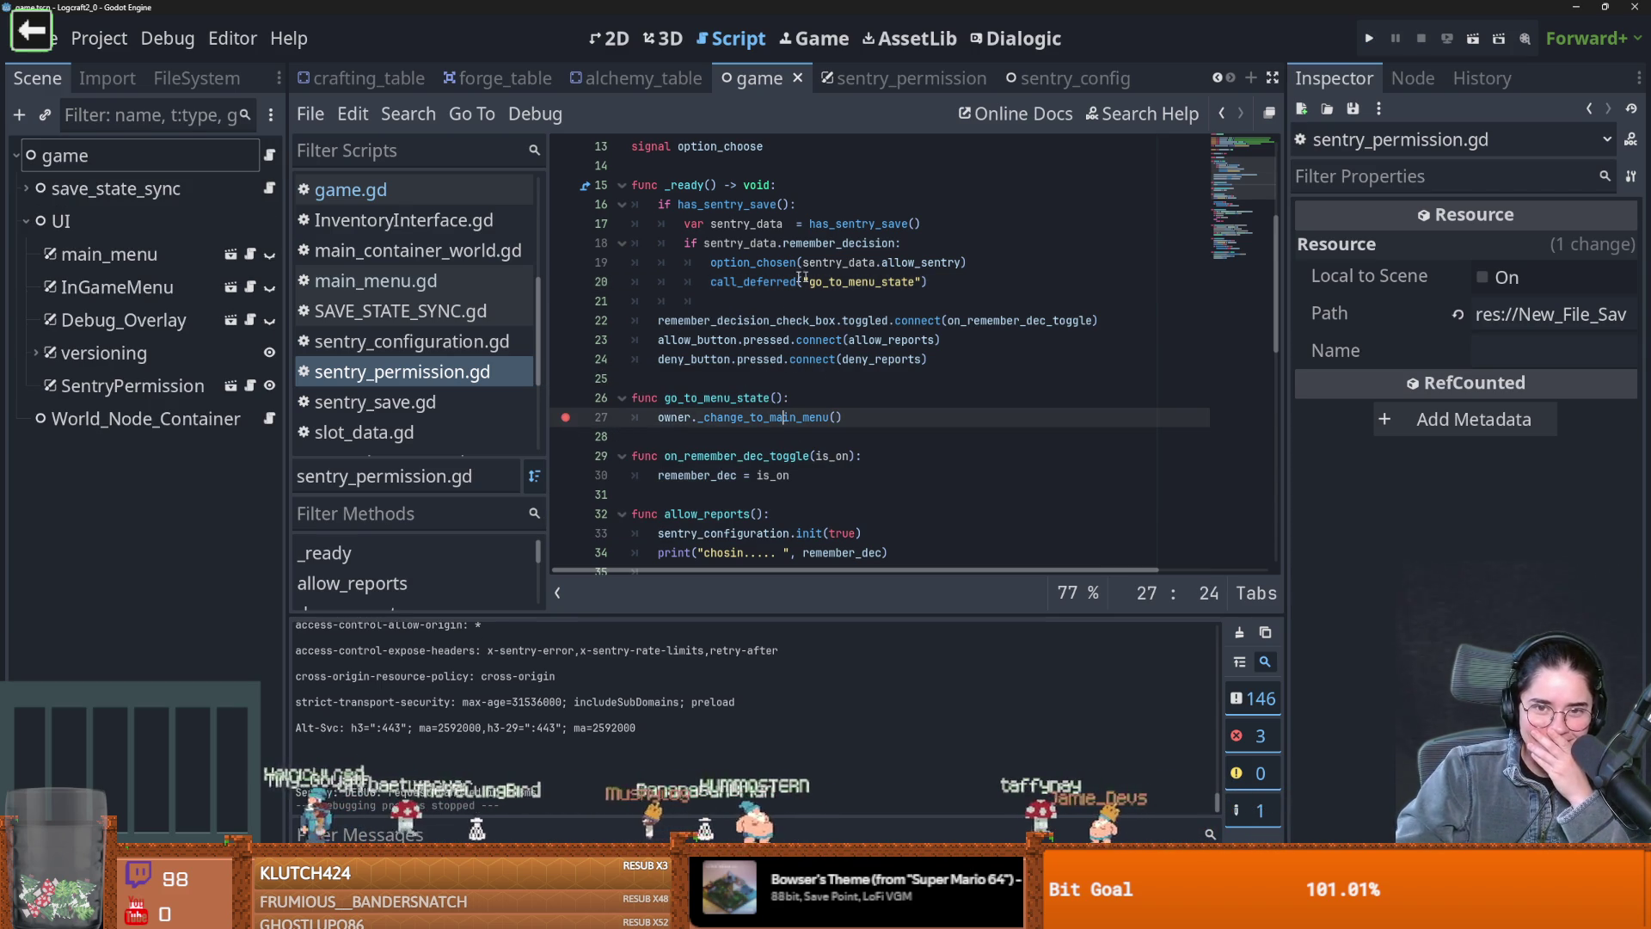
Read the call_deferred documentation for the call on line 20
double_click(767, 283)
mouse_move(768, 284)
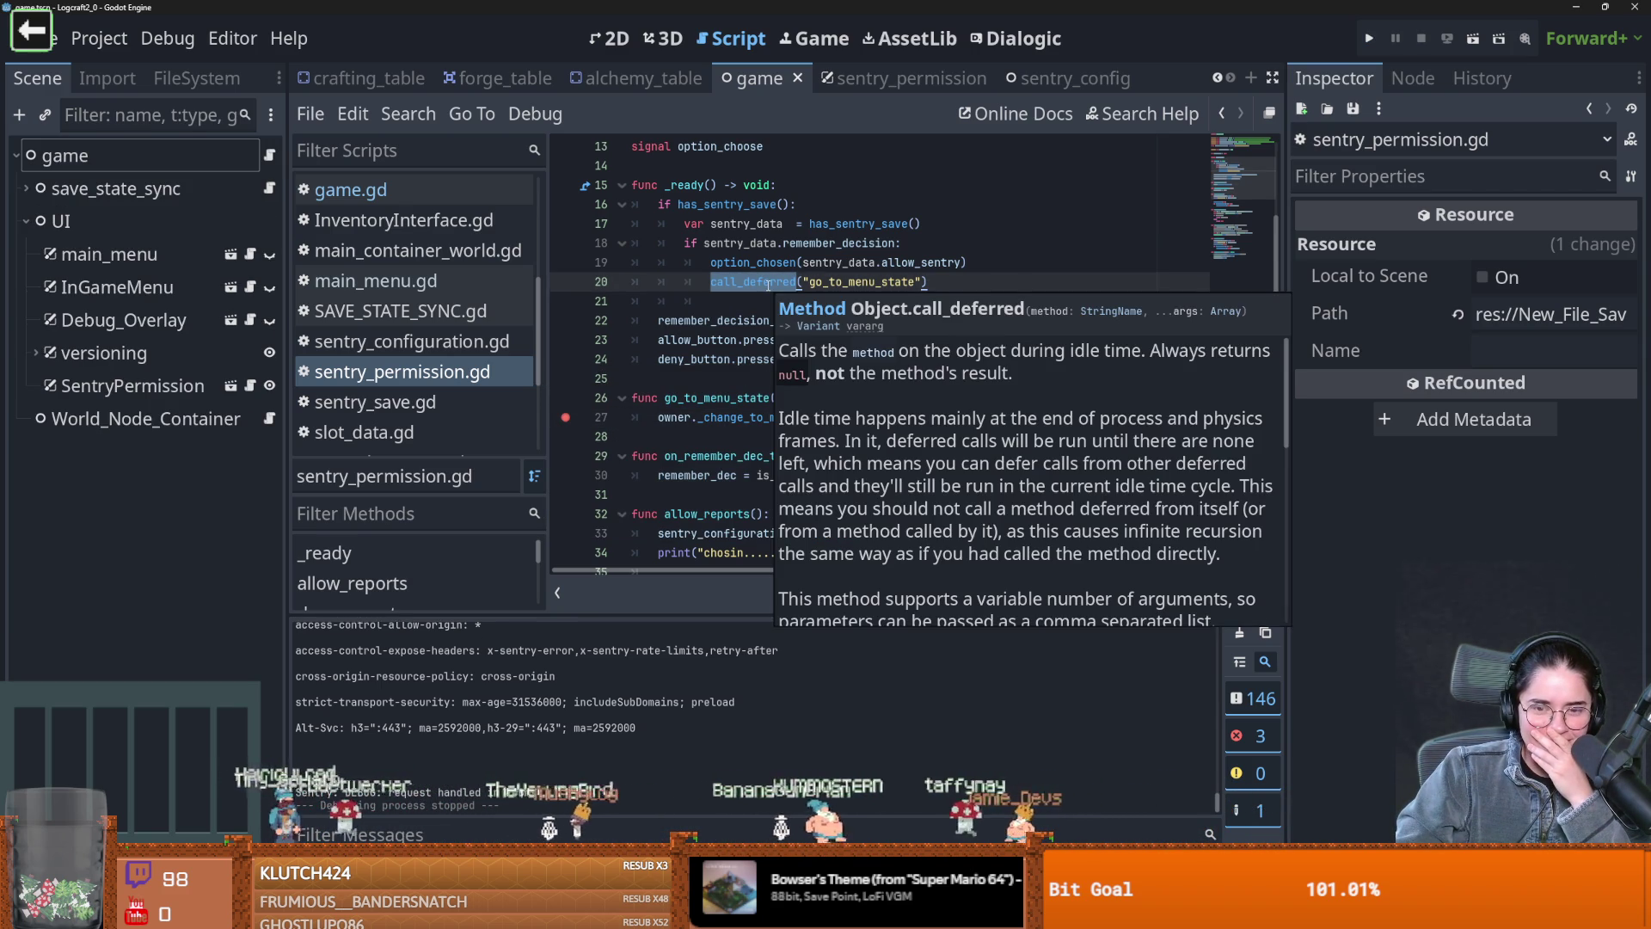
left_click(896, 262)
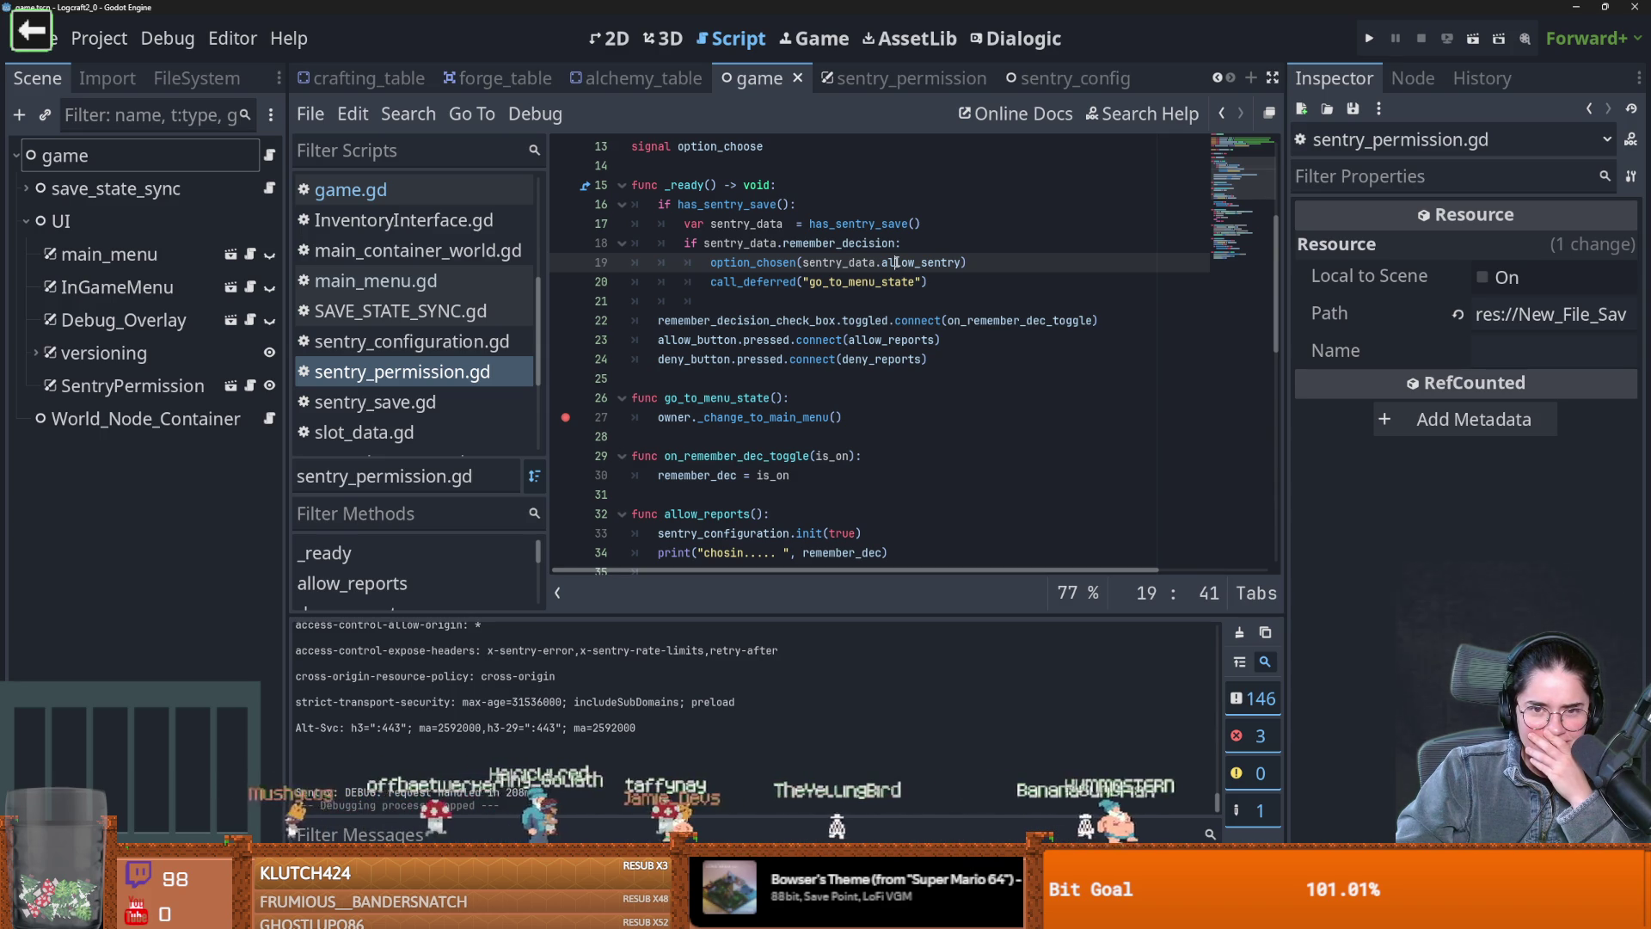
left_click(971, 281)
Insert 'await owner.ready' as the first line of _ready, save, and test-run the game
left_click(835, 185)
key("Return")
type("await own")
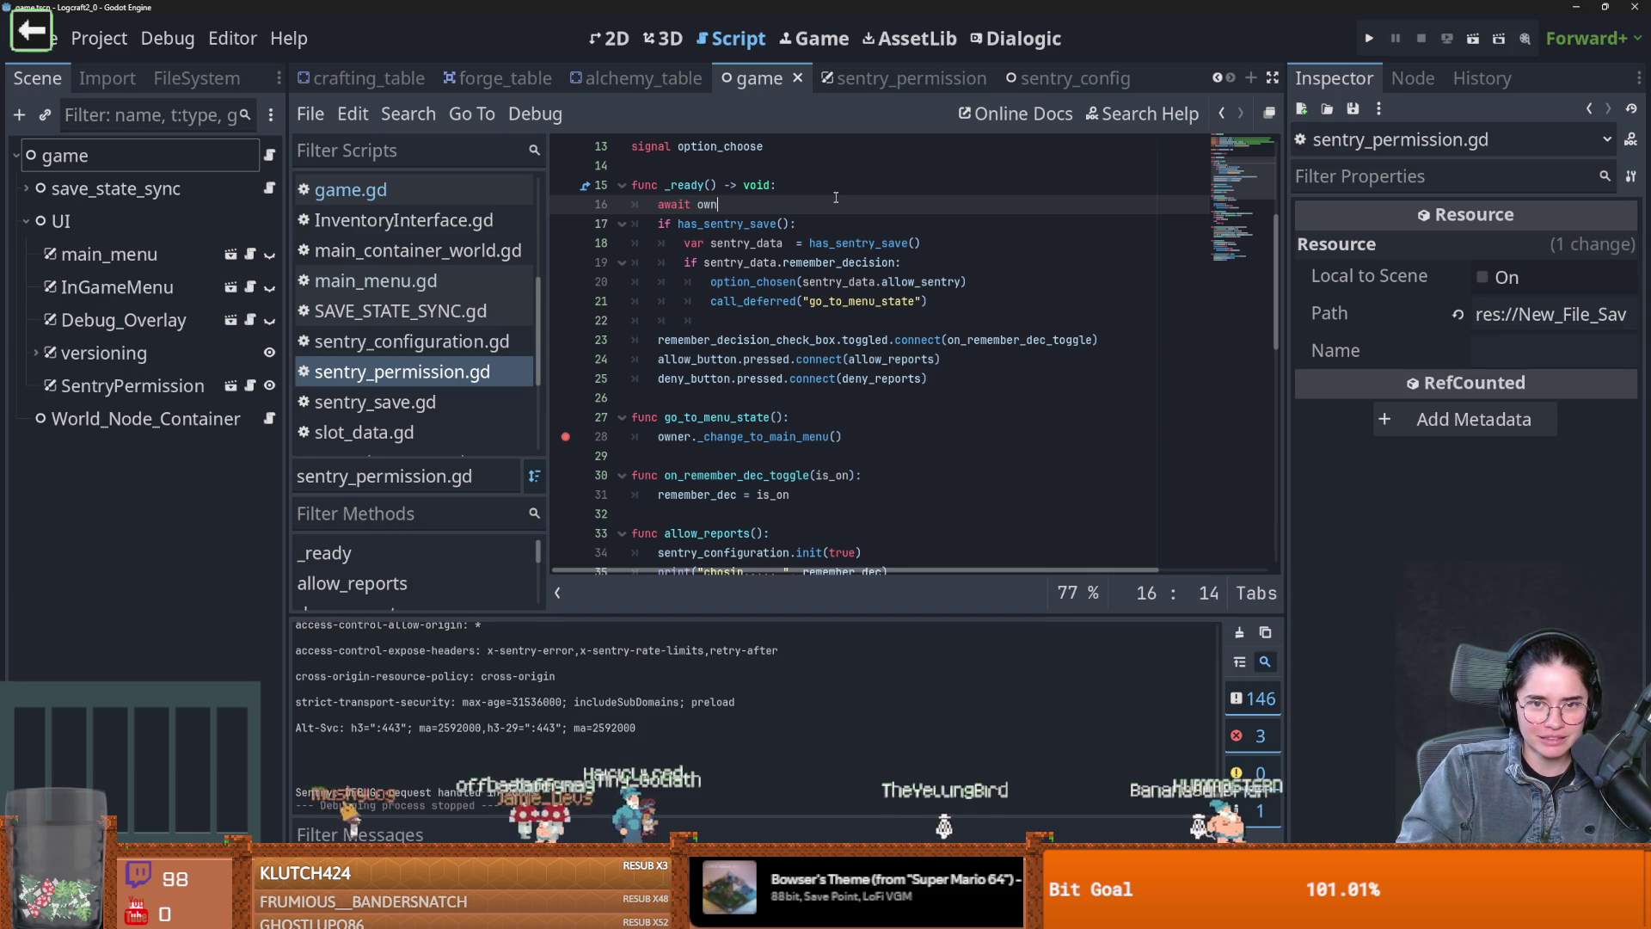
type("er")
key("ctrl+s")
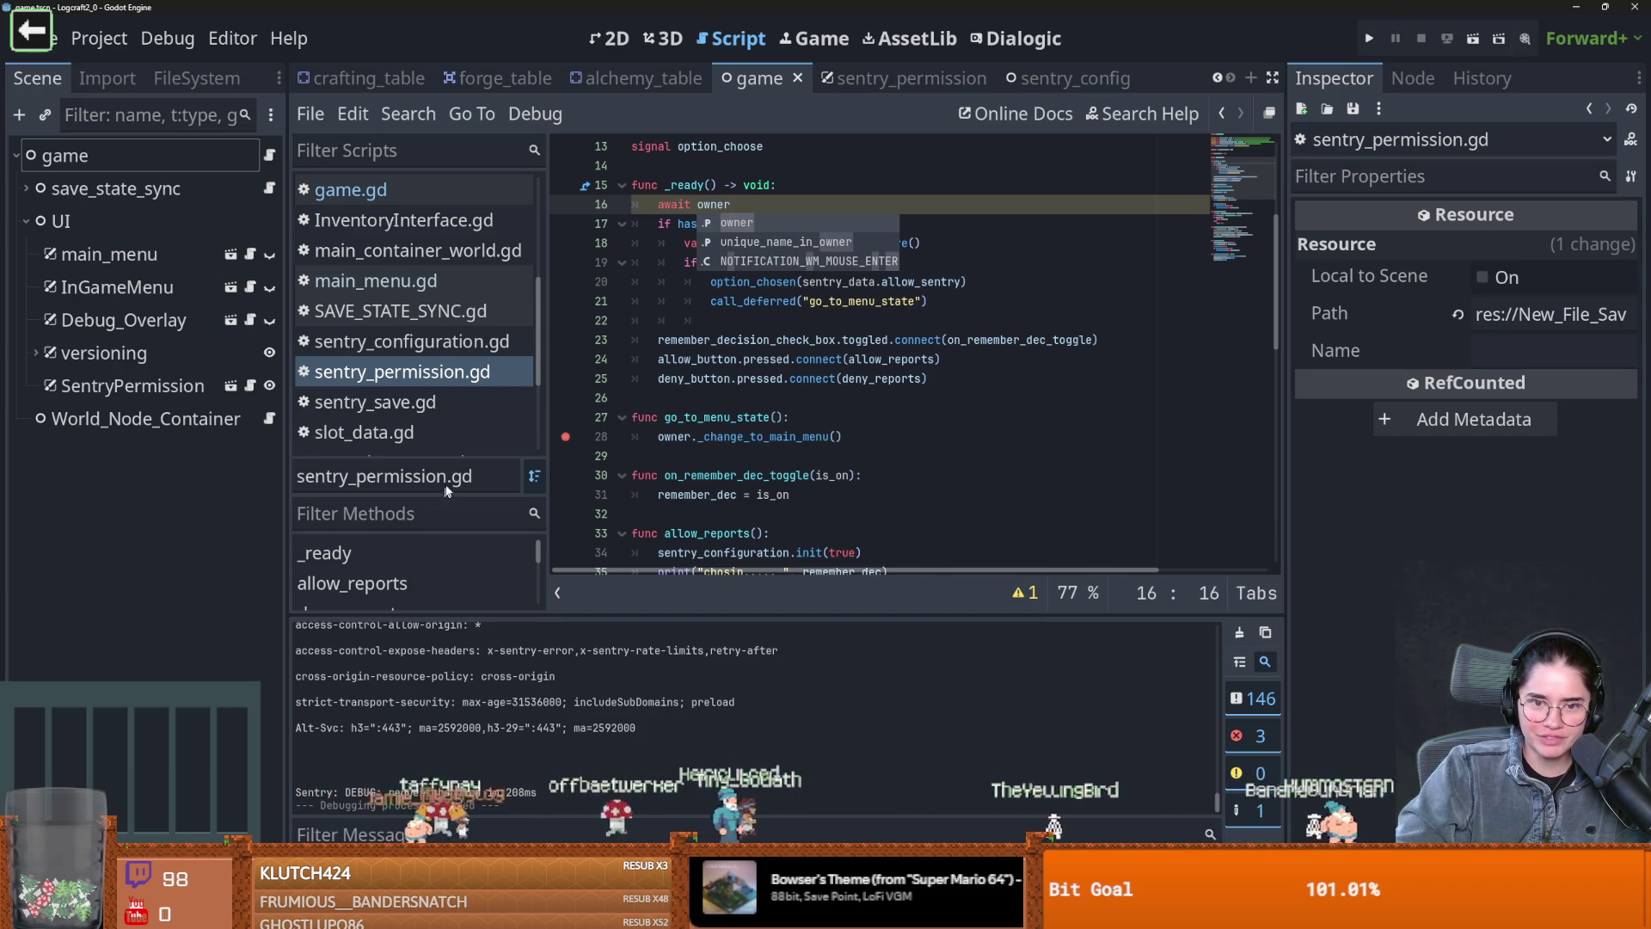
key("Escape")
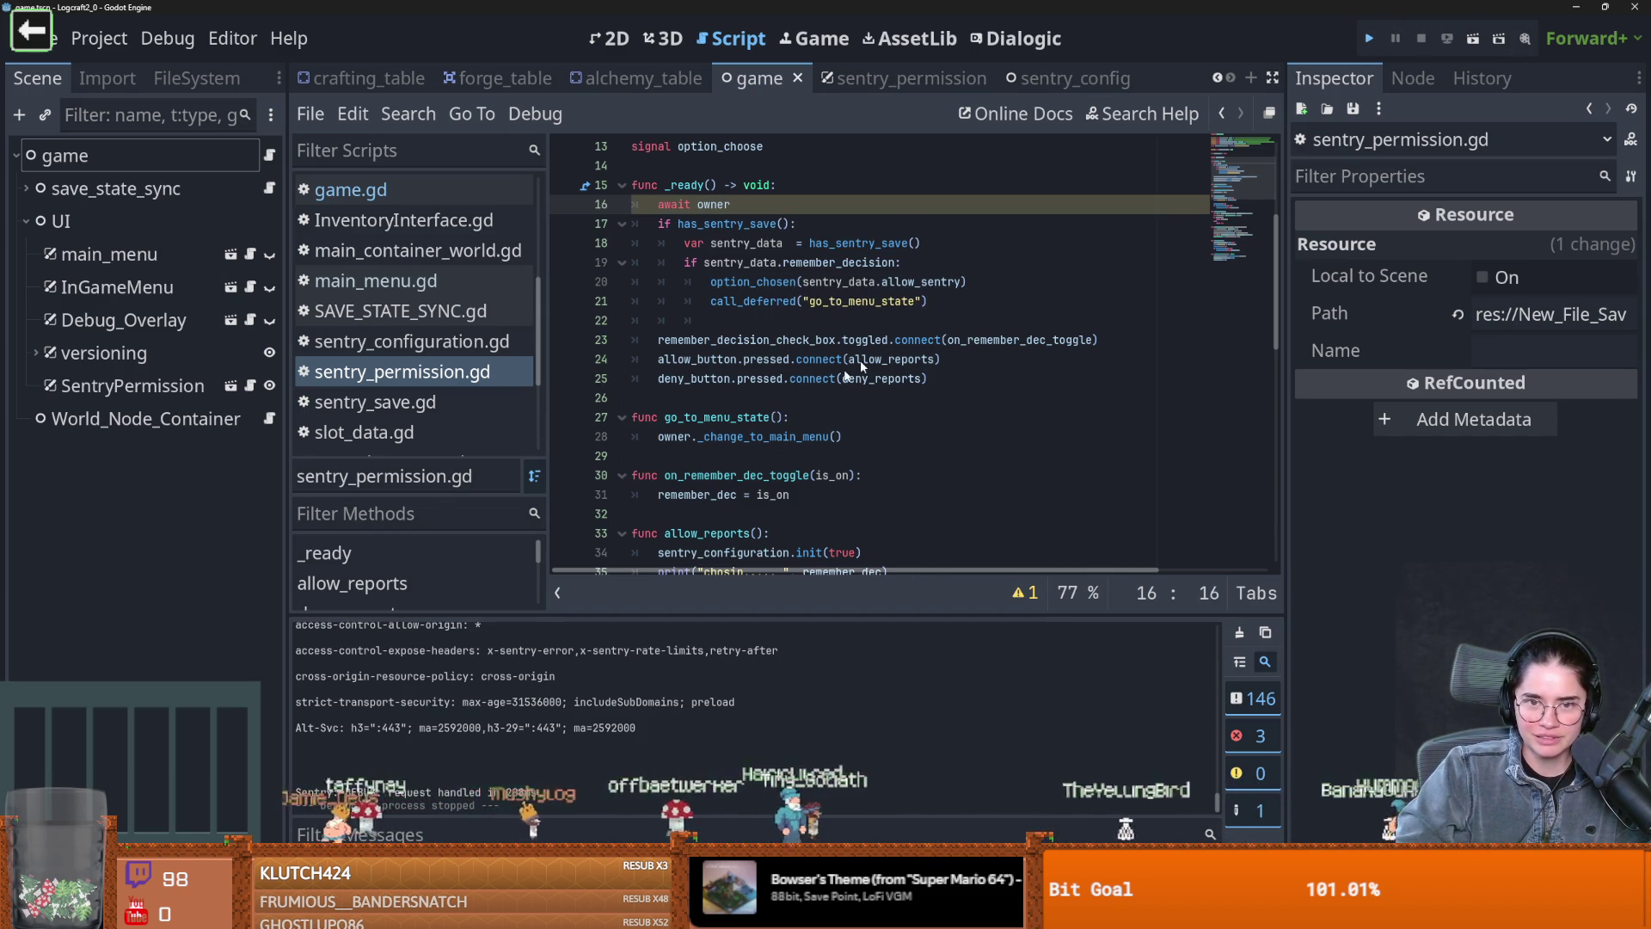
key("F5")
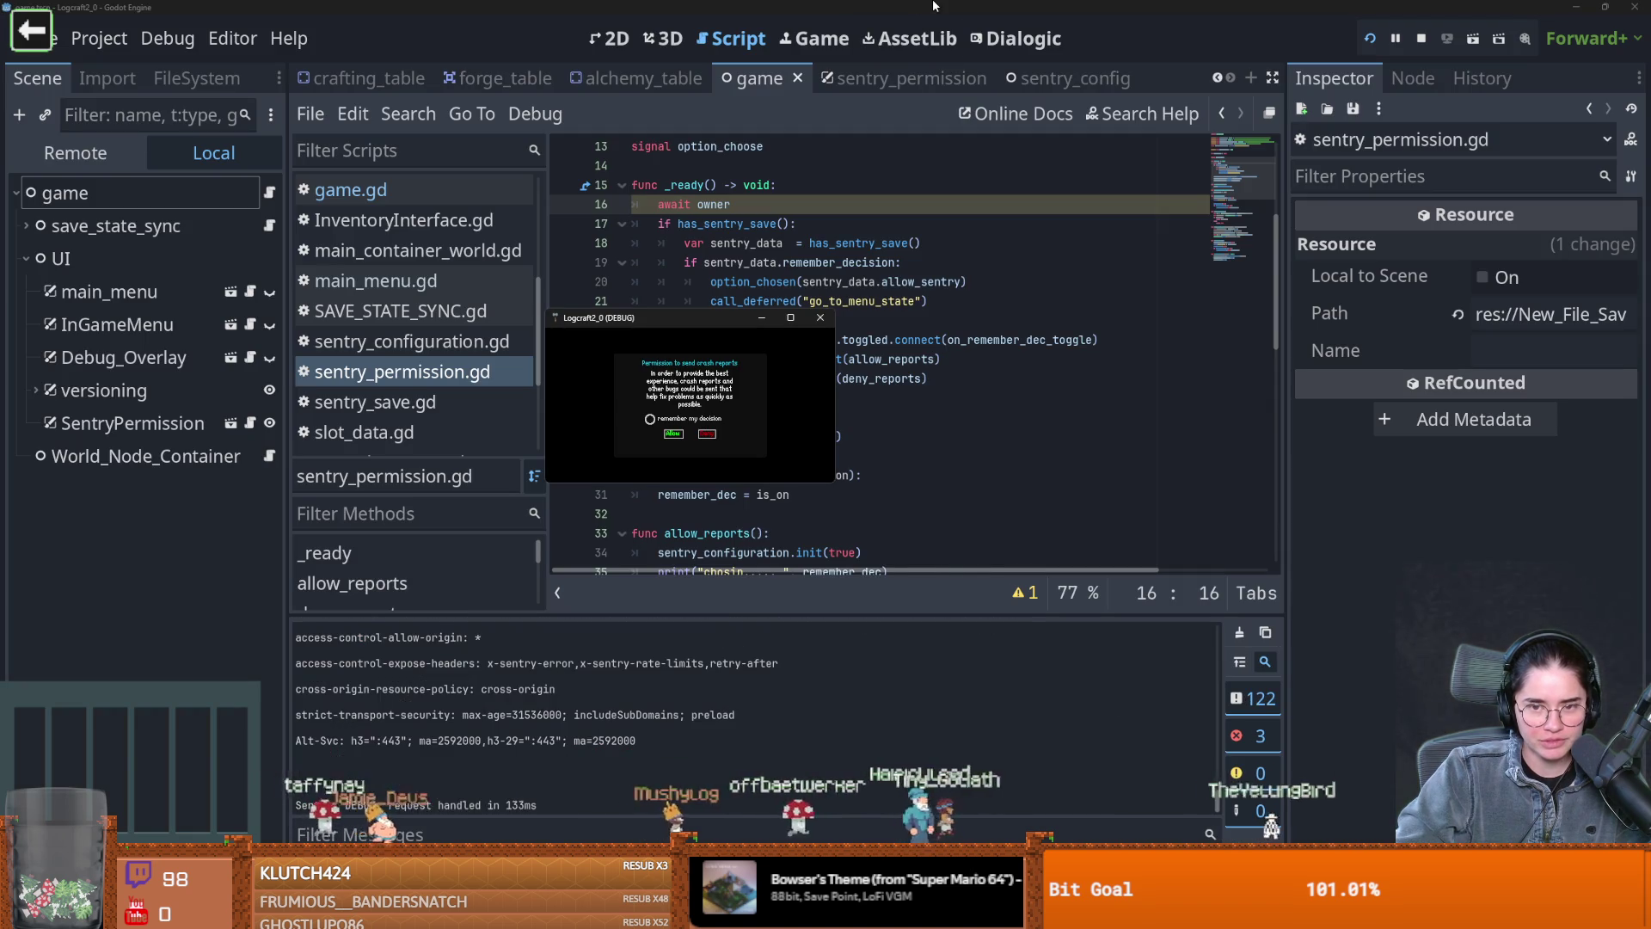
left_click(748, 205)
key("alt+Tab")
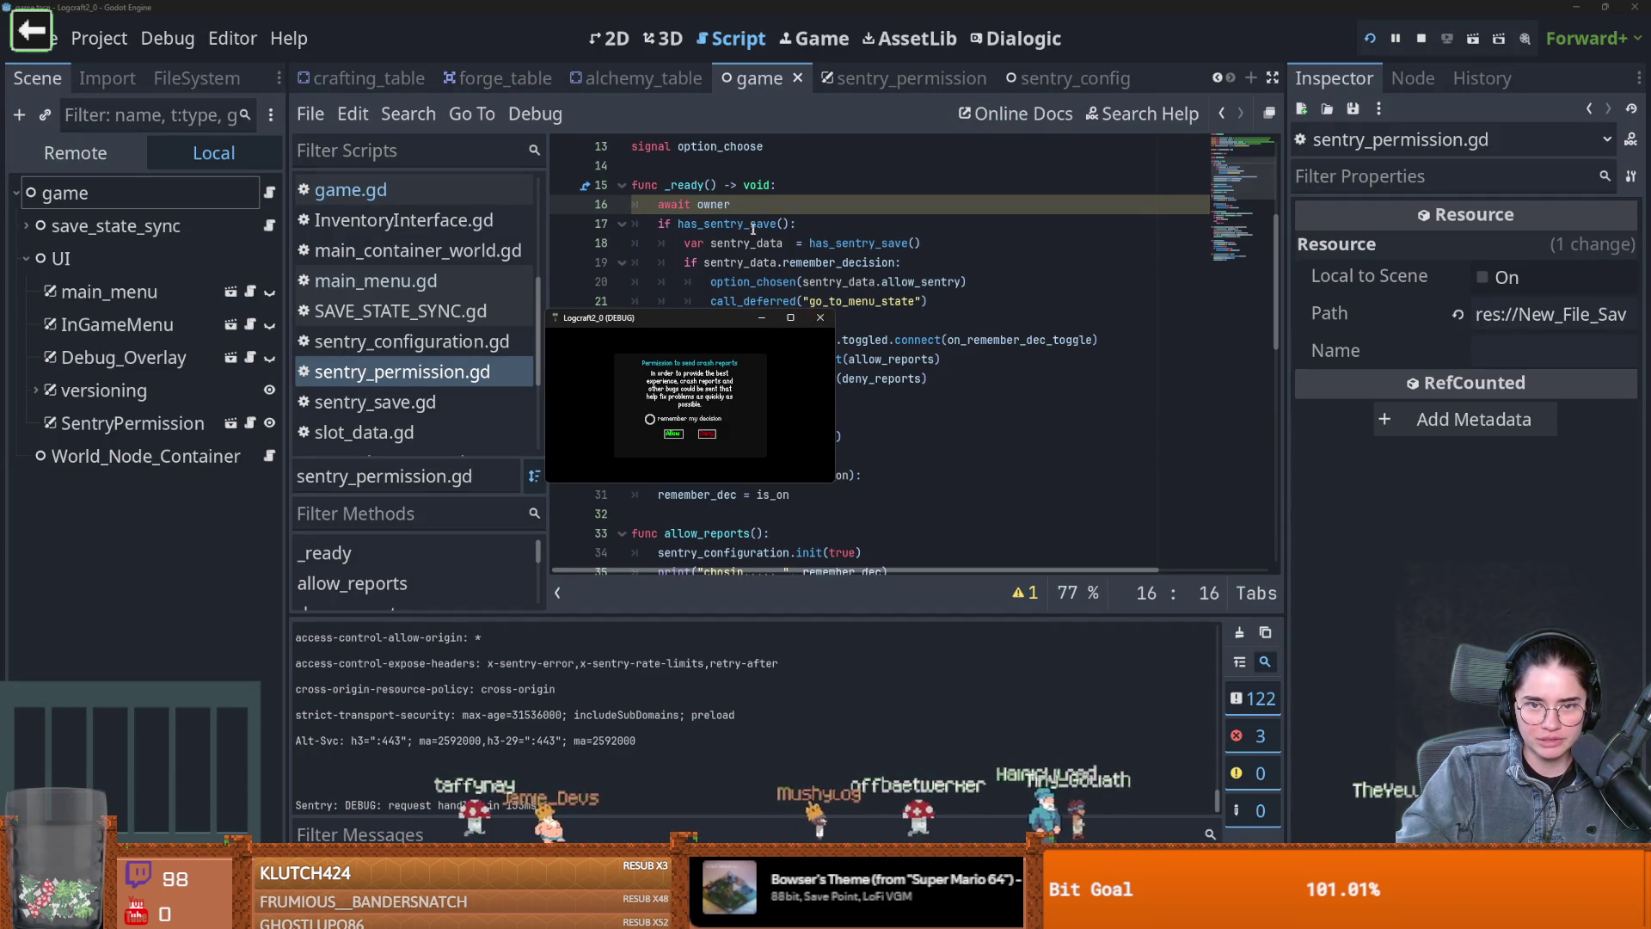
key("F8")
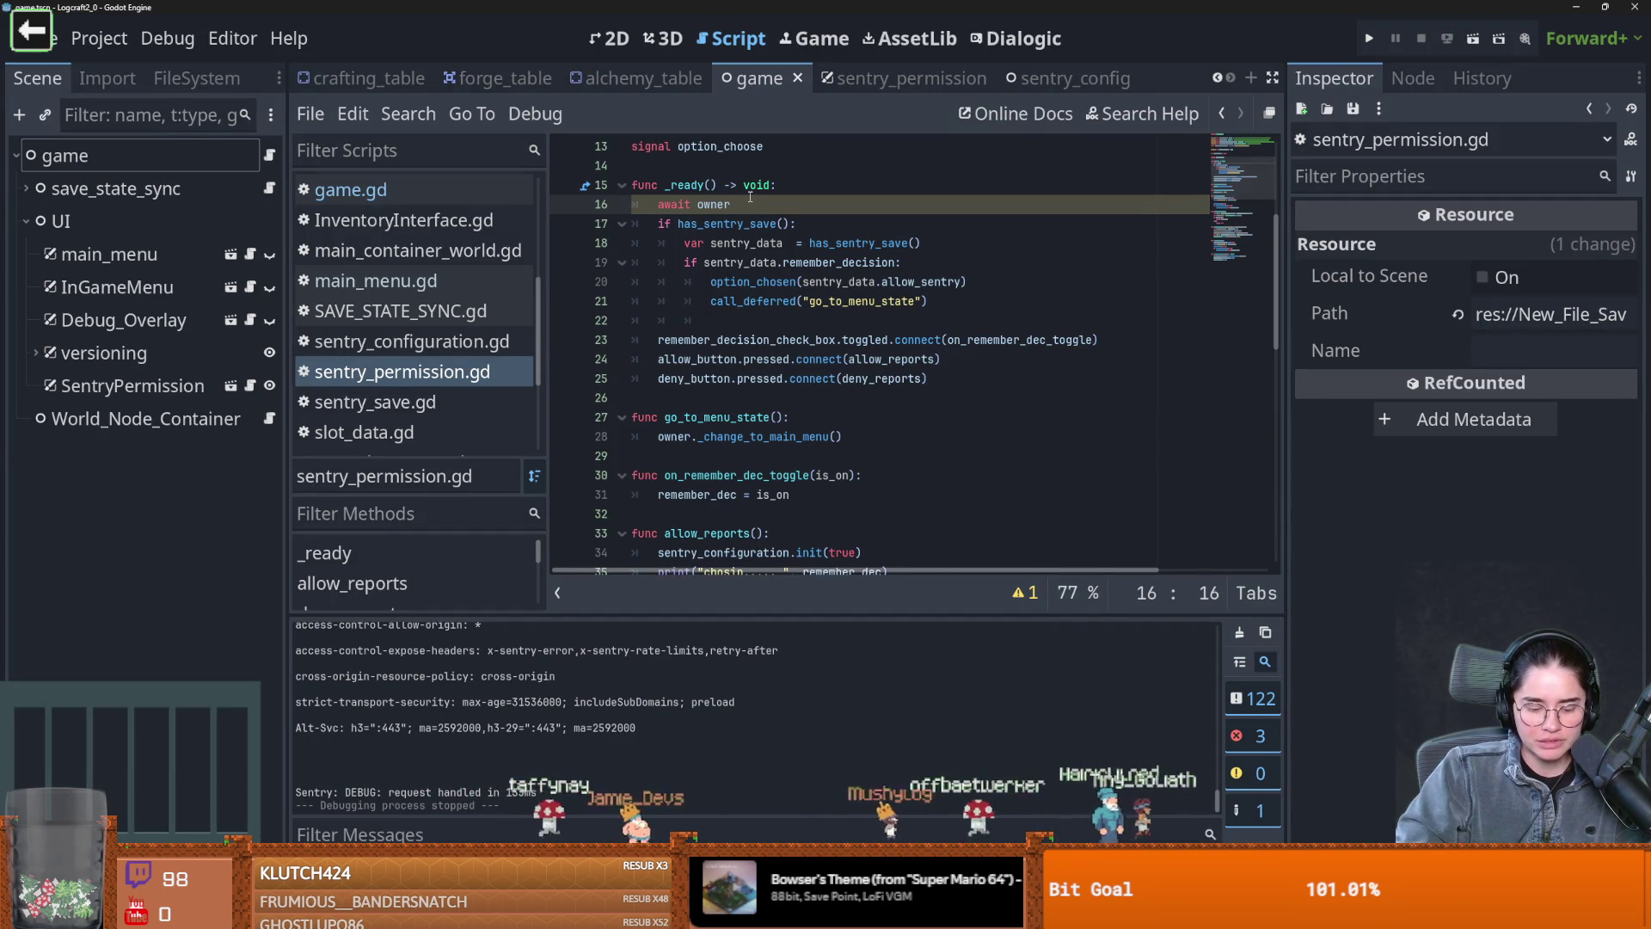
type(".ready")
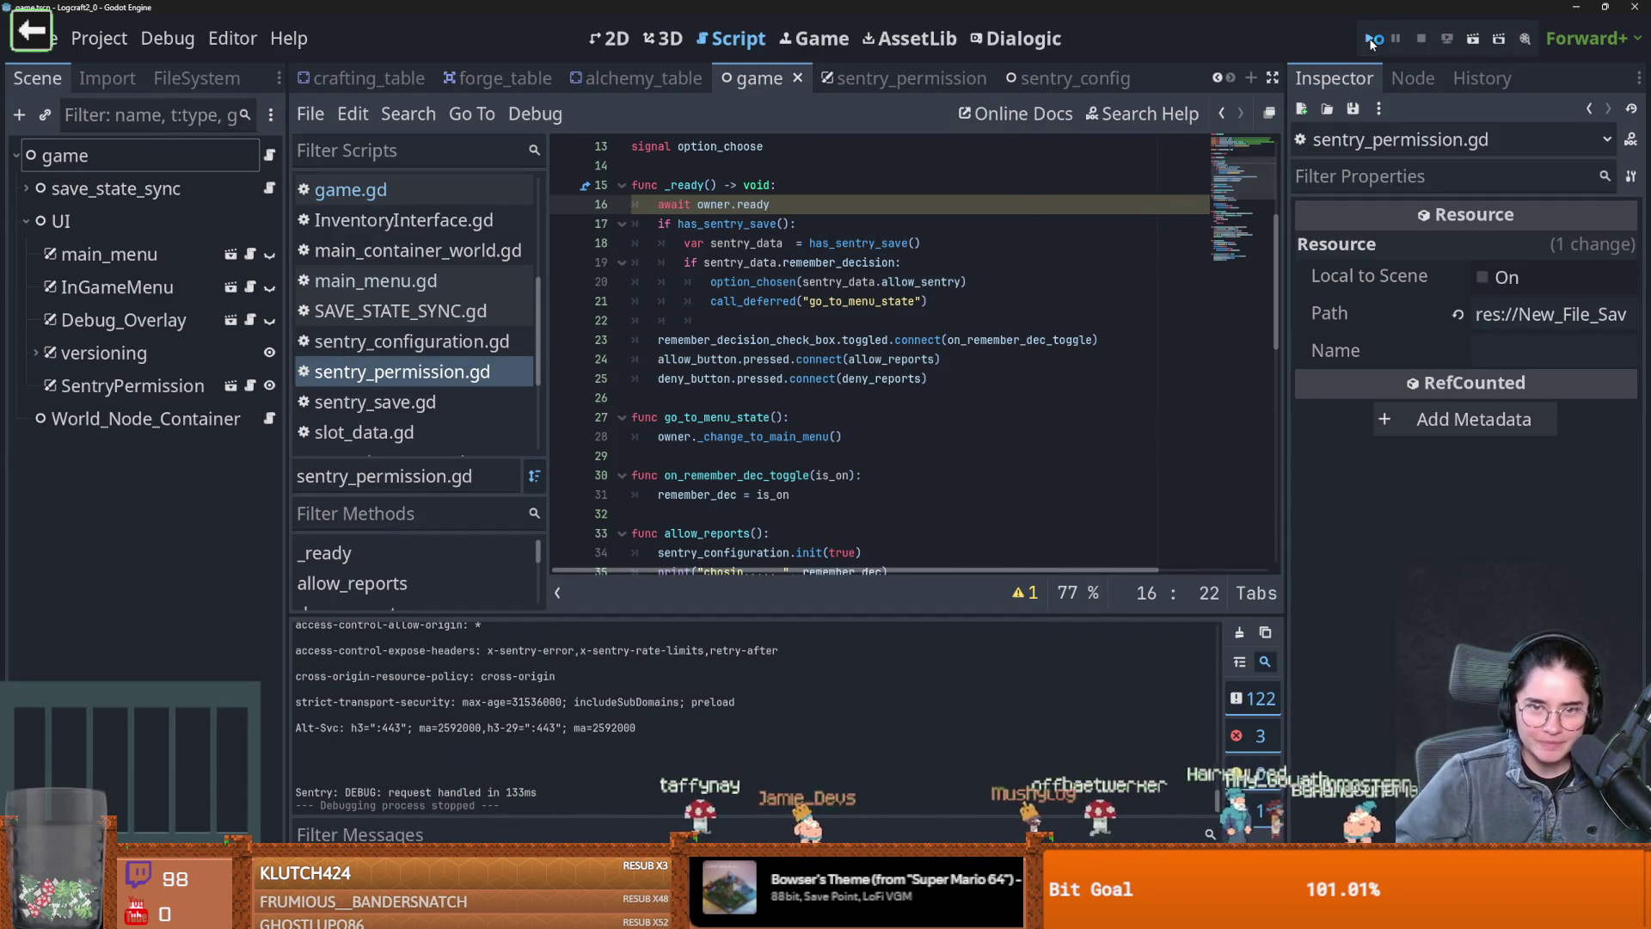
left_click(1372, 40)
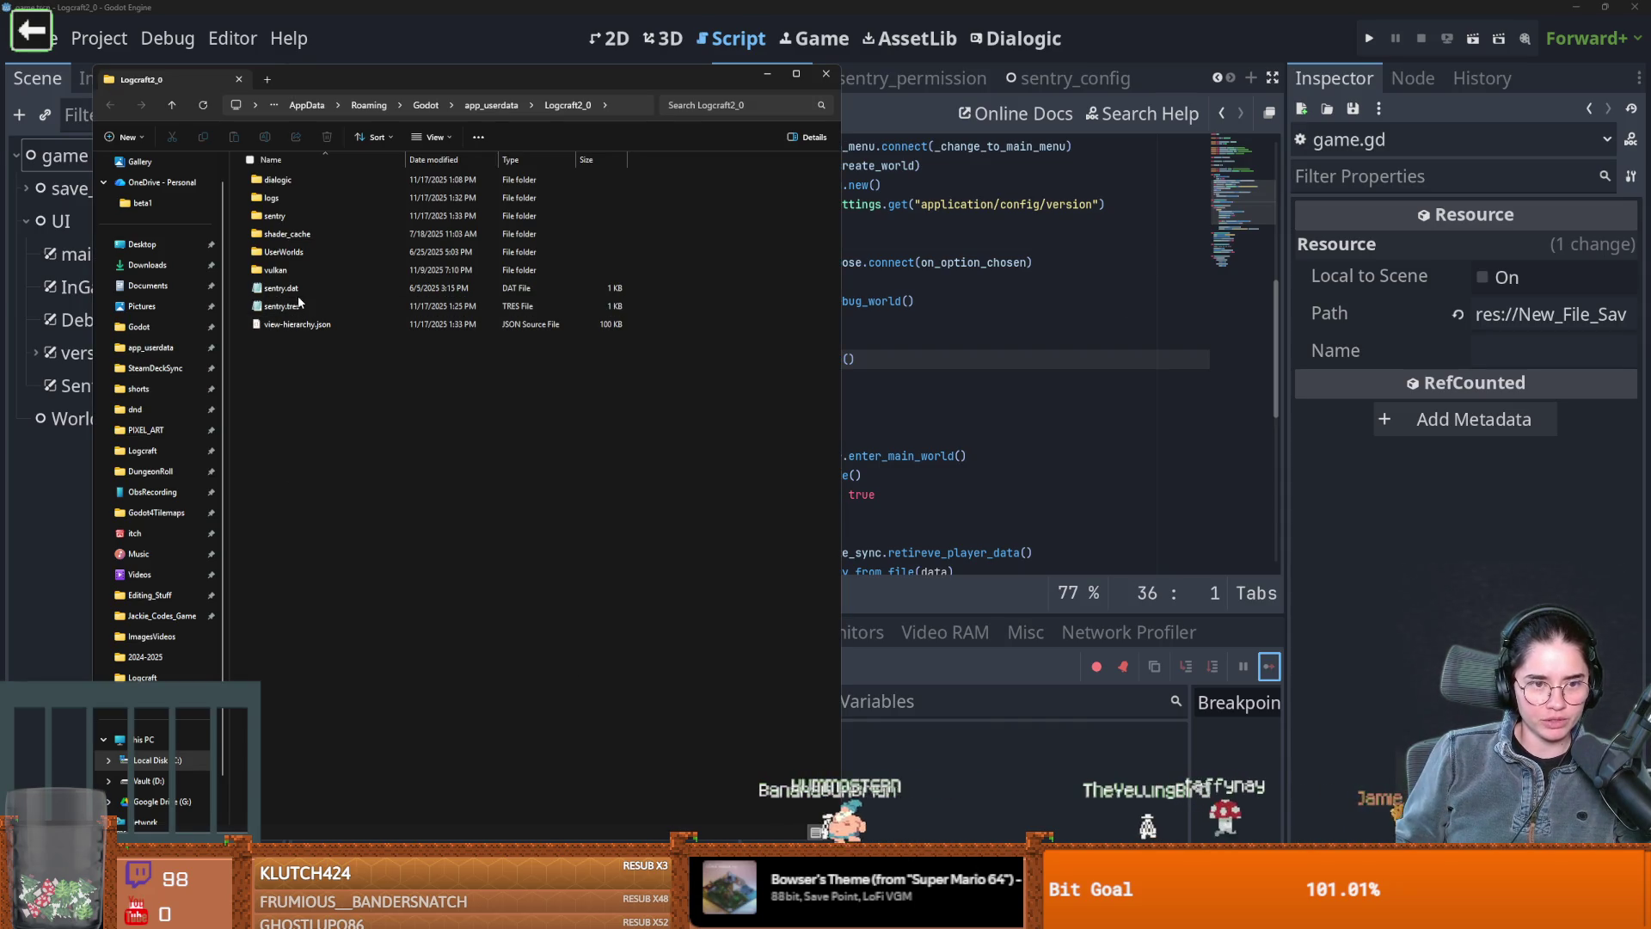
Locate sentry.tres in File Explorer and test-run the game once more
left_click(284, 307)
right_click(290, 305)
left_click(1005, 298)
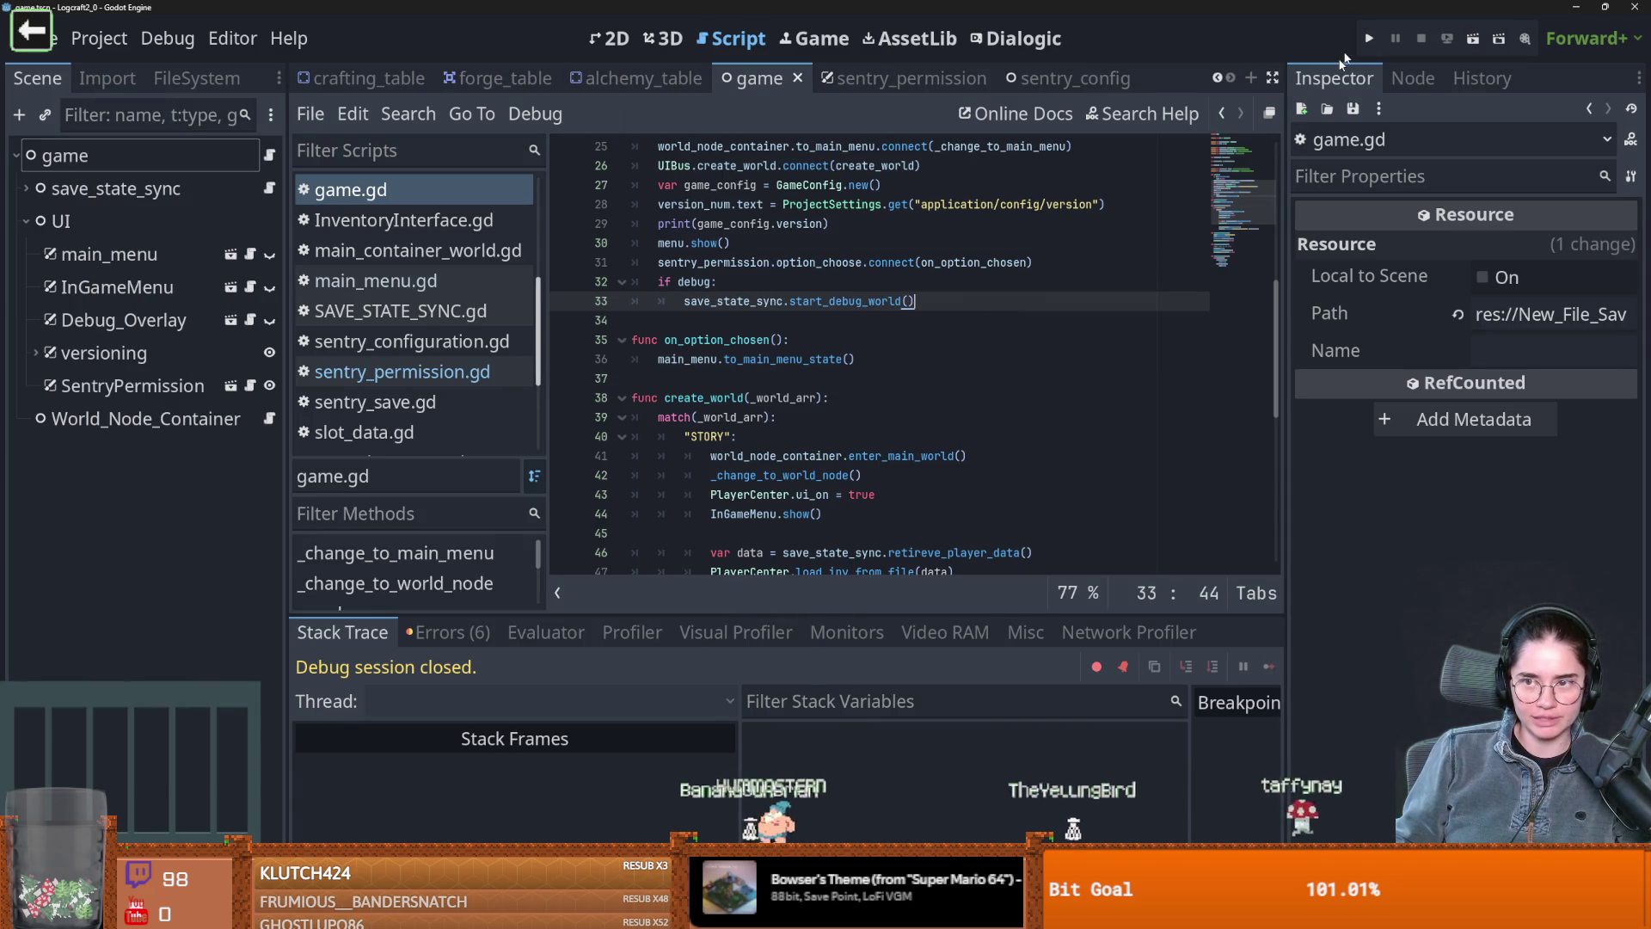
left_click(1369, 36)
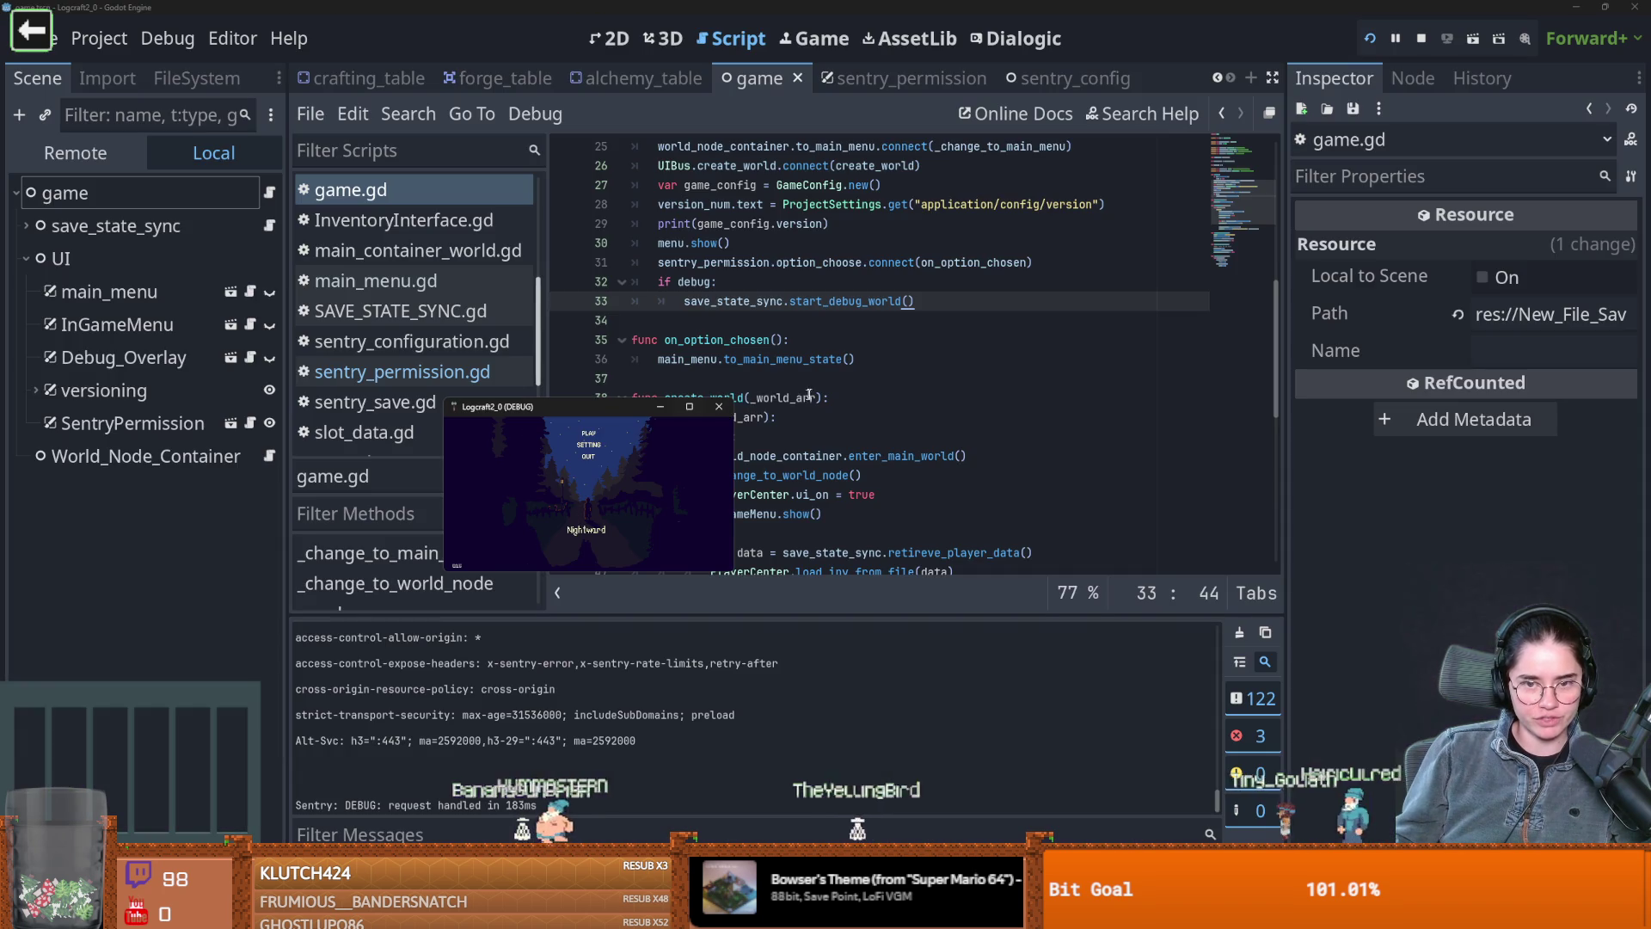
left_click(710, 407)
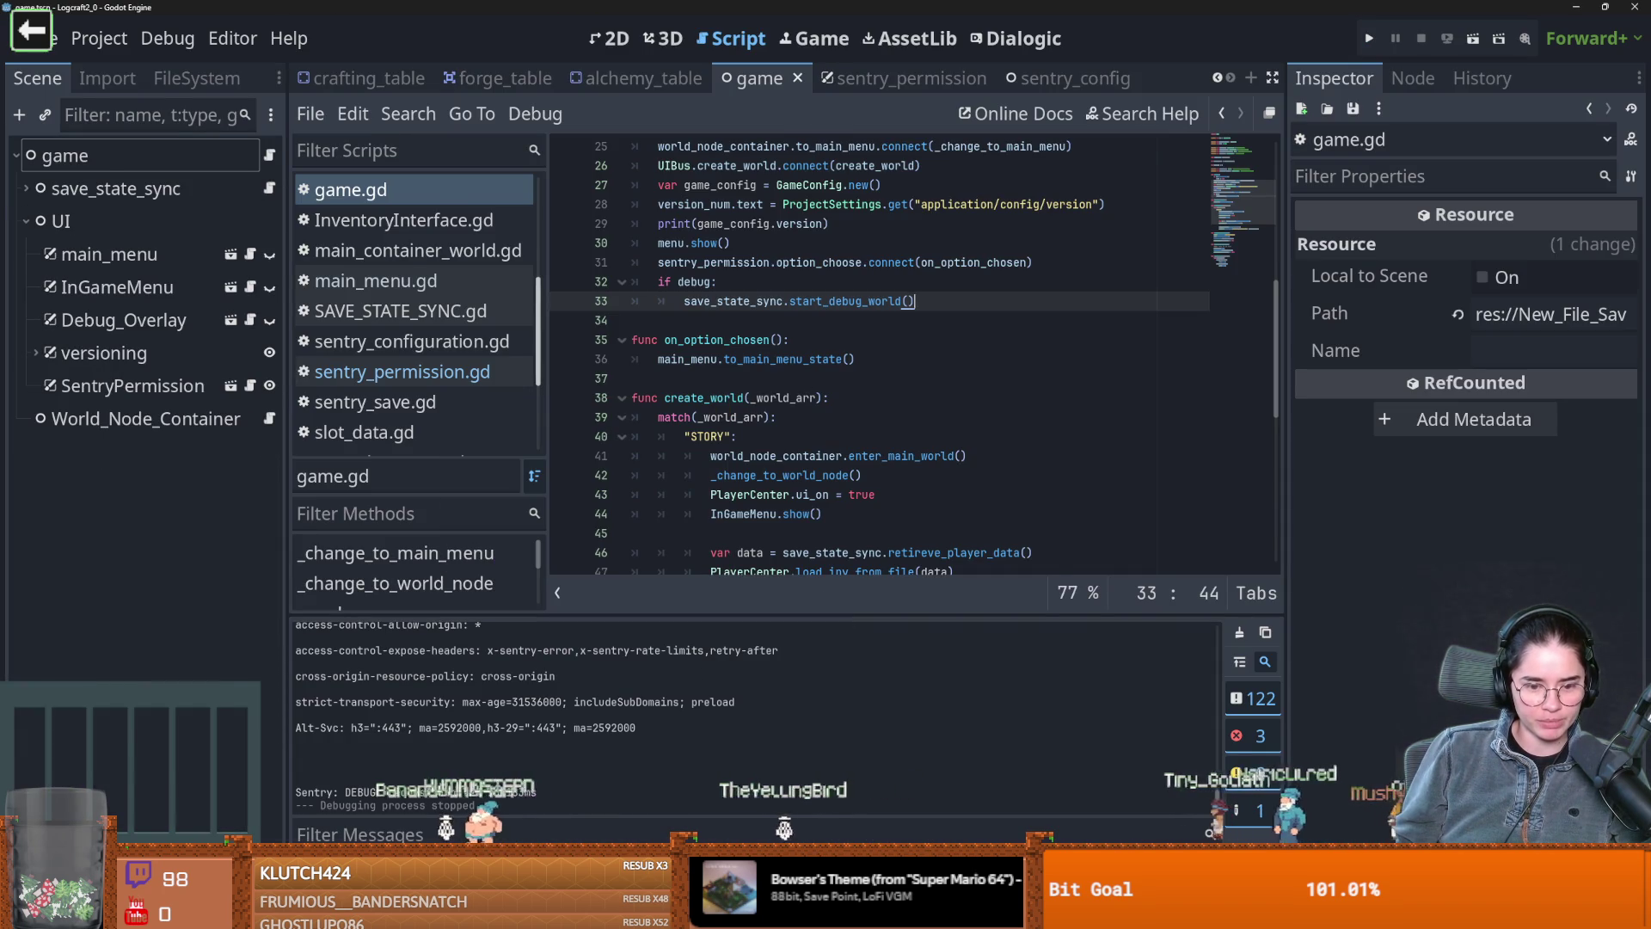
Delete sentry.tres, rerun the game to see the permission prompt, then switch to GitHub Desktop
key("alt+Tab")
right_click(279, 310)
left_click(450, 319)
left_click(876, 342)
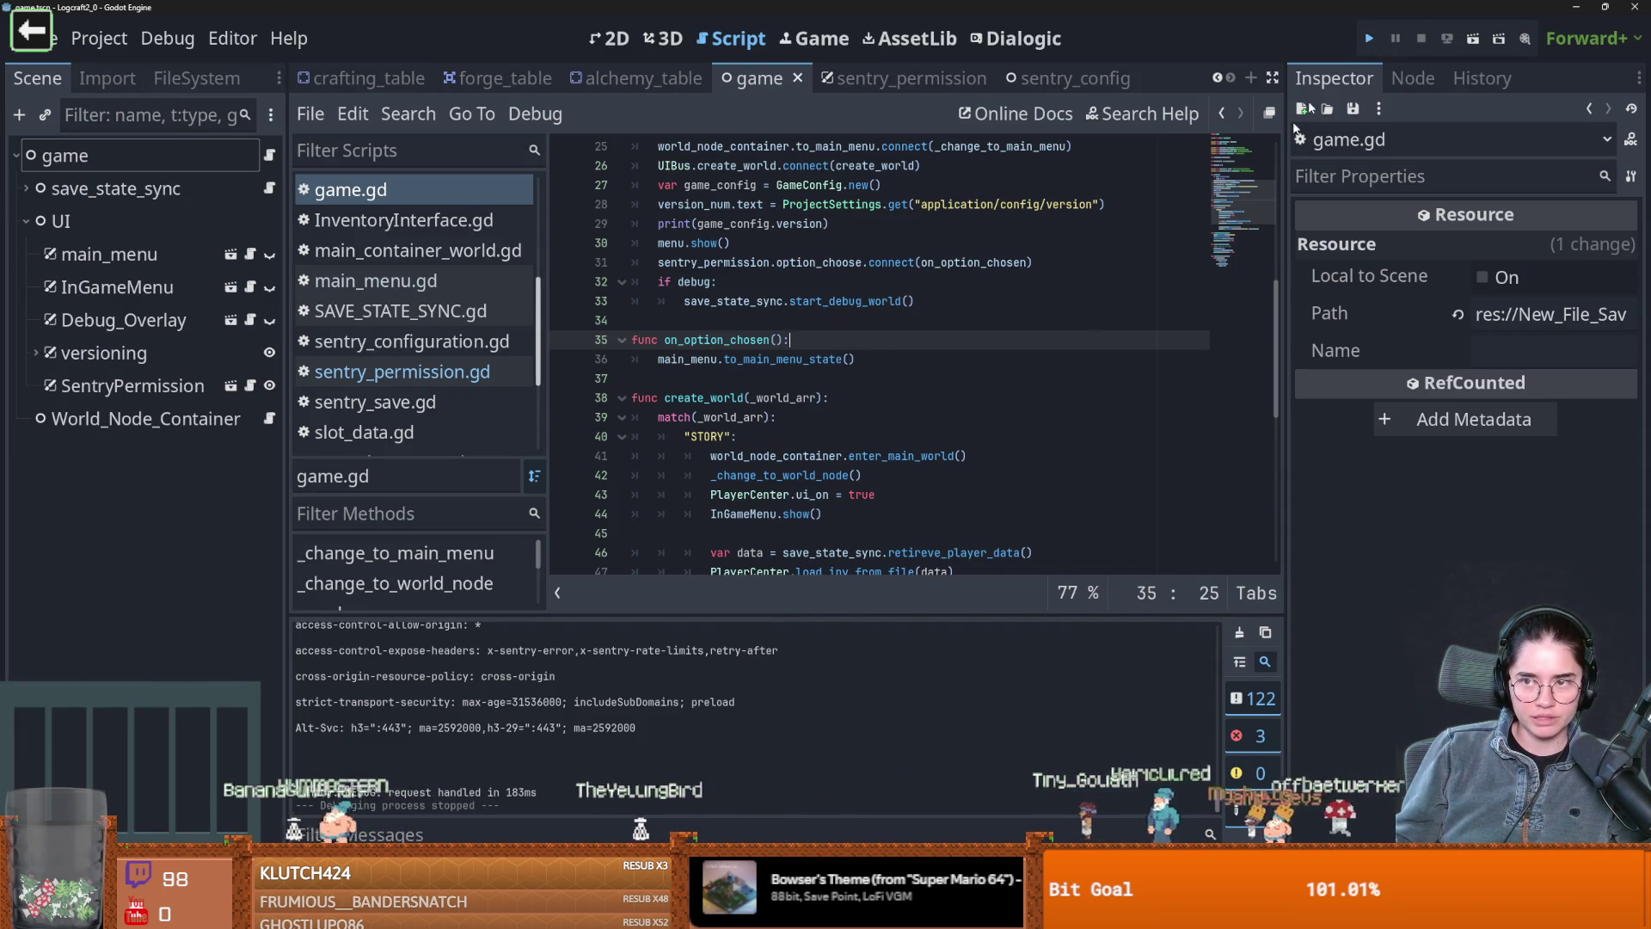
left_click(1367, 39)
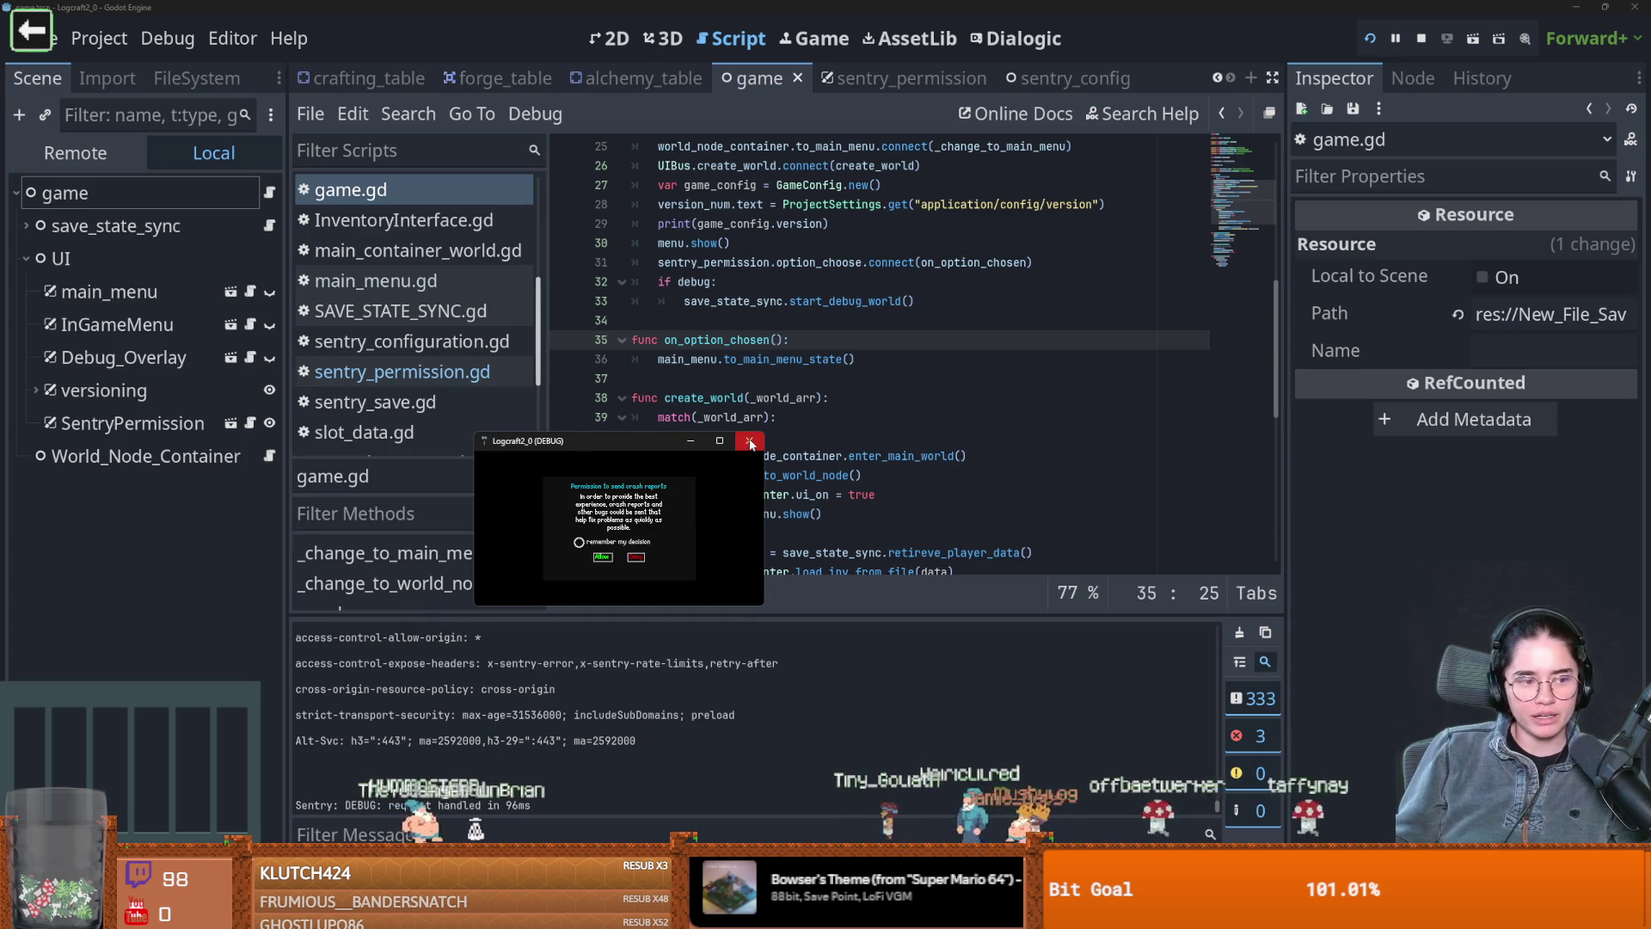
left_click(750, 442)
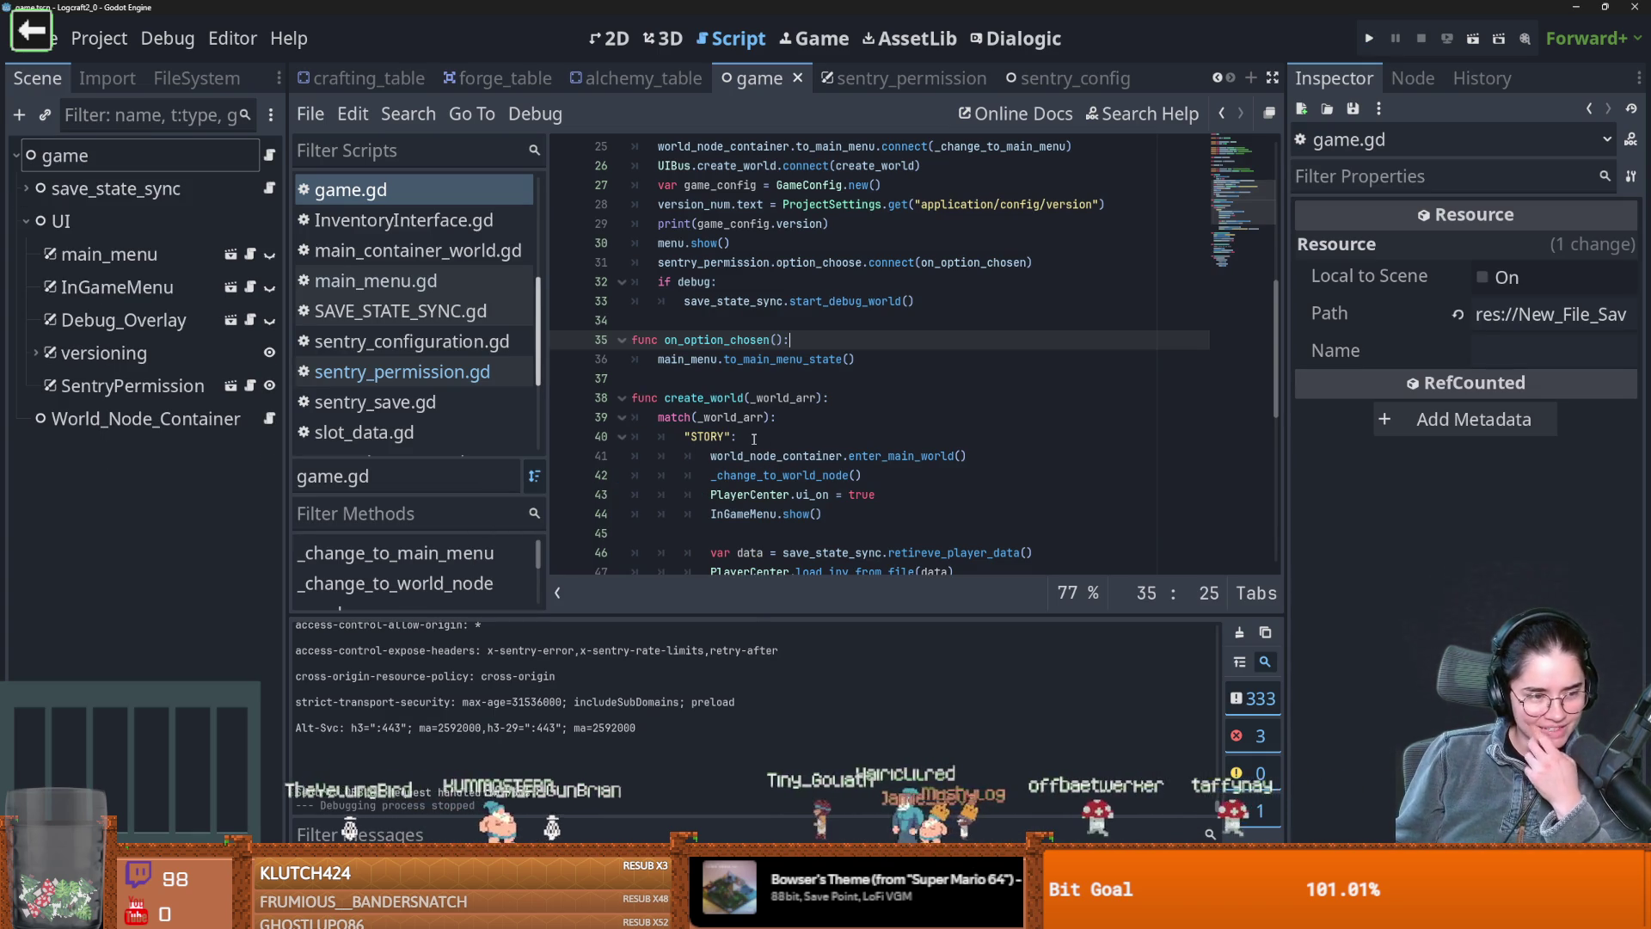
left_click(892, 552)
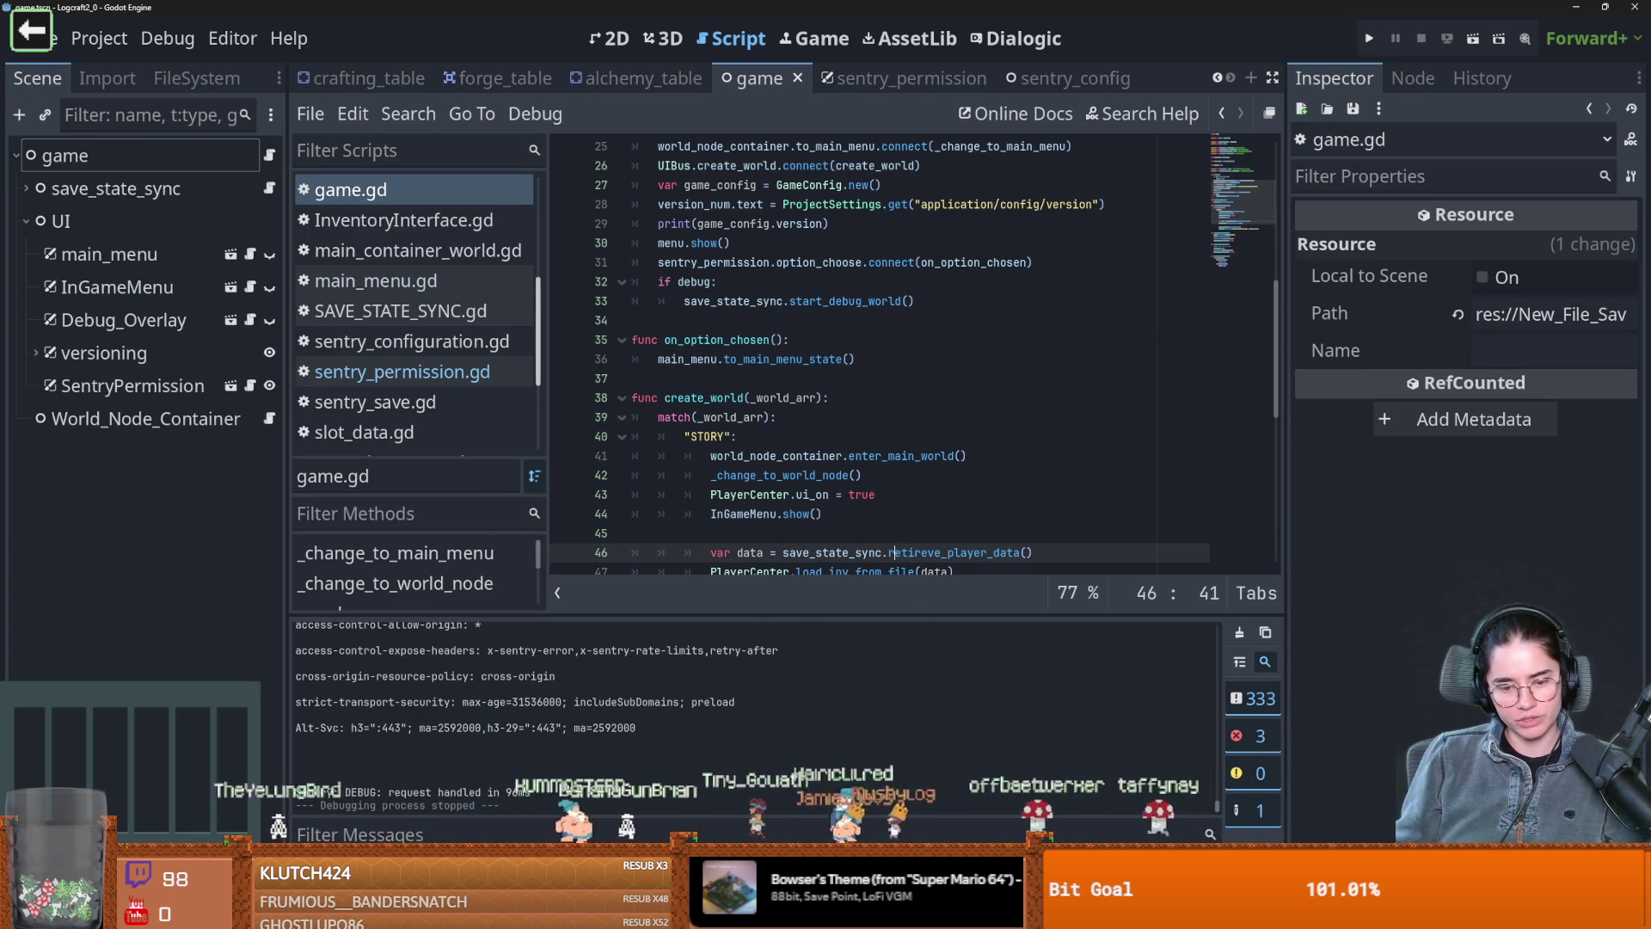
key("alt+Tab")
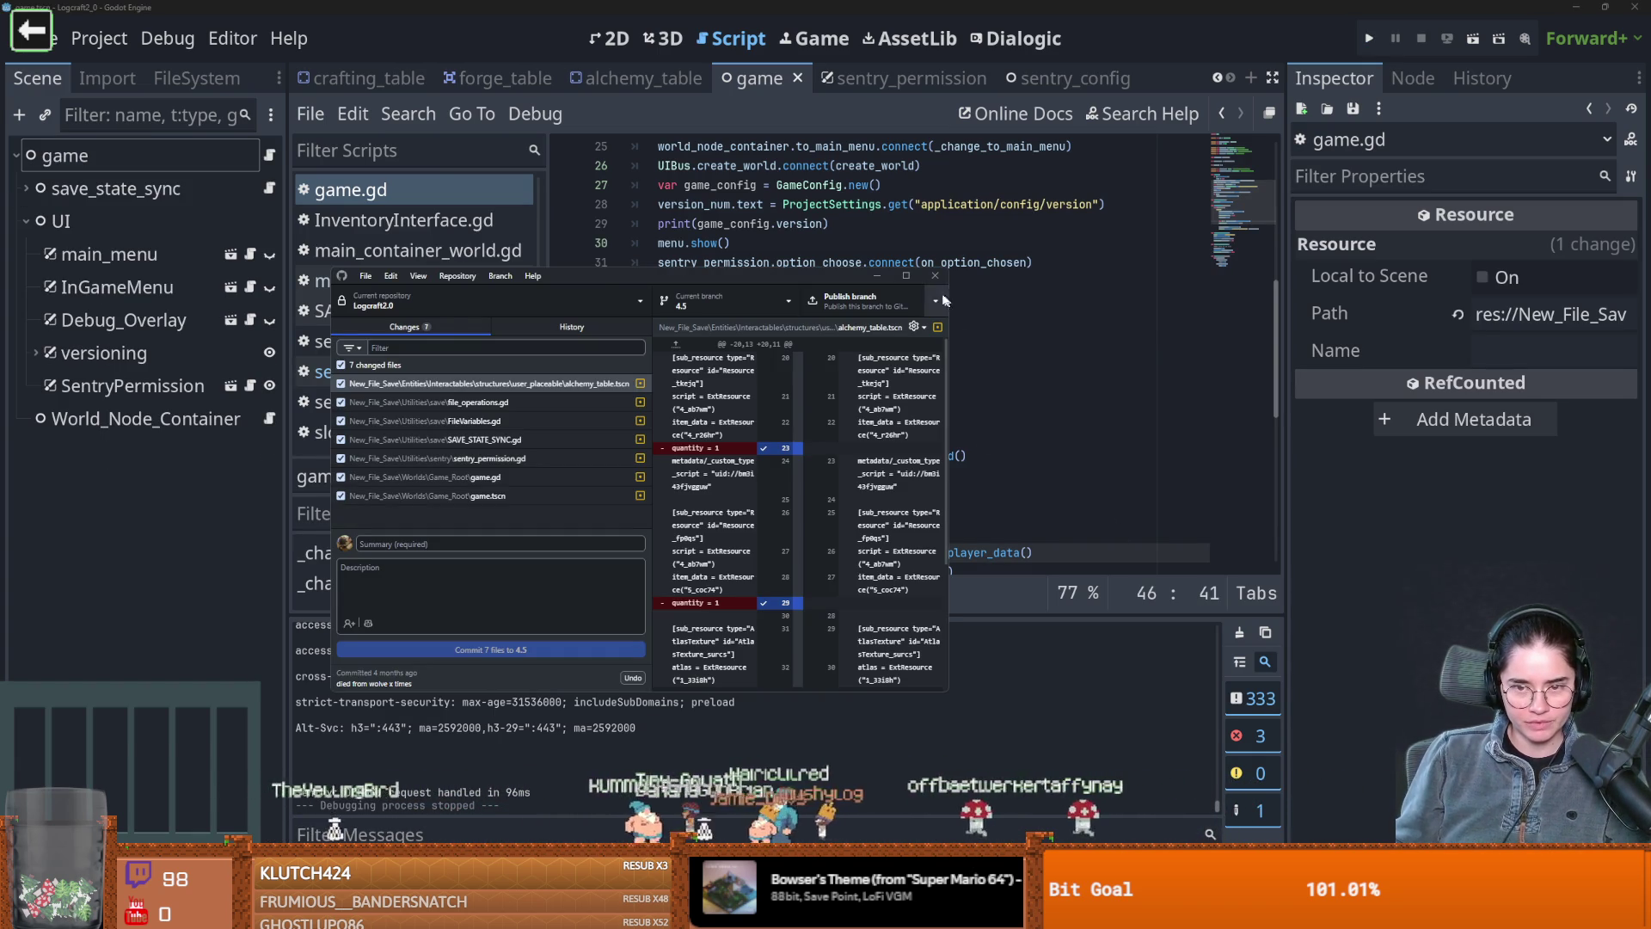
Commit the changes as 'sentry remember decision popup' on branch 4.5 and publish the branch
left_click(905, 275)
left_click(263, 749)
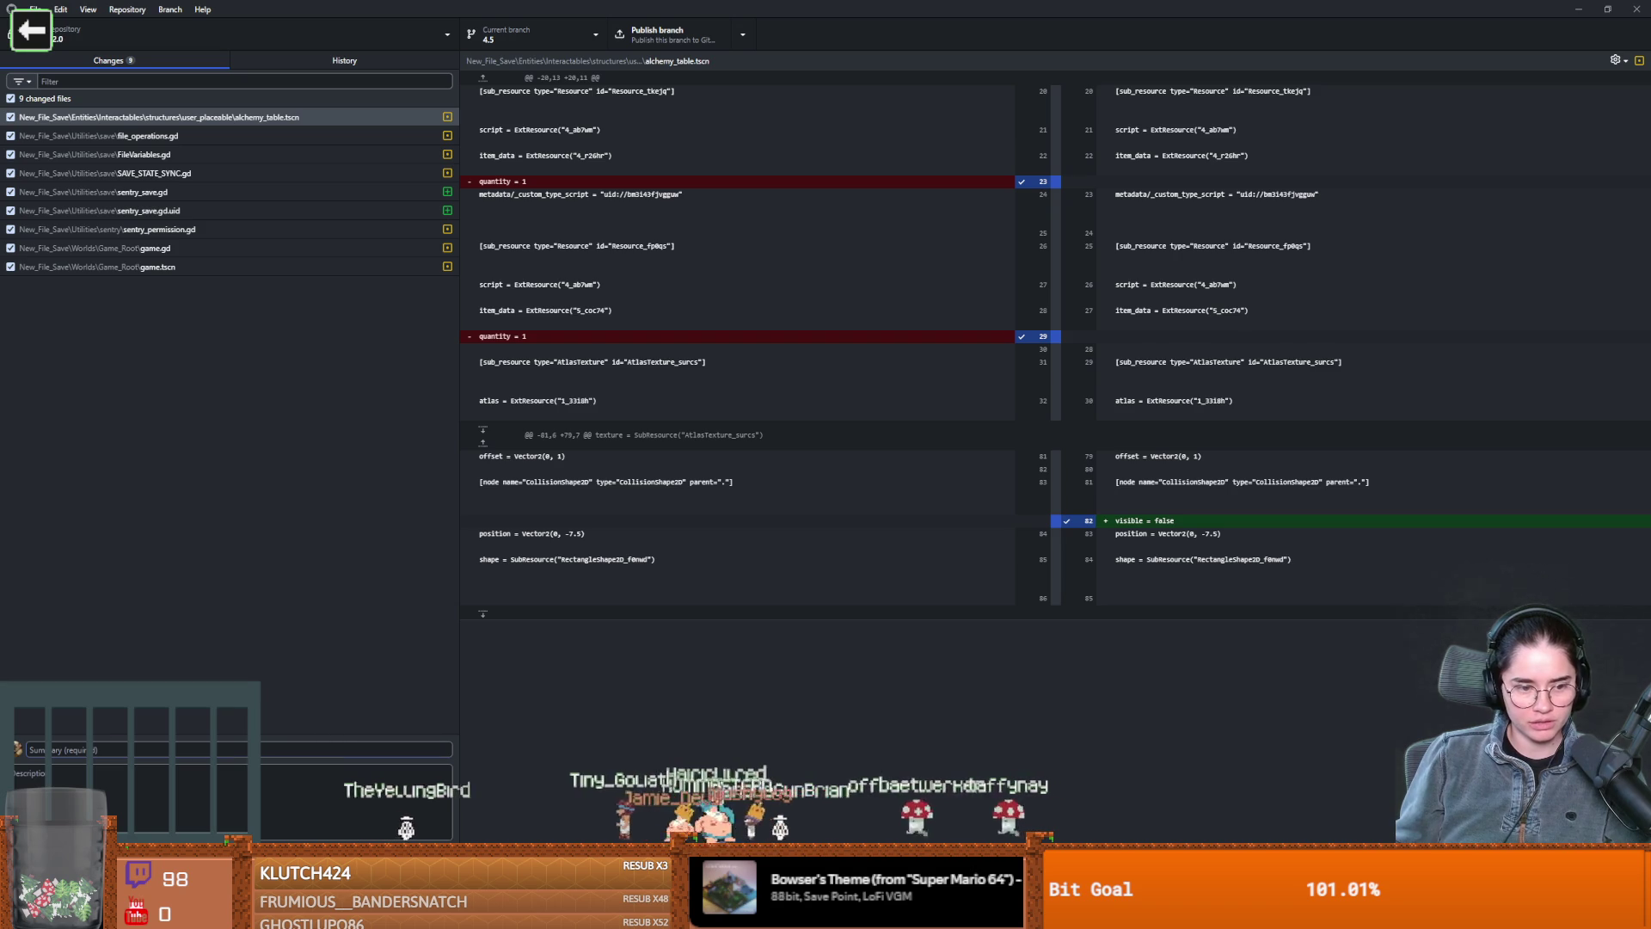
type("sentry remember")
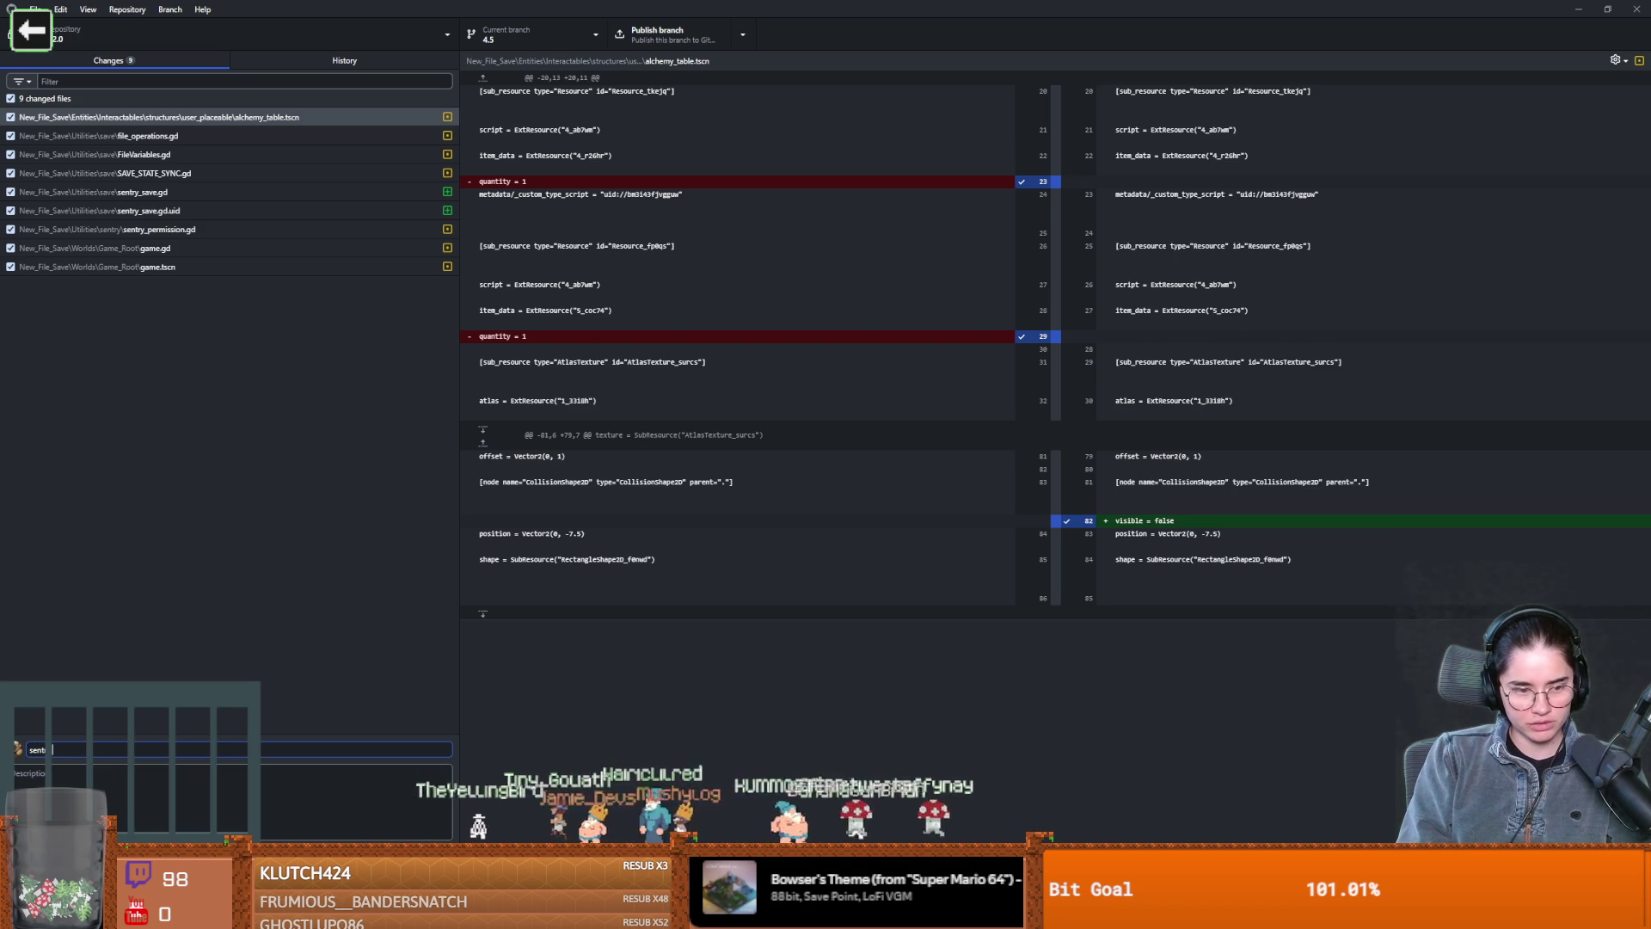
type(" decision b")
key("BackSpace")
type("popup")
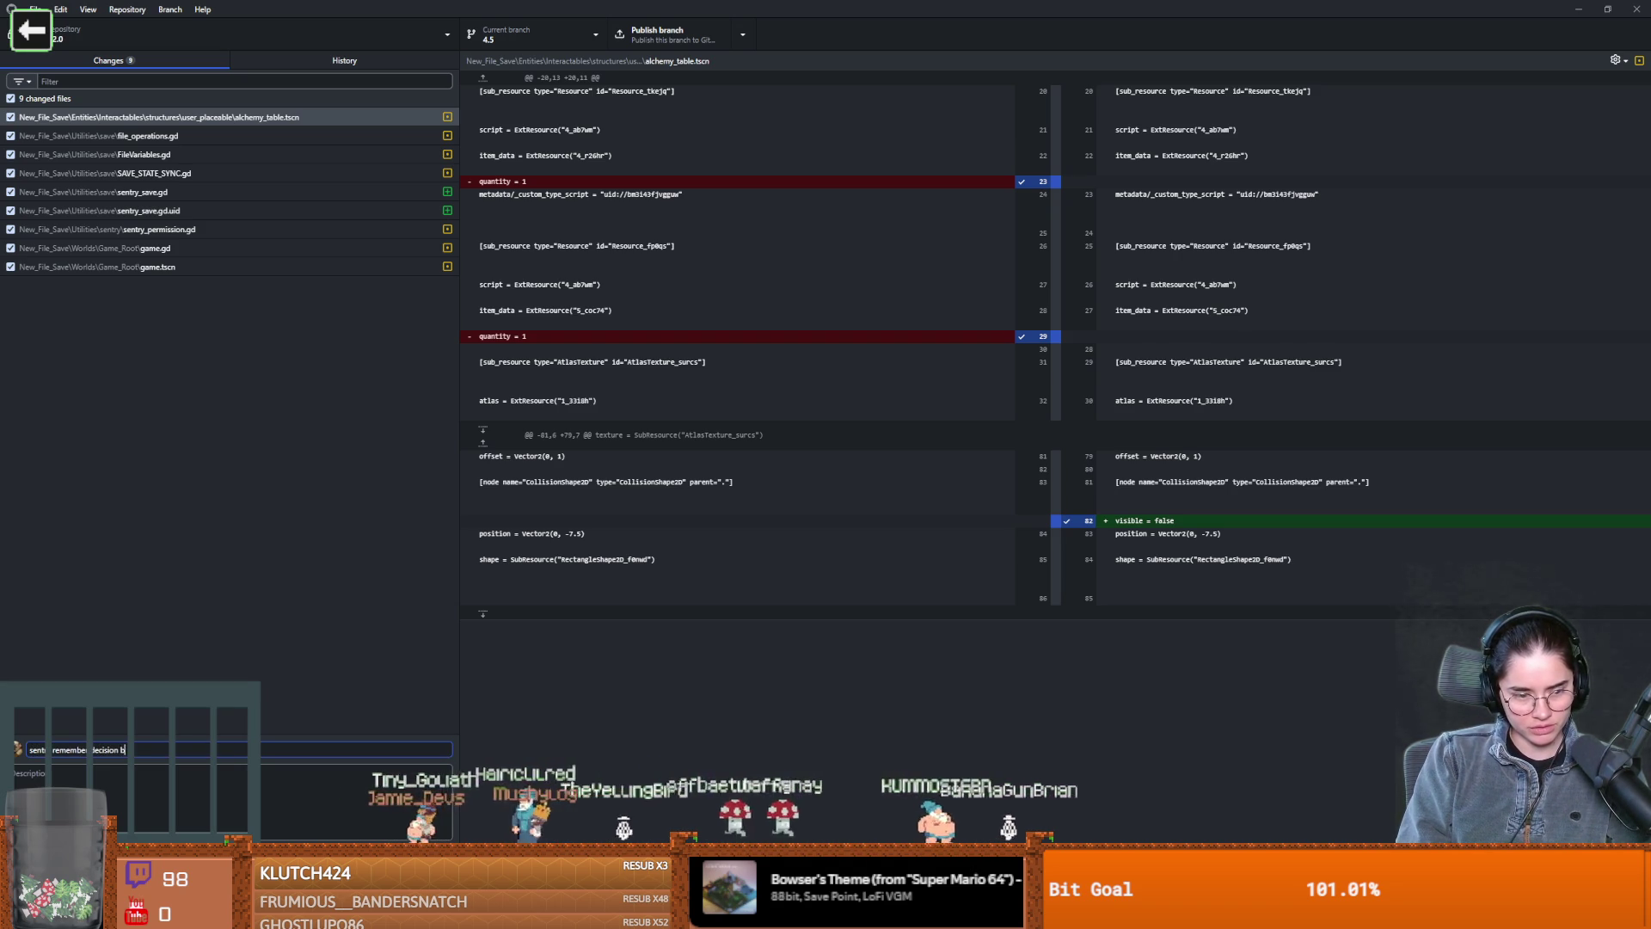
key("ctrl+Return")
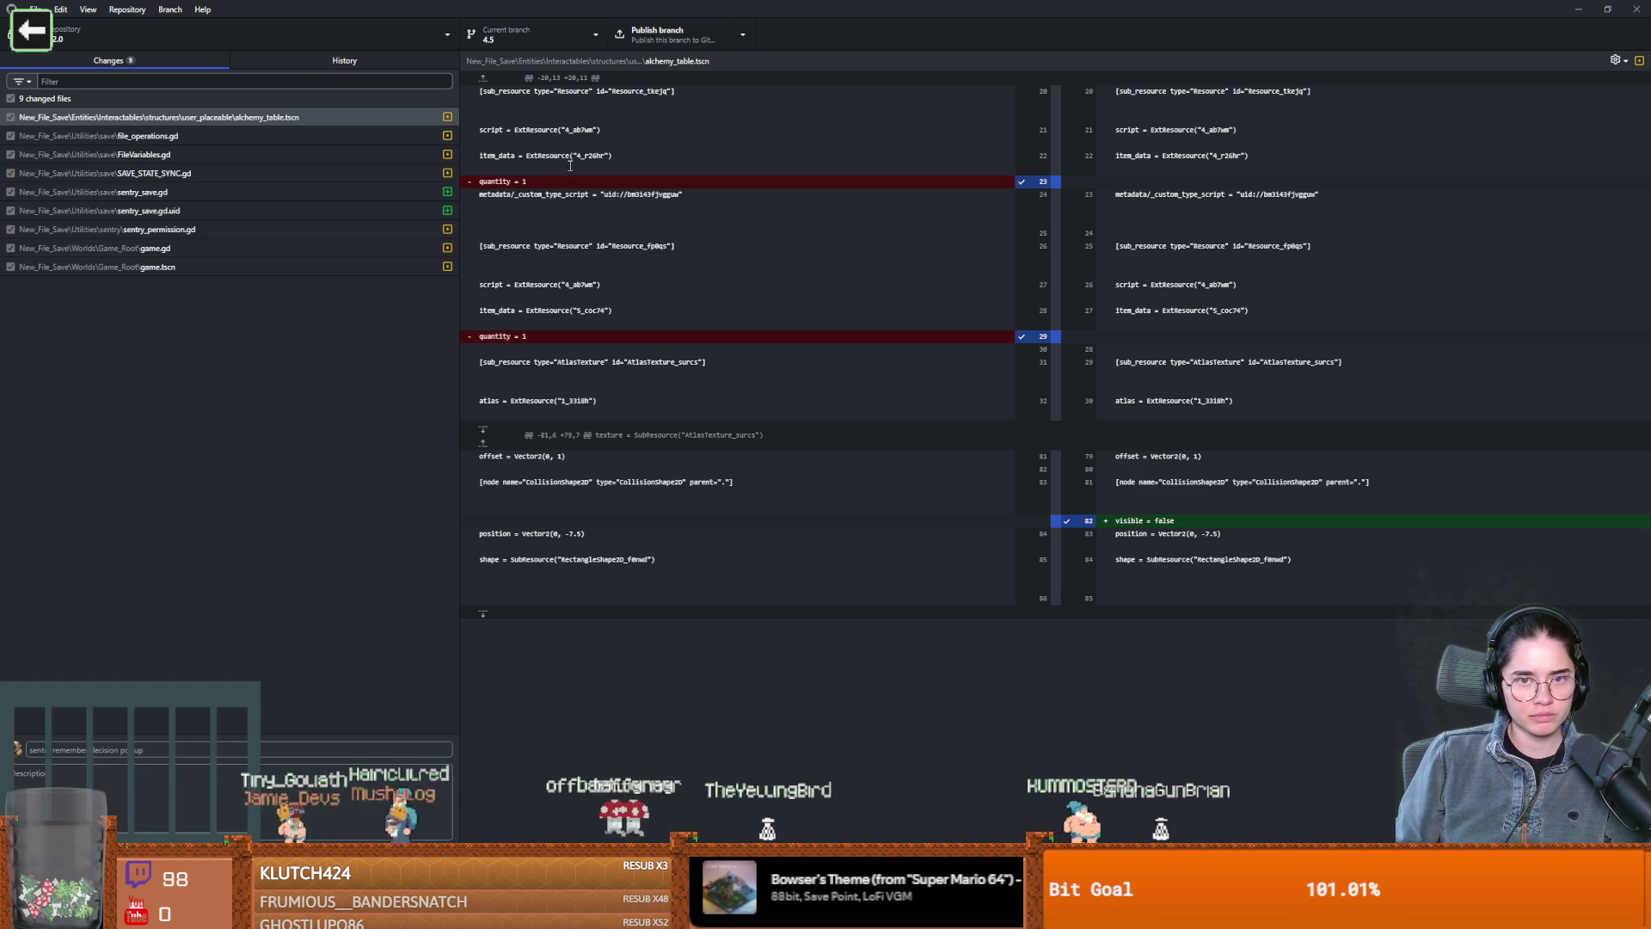
left_click(666, 36)
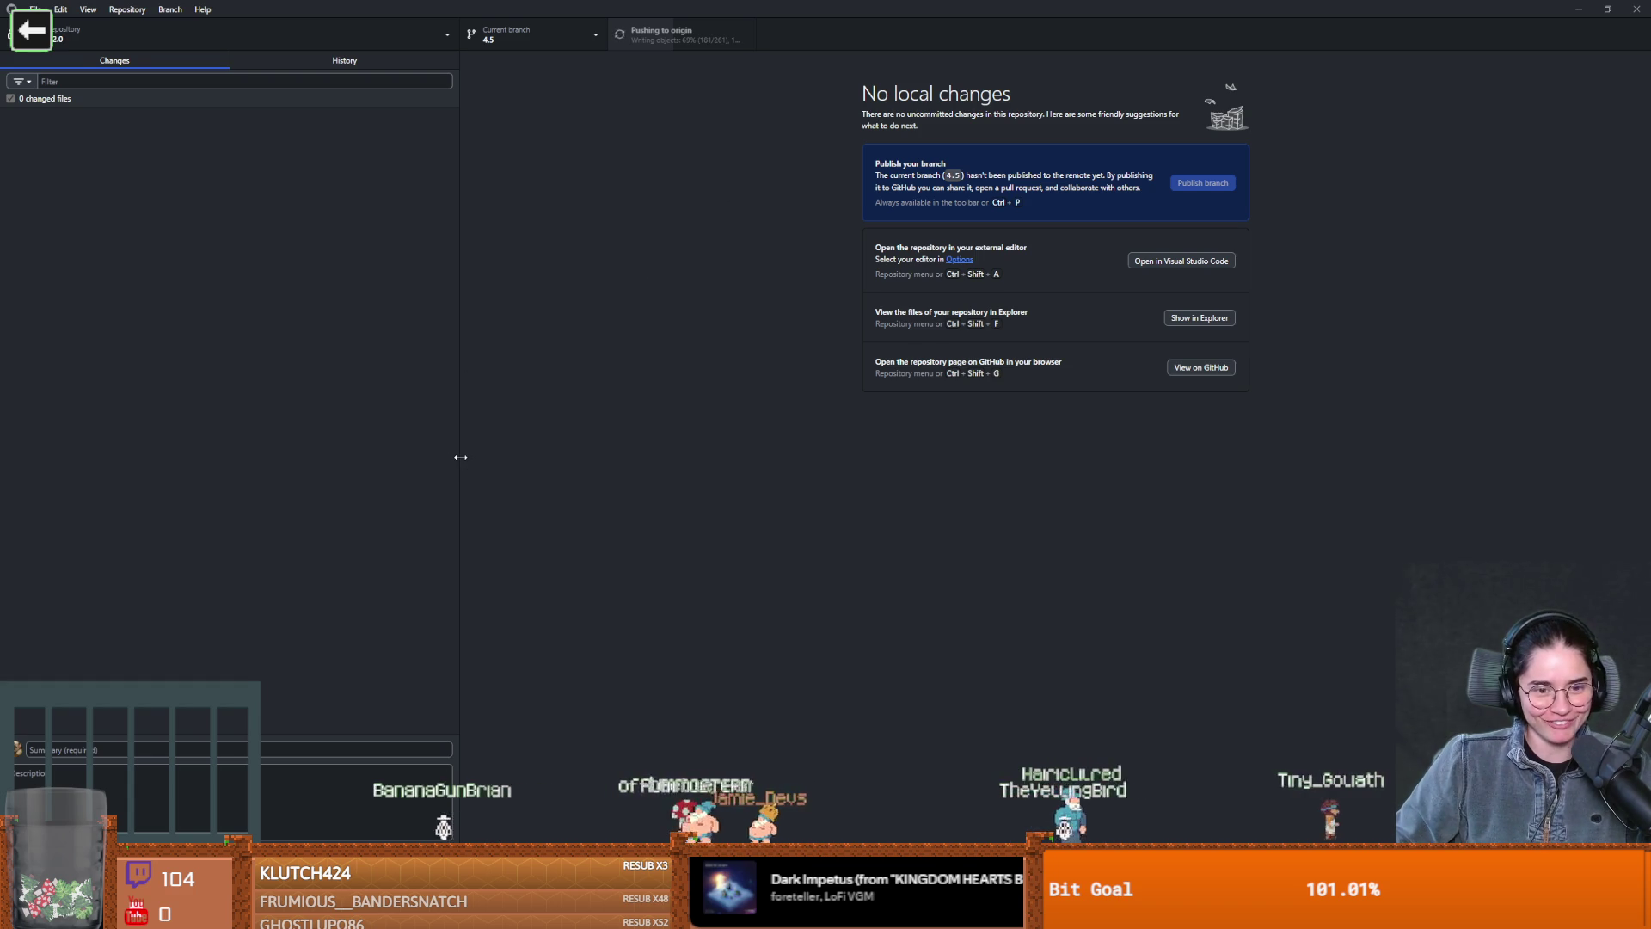
Narrow the changed-files panel and resize the GitHub Desktop window while the push runs
left_click_drag(461, 463, 410, 456)
mouse_move(856, 6)
left_mouse_down()
mouse_move(682, 166)
mouse_move(686, 23)
left_mouse_up()
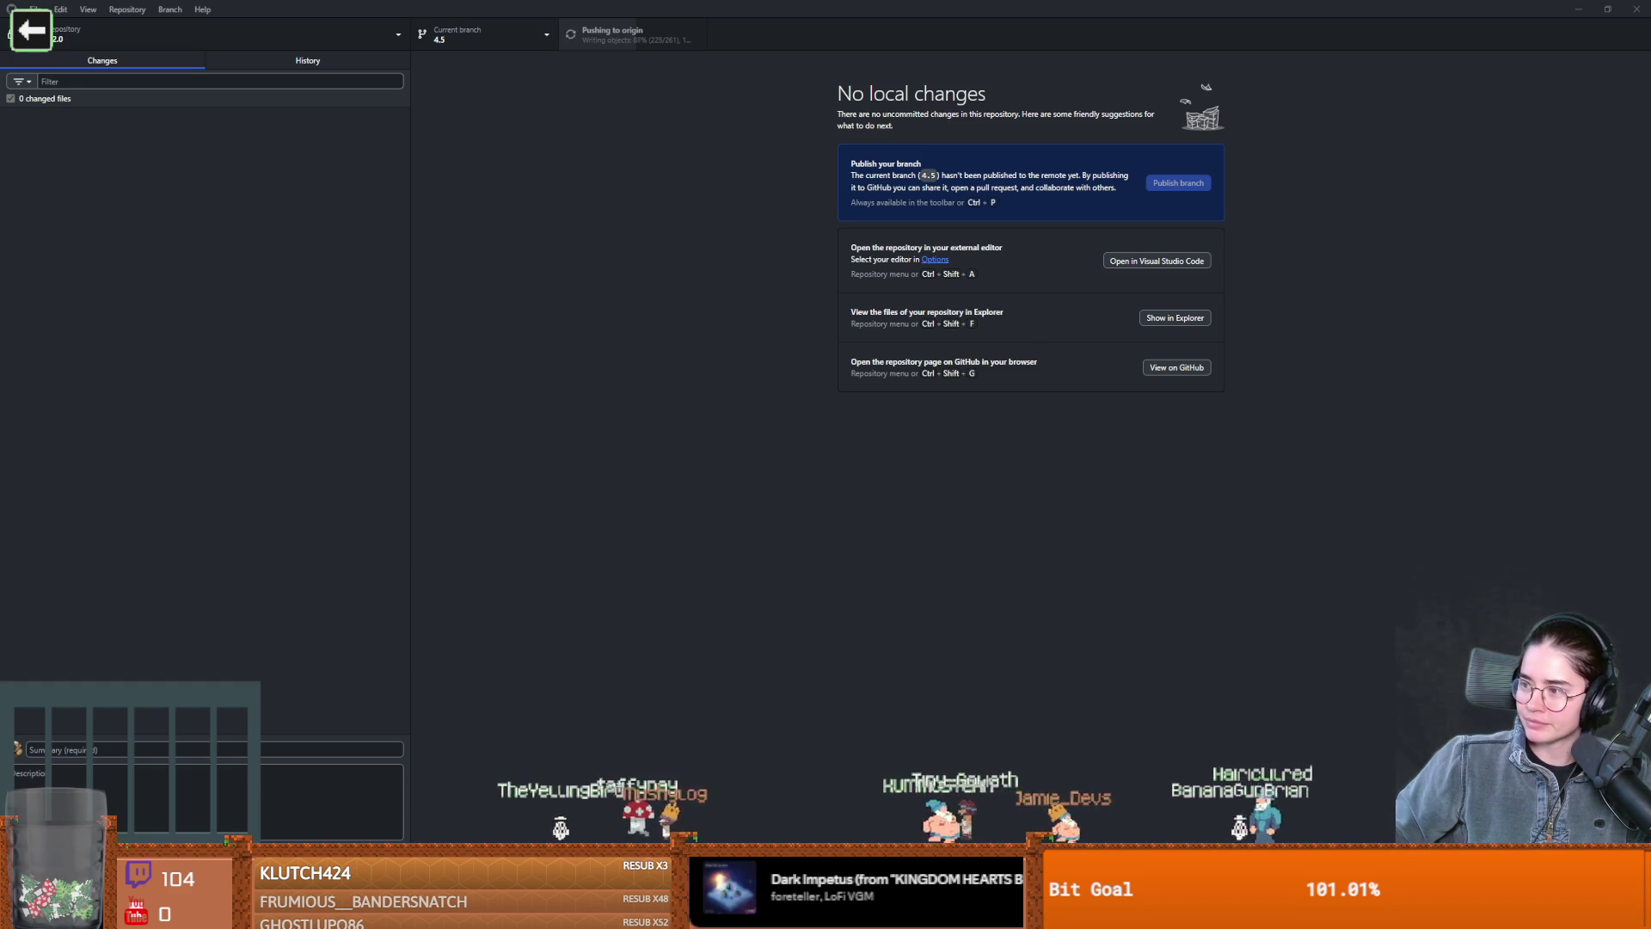
key("alt+Tab")
scroll(375, 421, "down", 2)
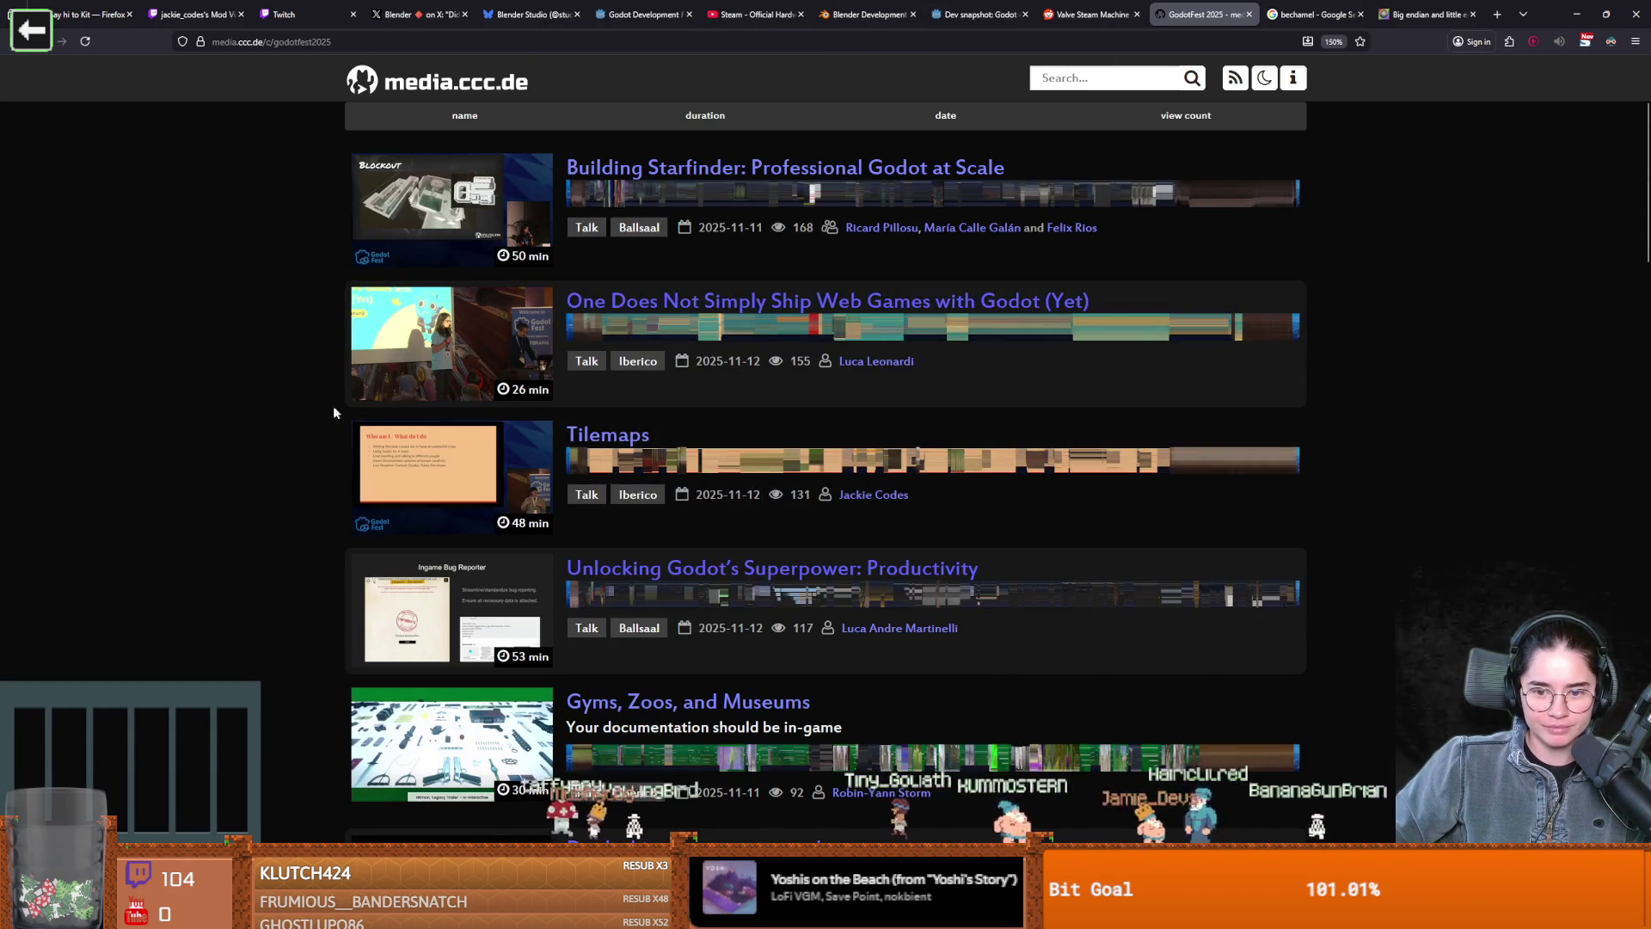
scroll(319, 400, "down", 5)
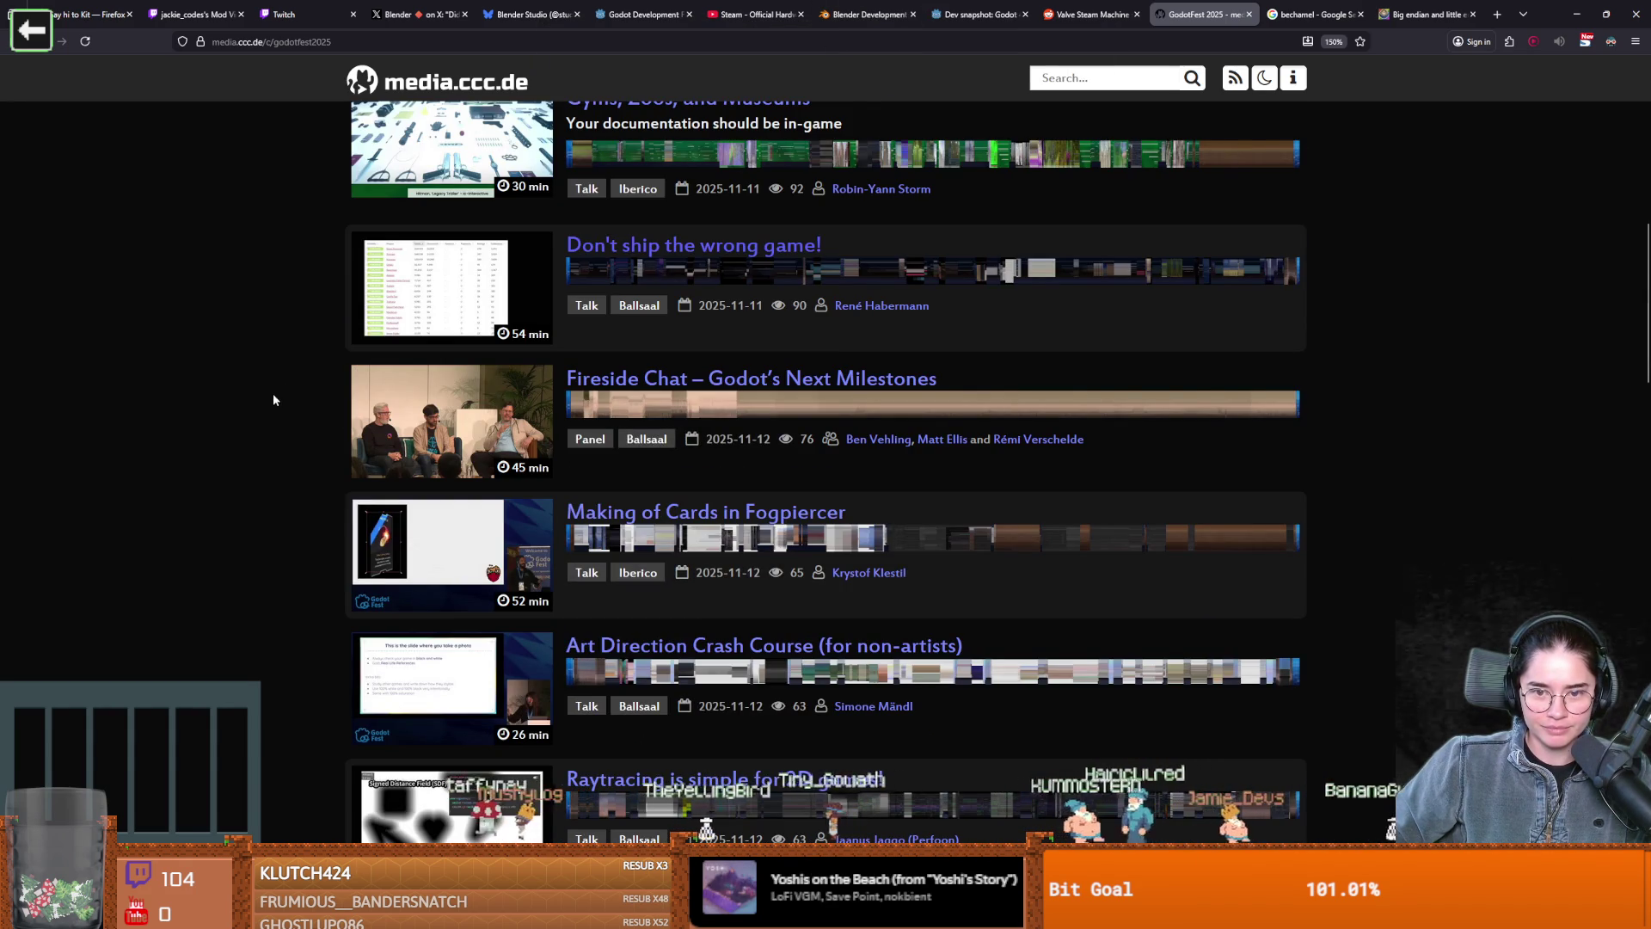
scroll(271, 395, "up", 3)
scroll(273, 402, "up", 3)
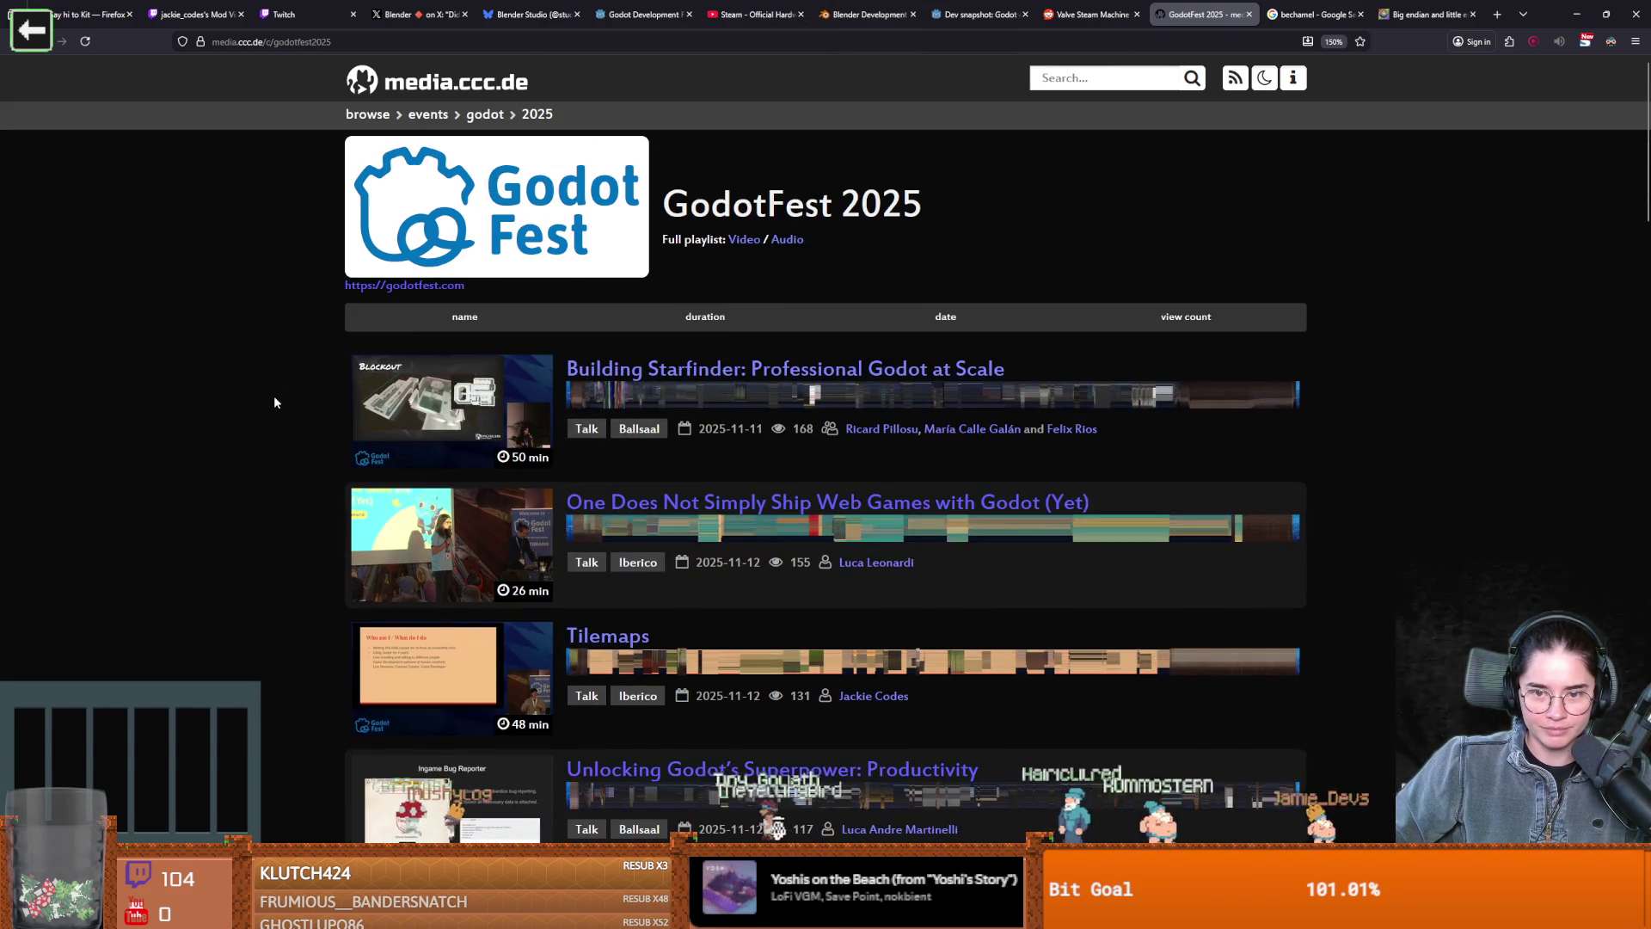
double_click(799, 696)
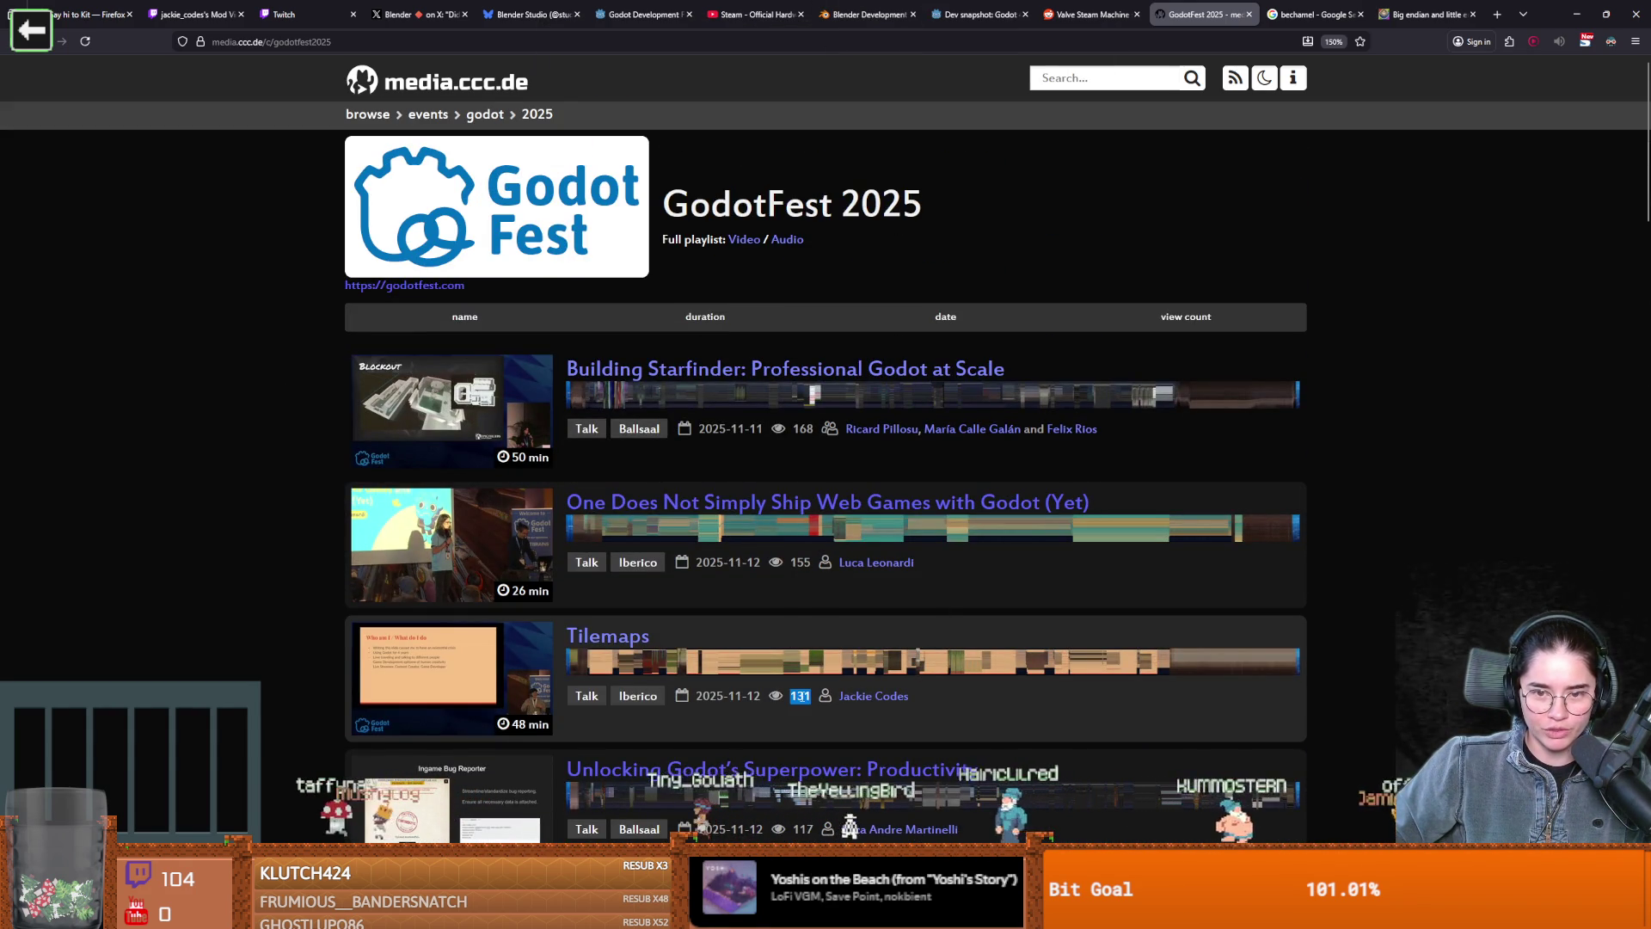
scroll(976, 595, "down", 1)
left_click(1049, 658)
scroll(1085, 602, "down", 1)
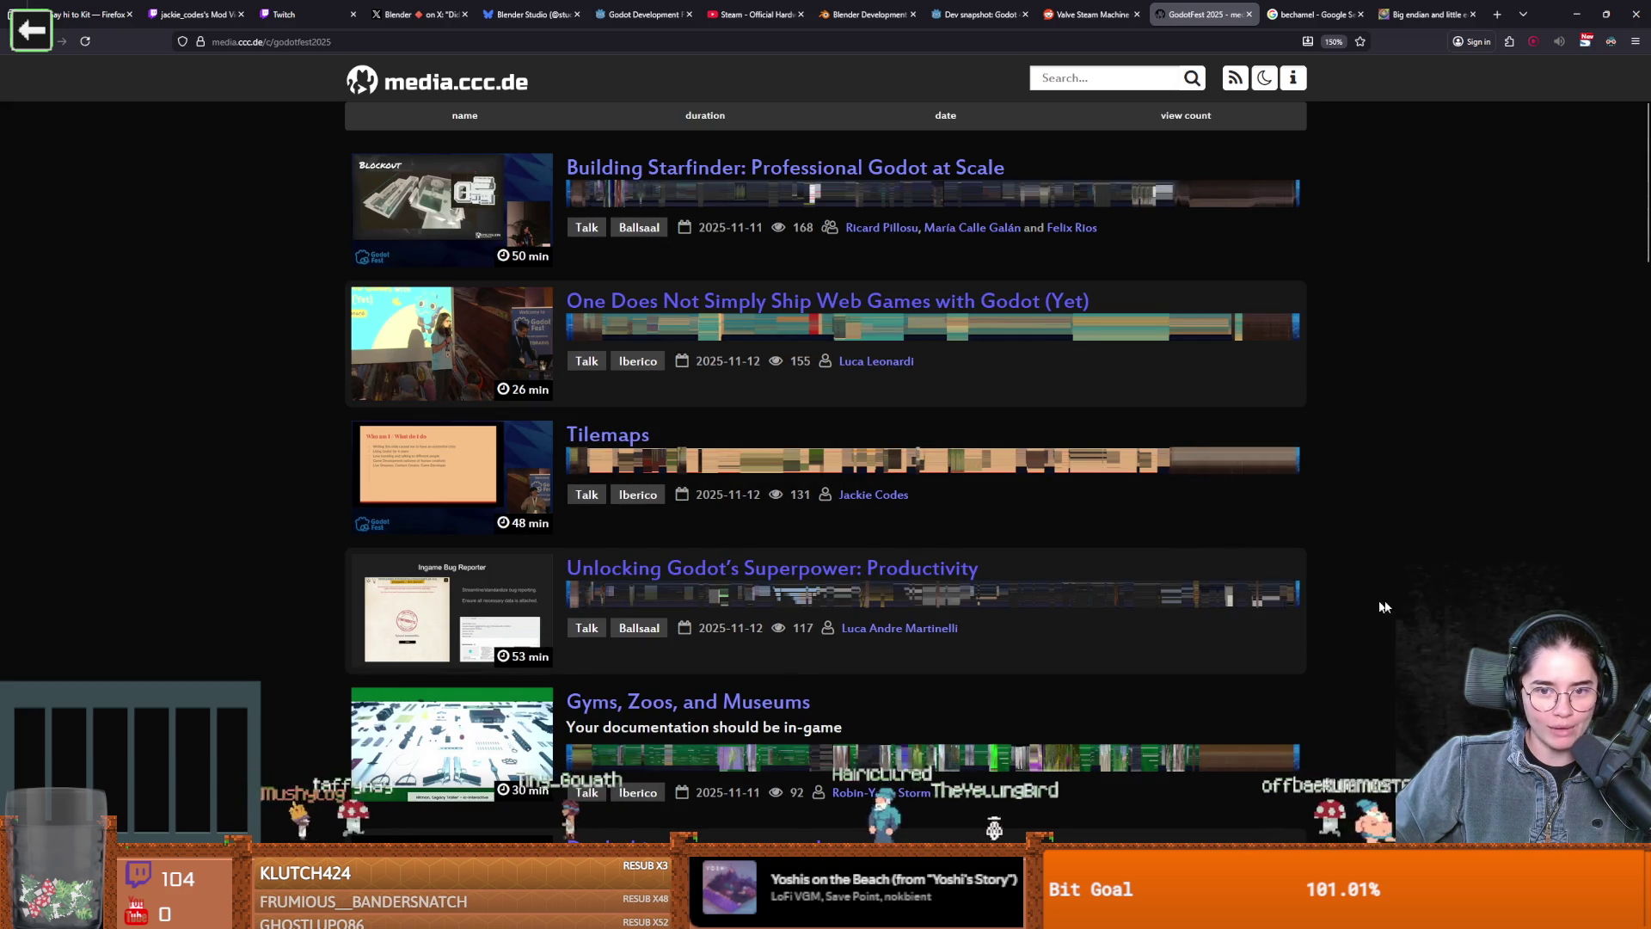
scroll(825, 401, "down", 20)
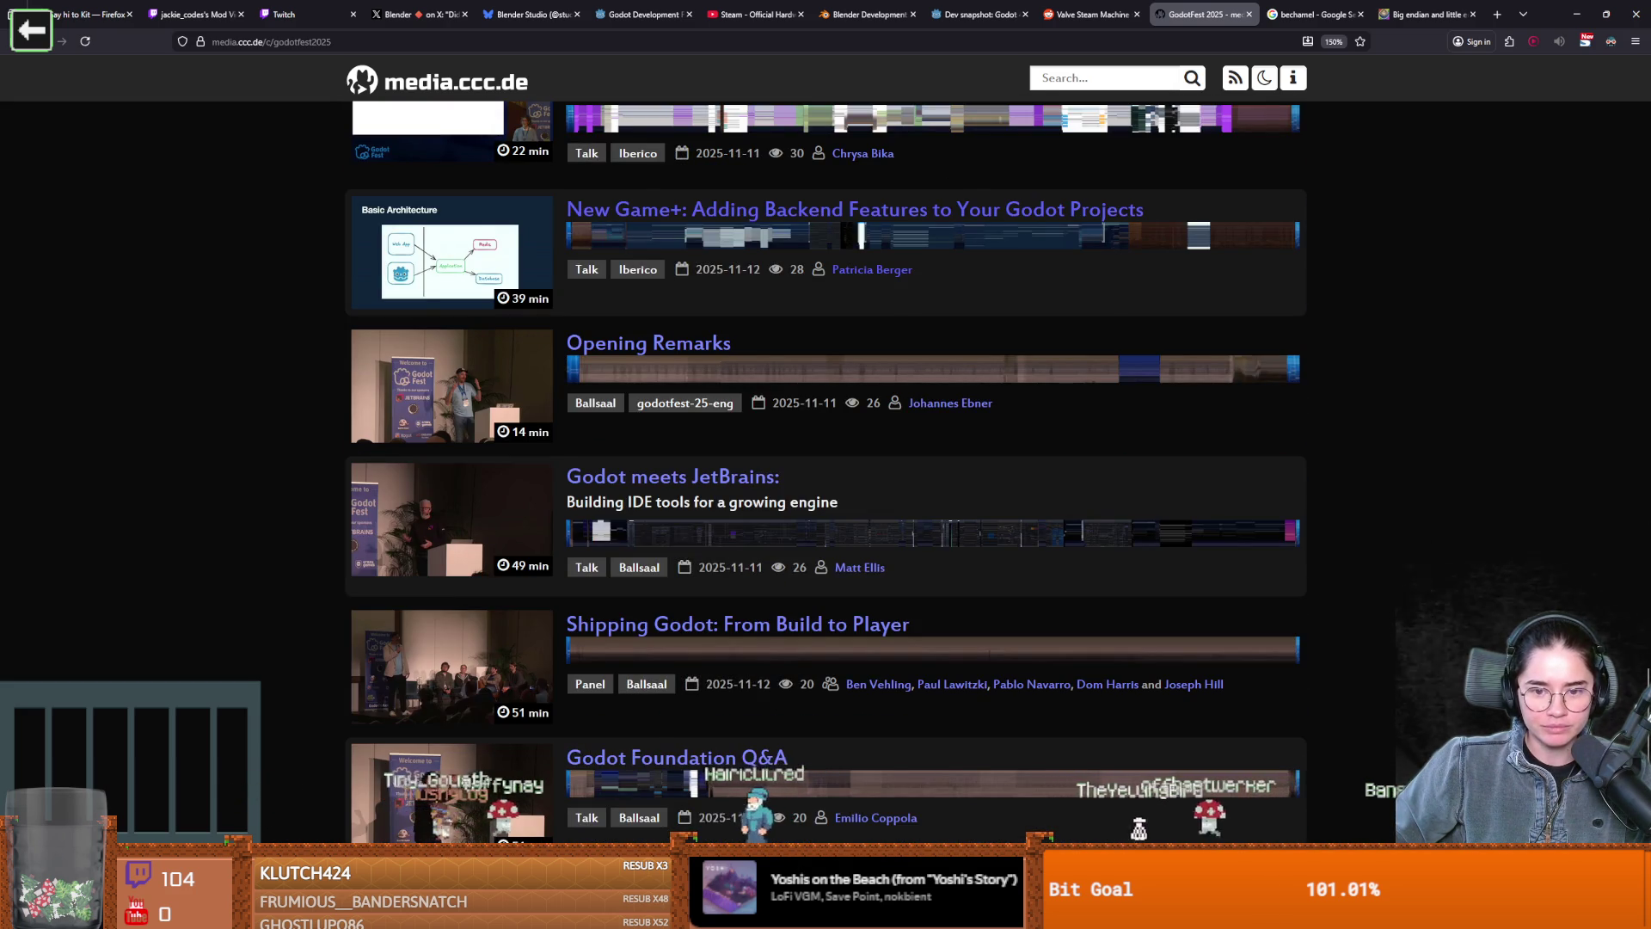
scroll(826, 400, "up", 1)
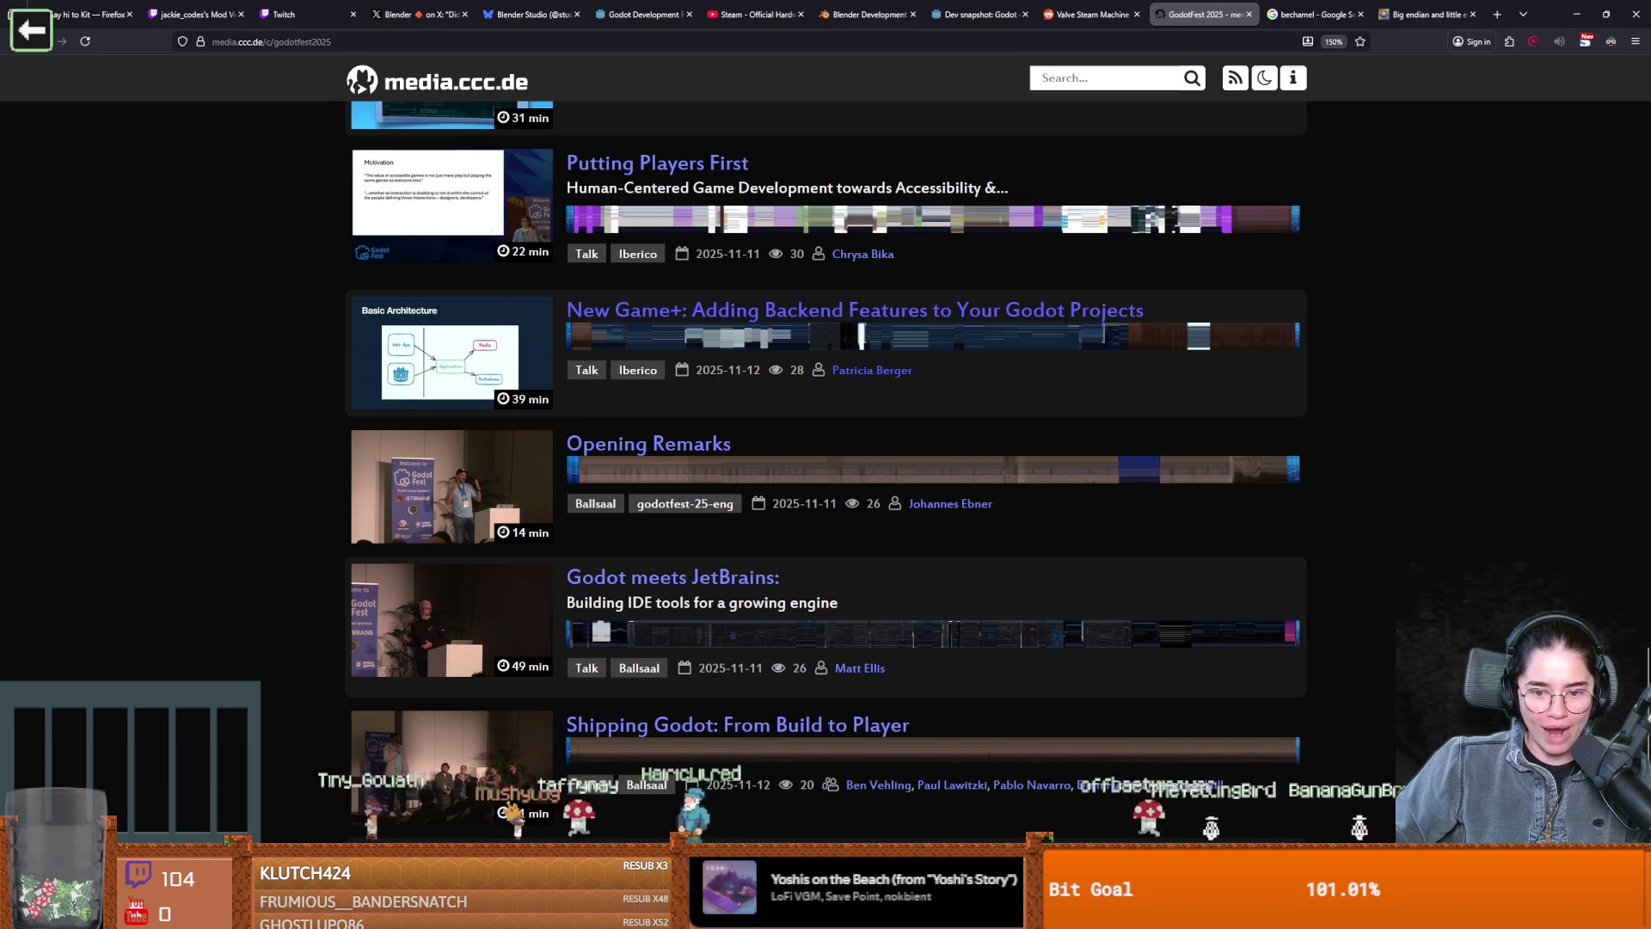
scroll(825, 400, "down", 2)
scroll(825, 400, "down", 5)
scroll(1457, 628, "up", 20)
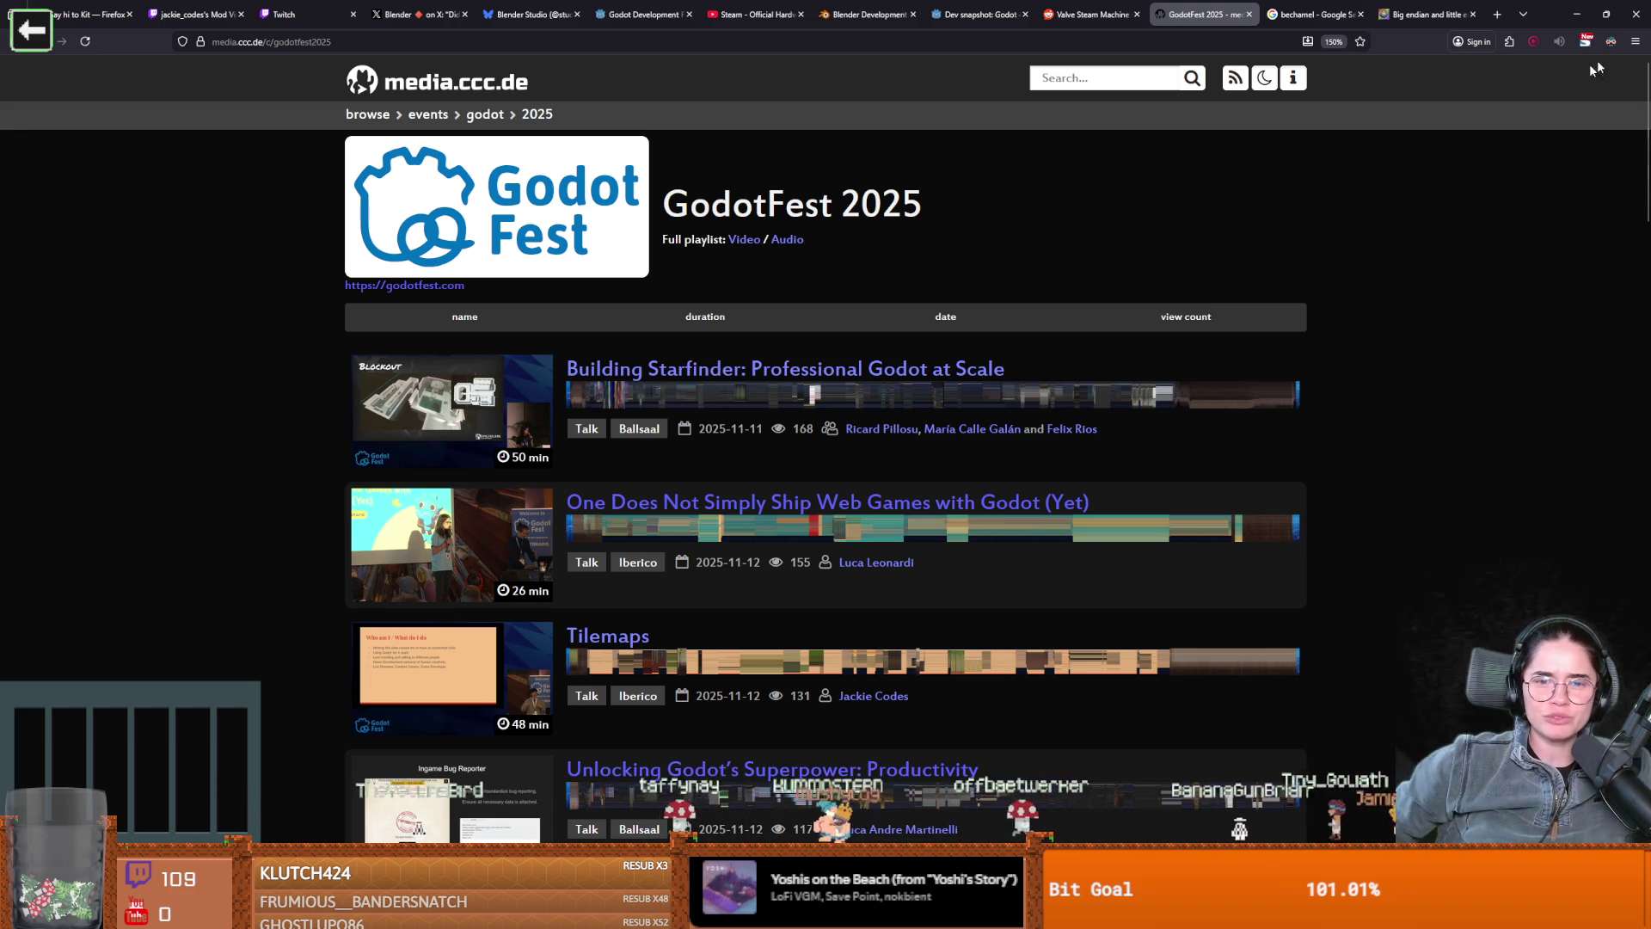
scroll(1044, 543, "down", 7)
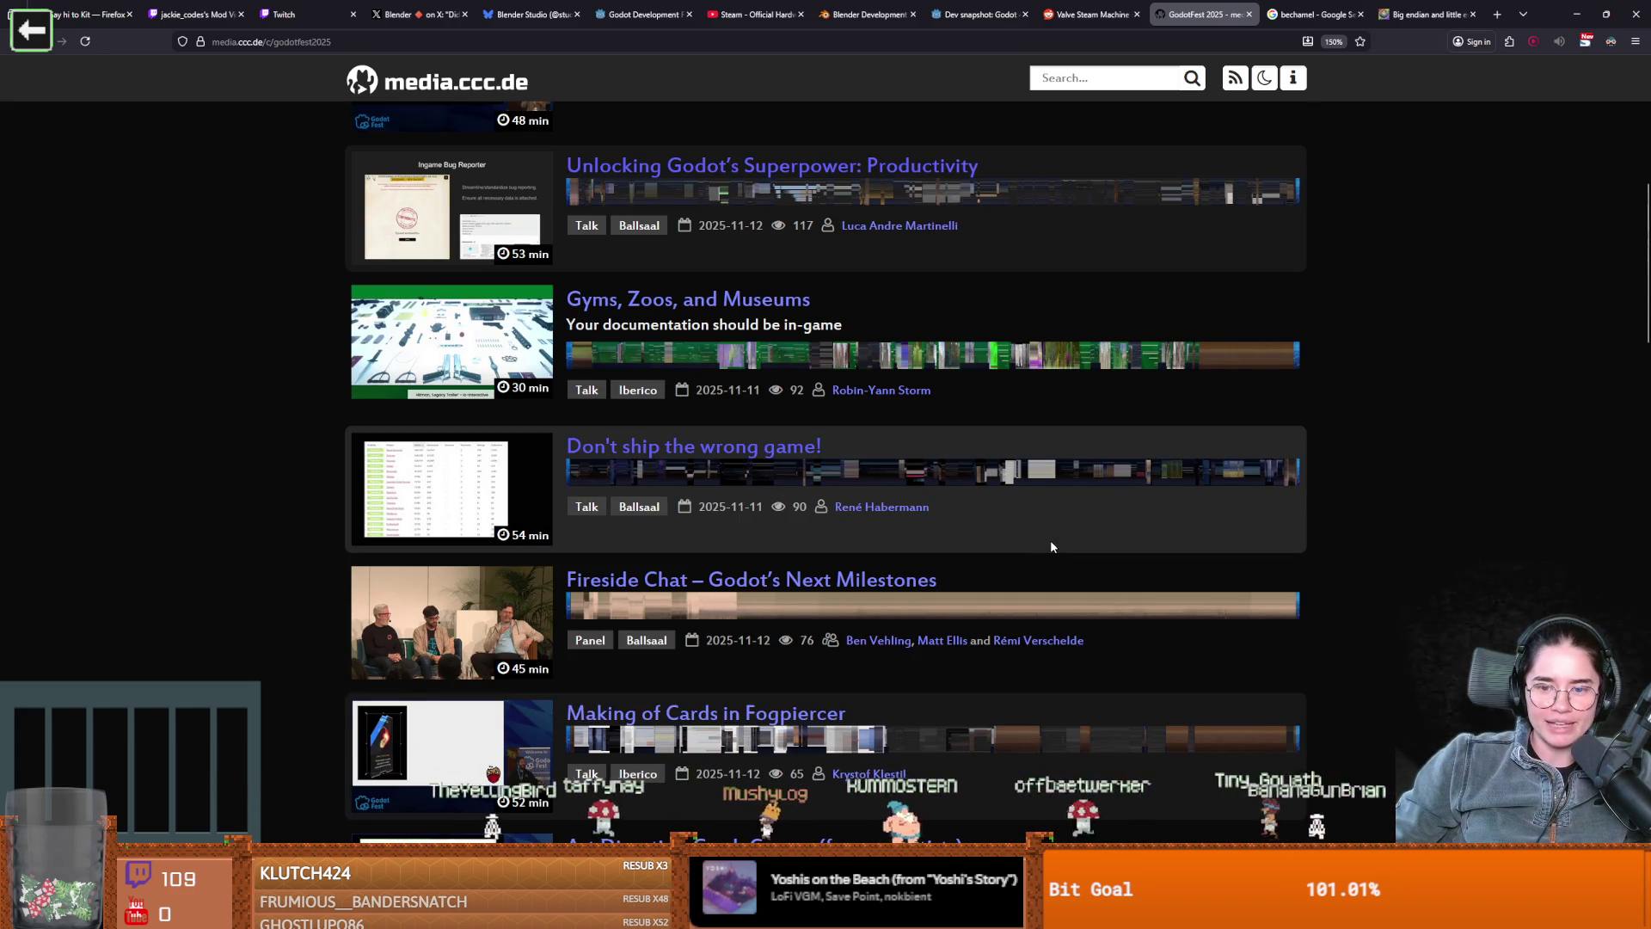
mouse_move(855, 449)
left_mouse_down()
mouse_move(531, 466)
mouse_move(595, 448)
left_mouse_up()
scroll(701, 482, "up", 3)
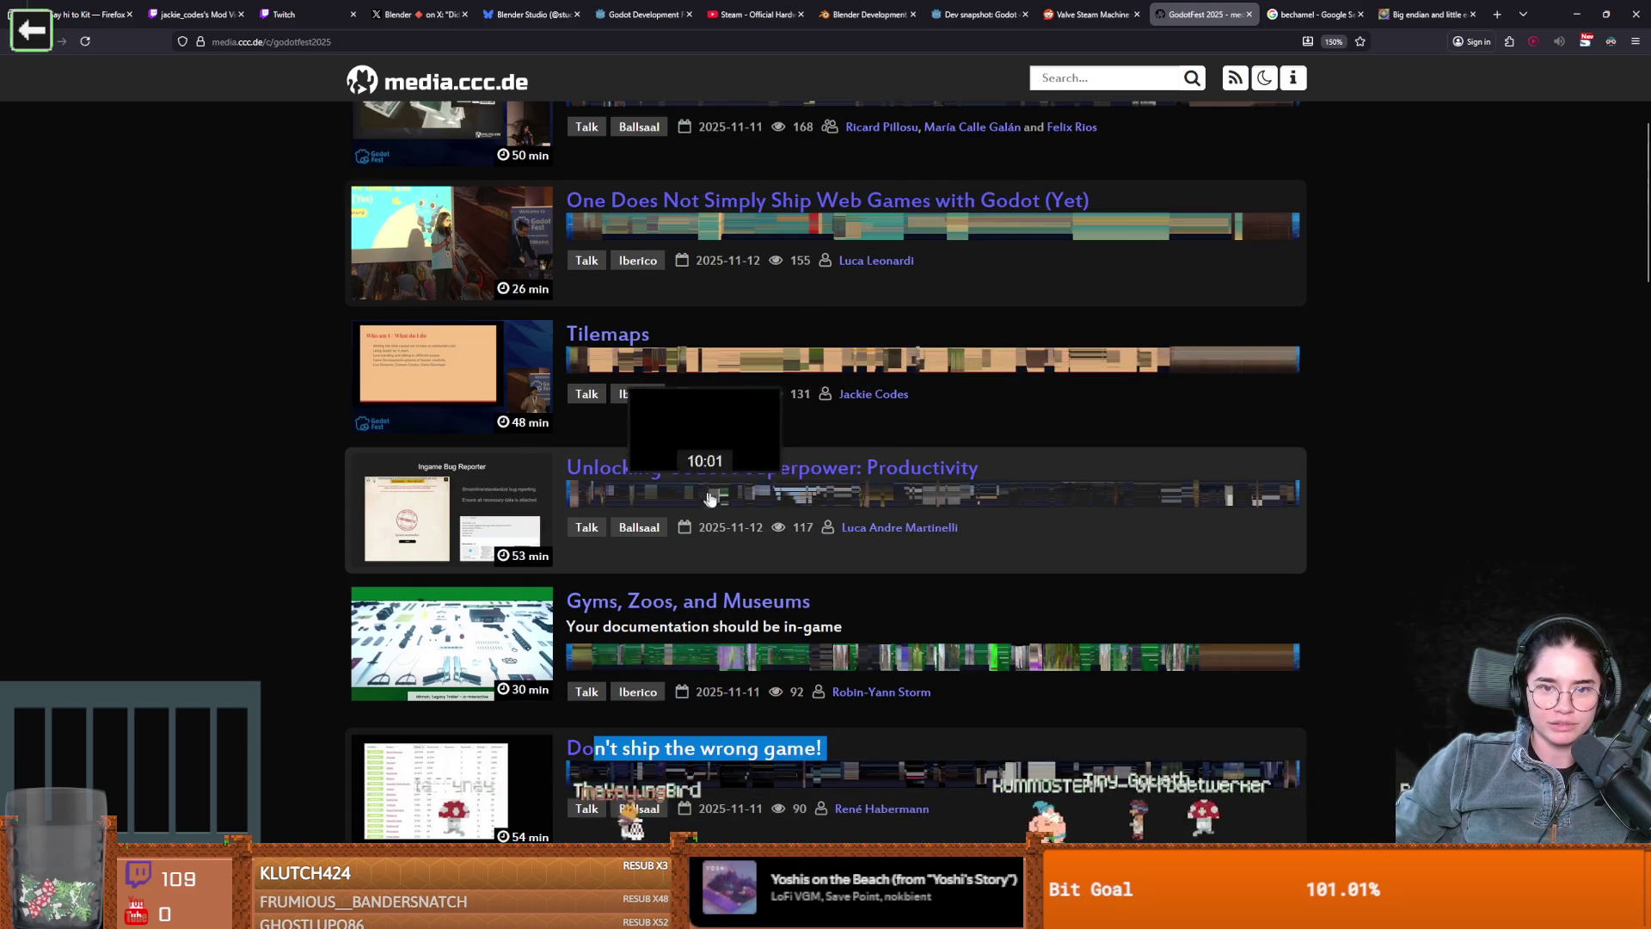
scroll(901, 514, "down", 1)
scroll(851, 638, "down", 1)
left_click_drag(829, 547, 568, 549)
Open the 'Don't ship the wrong game!' talk page, then look at GitHub Desktop
left_click_drag(894, 550, 563, 549)
left_click(772, 551)
left_click_drag(828, 549, 566, 547)
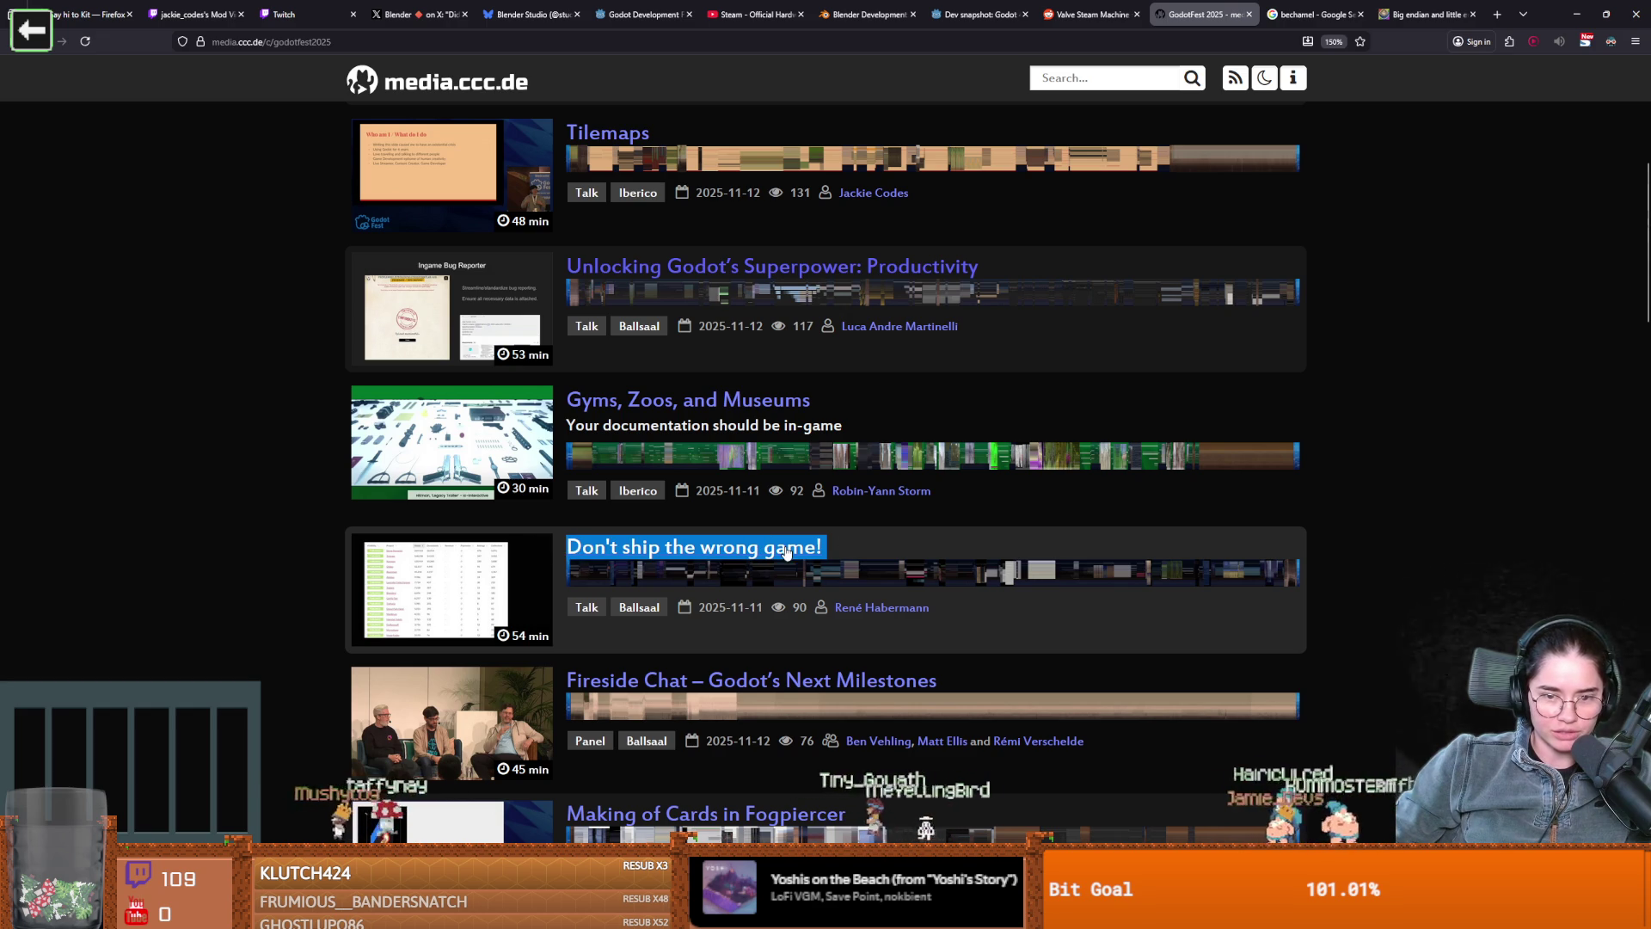
left_click(569, 547)
left_click(361, 41)
left_click(155, 420)
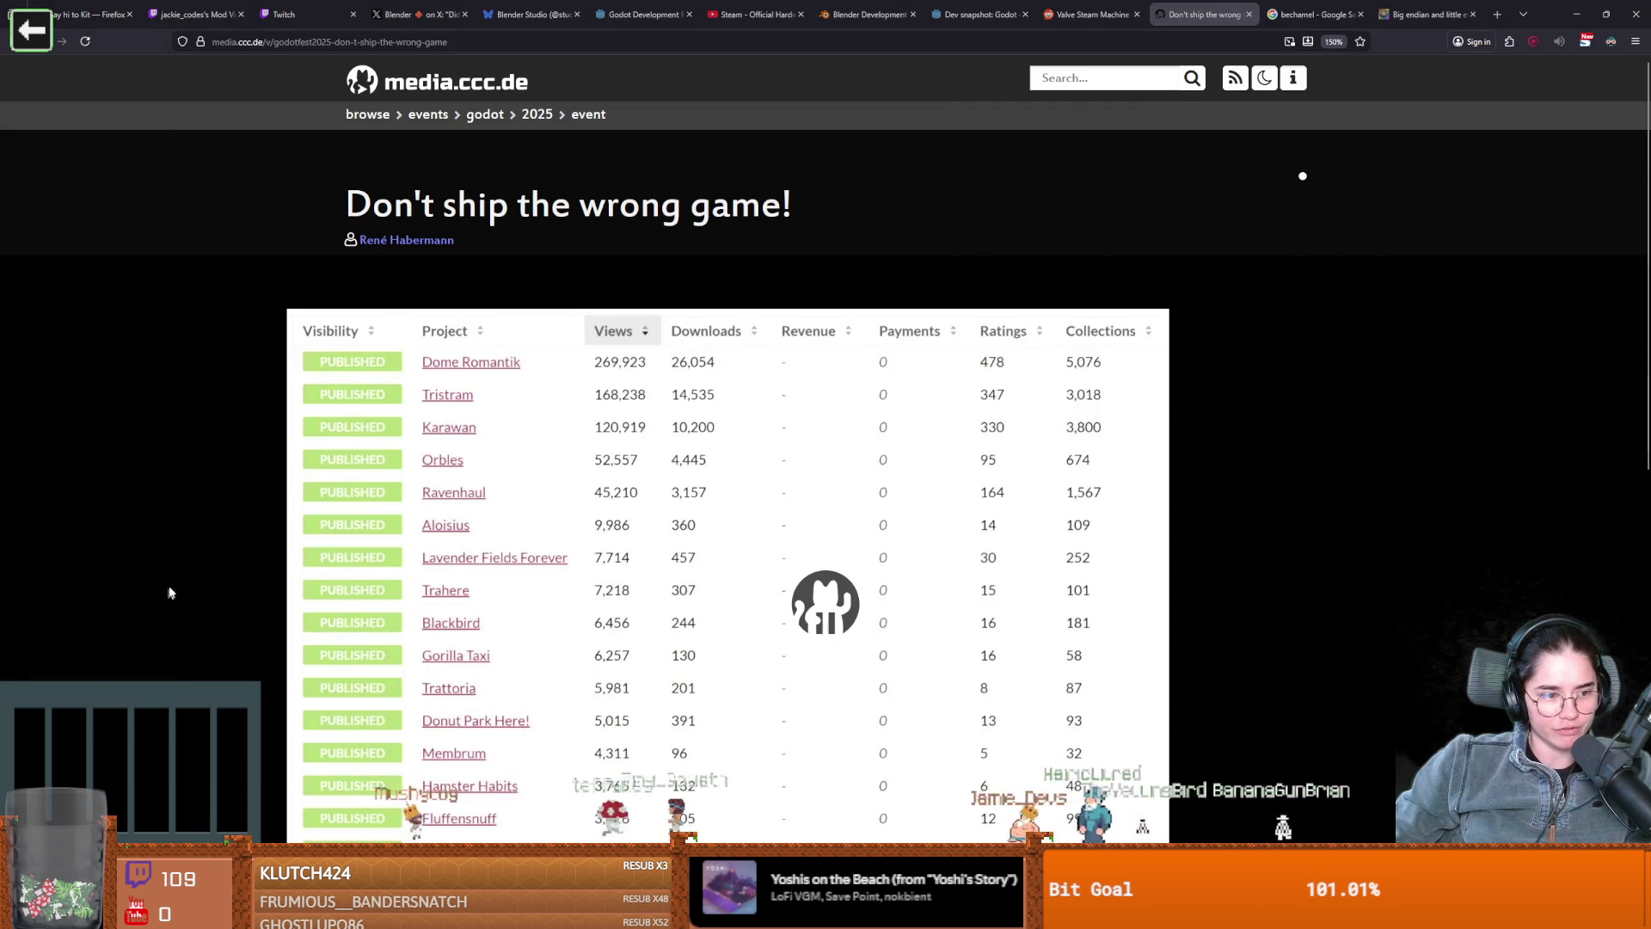
key("alt+Tab")
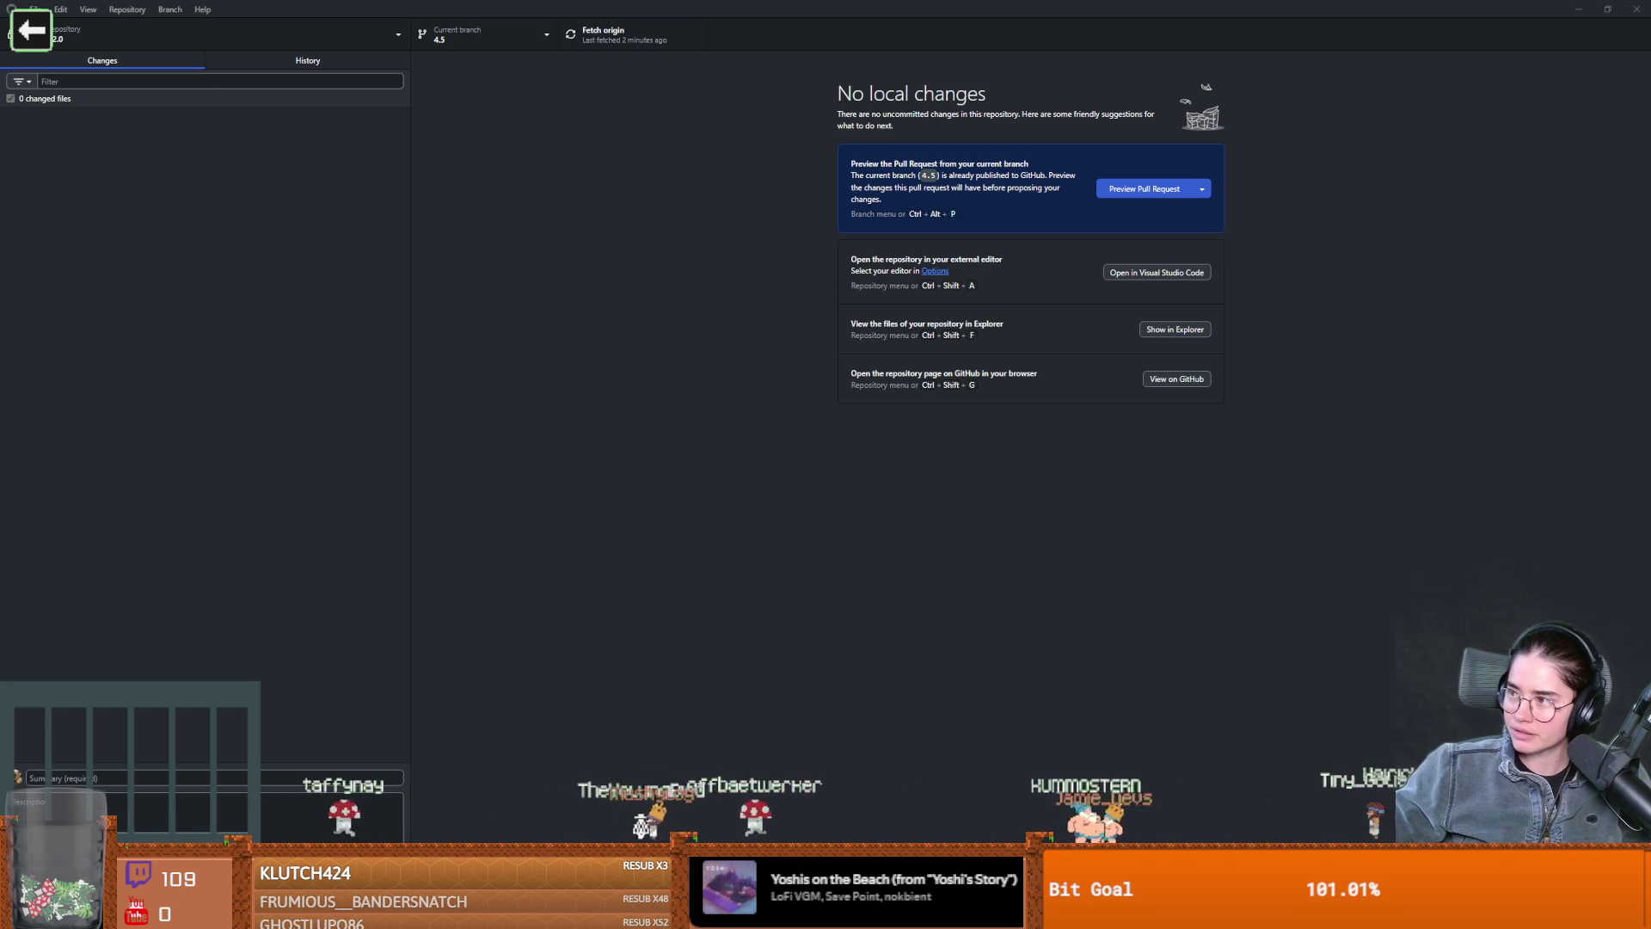
key("alt+Tab")
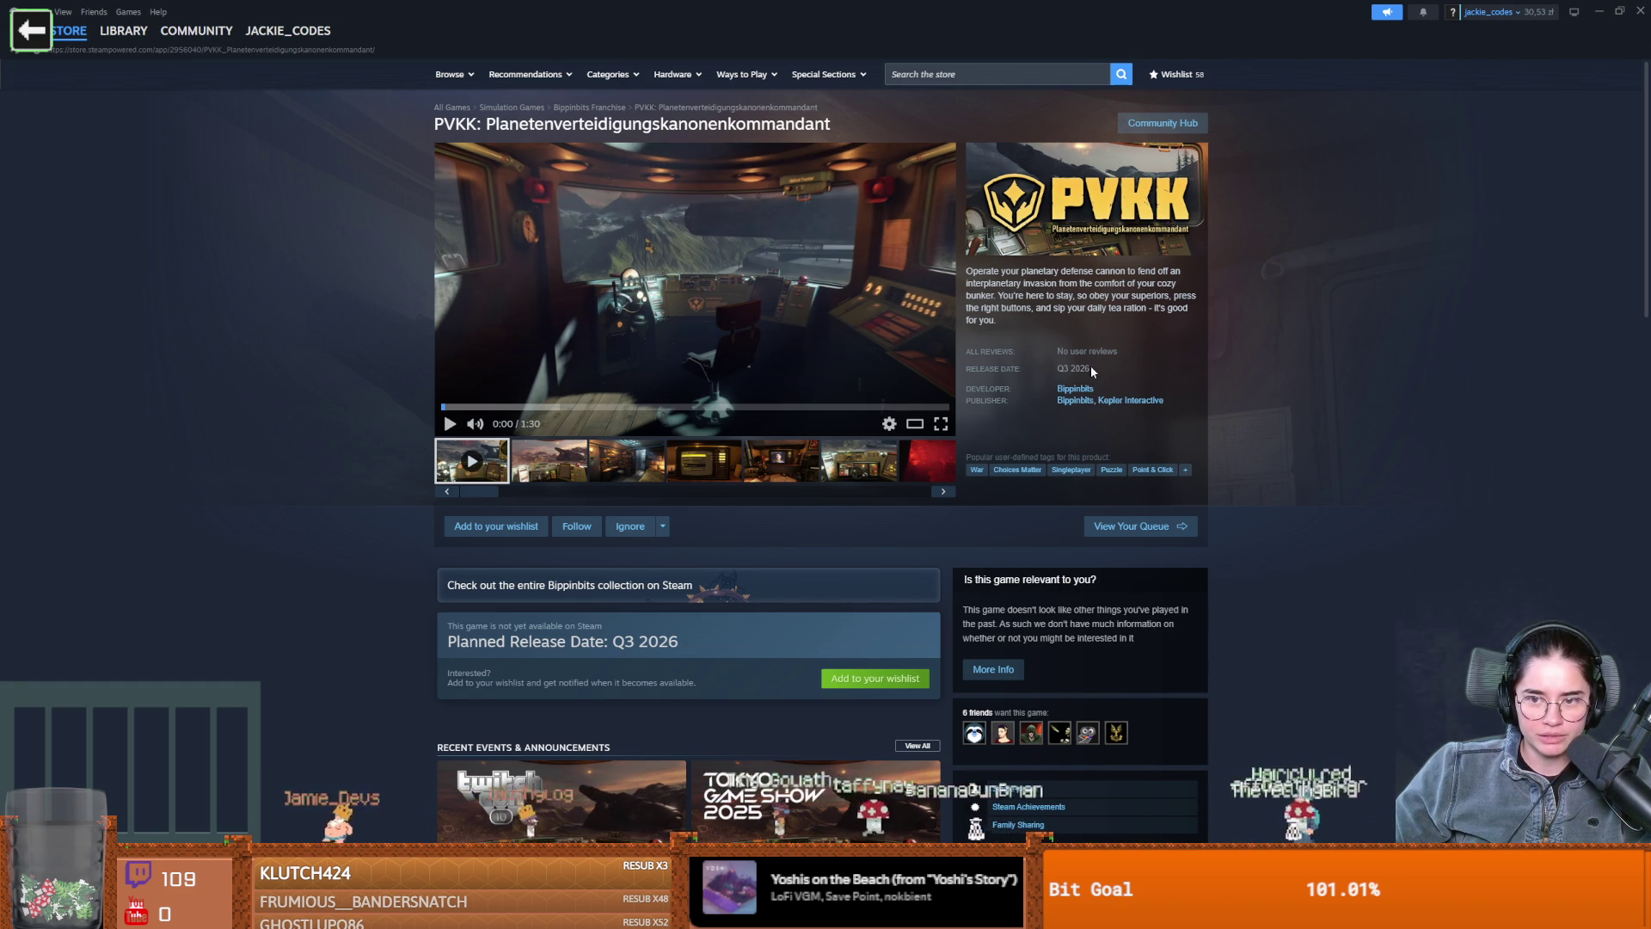
Add PVKK to the Steam wishlist
scroll(1126, 384, "down", 1)
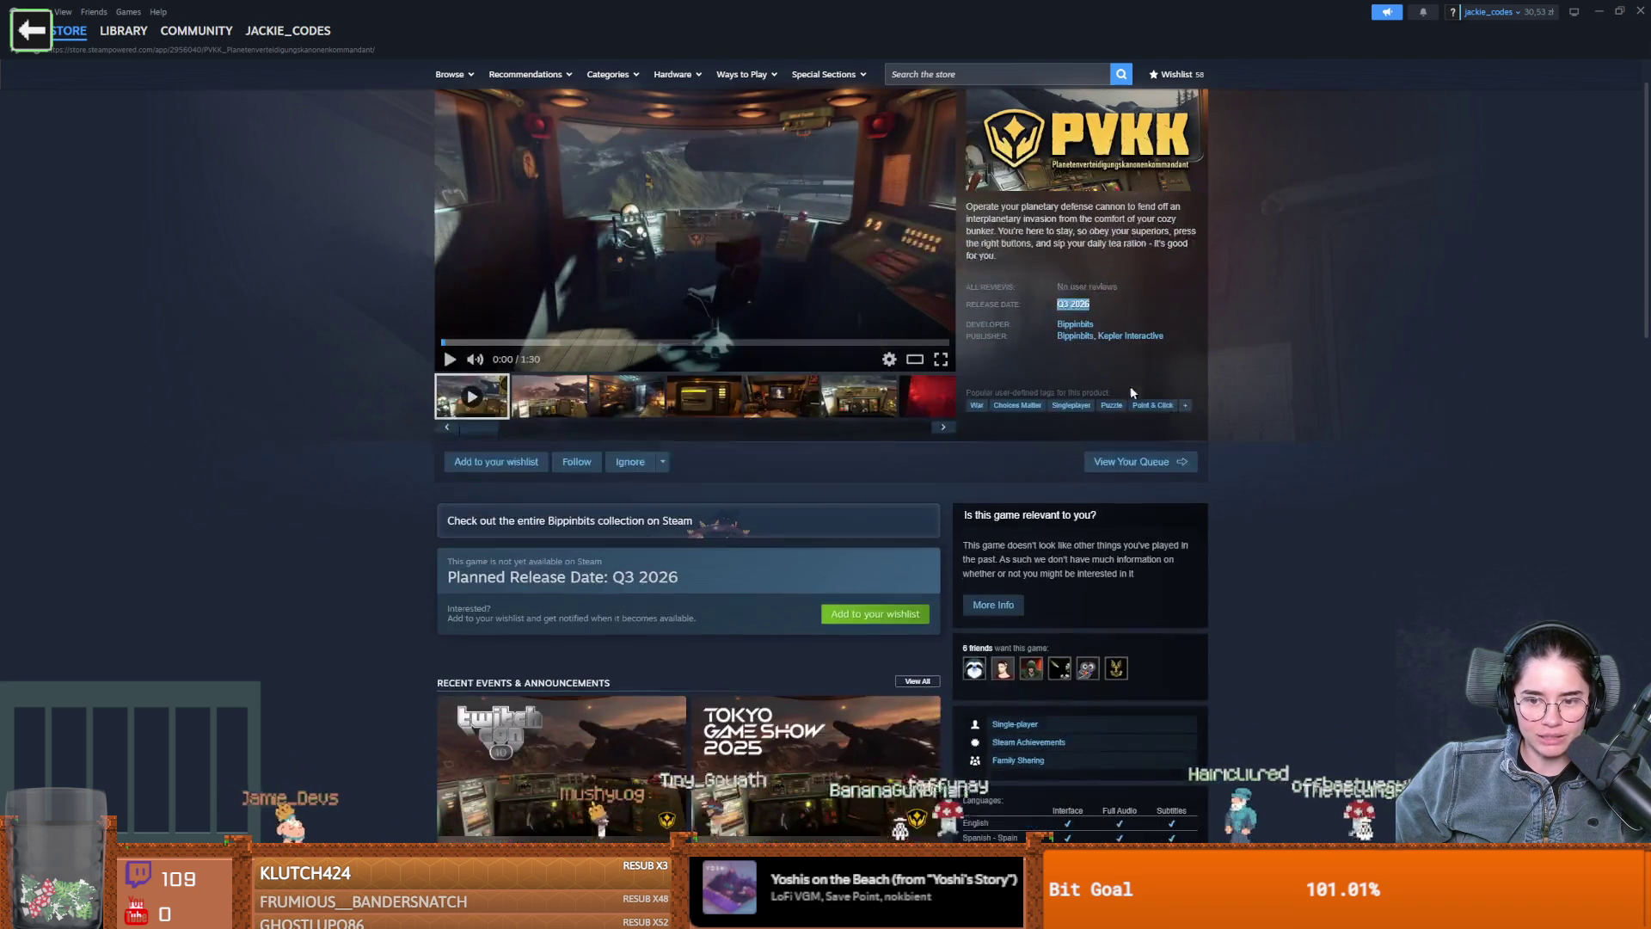
scroll(1388, 462, "down", 1)
scroll(1385, 466, "down", 2)
scroll(1384, 464, "up", 2)
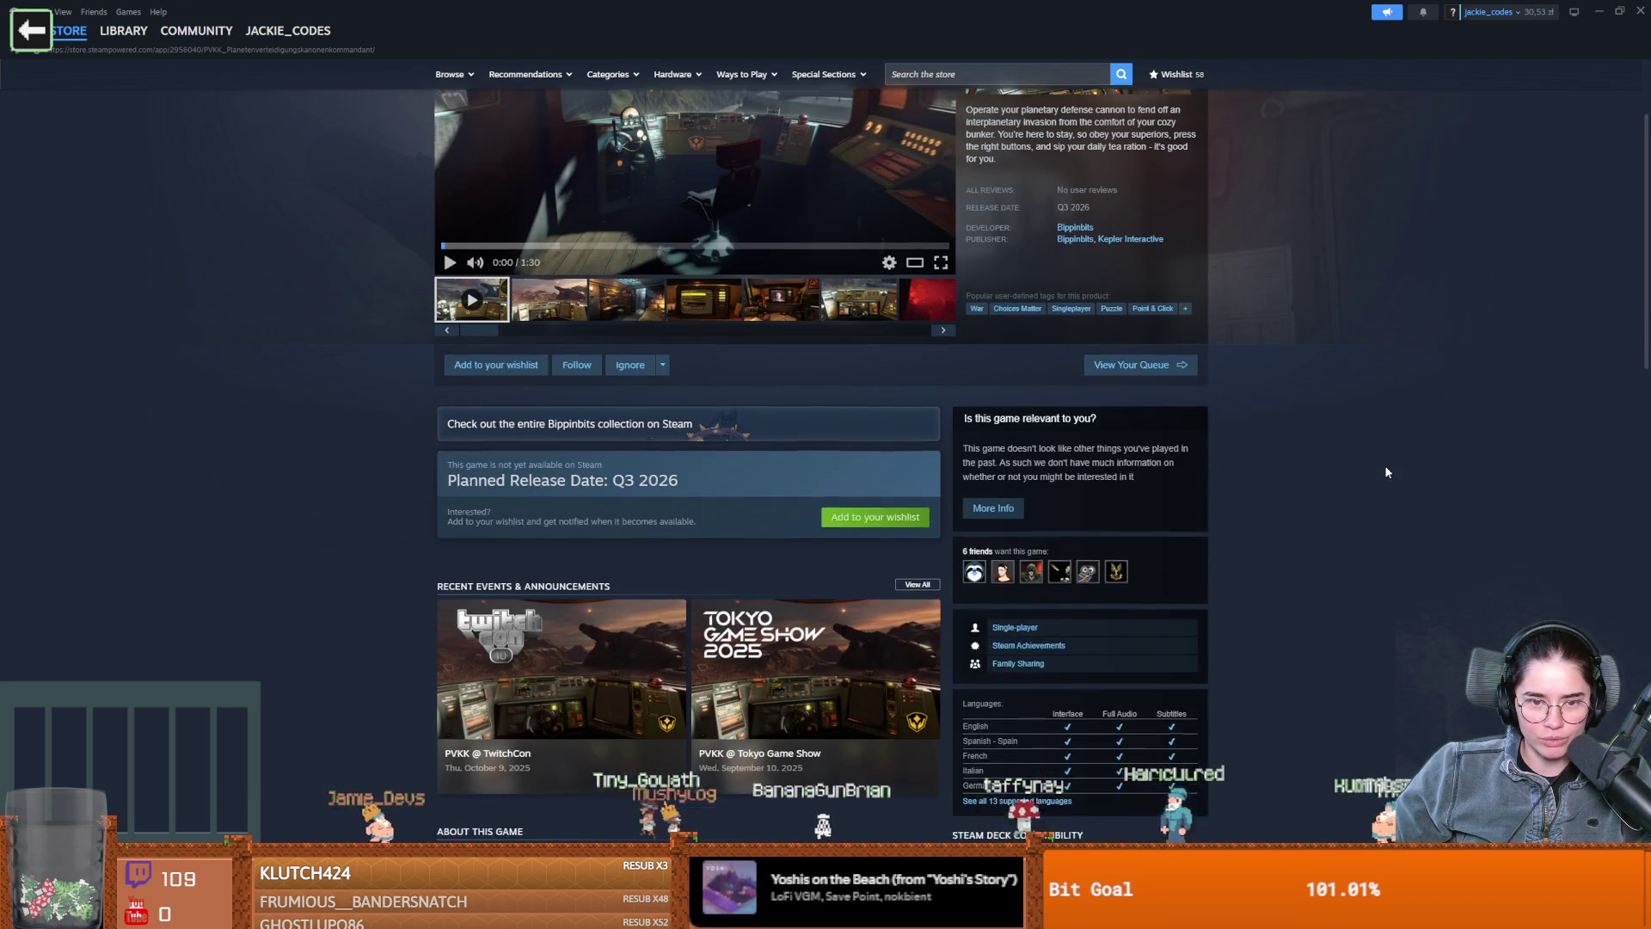
left_click(856, 548)
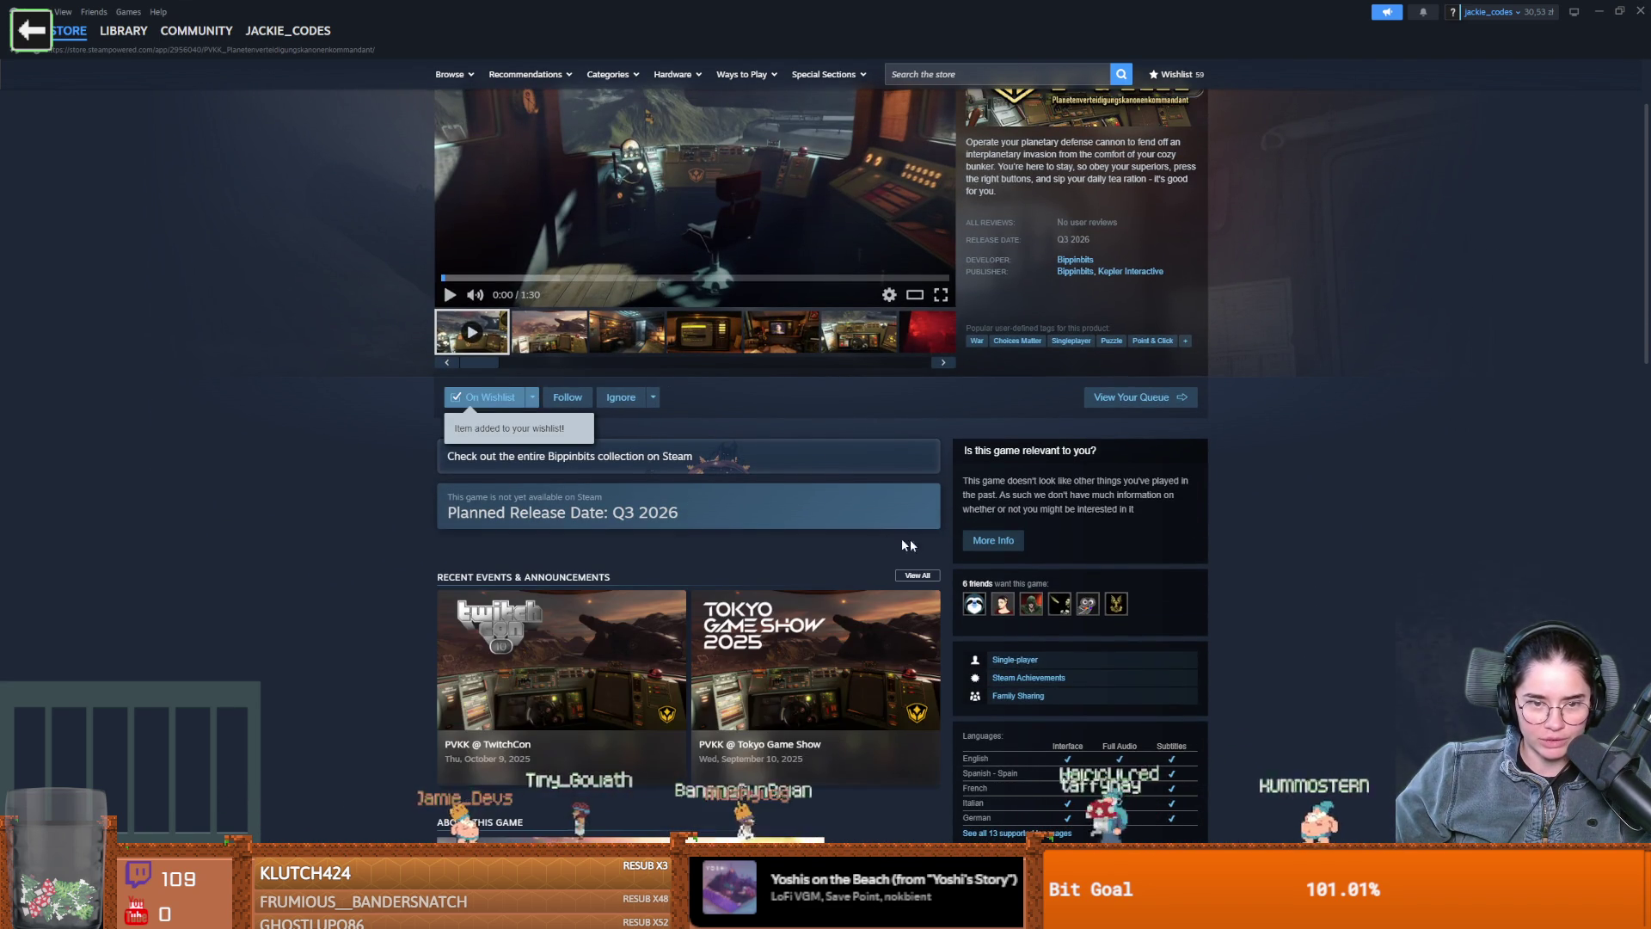
Browse Bippinbits' games, view Dome Keeper, and filter their developer page to full games
scroll(428, 417, "down", 2)
scroll(428, 417, "up", 2)
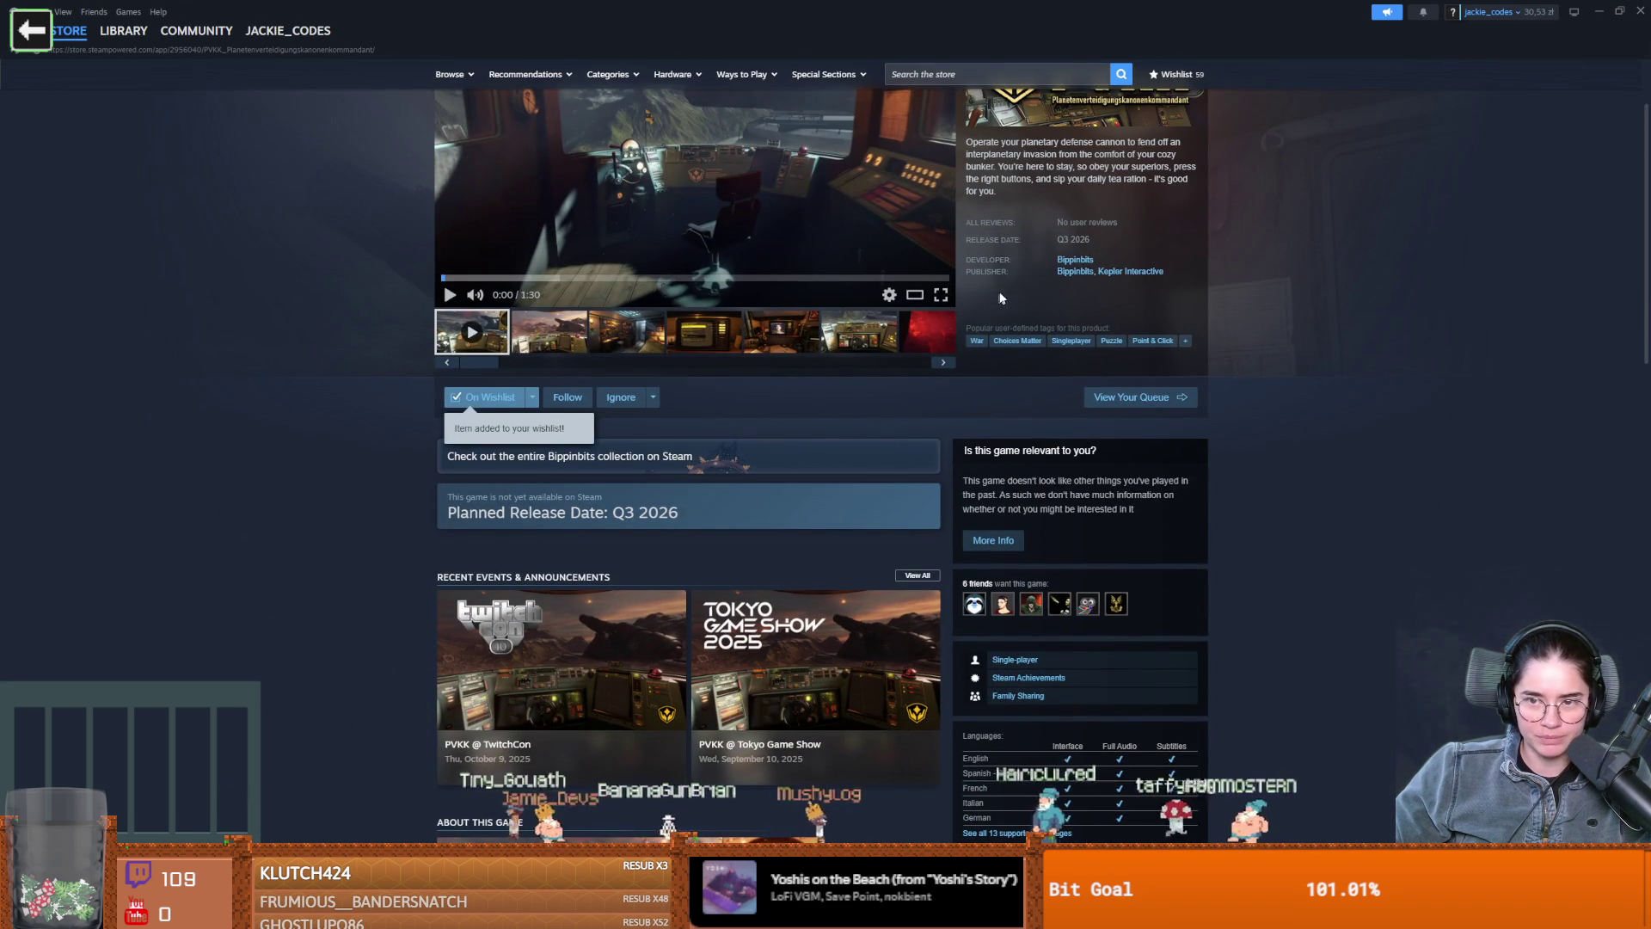
left_click(1074, 262)
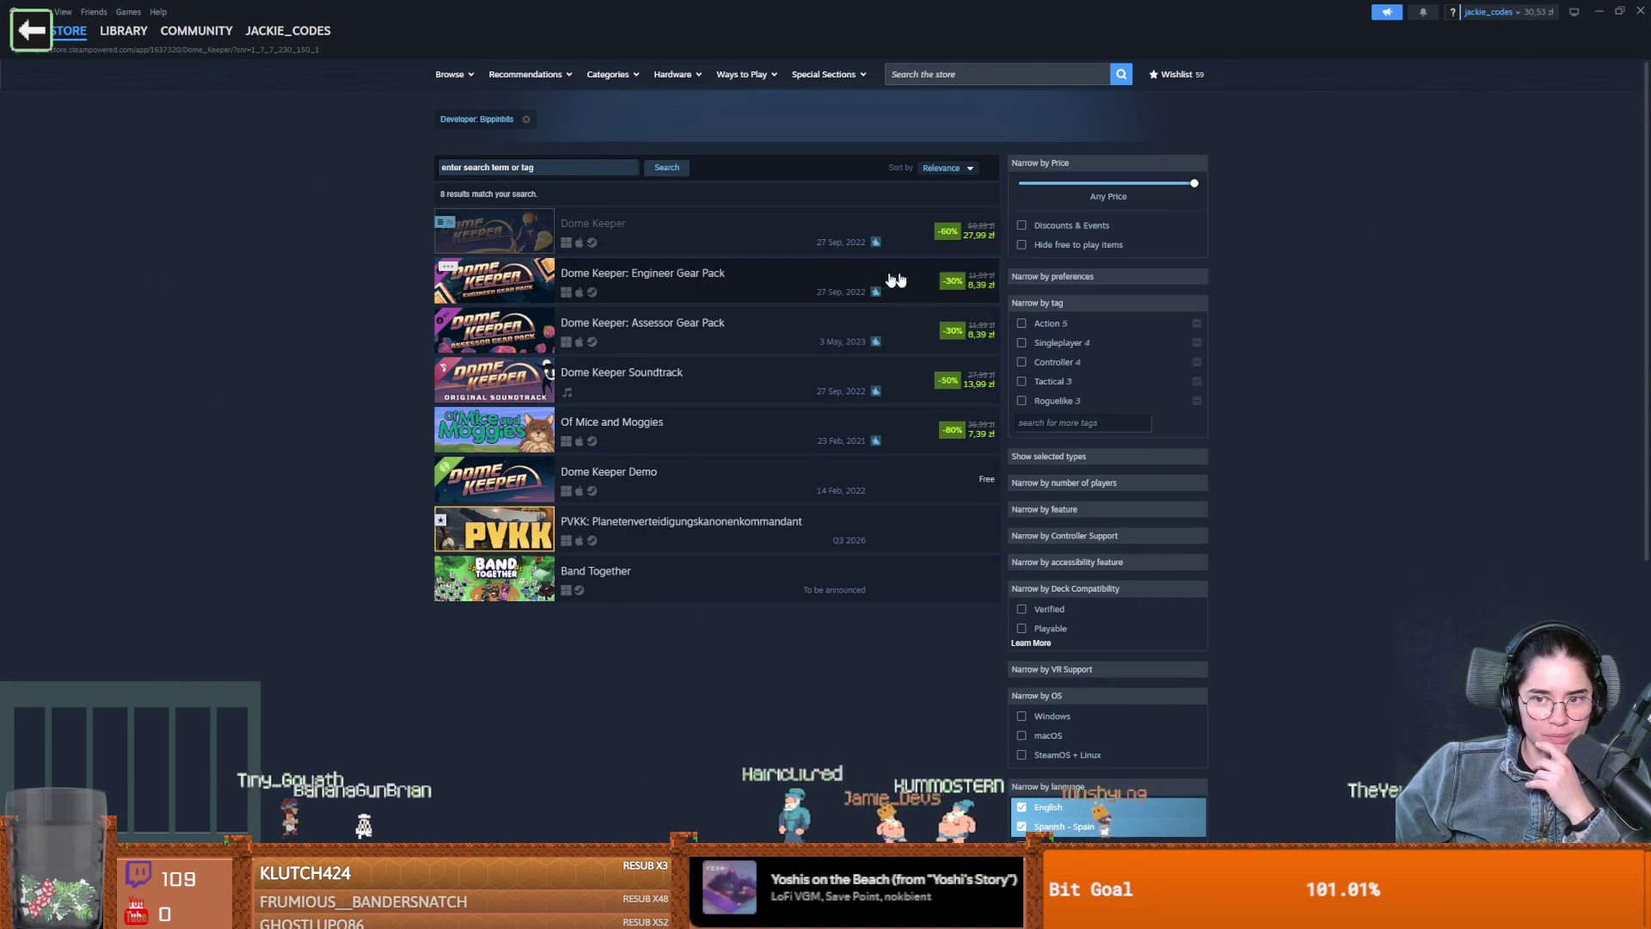
left_click(641, 232)
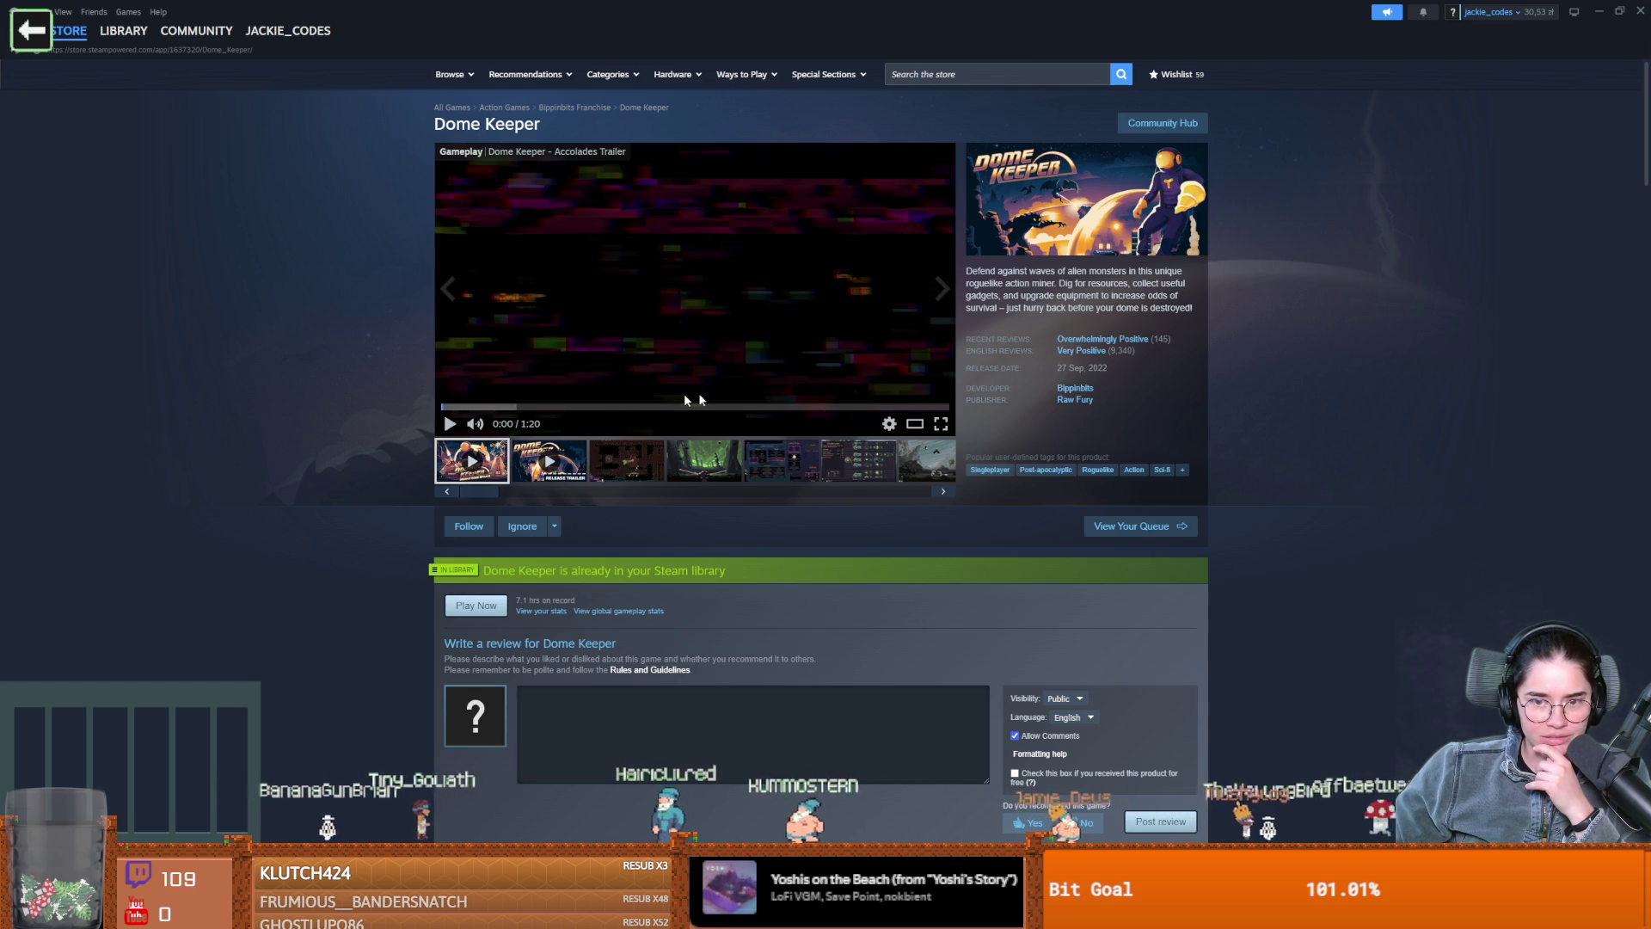
left_click(1085, 390)
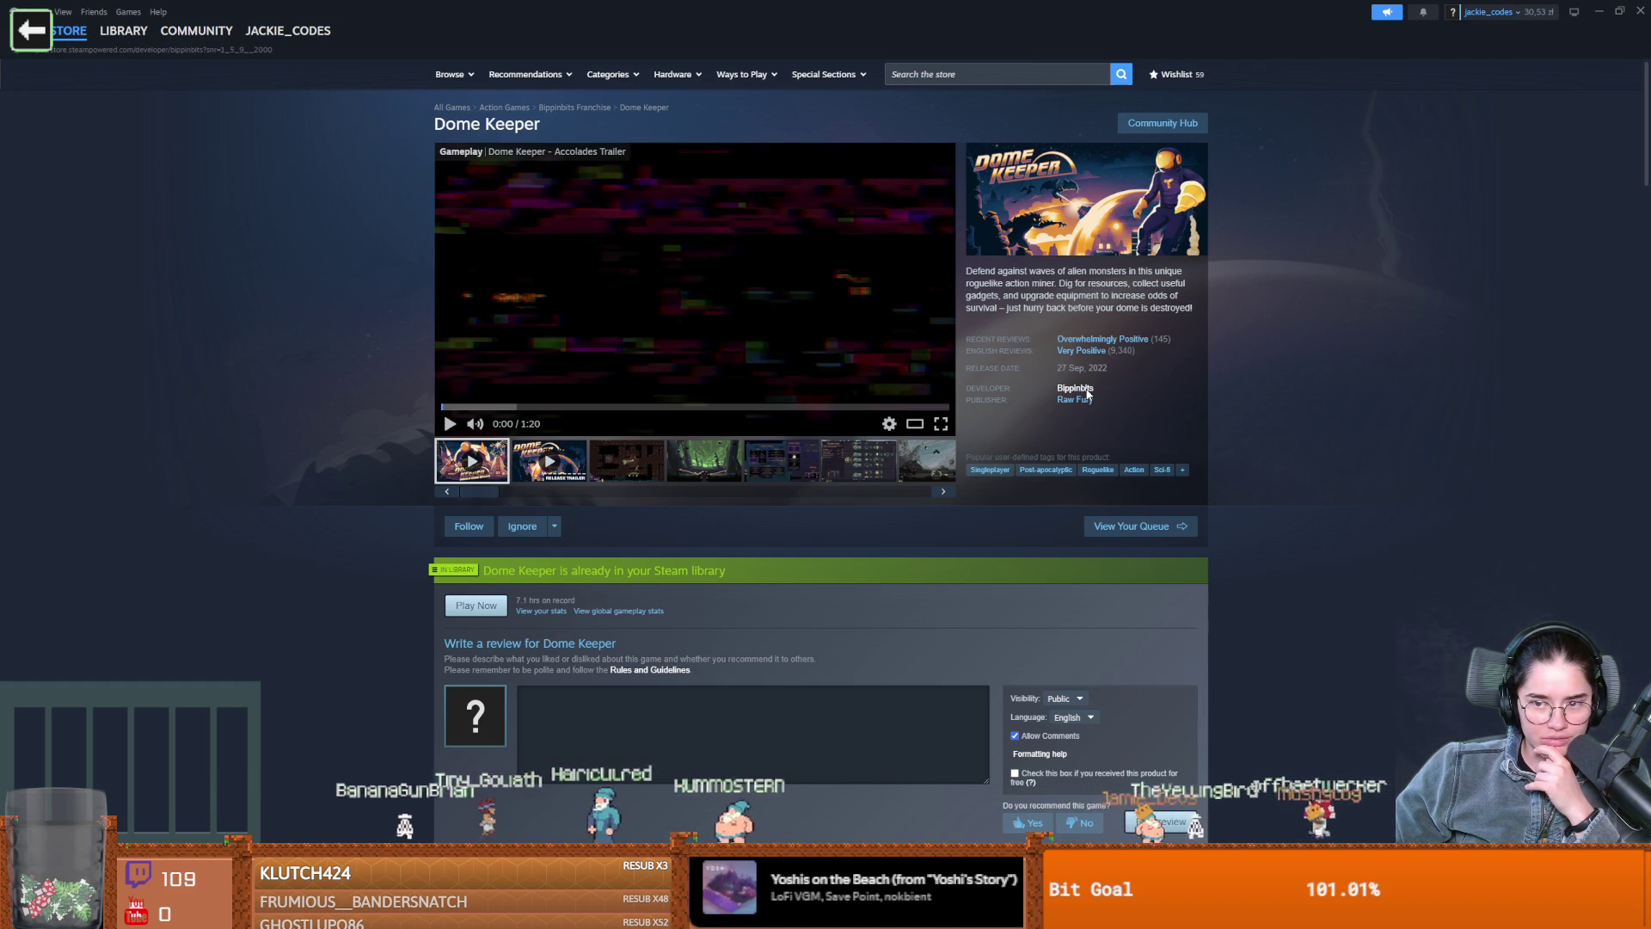
scroll(713, 520, "down", 3)
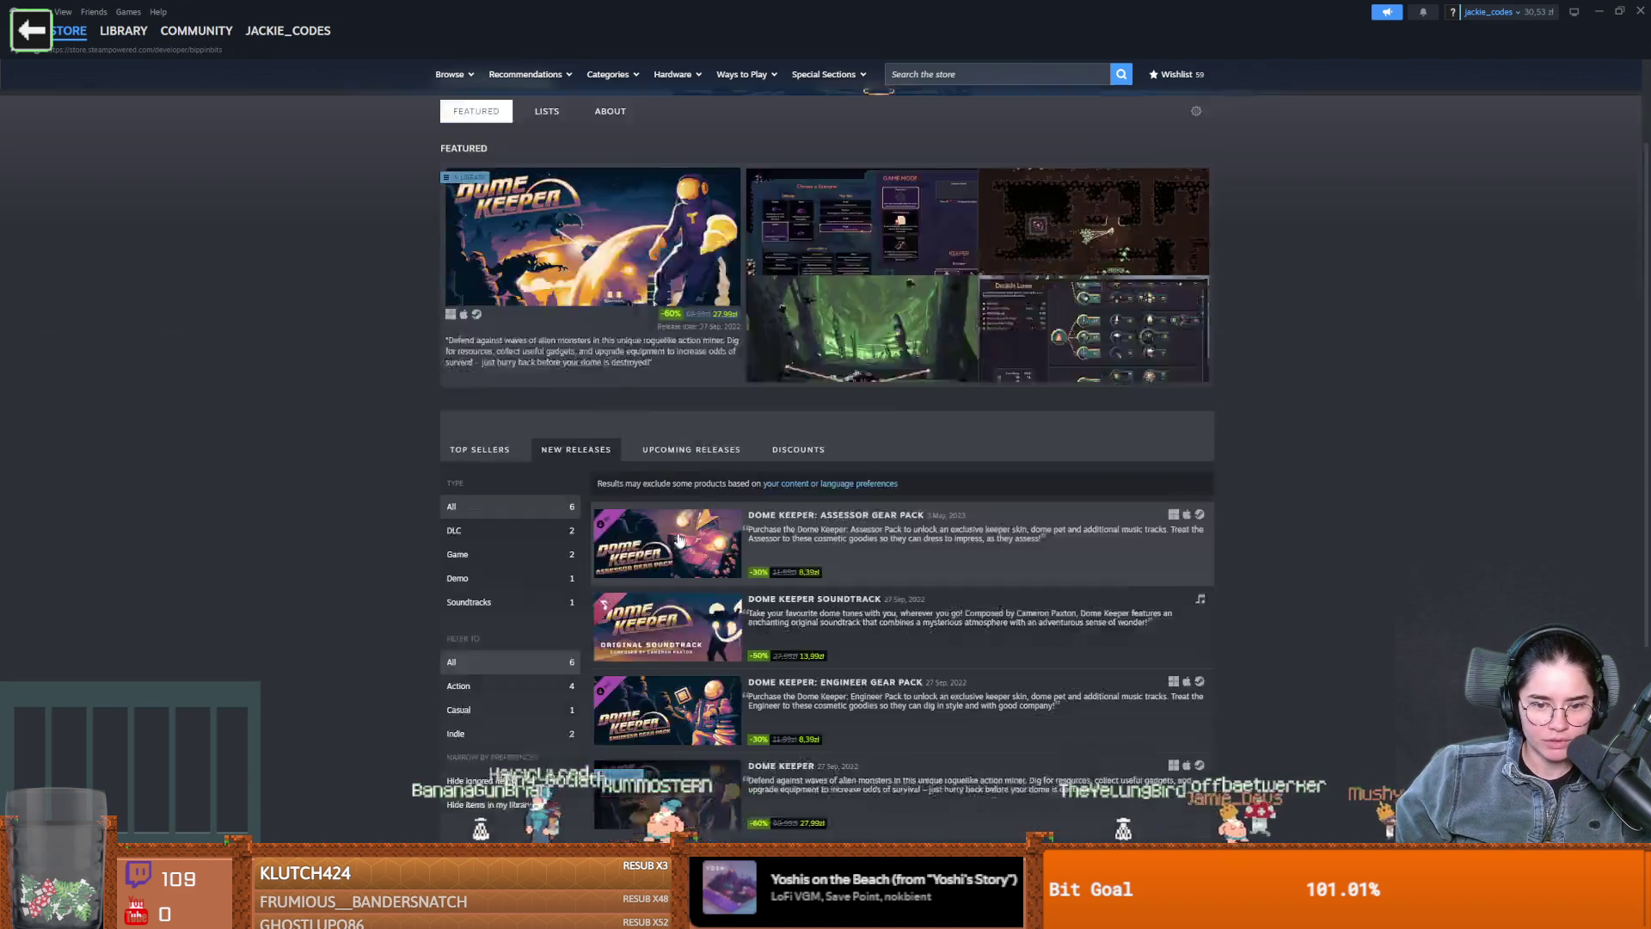
scroll(714, 520, "down", 3)
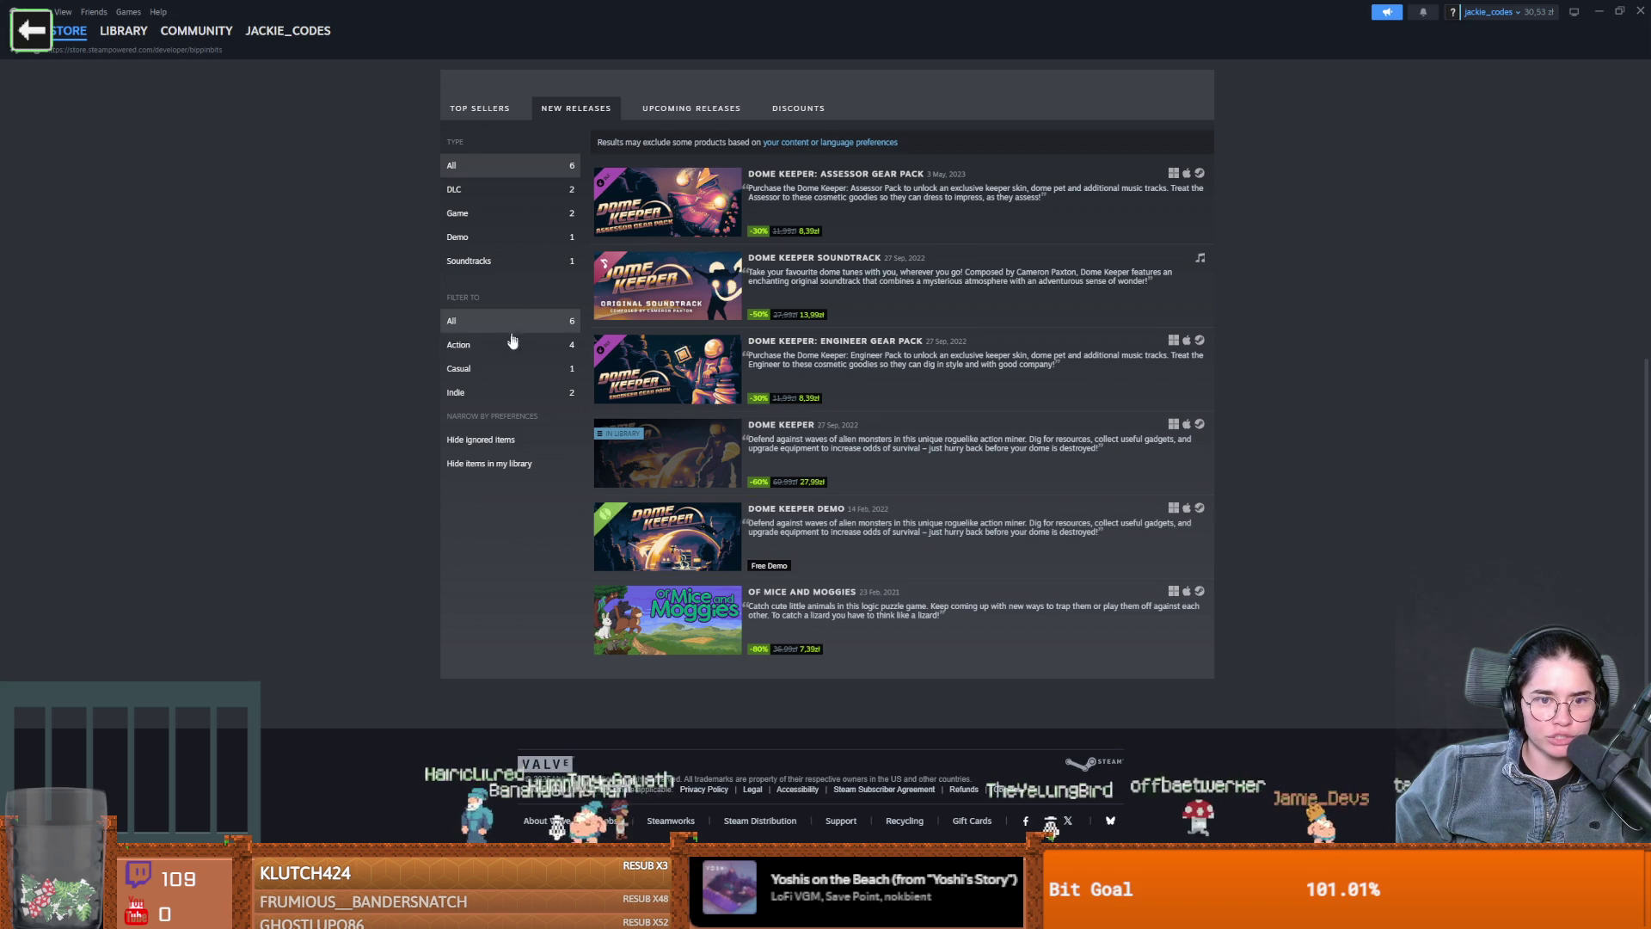
scroll(503, 206, "up", 3)
left_click(543, 472)
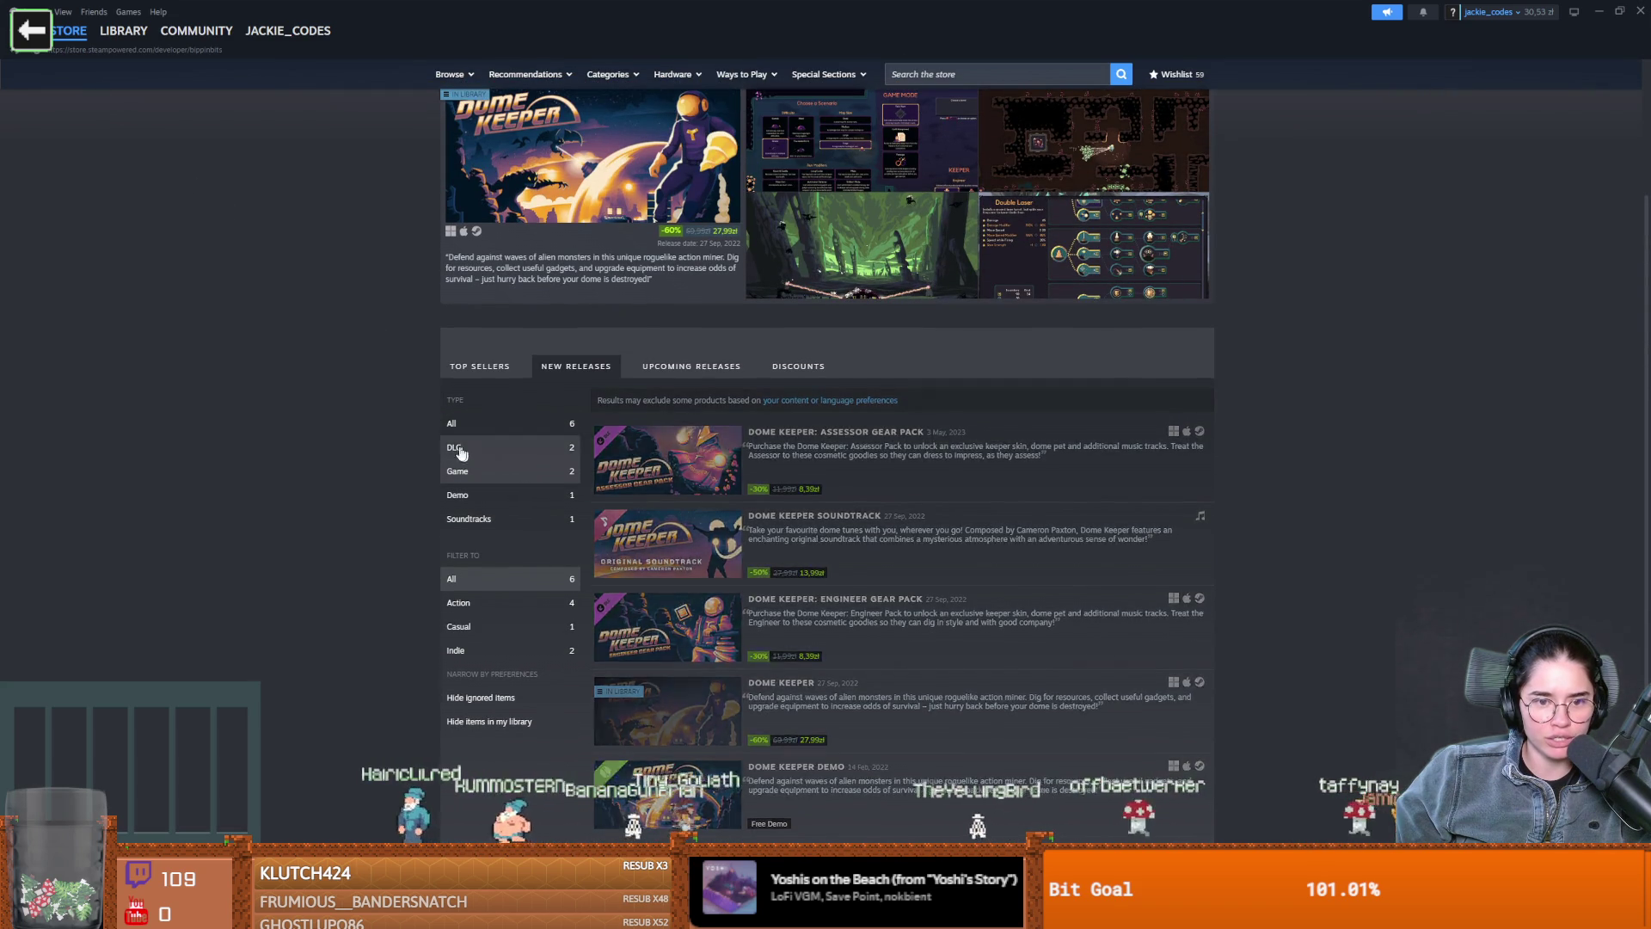
Return to the PVKK store page and open publisher Kepler Interactive's page
left_click(31, 30)
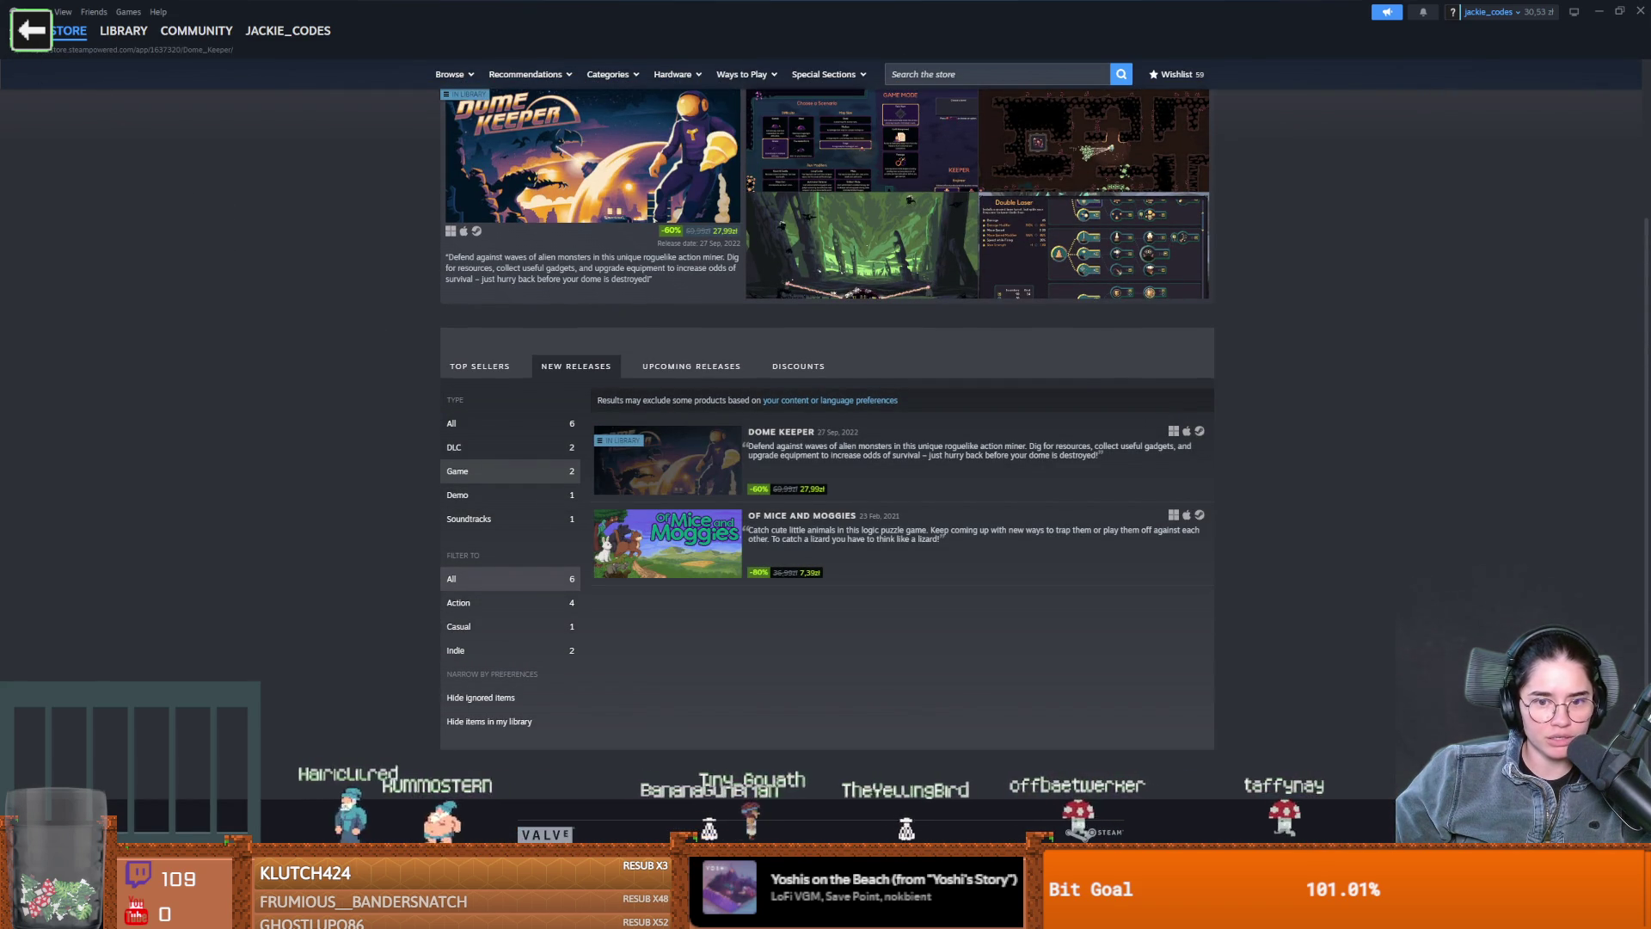
left_click(31, 30)
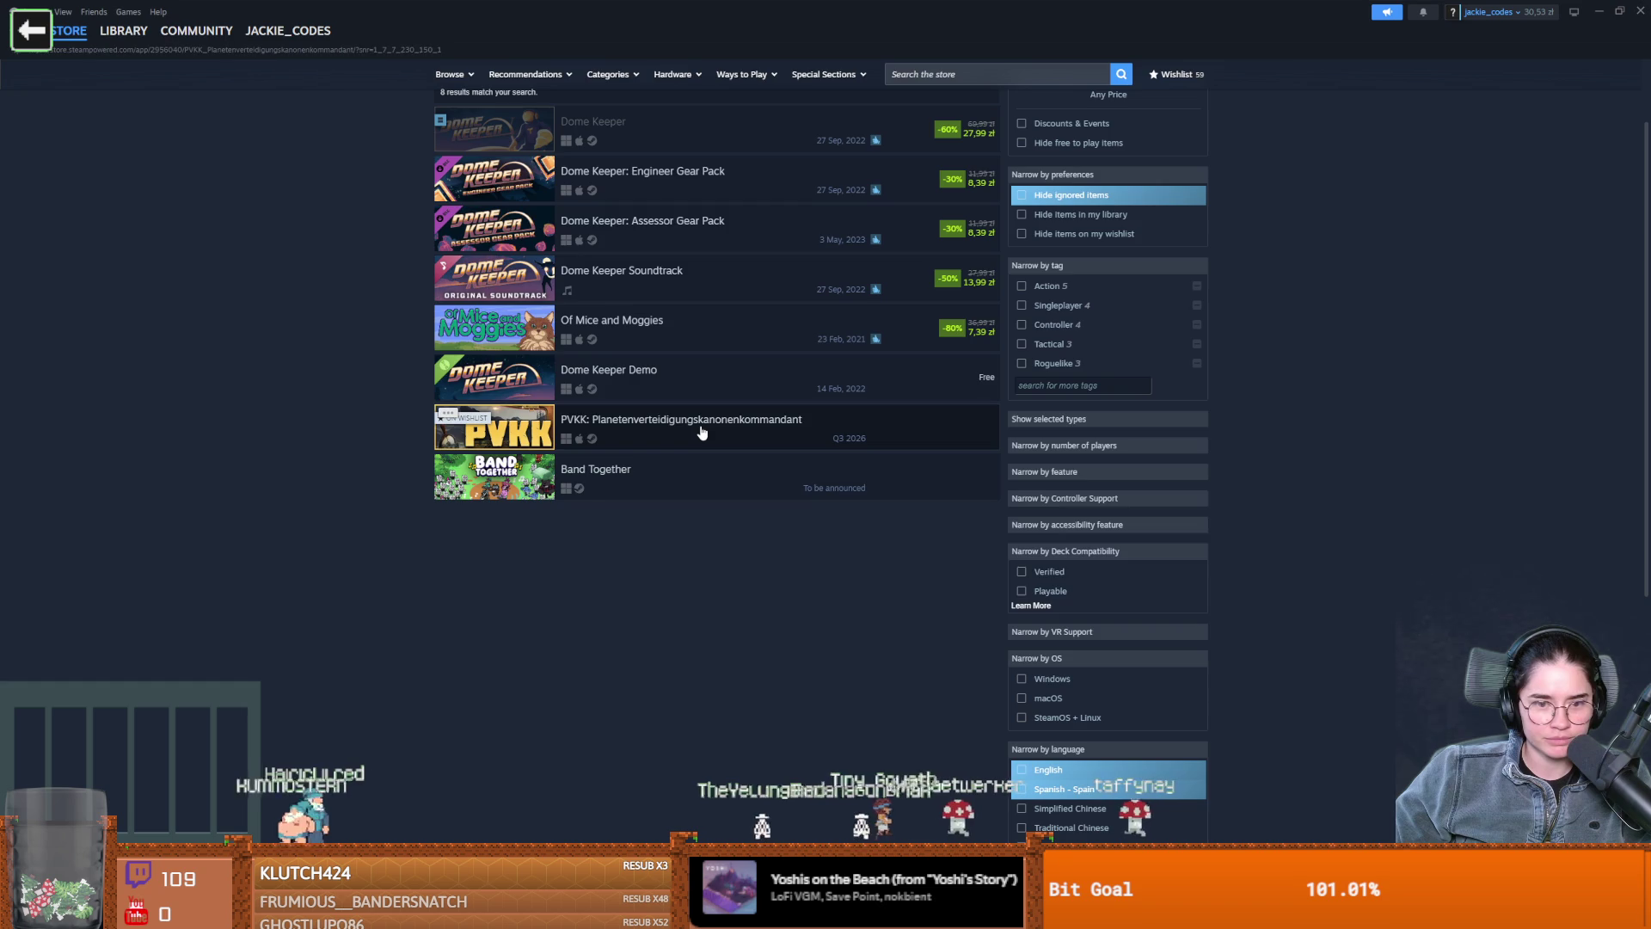
left_click(700, 429)
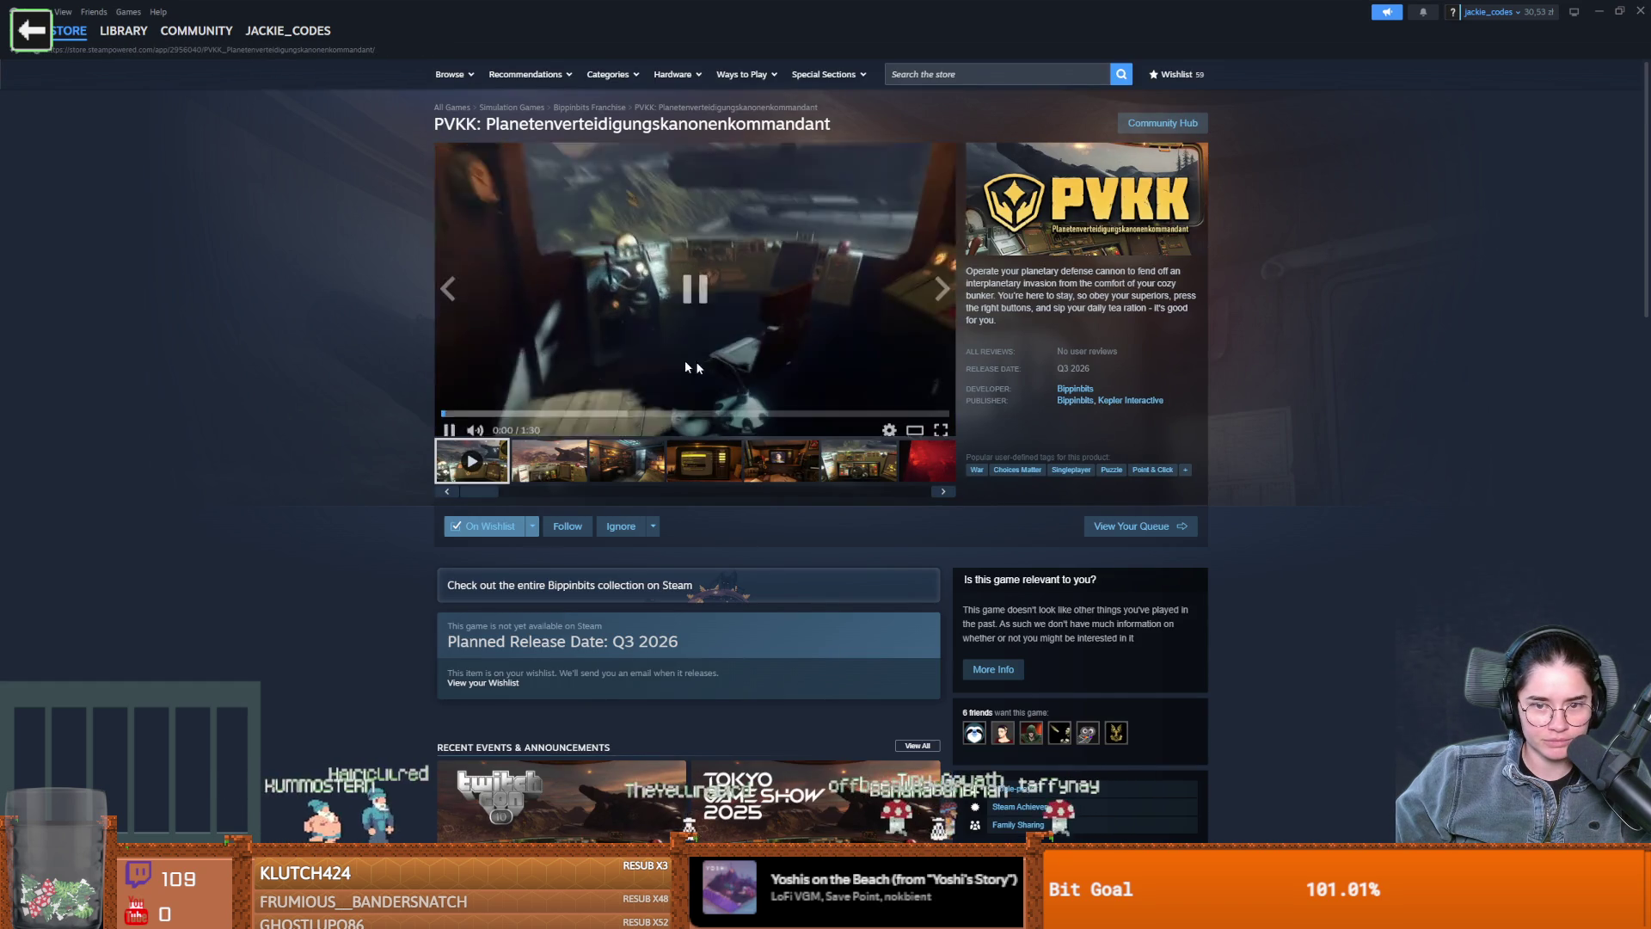
left_click(1133, 400)
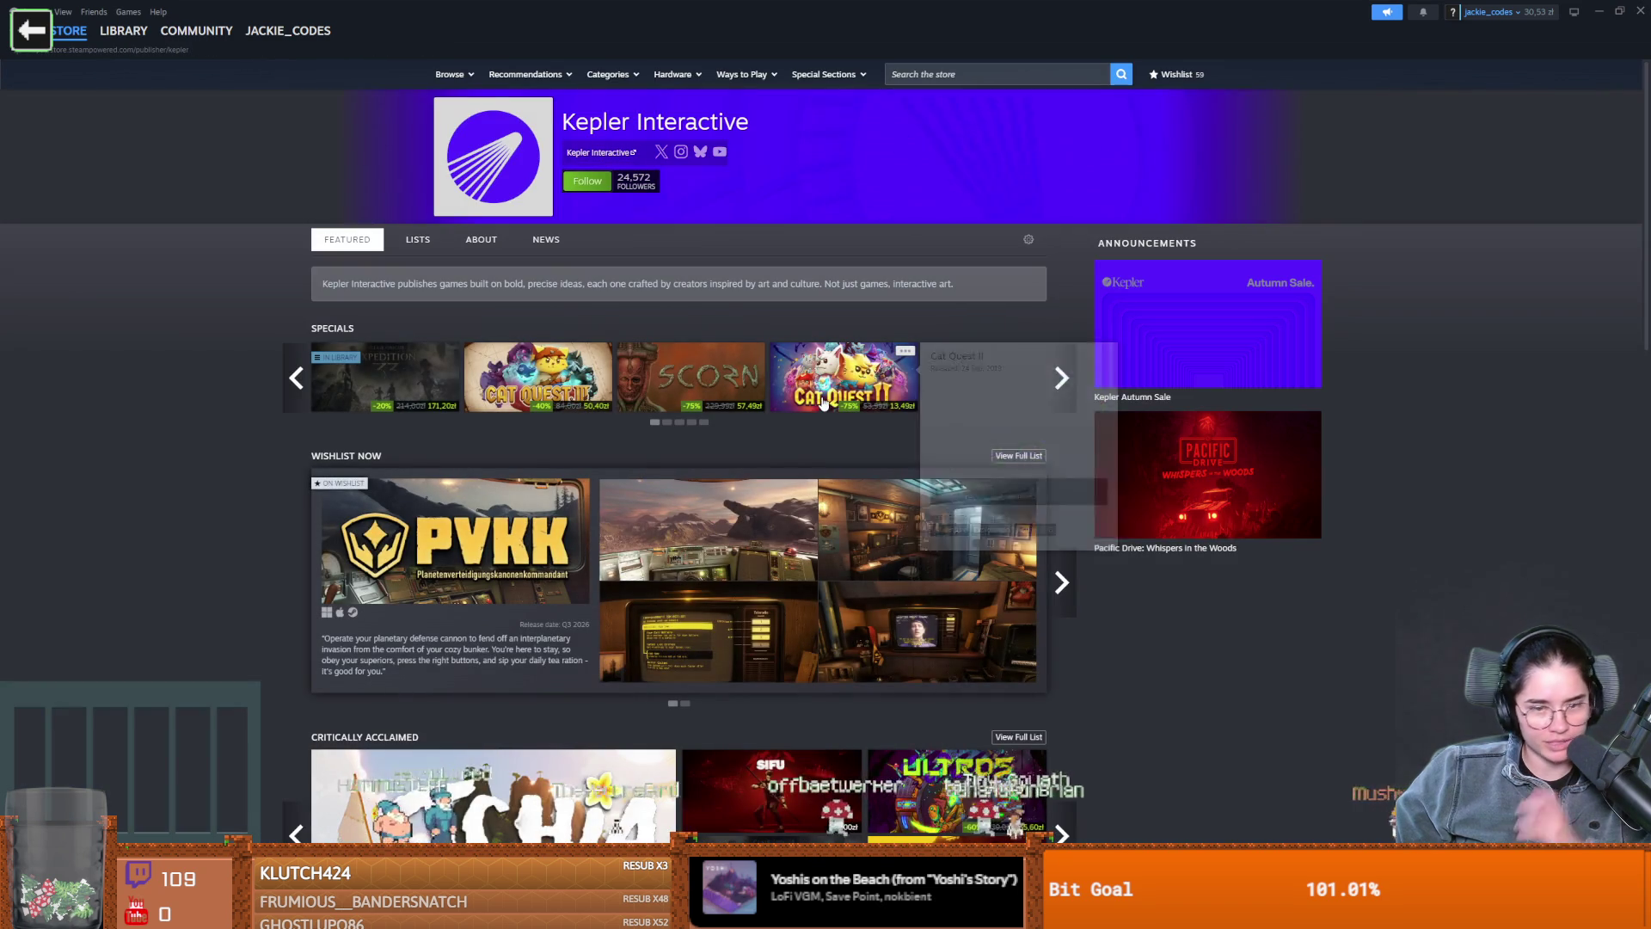
scroll(353, 529, "down", 2)
scroll(179, 380, "up", 2)
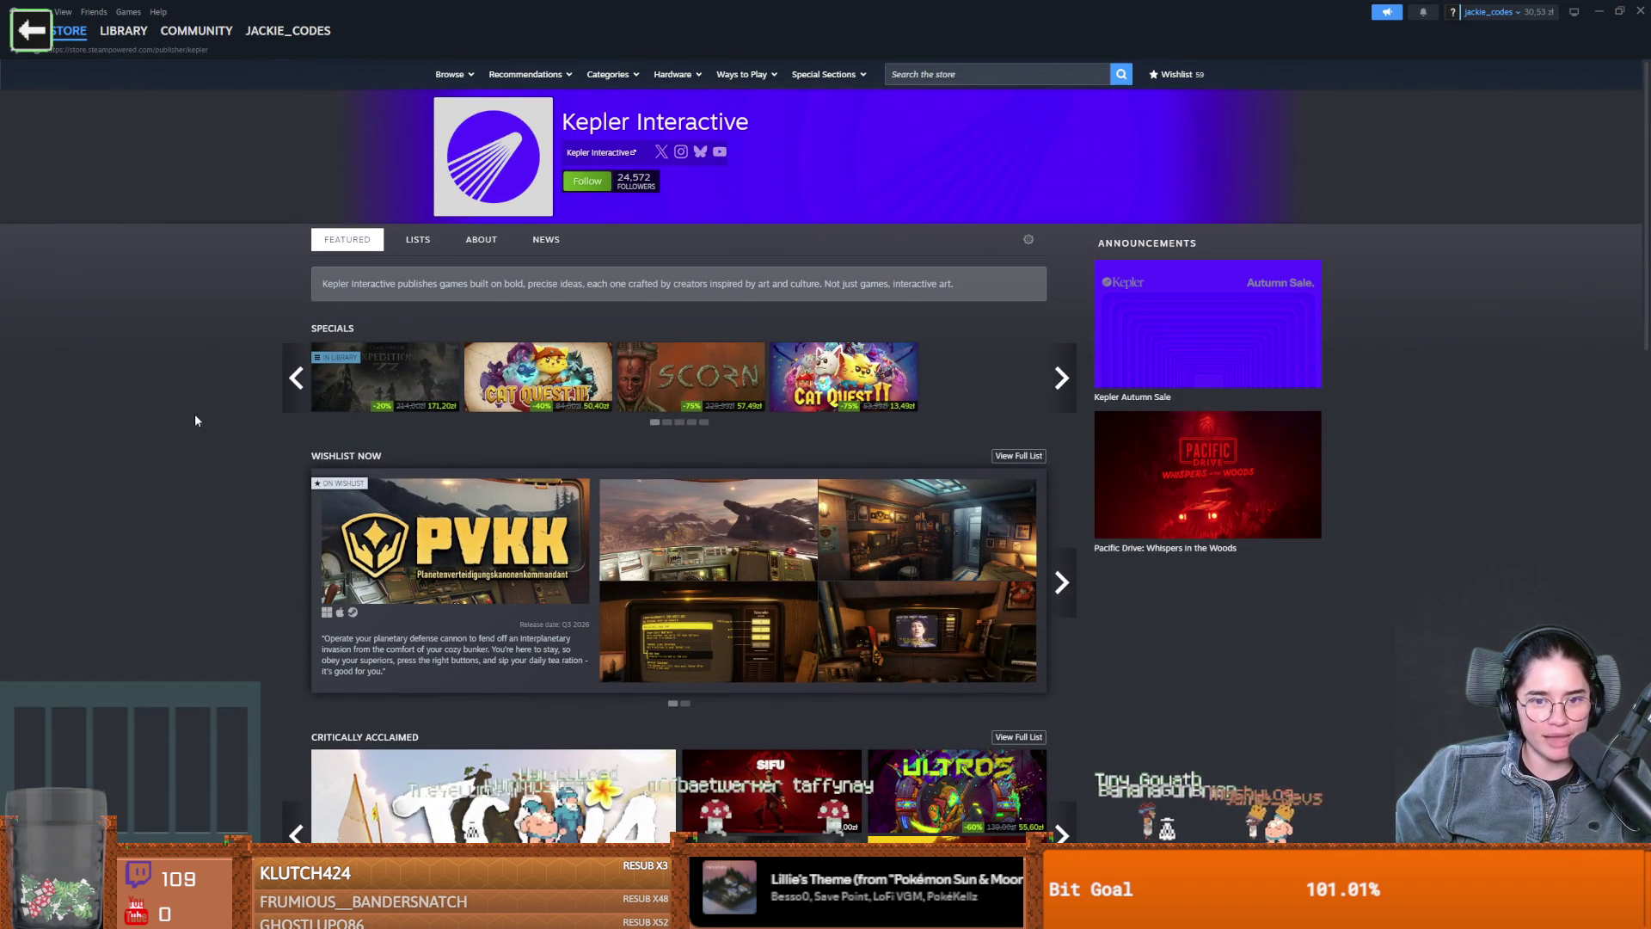
scroll(176, 417, "down", 1)
scroll(174, 421, "down", 8)
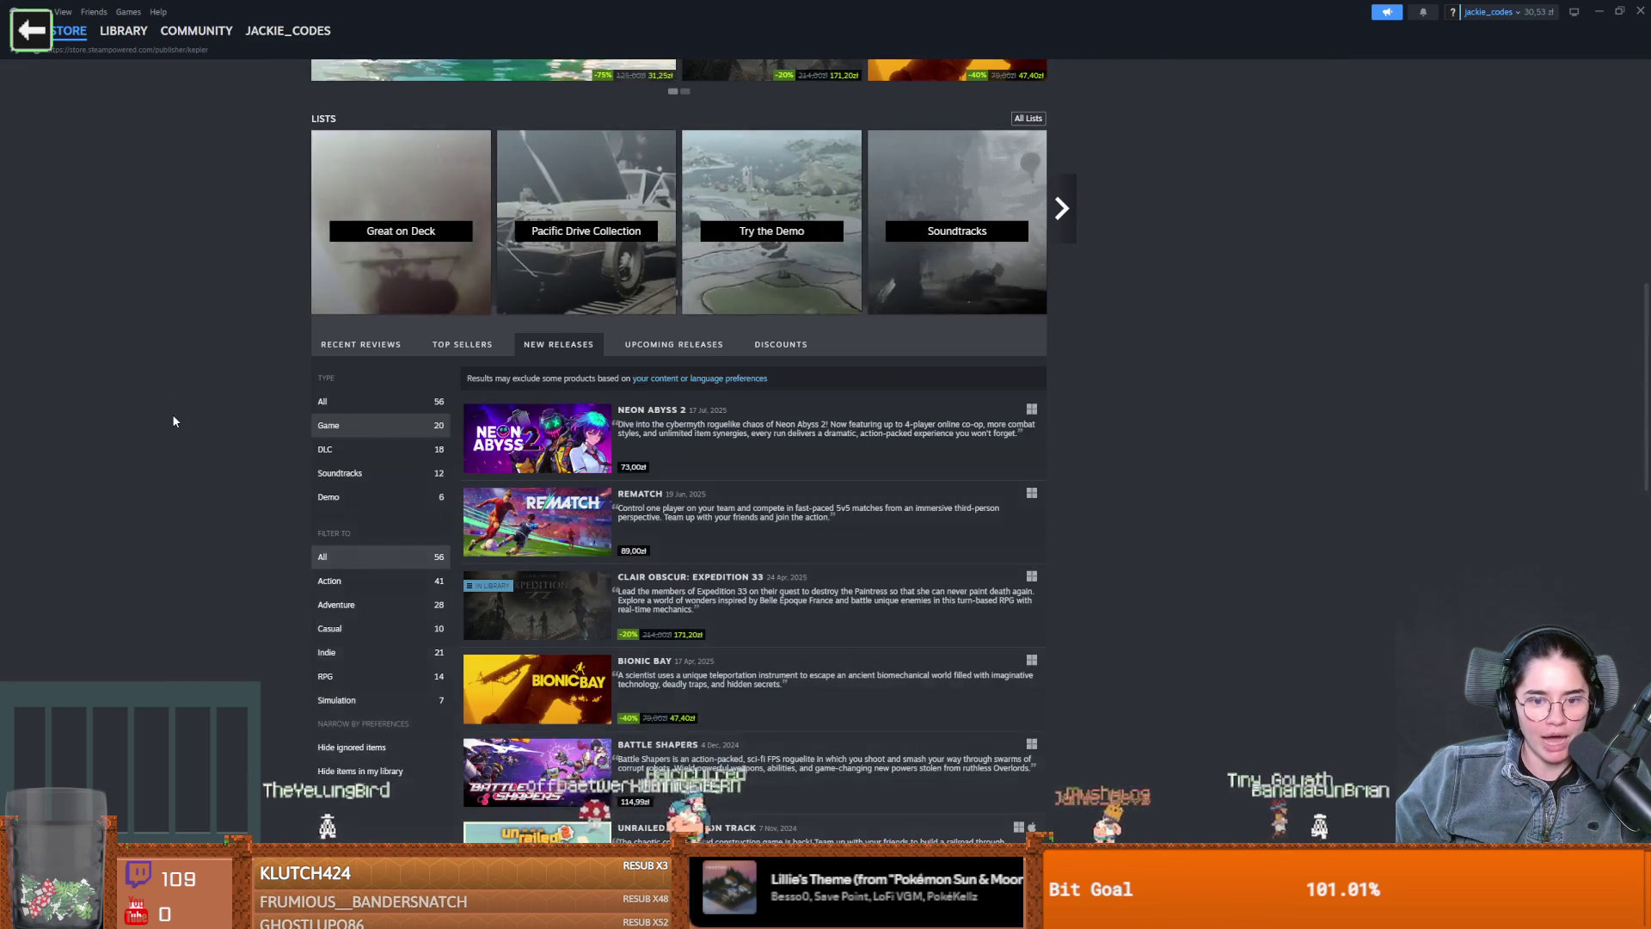
scroll(173, 420, "down", 9)
scroll(173, 417, "down", 5)
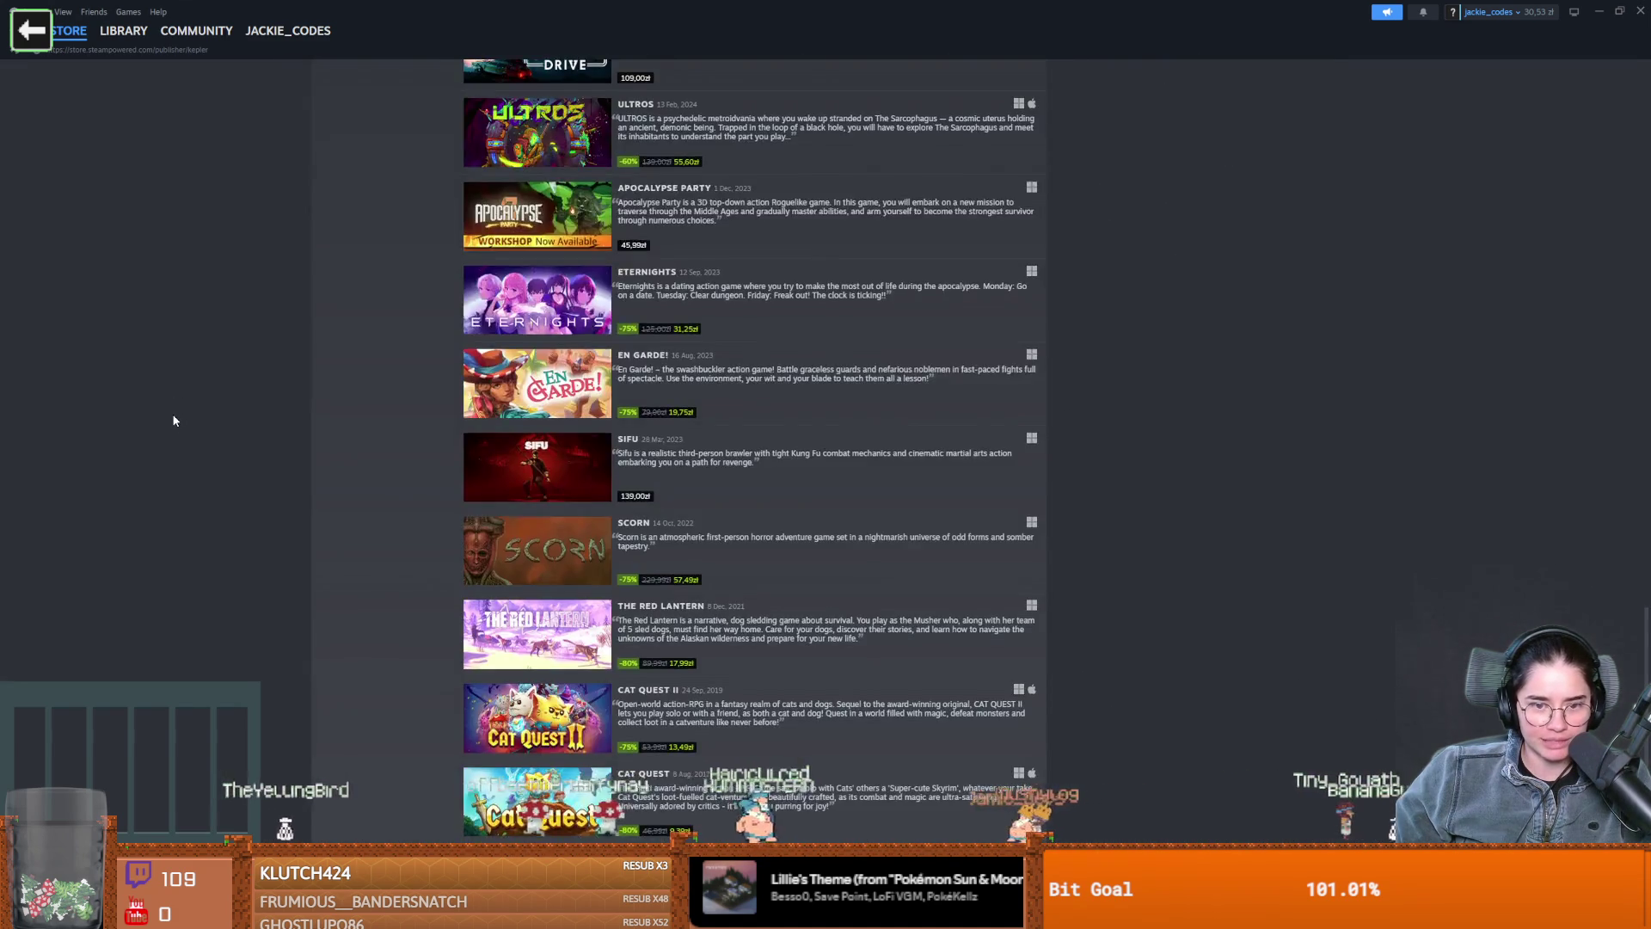
scroll(172, 417, "up", 4)
mouse_move(522, 378)
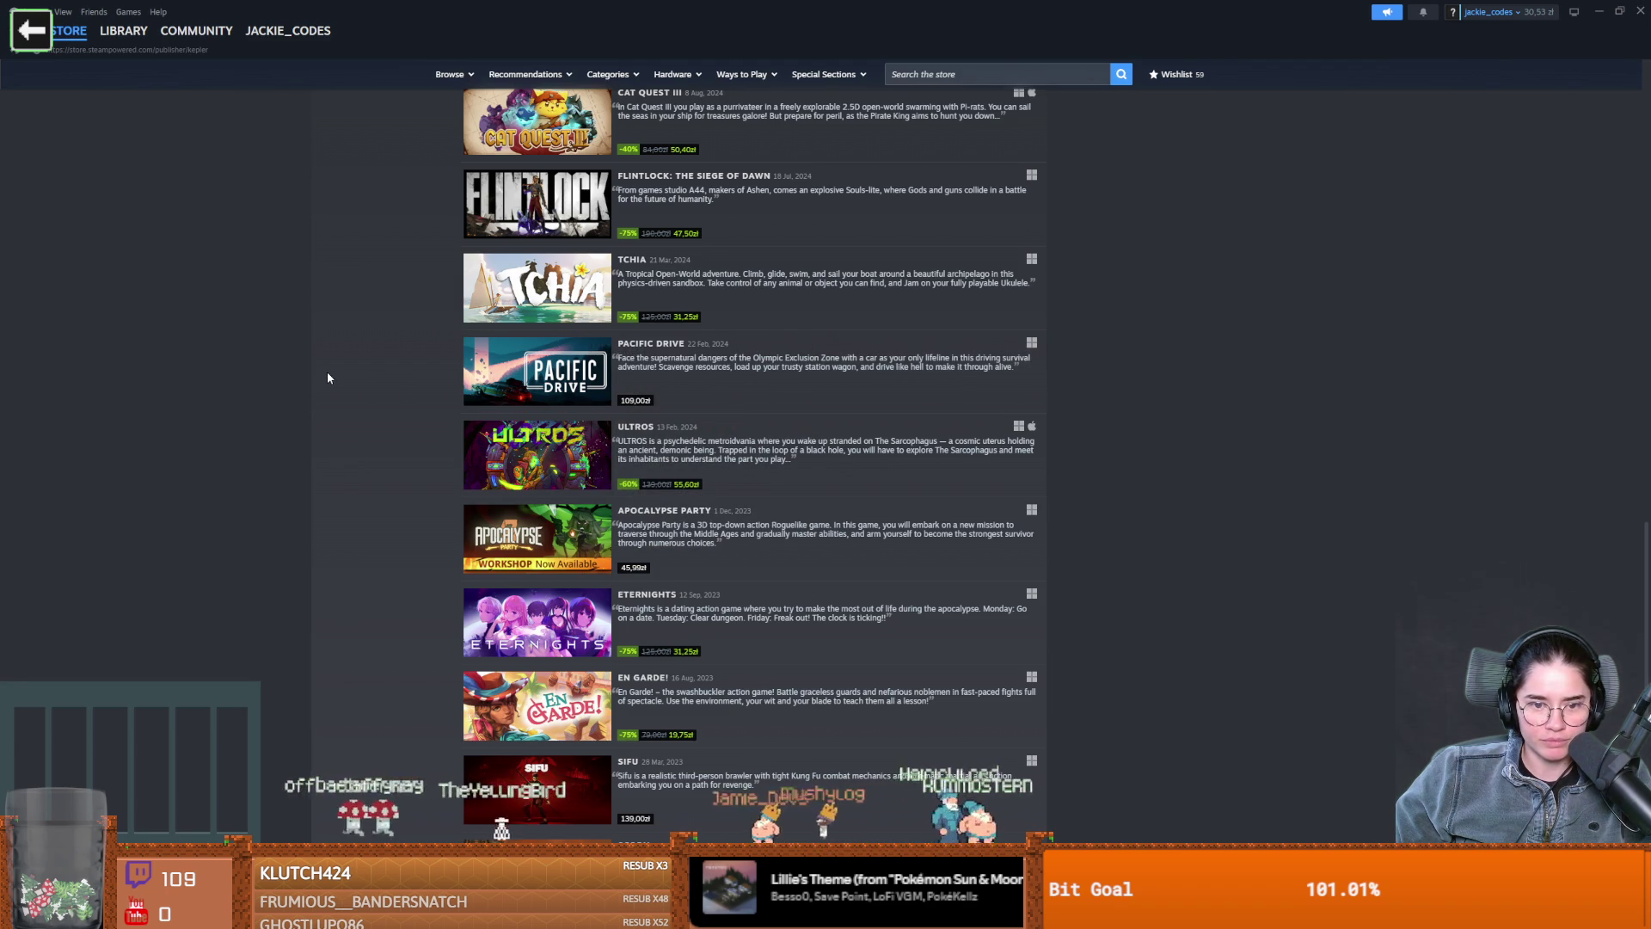
scroll(328, 378, "down", 4)
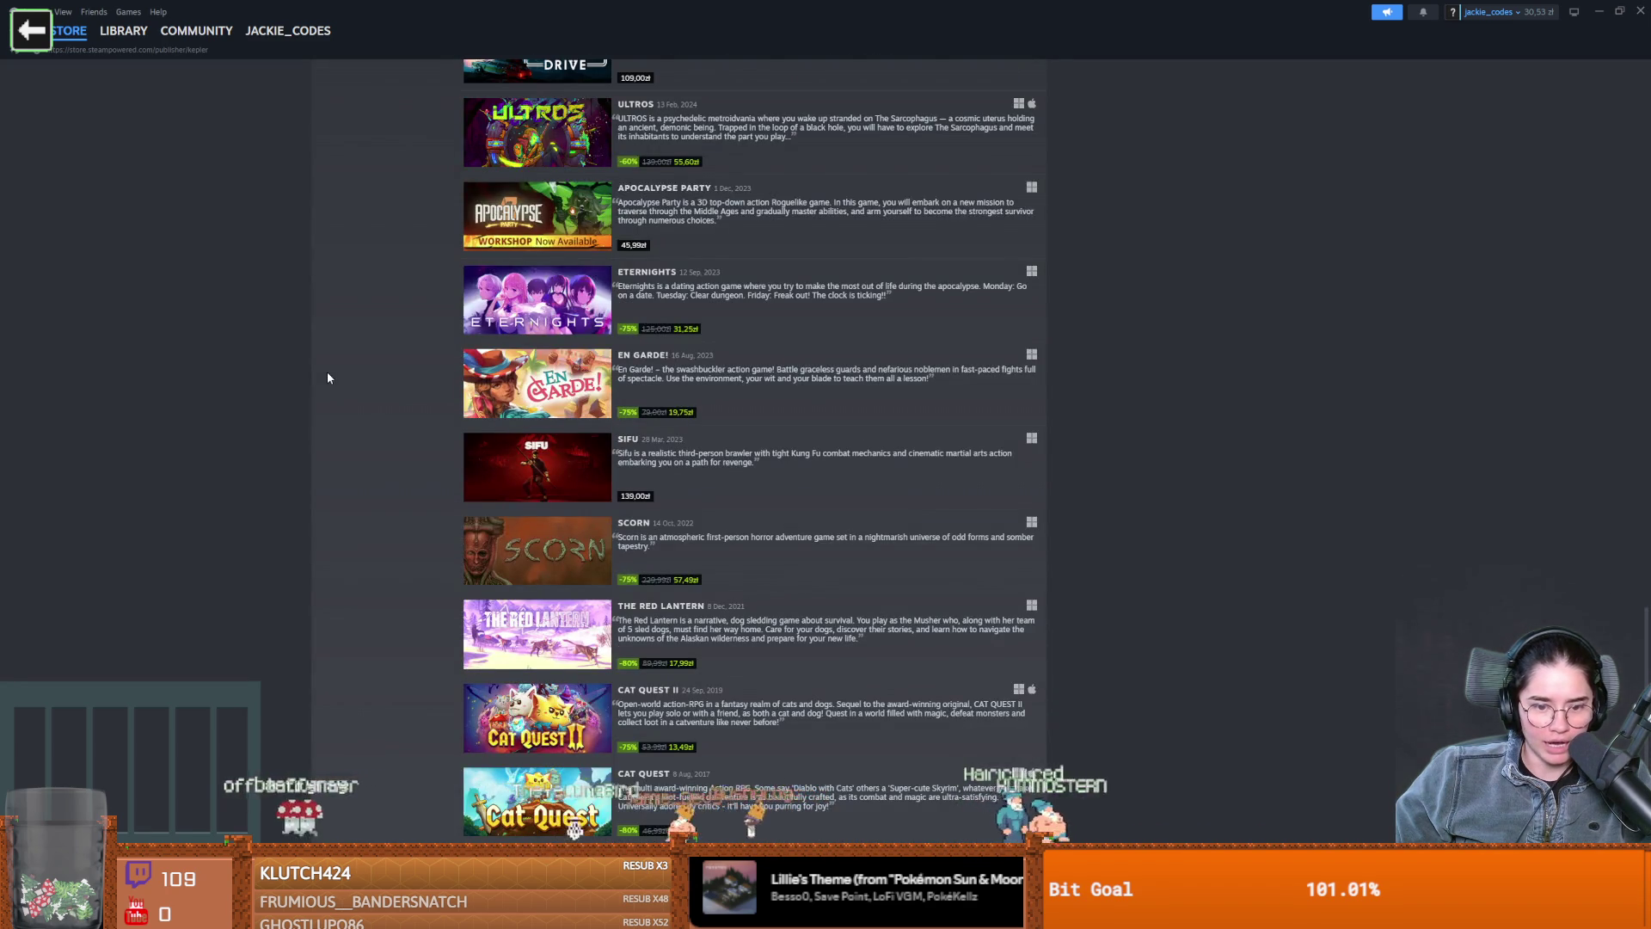
scroll(327, 377, "down", 3)
scroll(326, 377, "up", 2)
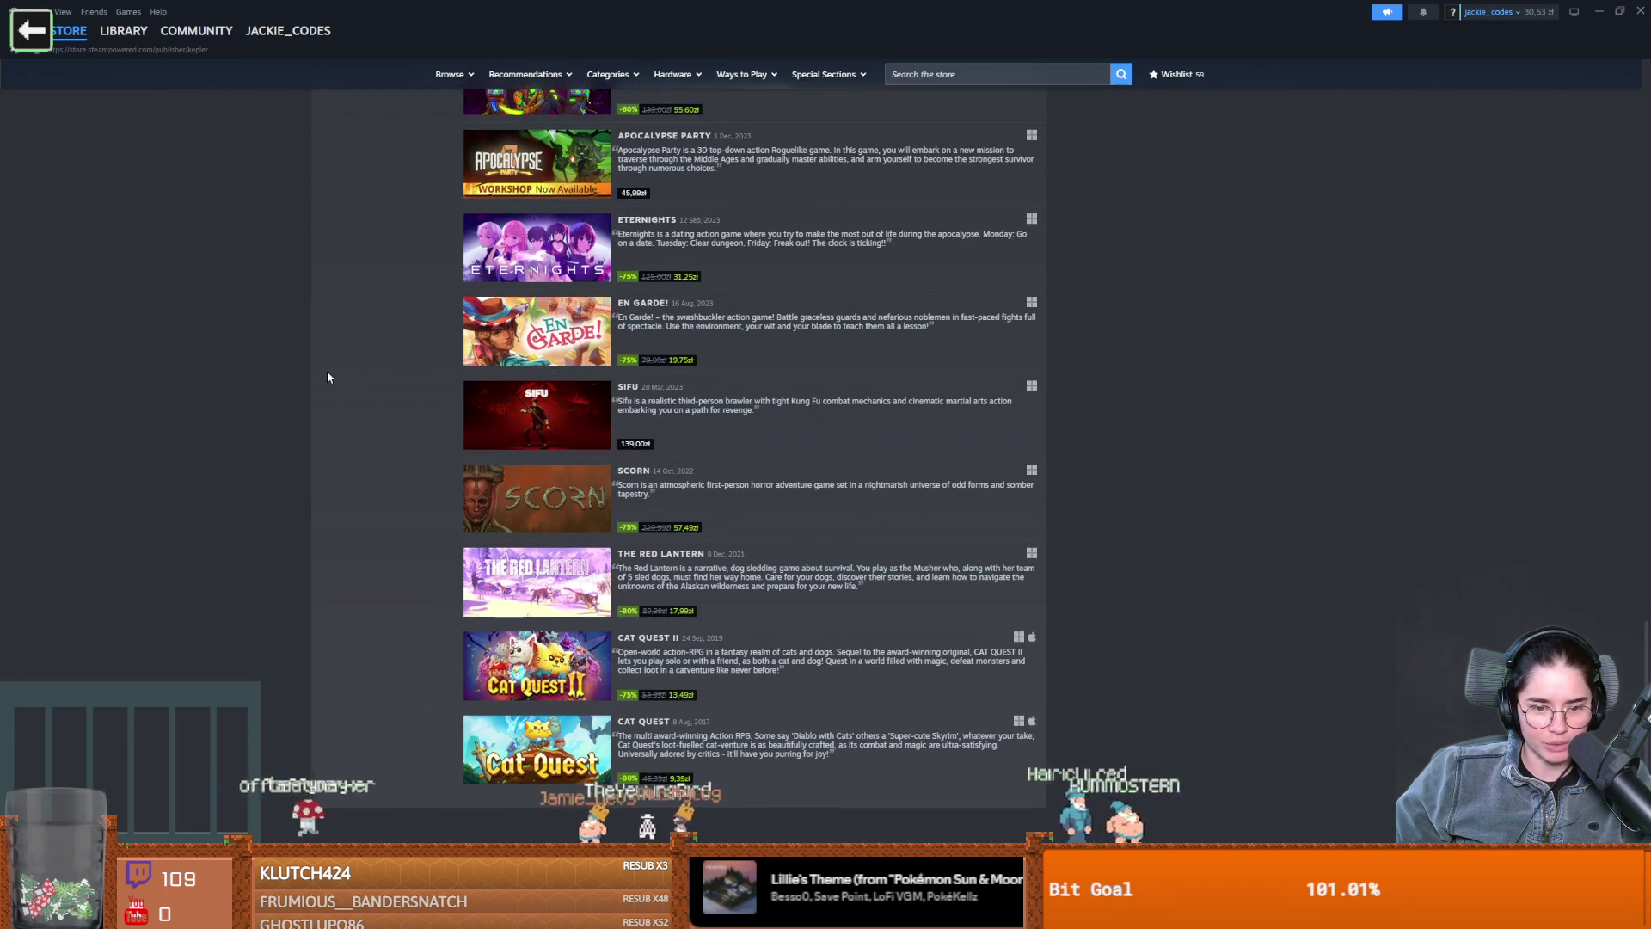
scroll(327, 375, "down", 2)
mouse_move(547, 620)
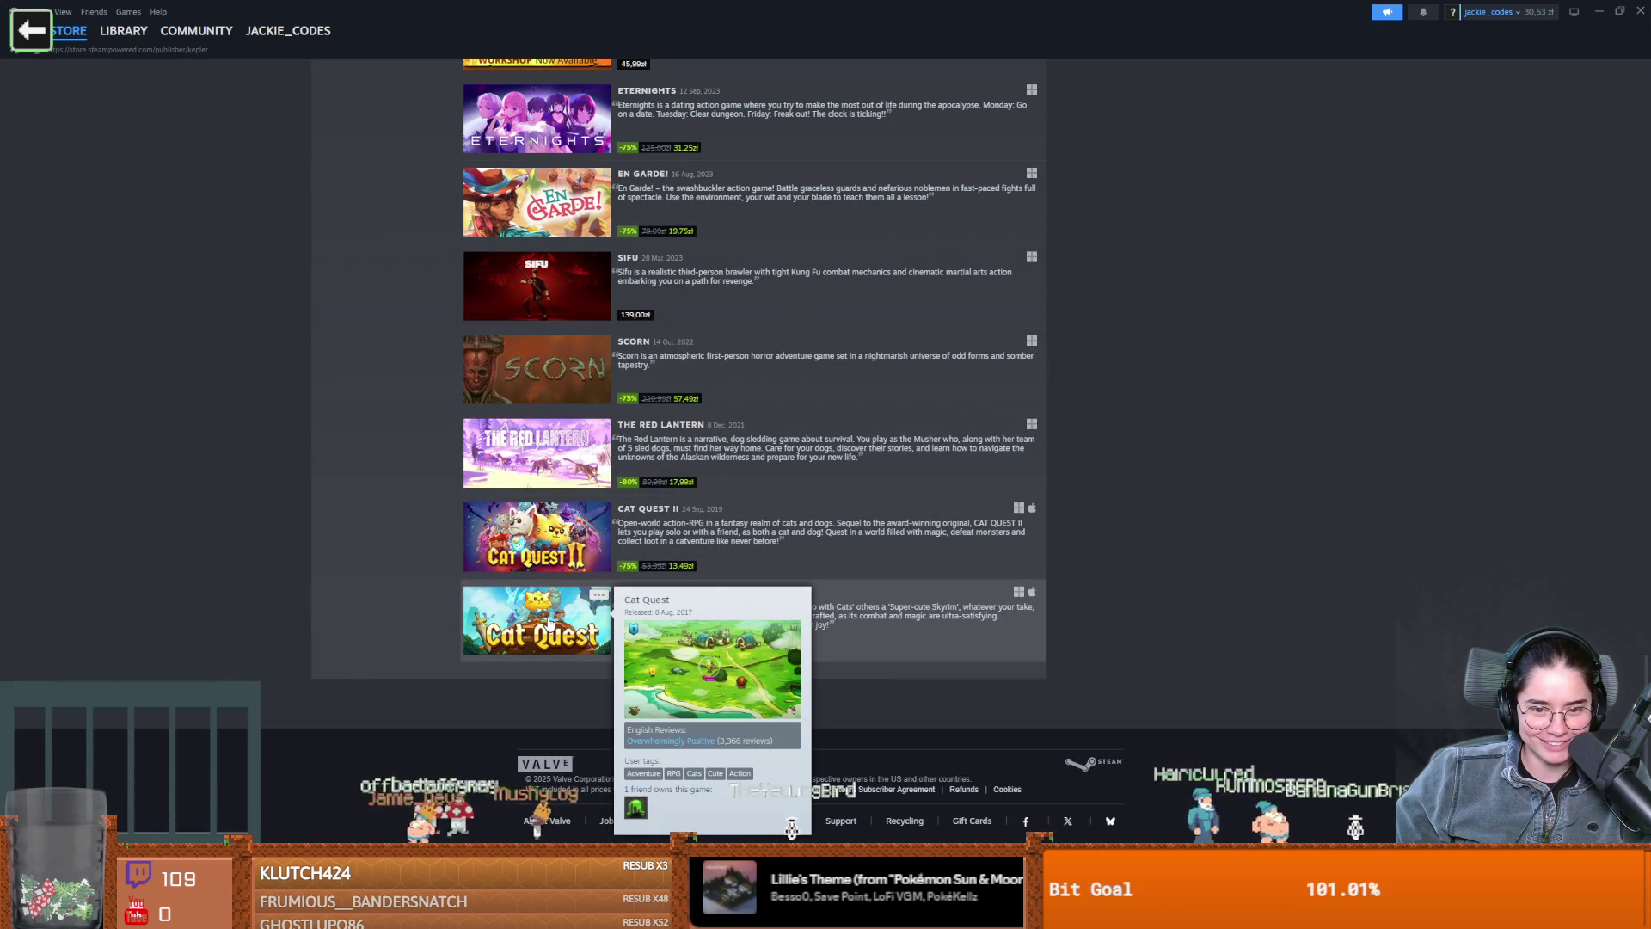
scroll(273, 529, "up", 4)
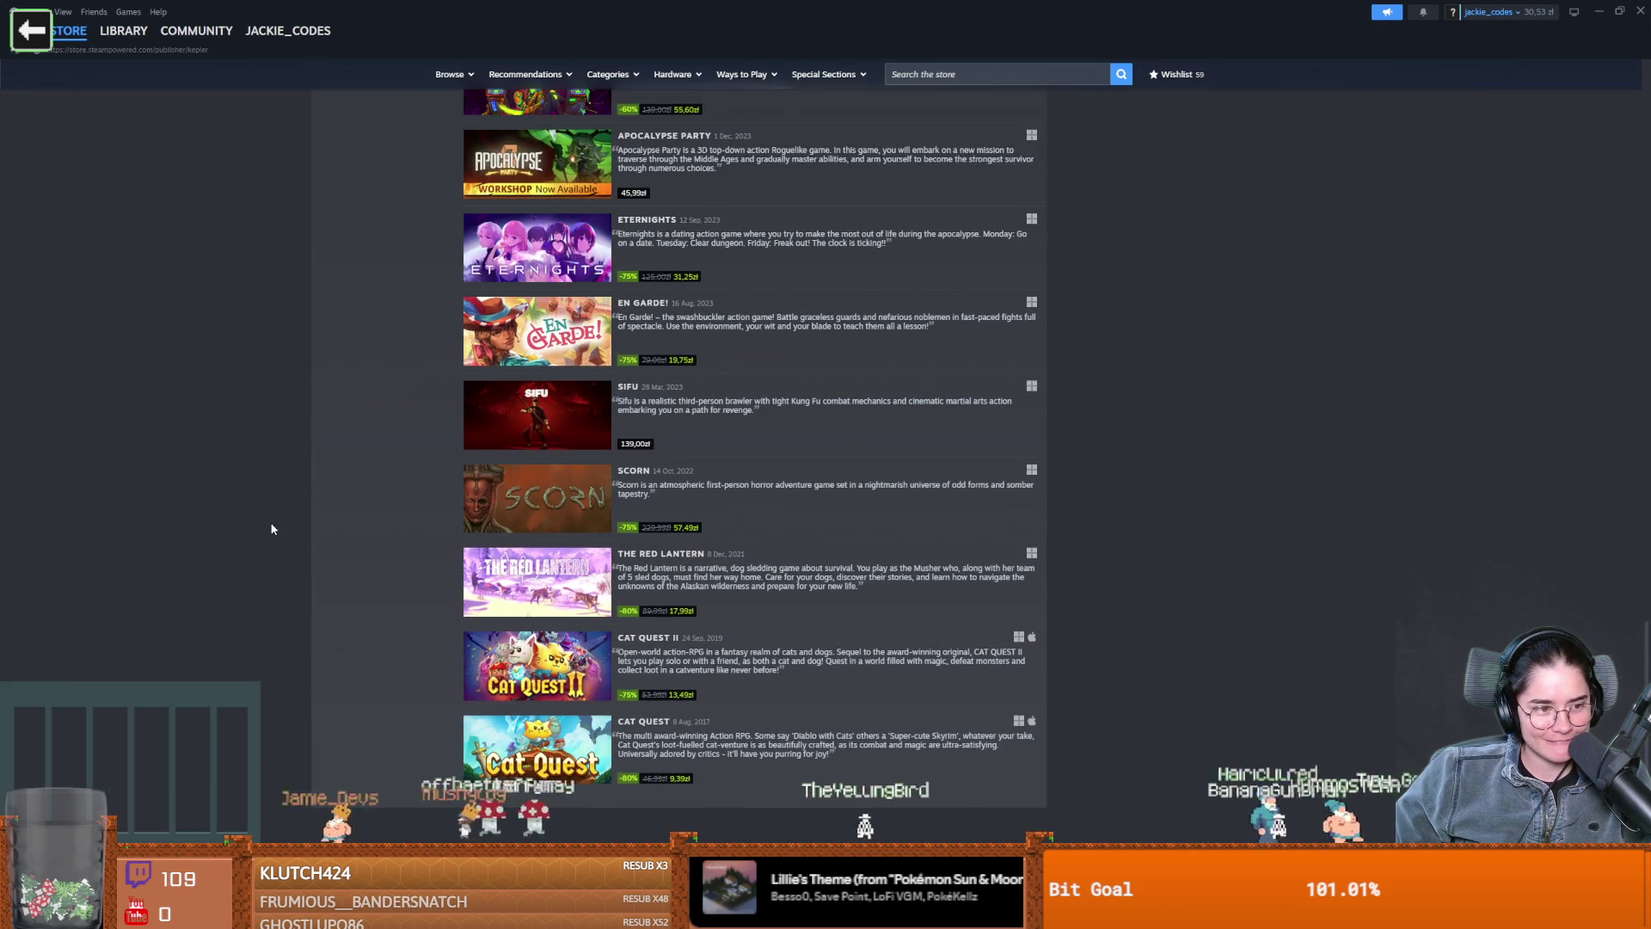
scroll(272, 528, "up", 1)
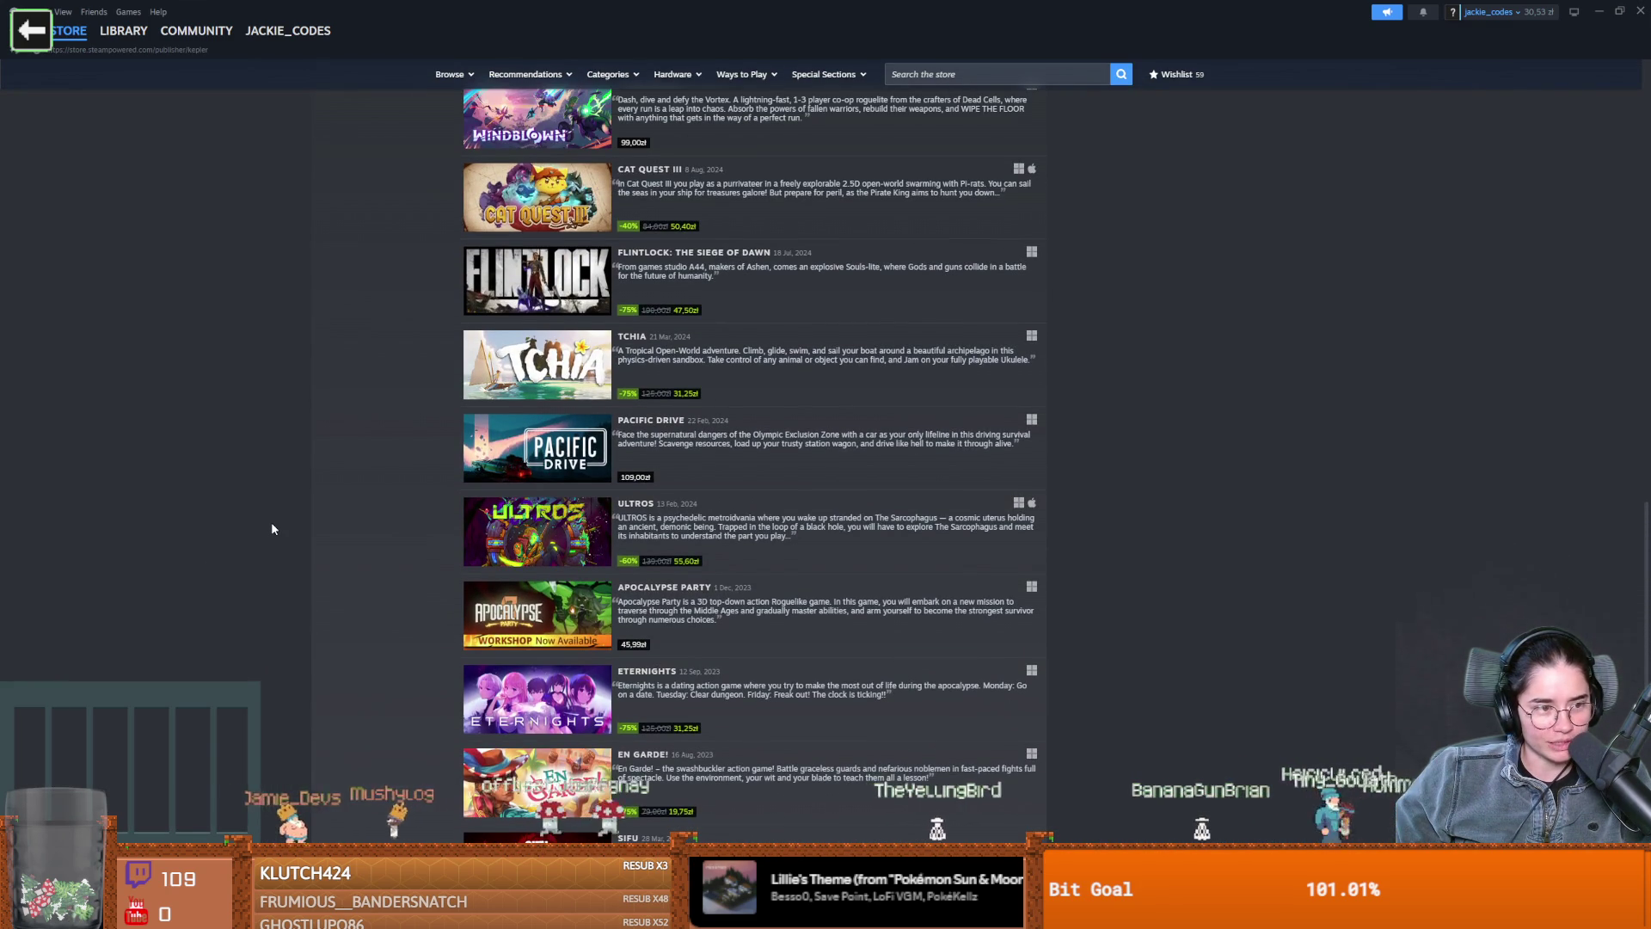
scroll(380, 514, "up", 6)
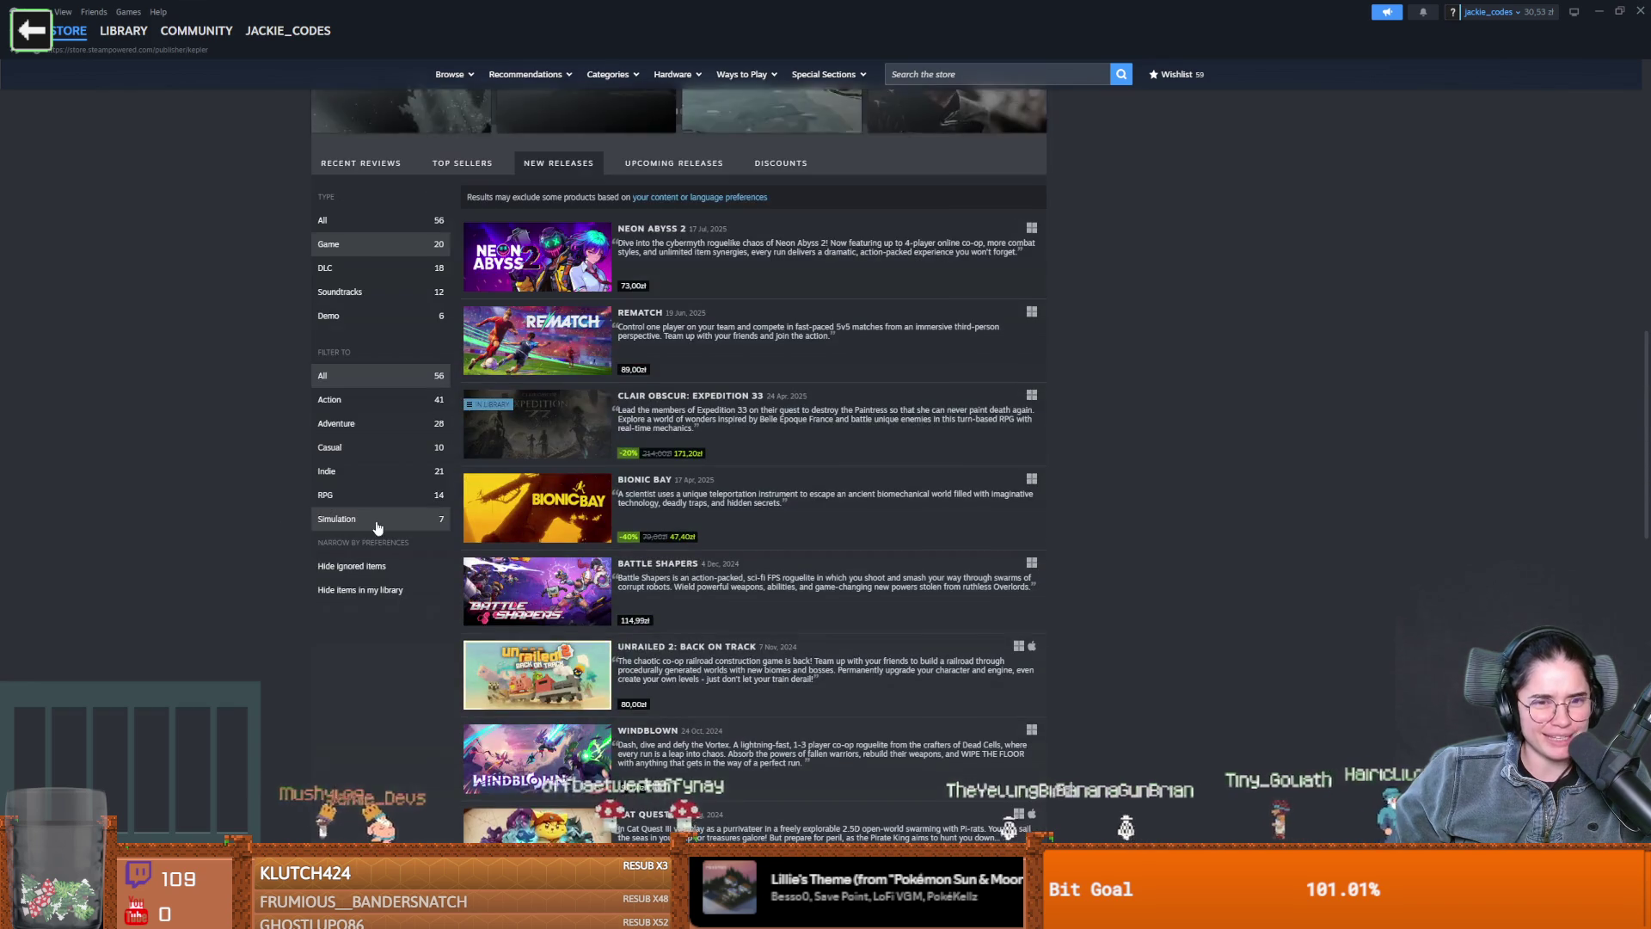
scroll(405, 481, "up", 9)
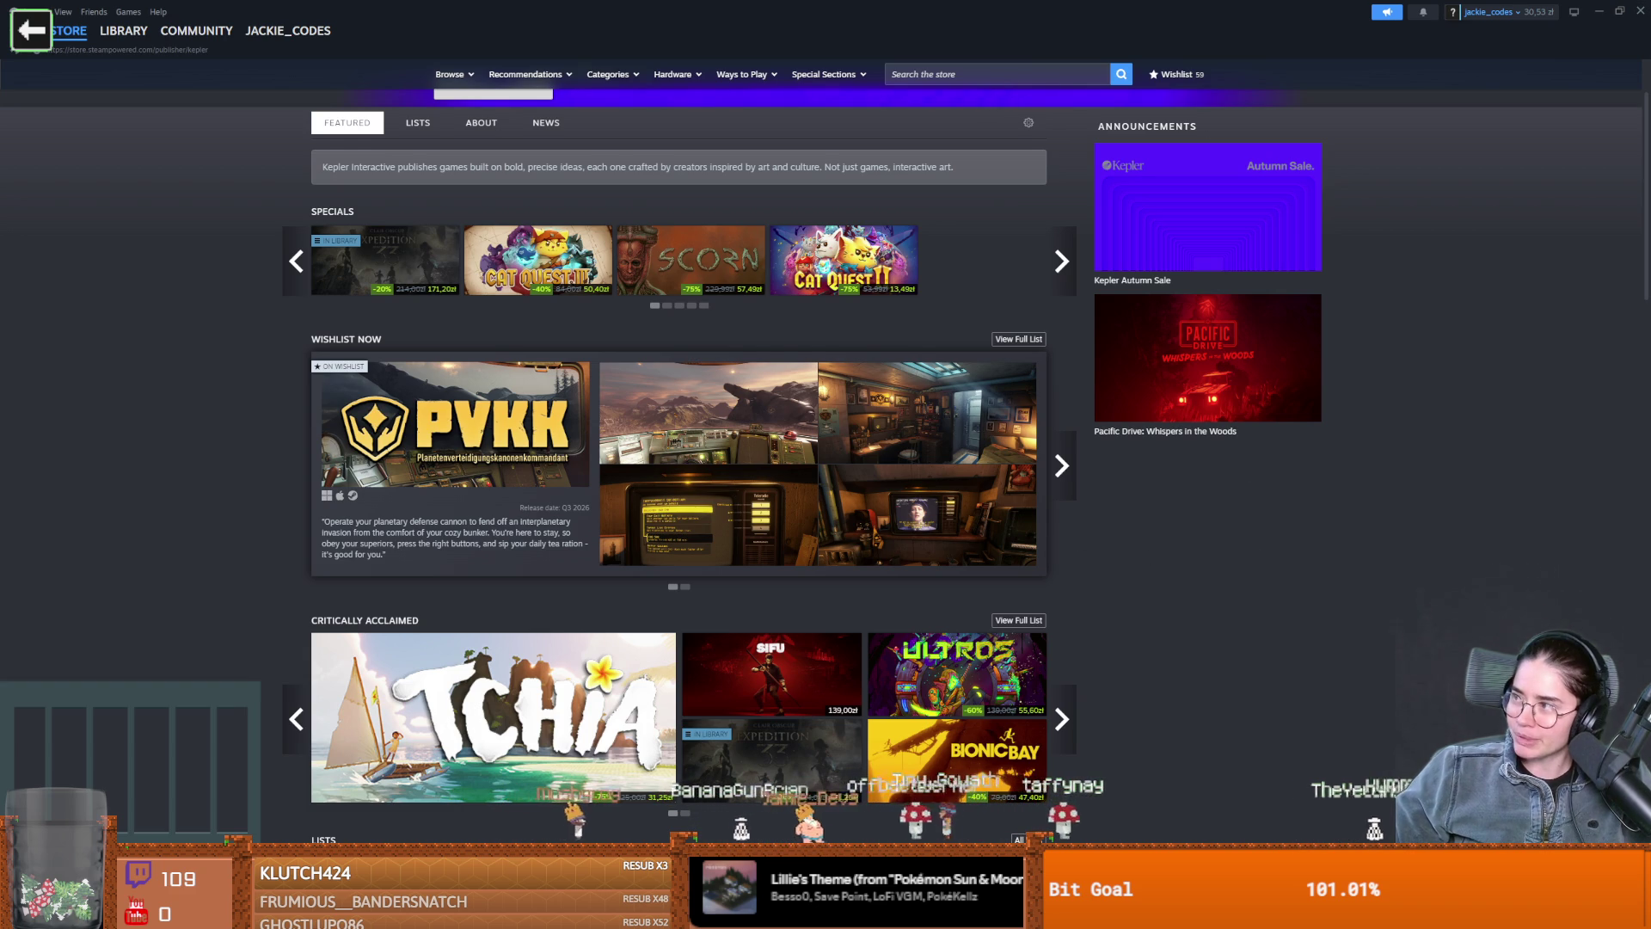
Scroll through the GodotFest 2025 talk list on media.ccc.de
key("alt+Tab")
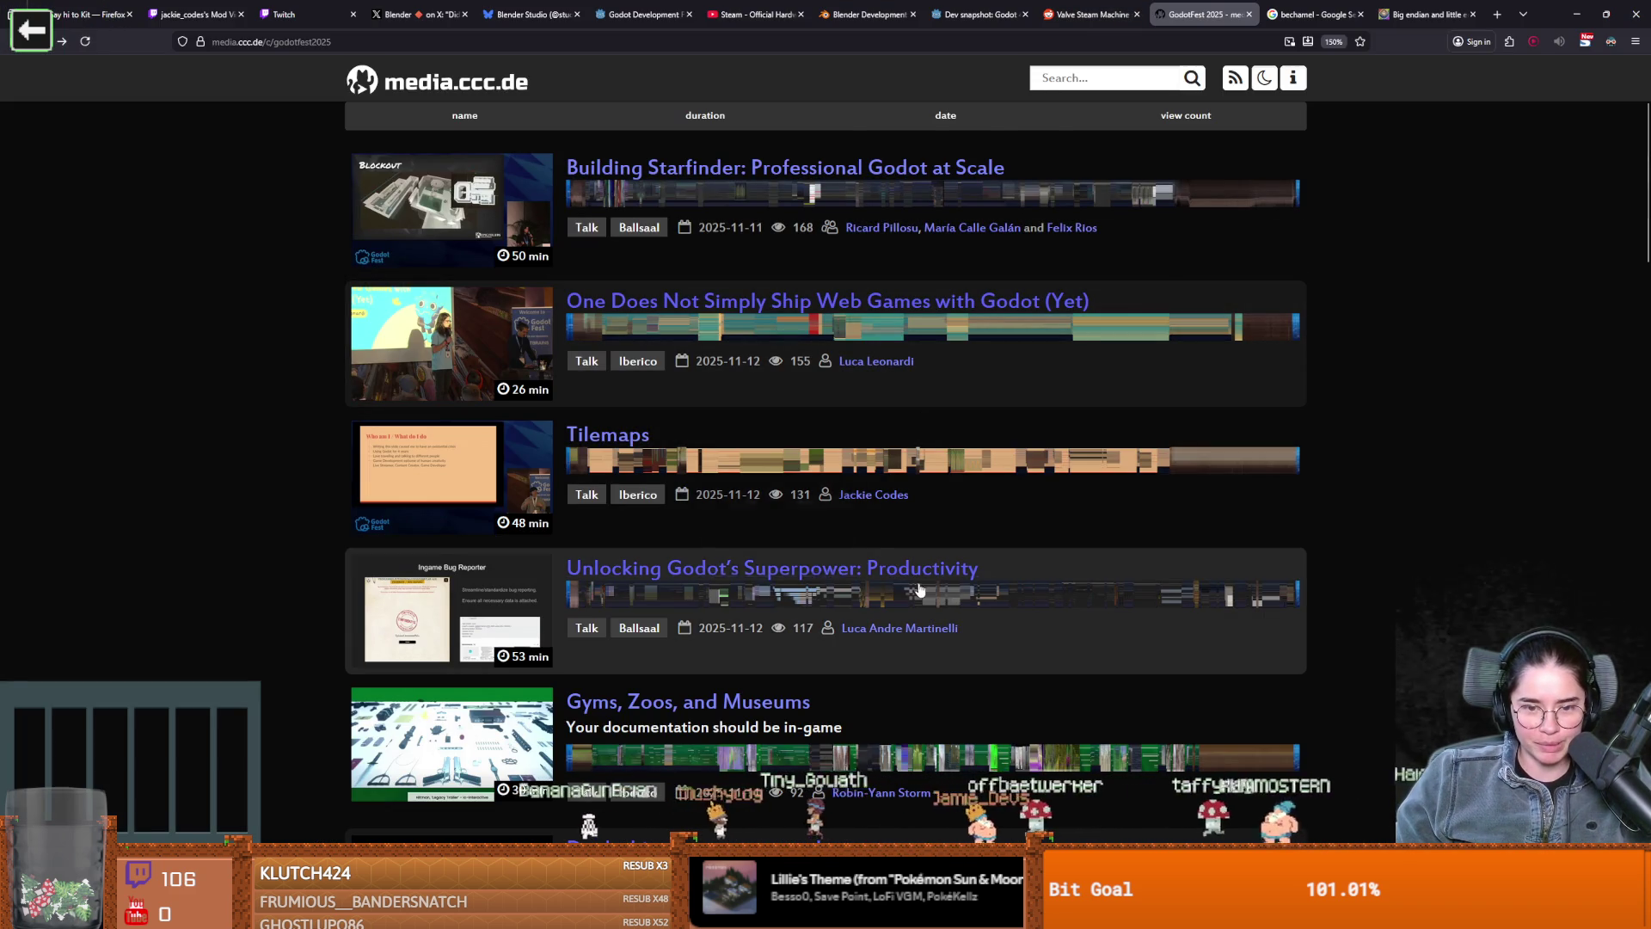
scroll(816, 499, "down", 1)
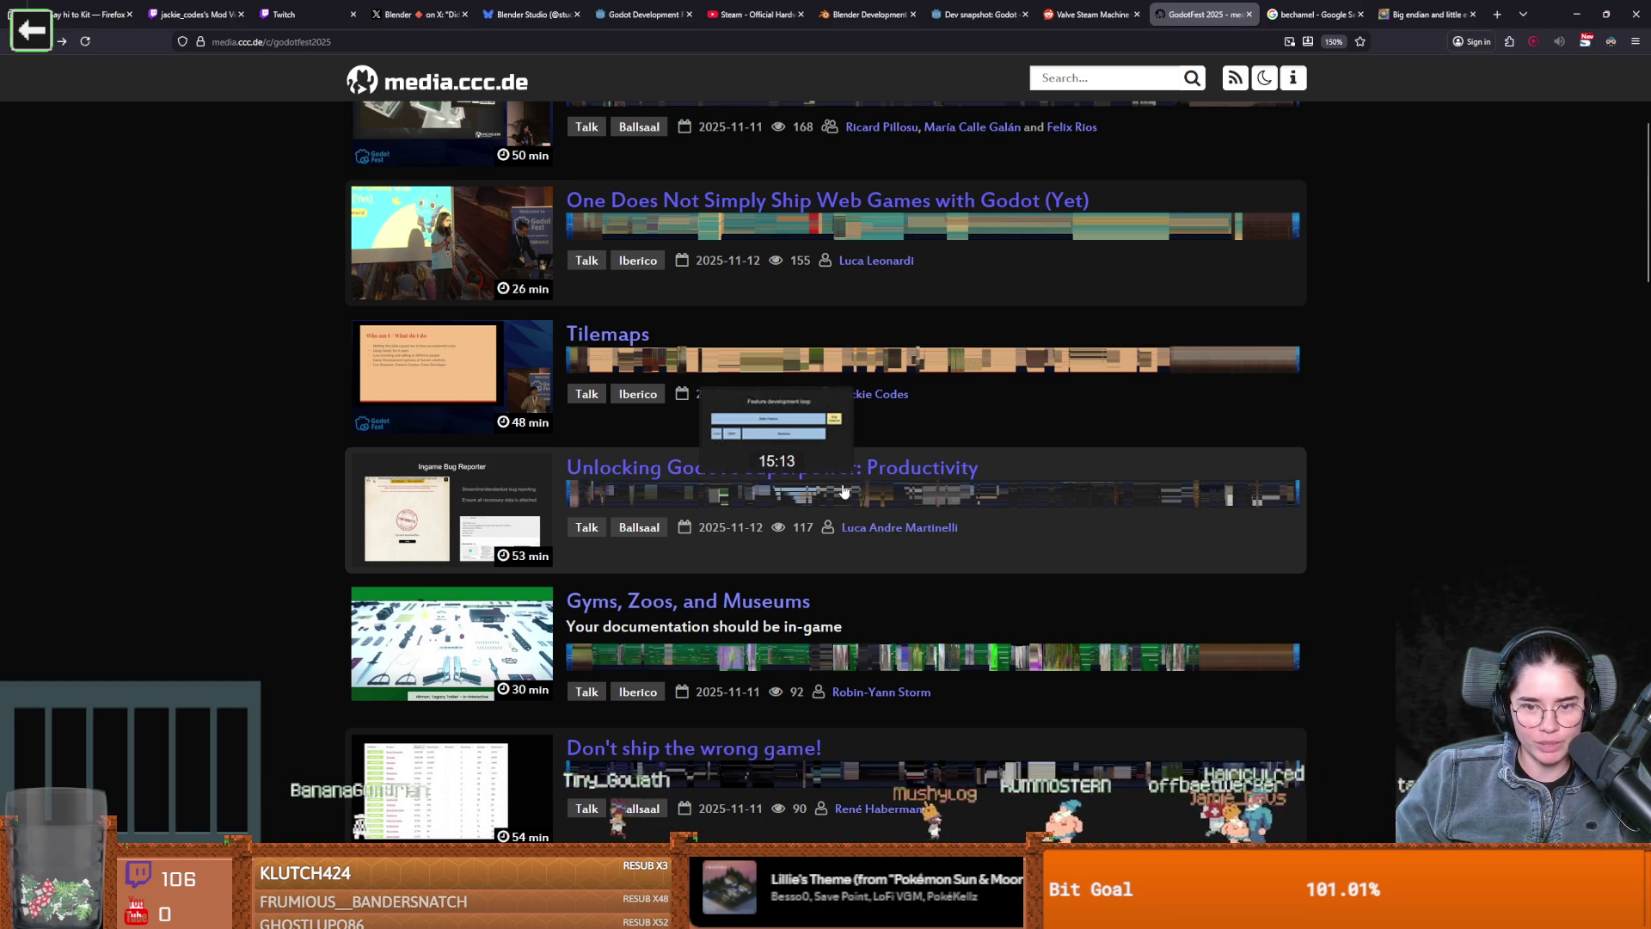
scroll(817, 405, "down", 1)
scroll(864, 420, "down", 1)
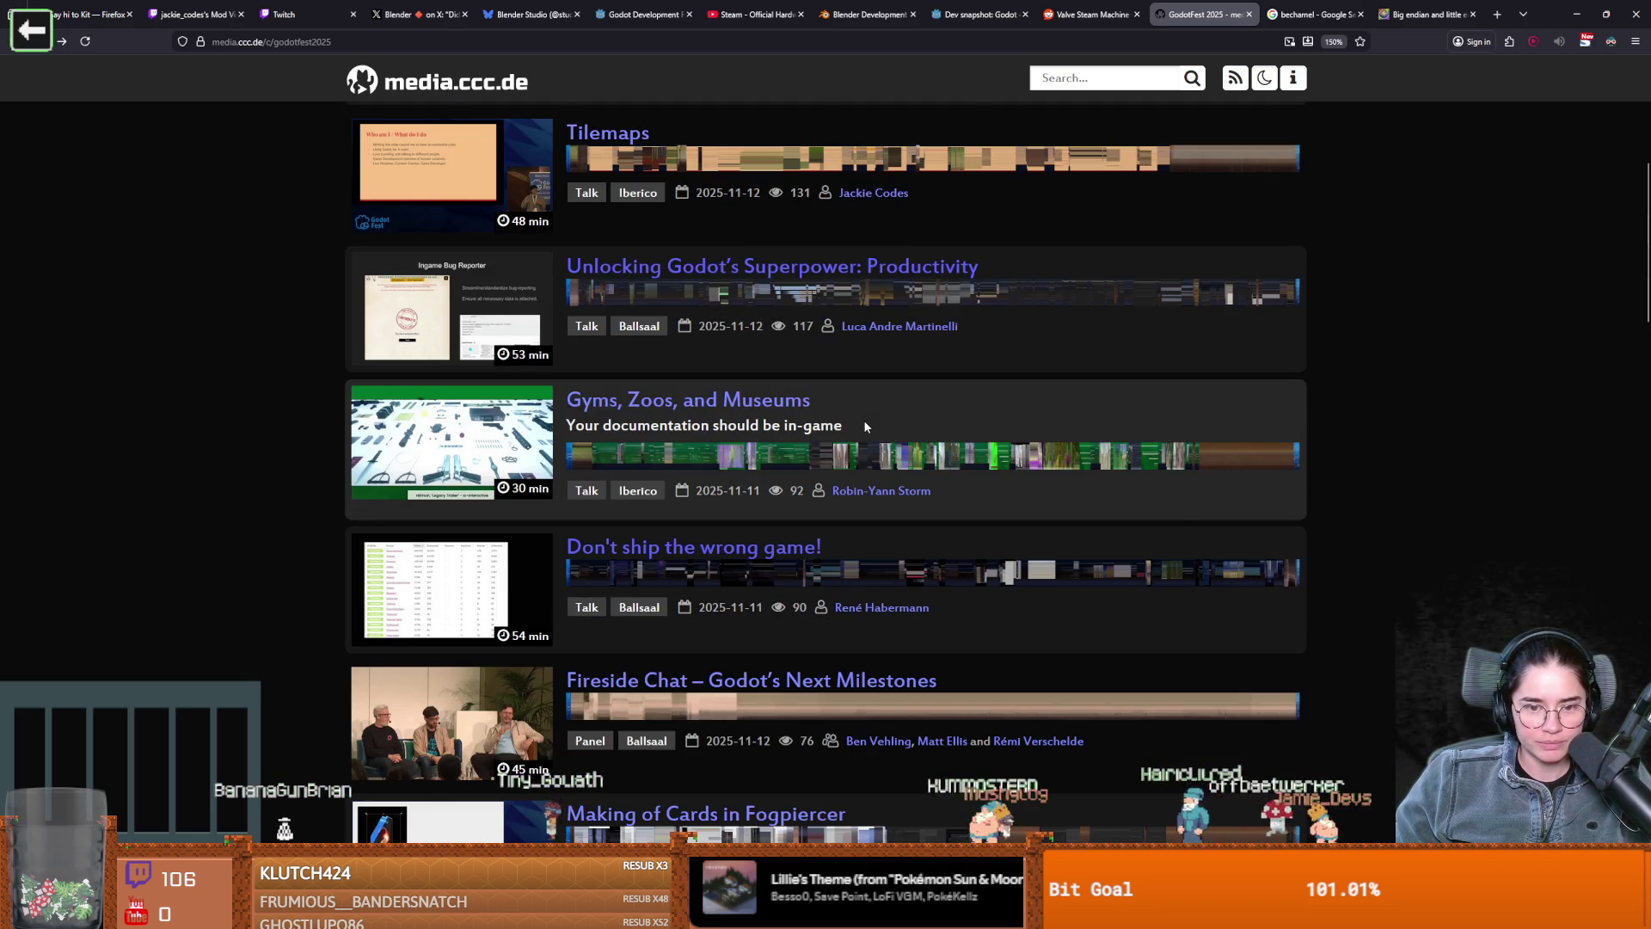
scroll(863, 419, "down", 1)
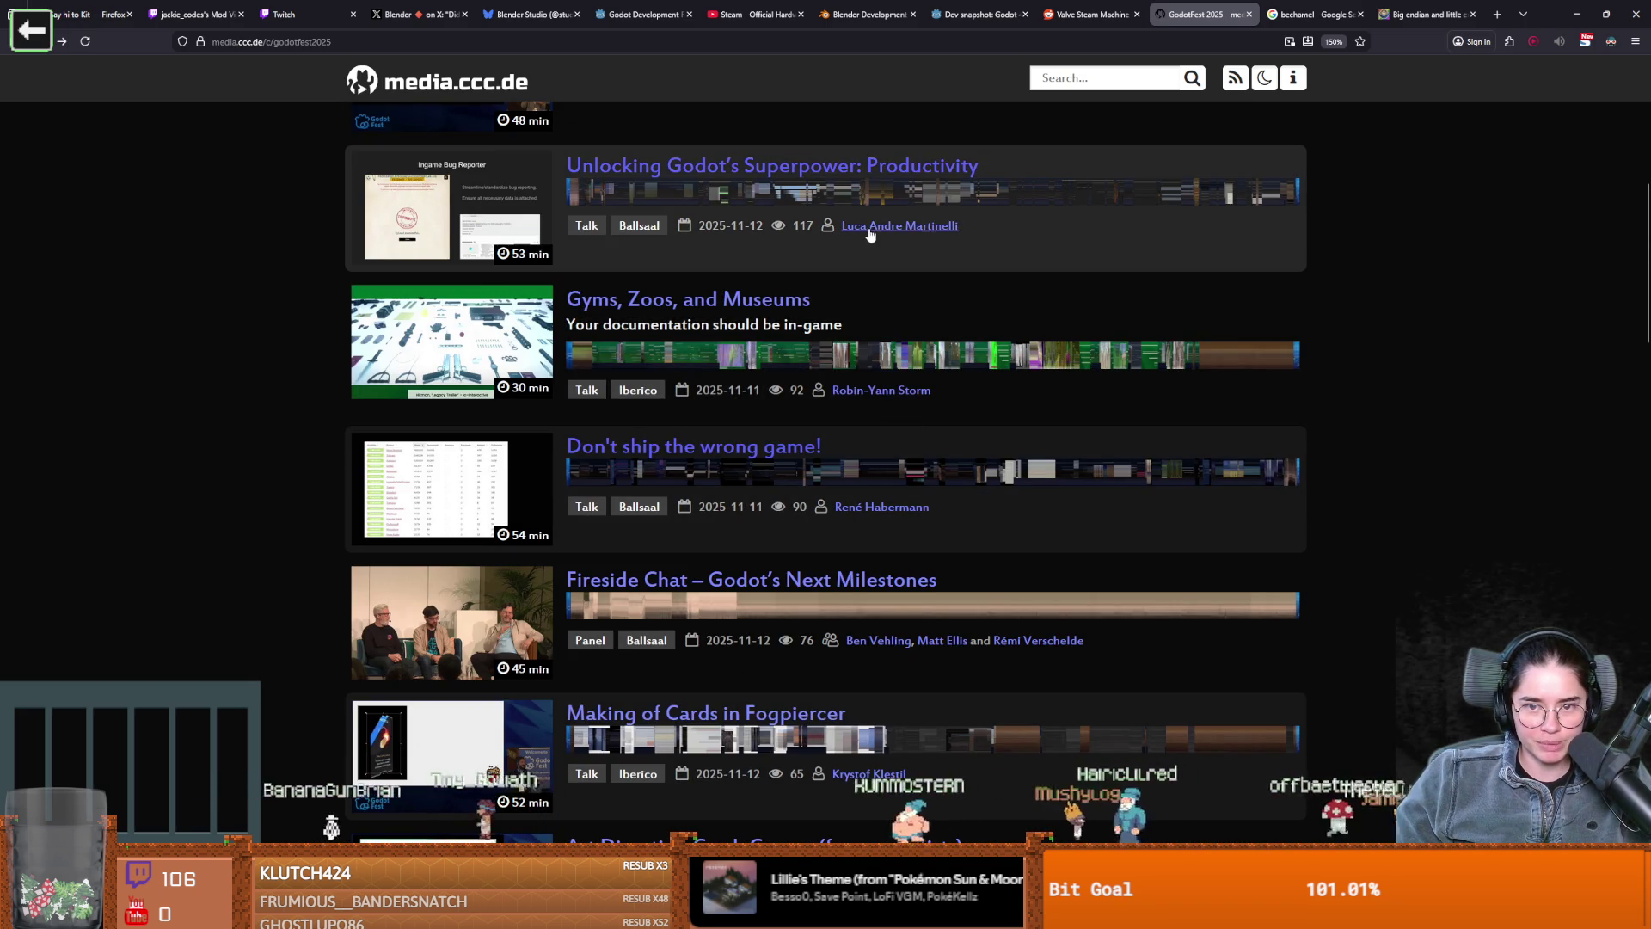
scroll(850, 498, "down", 1)
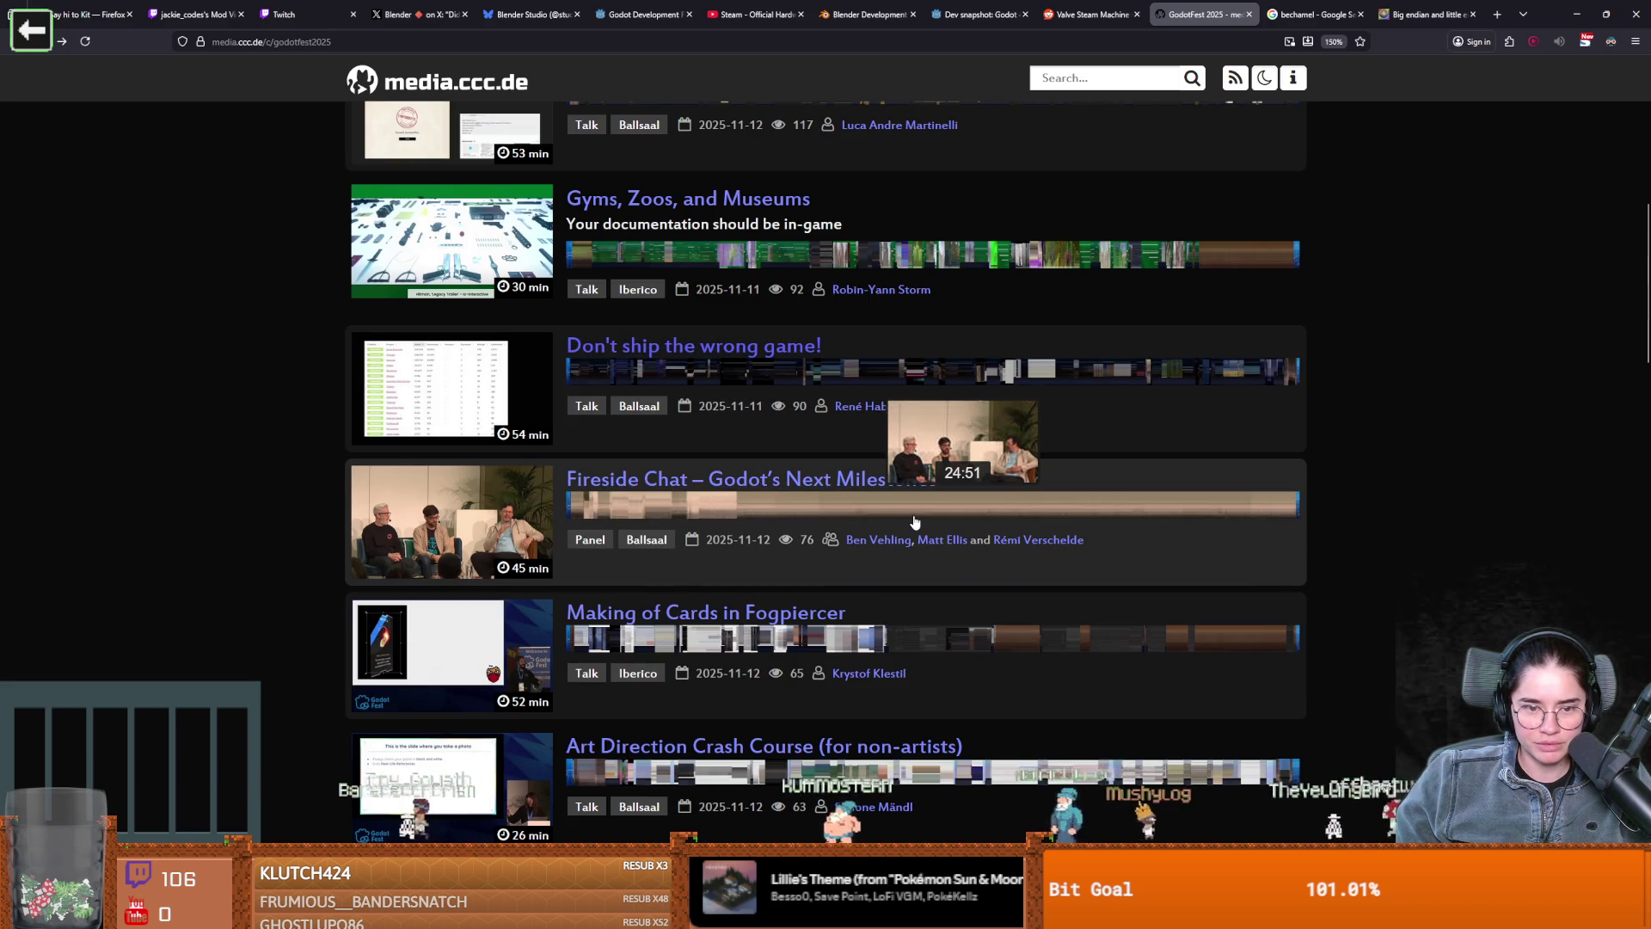
scroll(957, 549, "down", 2)
scroll(959, 547, "down", 2)
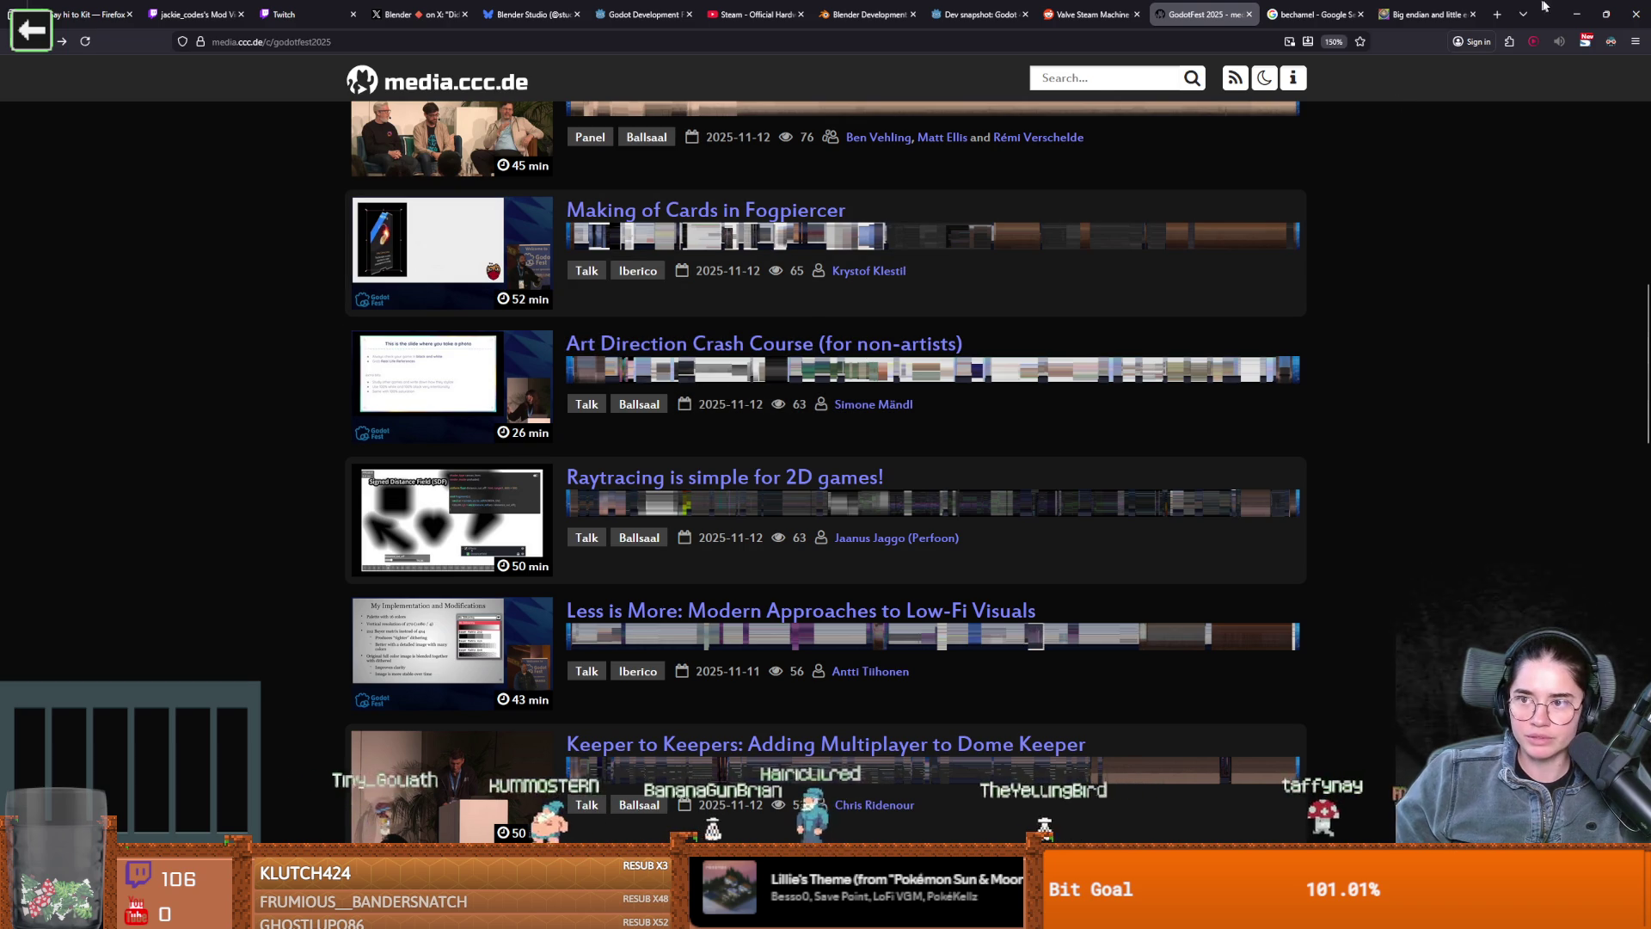
key("alt+Tab")
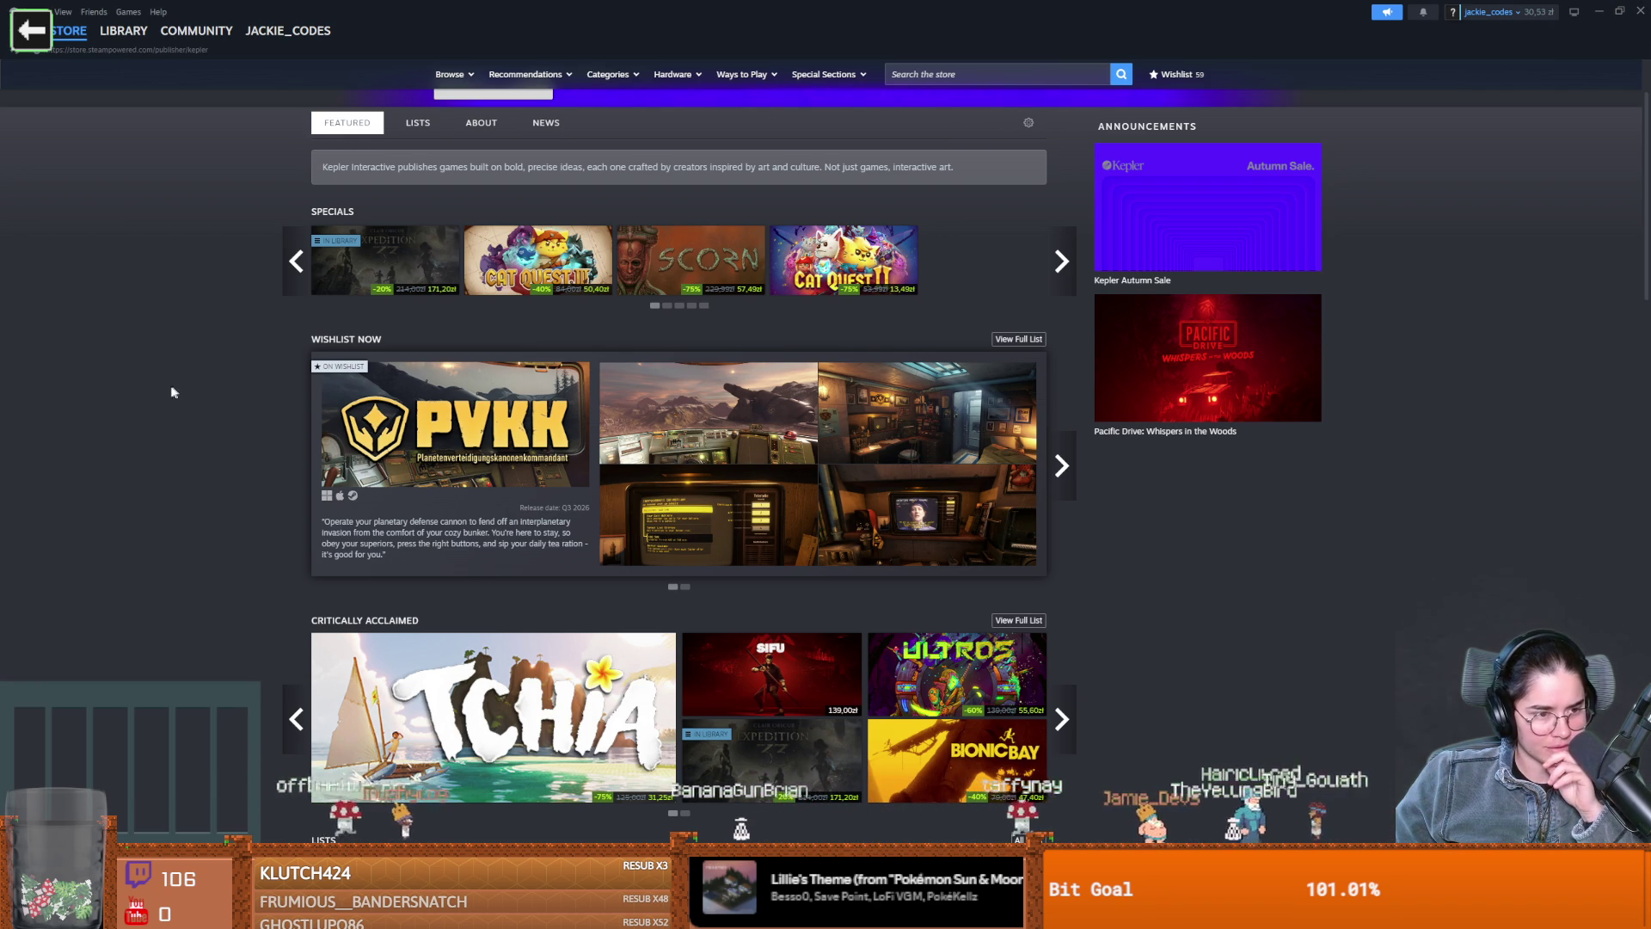
Scroll over the Kepler Interactive publisher page, then check GitHub Desktop shows no changes
scroll(219, 442, "down", 2)
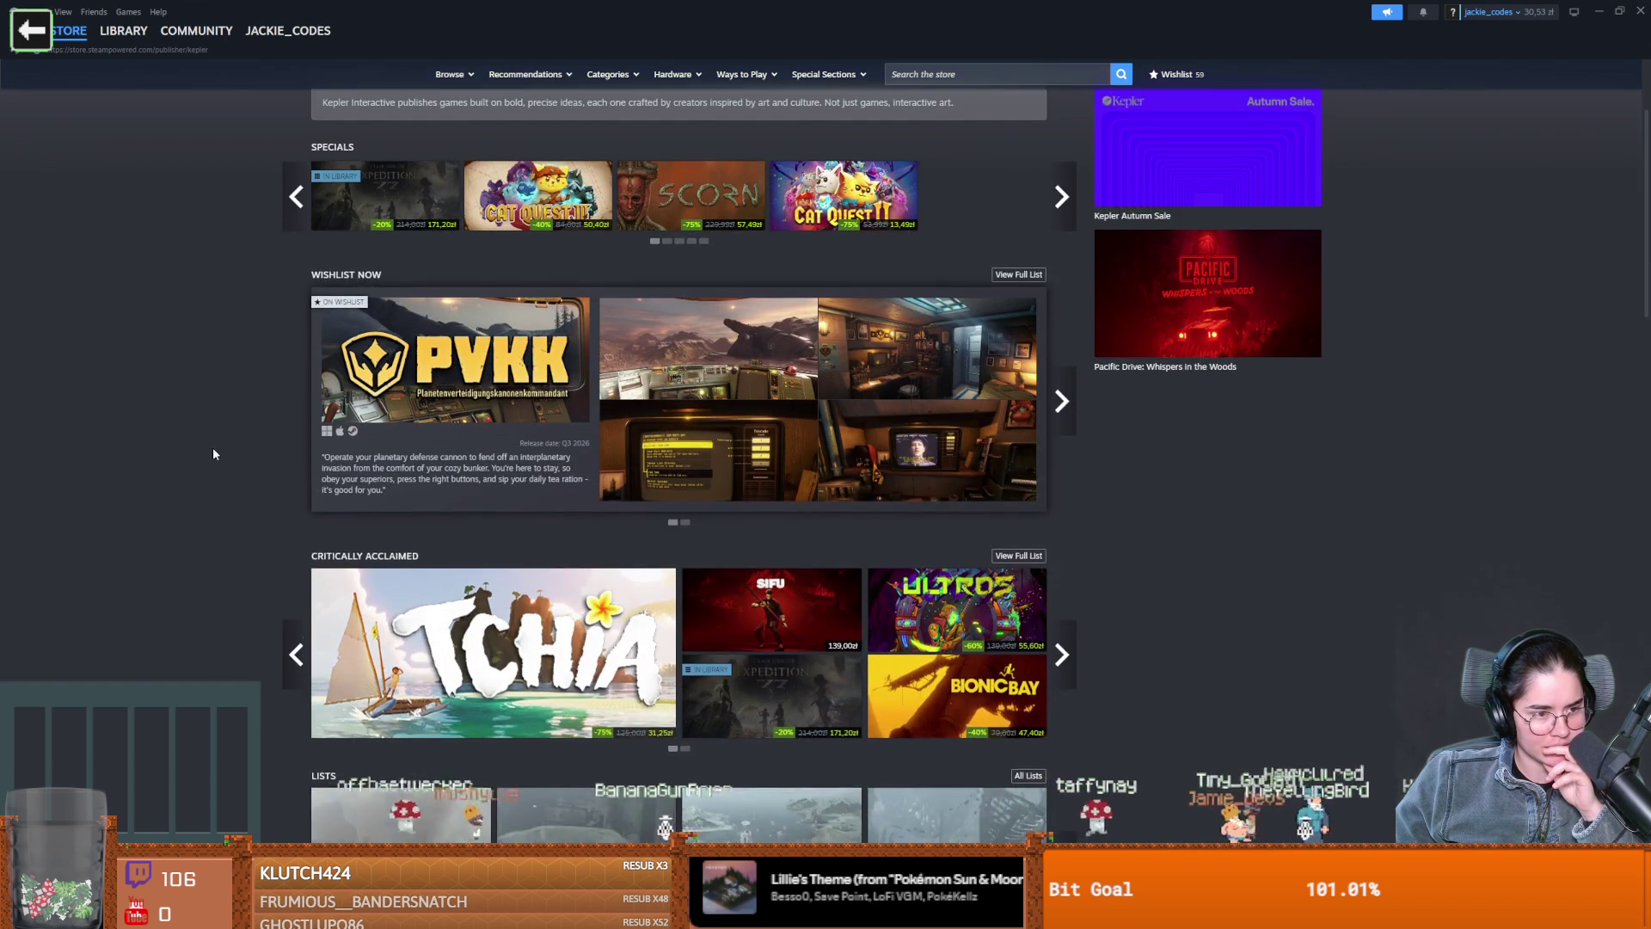
scroll(234, 396, "up", 3)
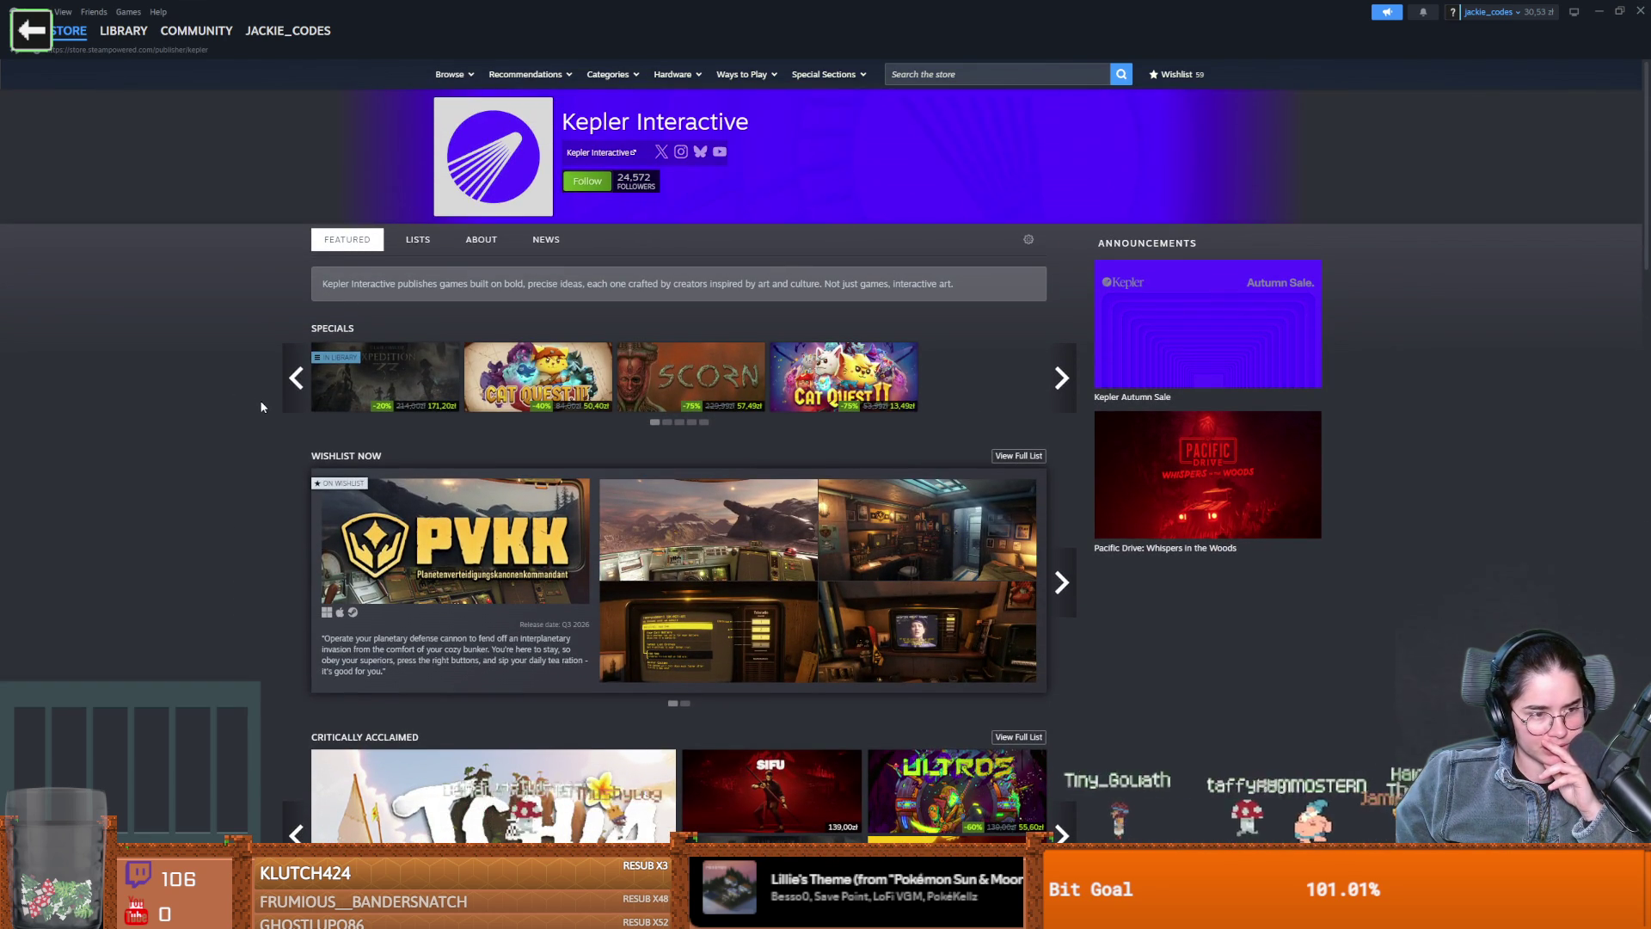
scroll(261, 404, "down", 2)
scroll(263, 406, "up", 2)
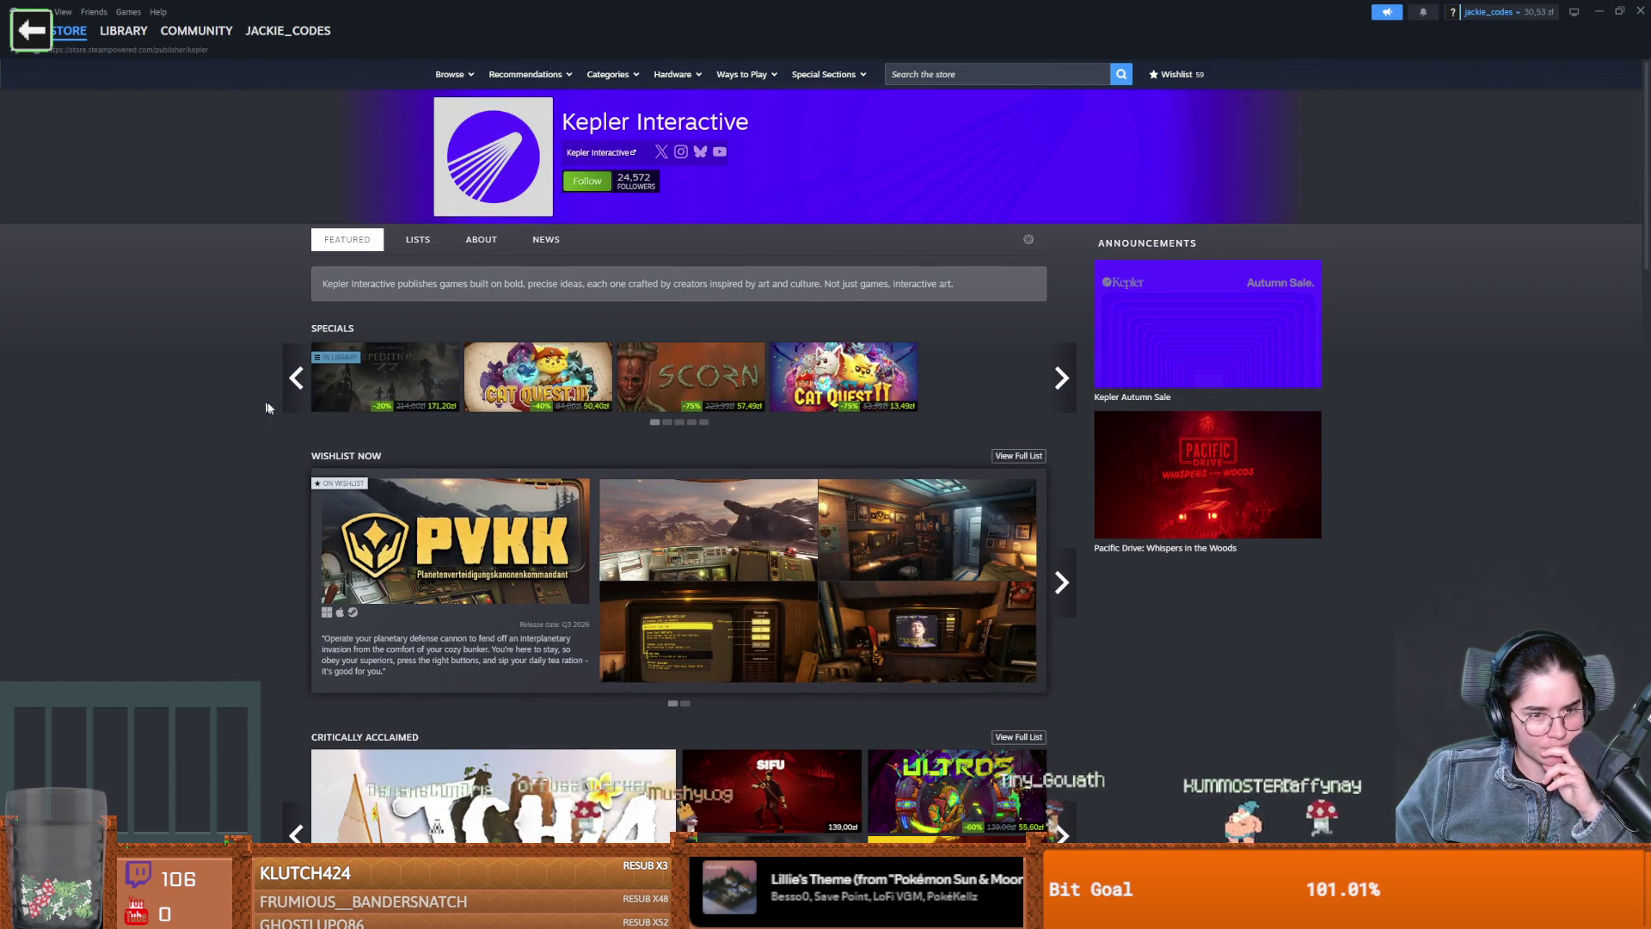
scroll(282, 416, "down", 1)
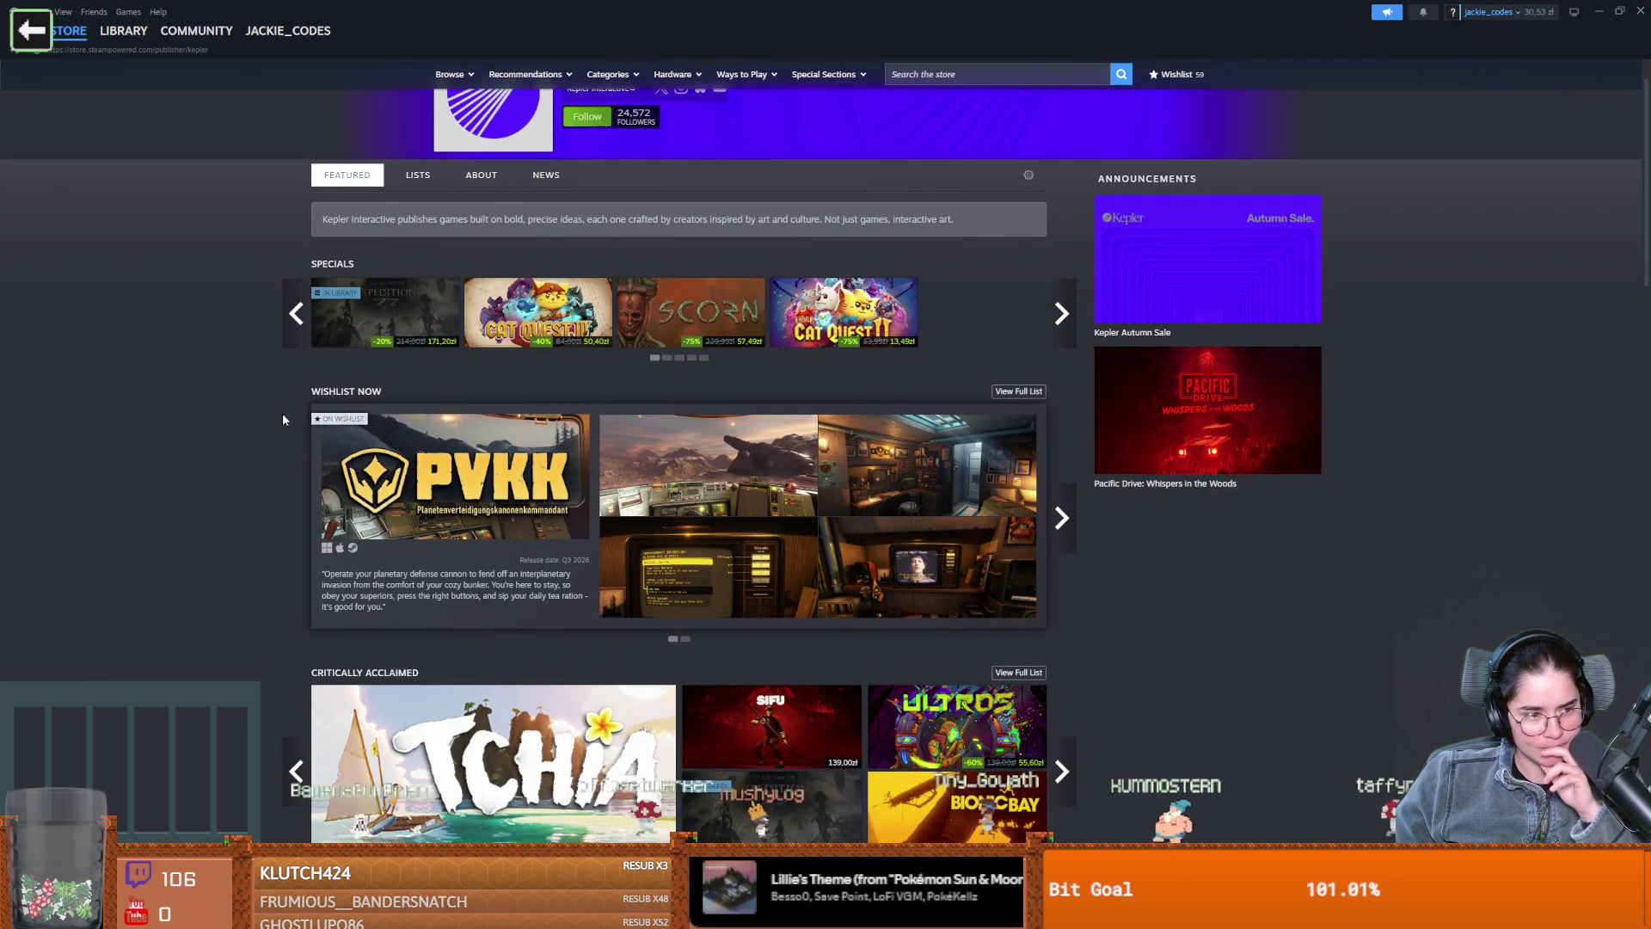
key("alt+Tab")
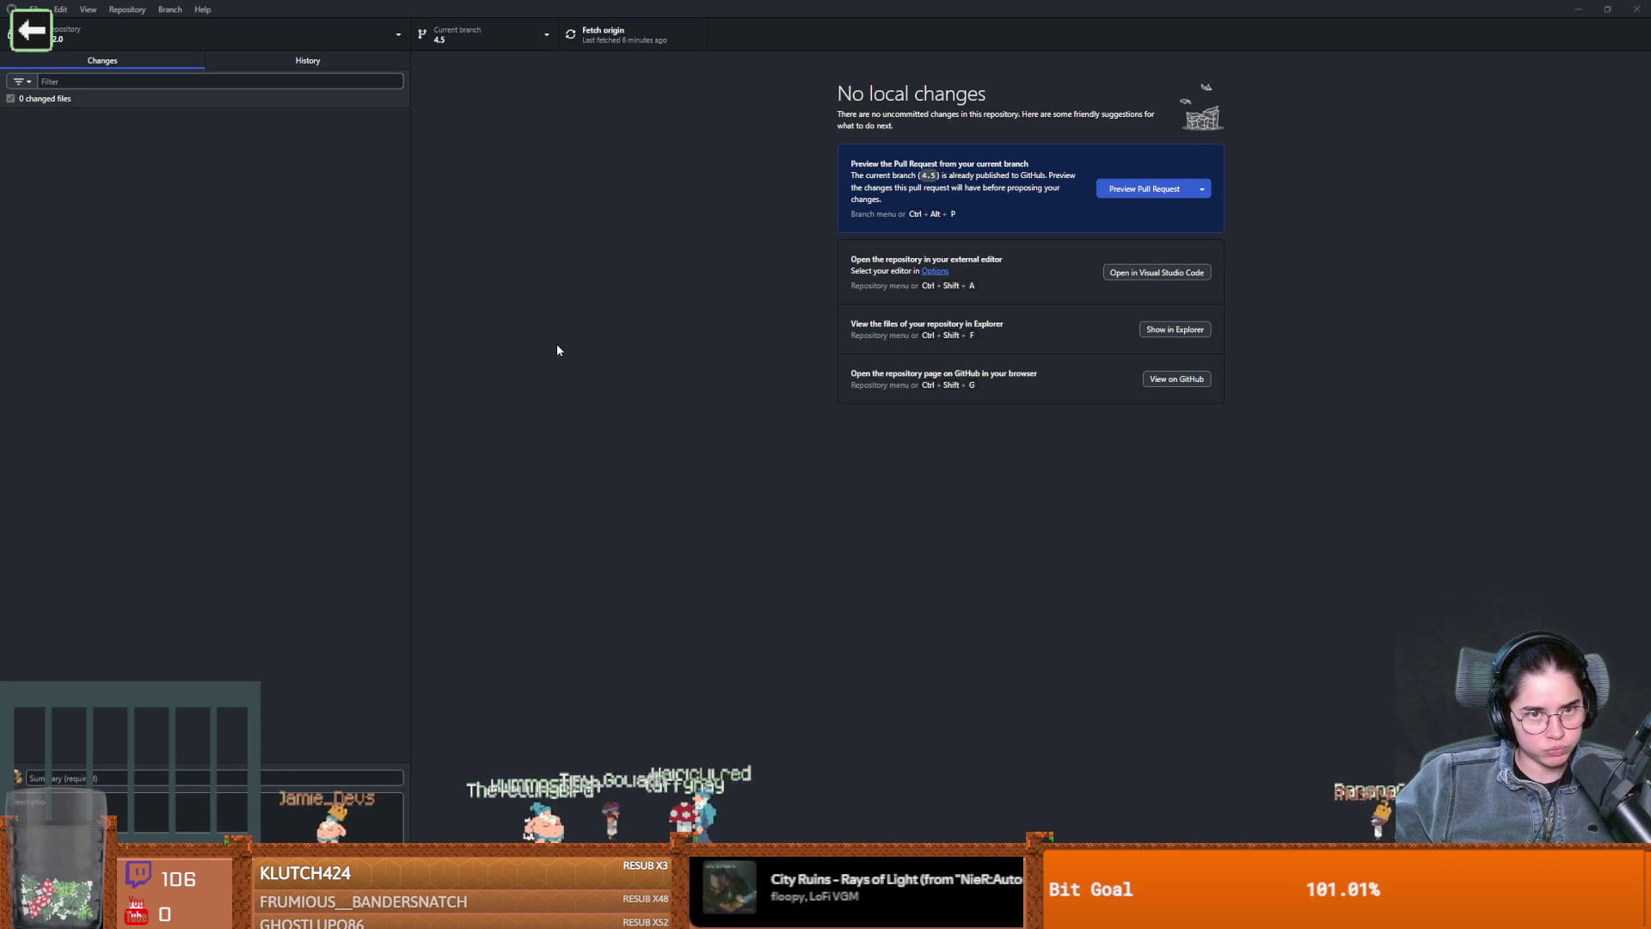
key("alt+Tab")
Save the game scene, then shrink and minimize the Logcraft2_0 Godot window
key("ctrl+s")
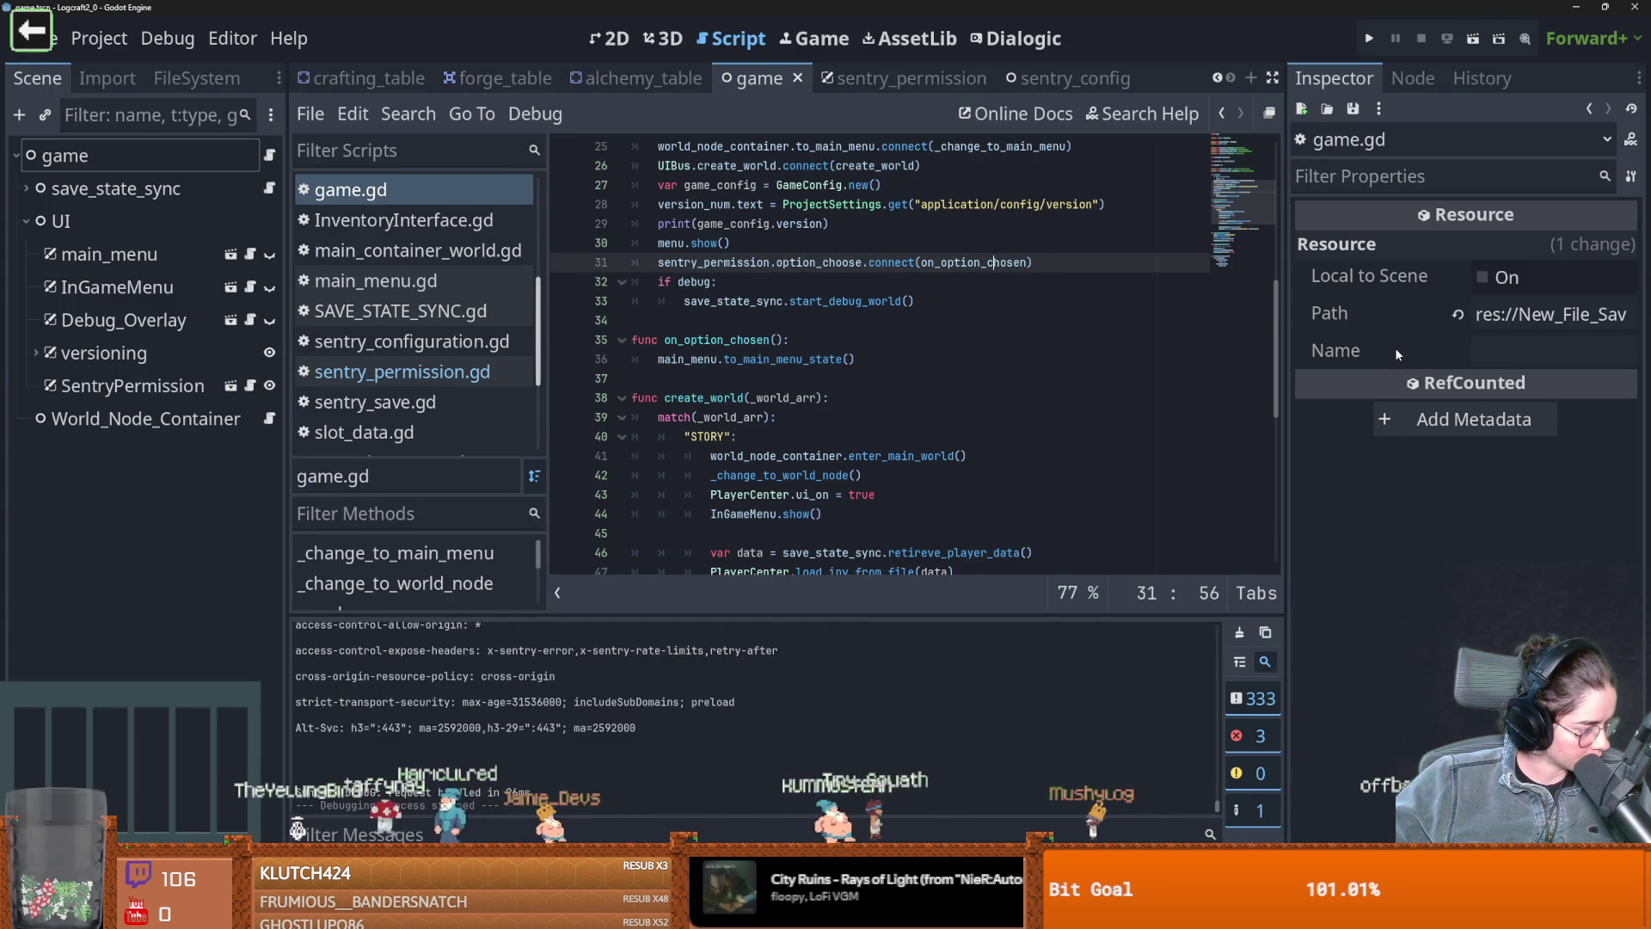
scroll(860, 387, "up", 8)
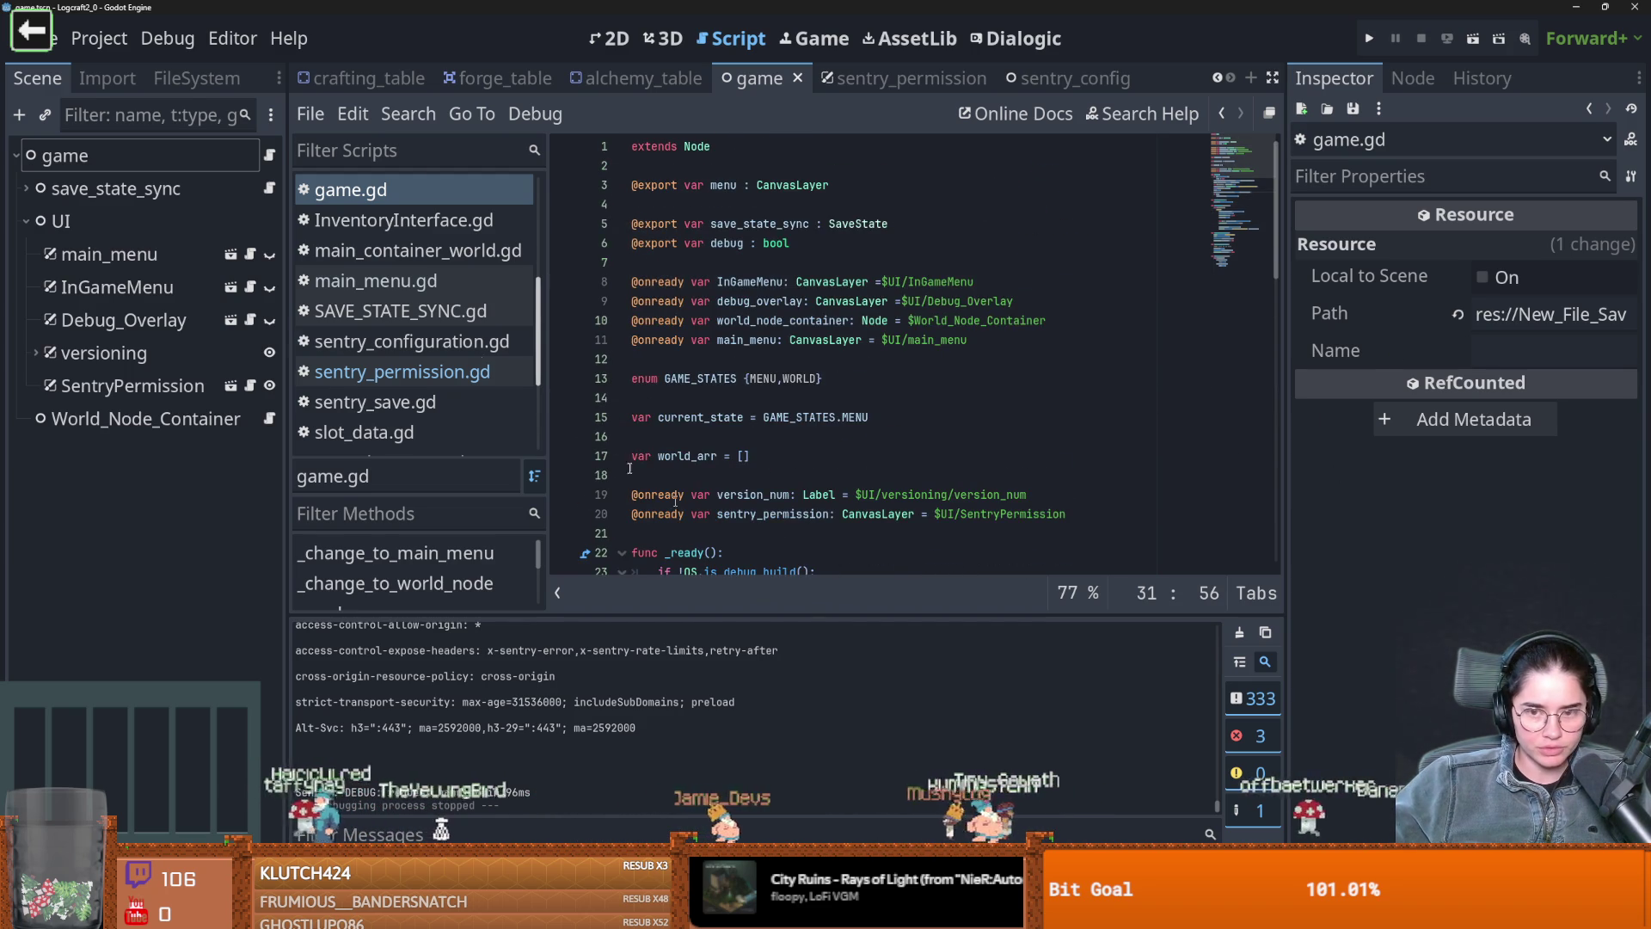
left_click_drag(588, 5, 447, 291)
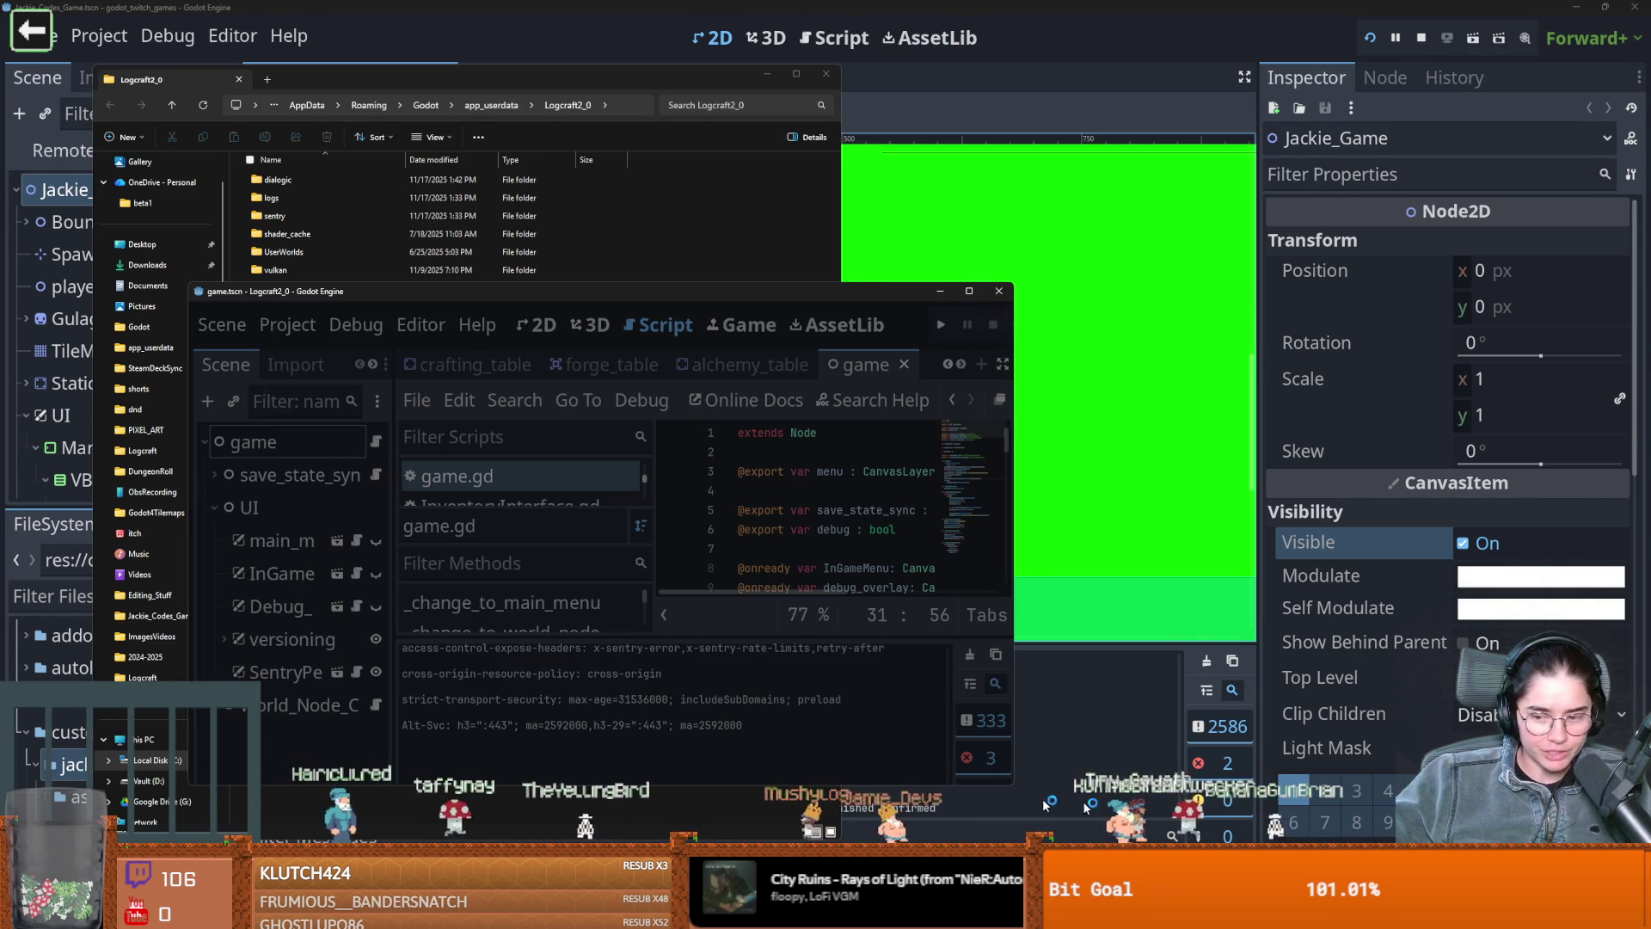
key("super+Down")
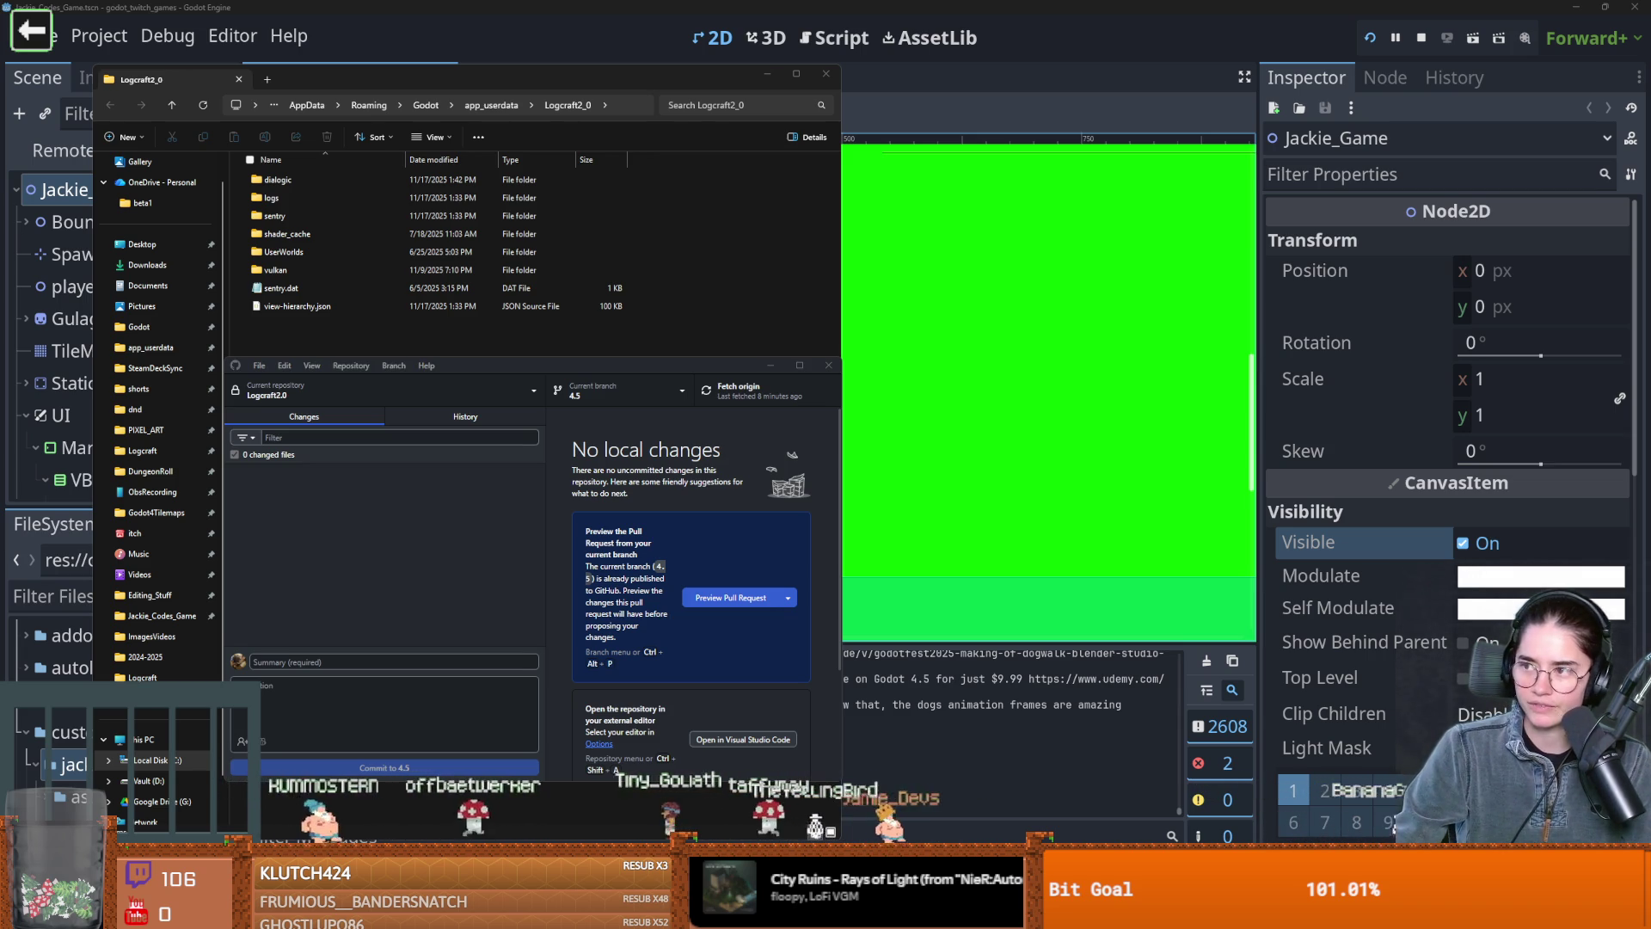
Bring up Steam's DOGWALK library page with its download in progress
key("alt+Tab")
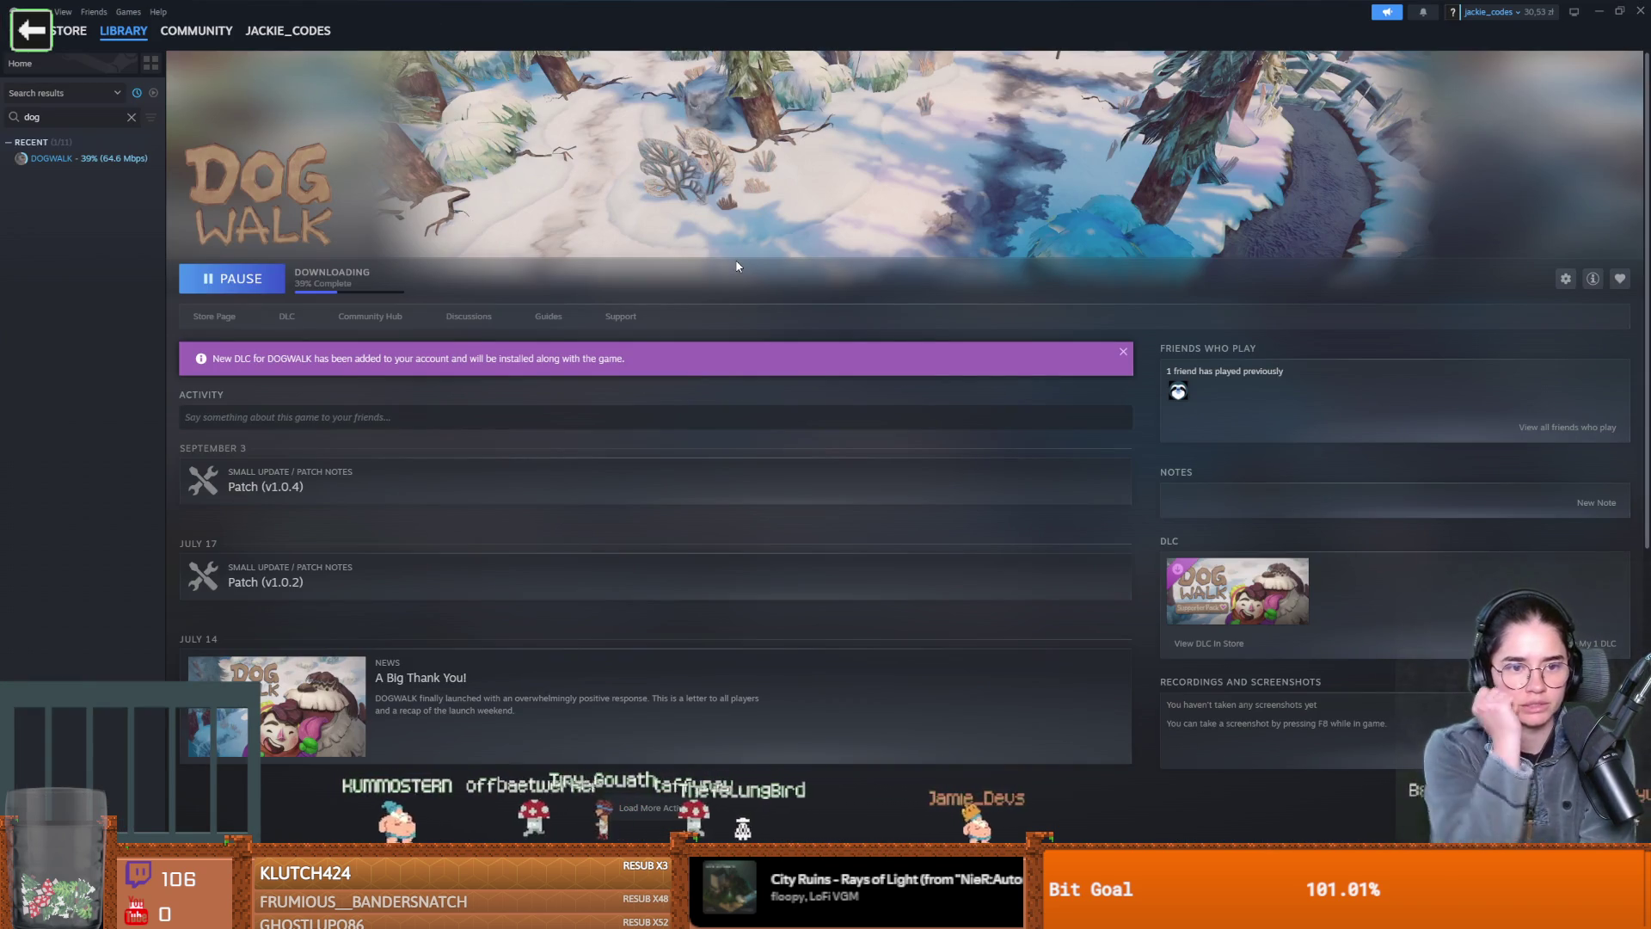
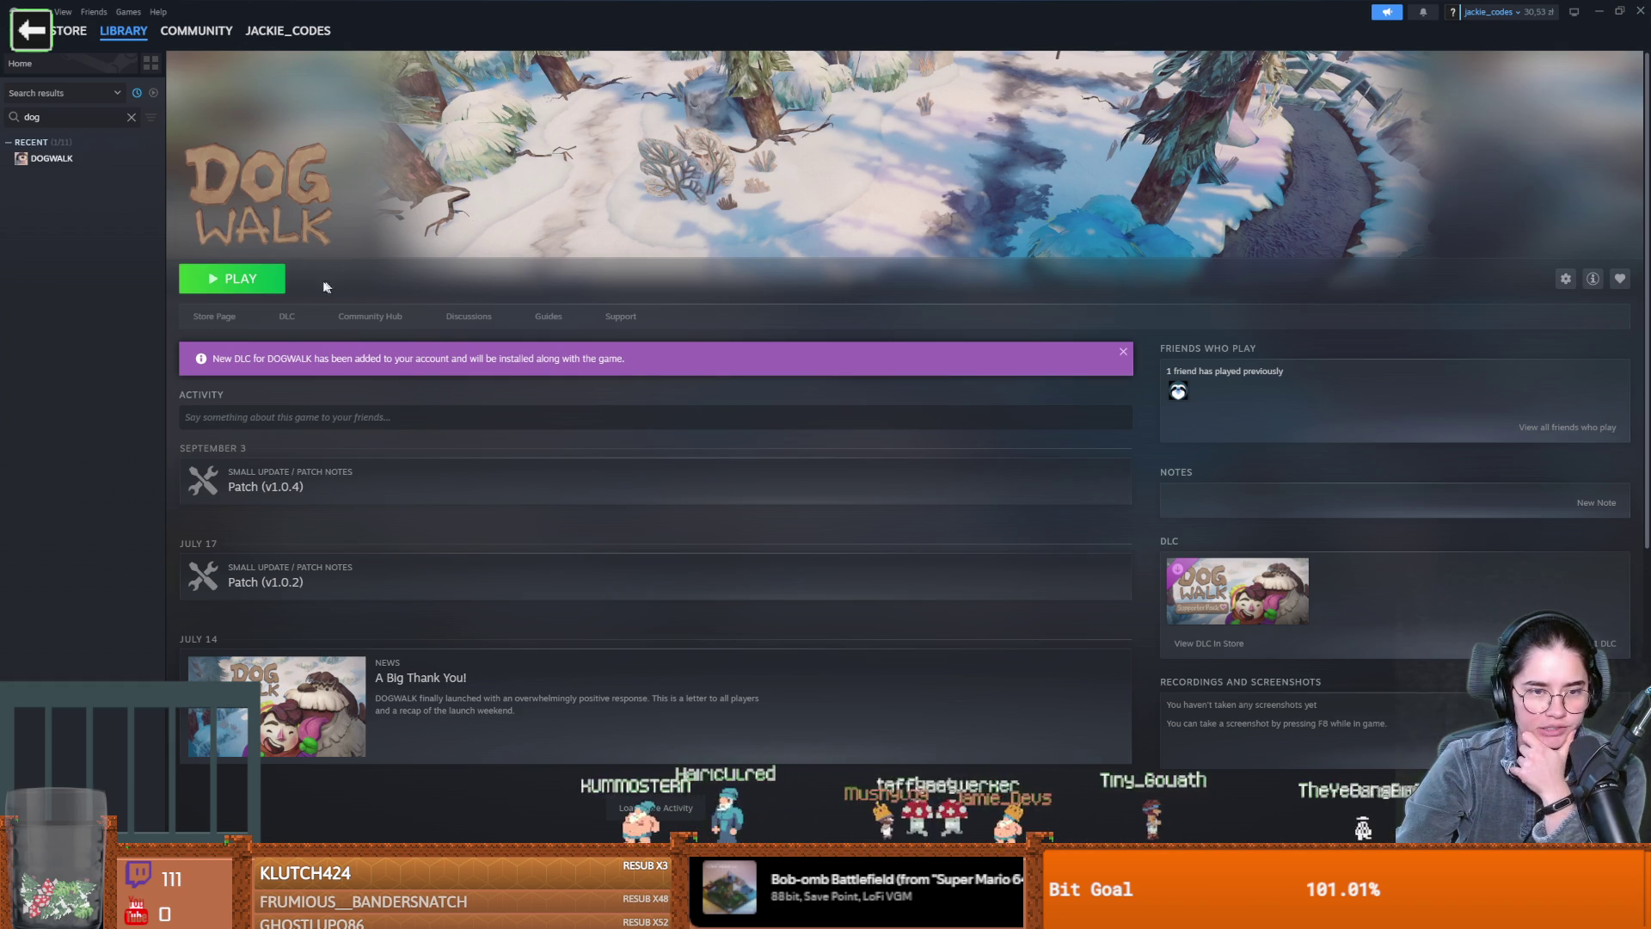
Launch DOGWALK from the Steam library and choose New Game on its title menu
left_click(246, 284)
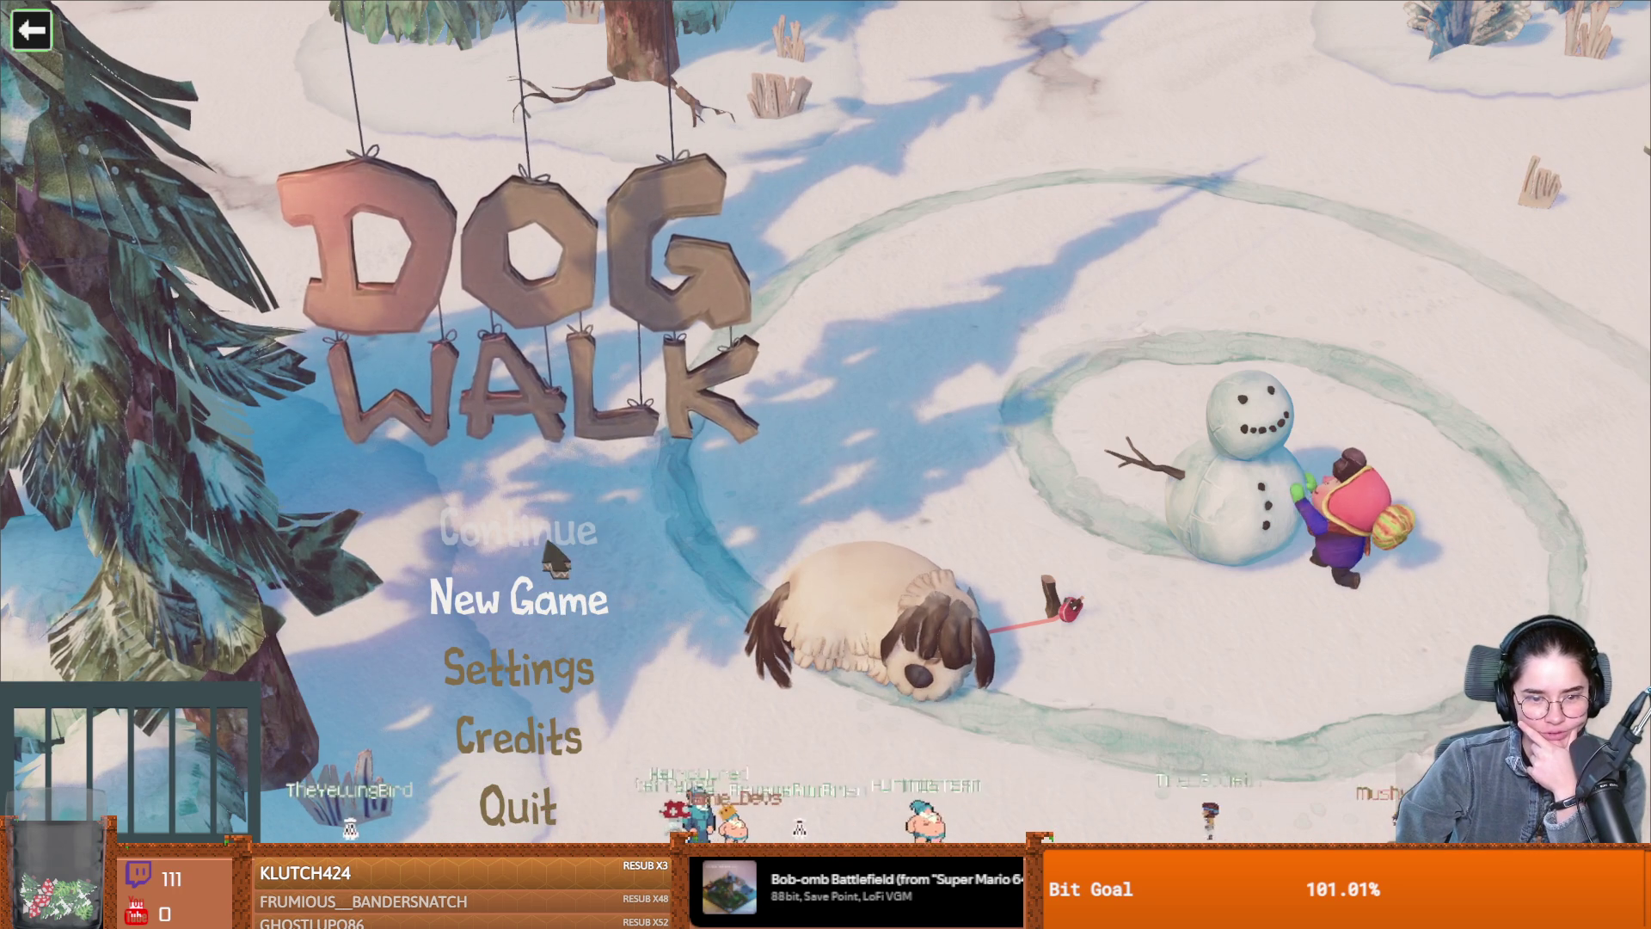
left_click(551, 606)
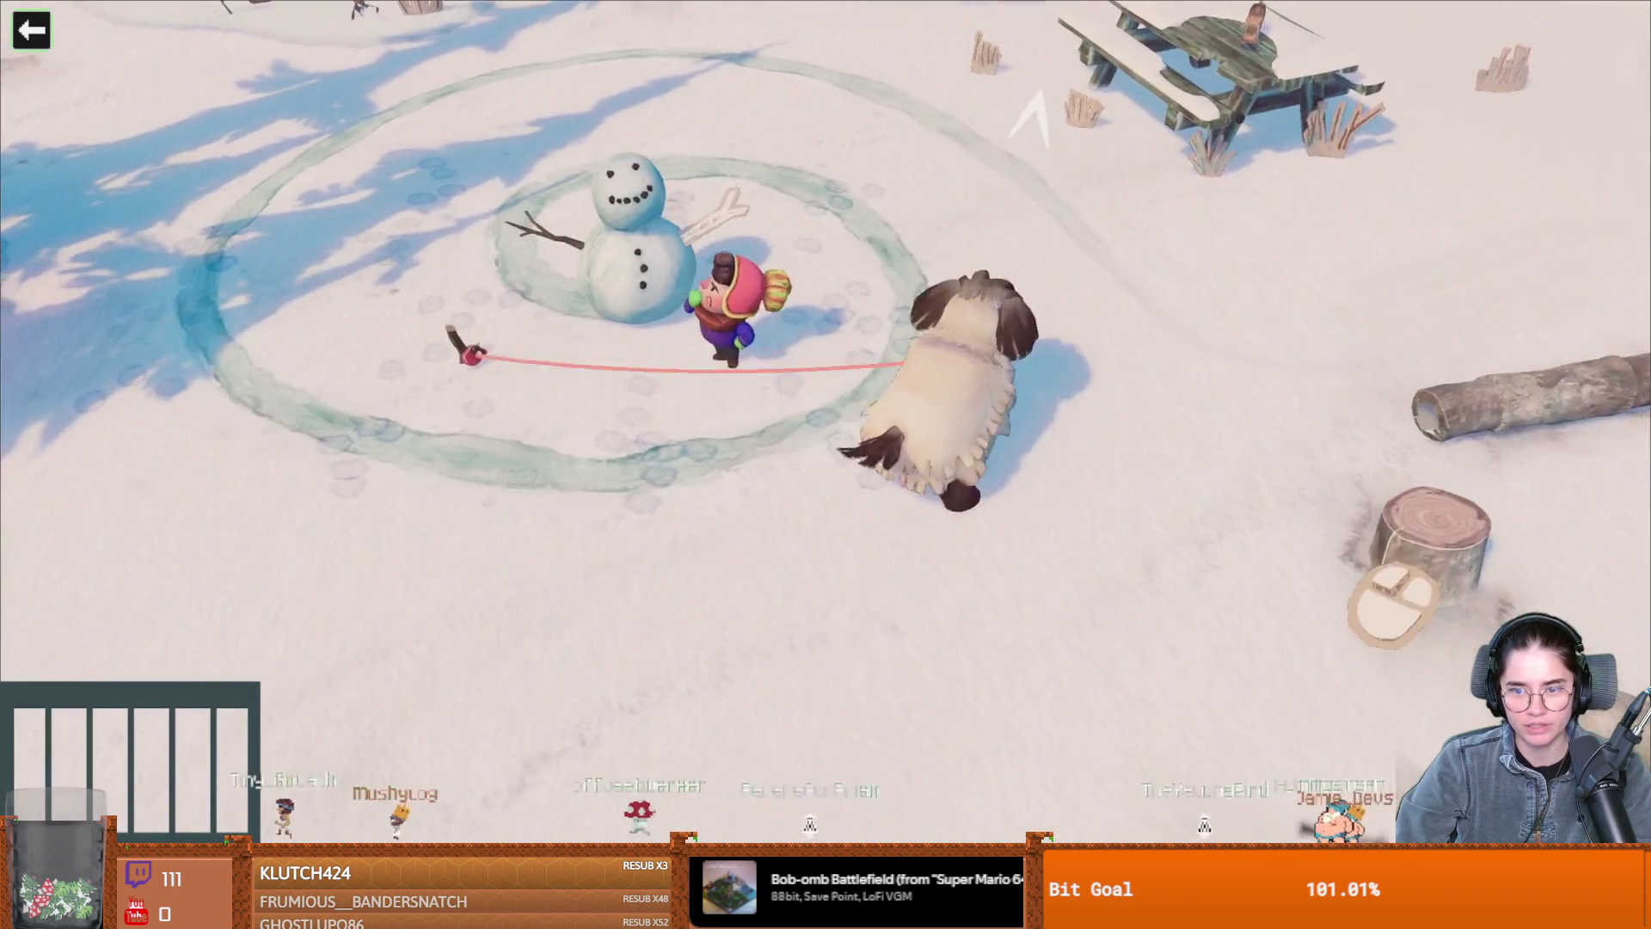
Pause the game, glance at the Settings screen, close it, and quit DOGWALK from the pause menu
key("Escape")
left_click(840, 520)
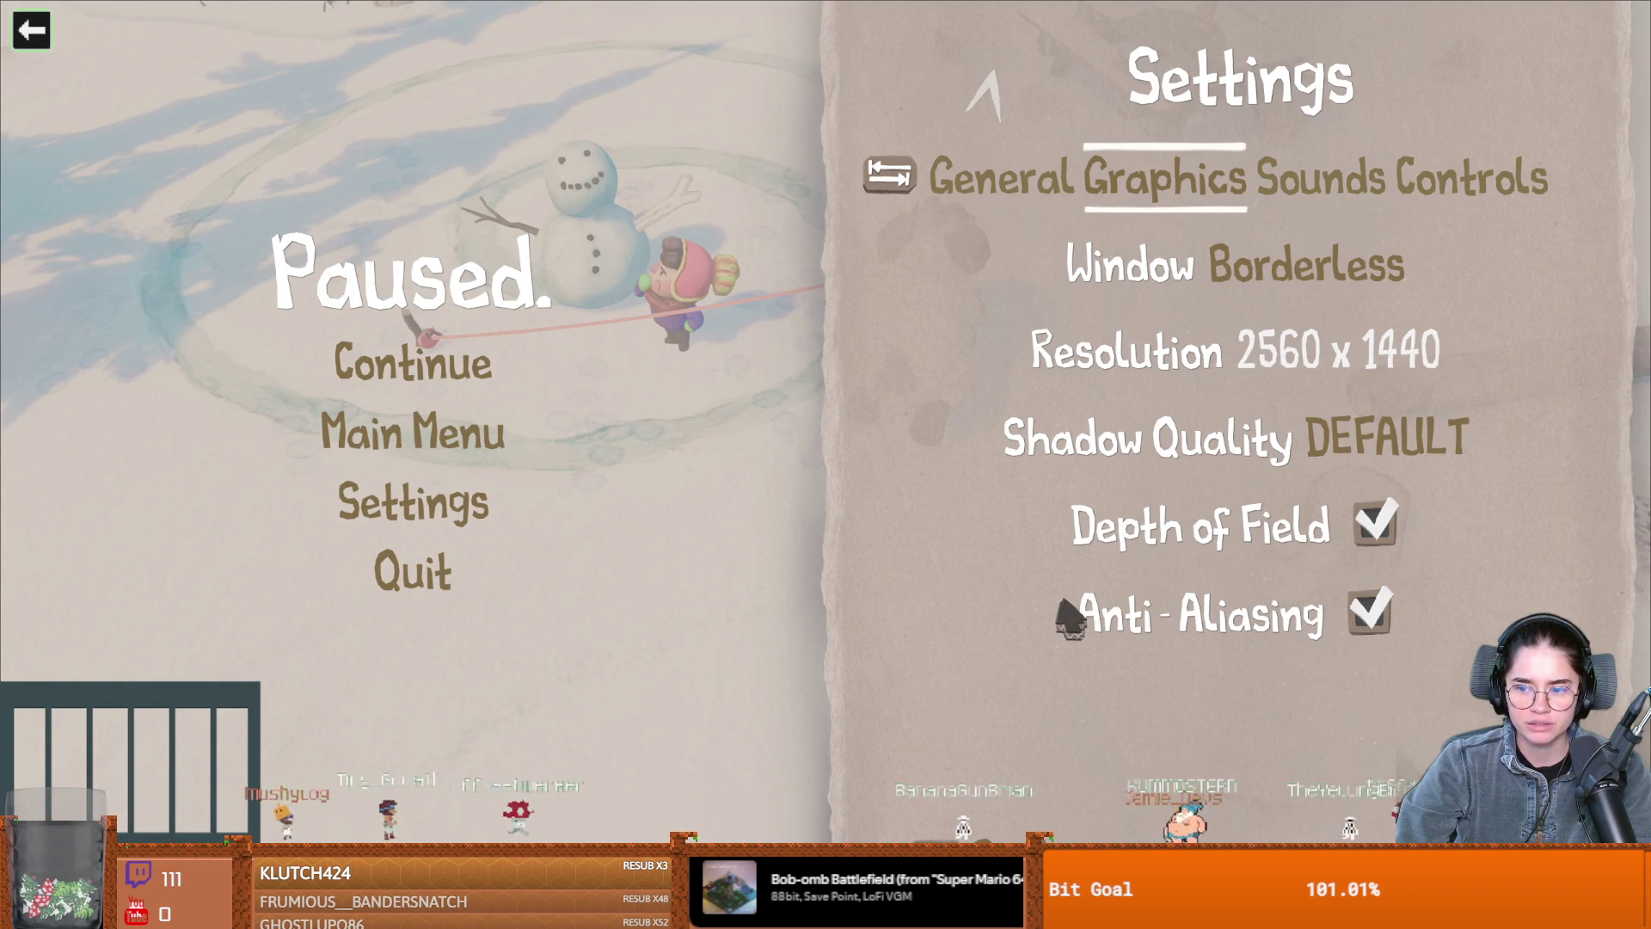
key("Escape")
key("Escape")
left_click(843, 574)
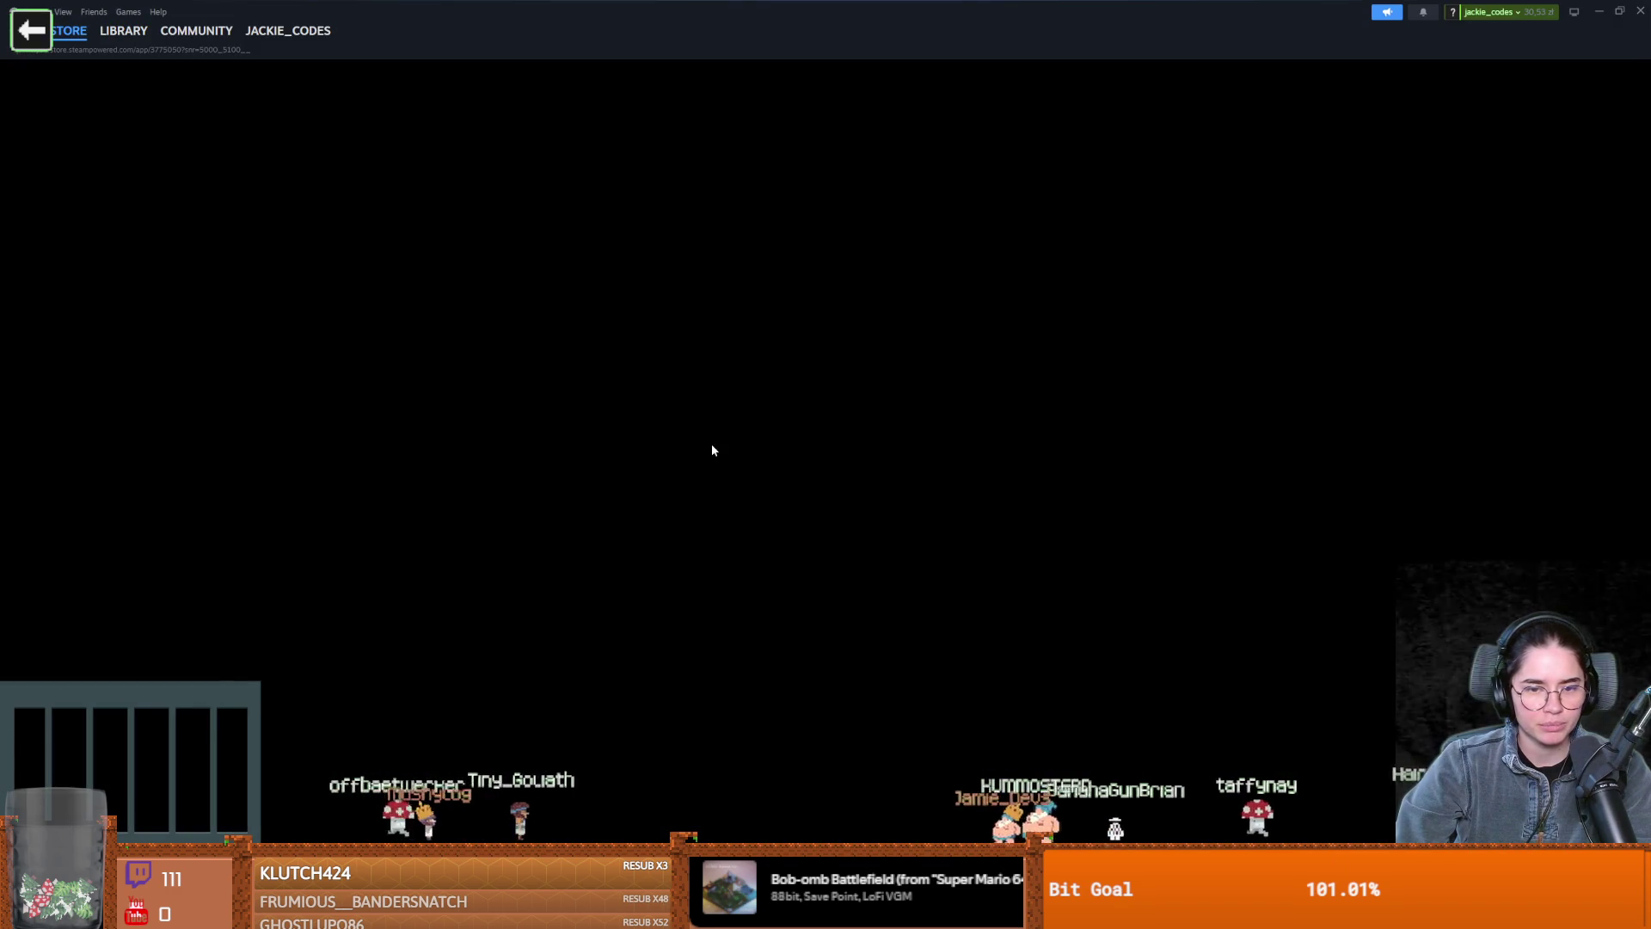
Switch to the DOGWALK library page and check the game's DLC properties
scroll(816, 524, "down", 2)
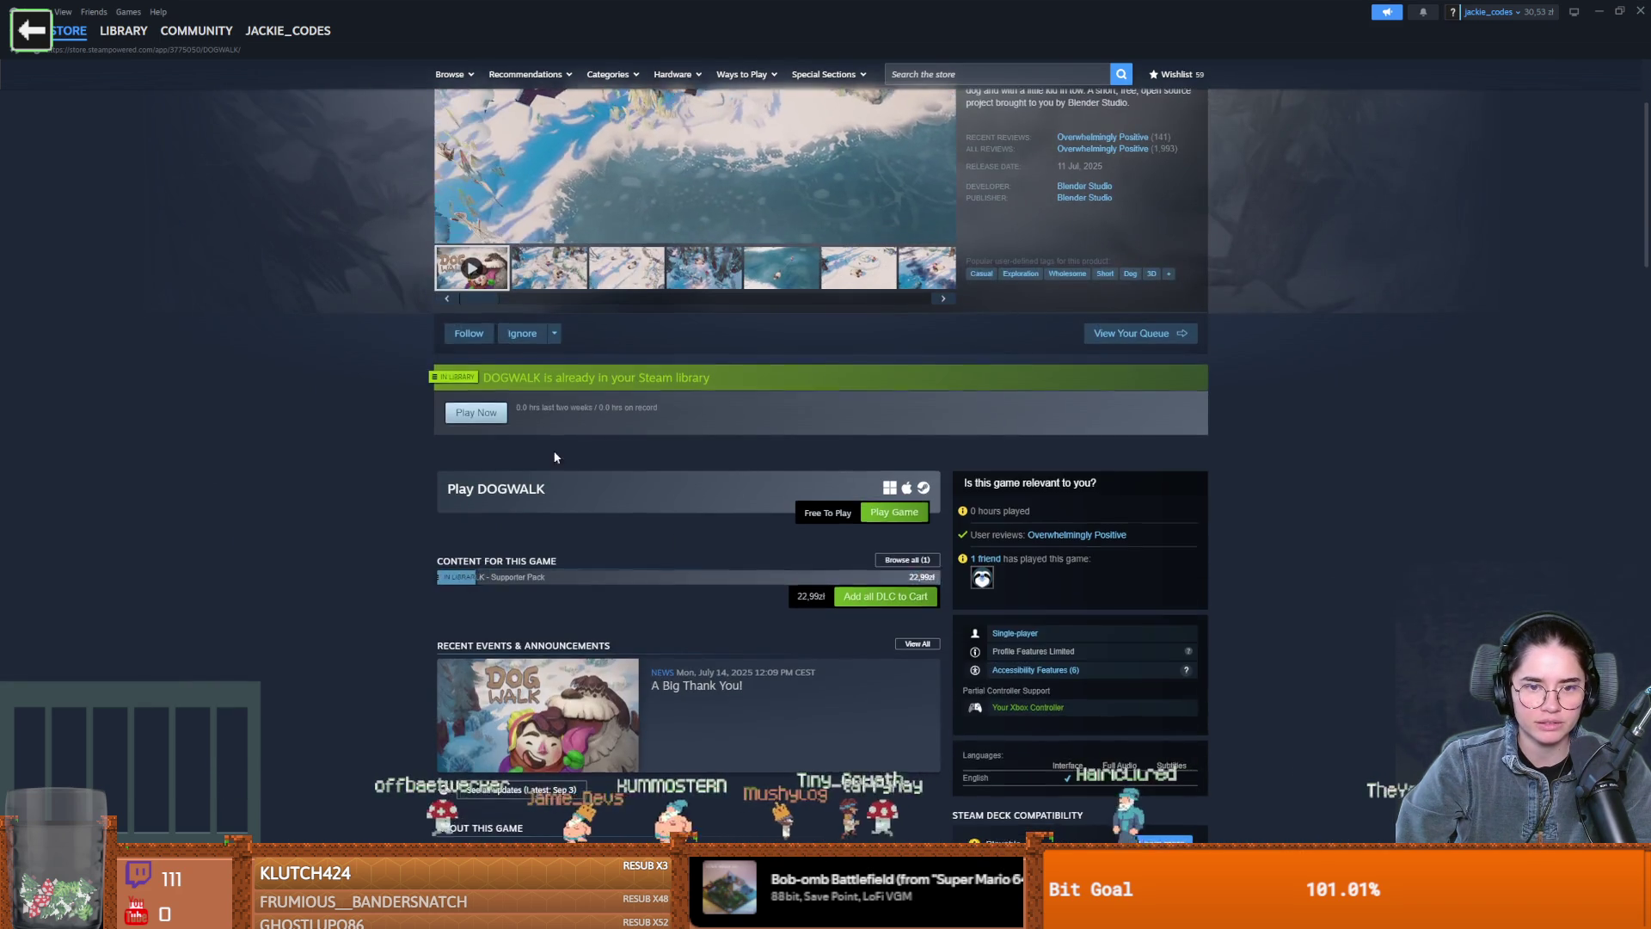
scroll(549, 462, "up", 3)
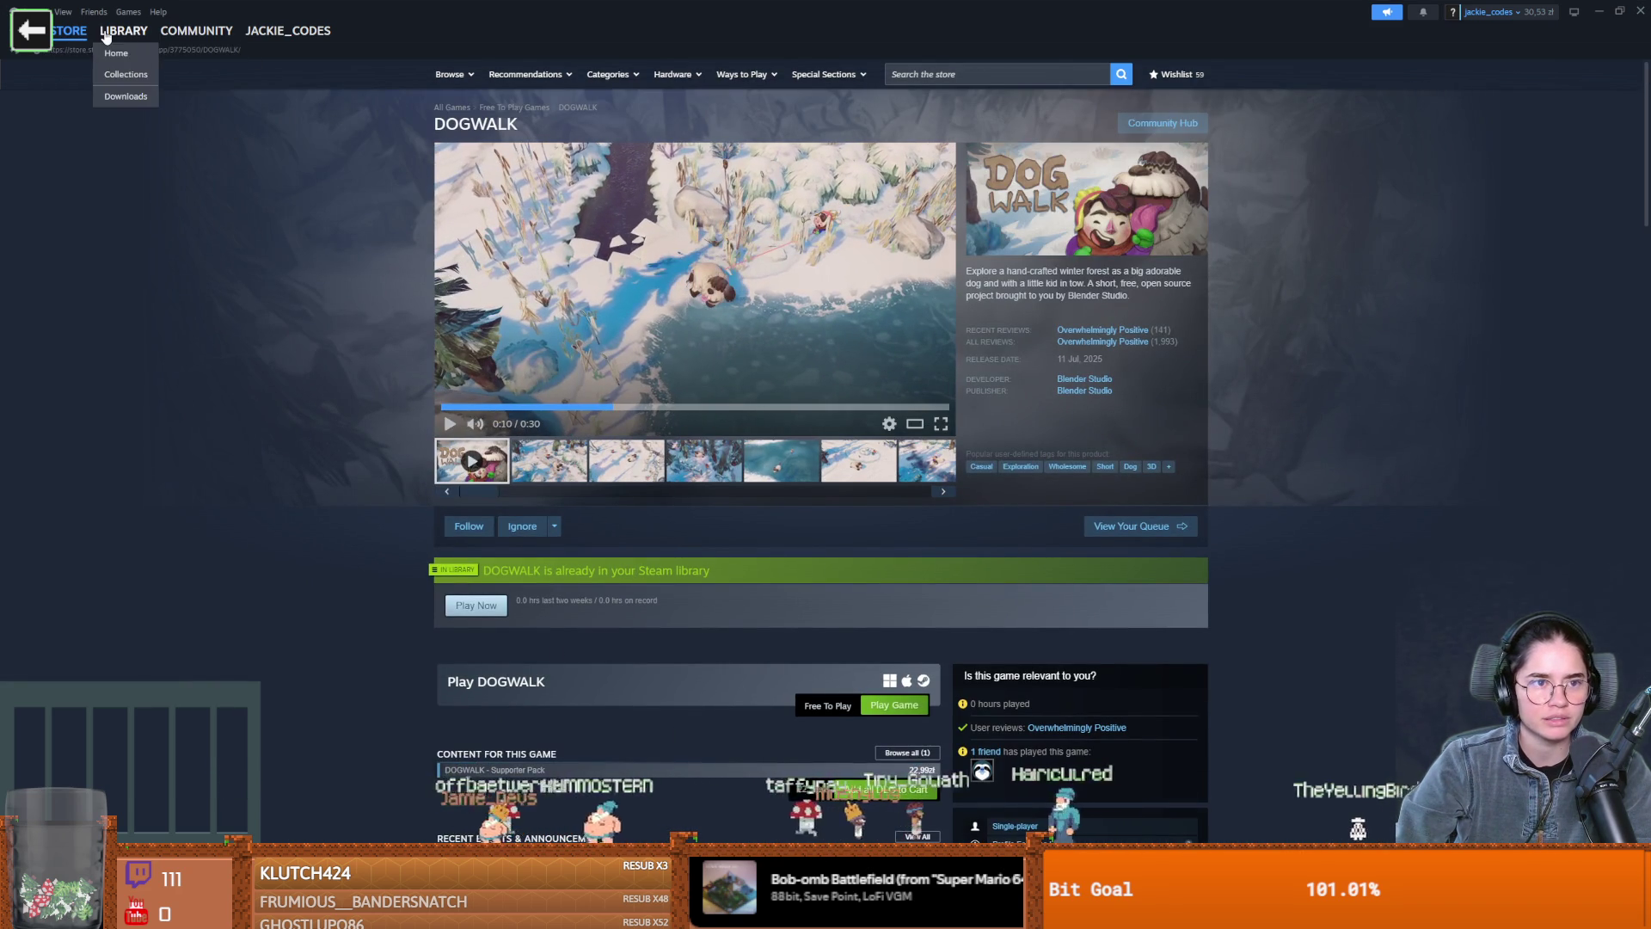
left_click(107, 34)
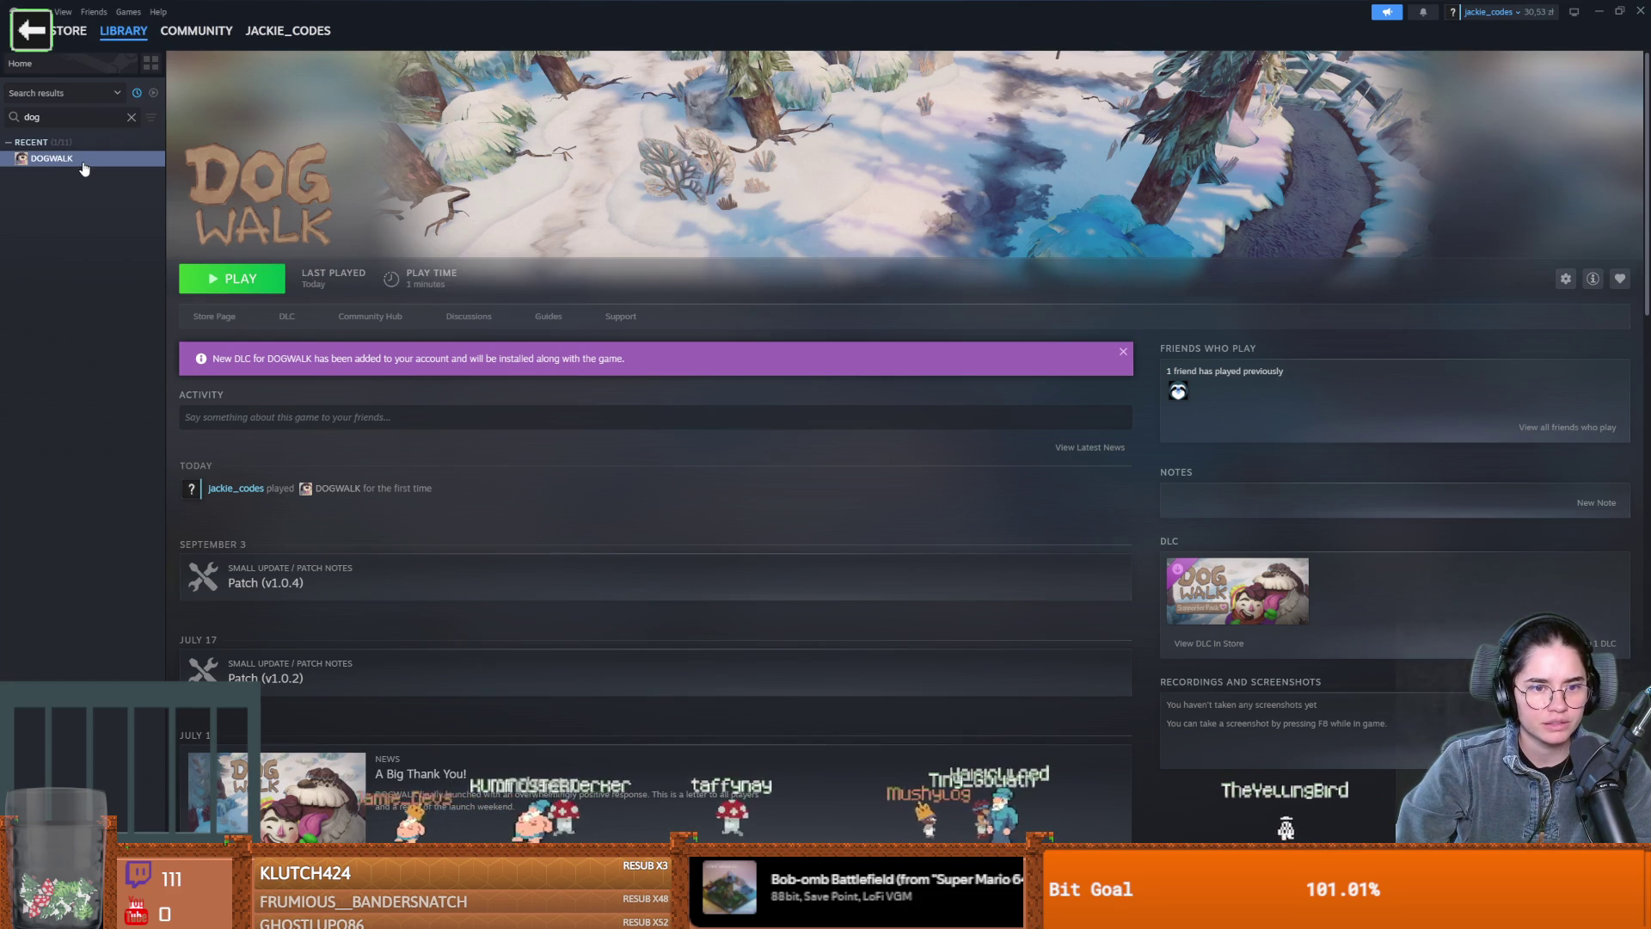
left_click(509, 369)
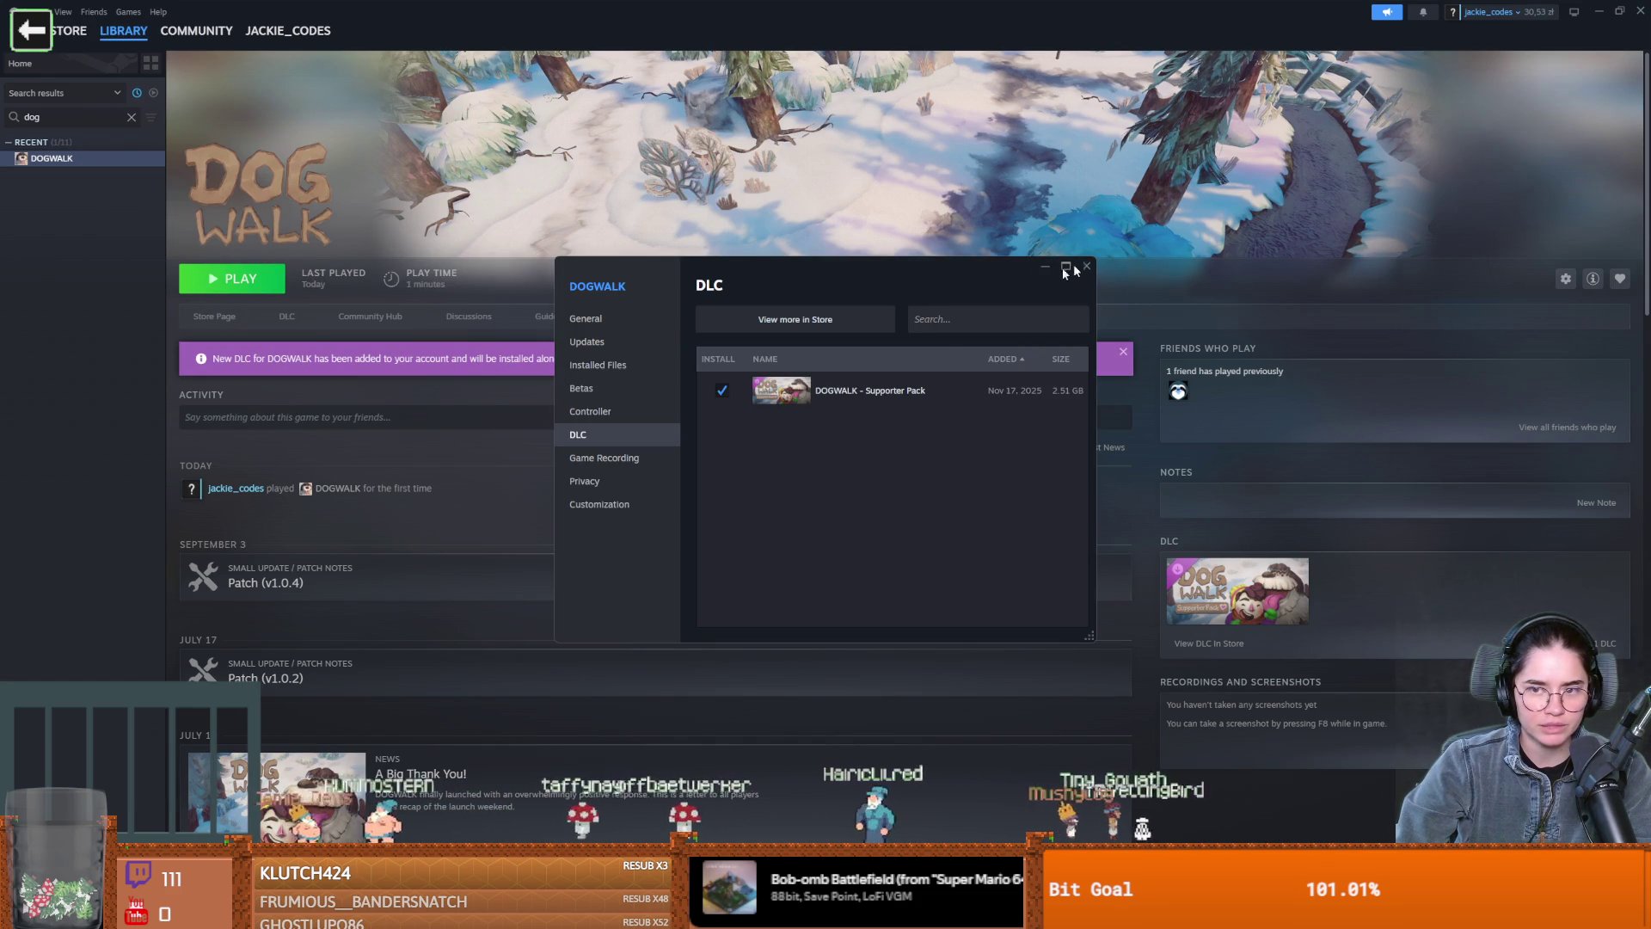
left_click(1086, 266)
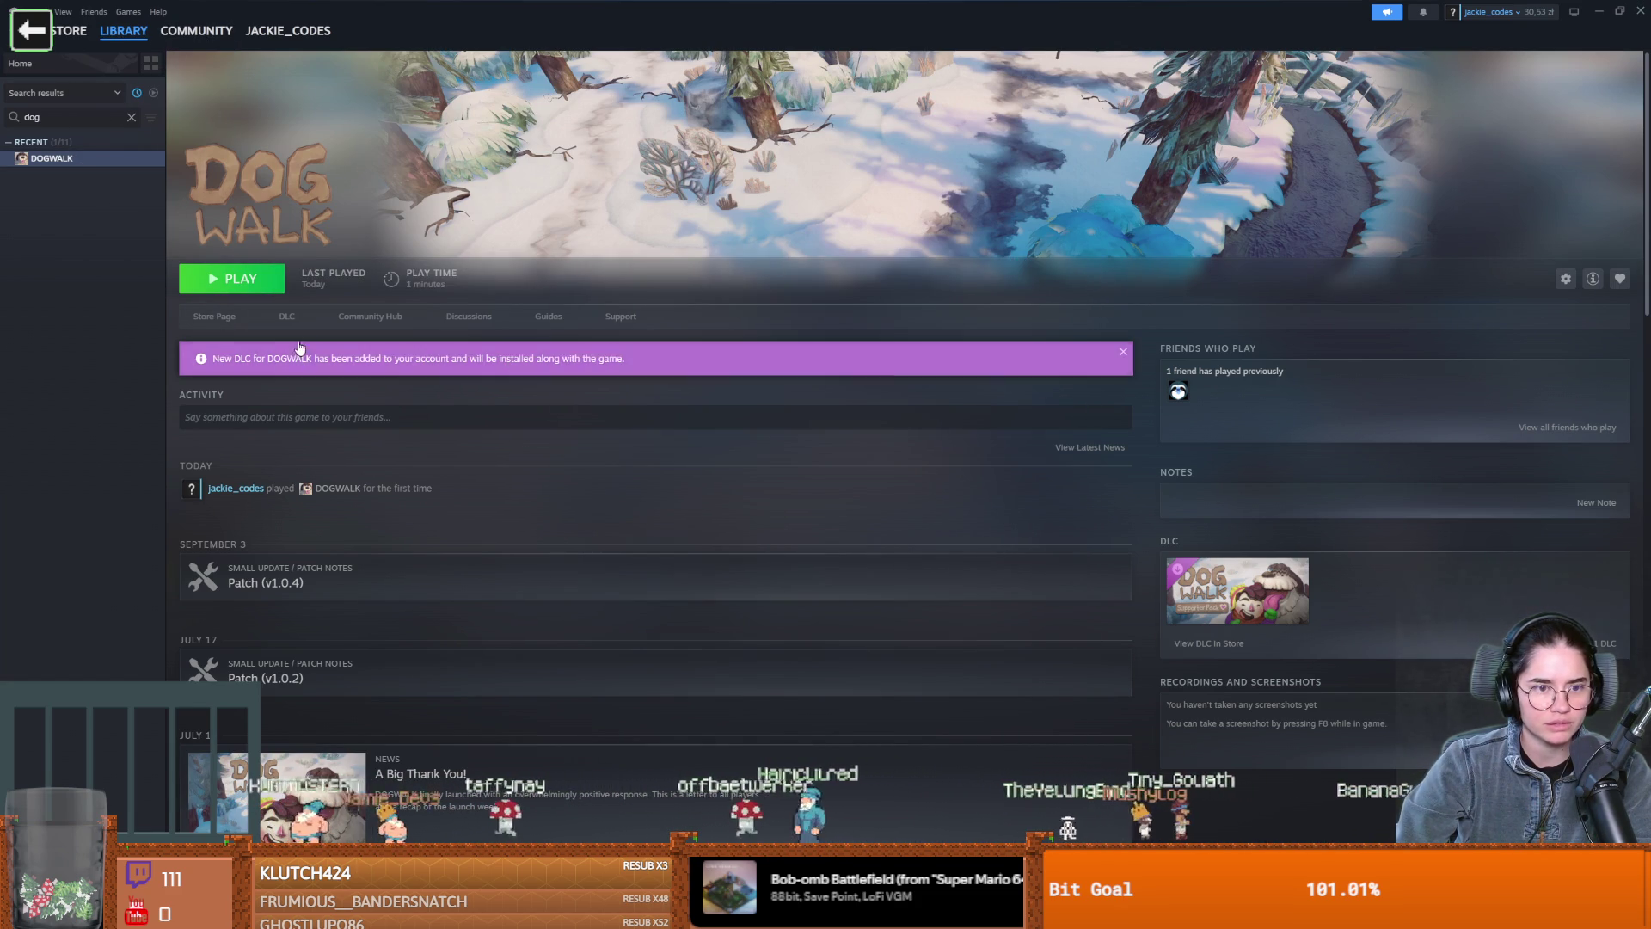
View the DOGWALK Supporter Pack store page and play its gallery video, then return to the library
left_click(213, 316)
left_click(122, 30)
left_click(329, 331)
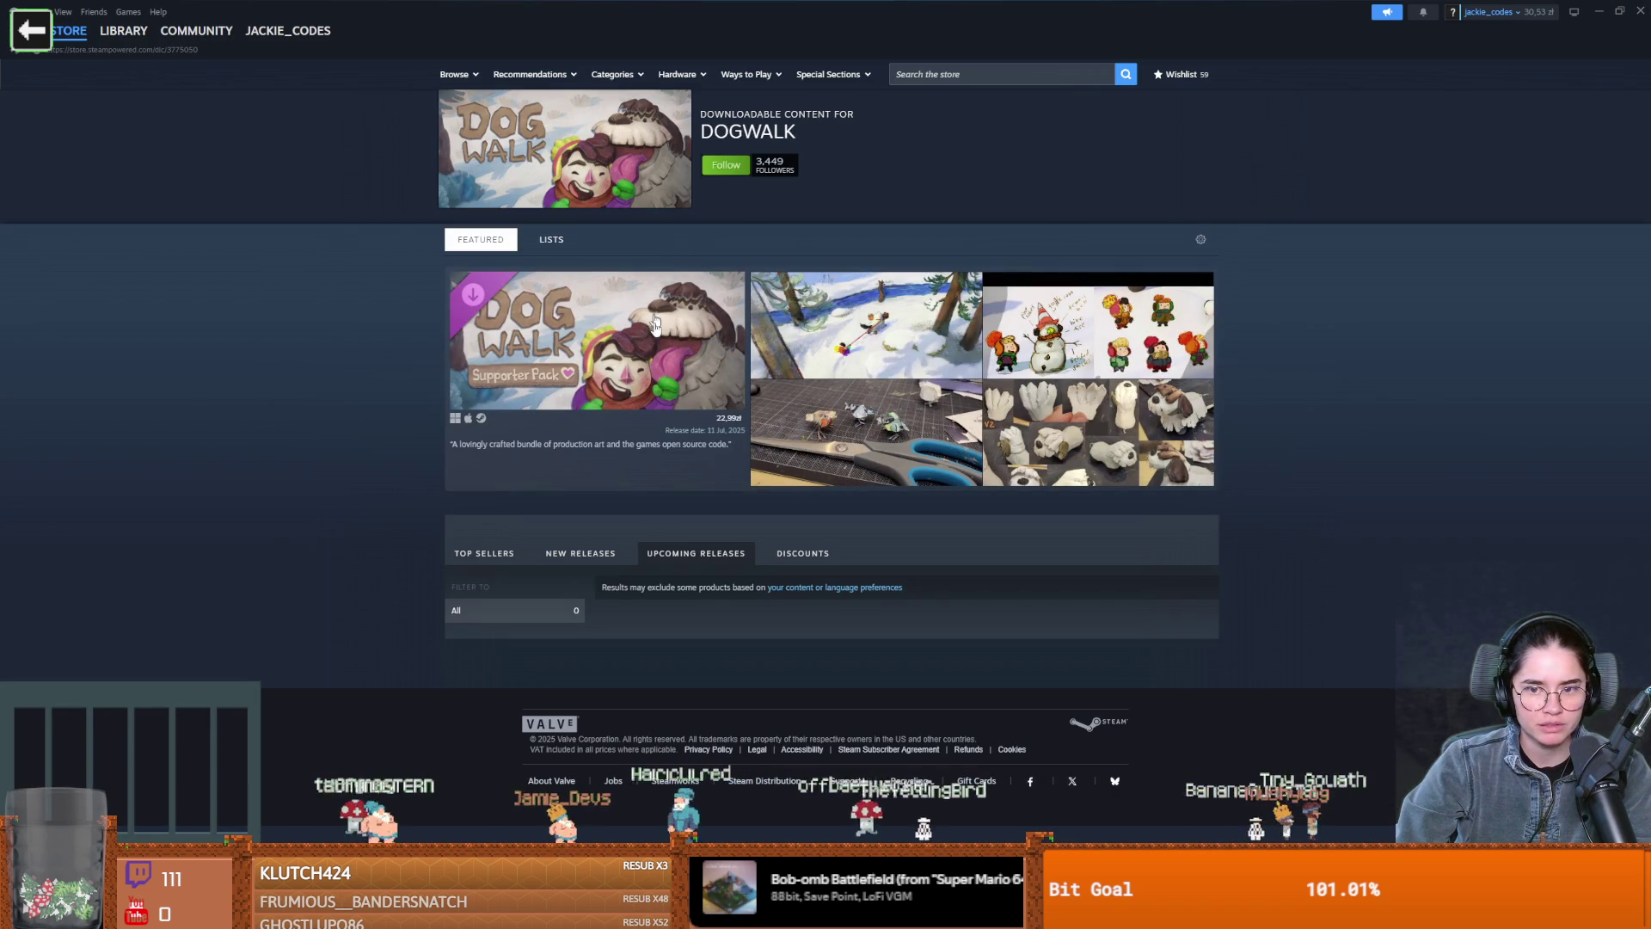
mouse_move(637, 364)
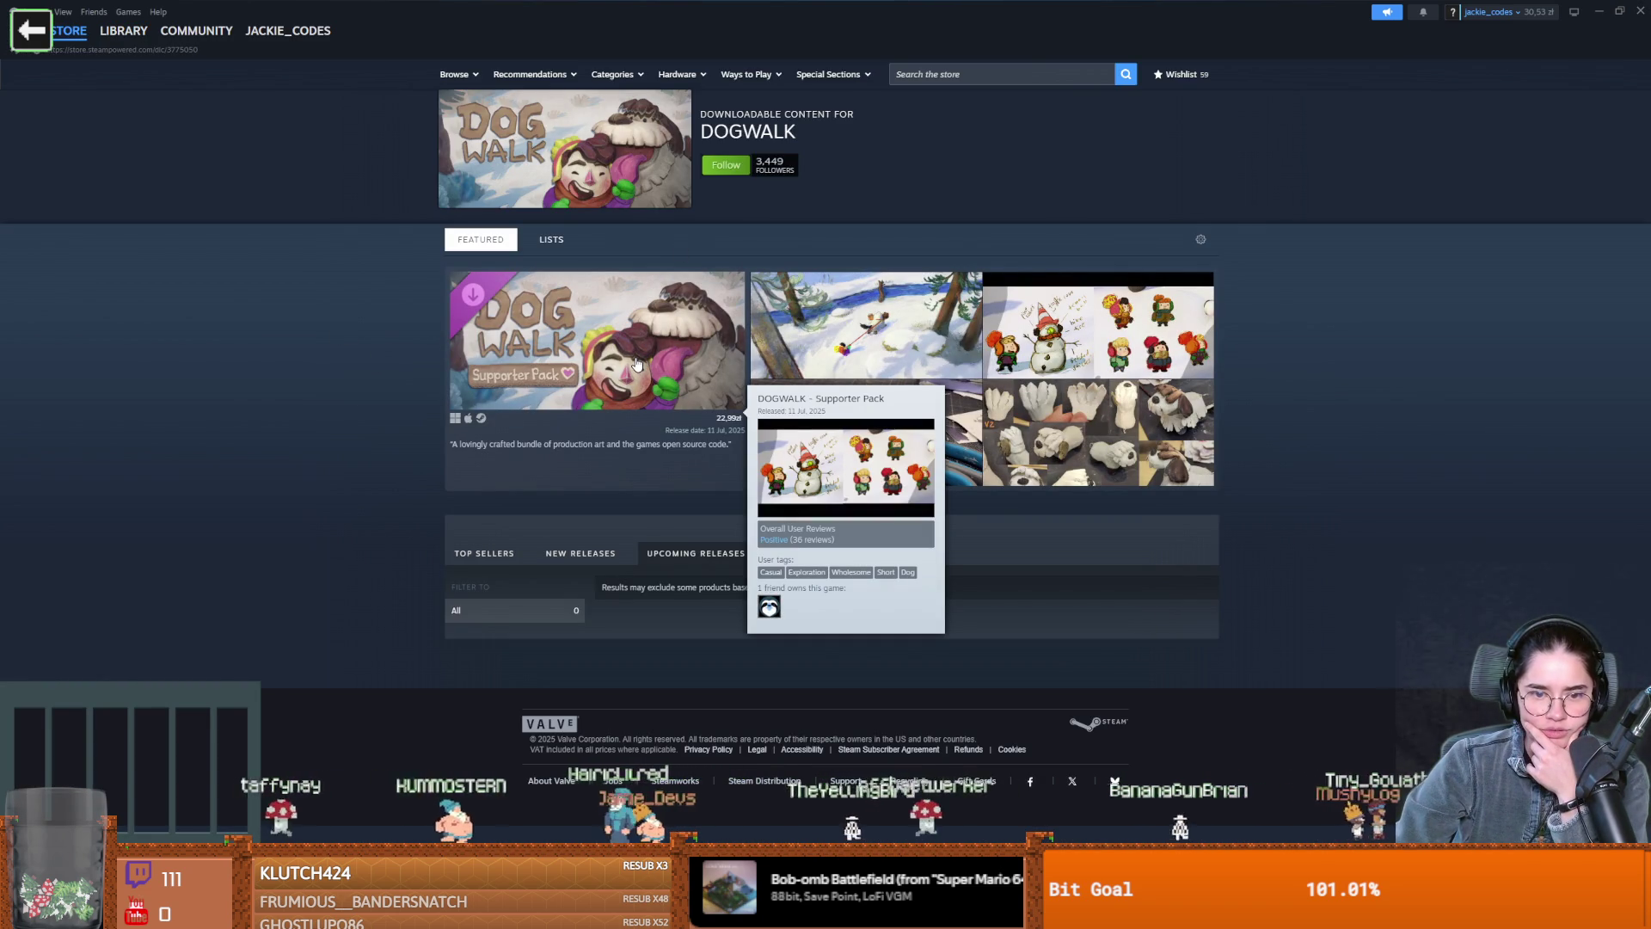
left_click(638, 363)
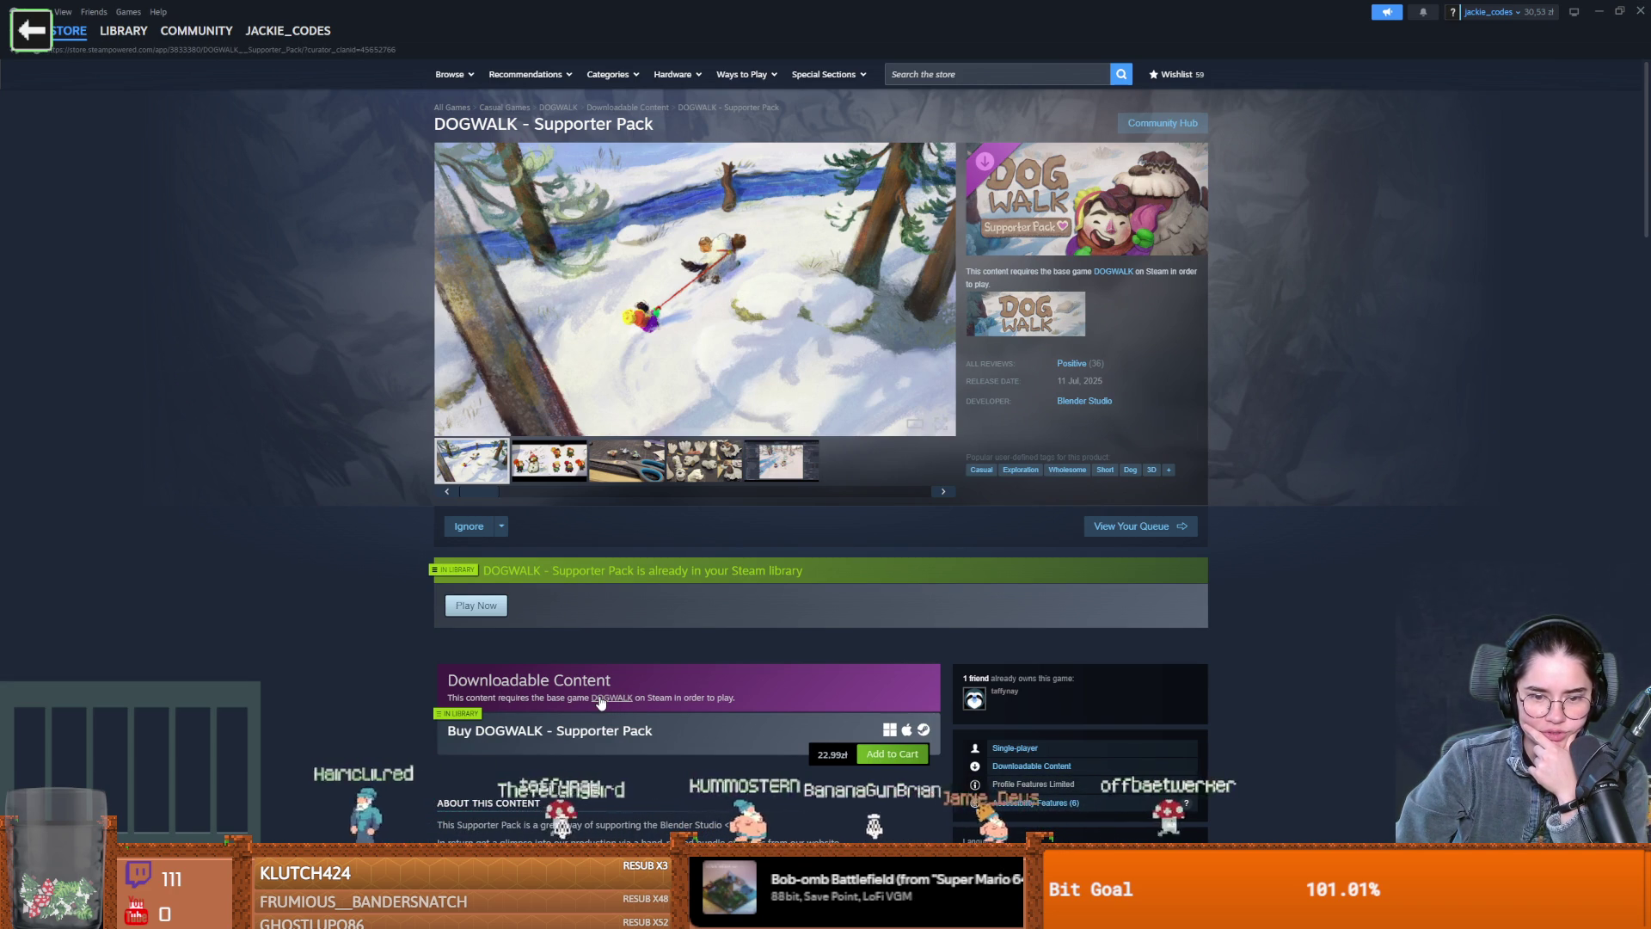
left_click(777, 472)
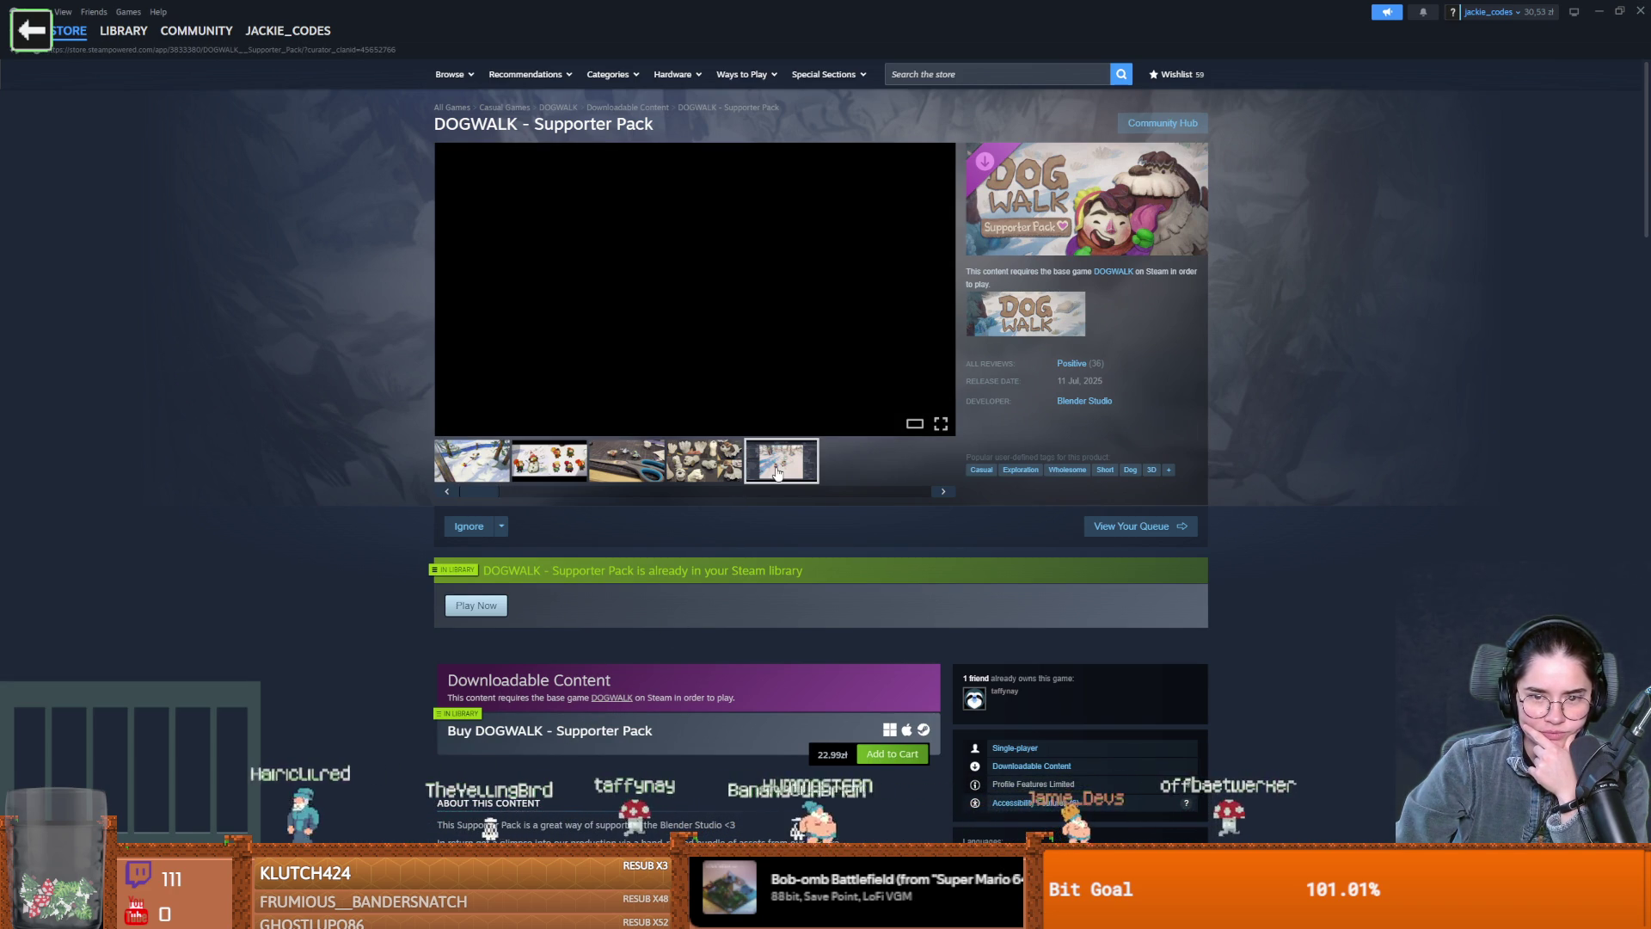
mouse_move(120, 34)
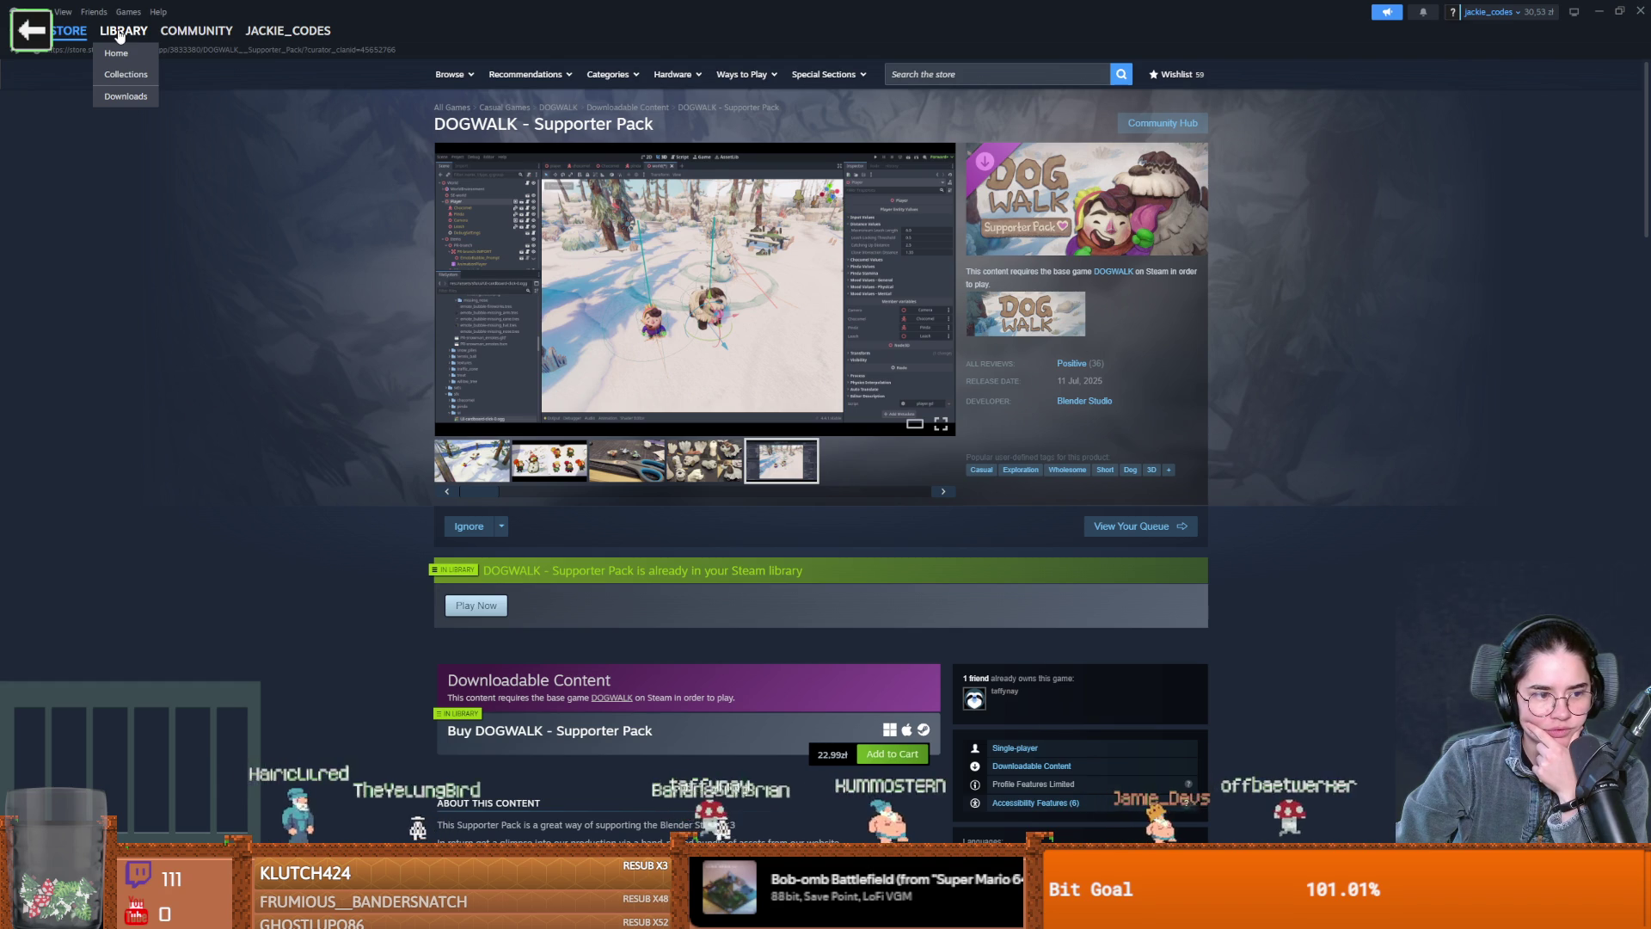
left_click(121, 33)
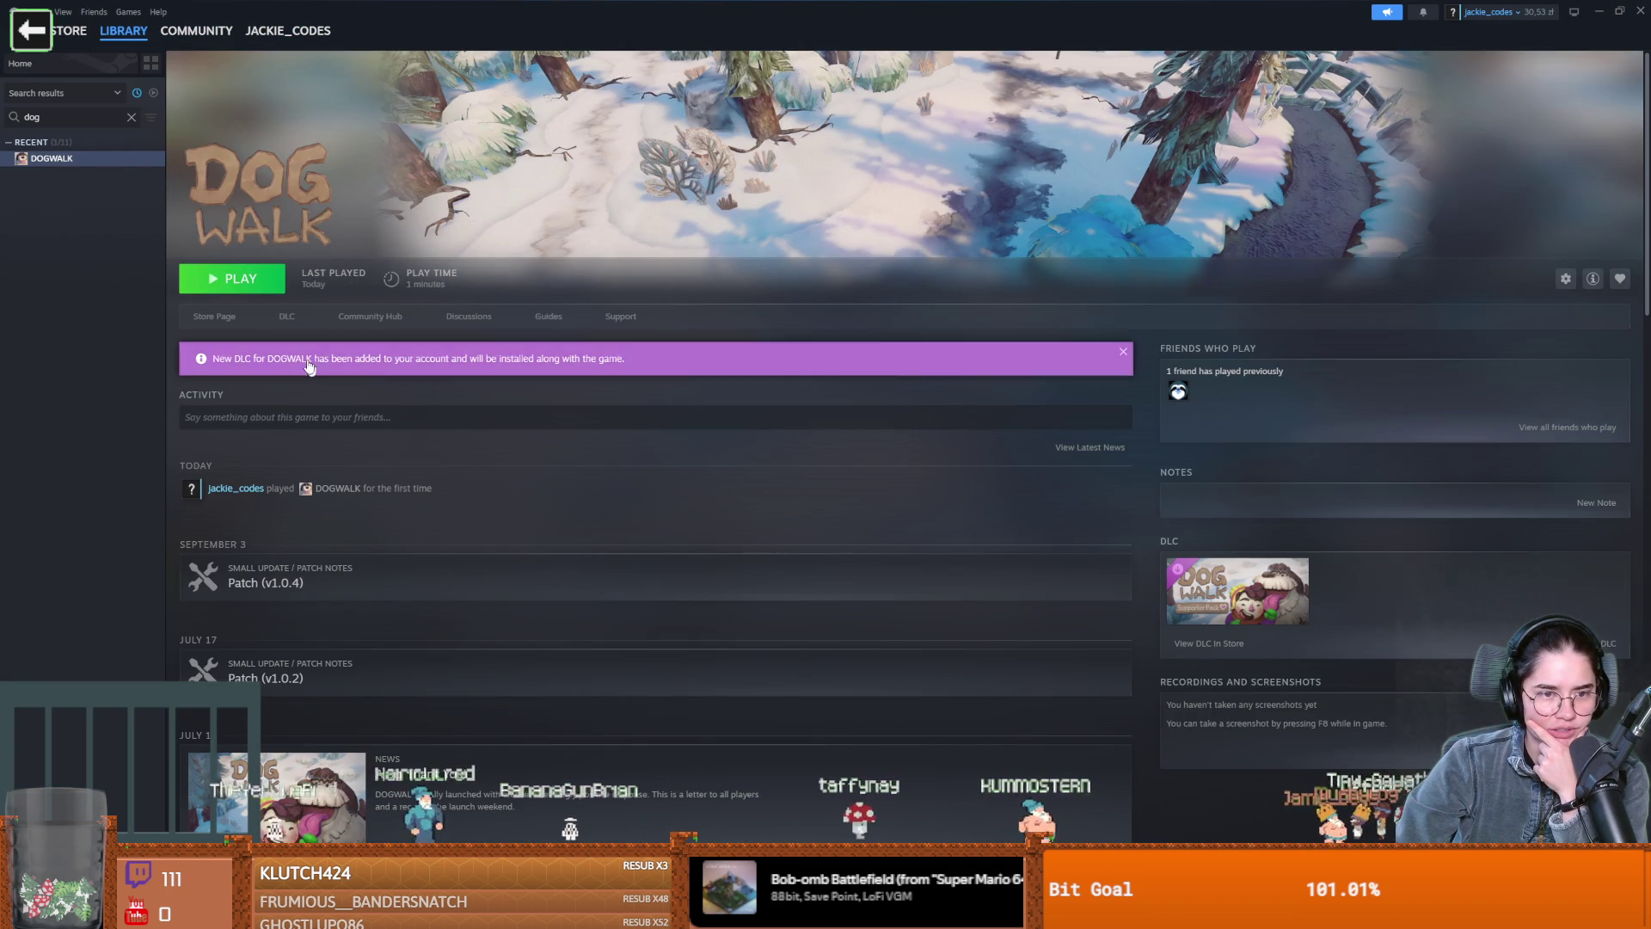
Relaunch DOGWALK, review its General, Graphics, Sounds and Controls settings, then leave the game
left_click(230, 285)
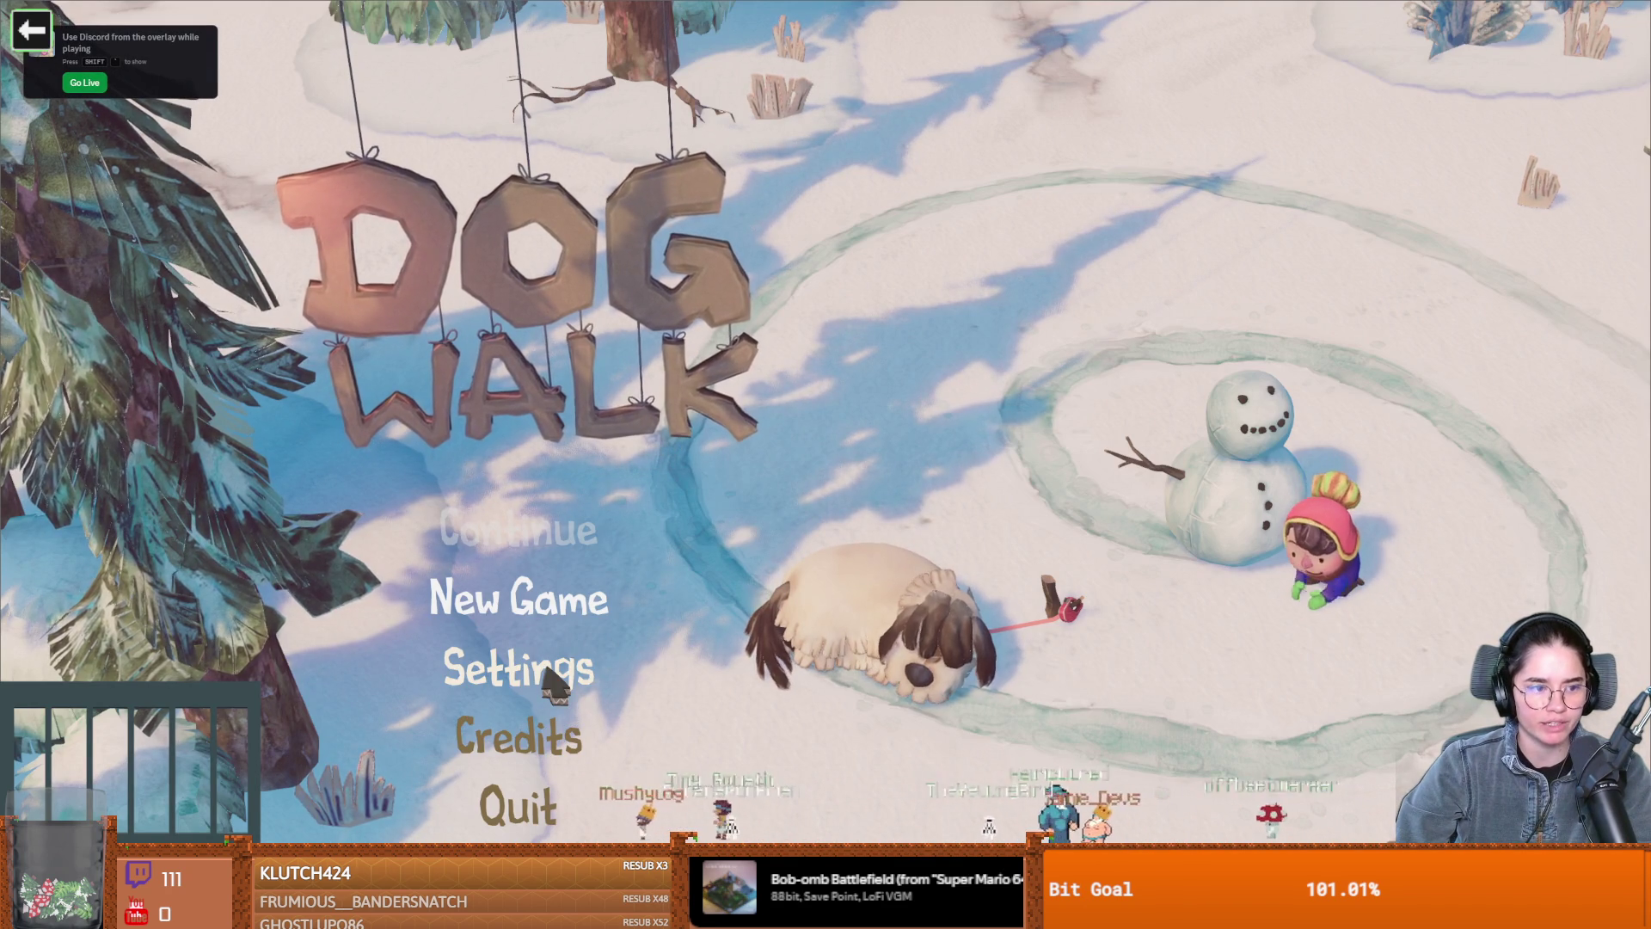
left_click(545, 673)
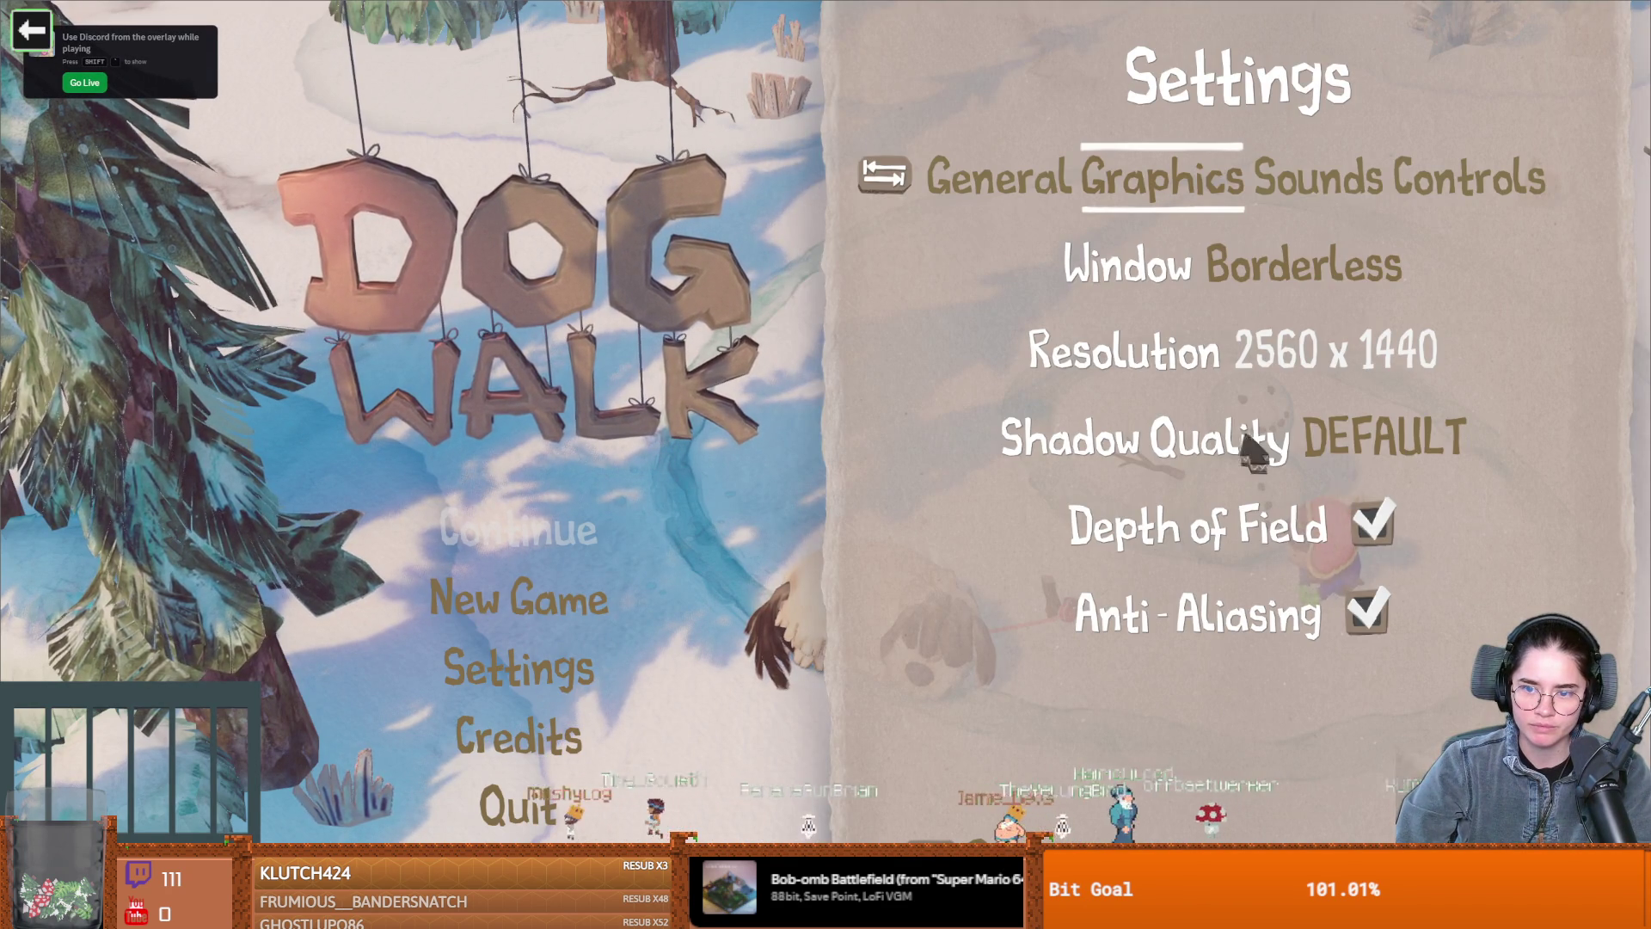
left_click(980, 176)
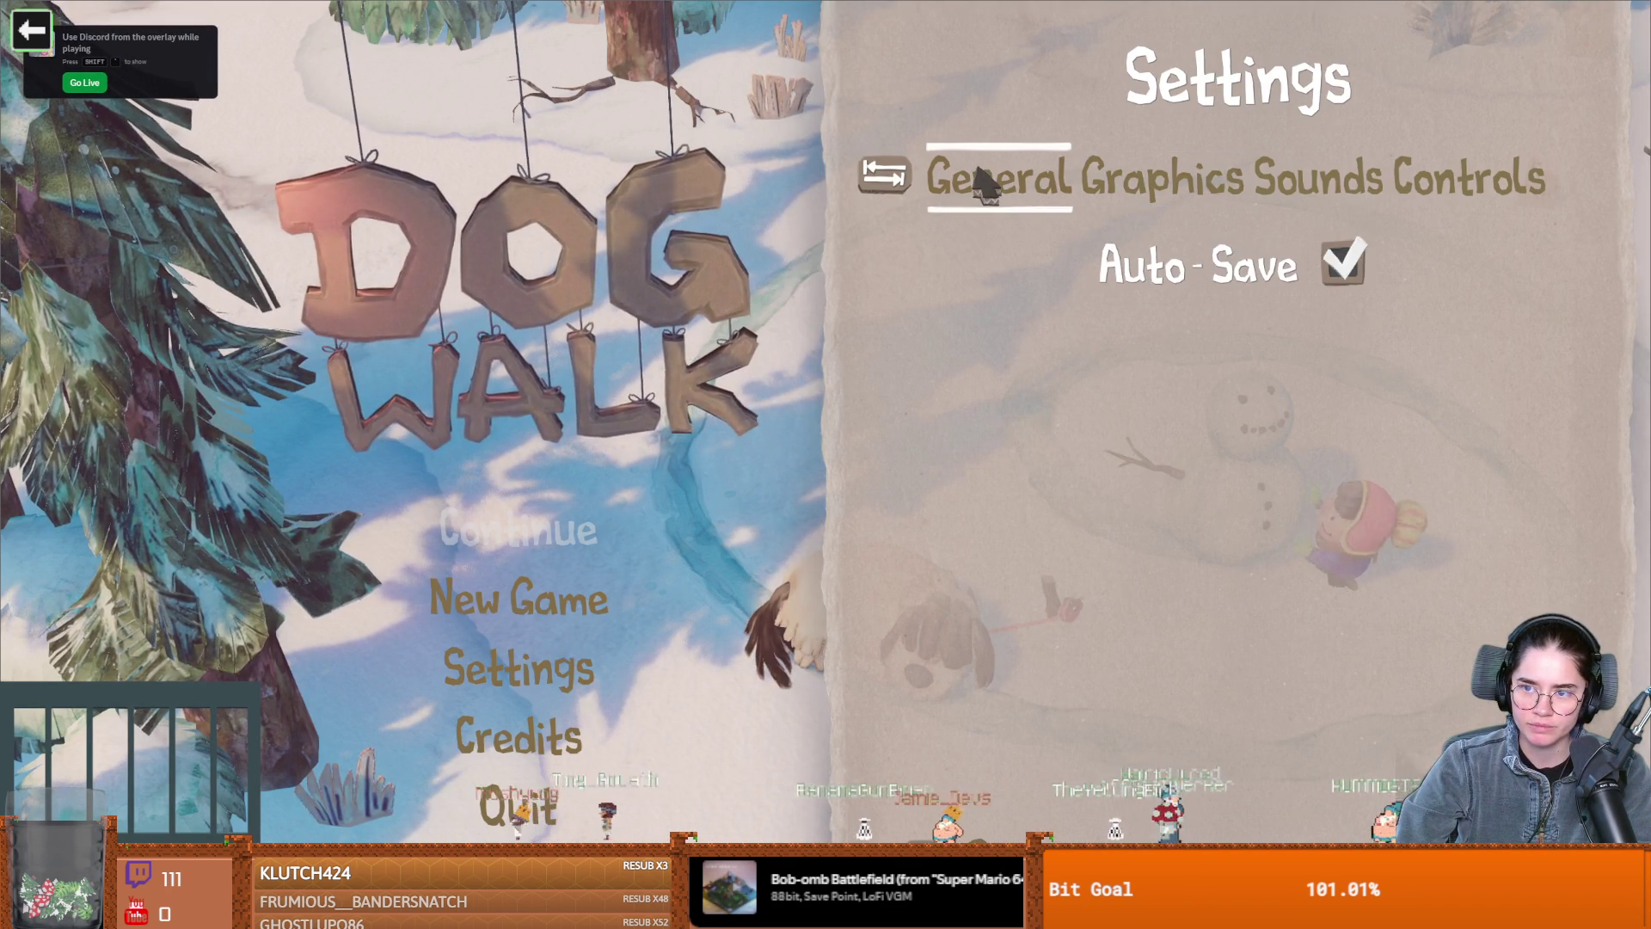
left_click(1157, 182)
left_click(1324, 193)
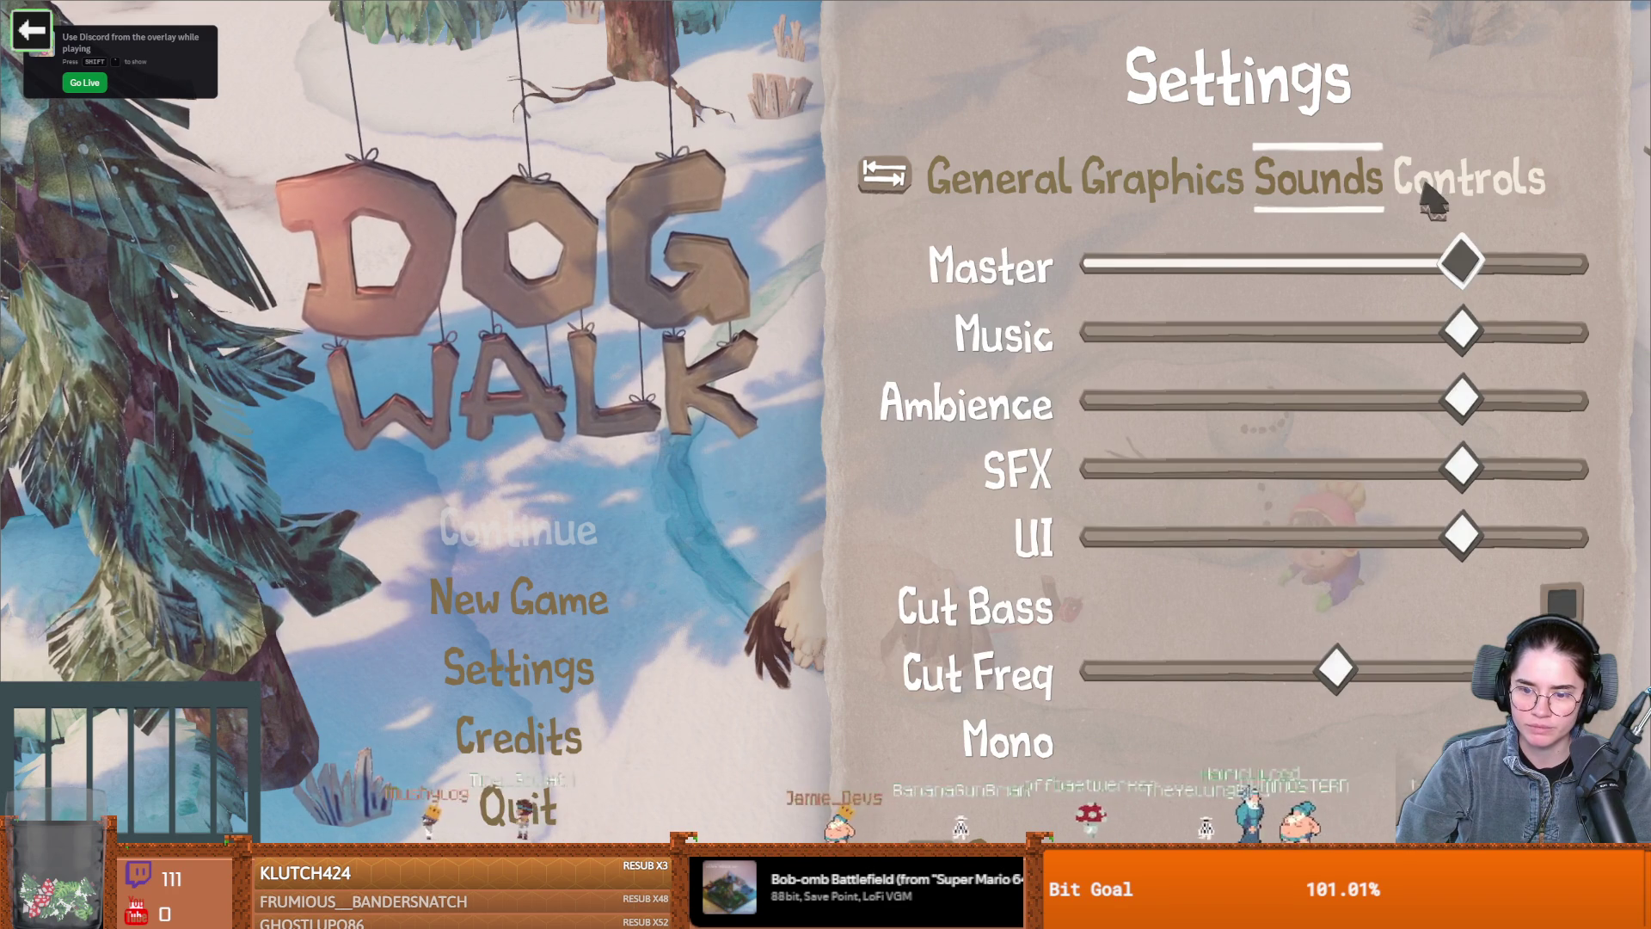
left_click(1423, 188)
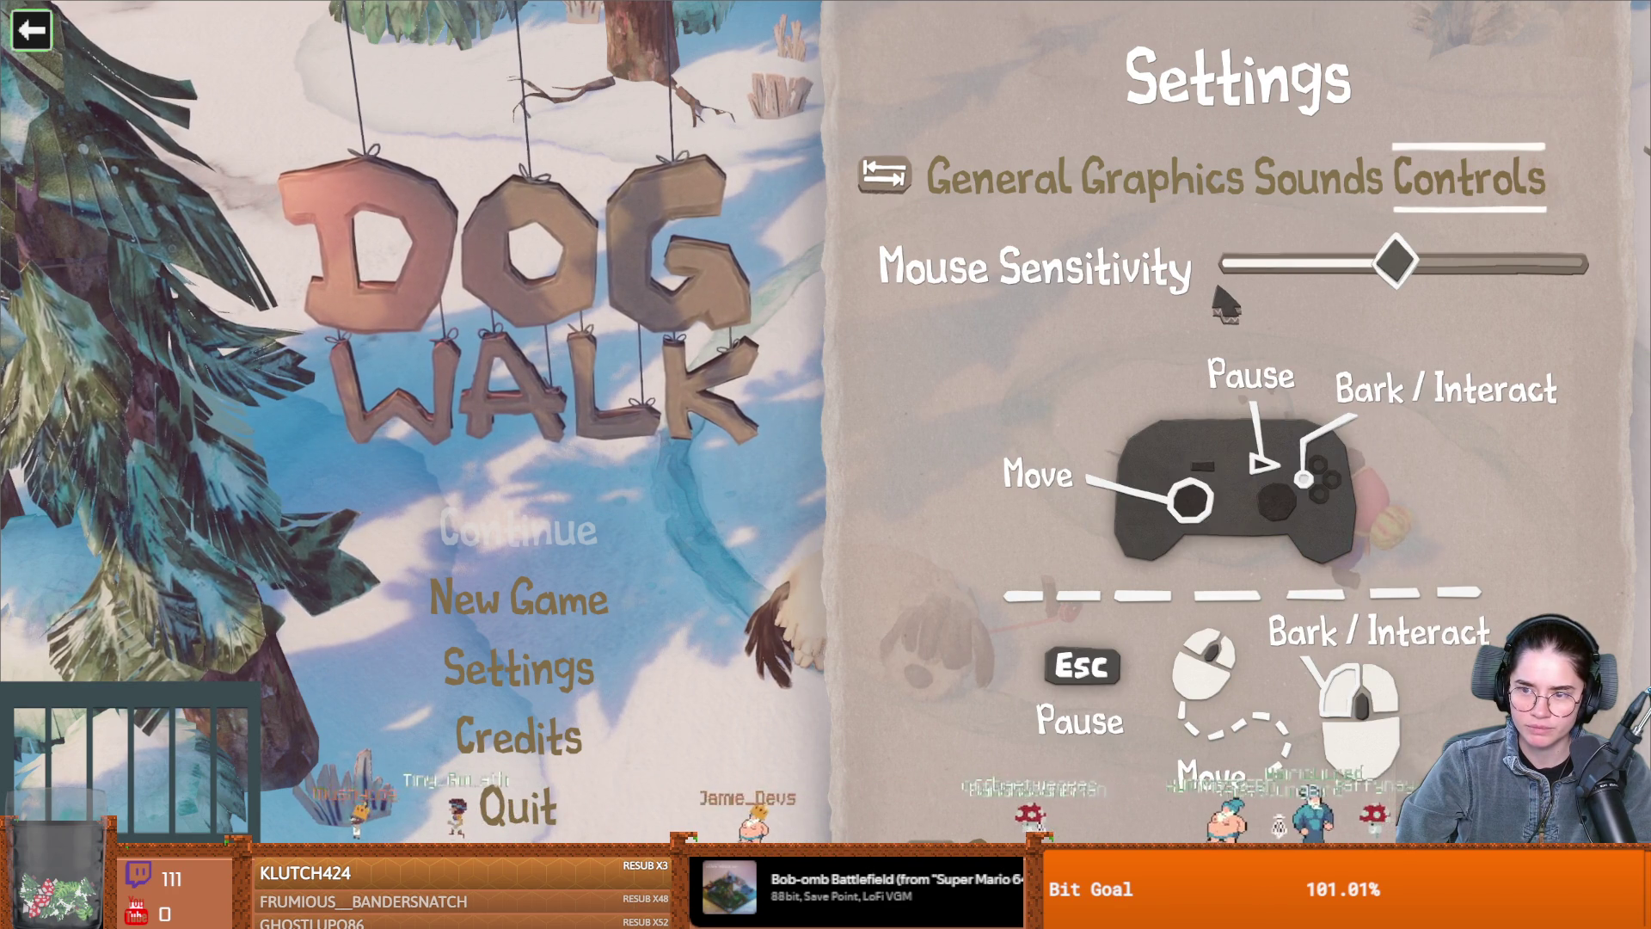
key("Escape")
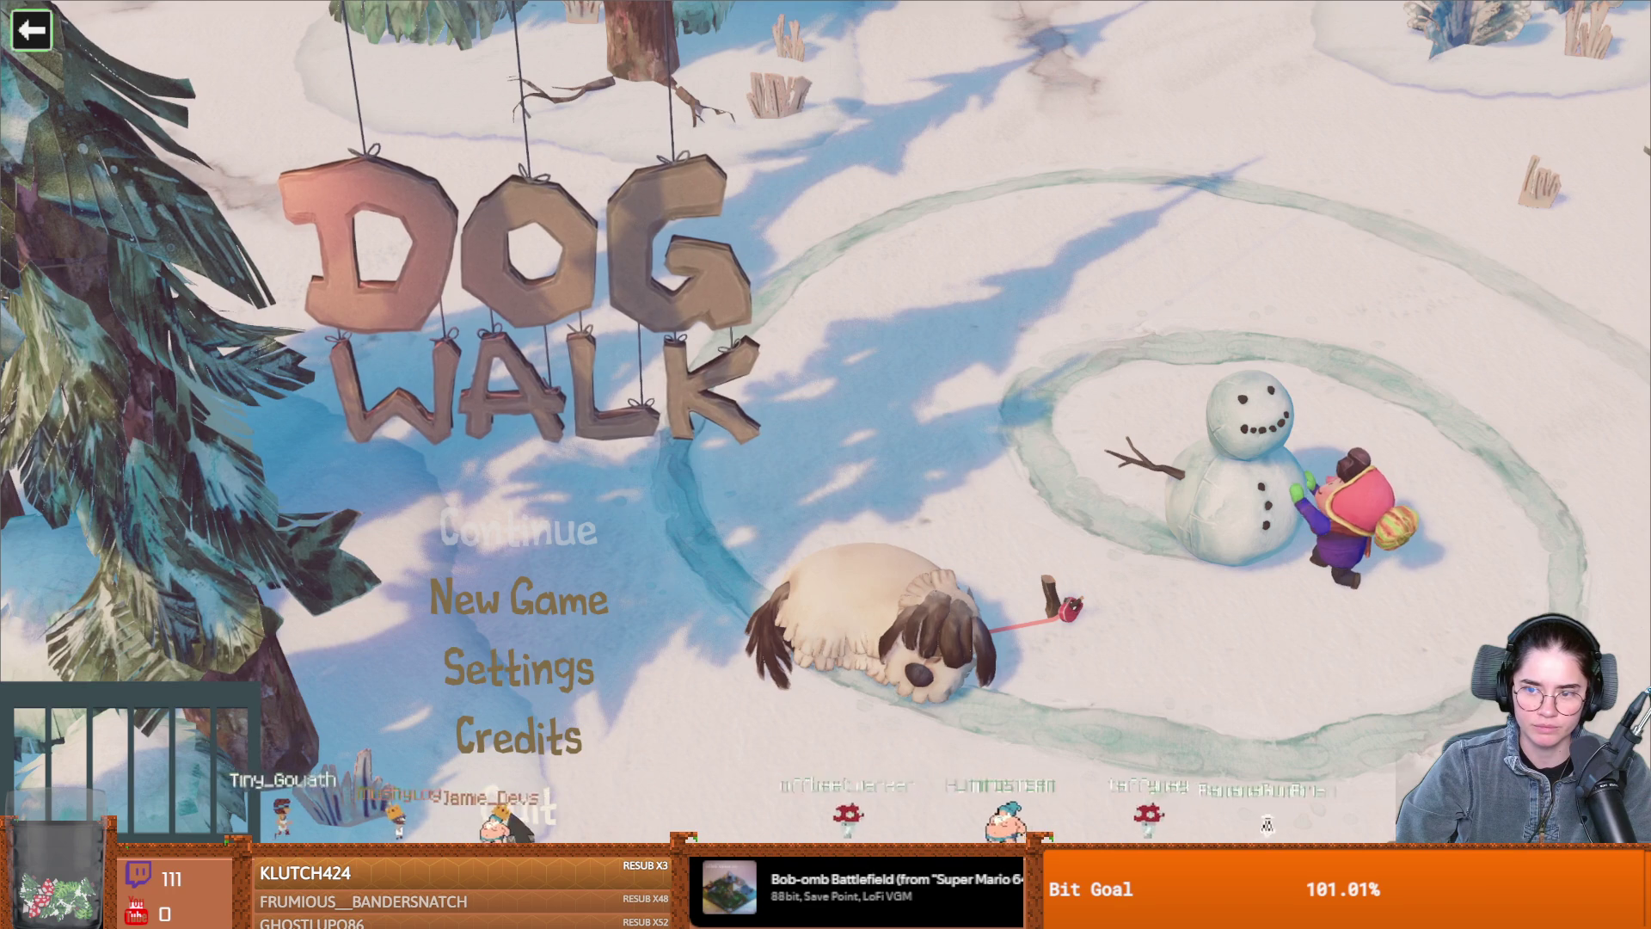
key("alt+Tab")
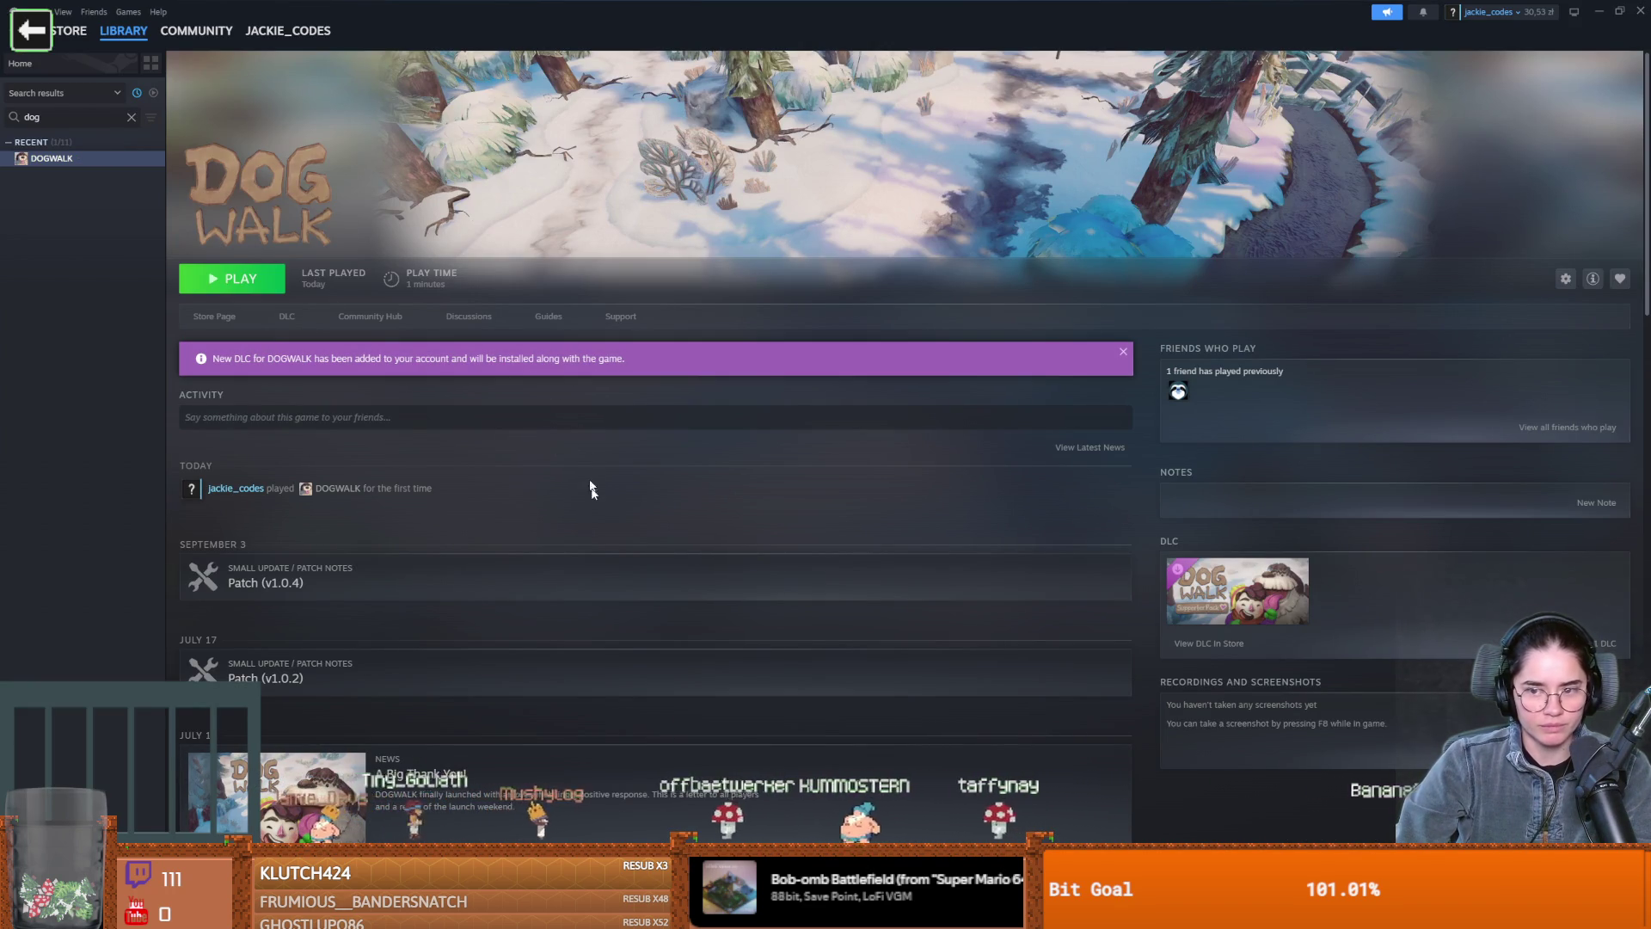
scroll(601, 525, "down", 5)
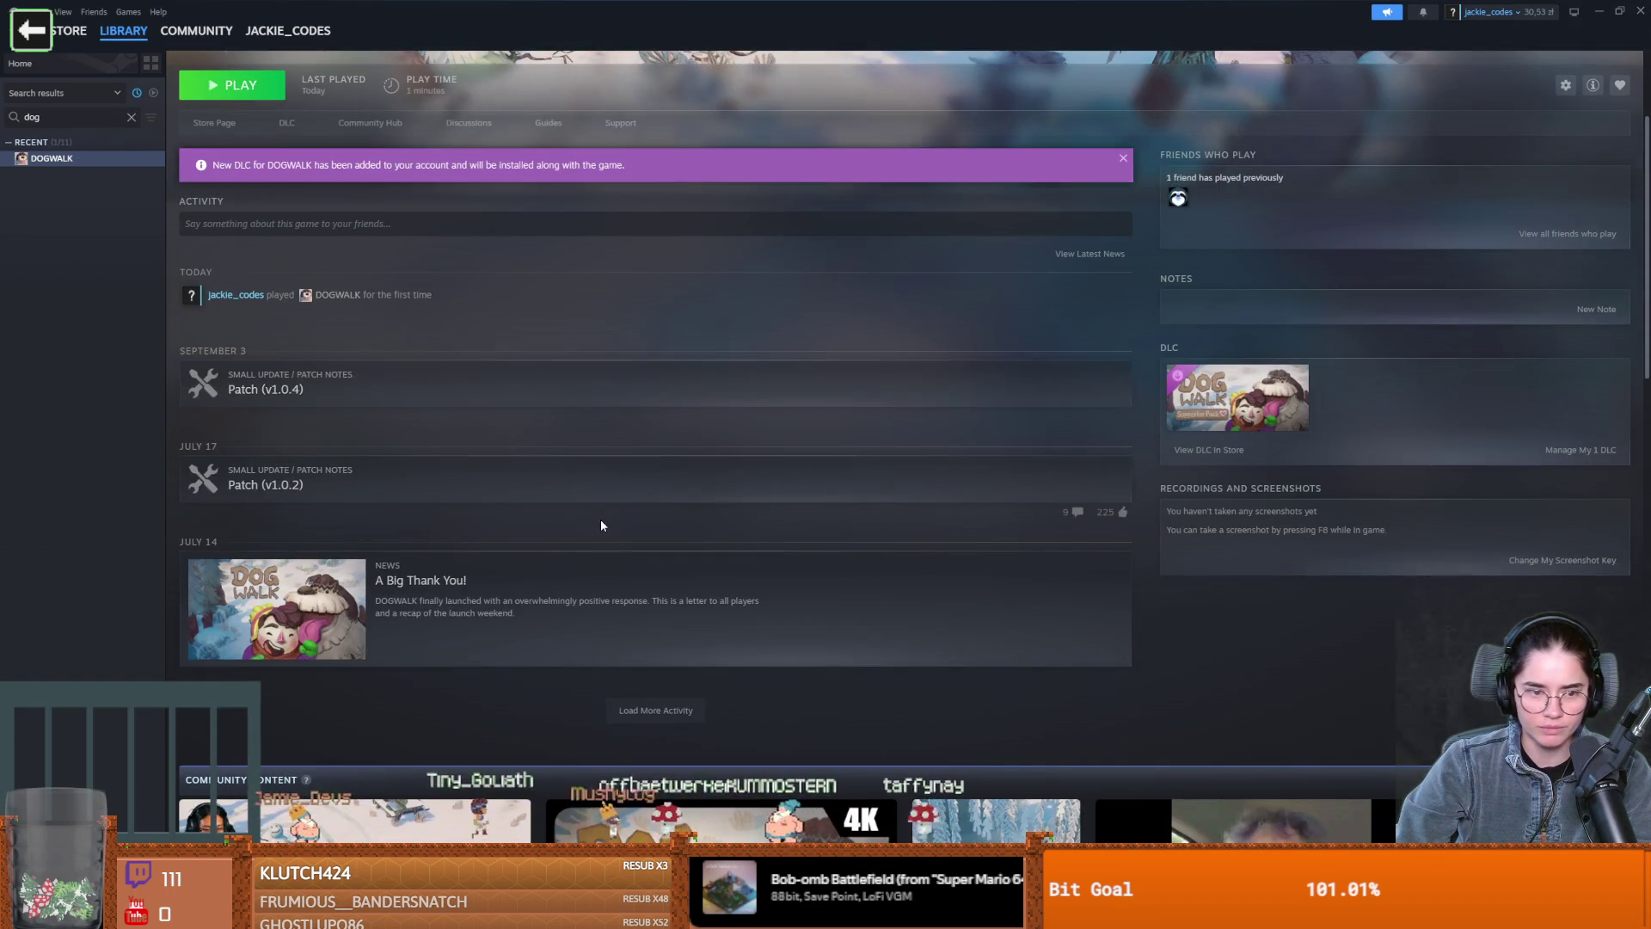
scroll(600, 524, "up", 3)
scroll(600, 525, "down", 3)
scroll(600, 524, "down", 4)
scroll(600, 524, "up", 9)
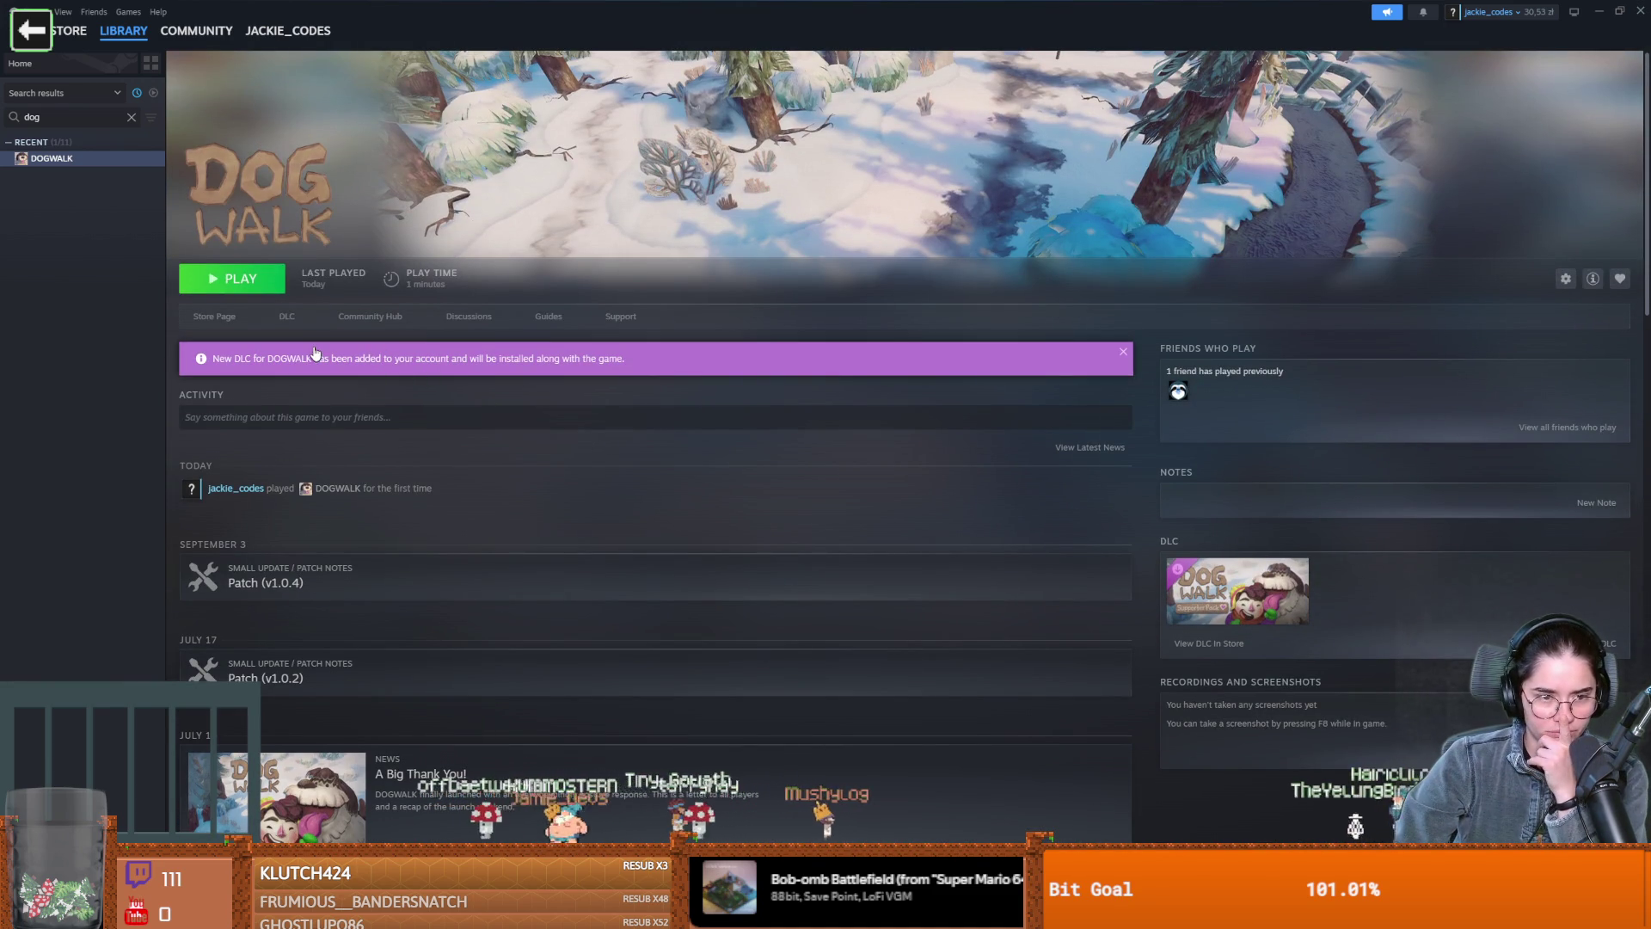
left_click(284, 316)
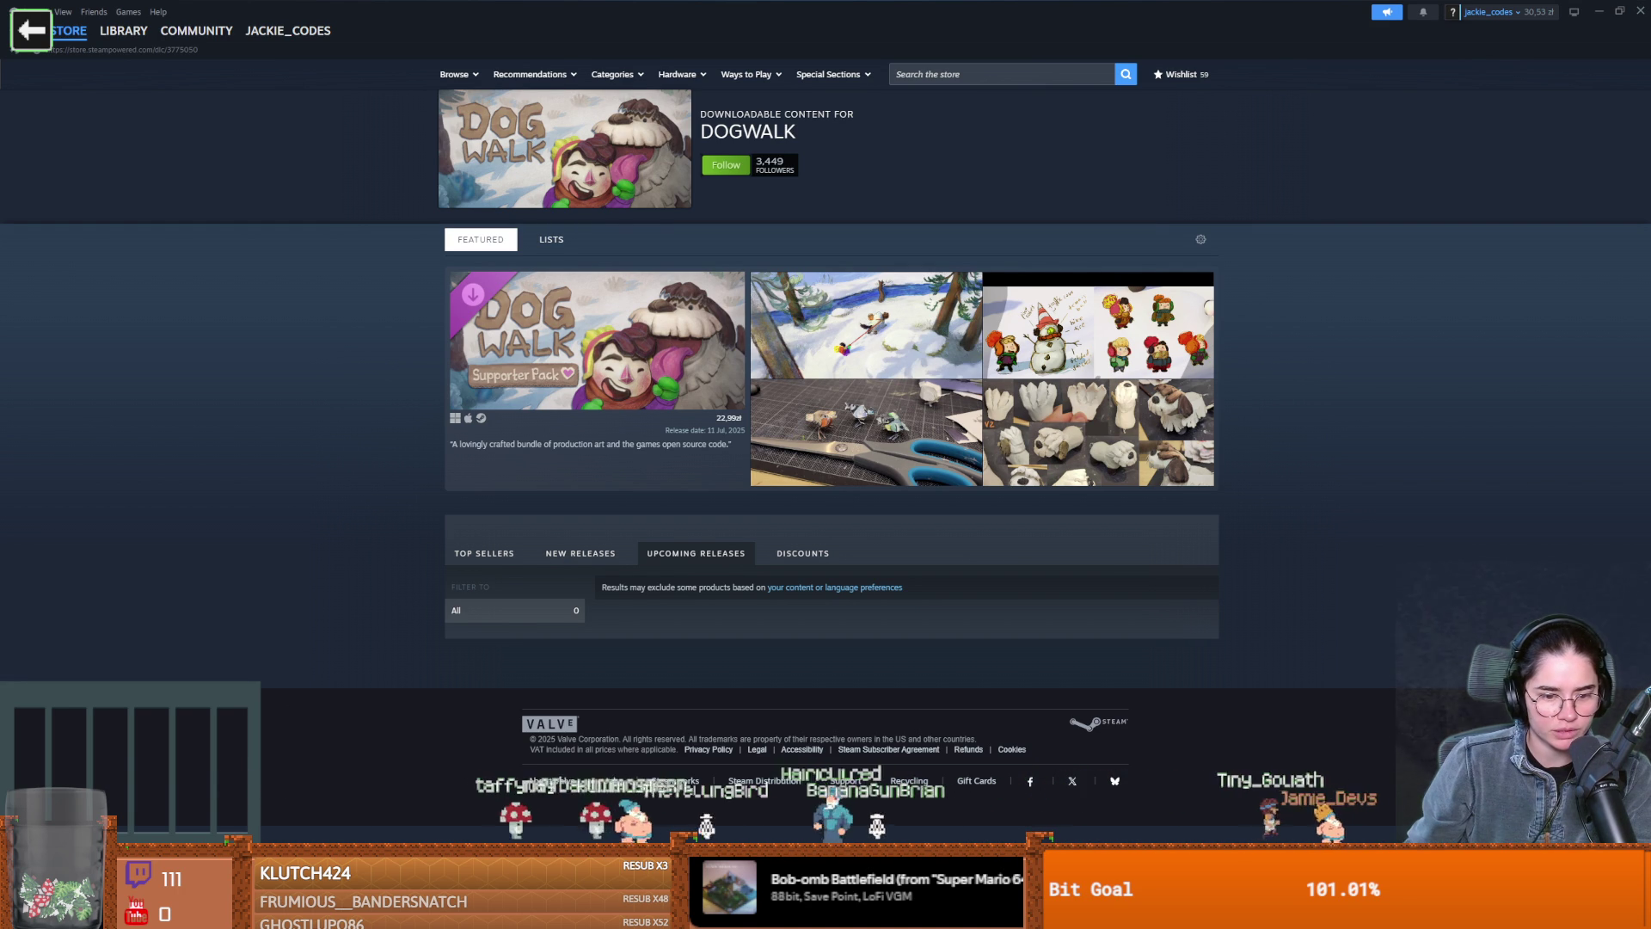
left_click(514, 813)
key("alt+F4")
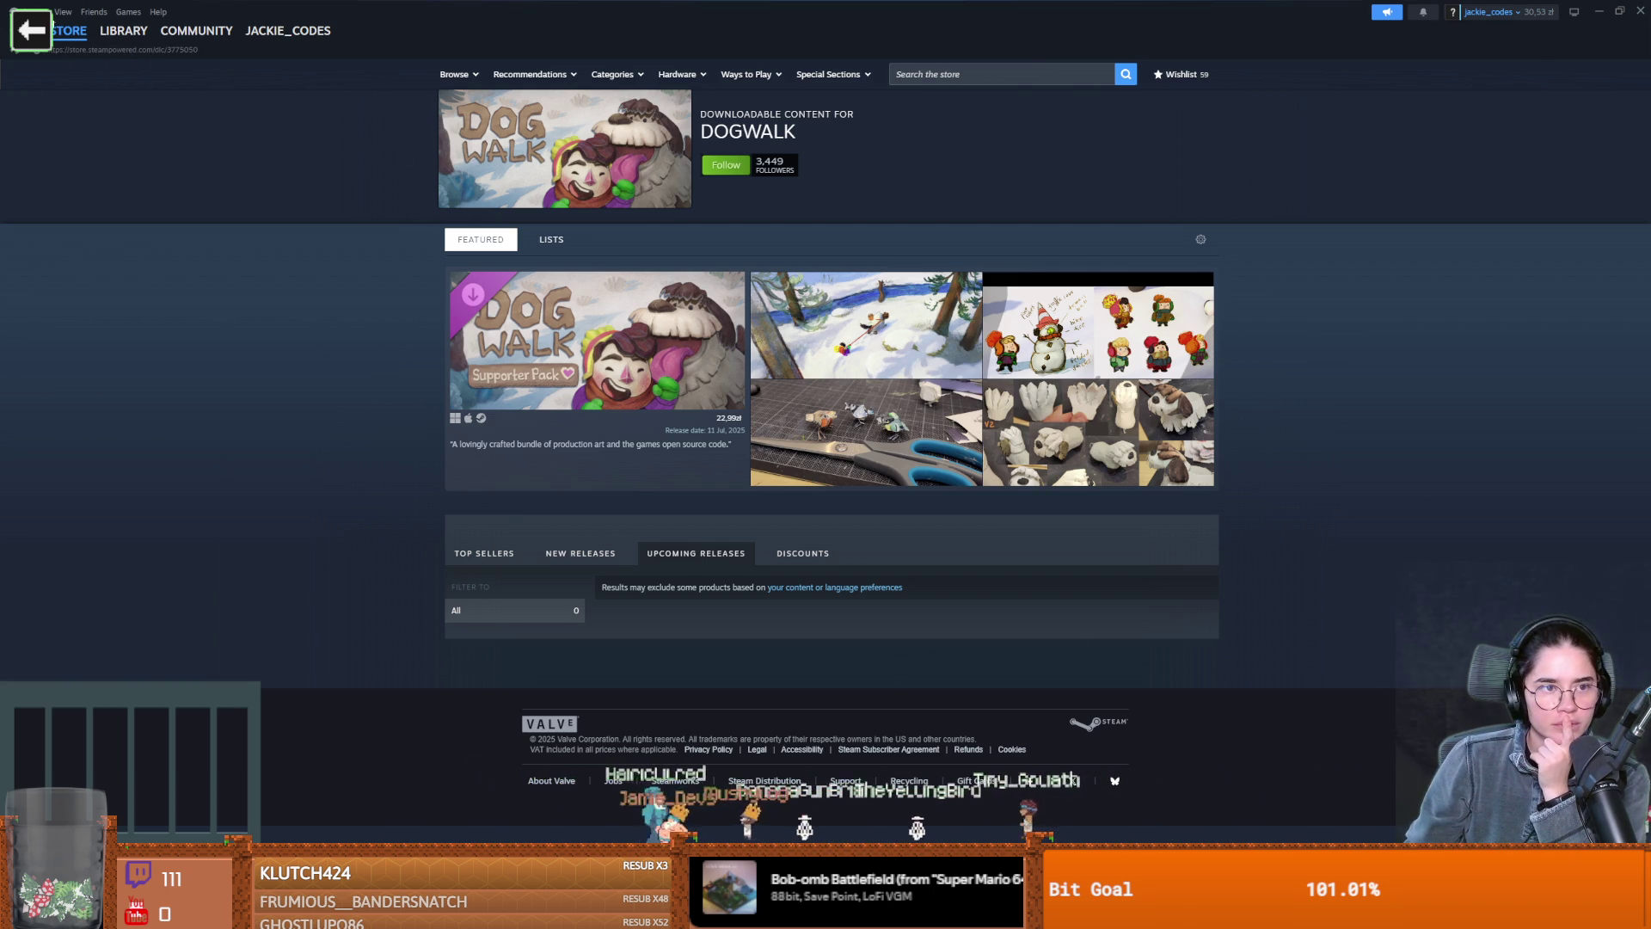
left_click(33, 12)
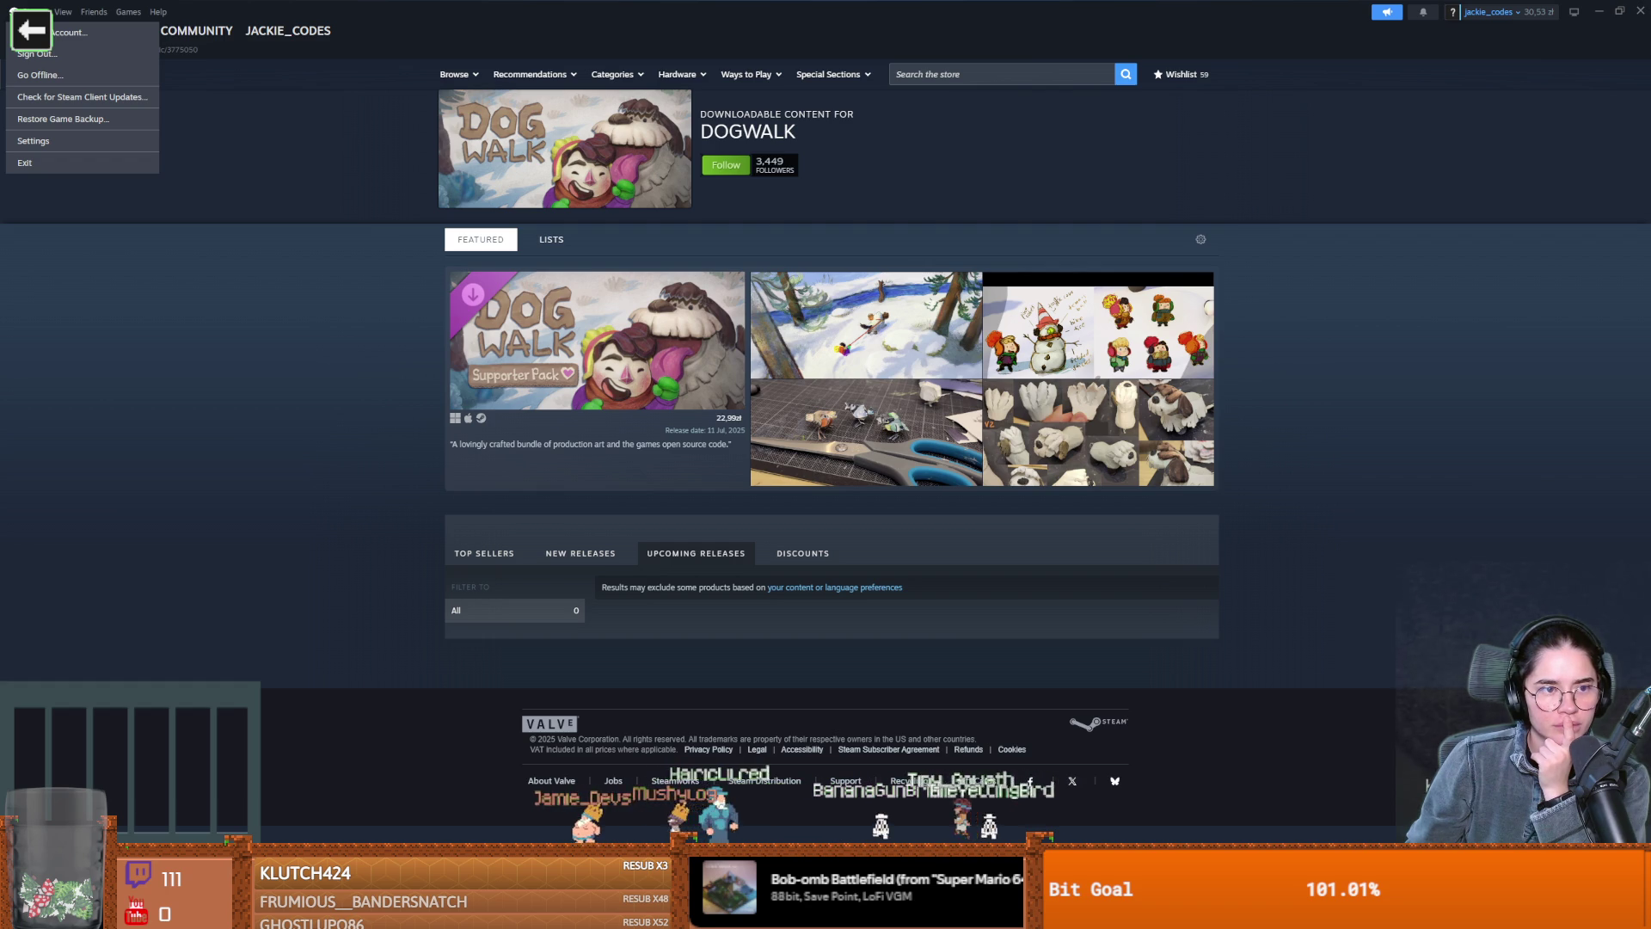
mouse_move(62, 14)
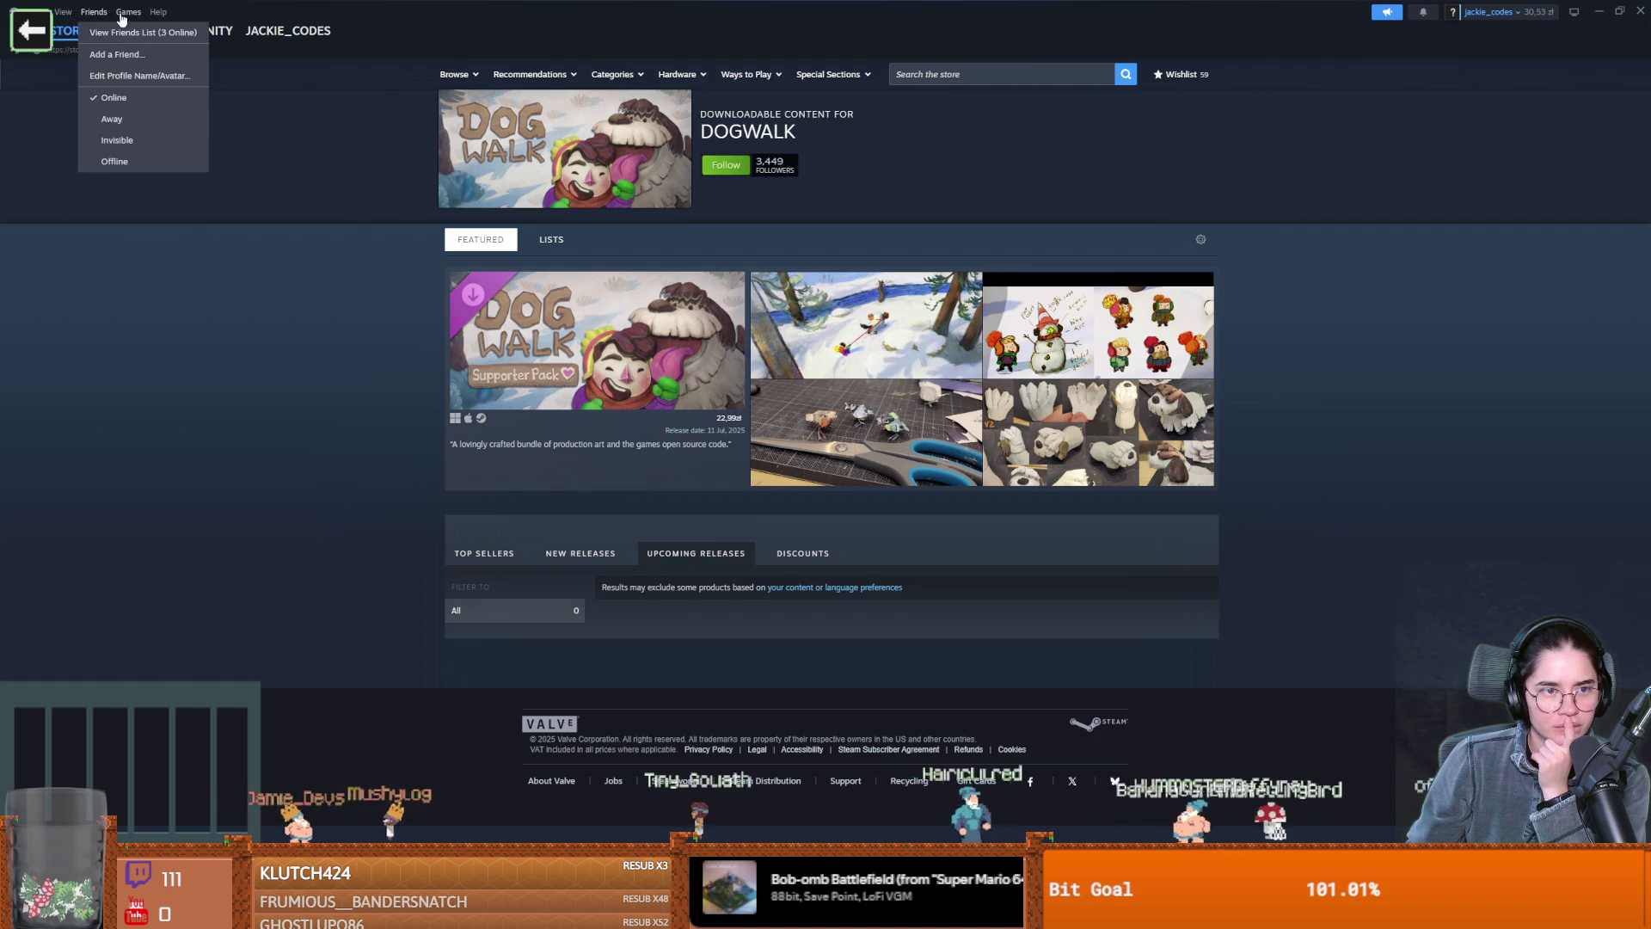
mouse_move(159, 16)
left_click(109, 205)
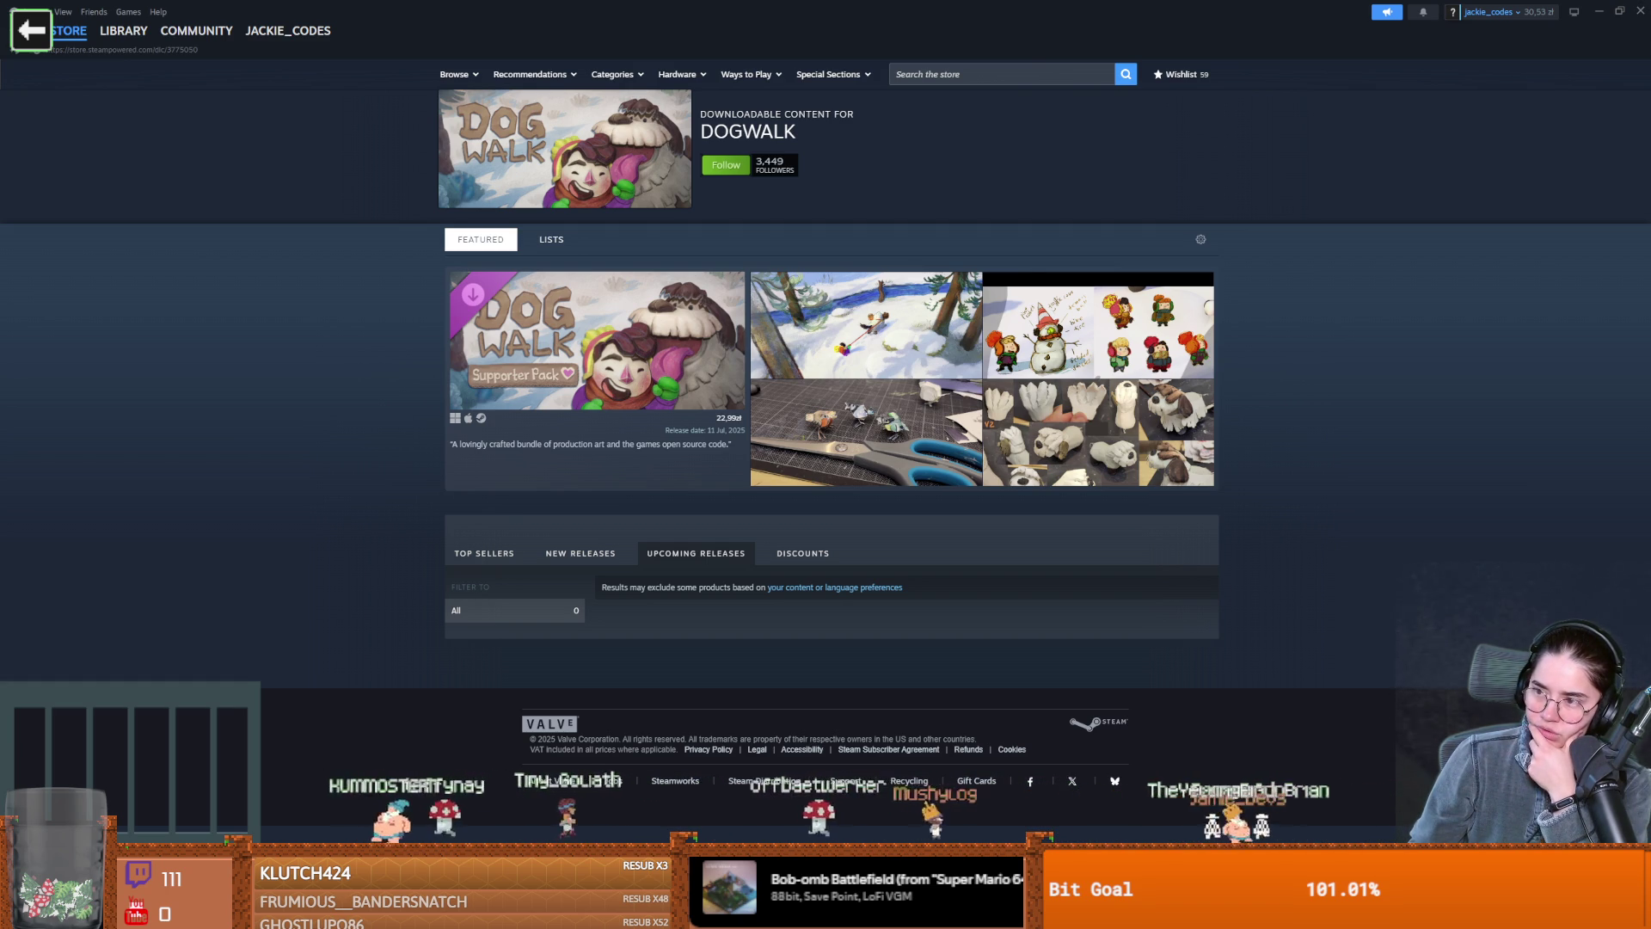
mouse_move(1650, 239)
left_mouse_down()
mouse_move(1272, 239)
mouse_move(1068, 184)
mouse_move(1049, 220)
mouse_move(987, 106)
left_mouse_up()
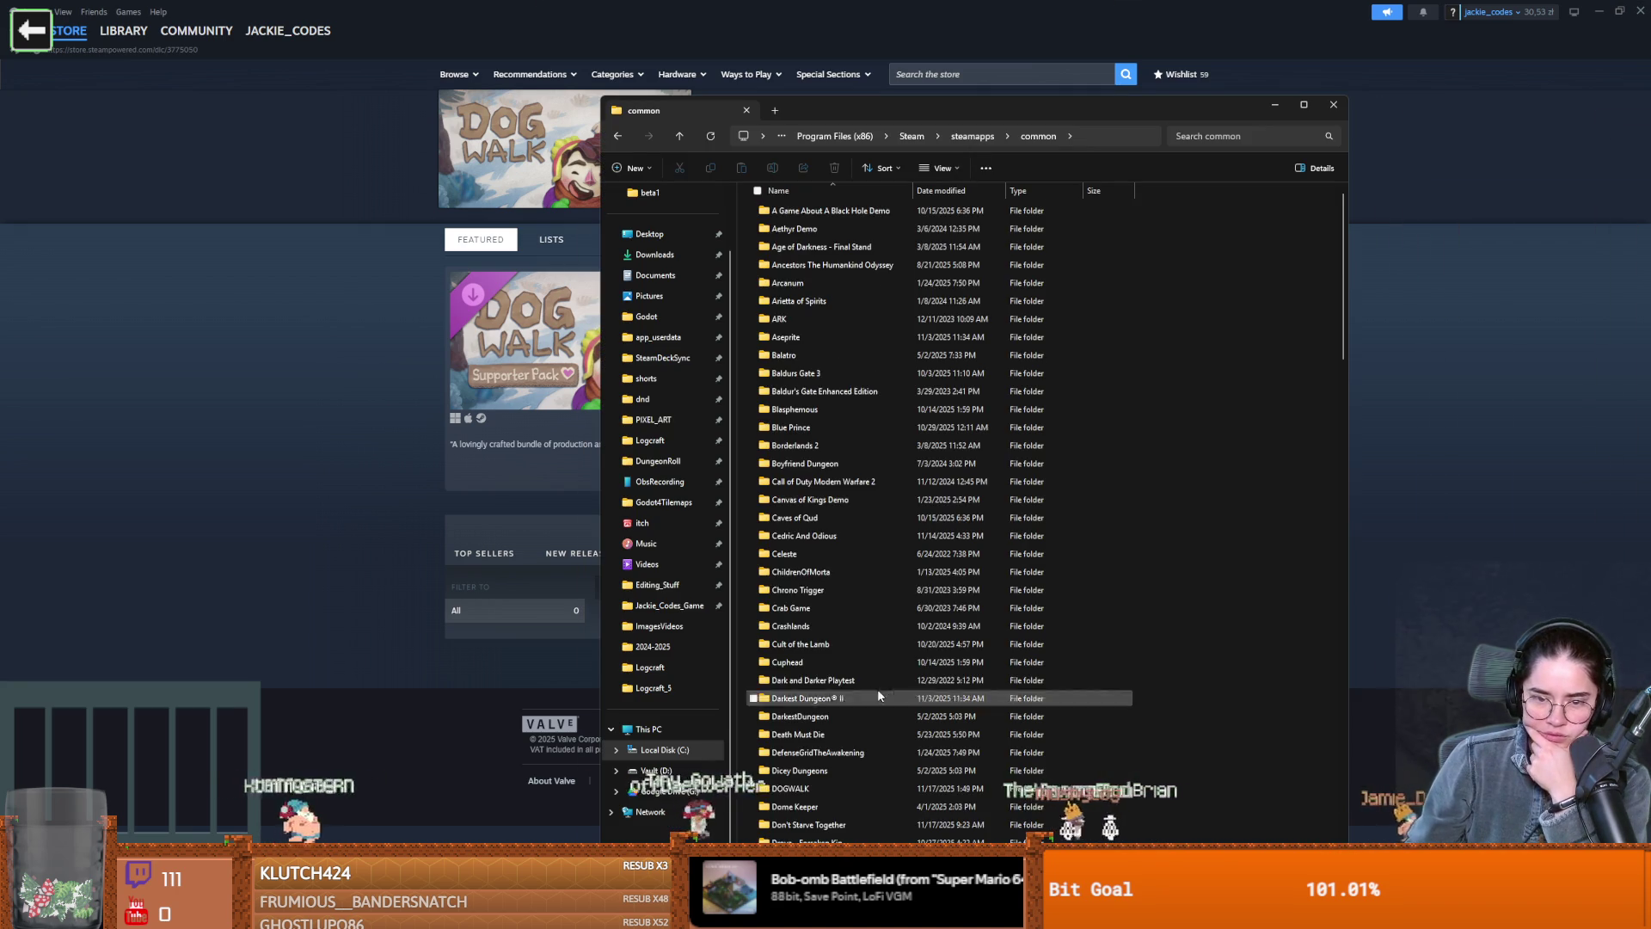
scroll(879, 693, "down", 4)
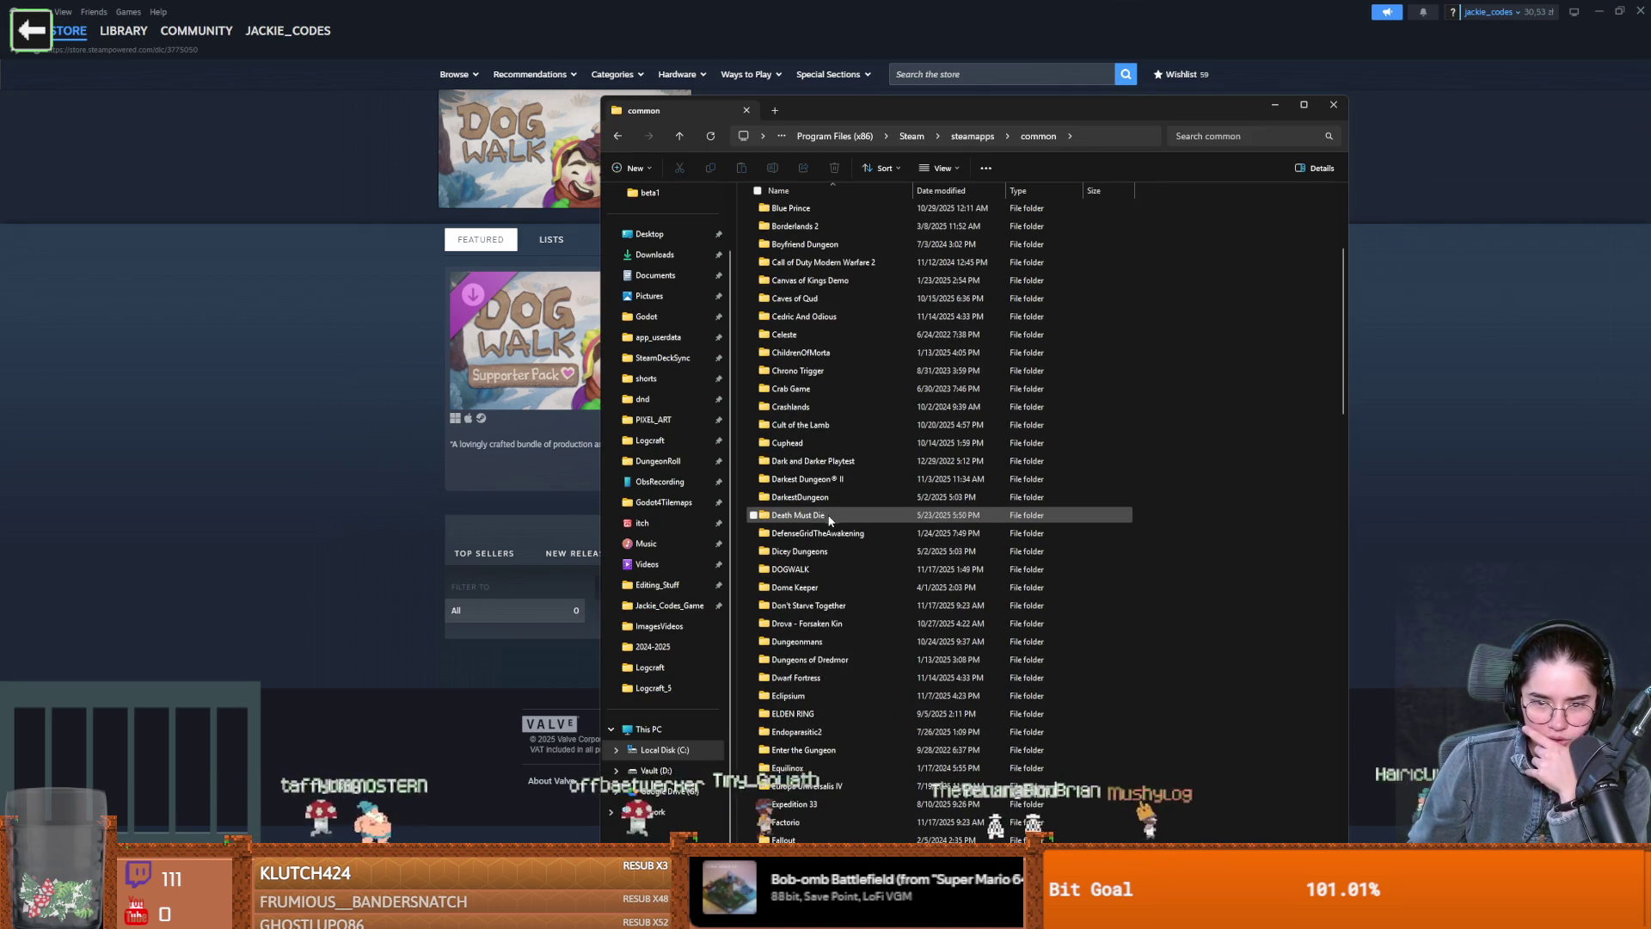
double_click(817, 569)
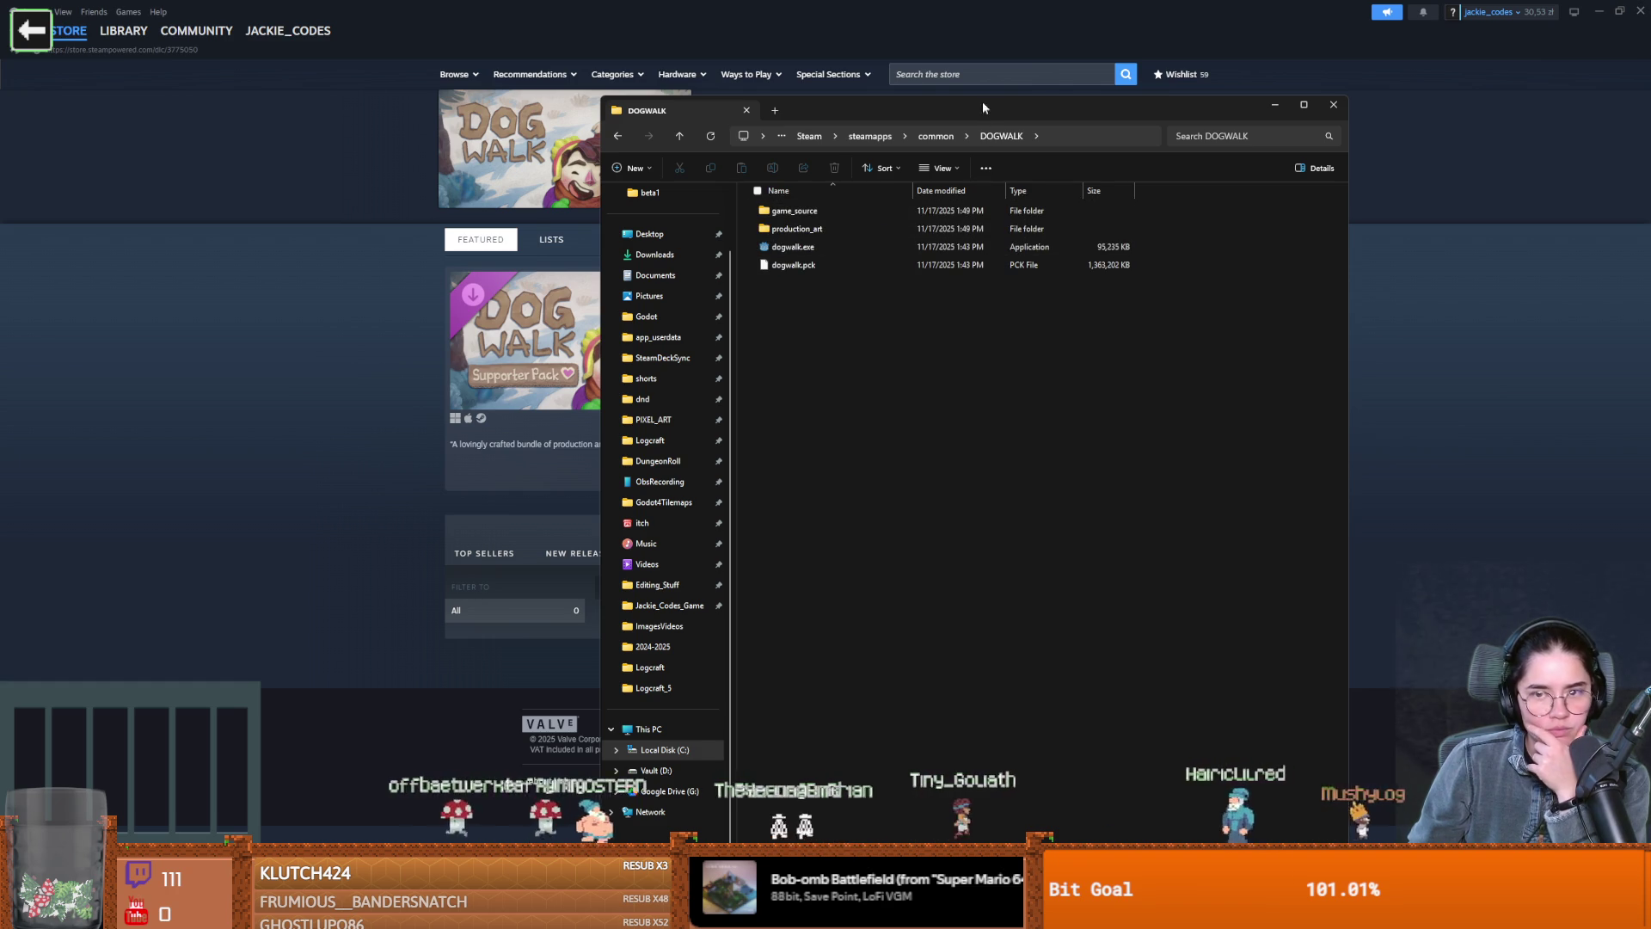
left_click(1334, 104)
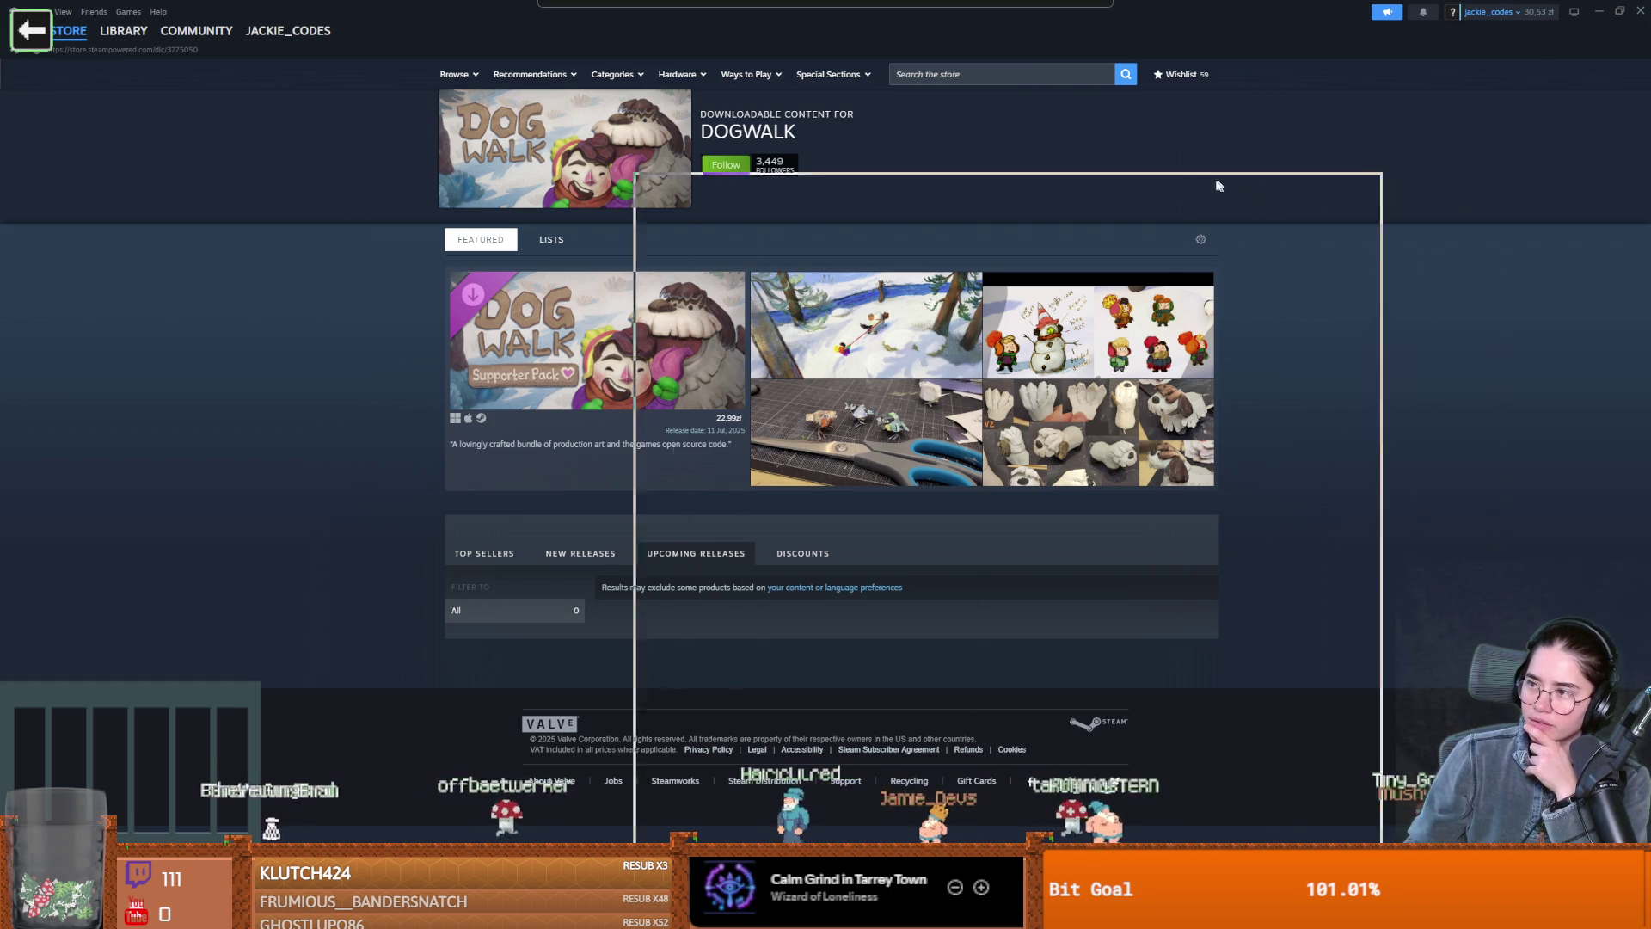
Open project.godot in game_source, dismiss the app chooser, and close the Explorer window
double_click(745, 674)
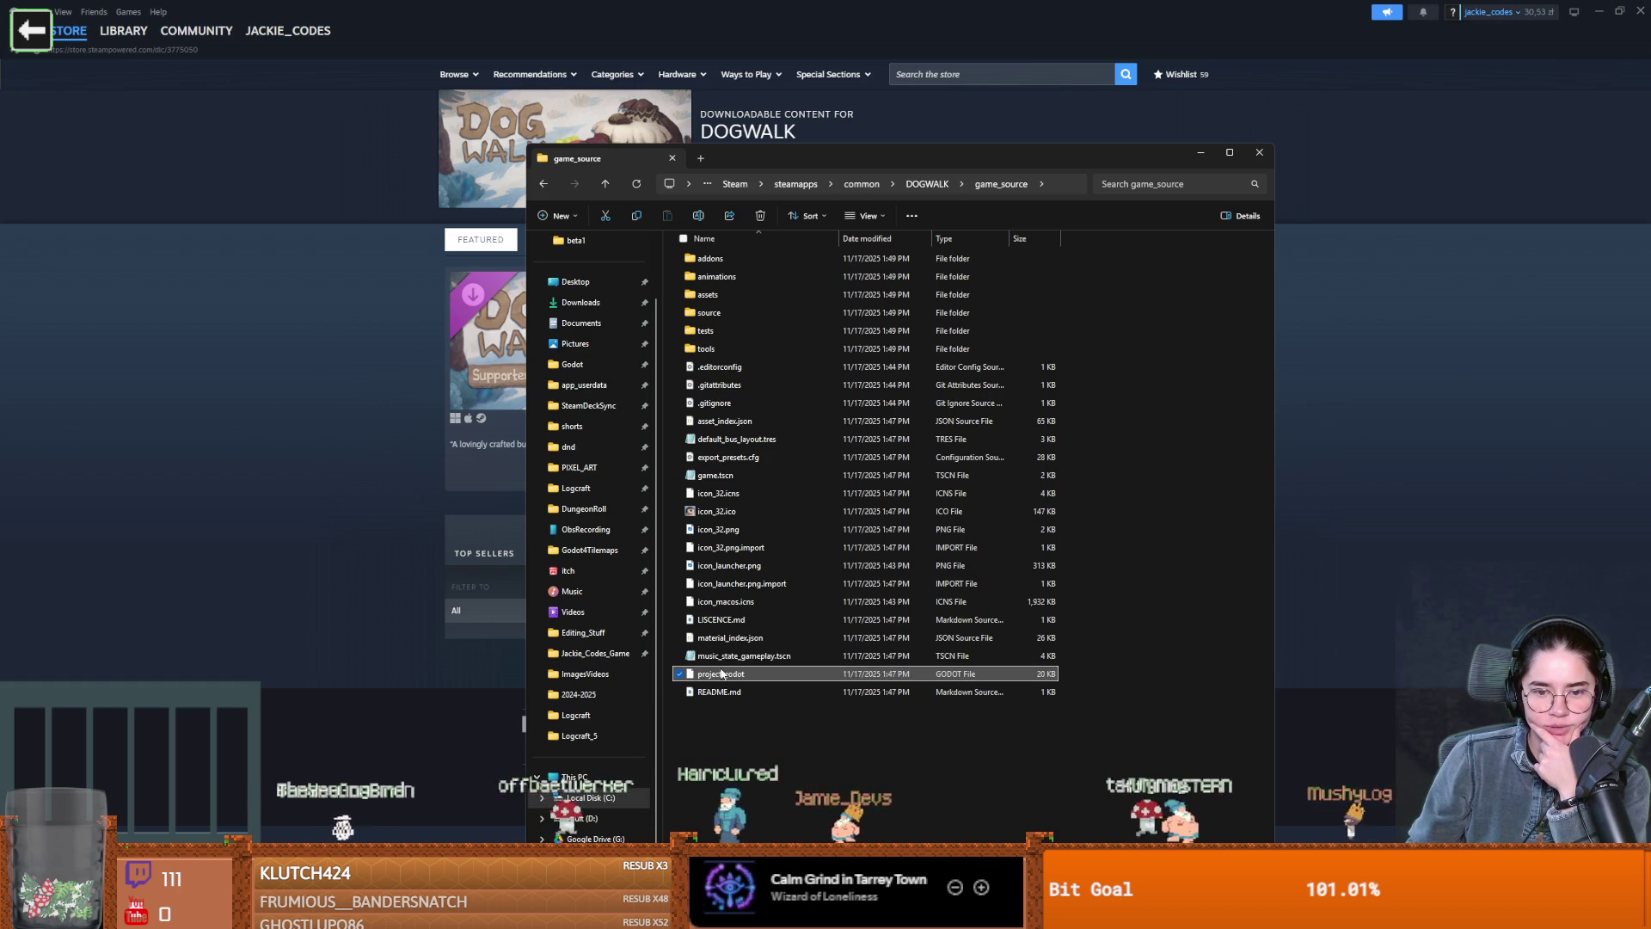
scroll(816, 549, "down", 5)
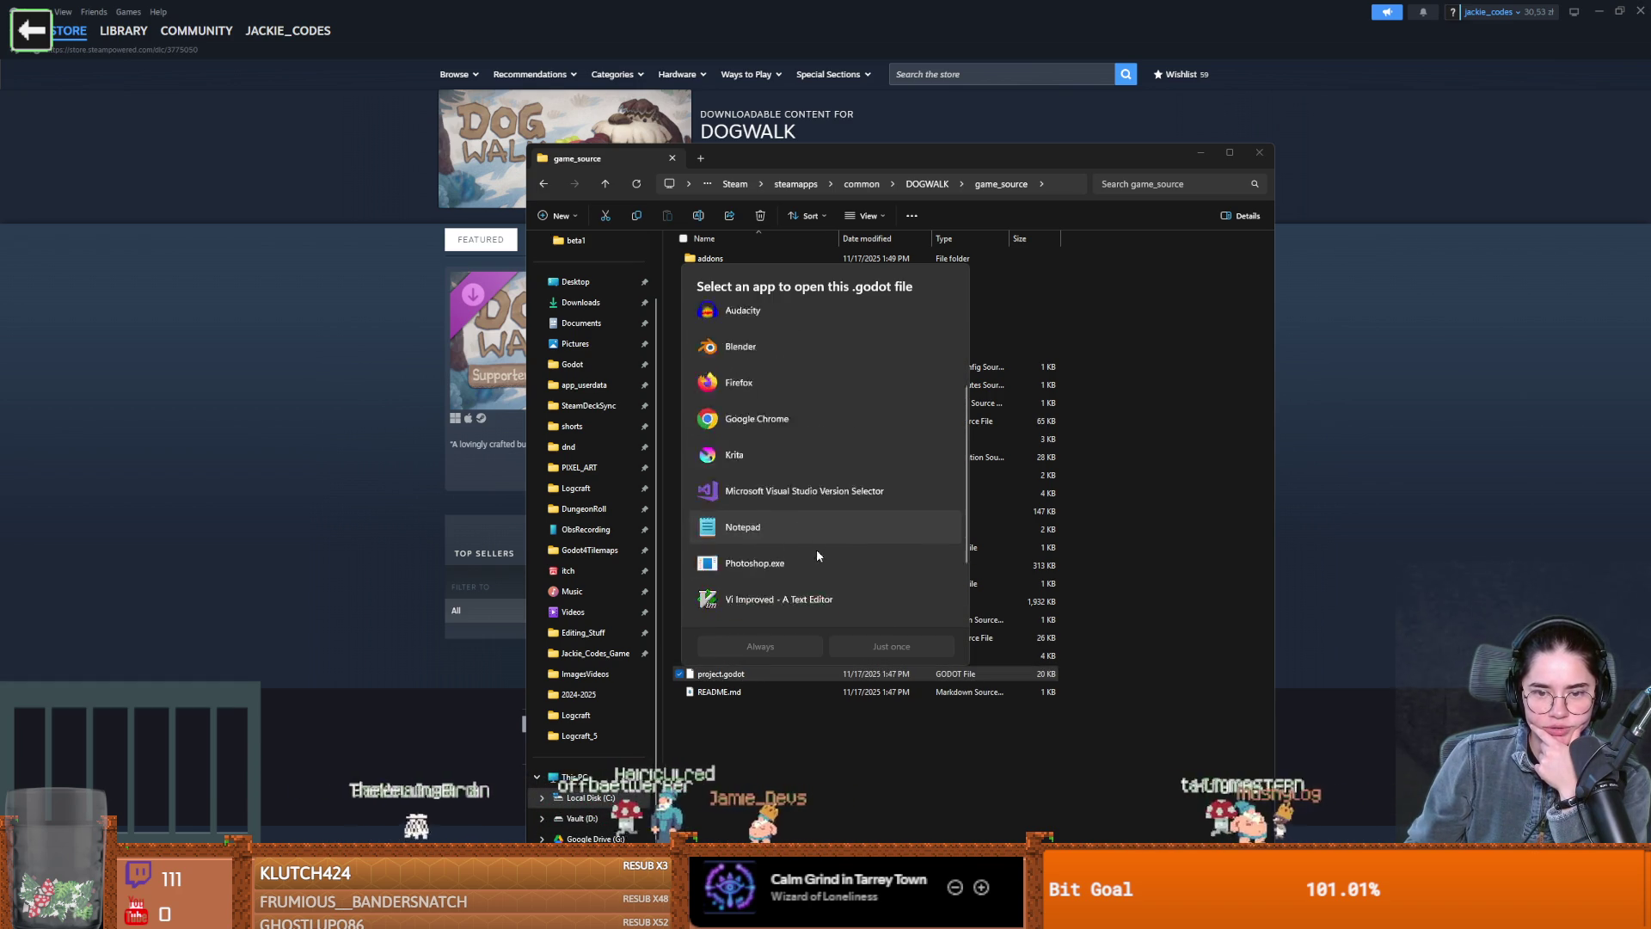
key("Escape")
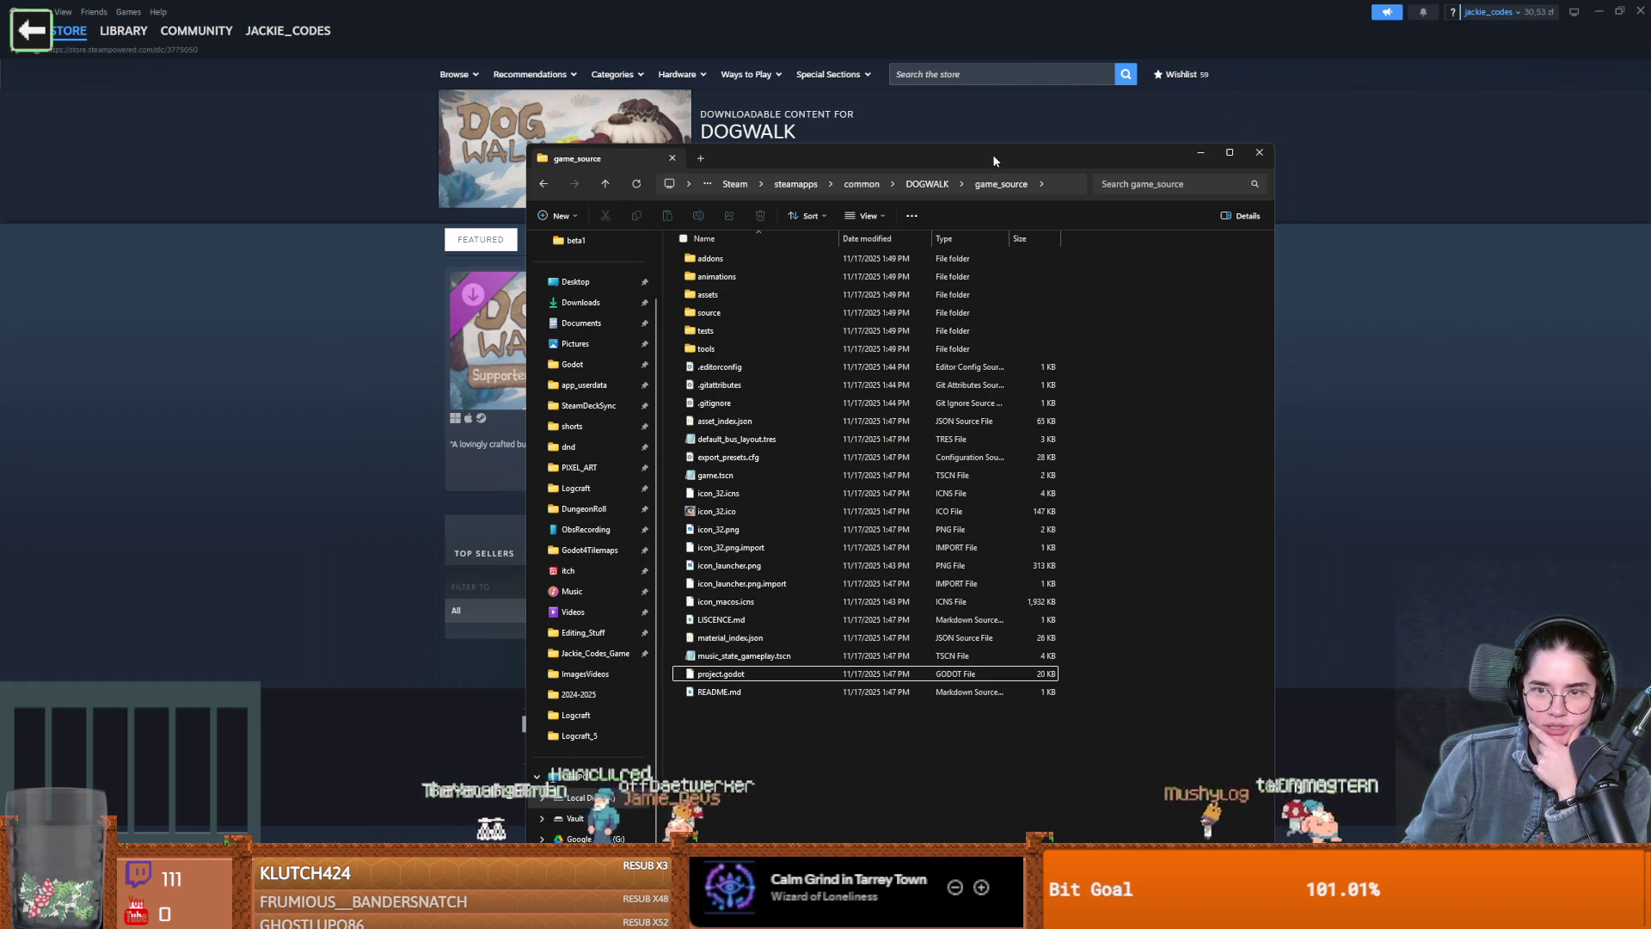
key("alt+F4")
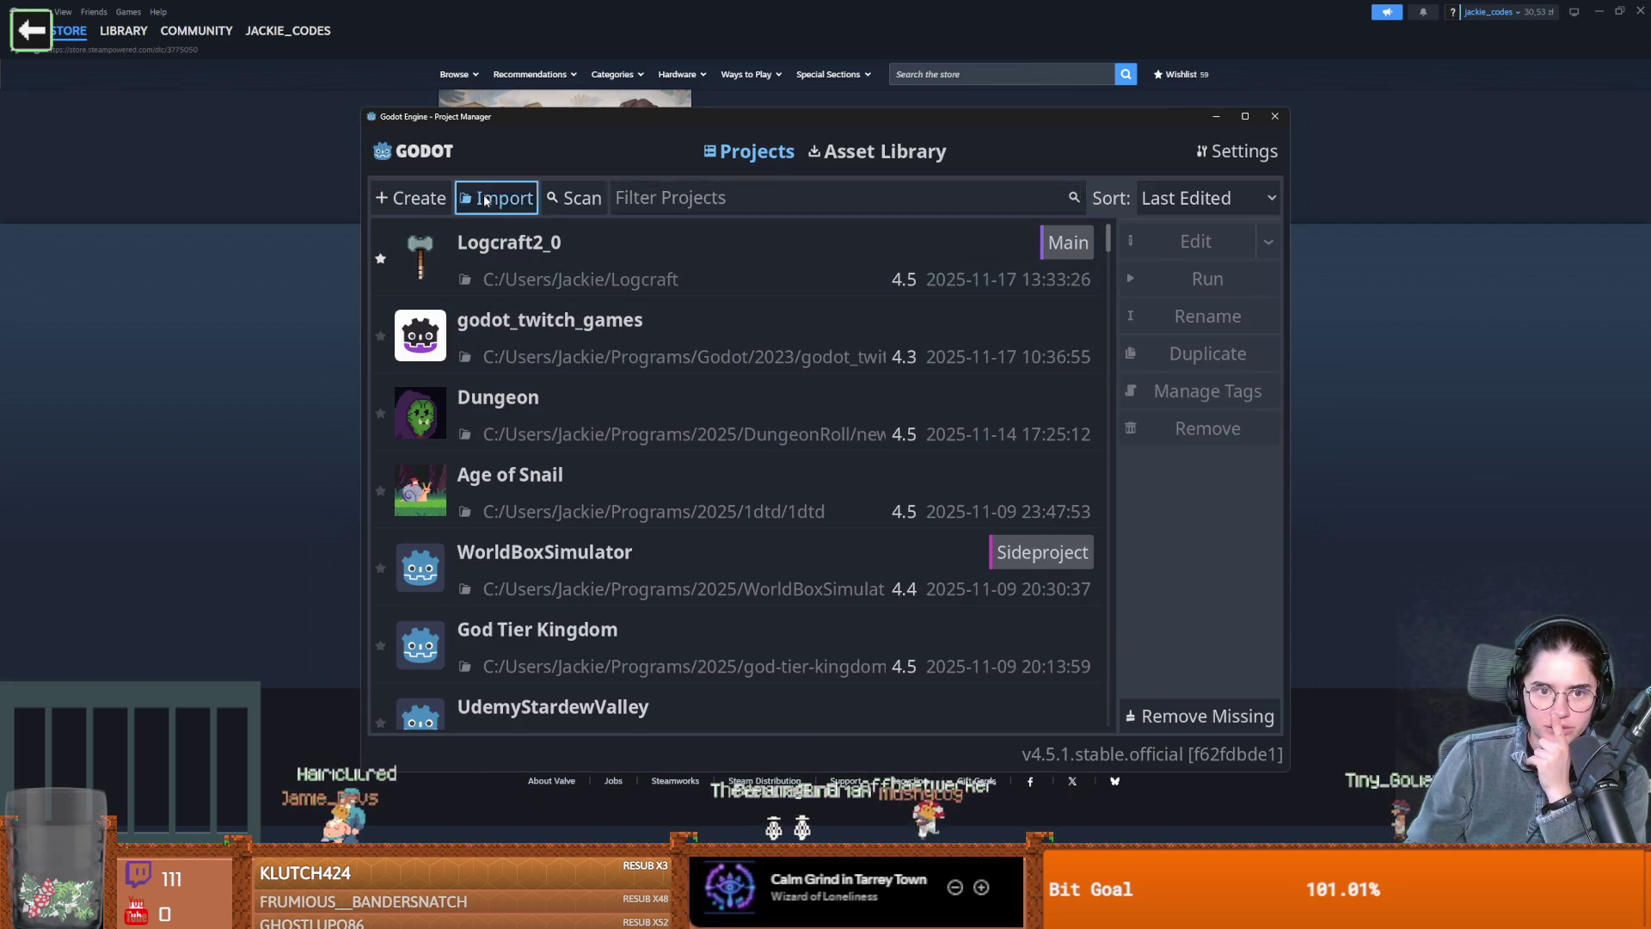
Import the DOGWALK game_source project without converting to Godot 4.5, then select it in Godot 4.4
left_click(499, 197)
key("Escape")
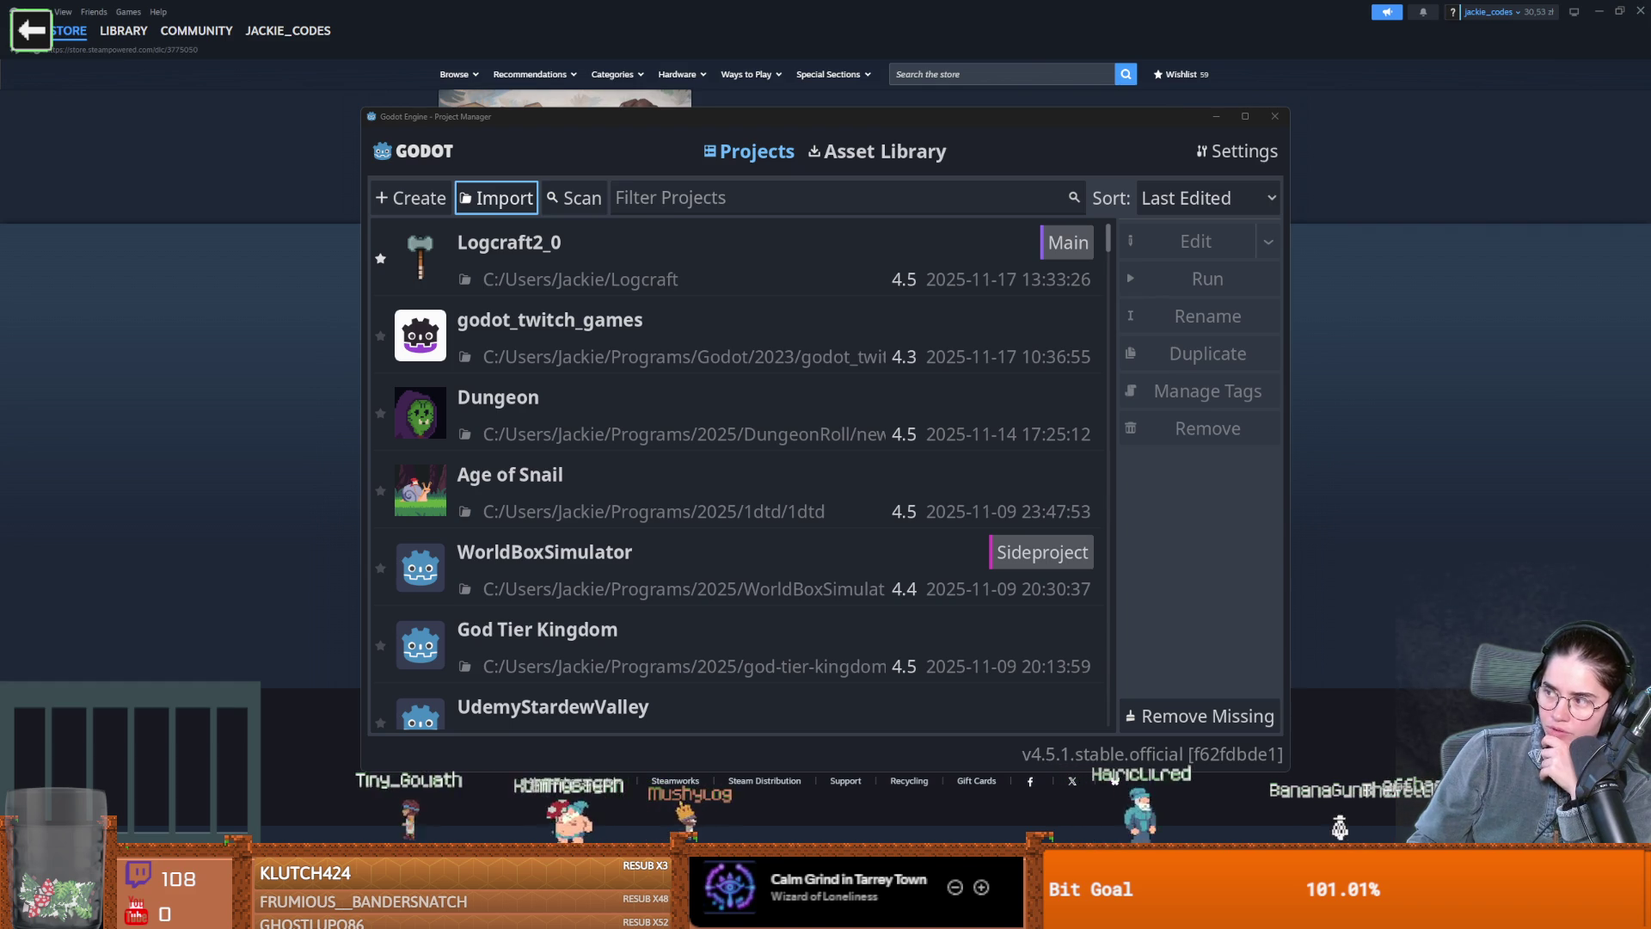
left_click(768, 596)
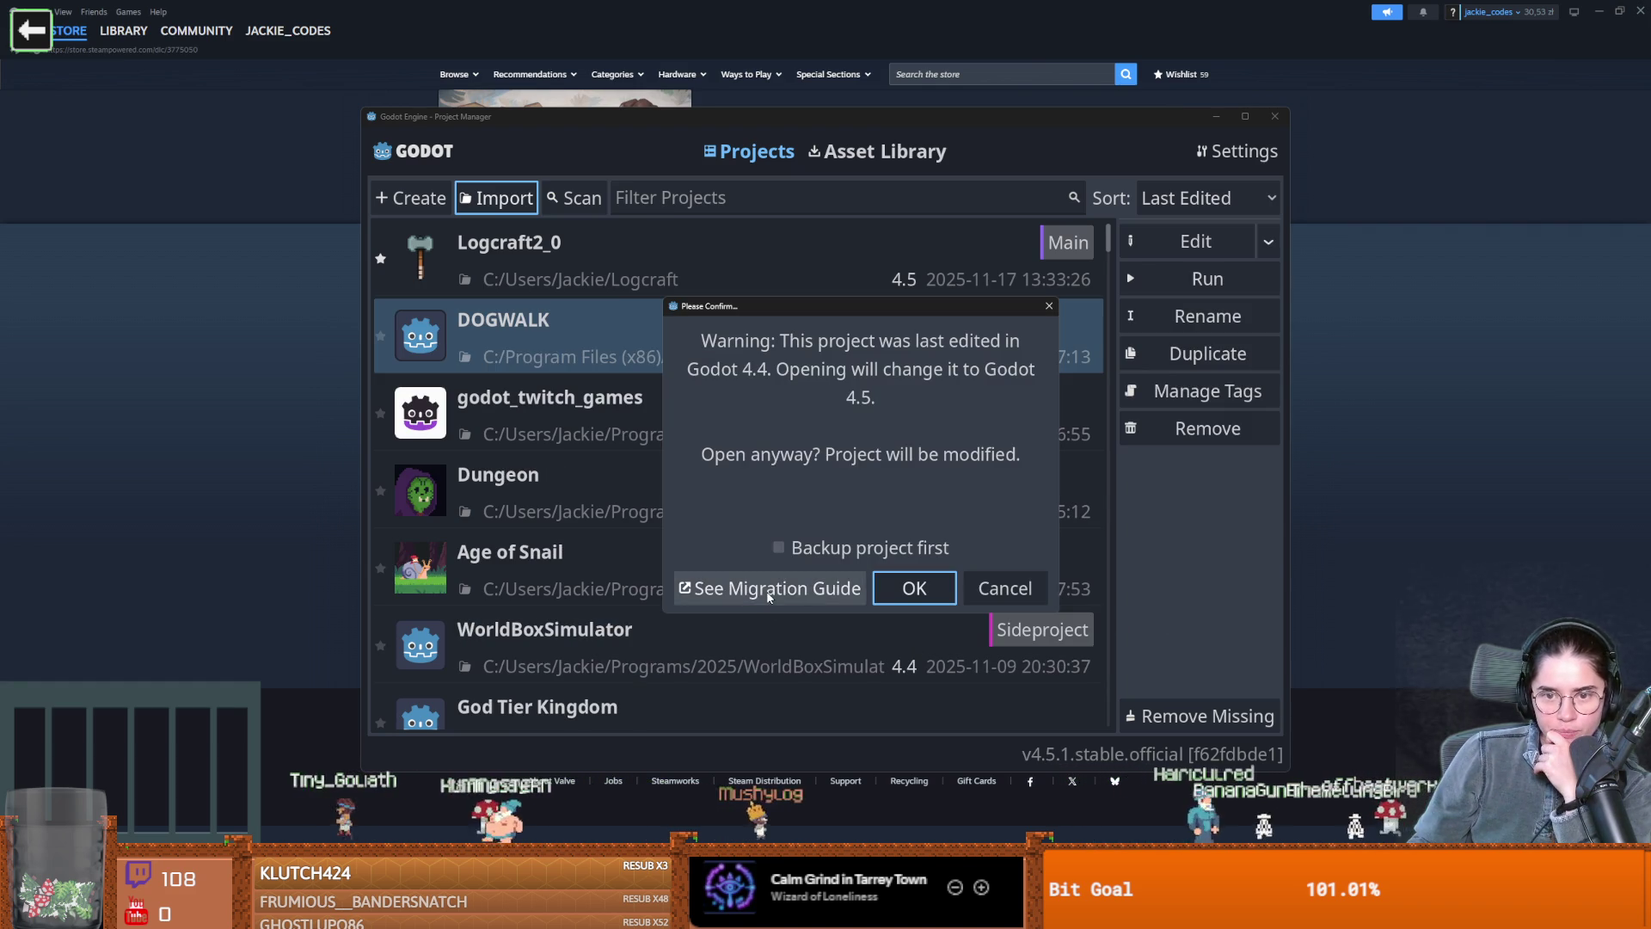
left_click(1003, 588)
left_click(1275, 118)
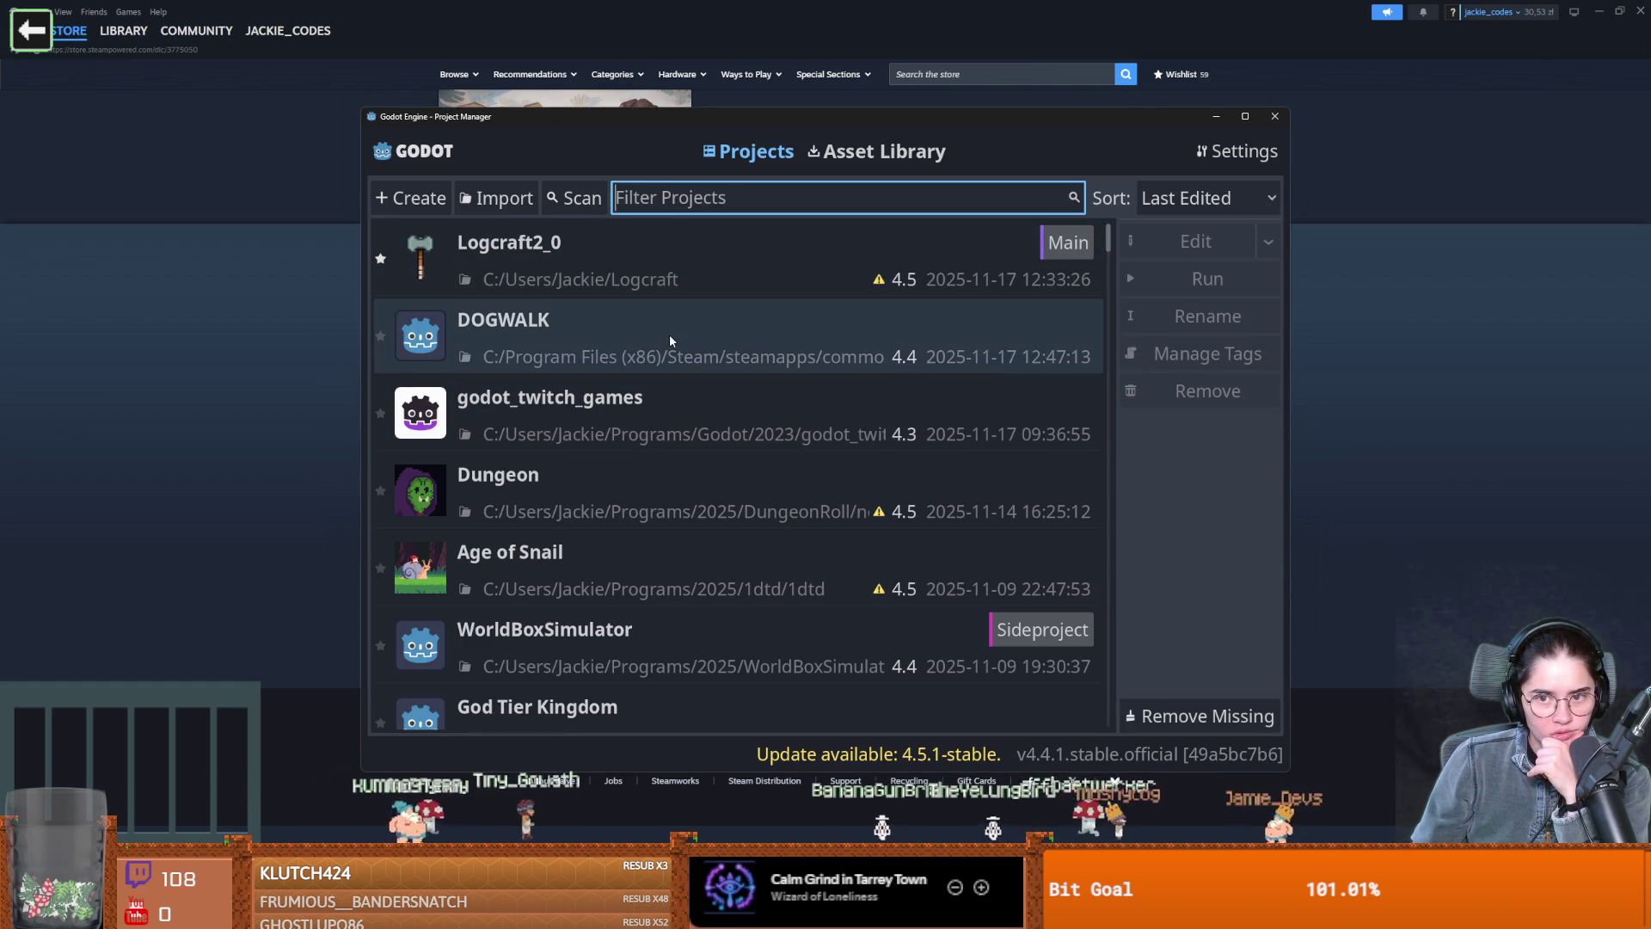
left_click(672, 341)
Open DOGWALK in the editor, wait through the stalled asset reimport, then close the frozen editor
double_click(672, 342)
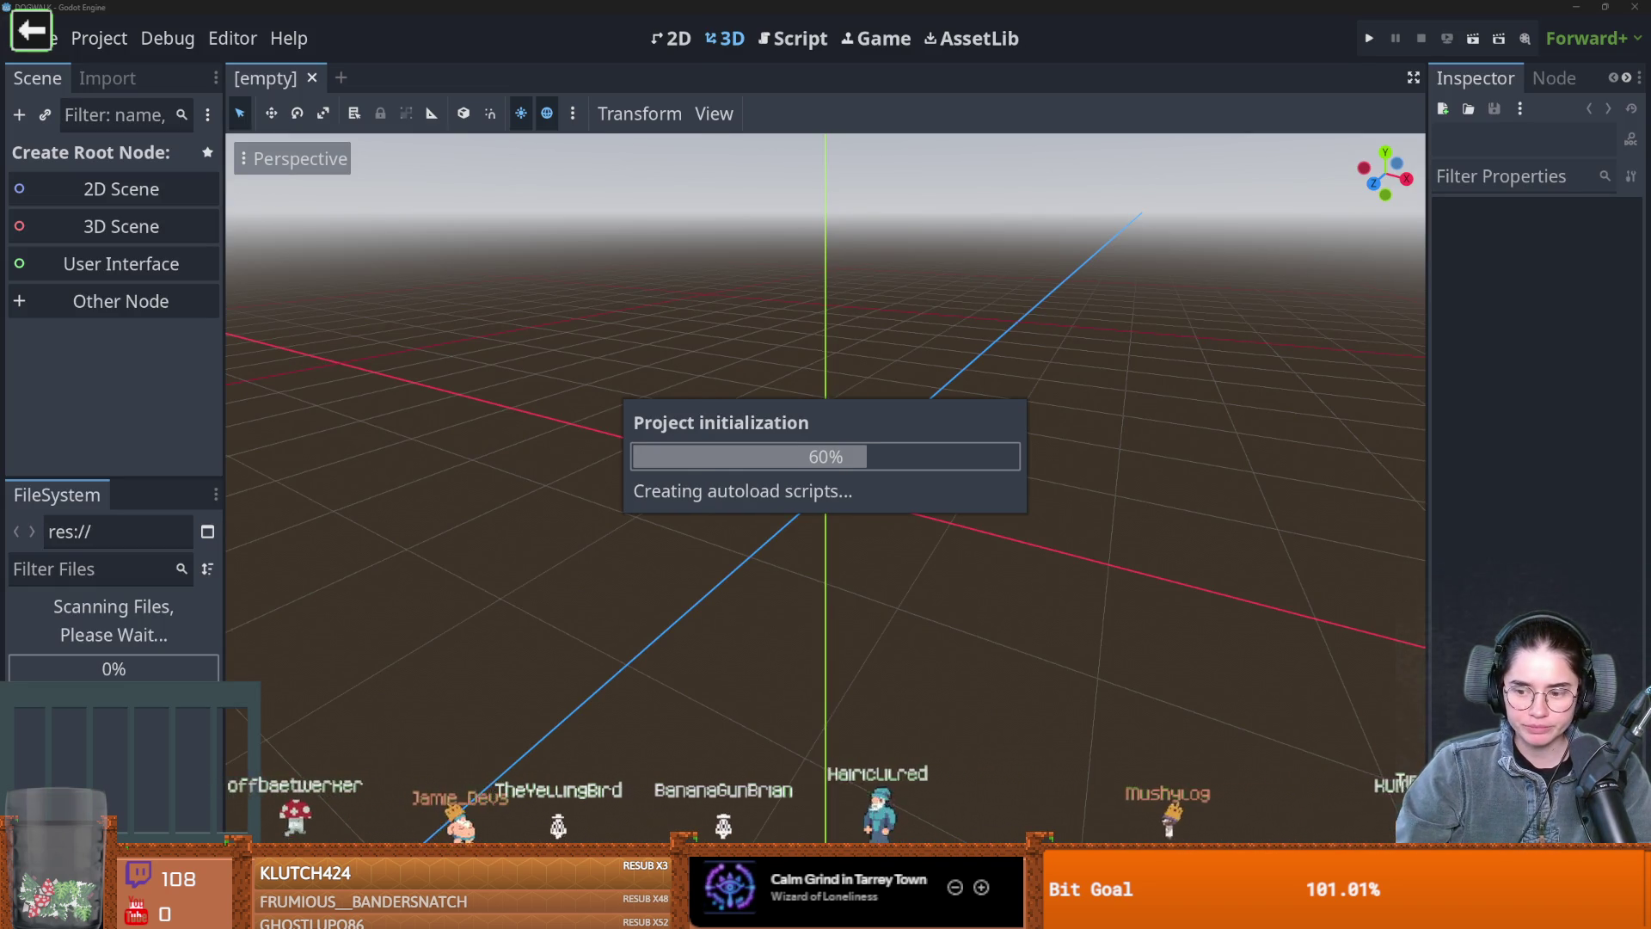
key("alt+Tab")
key("alt+Tab")
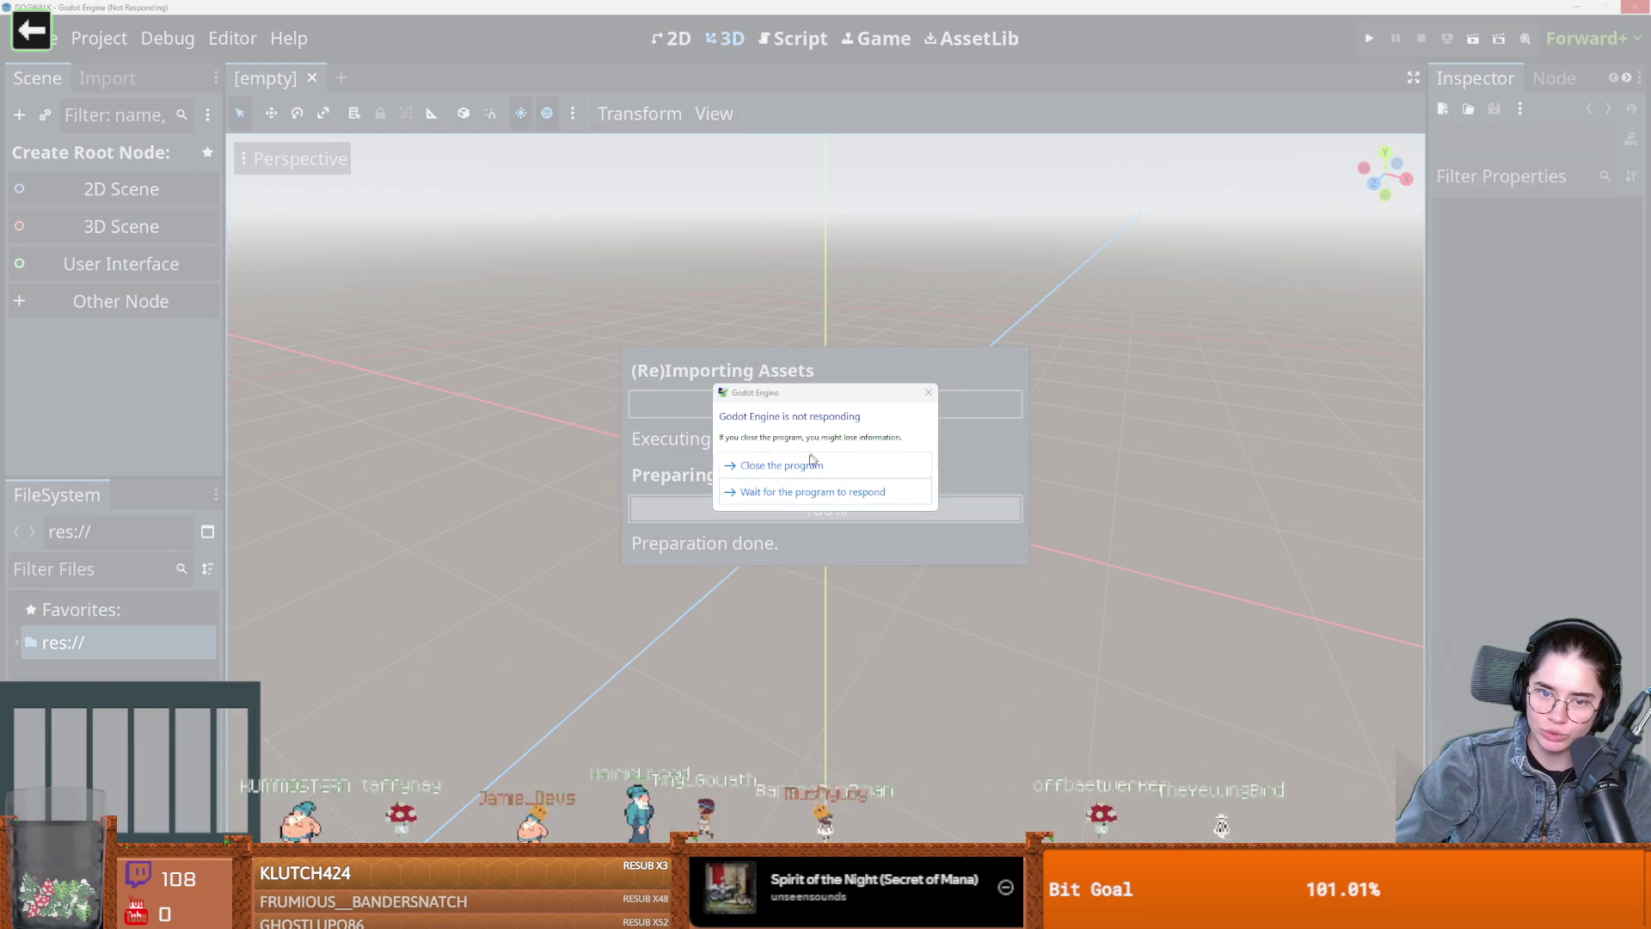
left_click(811, 463)
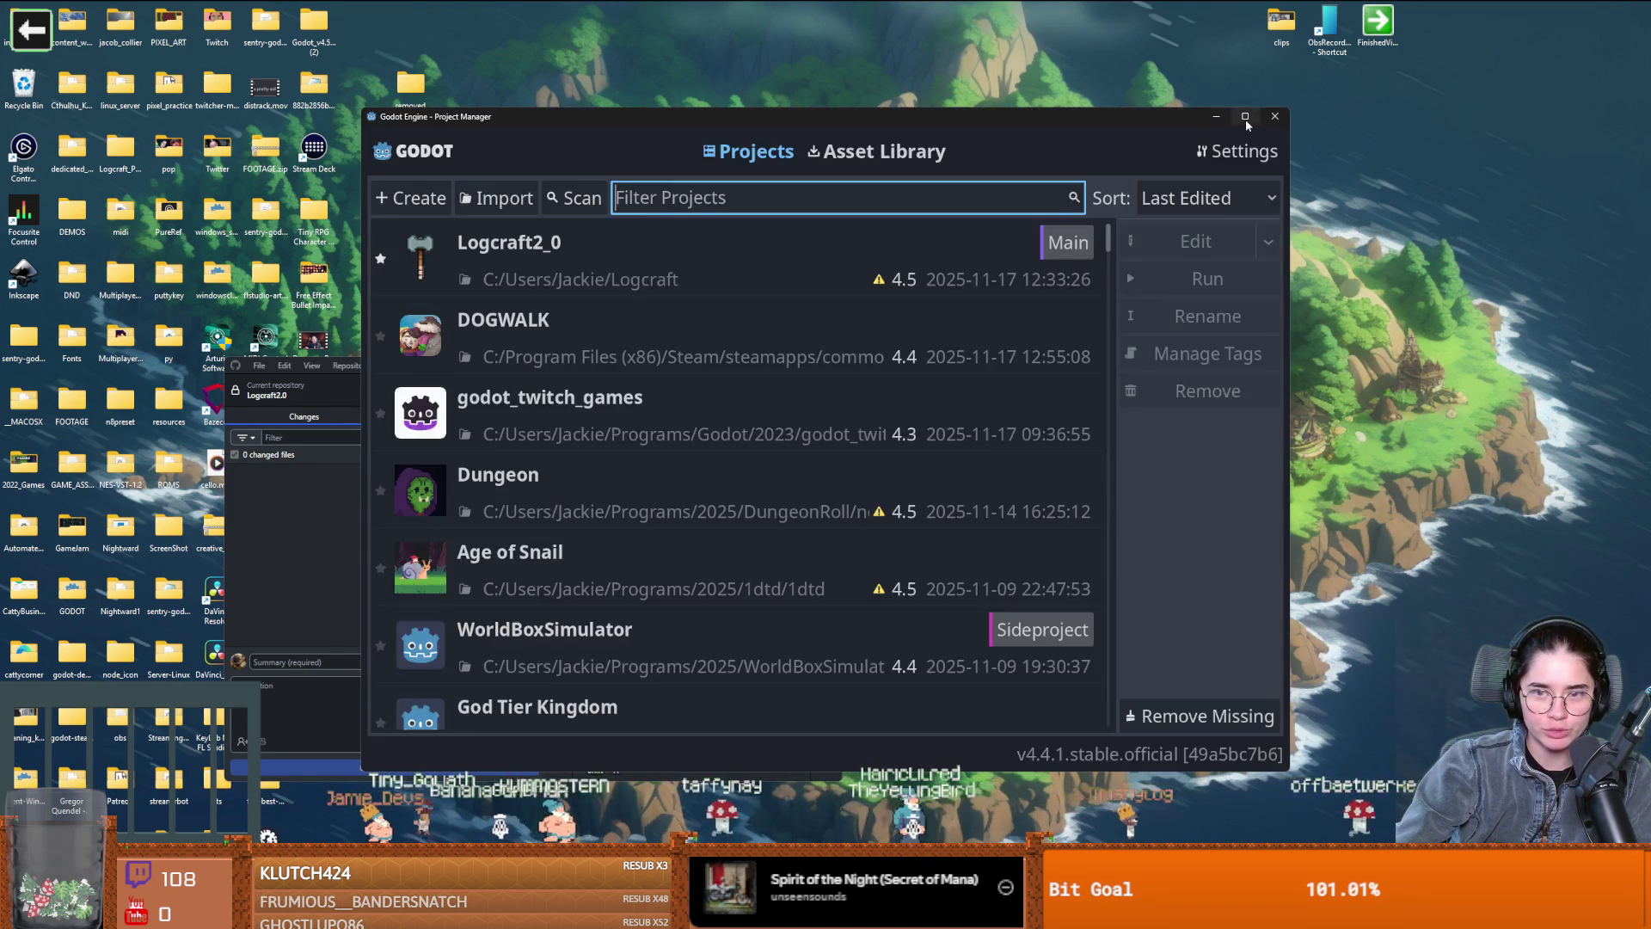
Maximize the Project Manager, open DOGWALK in Recovery Mode, and acknowledge the Recovery Mode notice
left_click(1245, 118)
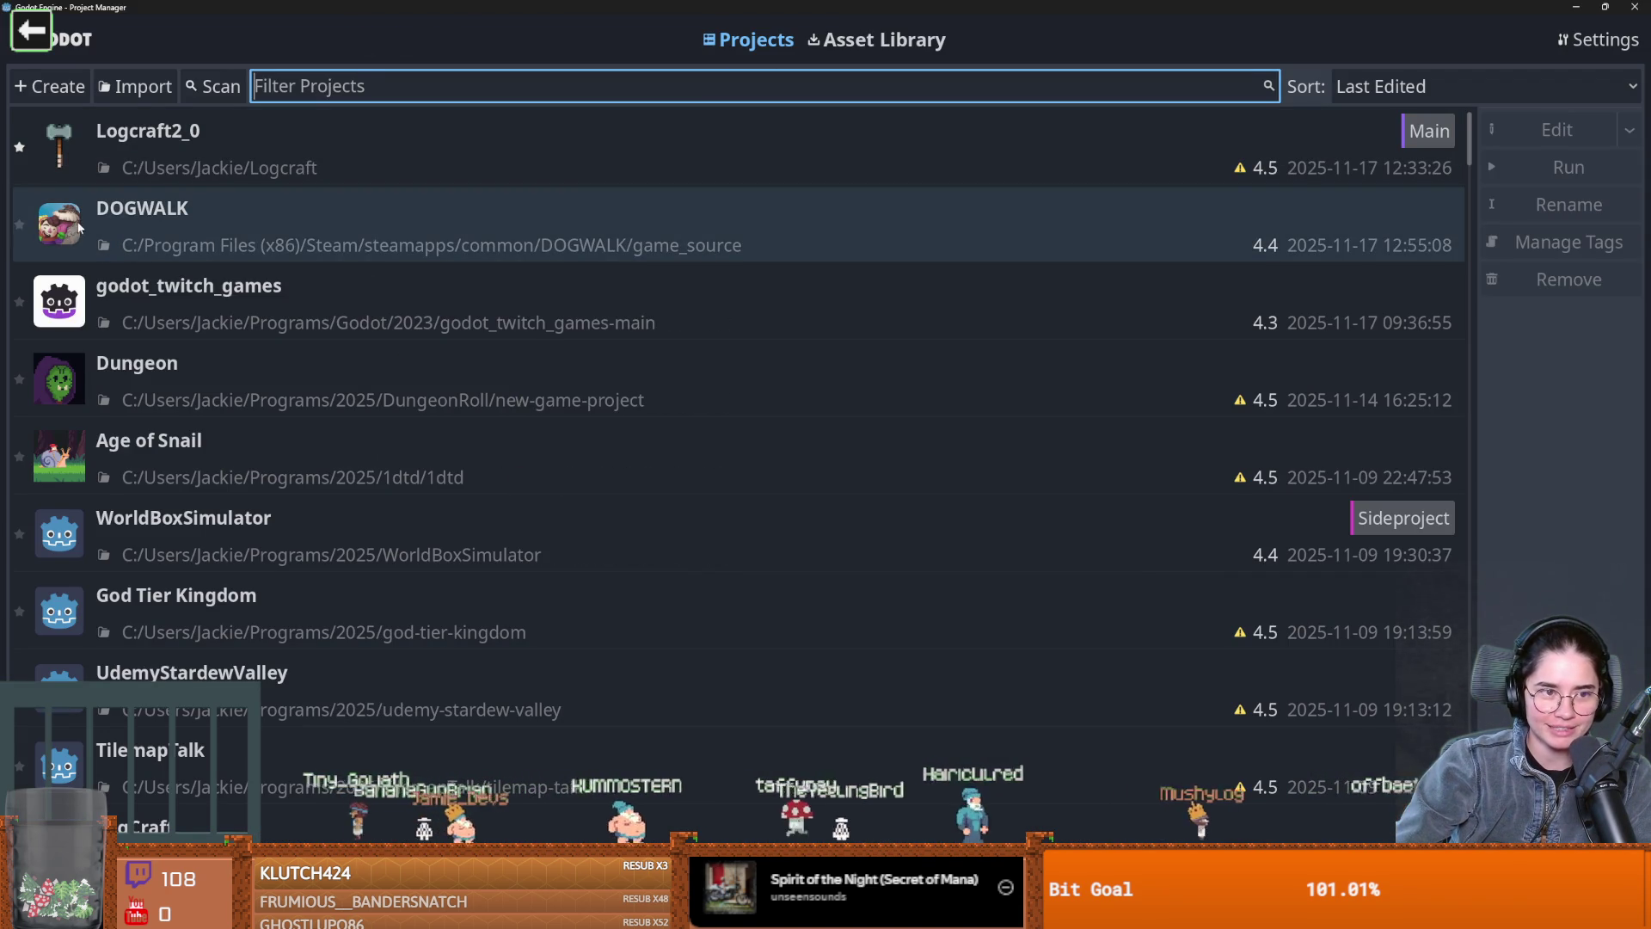
left_click(184, 225)
double_click(184, 225)
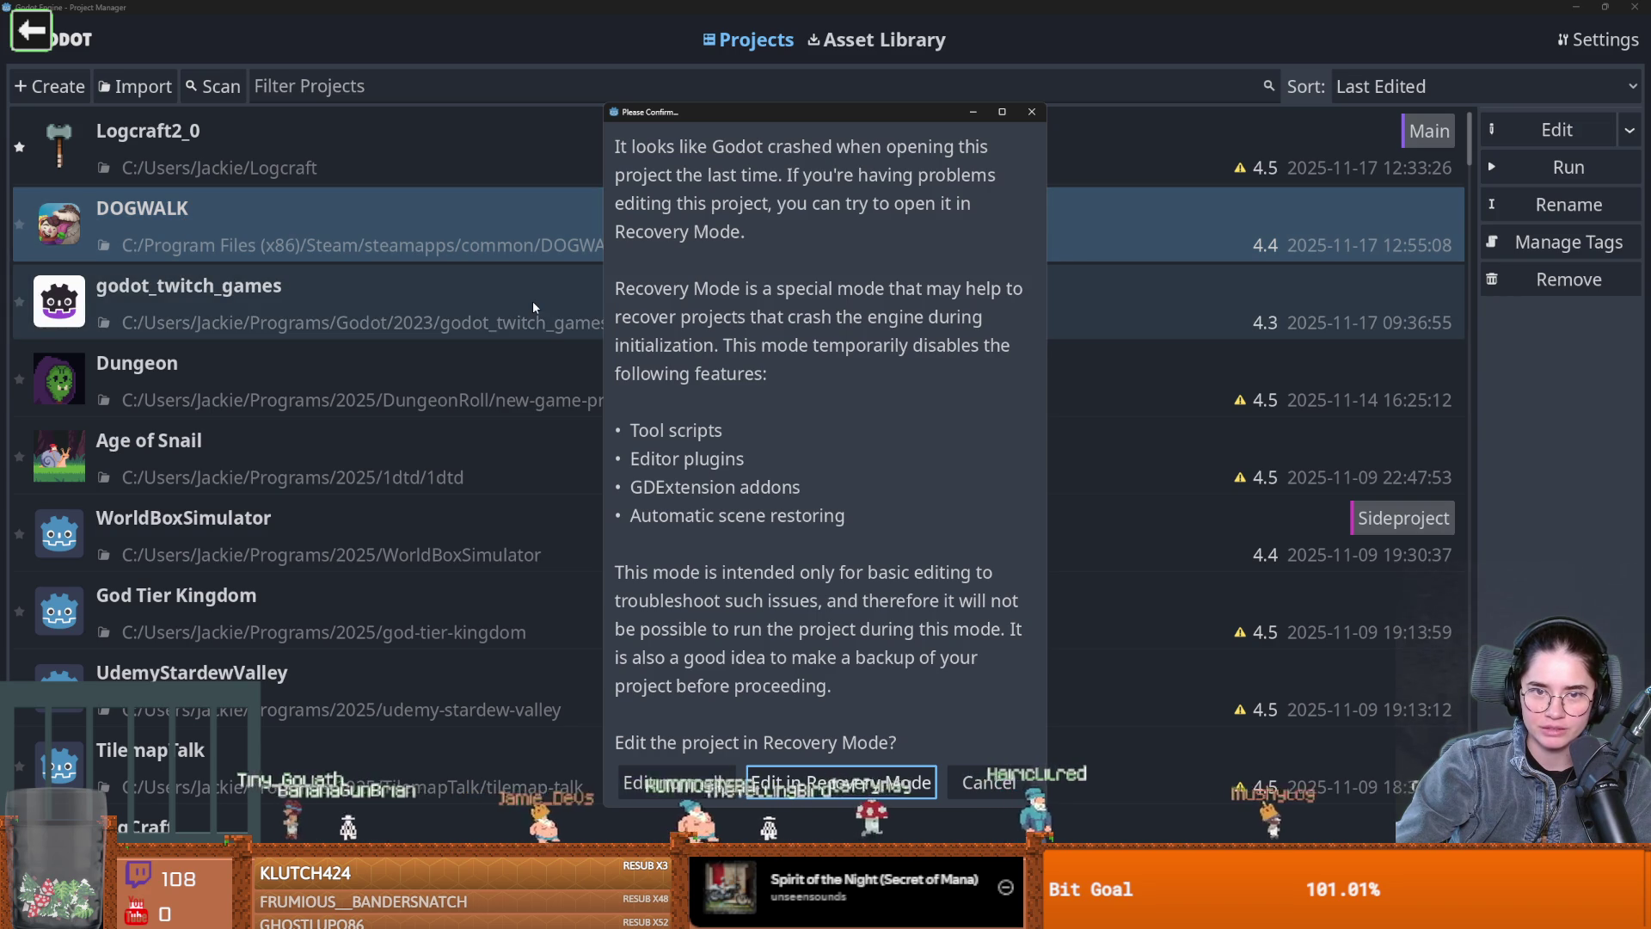
left_click(824, 782)
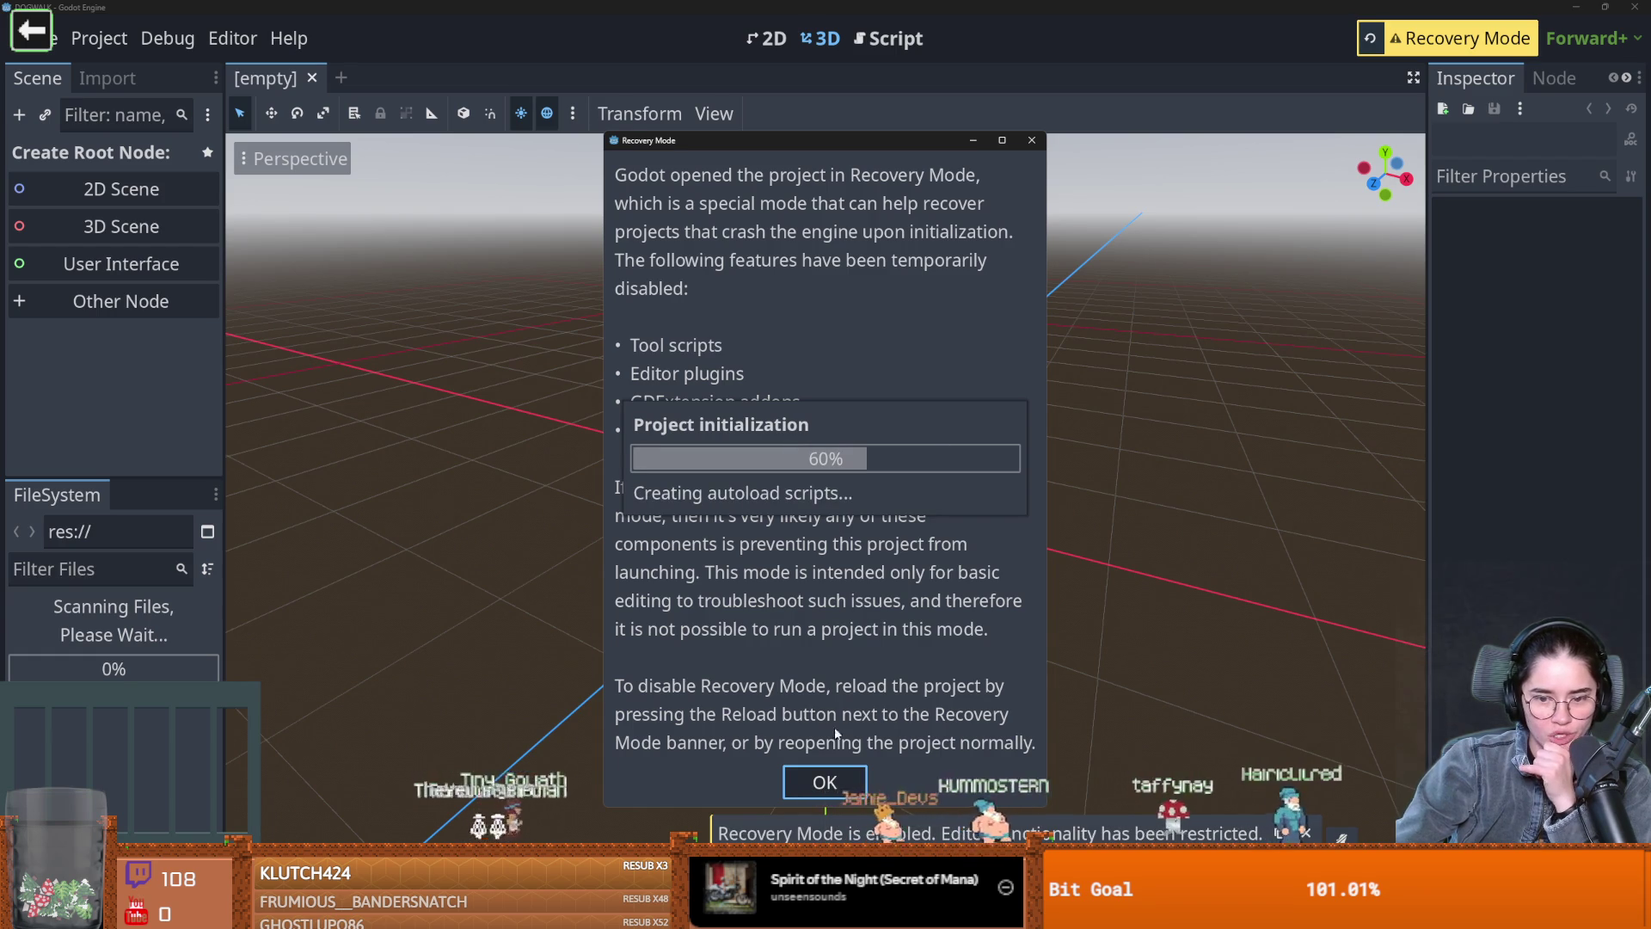
left_click(823, 782)
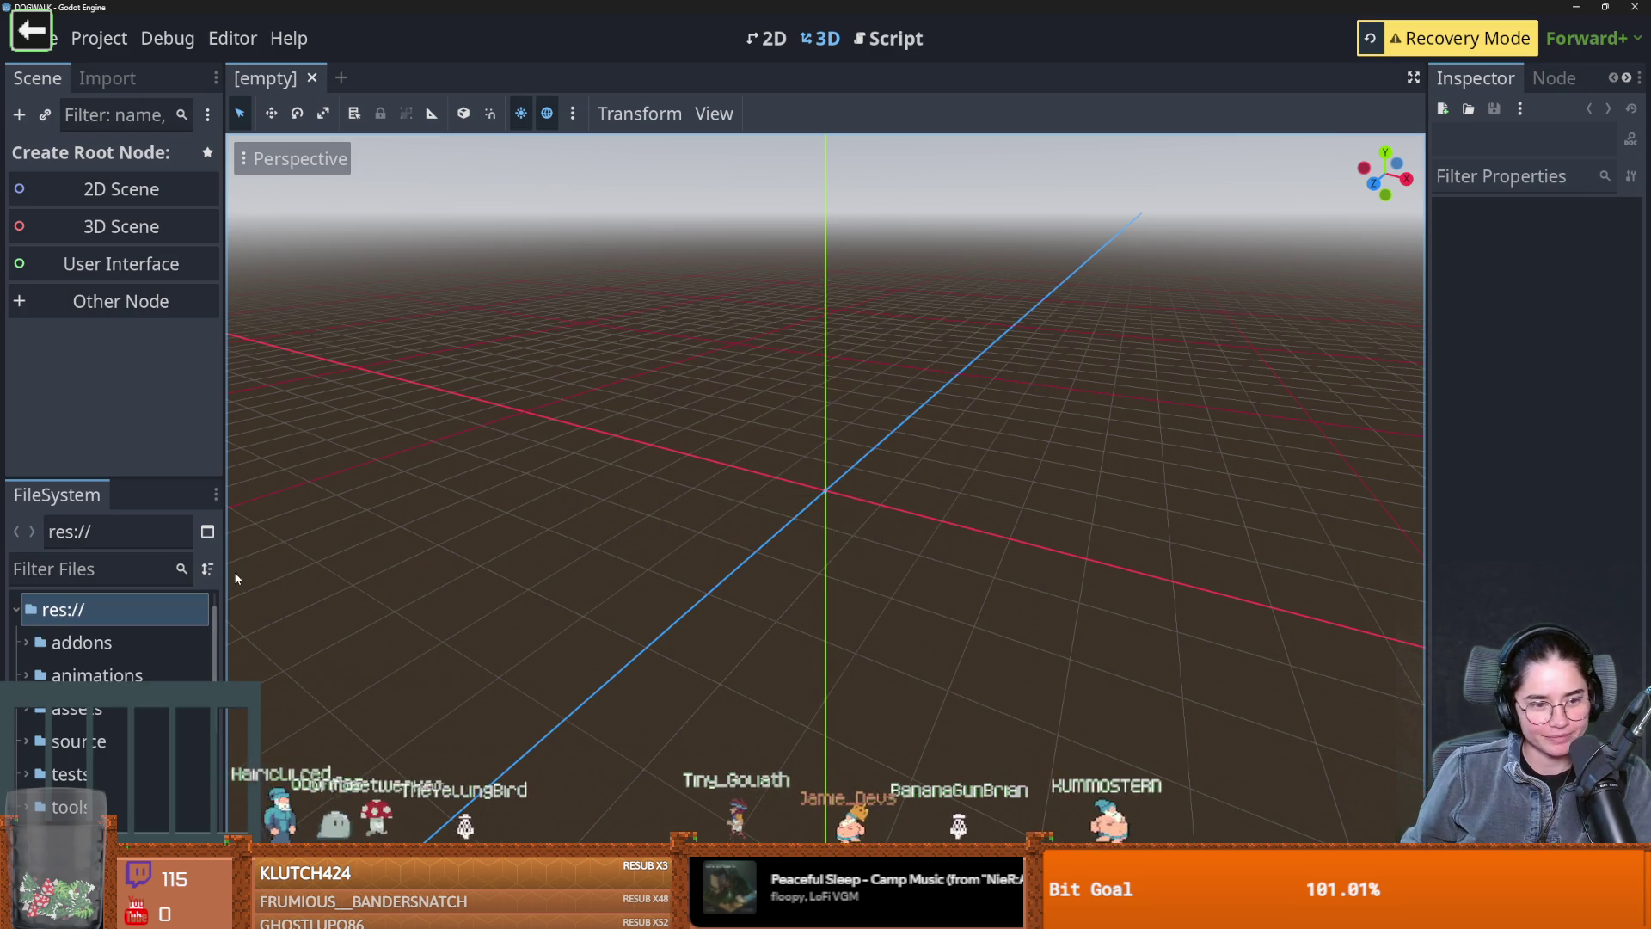
Scroll the res:// FileSystem dock listing addons, animations, assets, source, tests and tools
scroll(98, 661, "down", 3)
Open the game.tscn scene from the FileSystem dock
scroll(98, 662, "up", 3)
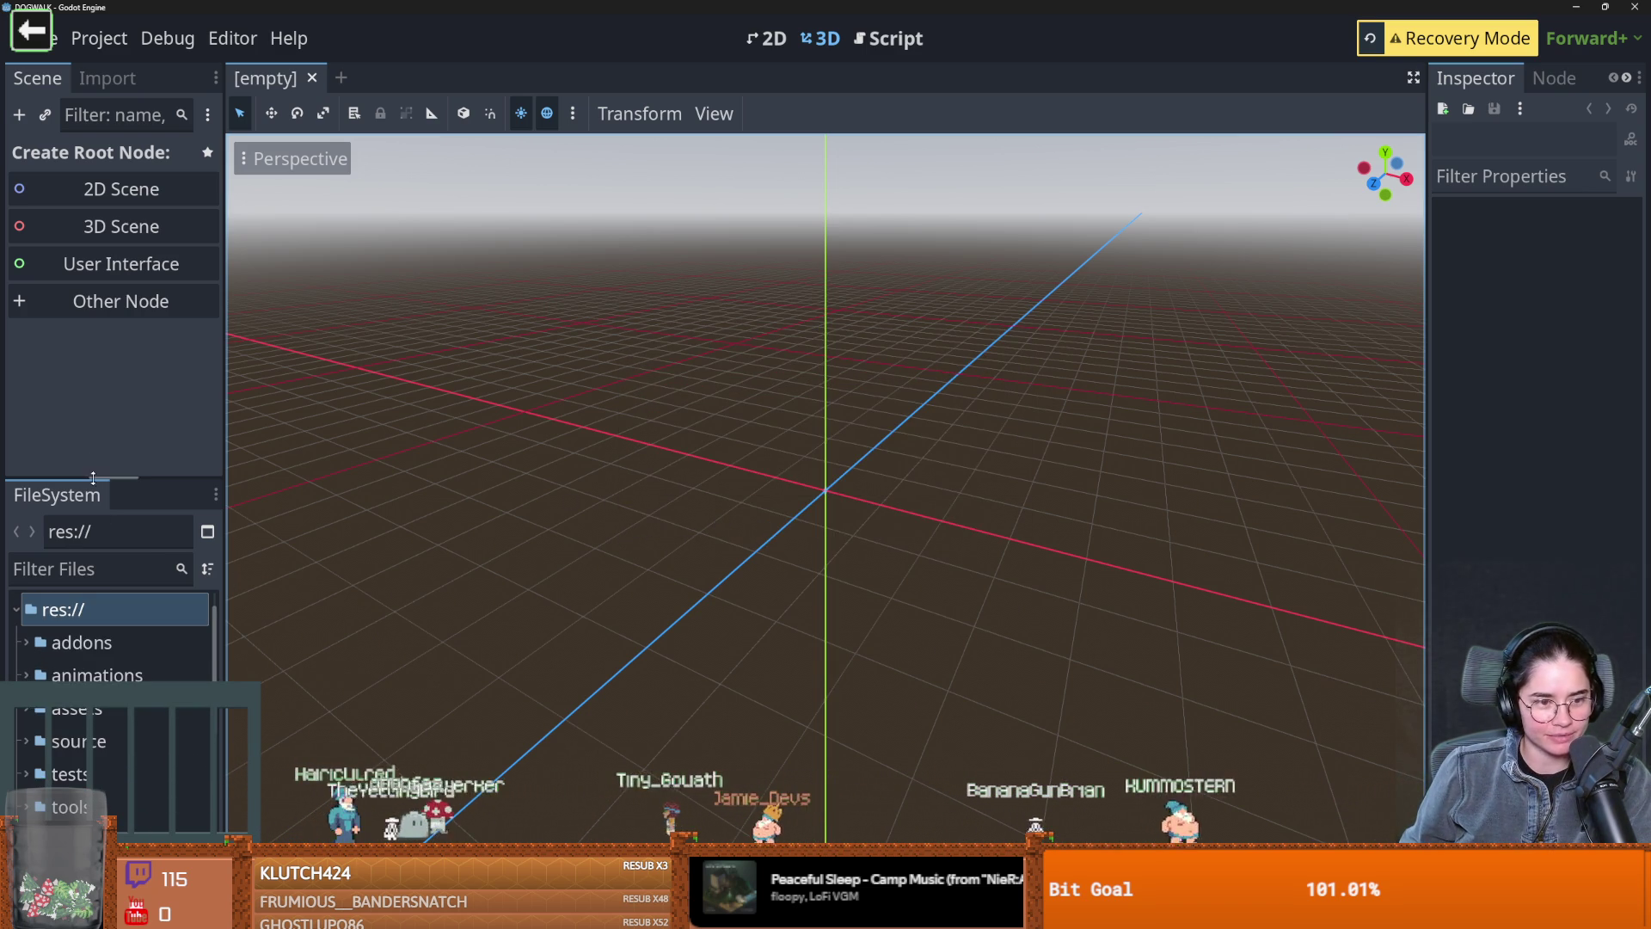
left_click_drag(93, 477, 91, 338)
scroll(82, 726, "down", 5)
scroll(82, 727, "up", 2)
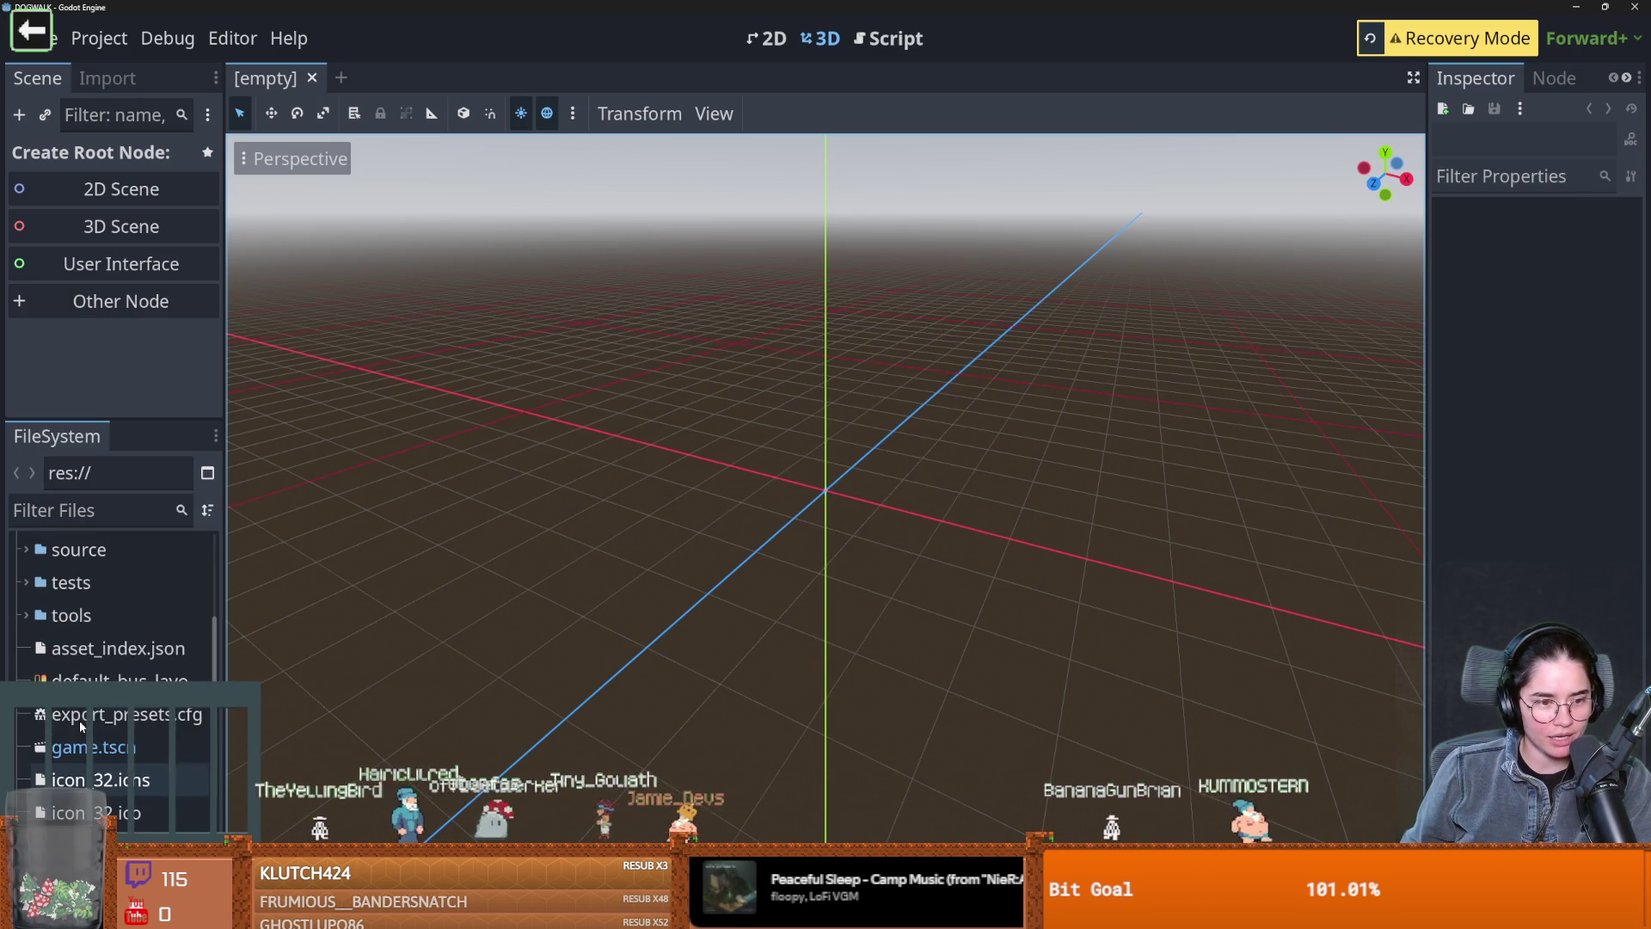
left_click(94, 748)
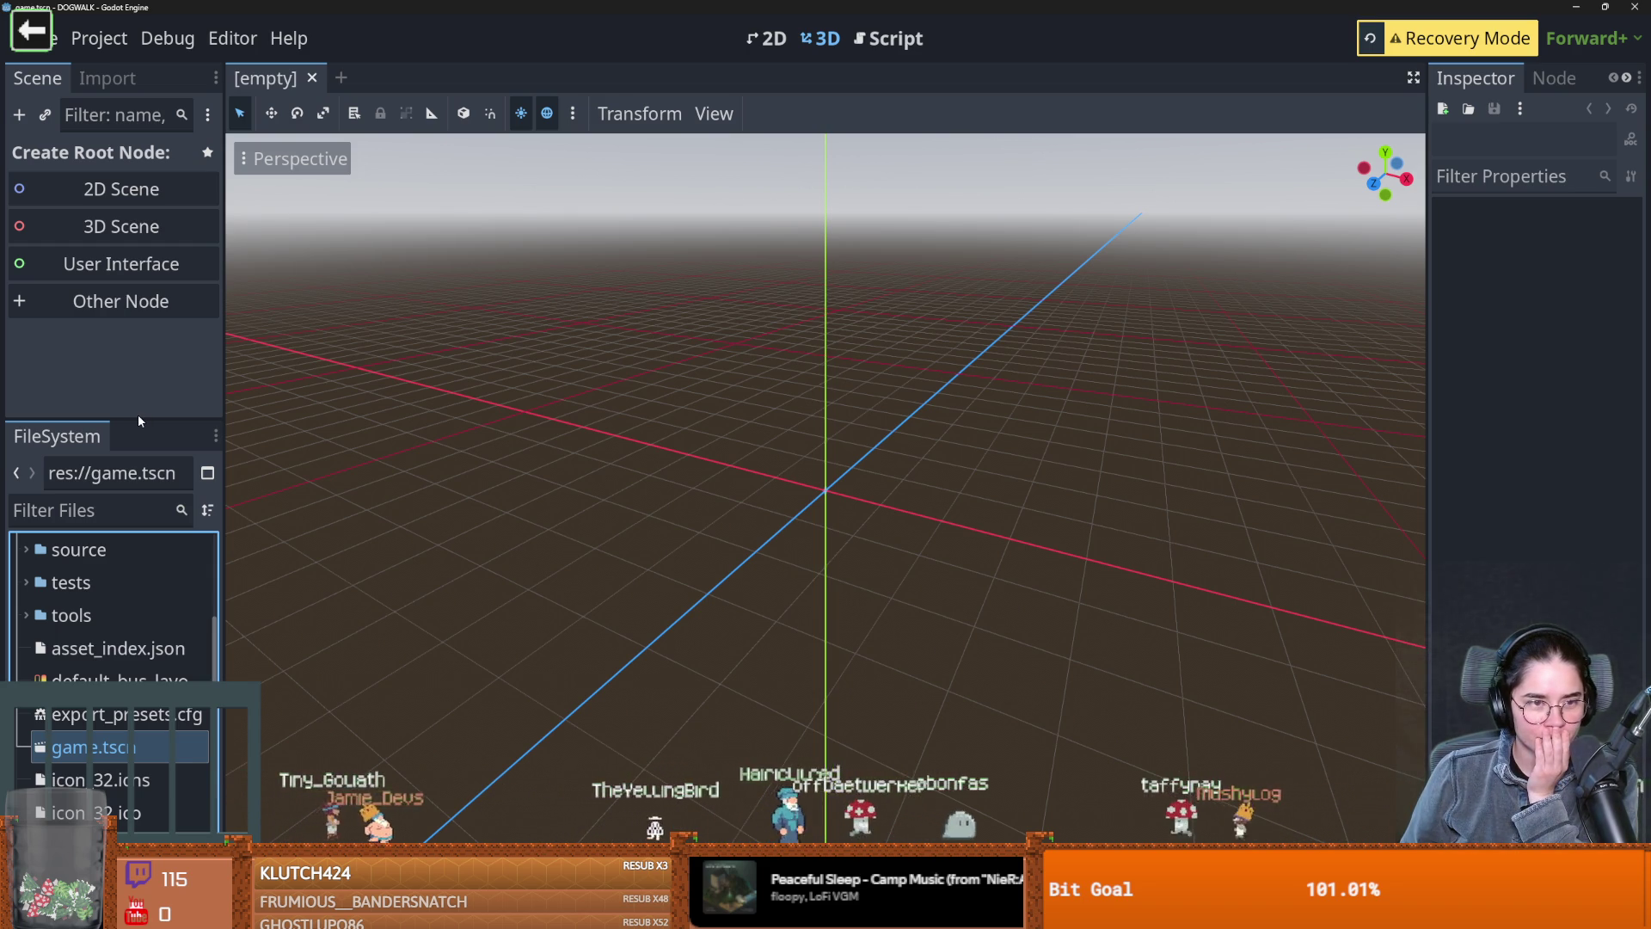
key("Return")
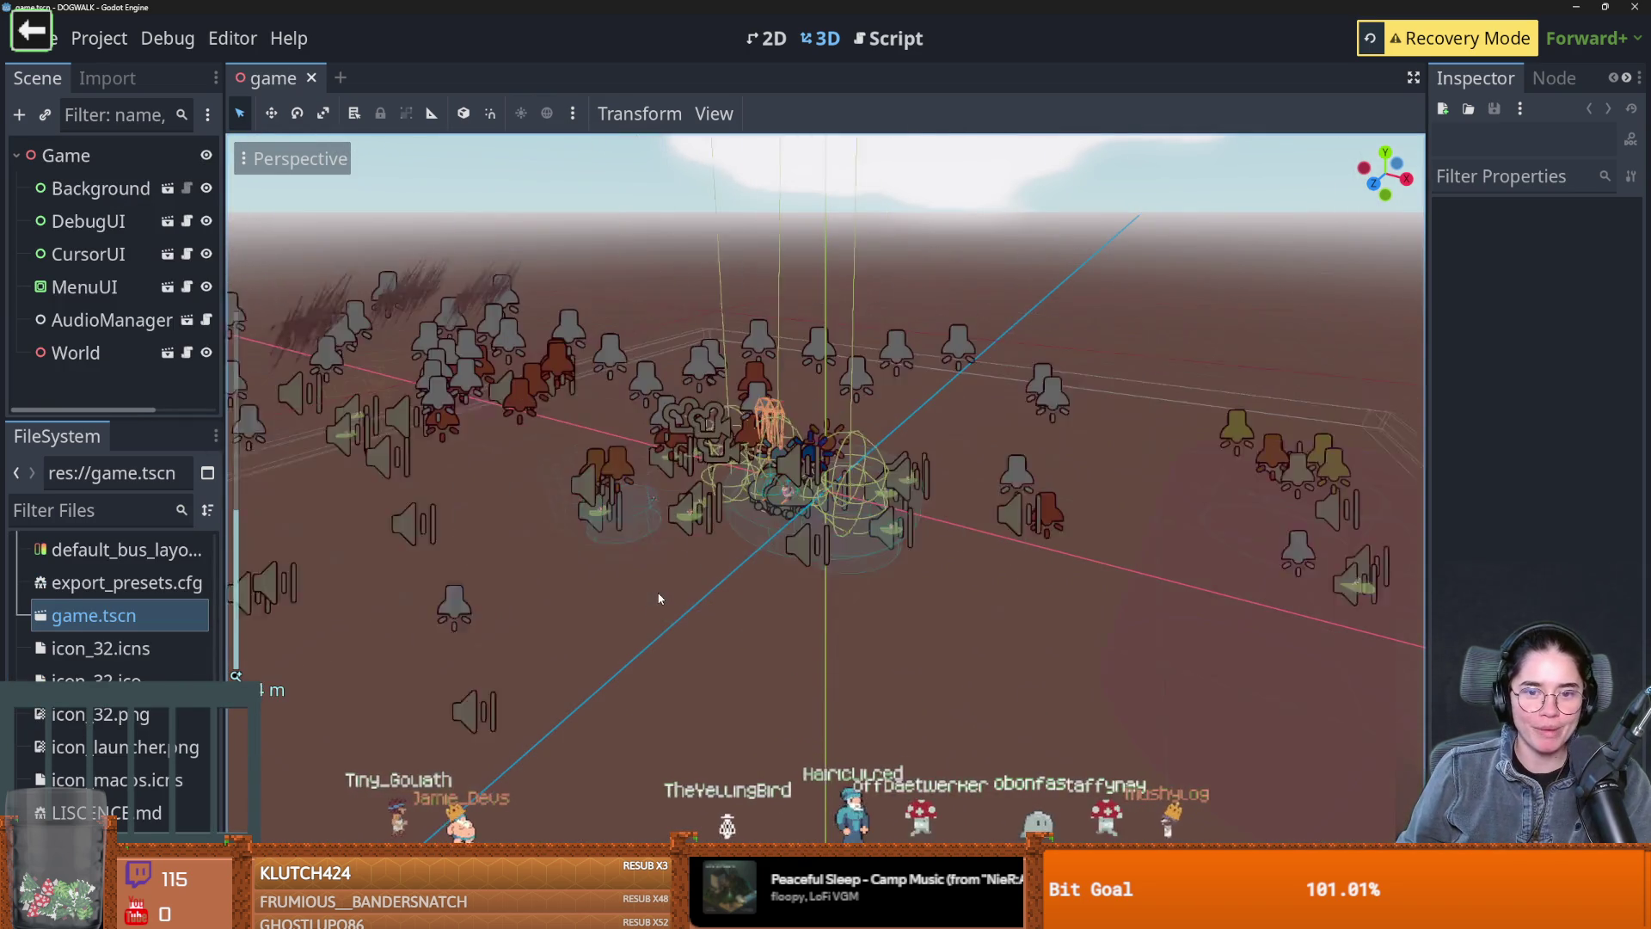
Open the World node's sub-scene in its own tab, showing WorldEnvironment, Sun and SunSoft
scroll(761, 586, "up", 5)
scroll(683, 487, "down", 6)
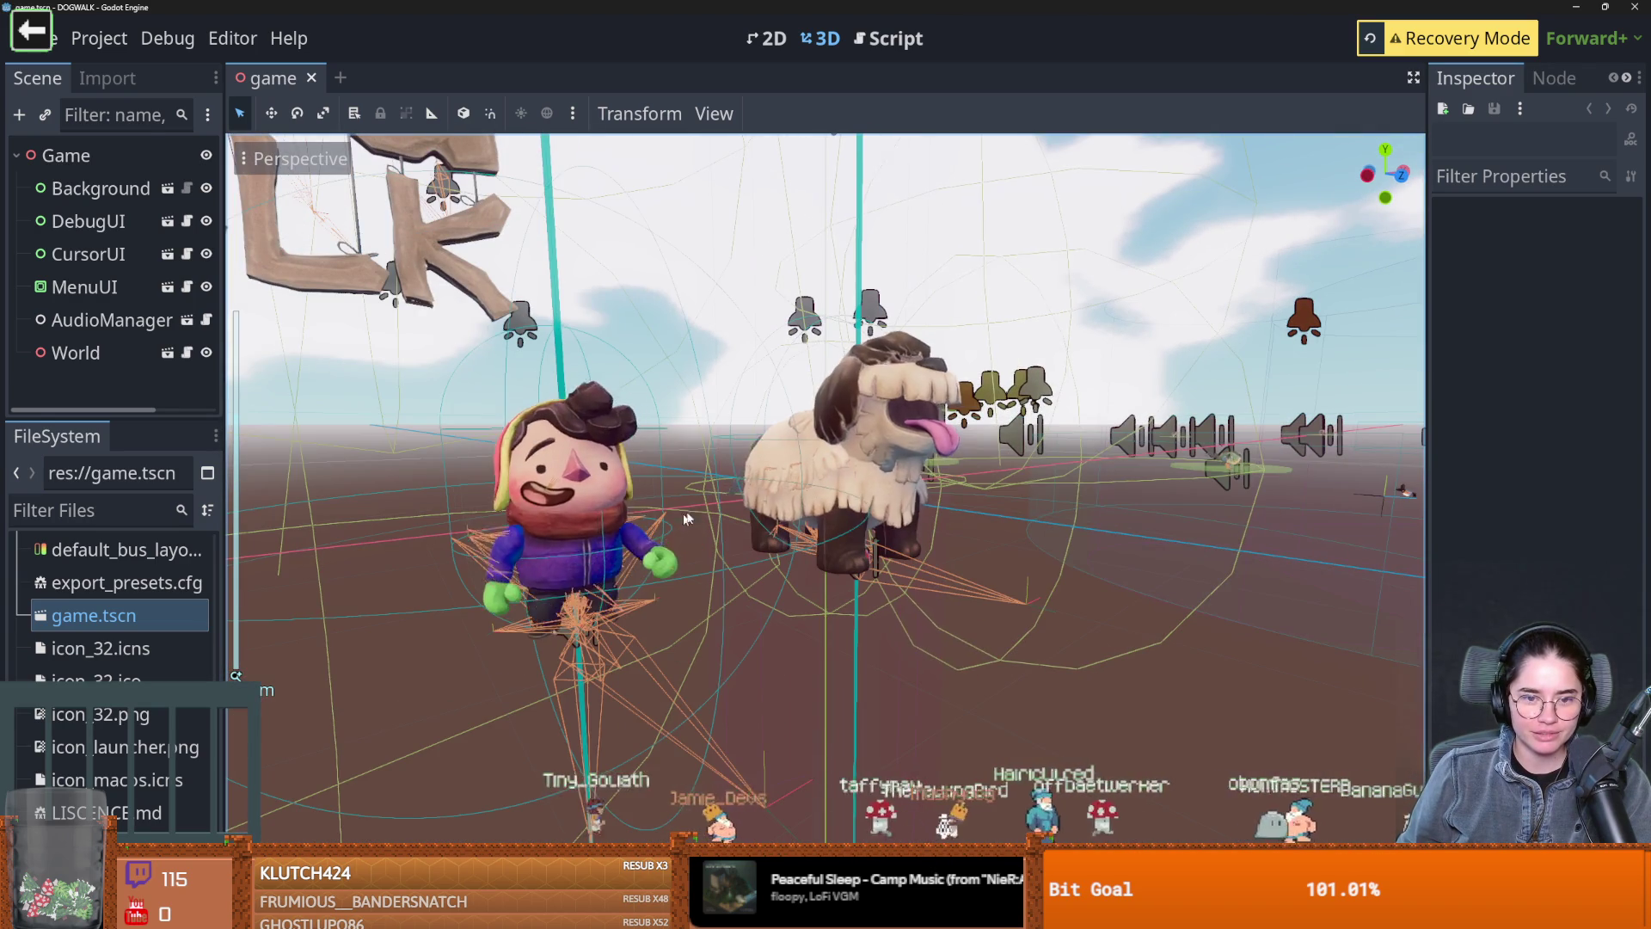
left_click(112, 353)
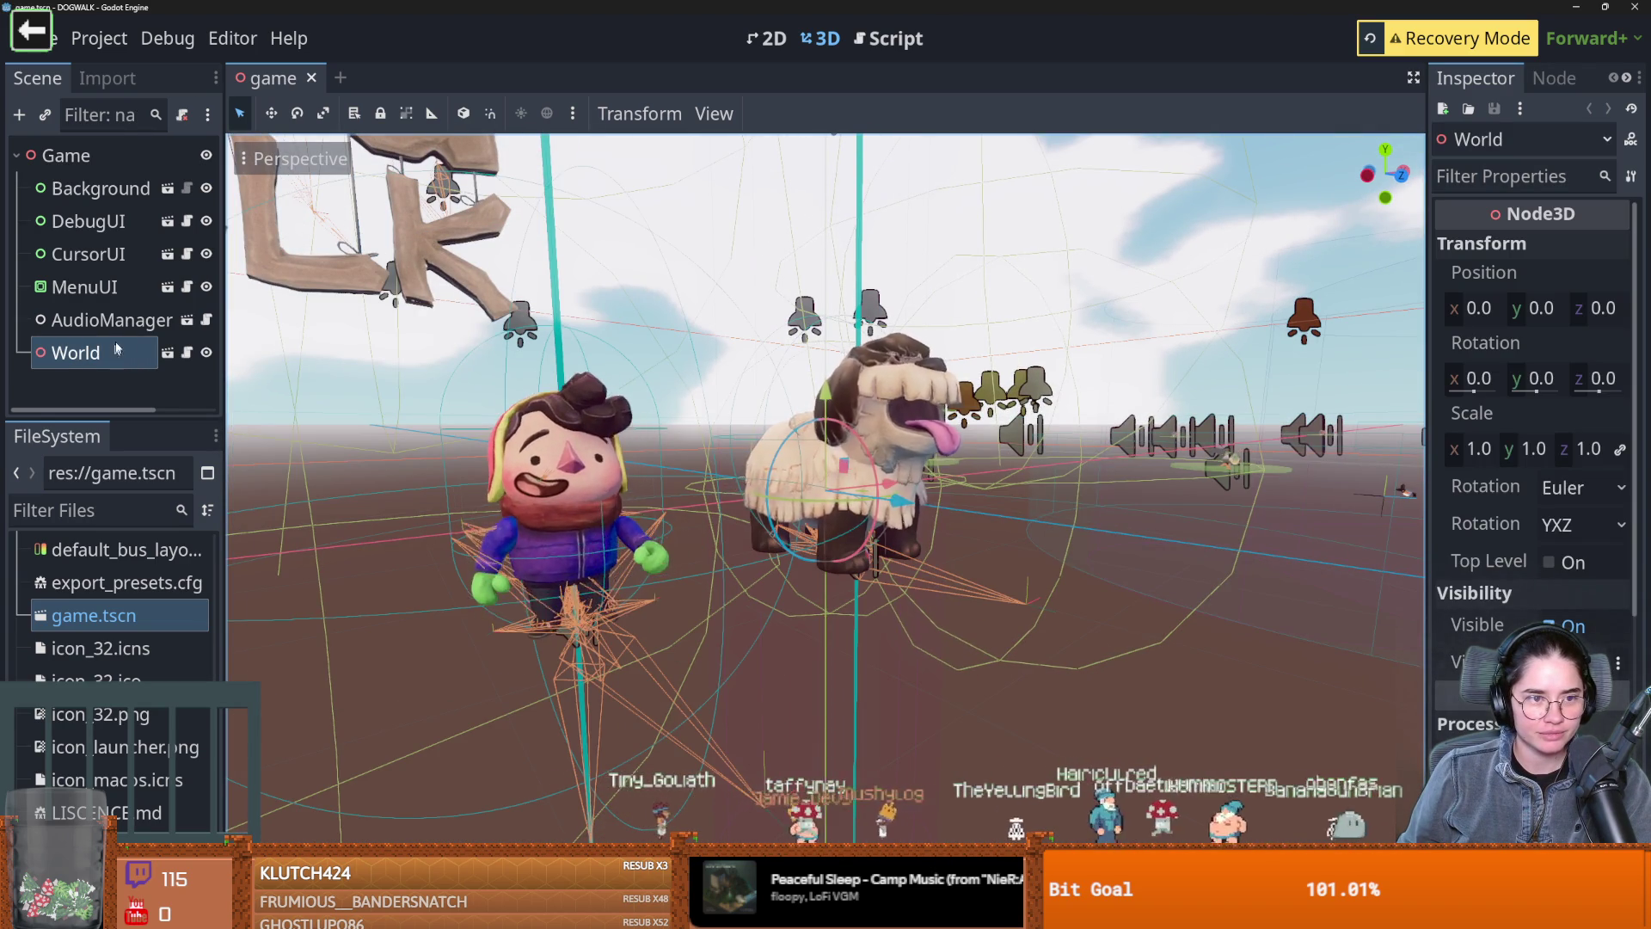
left_click(168, 353)
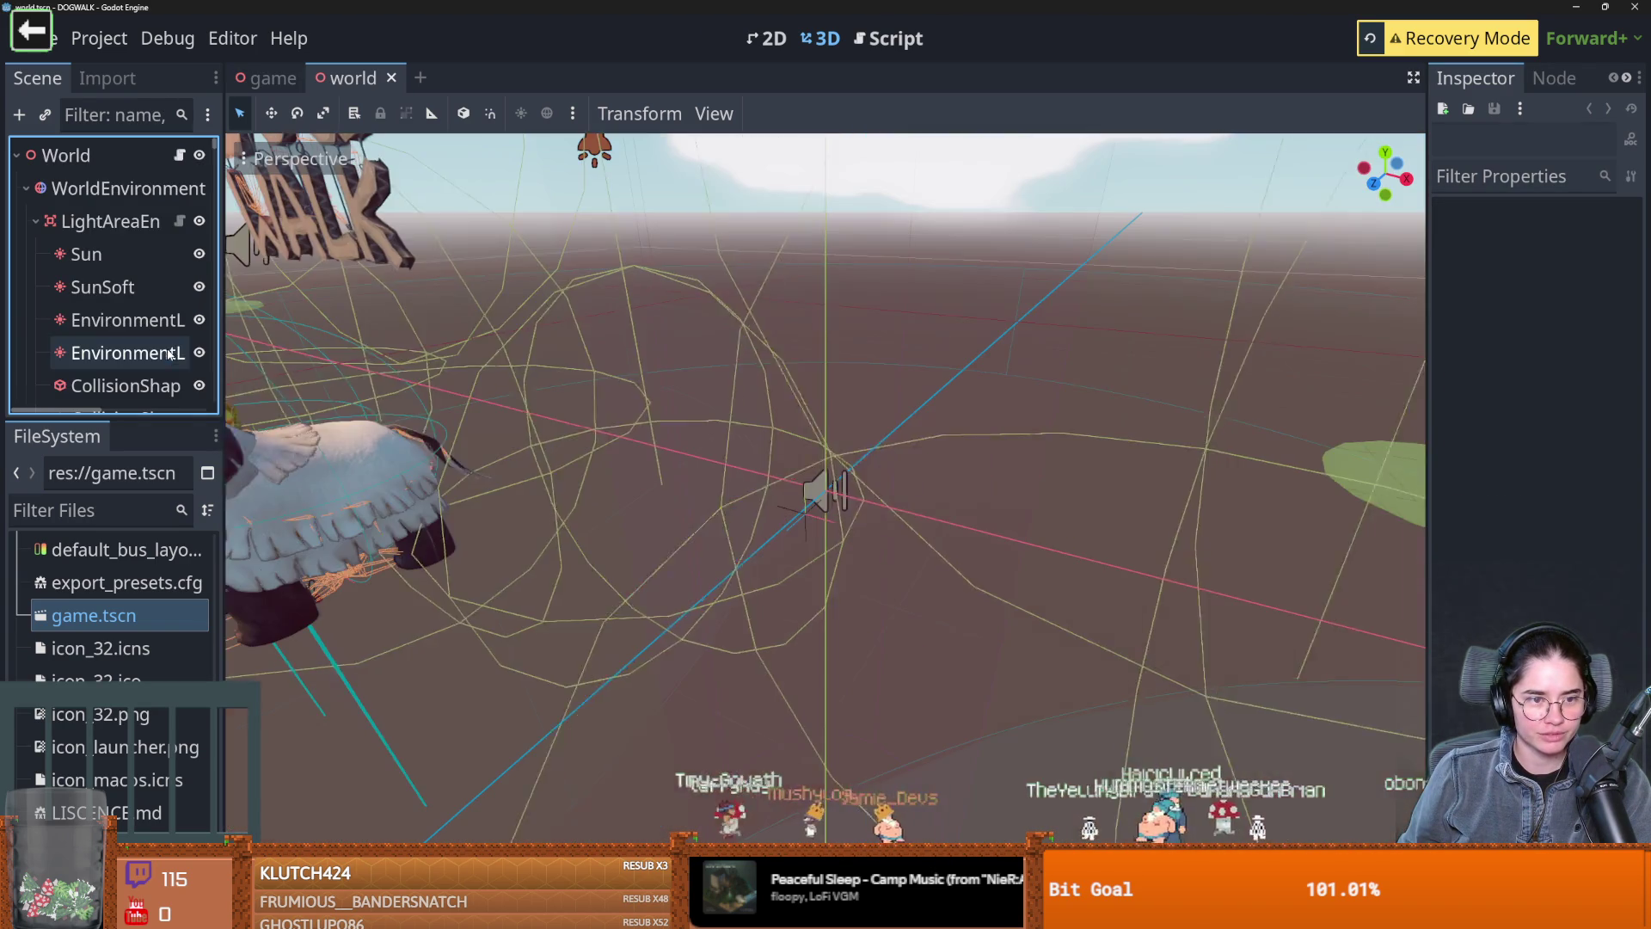
Collapse the LightAreaEn, LightsClearing, LightsHubDark and LightsAccent groups in the scene tree
scroll(129, 387, "down", 2)
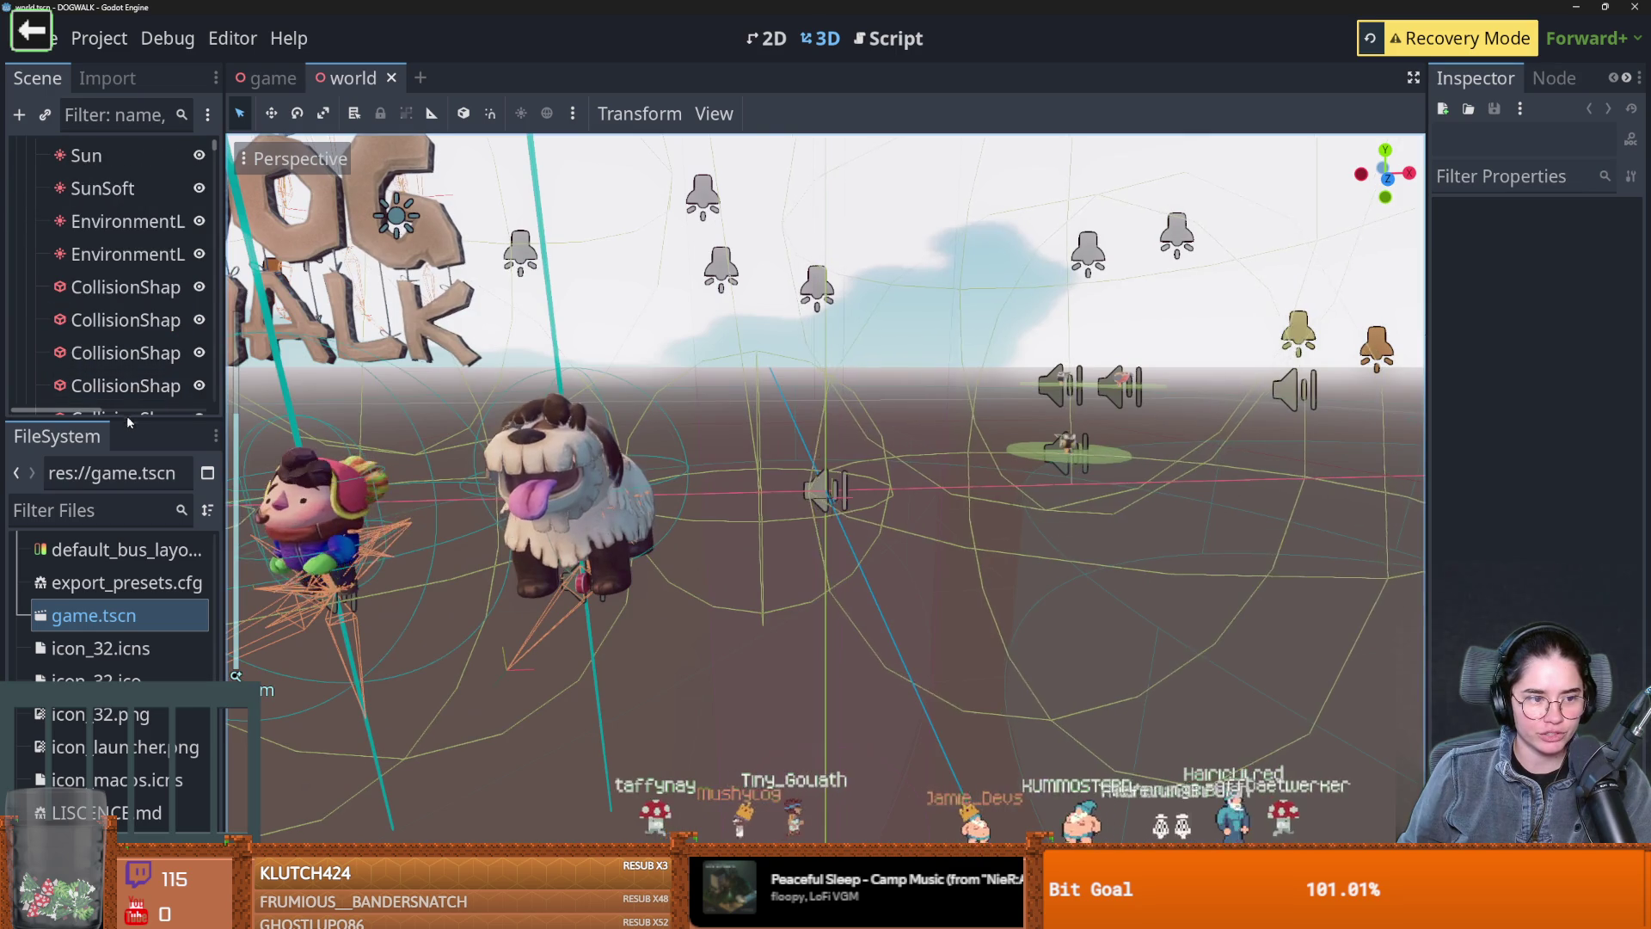
left_click_drag(127, 418, 193, 719)
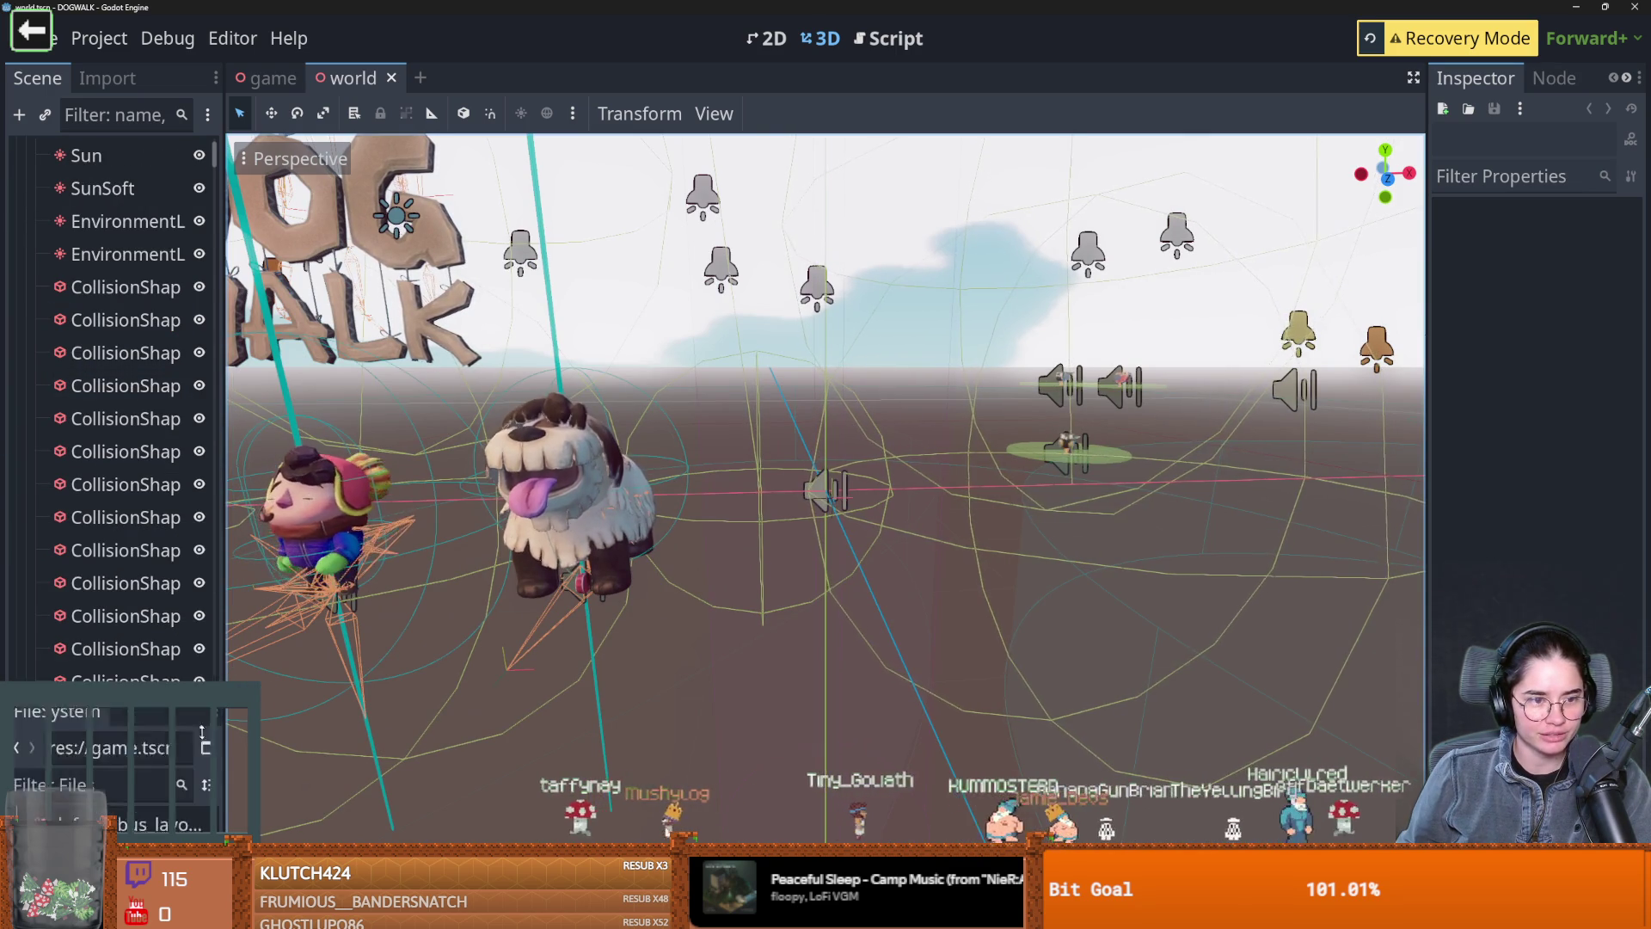
scroll(196, 614, "down", 5)
scroll(92, 581, "up", 3)
scroll(92, 582, "up", 5)
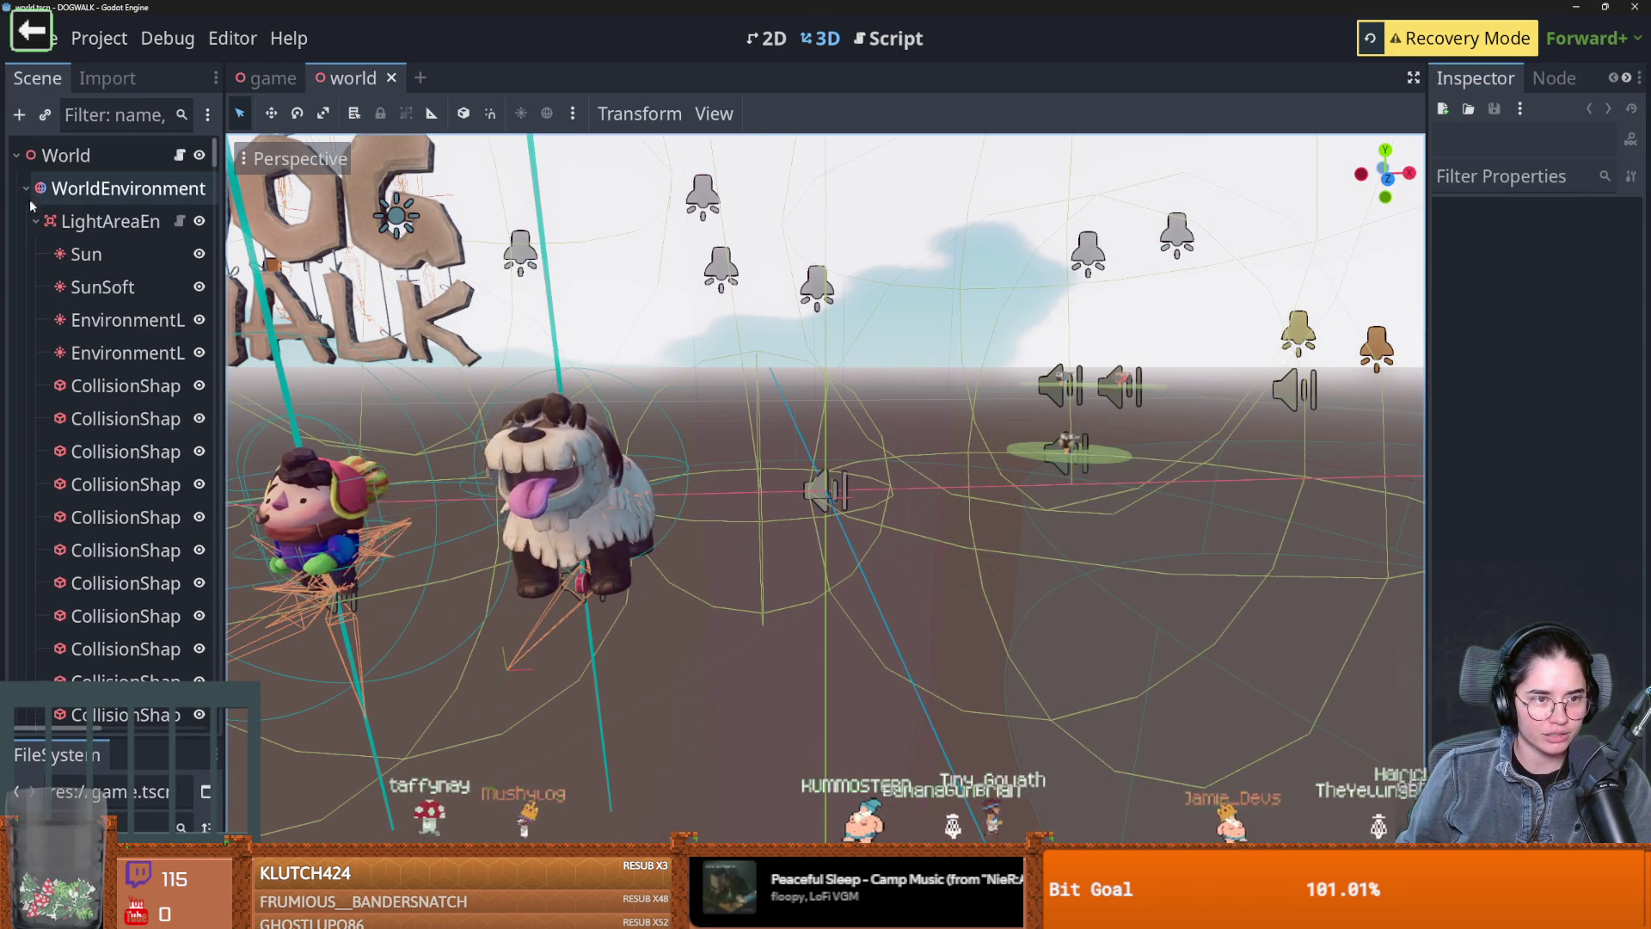
left_click(31, 222)
left_click(35, 254)
left_click(35, 287)
left_click(35, 320)
Collapse the pond-darkening lights group and all the LightArea and clearing light area groups
scroll(41, 356, "down", 3)
left_click(35, 207)
left_click(35, 240)
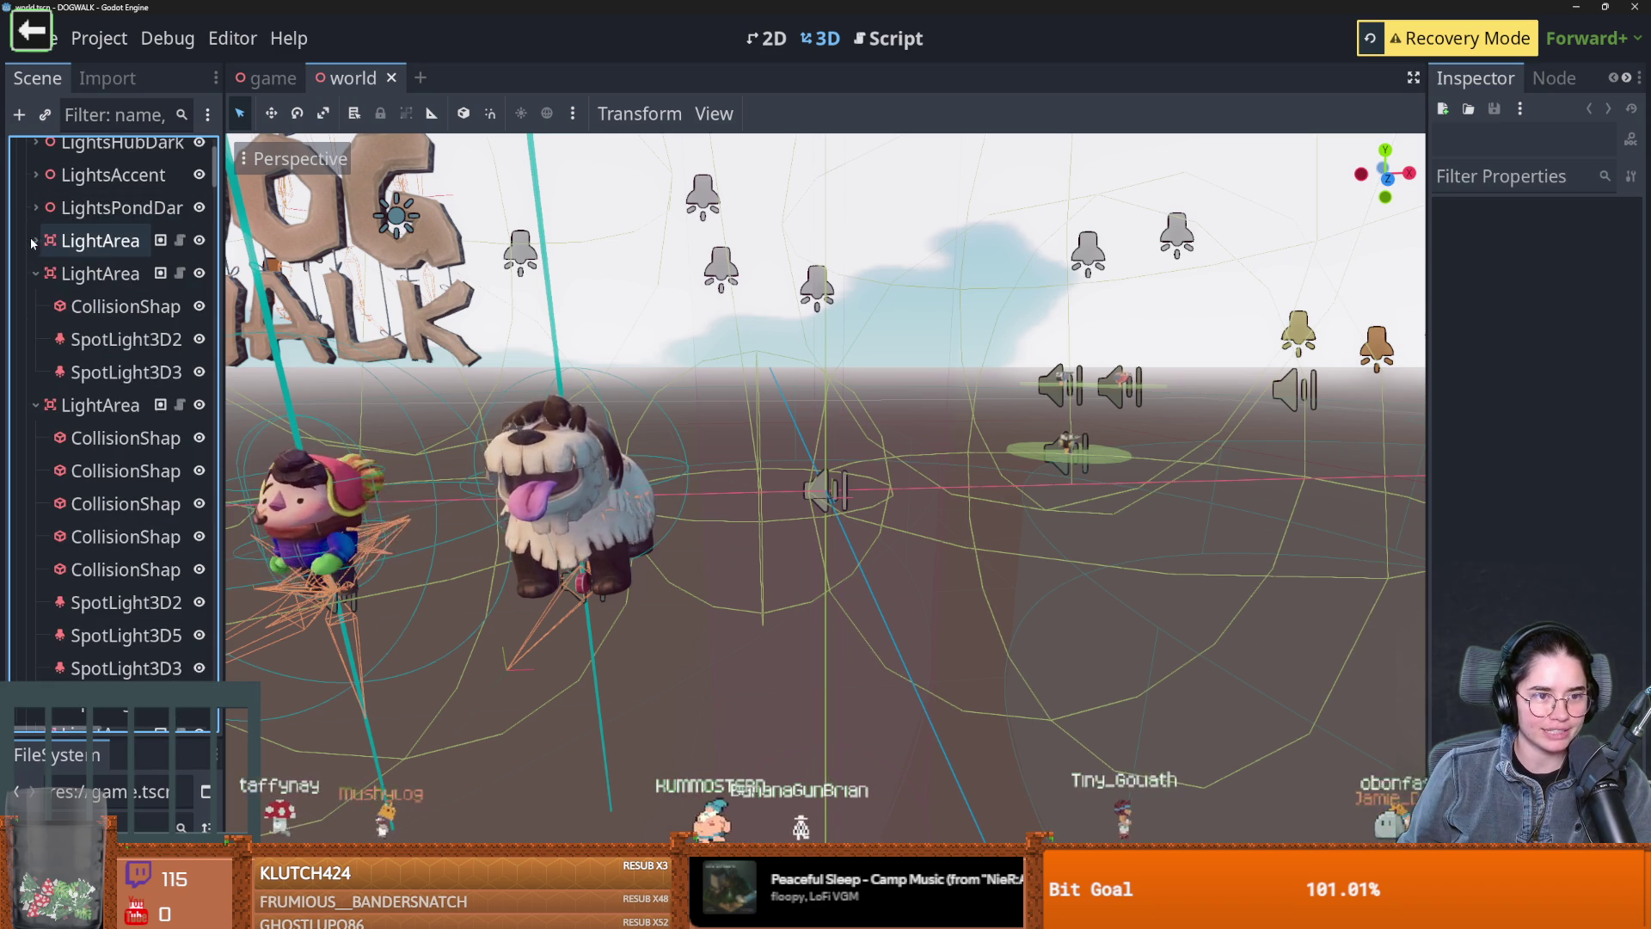
left_click(33, 274)
left_click(34, 306)
left_click(35, 338)
left_click(36, 371)
left_click(35, 404)
left_click(35, 438)
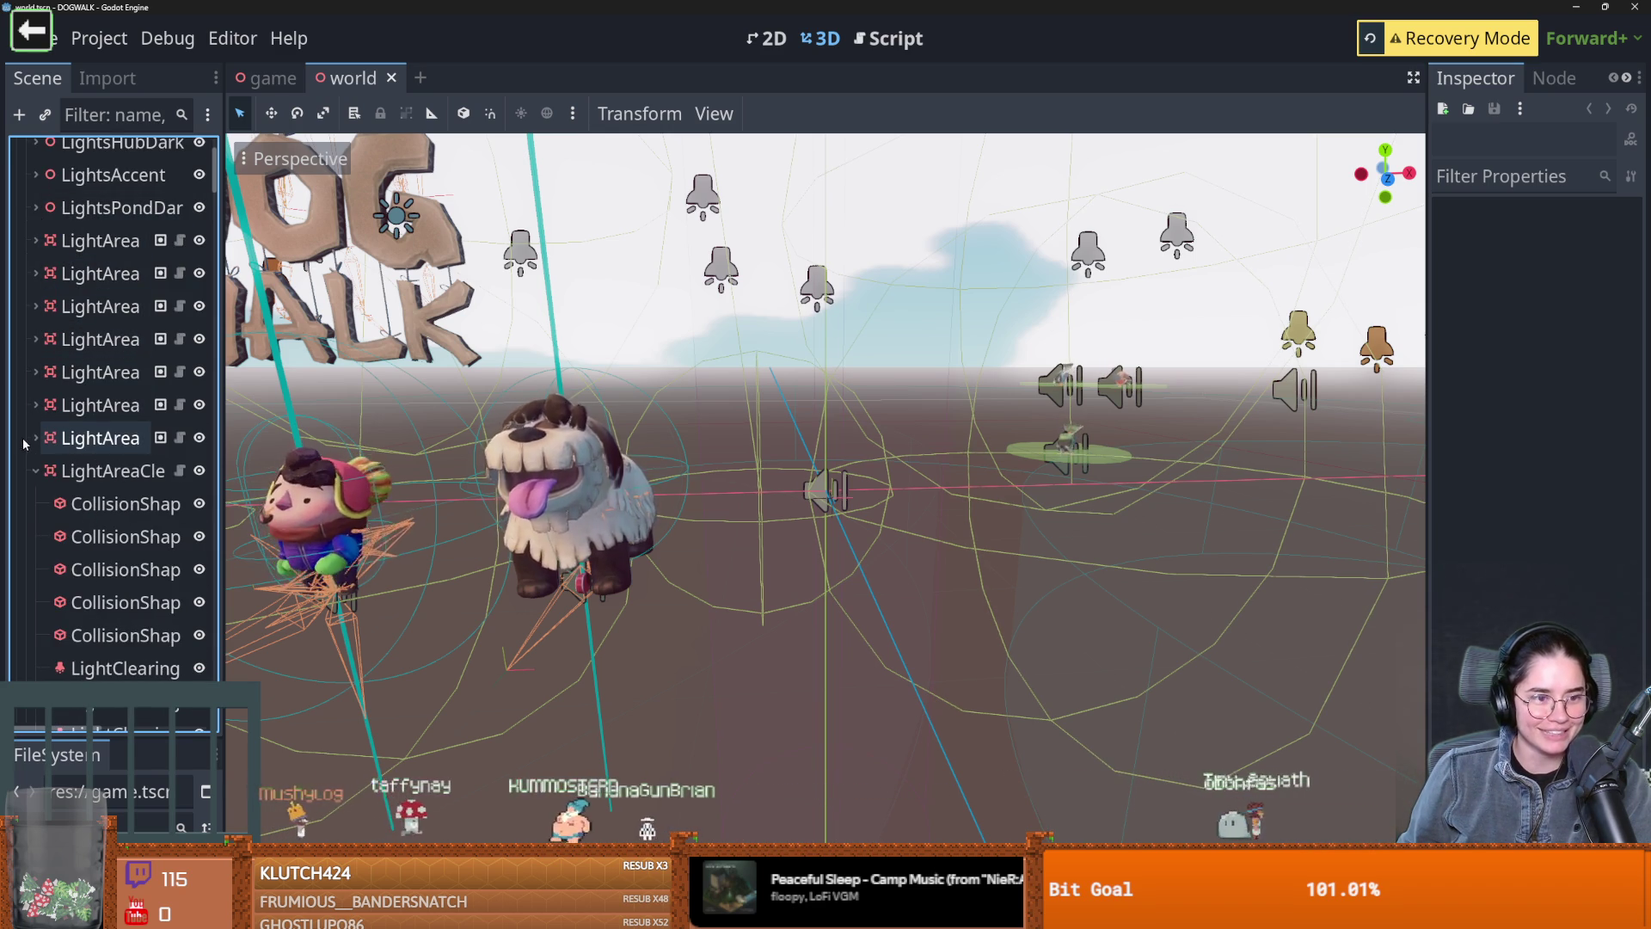
left_click(35, 471)
Select the Chocomel dog character in the 3D viewport
scroll(35, 468, "down", 2)
scroll(36, 468, "up", 5)
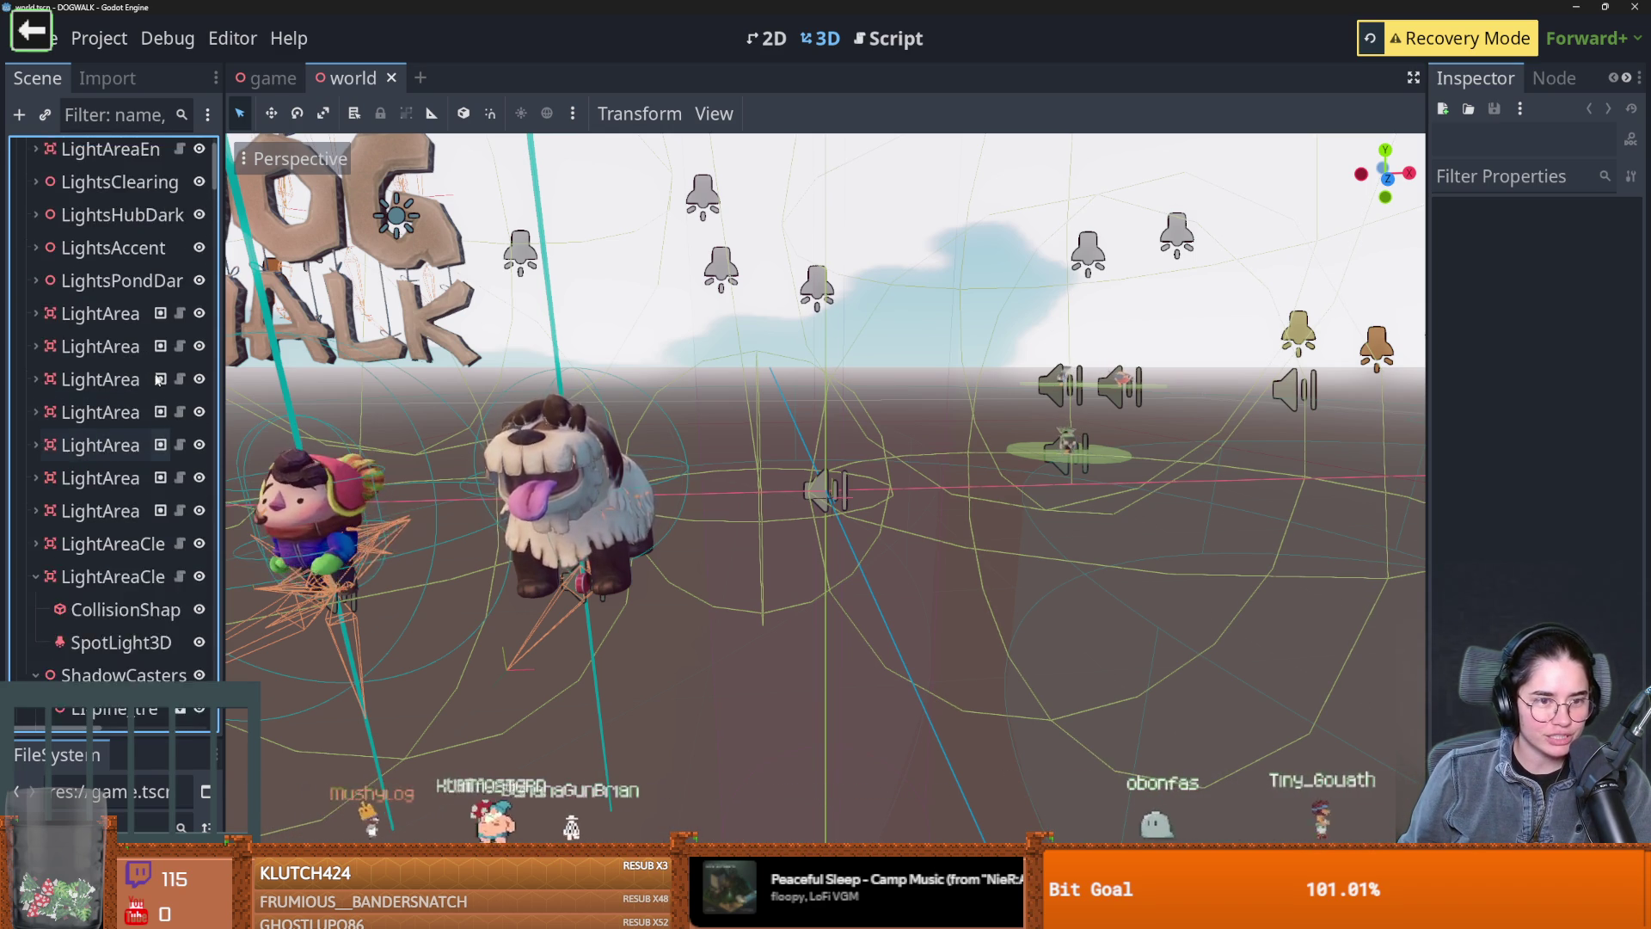
left_click(566, 496)
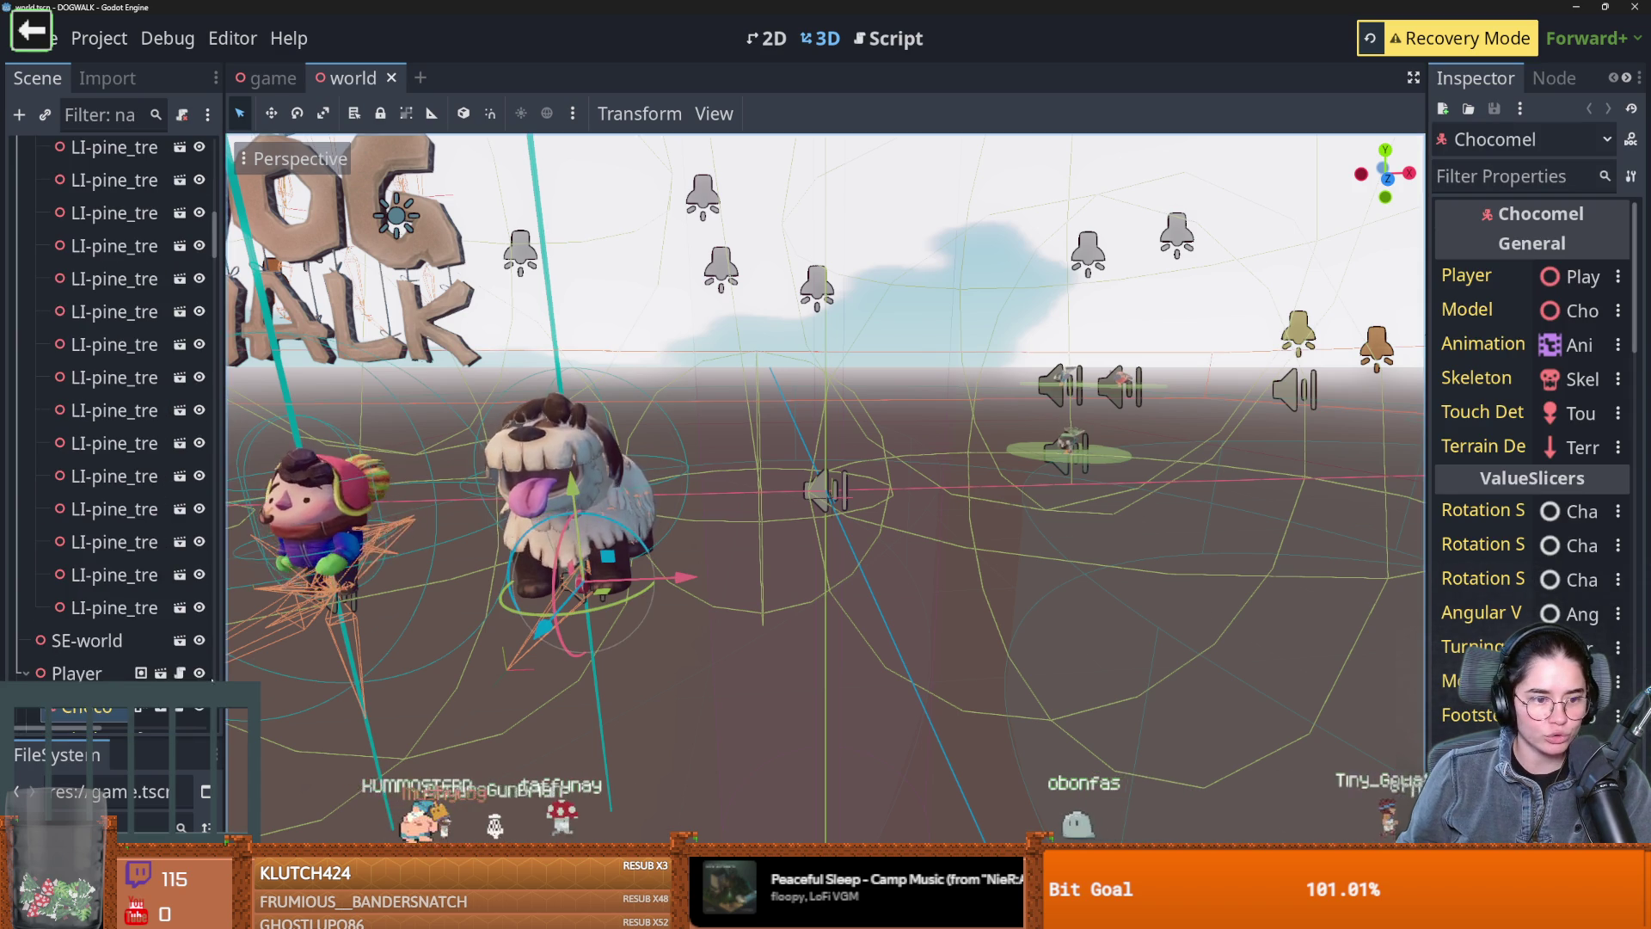
scroll(138, 645, "down", 3)
Open the Chocomel dog's own scene, collapse ValueSlicers and select the AnimationTree node
left_click(160, 565)
scroll(910, 530, "down", 5)
scroll(895, 464, "up", 4)
left_click_drag(895, 464, 387, 376)
scroll(93, 338, "up", 6)
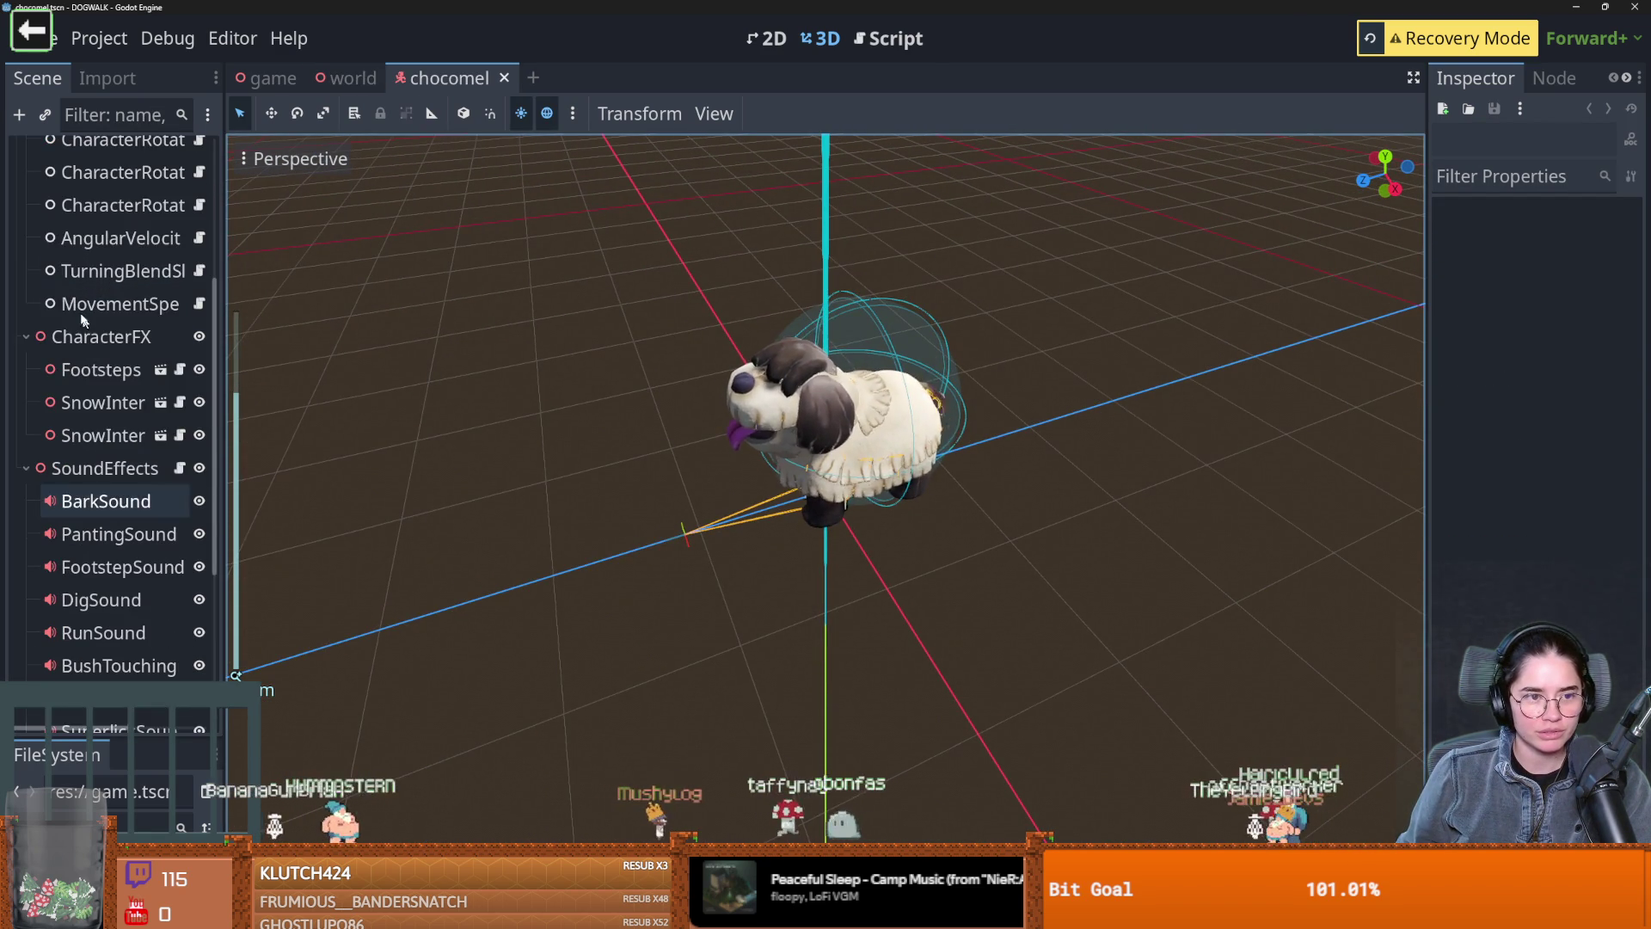
scroll(94, 344, "up", 6)
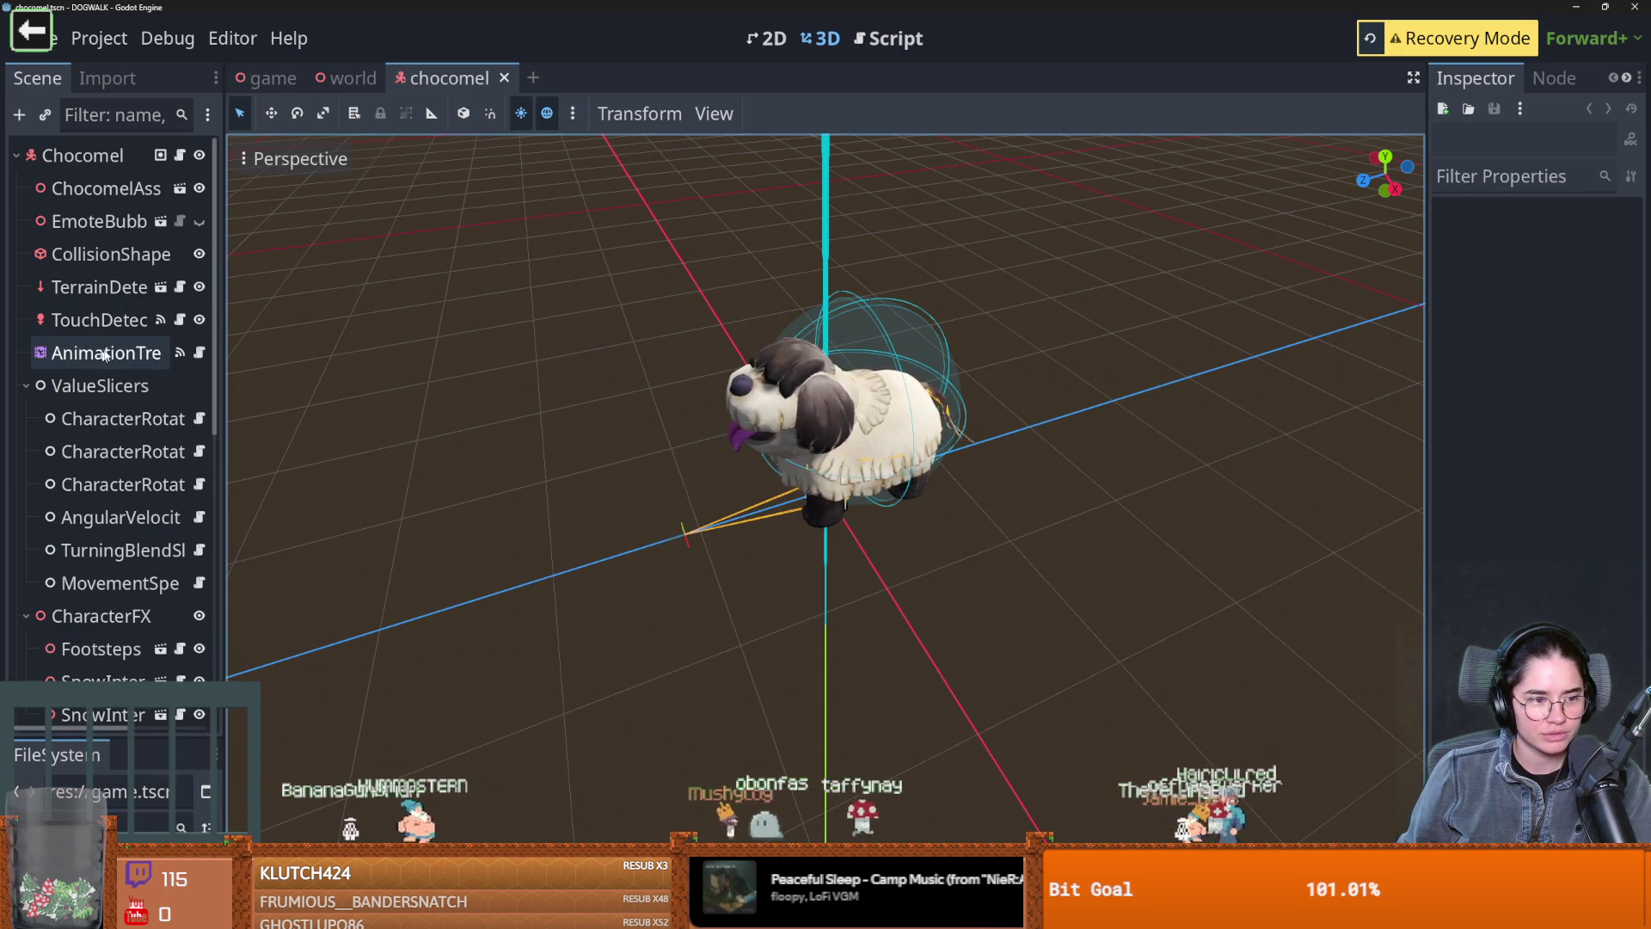
left_click(97, 353)
left_click(25, 385)
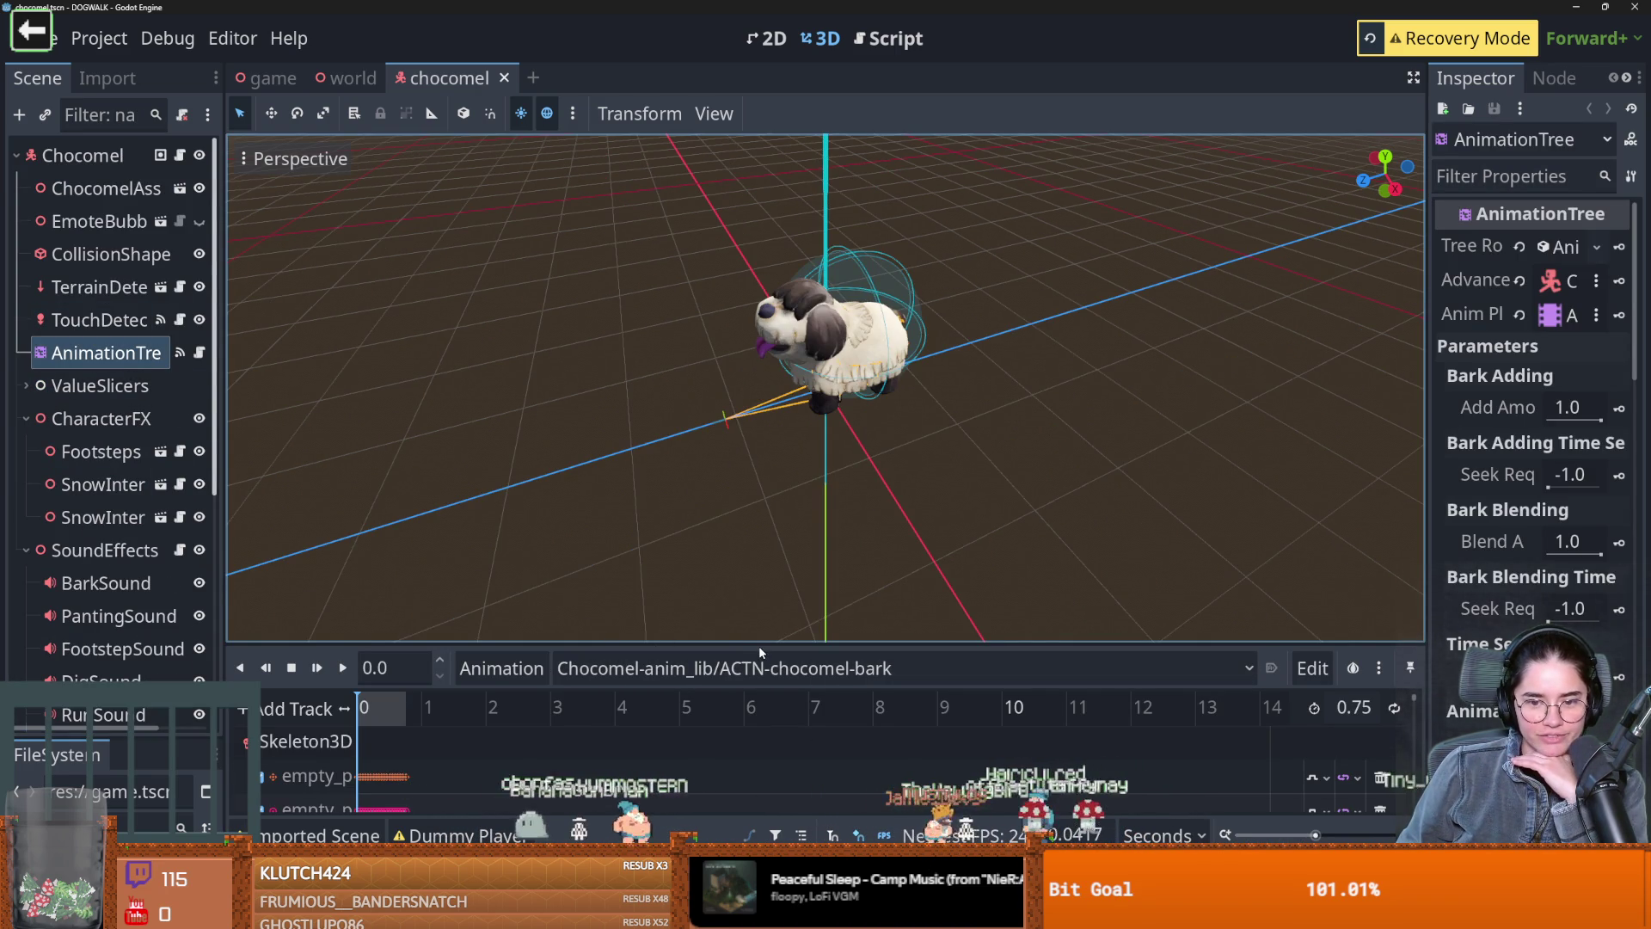
Enlarge the AnimationTree panel and rearrange the Animation, TimeSeek, Add2 and Blend2 graph nodes
left_click_drag(757, 645, 754, 565)
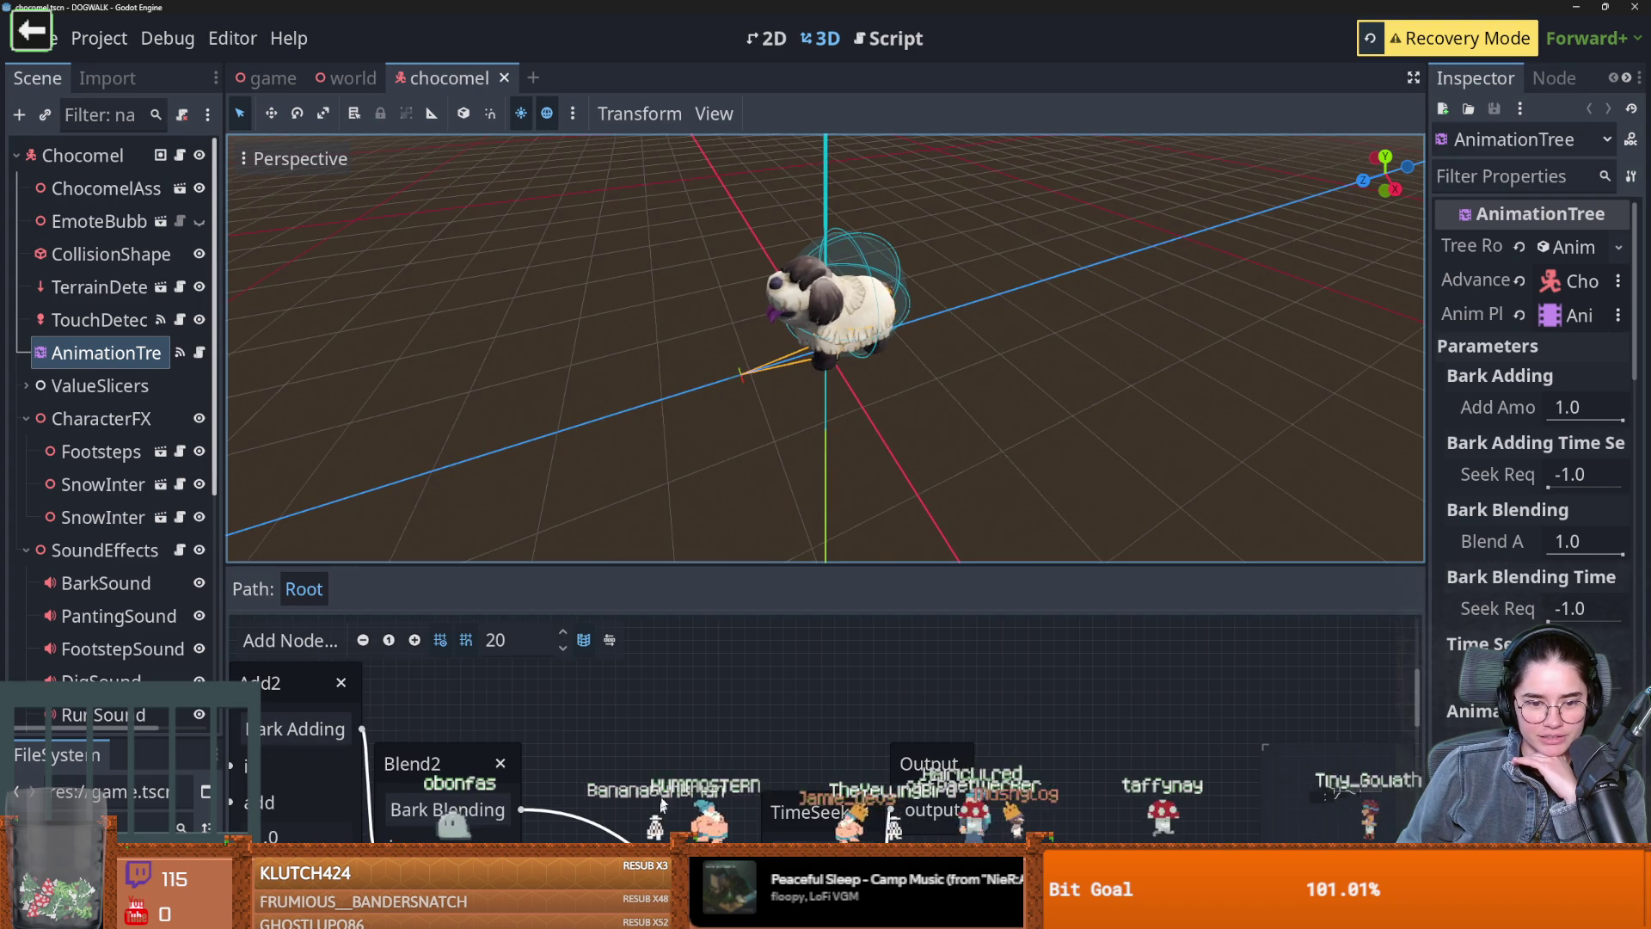
scroll(486, 792, "down", 1)
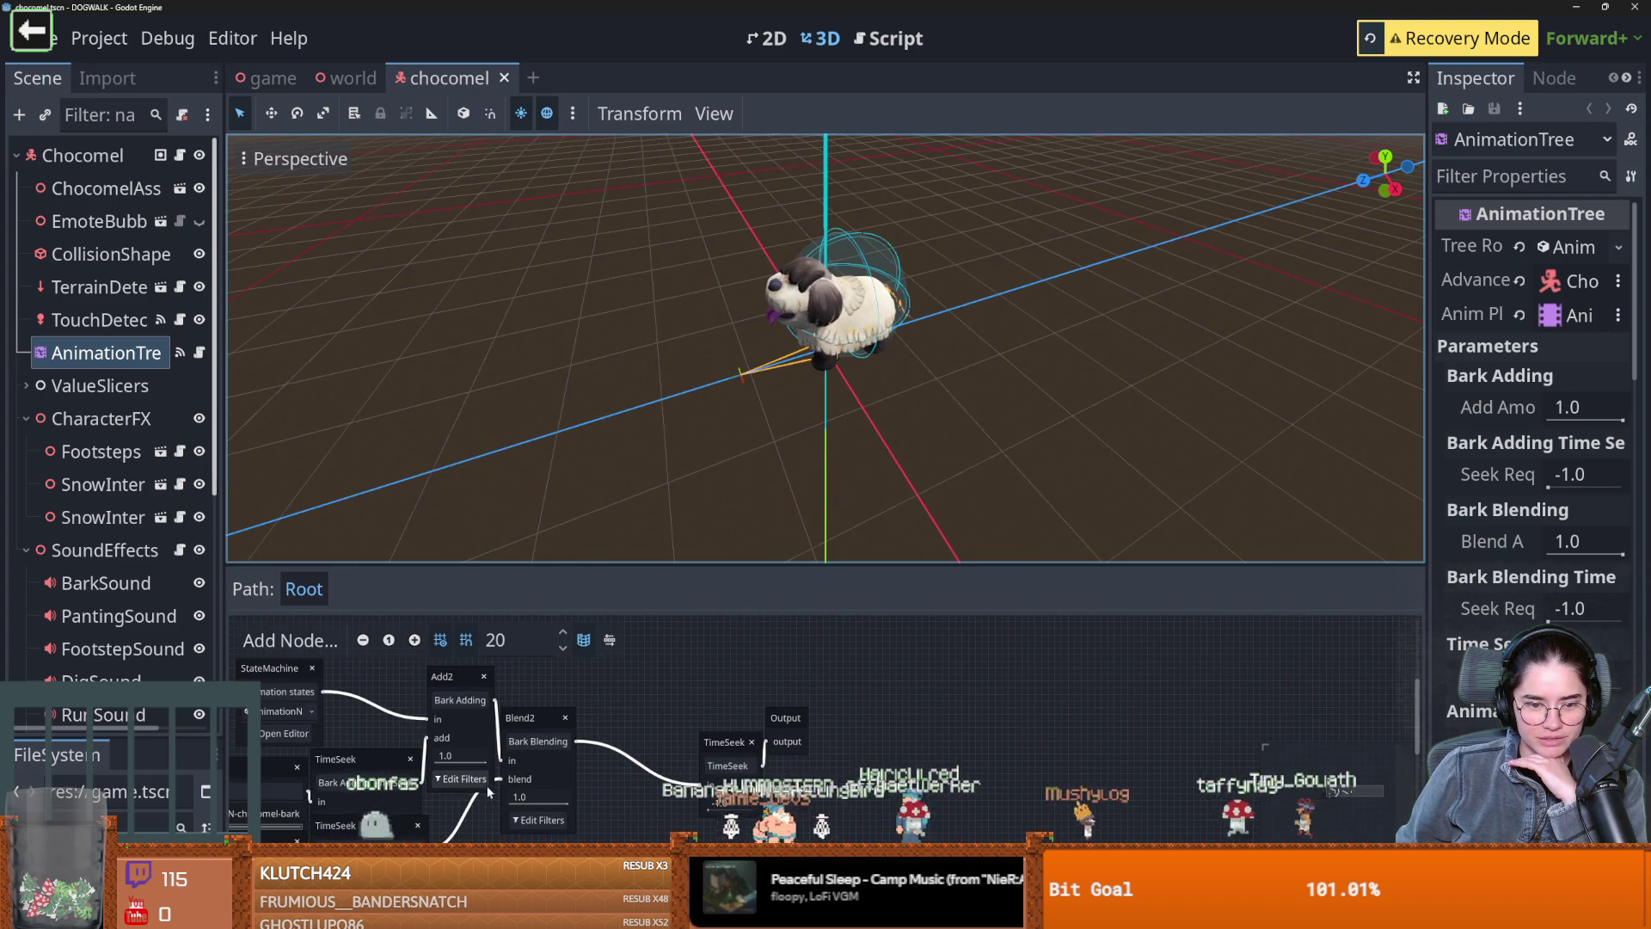
scroll(637, 703, "down", 1)
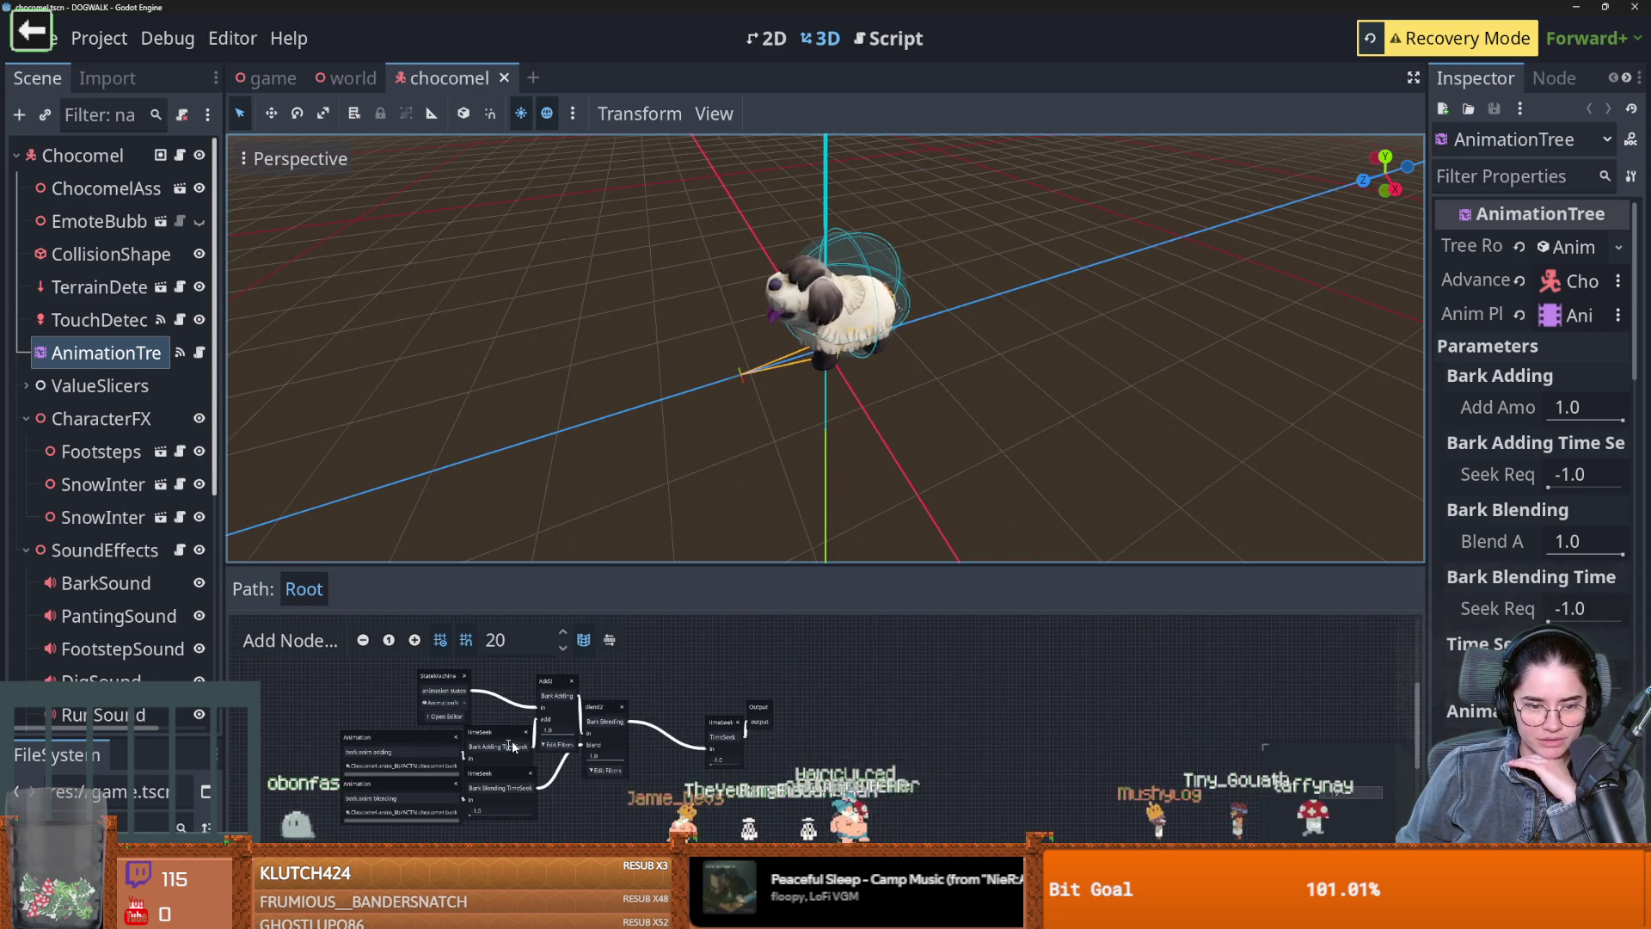
scroll(463, 714, "left", 3)
left_click_drag(363, 720, 288, 672)
left_click_drag(518, 726, 478, 704)
scroll(494, 725, "up", 1)
scroll(493, 725, "down", 3)
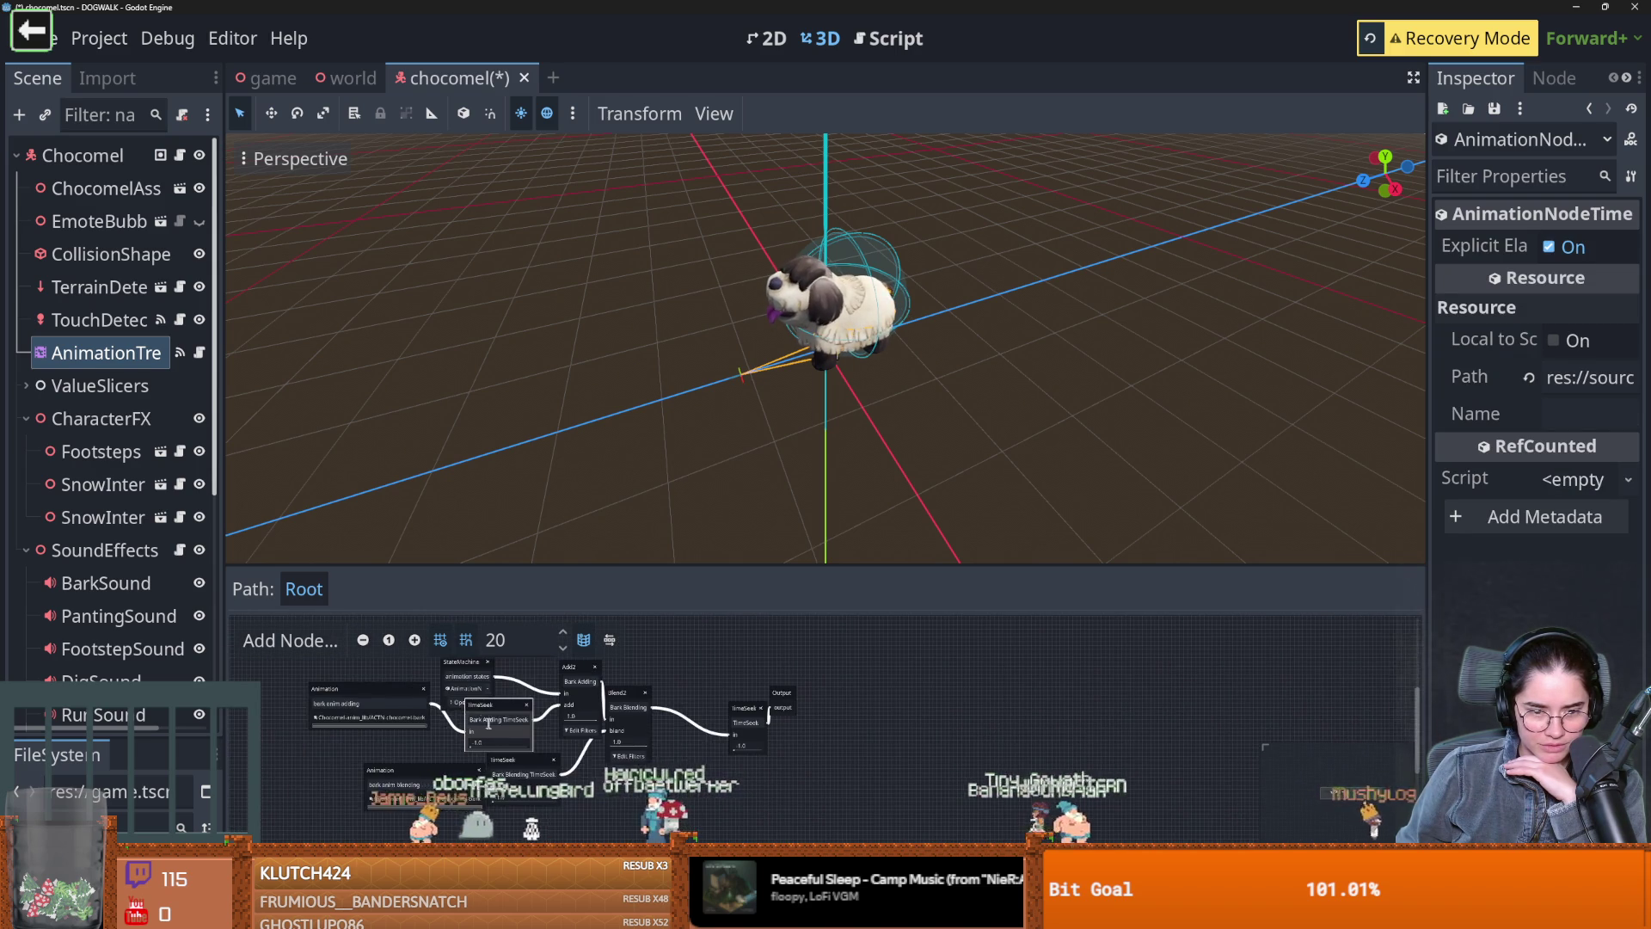
left_click(436, 645)
mouse_move(584, 688)
left_mouse_down()
mouse_move(539, 665)
mouse_move(675, 719)
left_mouse_up()
left_click_drag(508, 760, 589, 814)
left_click(383, 770)
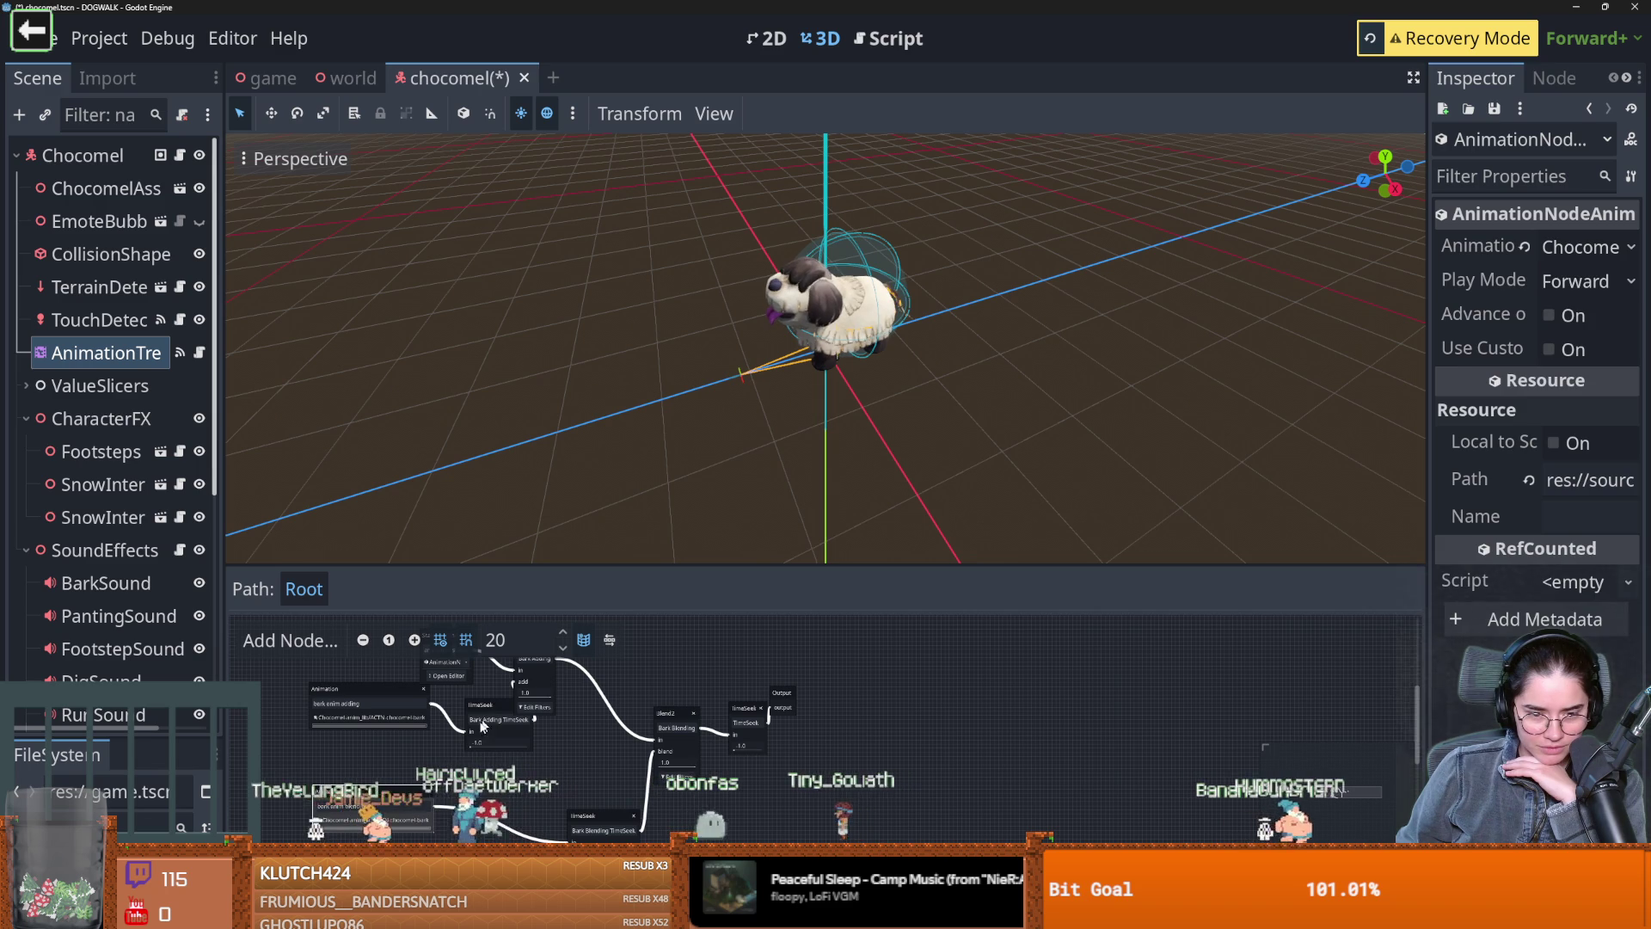
left_click_drag(498, 703, 460, 768)
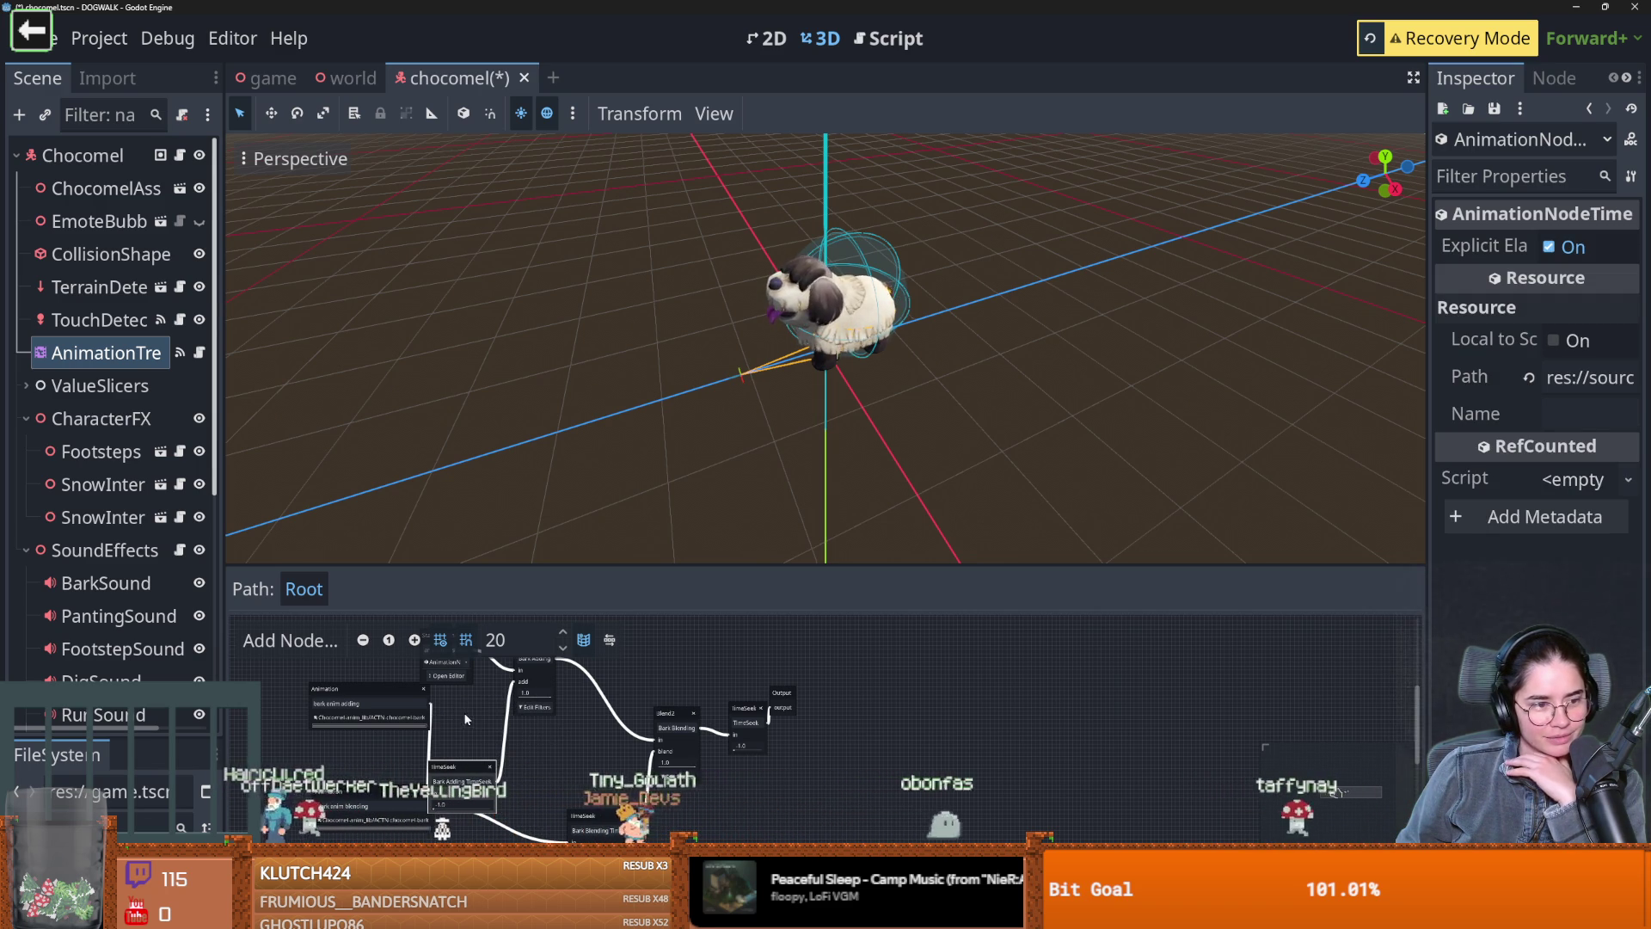
Collapse the CharacterFX, SoundEffects and ValueSlicers groups and select the ChocomelAsset node
mouse_move(737, 543)
left_mouse_down()
mouse_move(880, 412)
mouse_move(859, 448)
left_mouse_up()
scroll(38, 290, "down", 4)
scroll(37, 290, "up", 3)
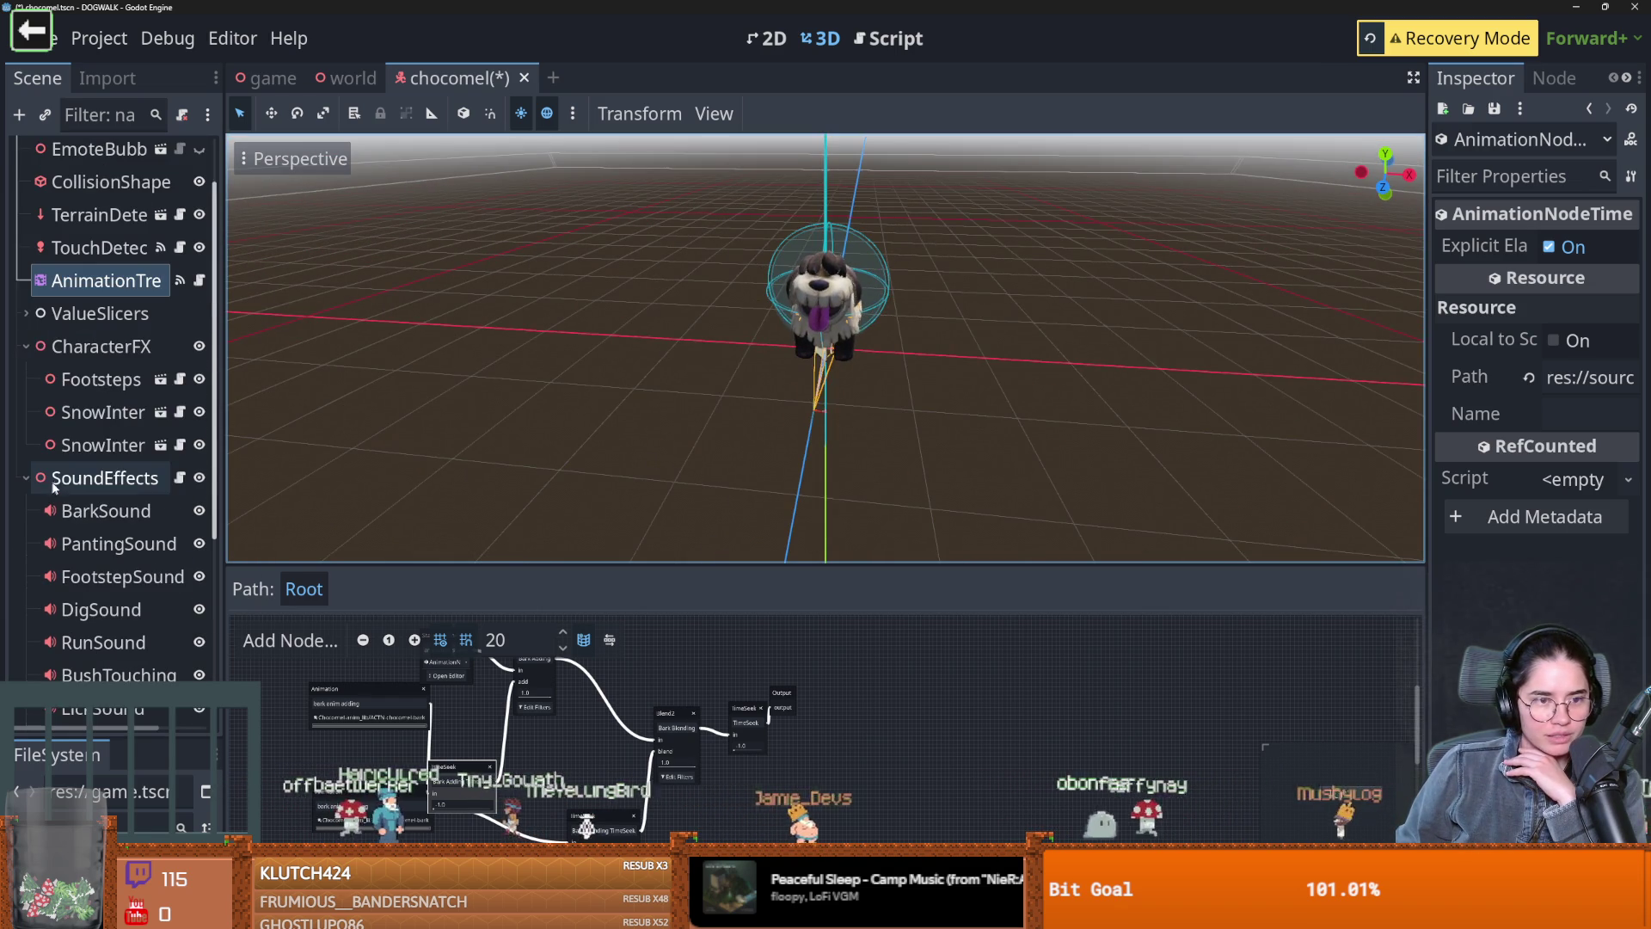
left_click(26, 346)
left_click(24, 379)
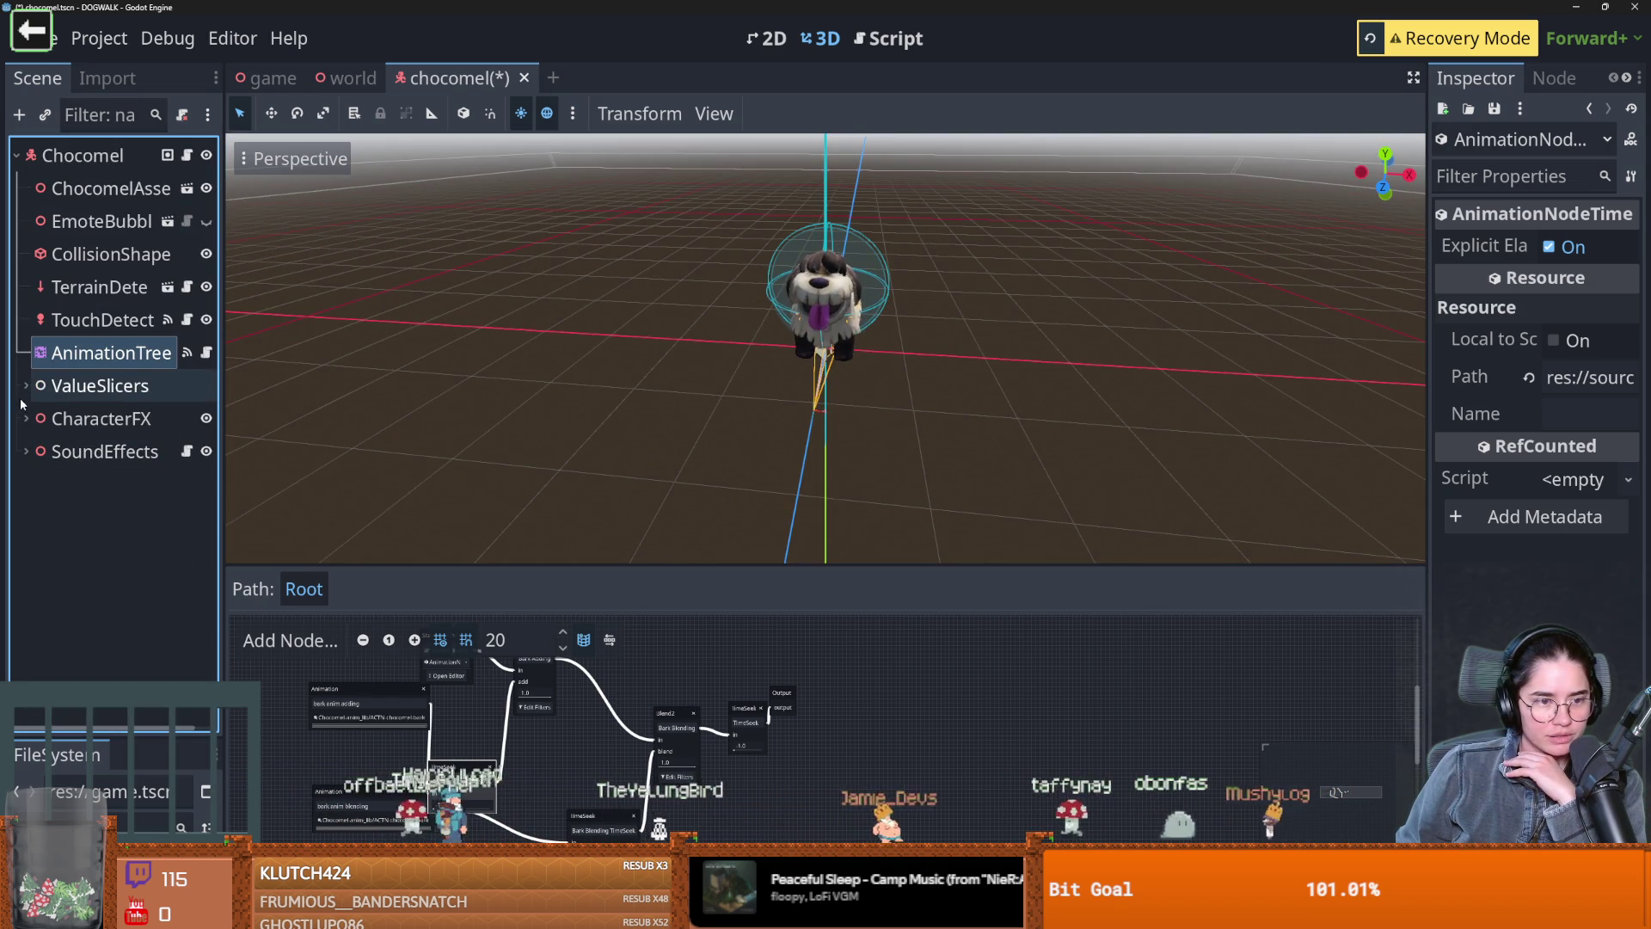
left_click(19, 385)
left_click(21, 386)
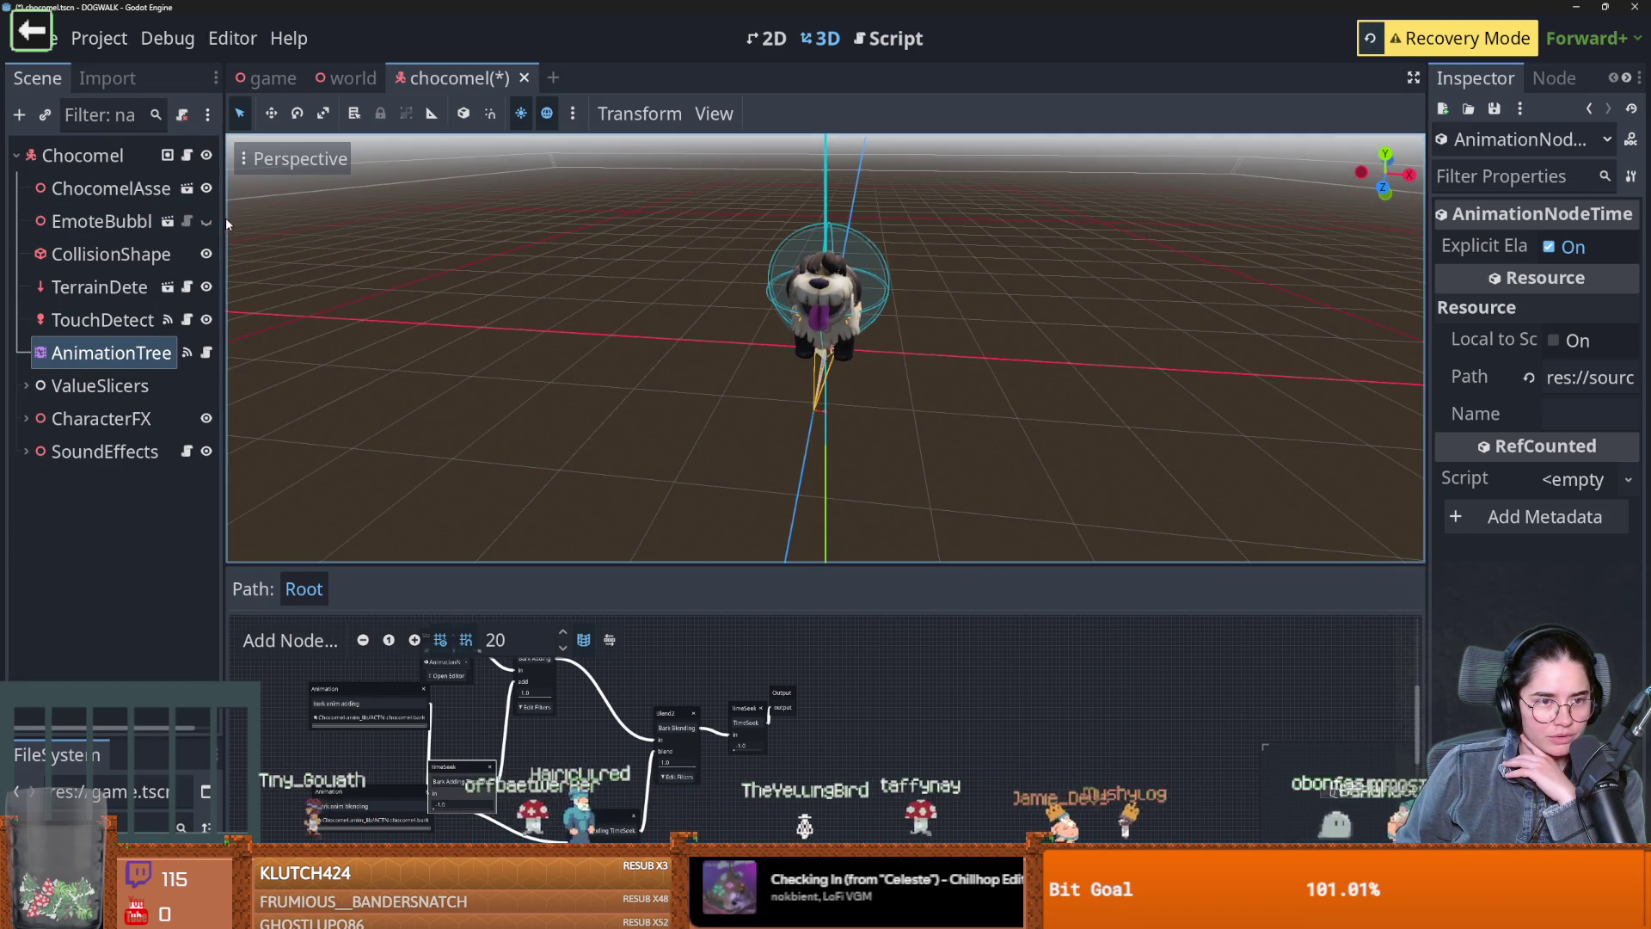
left_click(205, 197)
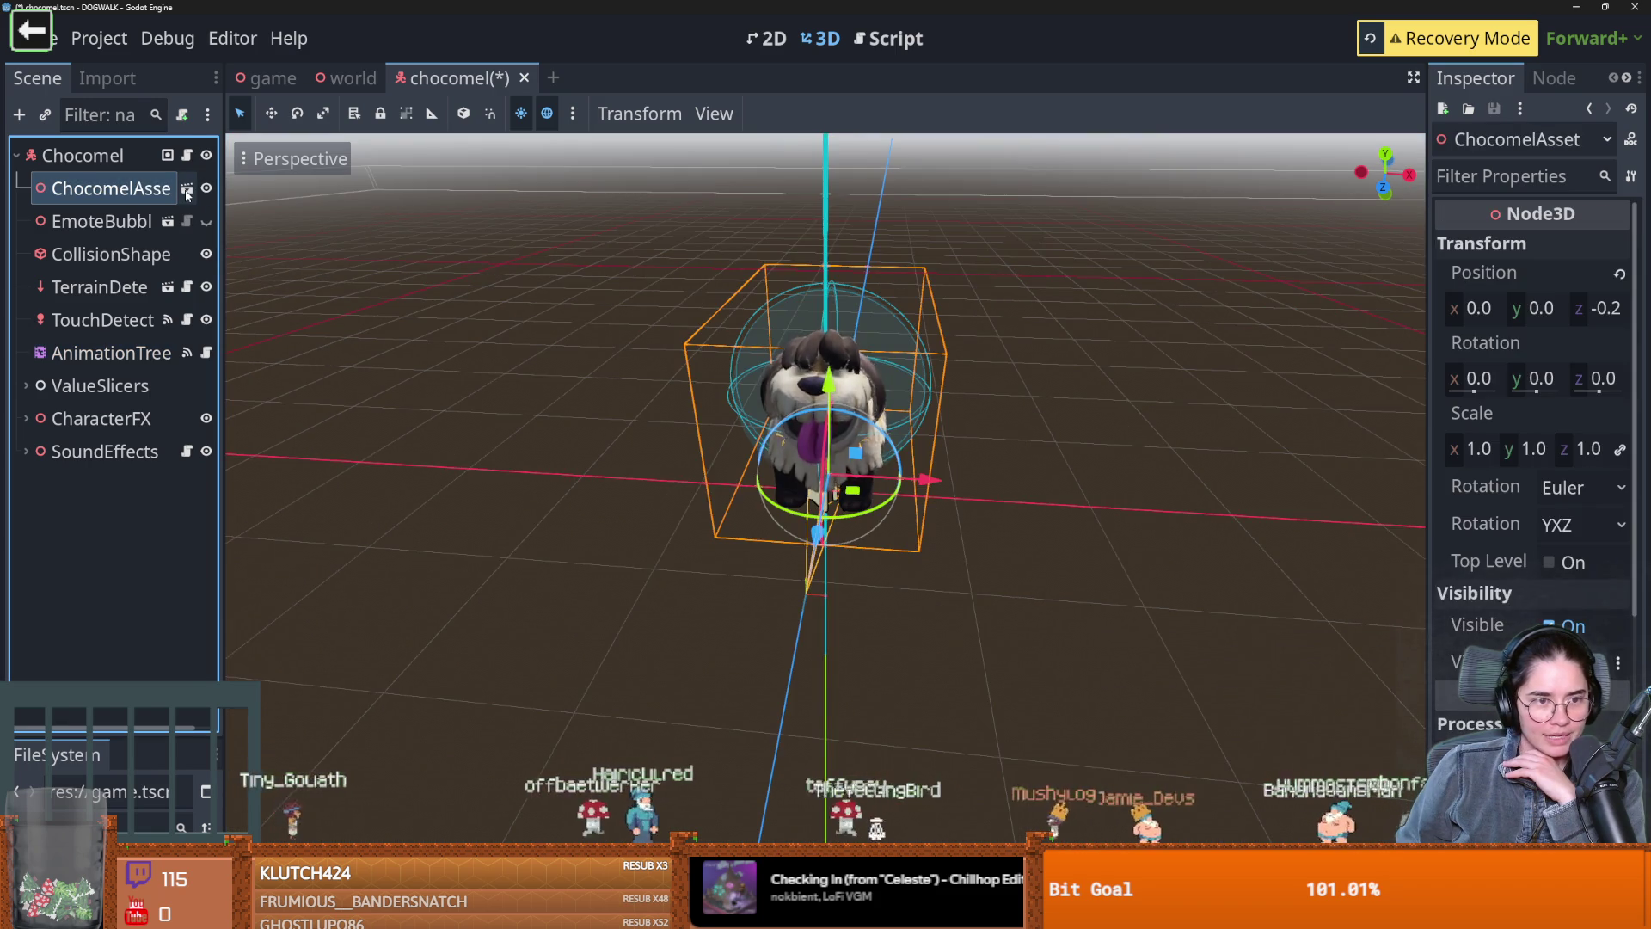
In the ChocomelAsset tab, play LOOP-chocomel-walk, orbit around the walking dog, then select Chocomel-IMP
left_click(187, 189)
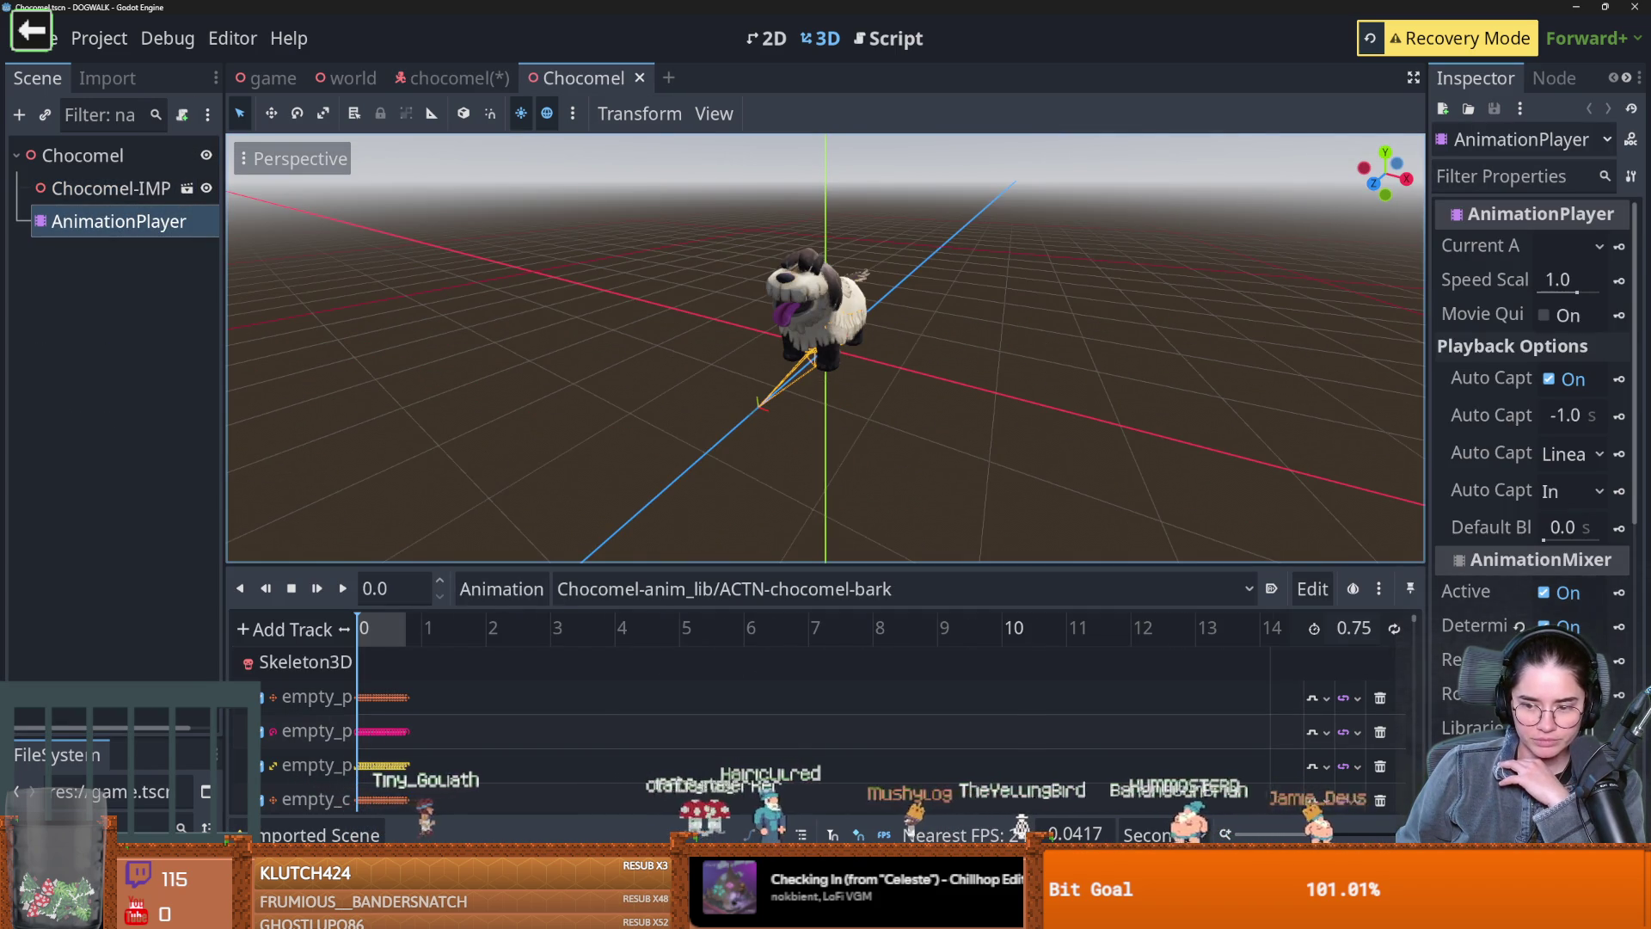
scroll(662, 666, "up", 2)
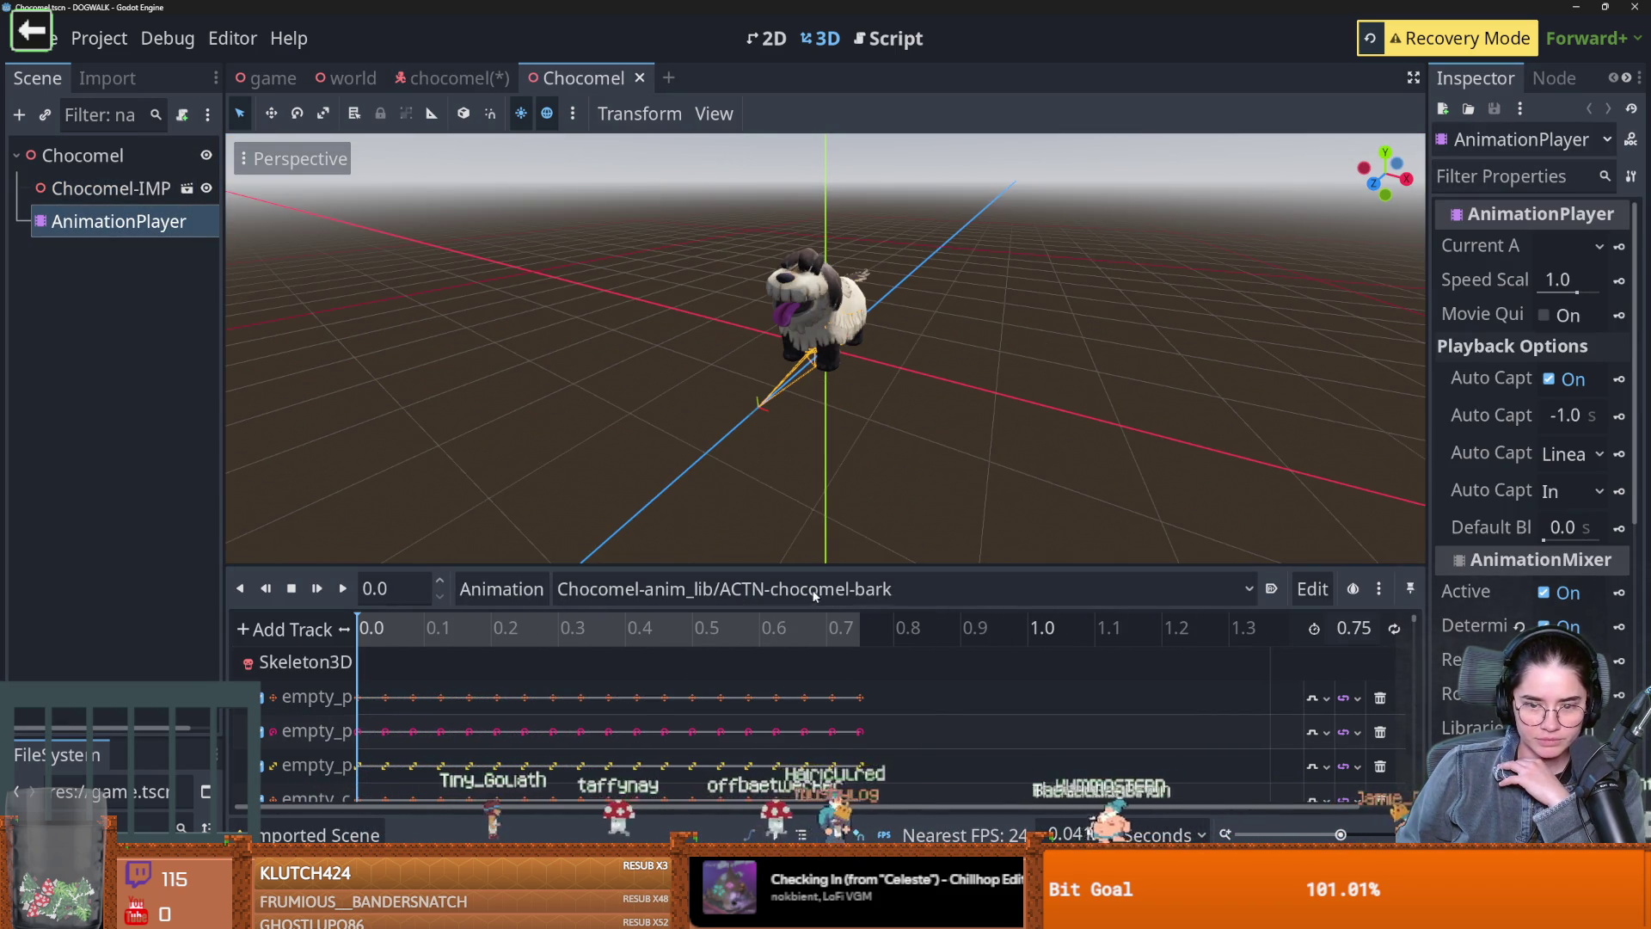
left_click(823, 592)
scroll(849, 595, "down", 3)
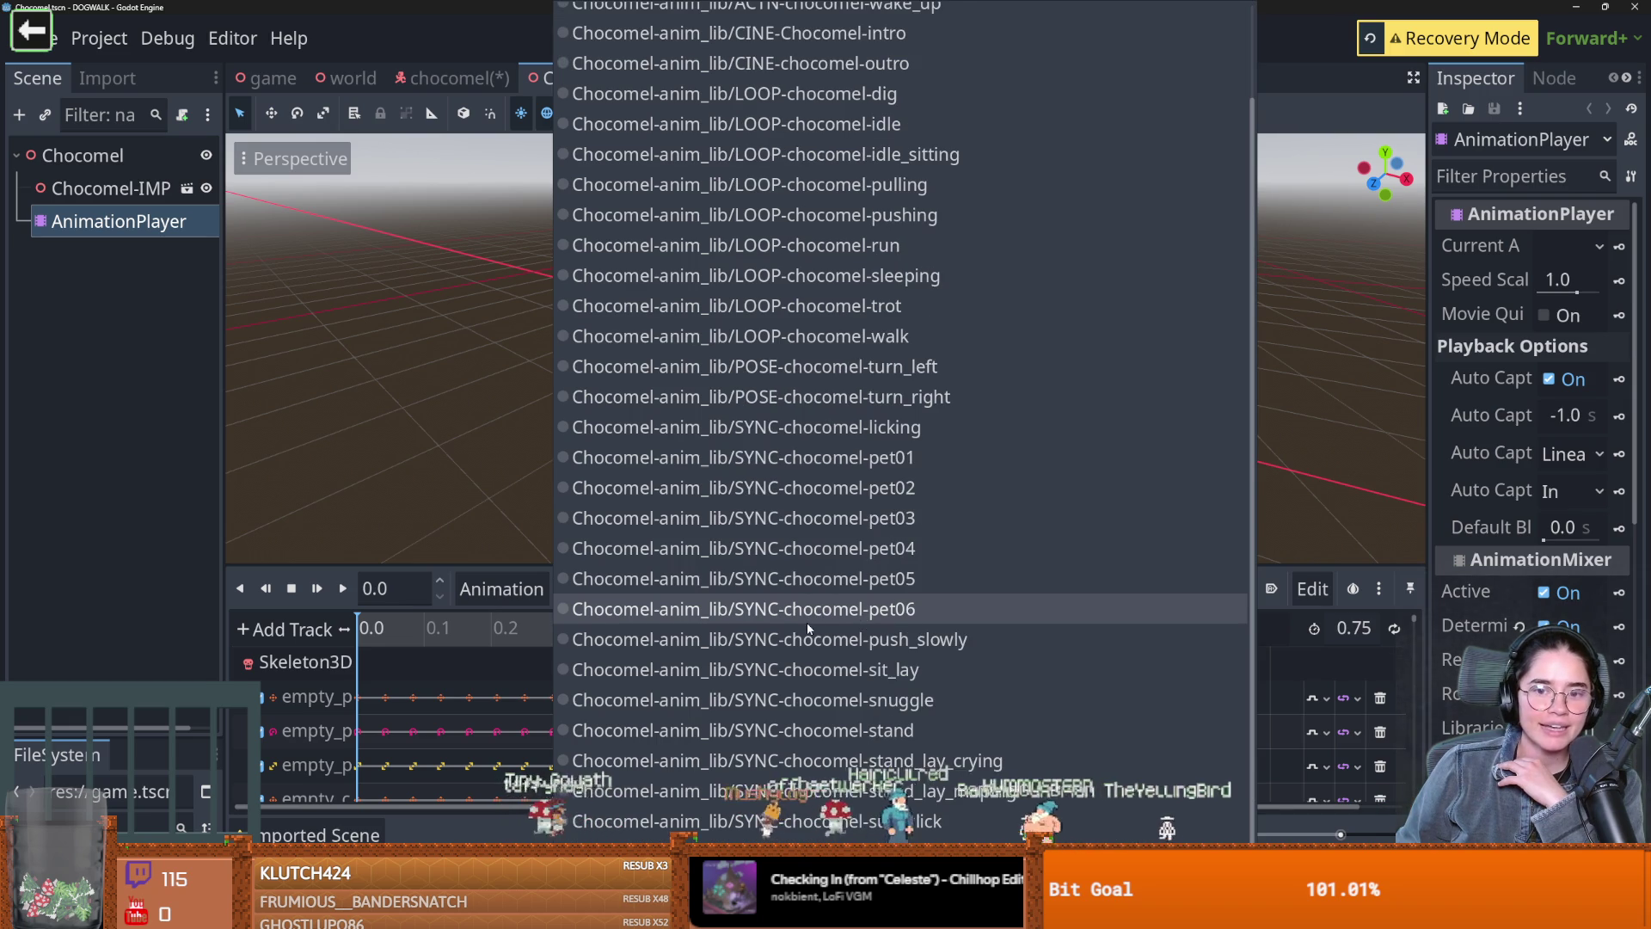
left_click(844, 343)
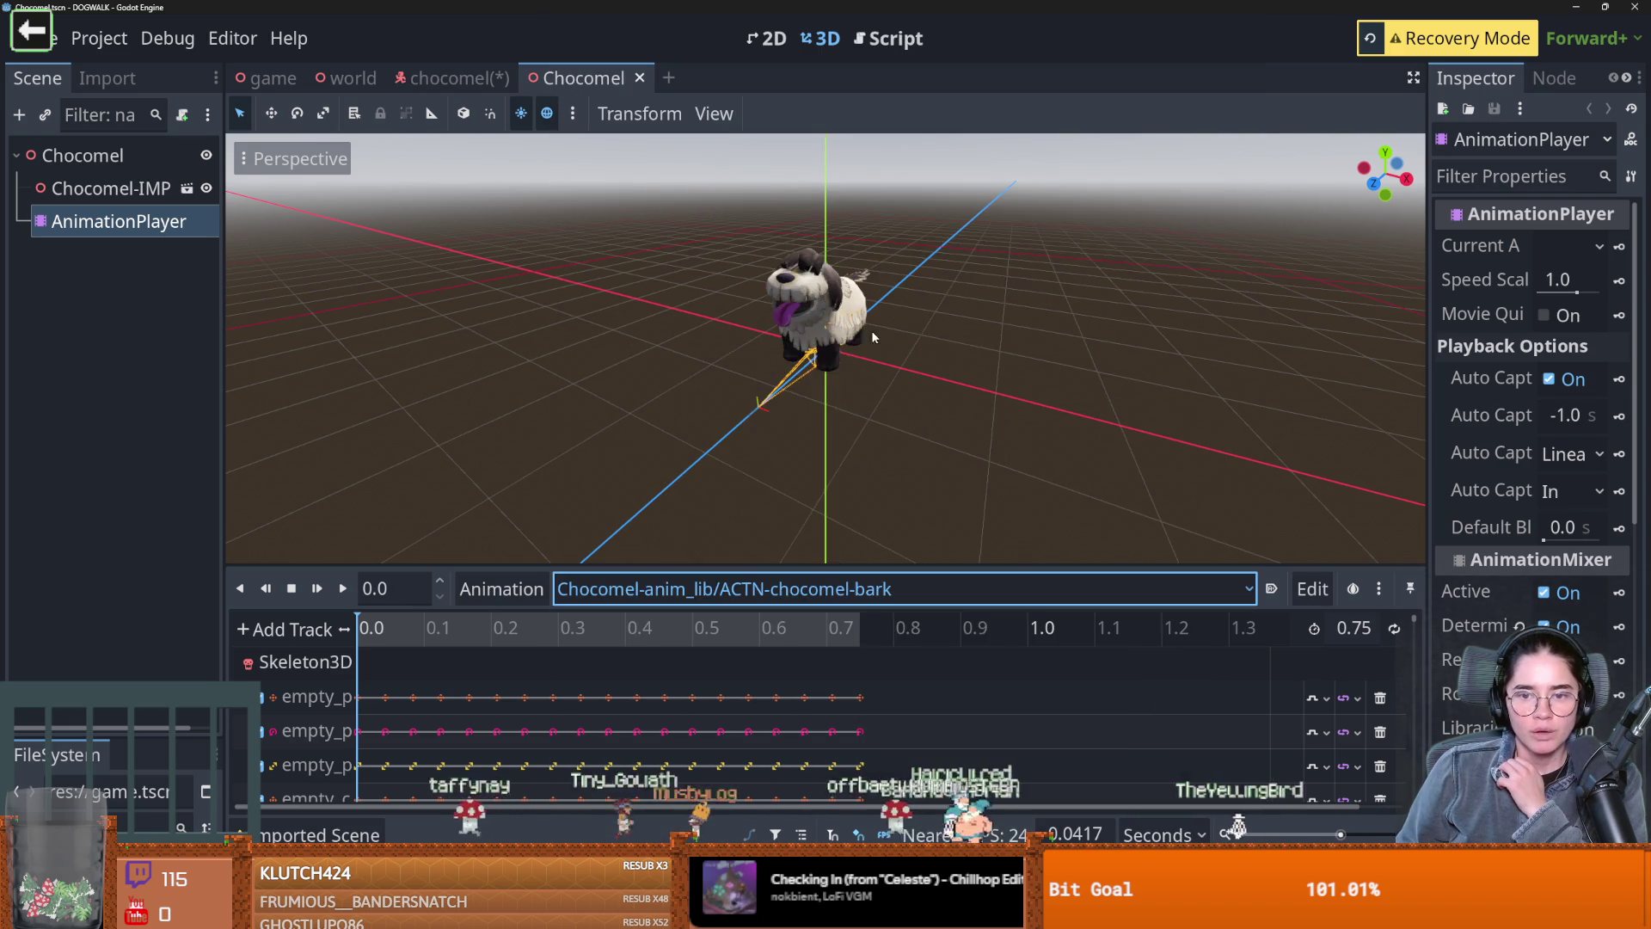
scroll(380, 630, "down", 3)
left_click(343, 588)
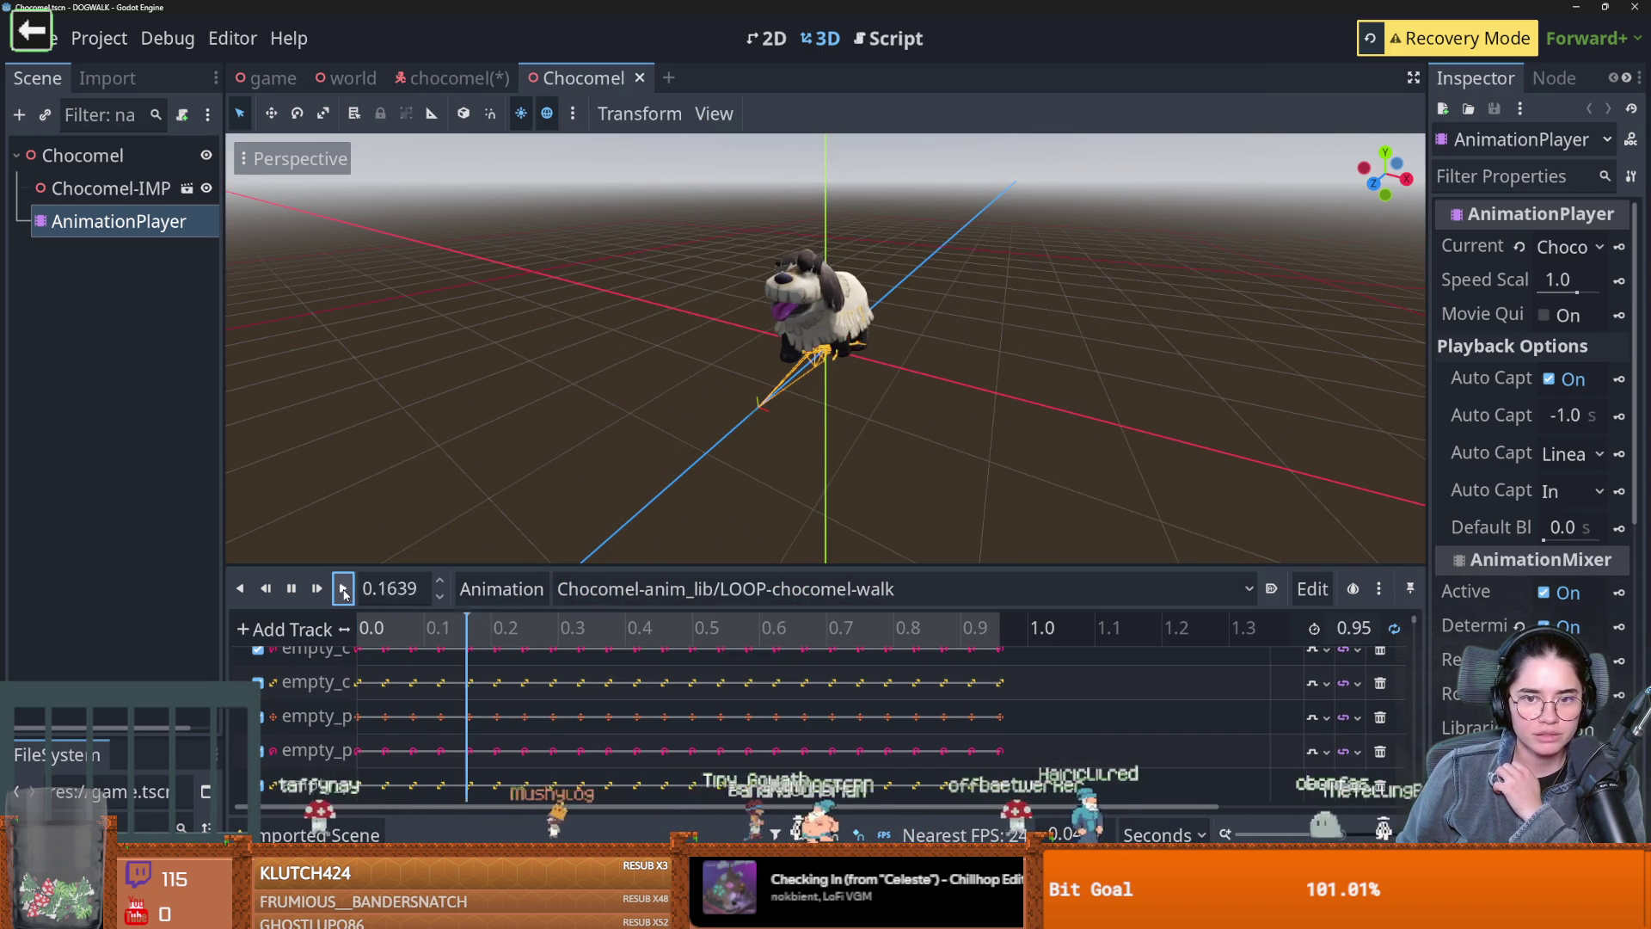
scroll(961, 310, "up", 3)
mouse_move(963, 311)
left_mouse_down()
mouse_move(792, 310)
mouse_move(1044, 308)
left_mouse_up()
scroll(851, 310, "up", 2)
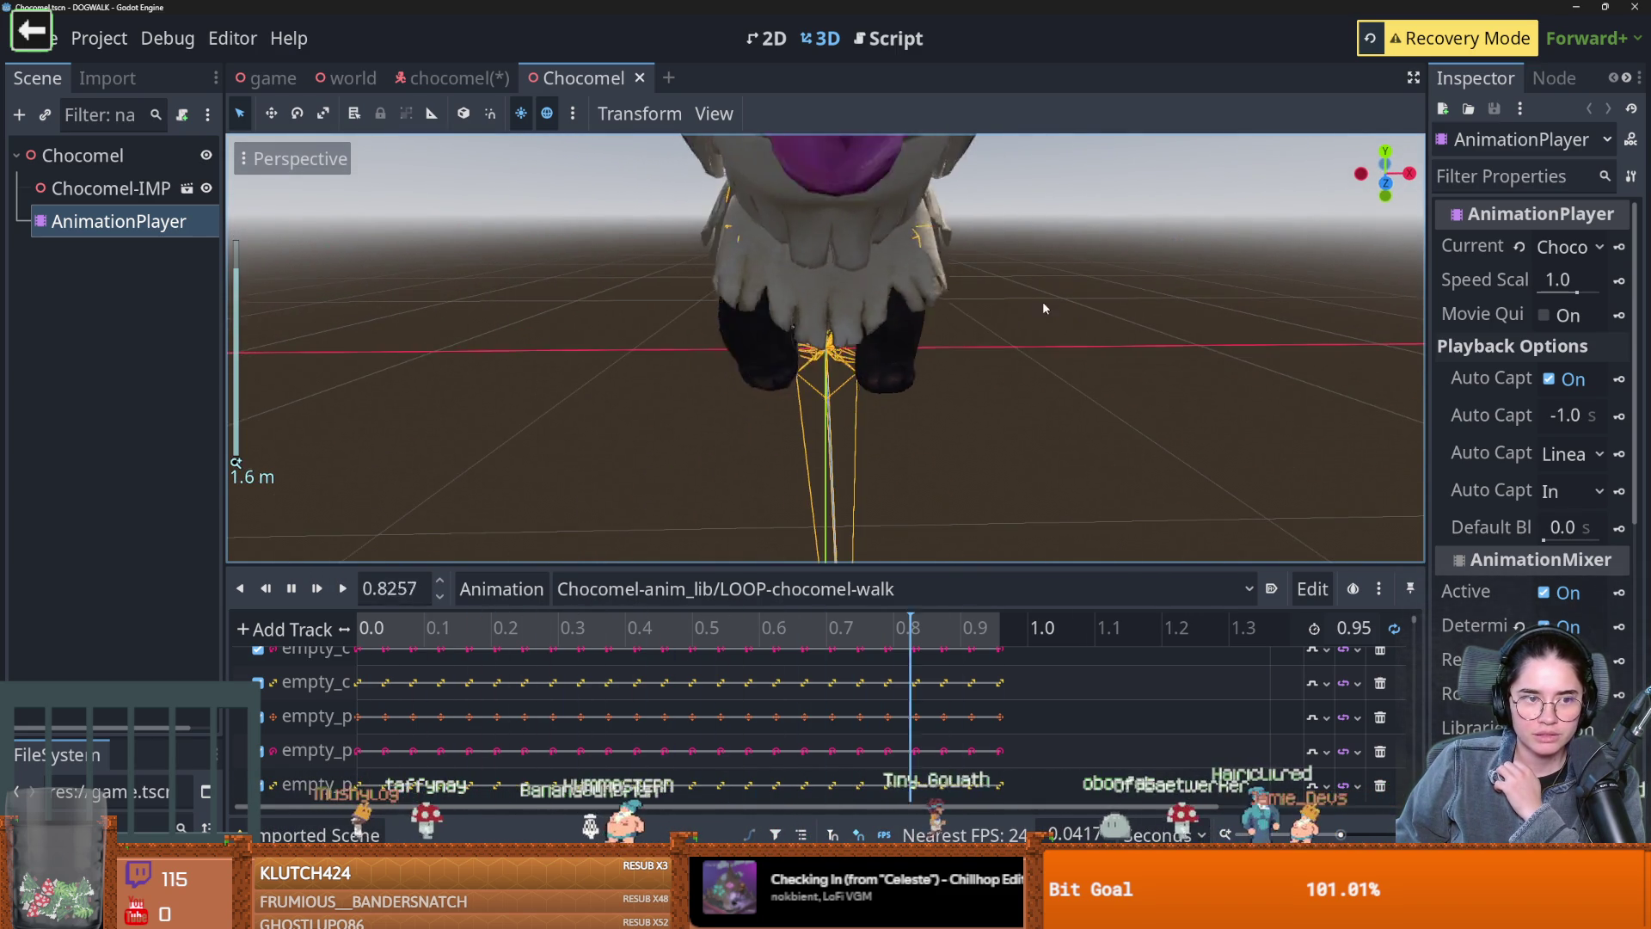
left_click(191, 191)
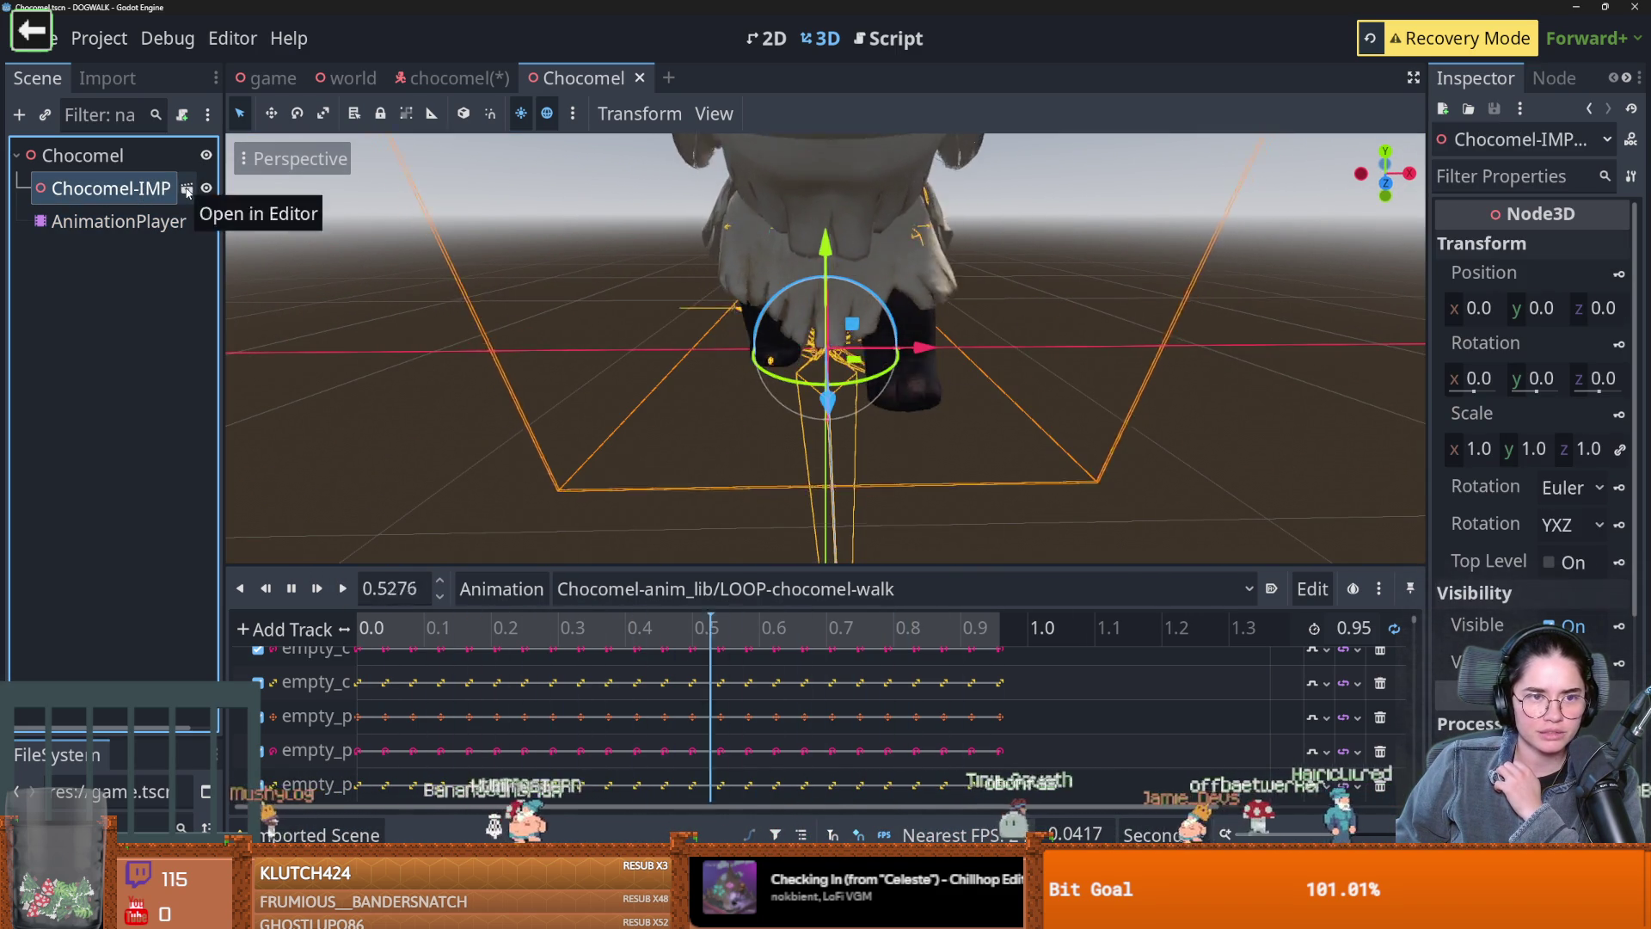
Open the imported Chocomel.gltf scene anyway, try raising furhook-3-L, then undo it
left_click(187, 189)
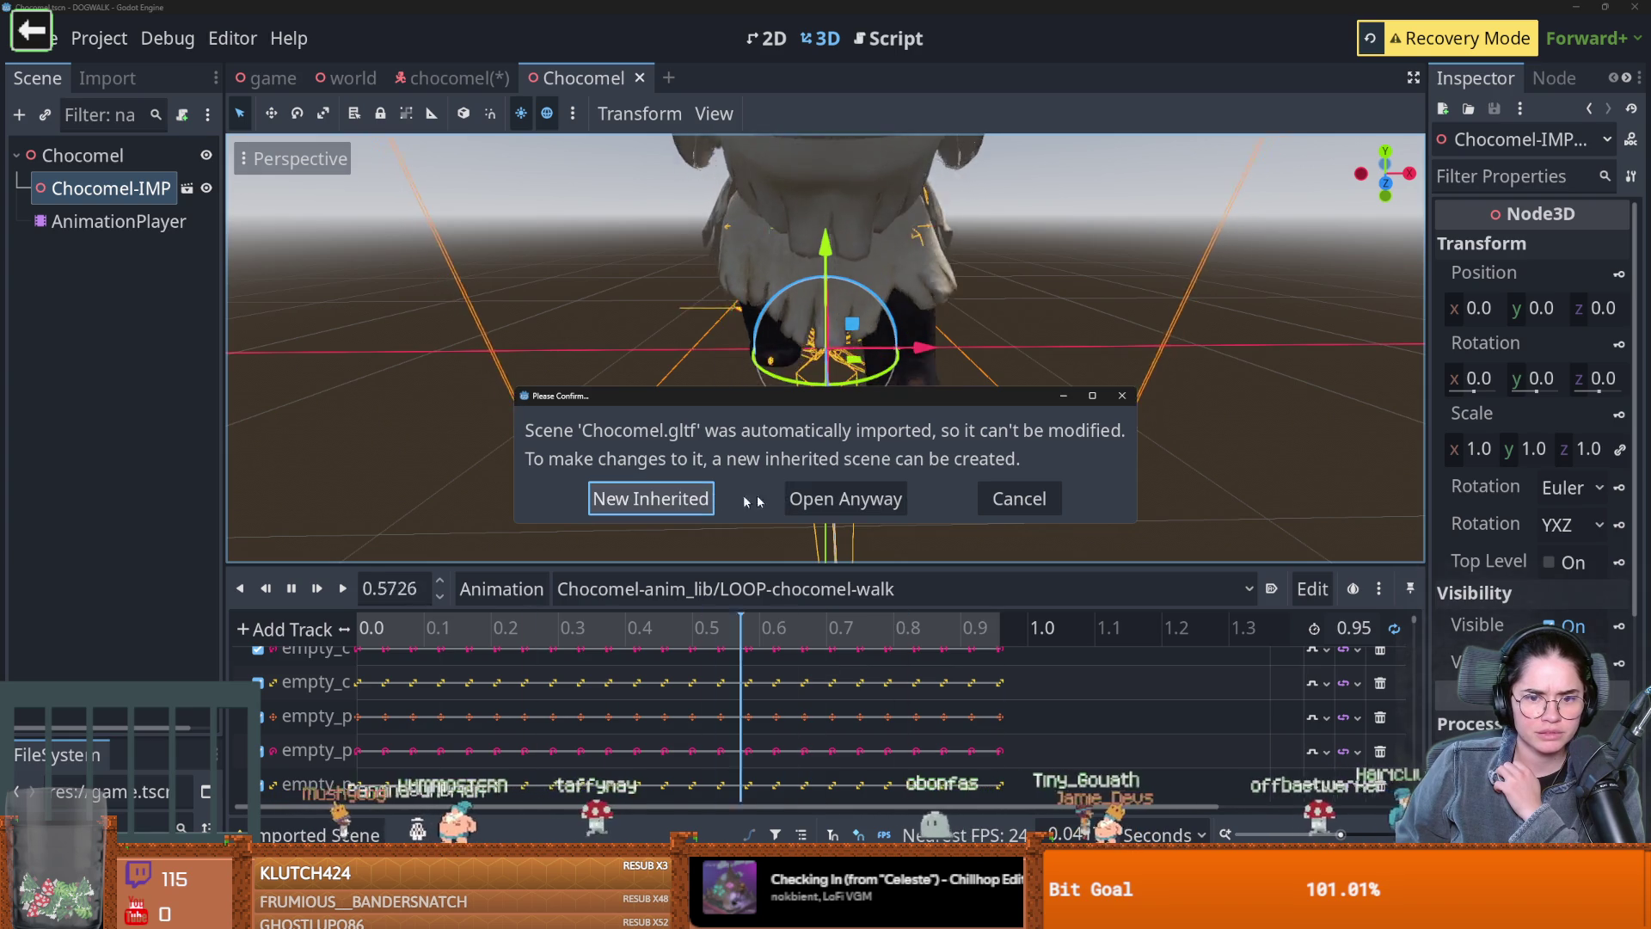
left_click(877, 515)
left_click(851, 310)
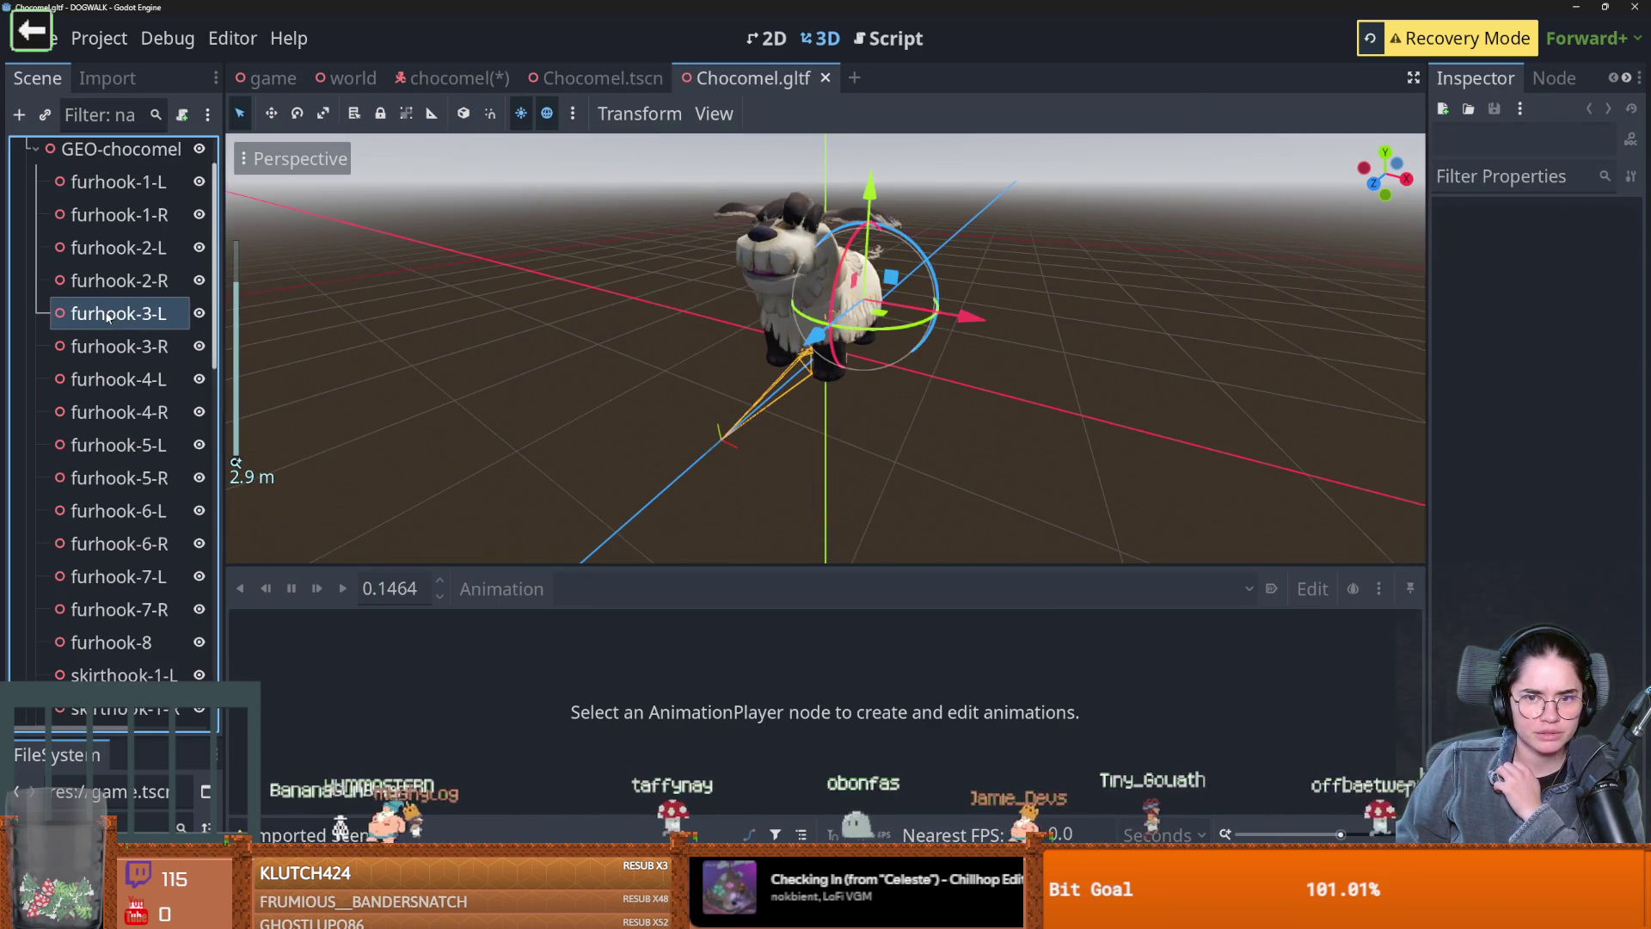
left_click_drag(855, 313, 694, 323)
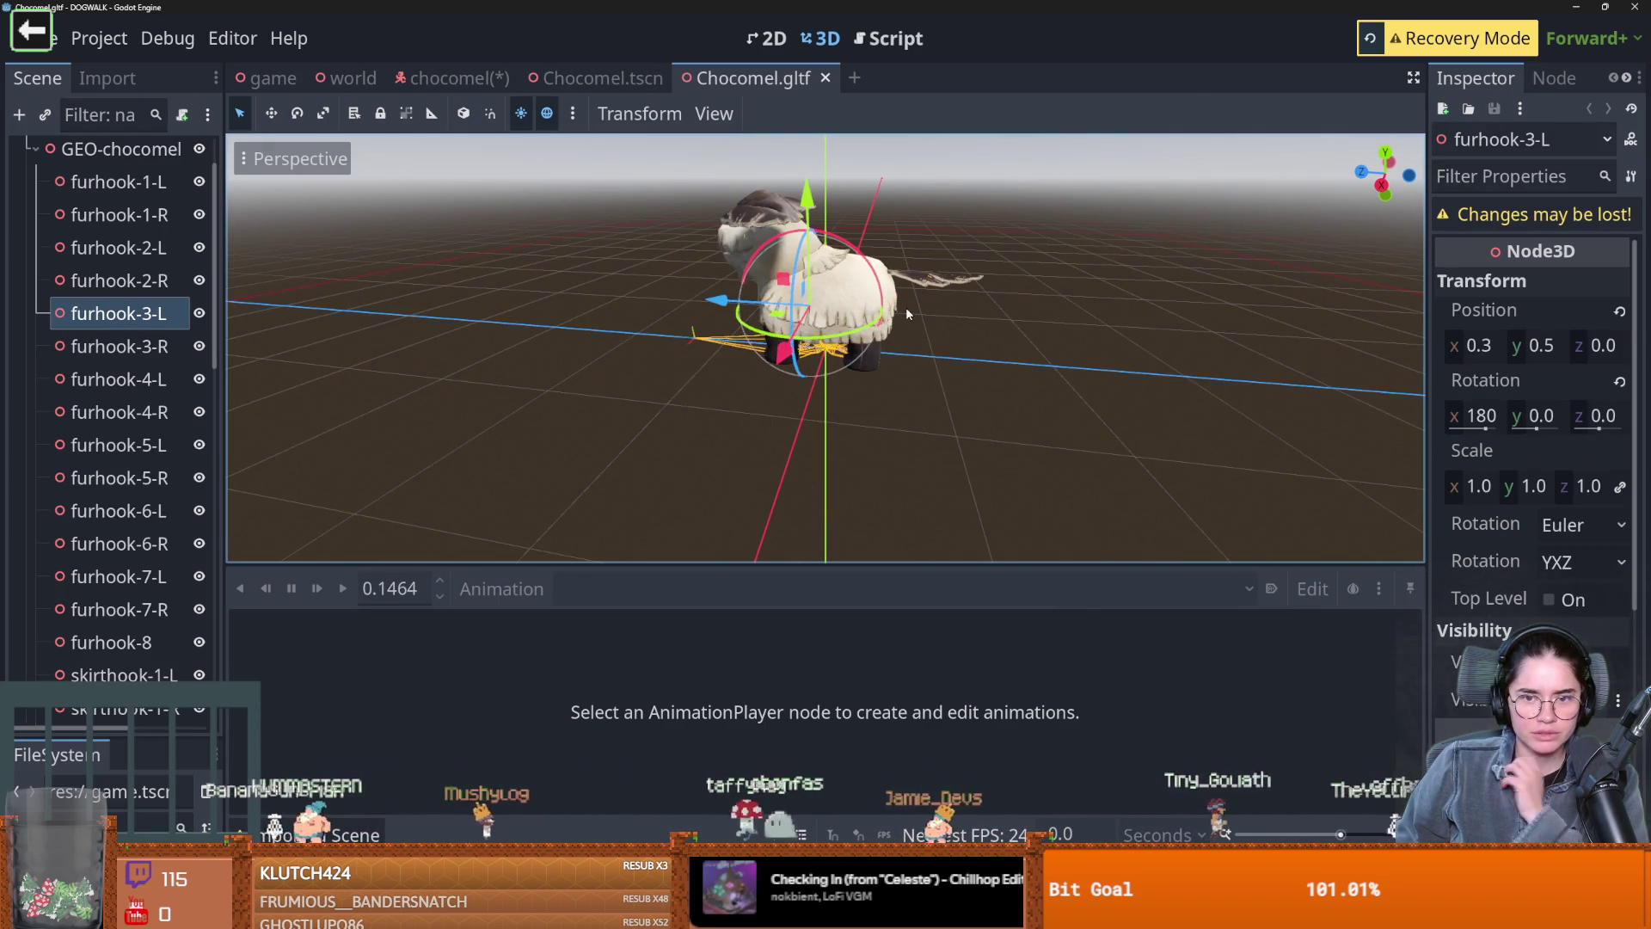
left_click_drag(827, 200, 817, 106)
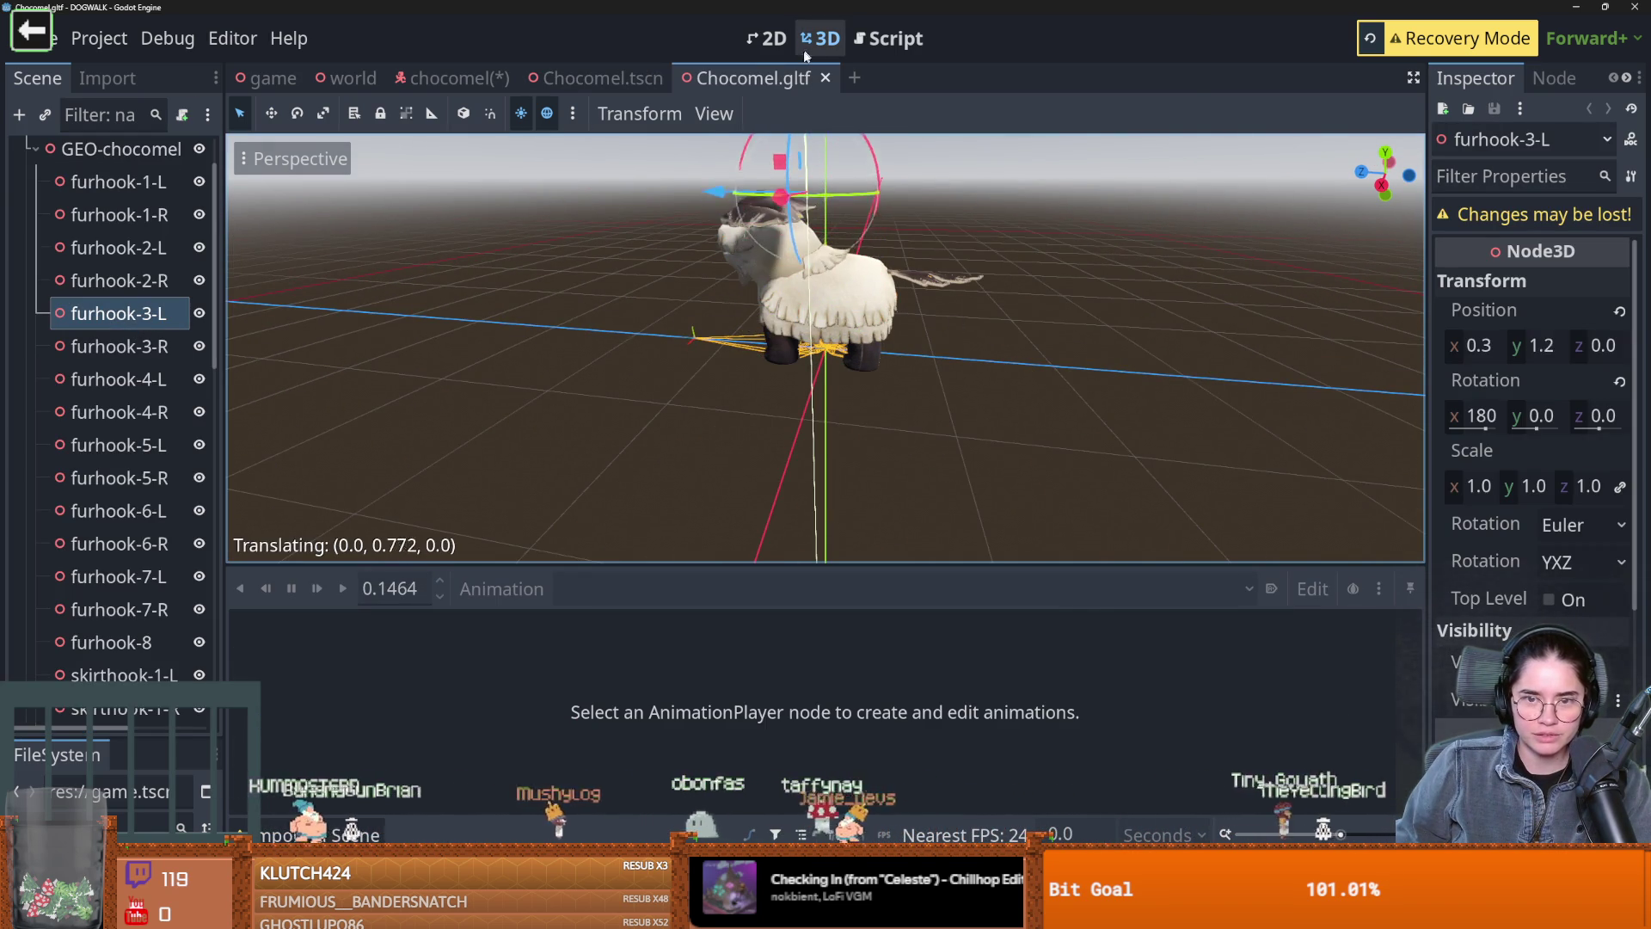
key("ctrl+z")
Slide one of the dog's GEO mesh pieces off to its right along X and save the scene
scroll(123, 447, "down", 10)
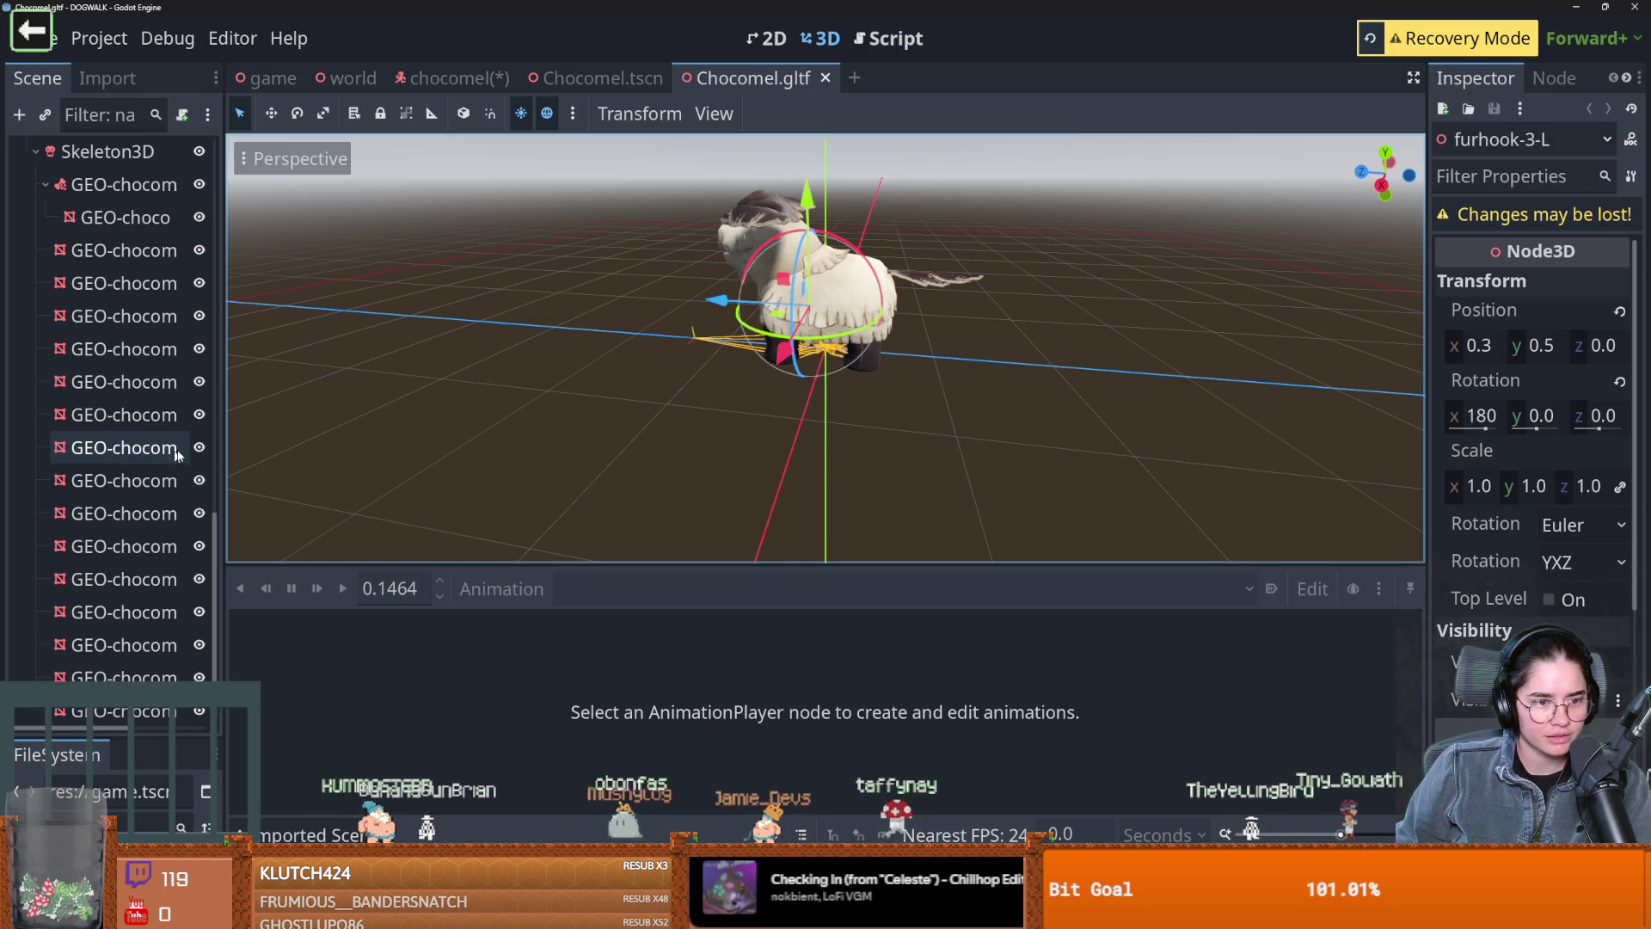
left_click(123, 447)
mouse_move(827, 250)
left_mouse_down()
mouse_move(831, 163)
mouse_move(824, 288)
mouse_move(825, 262)
mouse_move(746, 260)
mouse_move(869, 250)
mouse_move(833, 263)
left_mouse_up()
scroll(907, 268, "up", 3)
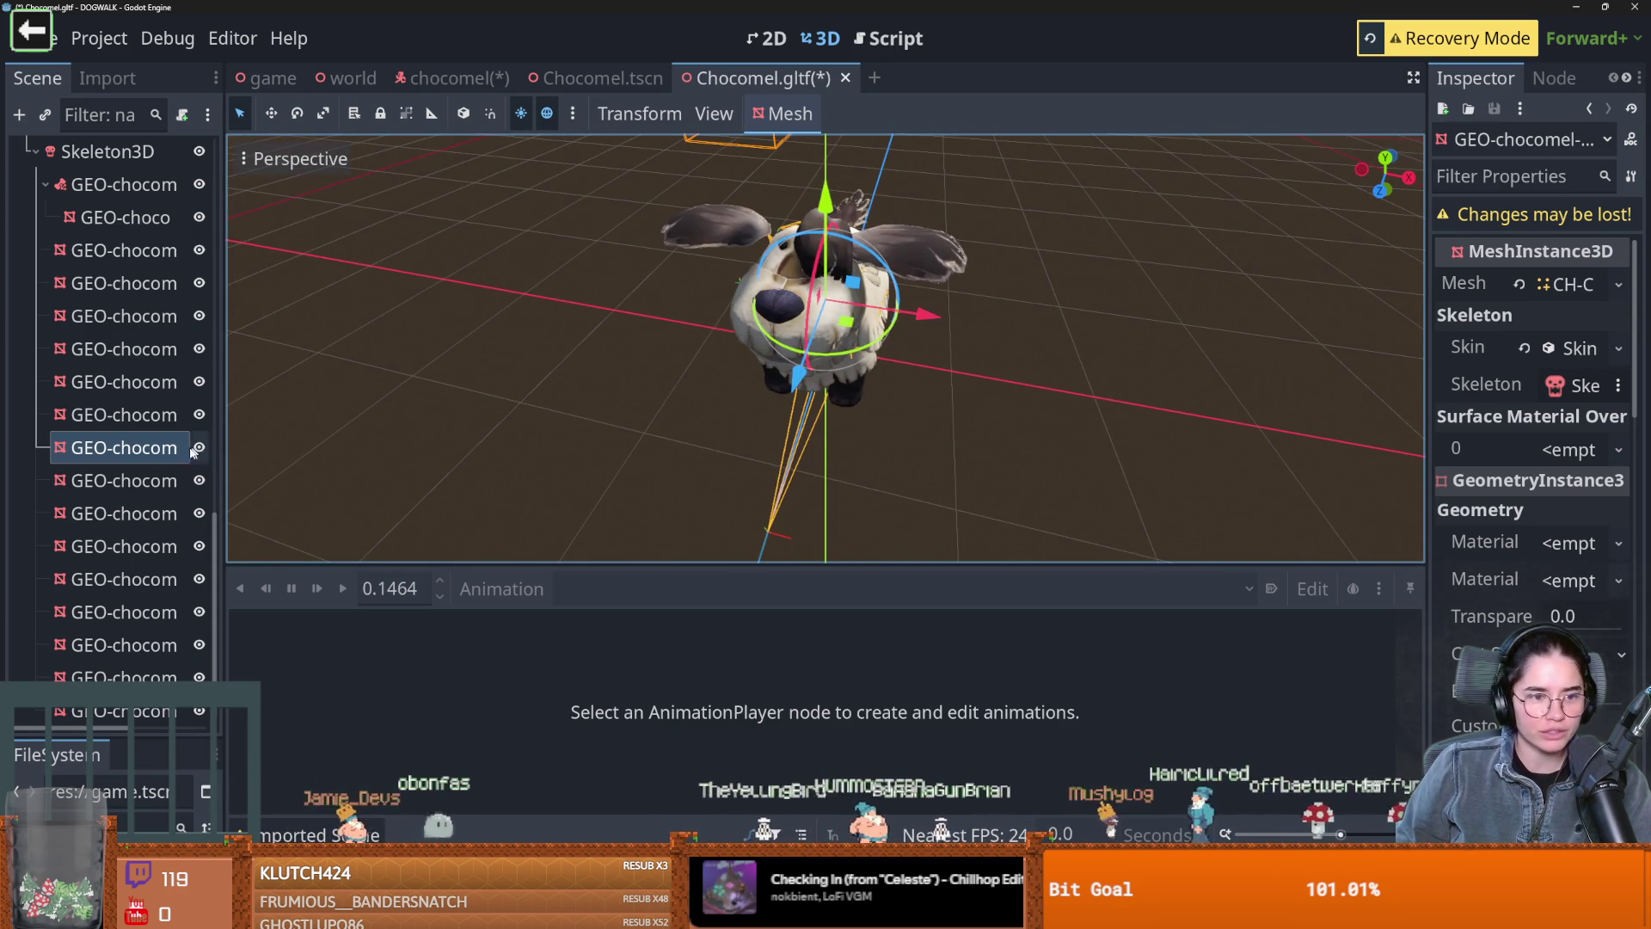
left_click(151, 482)
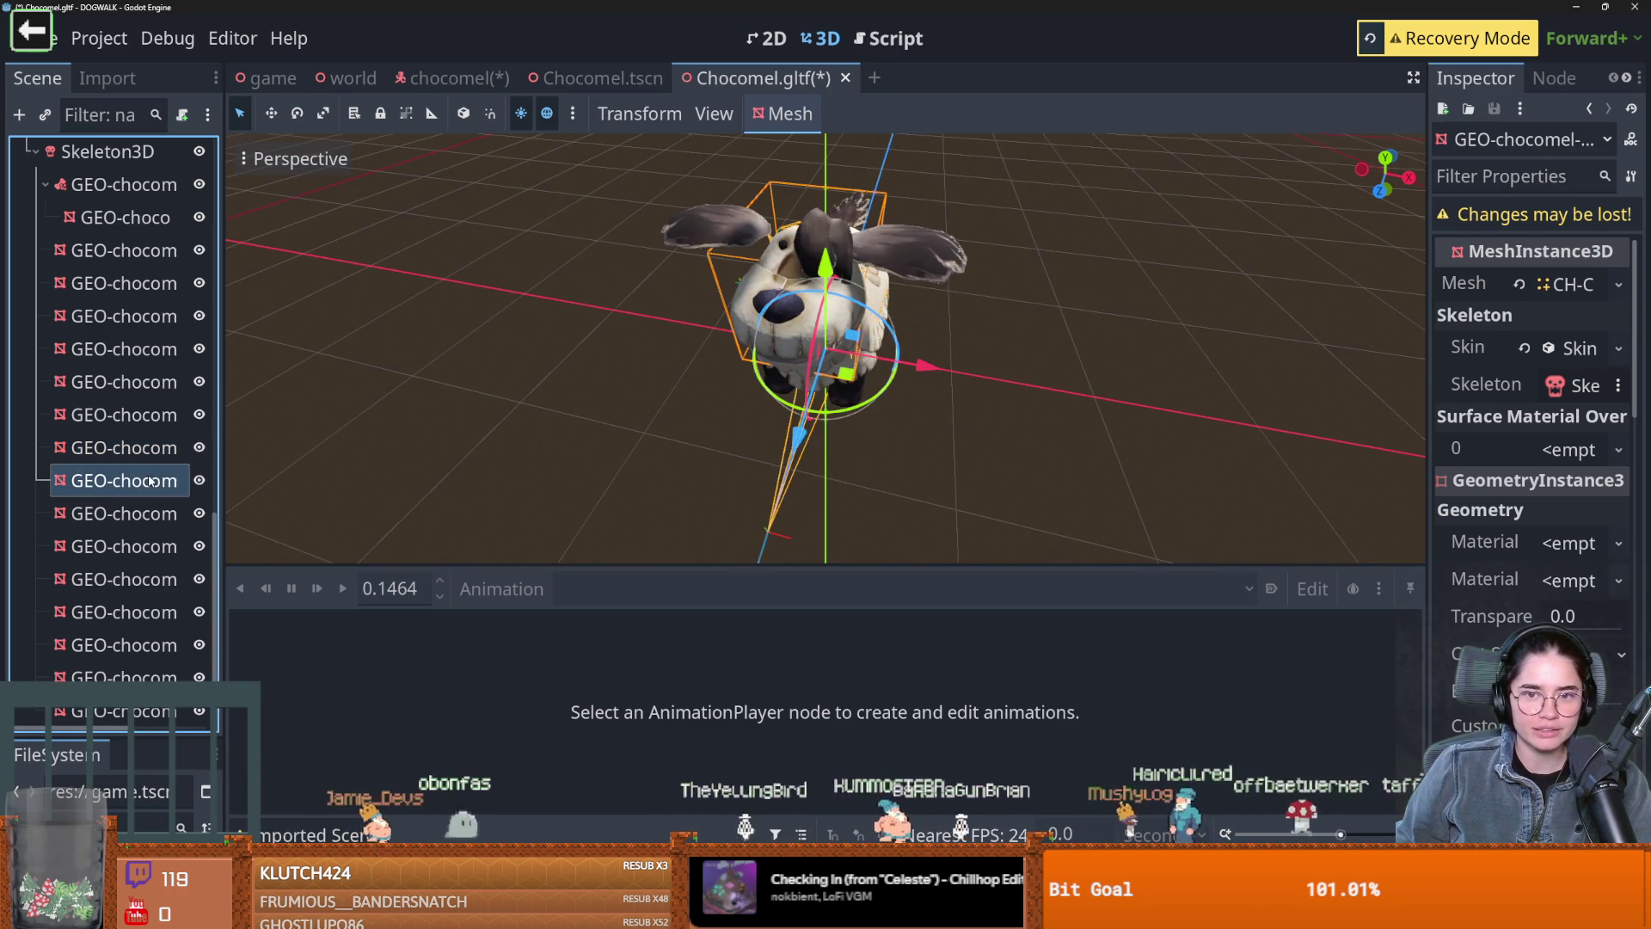
left_click_drag(918, 368, 1082, 365)
scroll(851, 340, "down", 3)
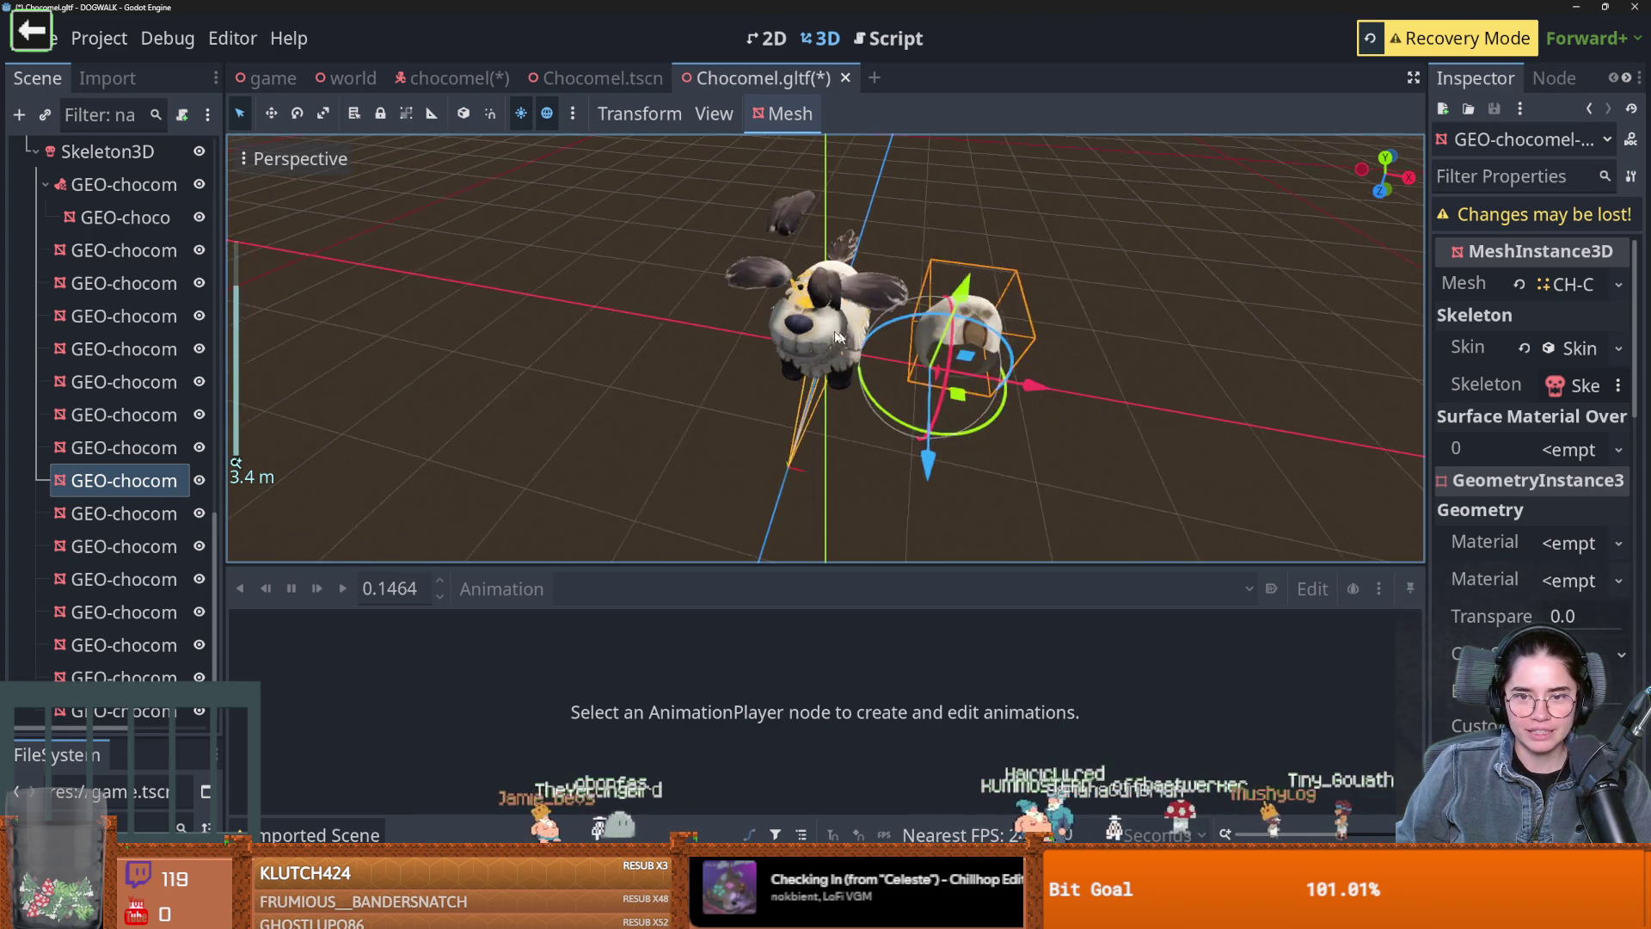
left_click_drag(852, 339, 764, 319)
key("ctrl+s")
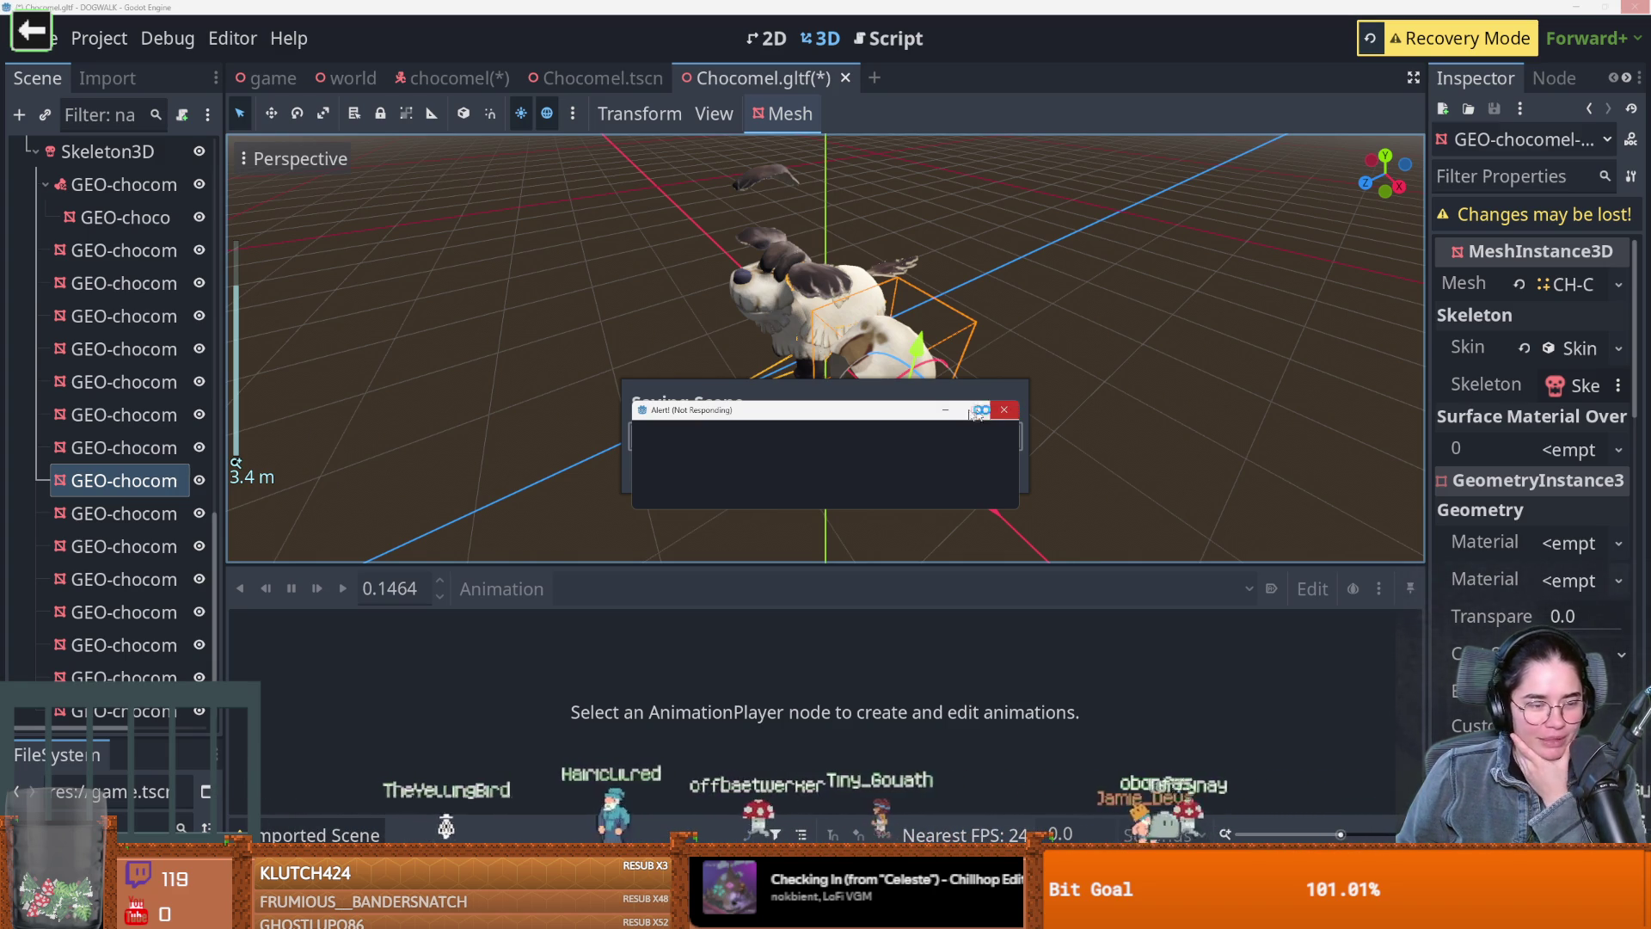
Close the frozen Alert window and force-close the unresponsive Godot editor
left_click(997, 410)
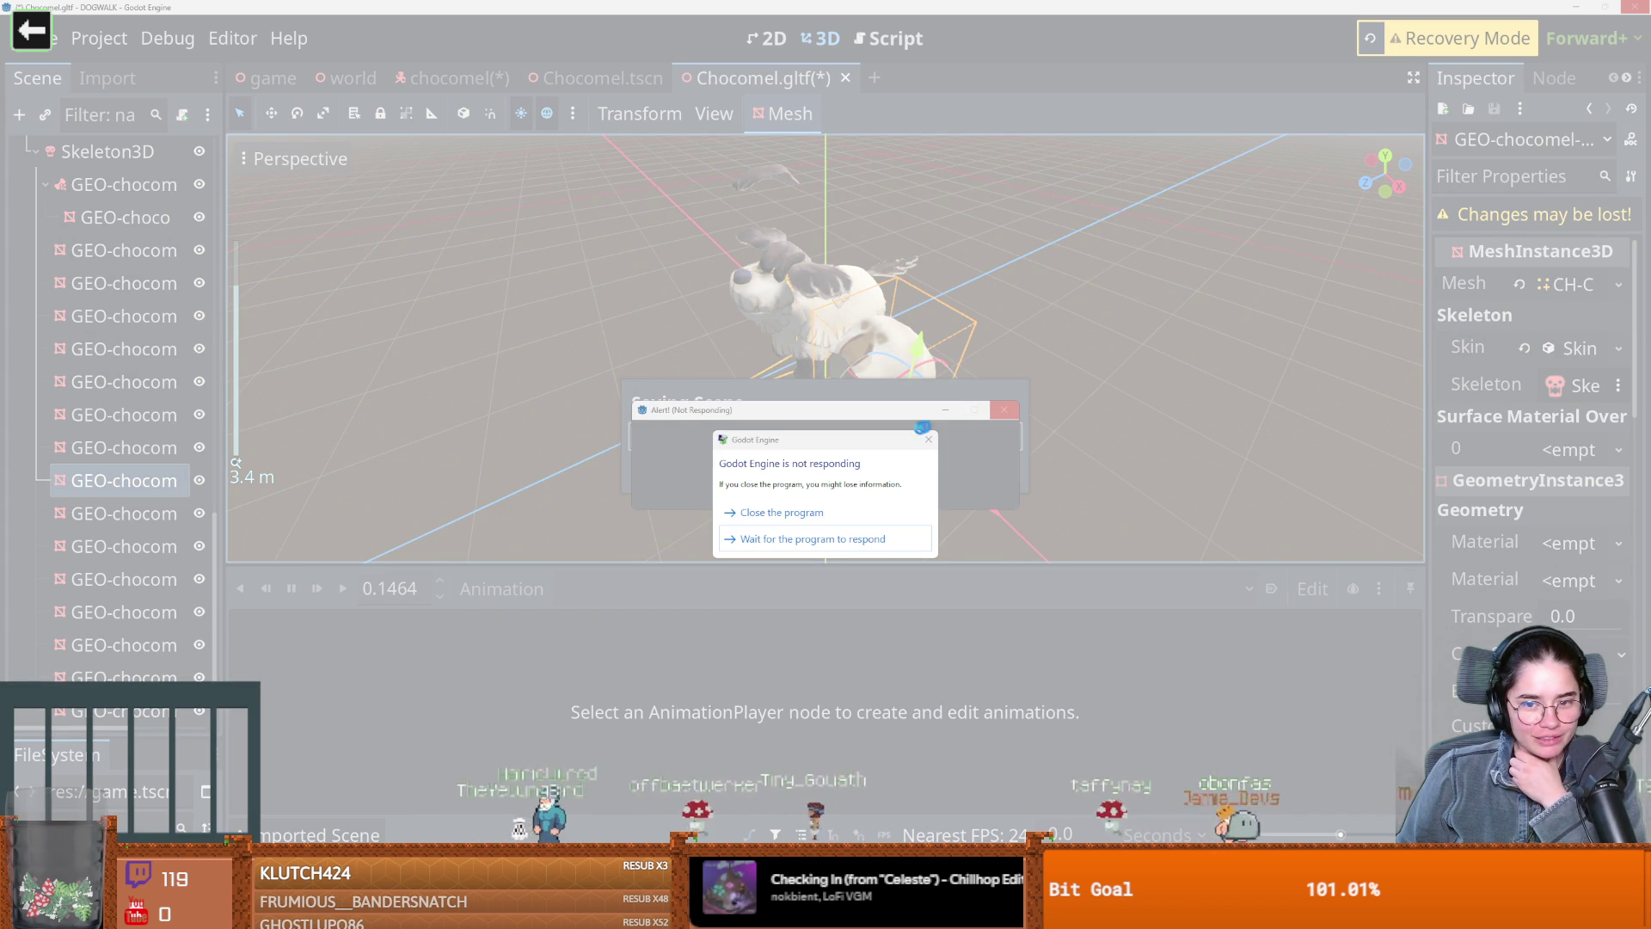
left_click(926, 441)
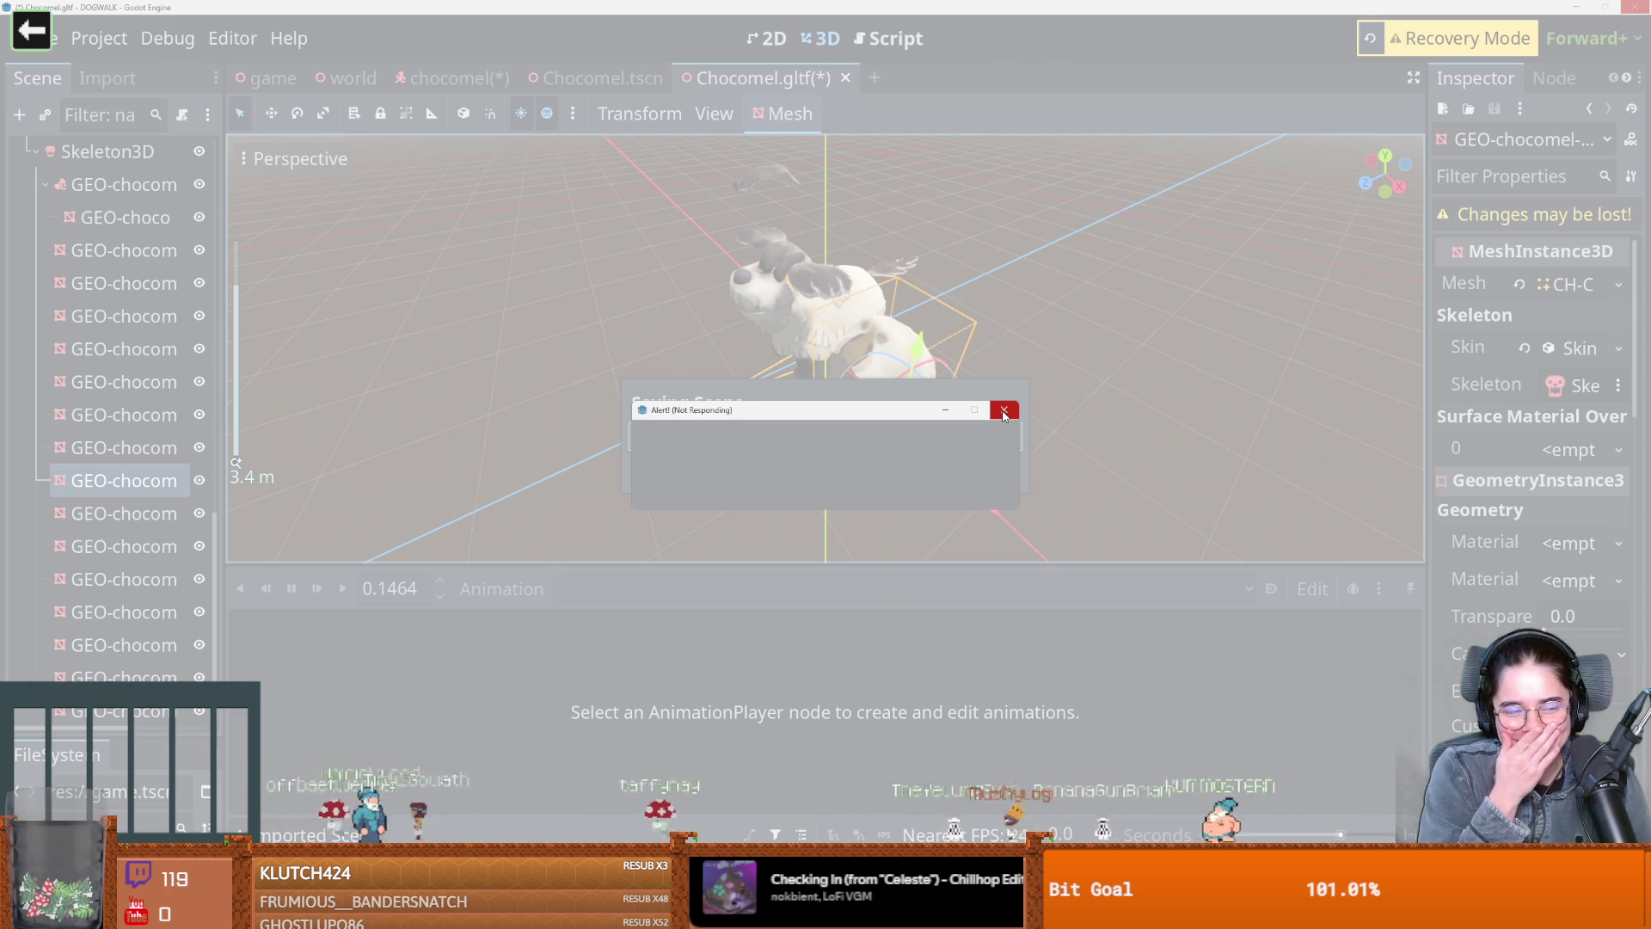
left_click(1004, 412)
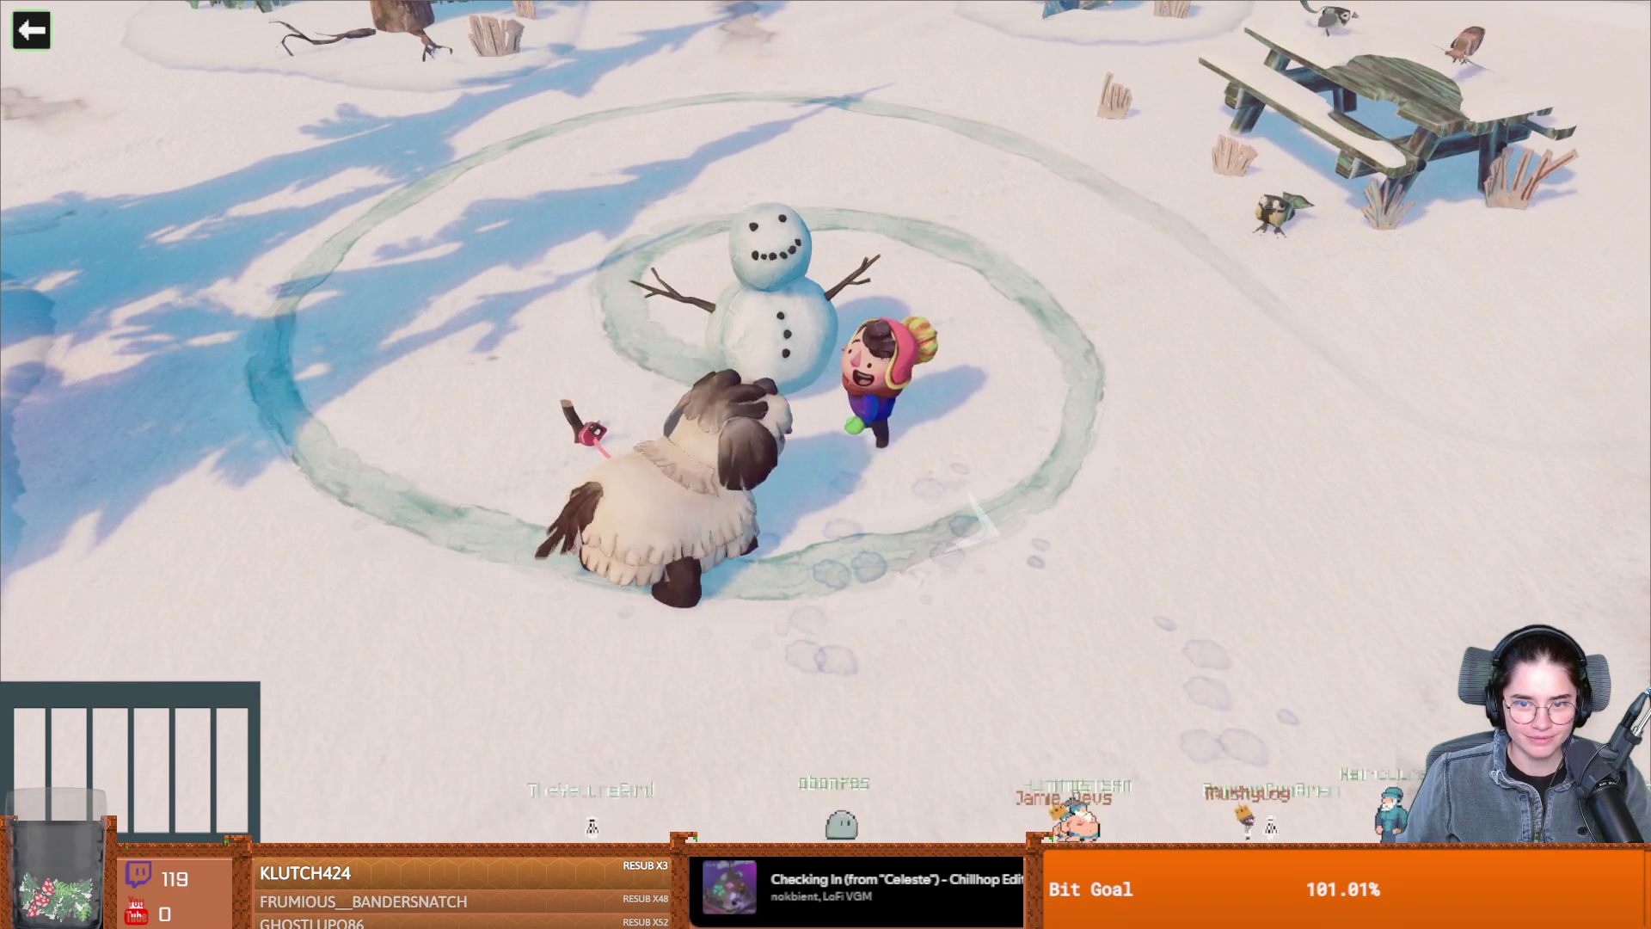
Give the snowman a carrot nose, run the dog around the park, then Save & Quit
key("e")
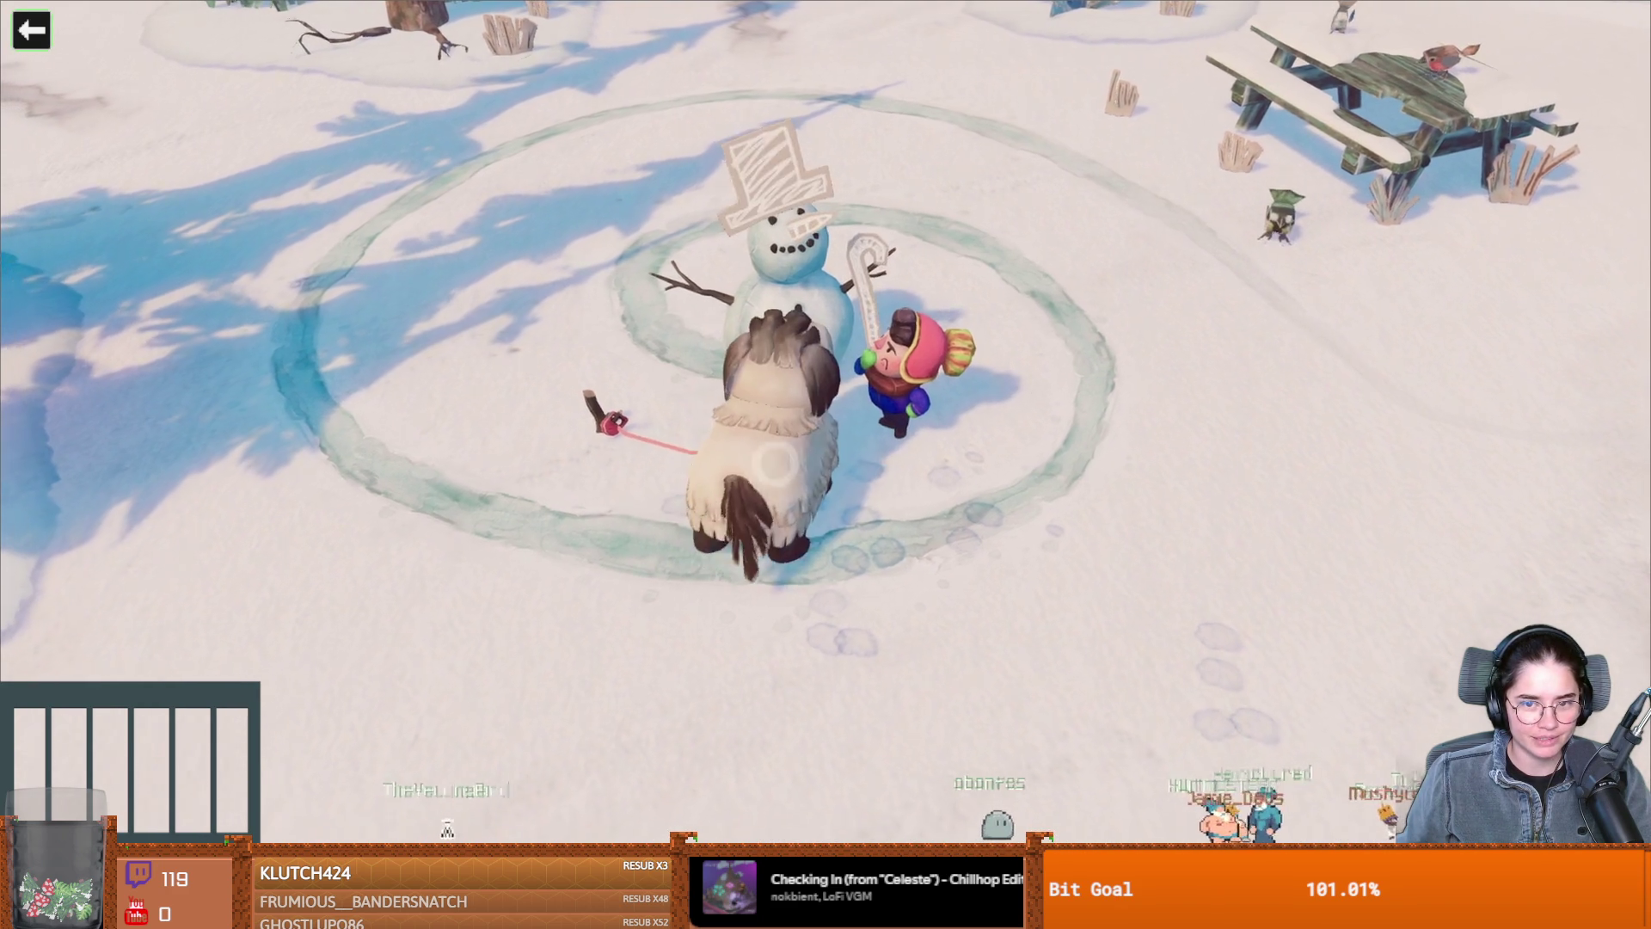
key("w")
key("d")
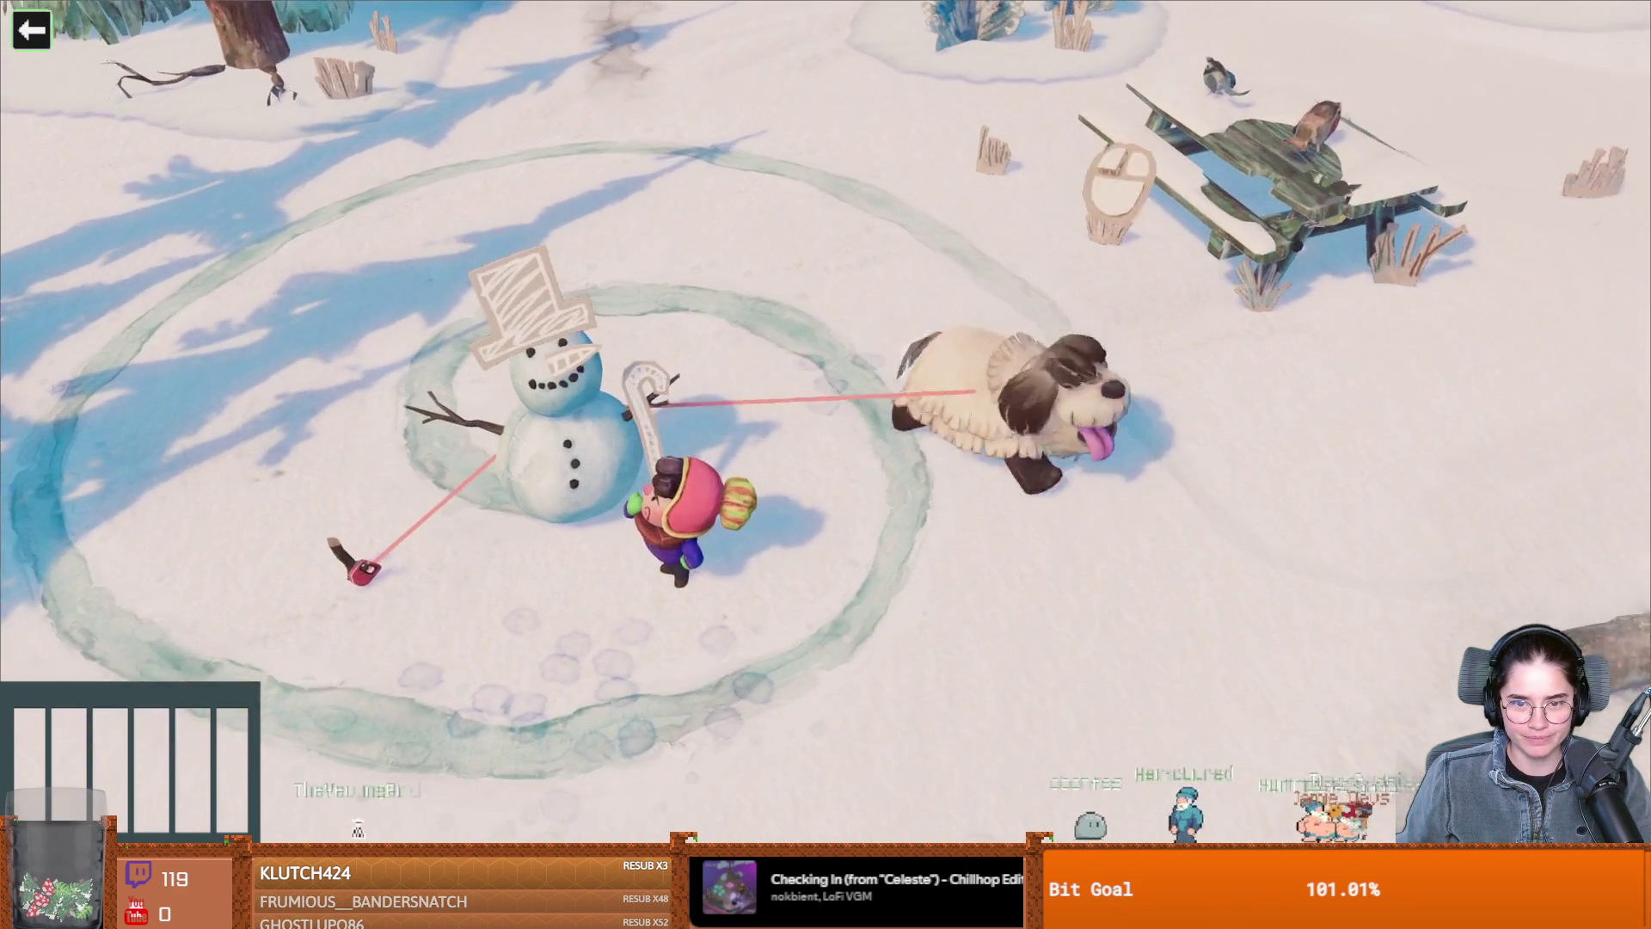
key("a")
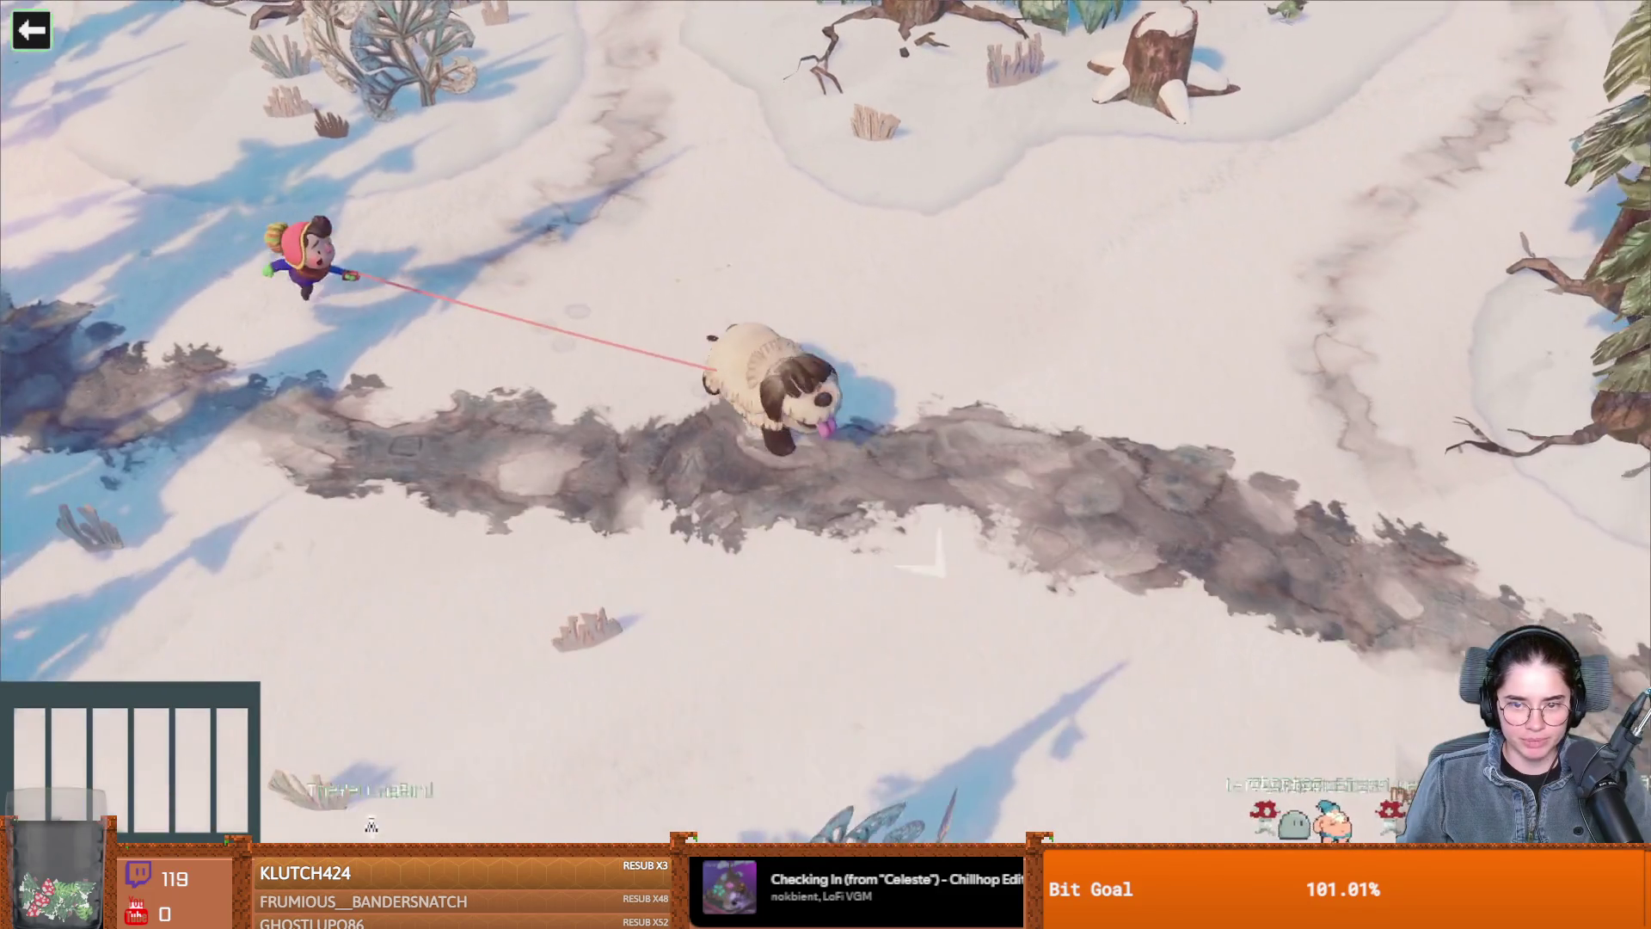
key("Escape")
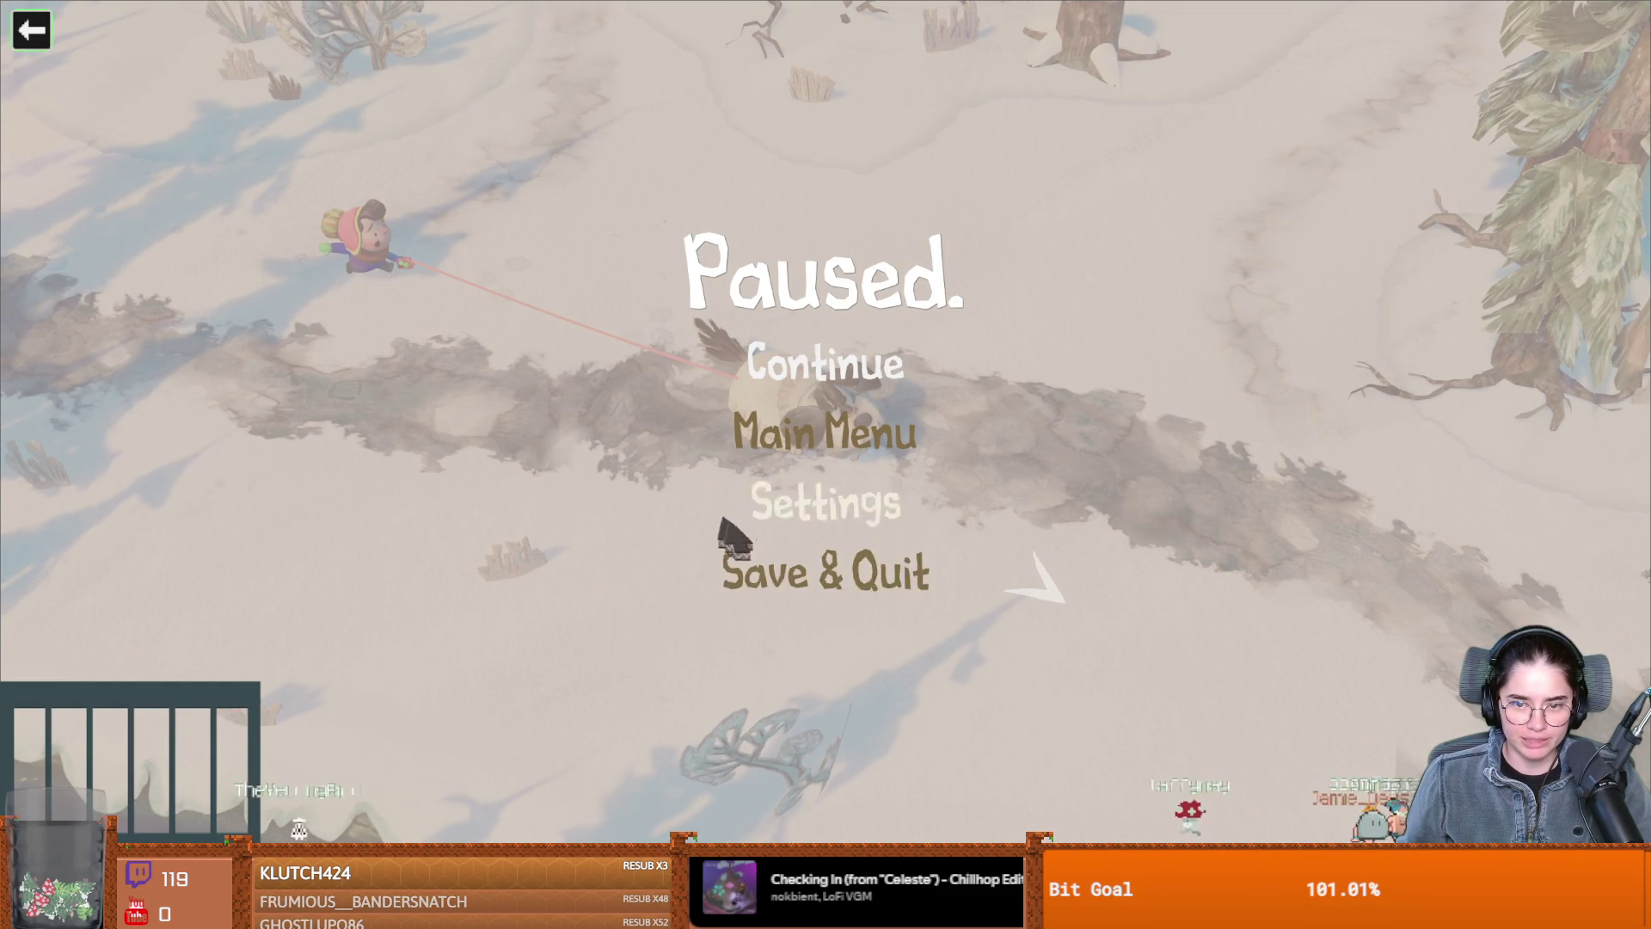
left_click(846, 573)
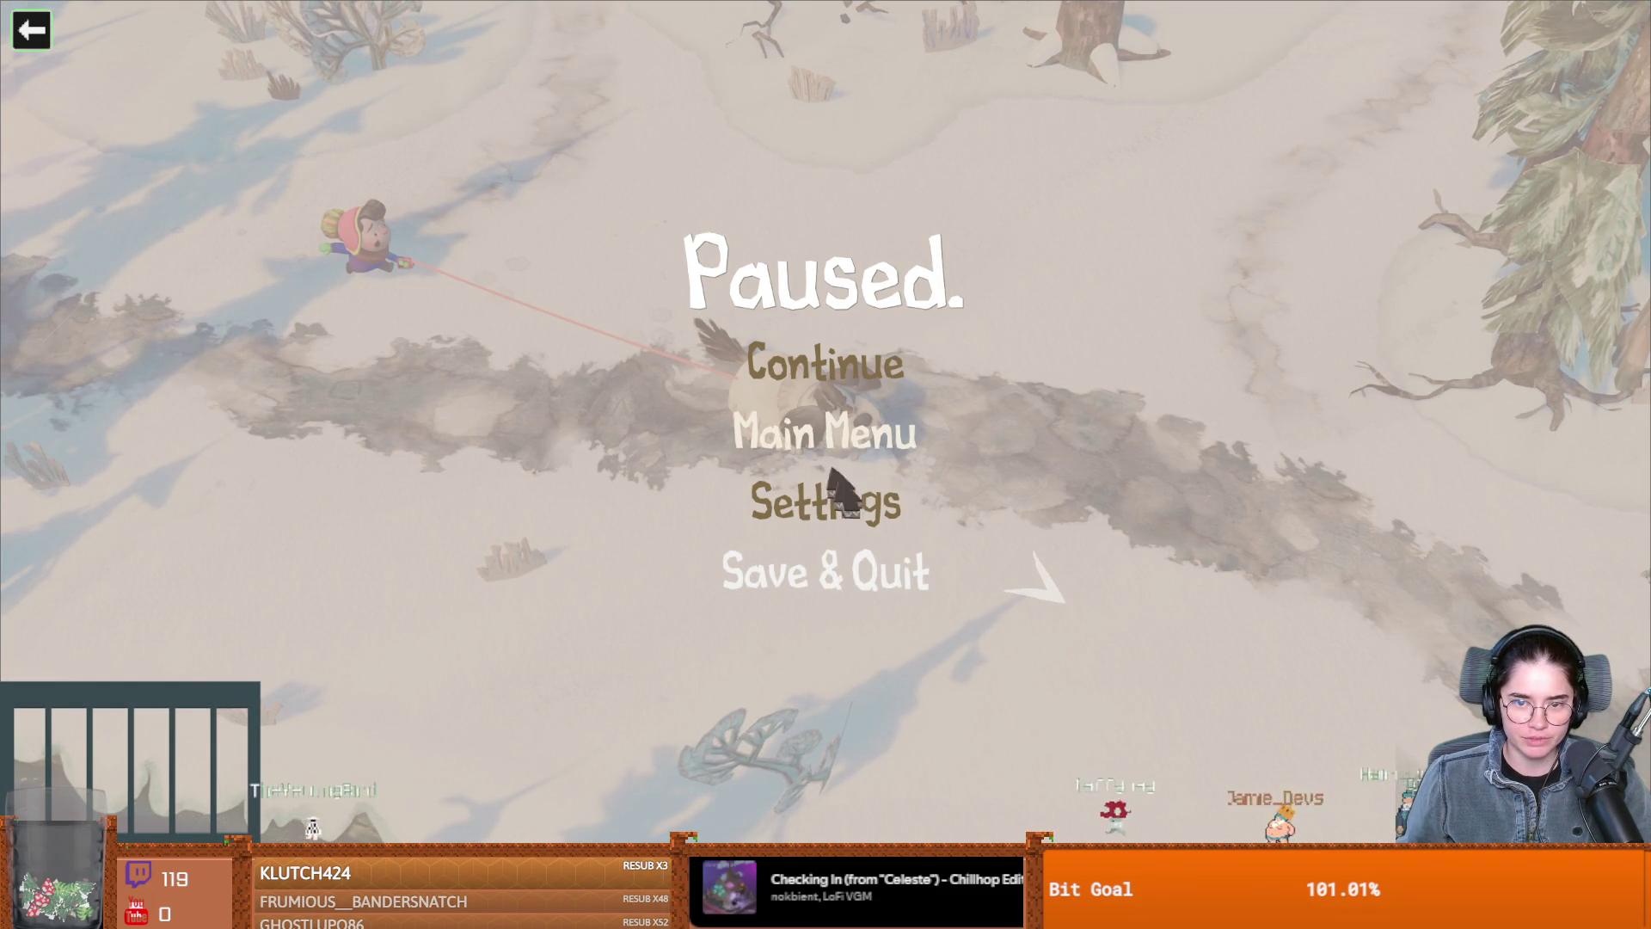